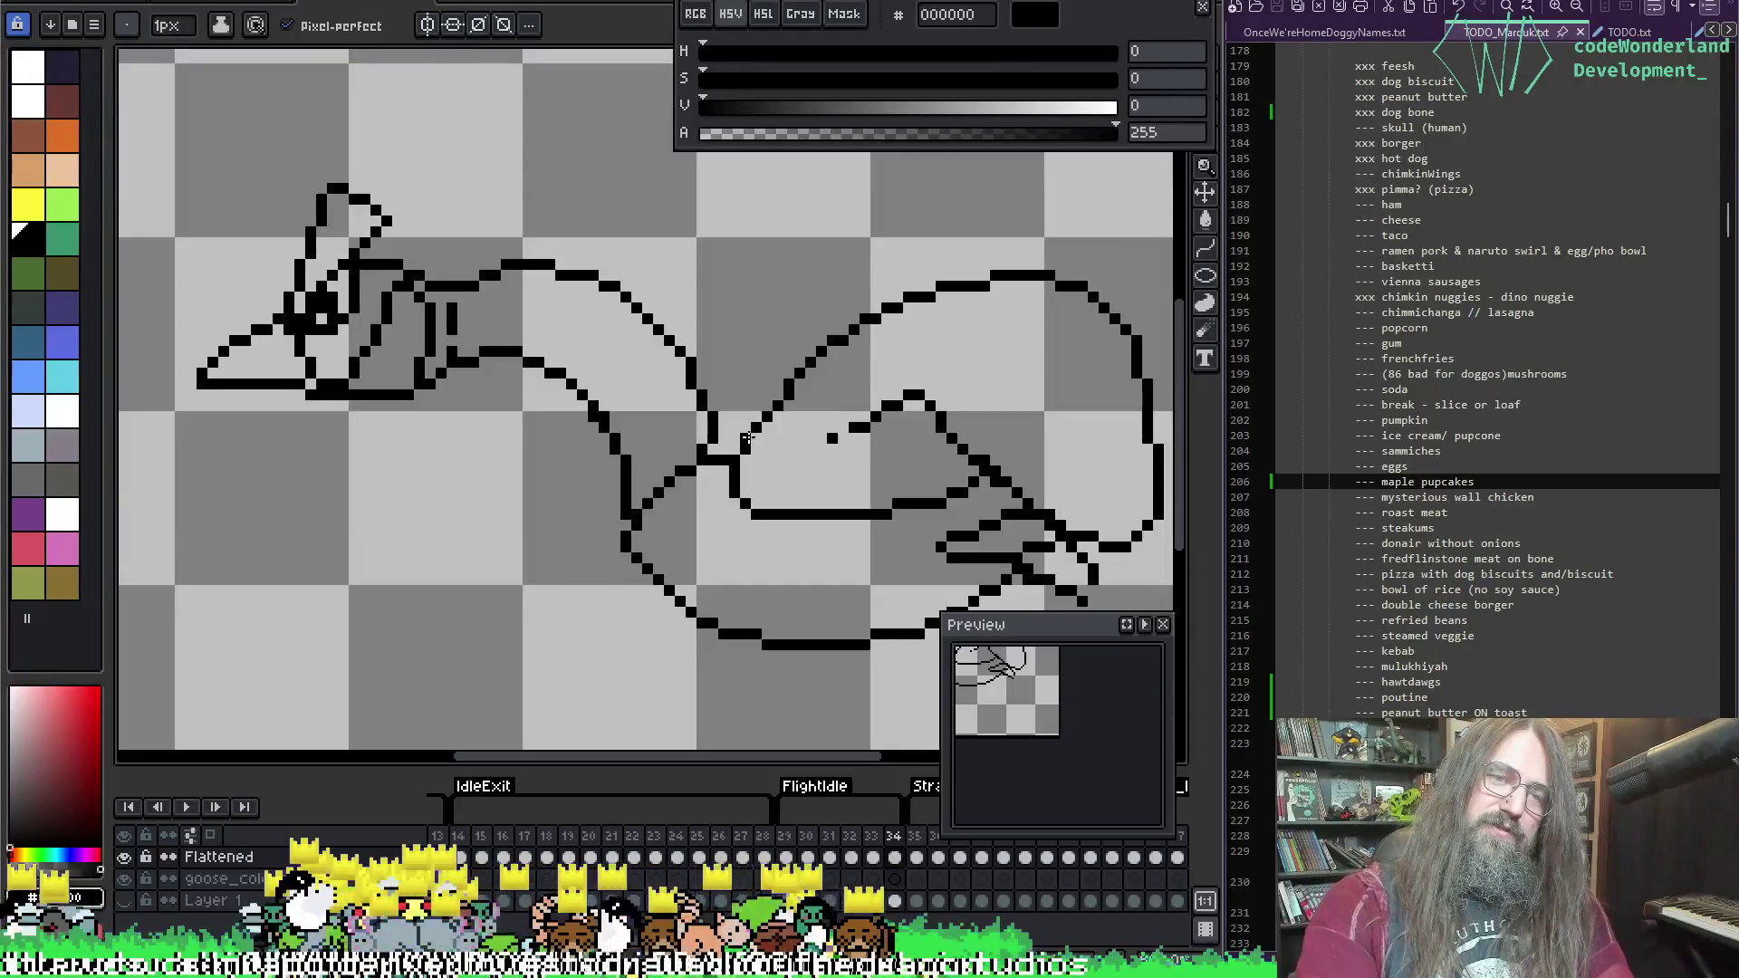
Step: Play the goose flight animation, switch to the 2px eraser, and save the file
{"action": "key", "text": "Return"}
{"action": "scroll", "coordinate": [775, 478], "scroll_direction": "down", "scroll_amount": 2}
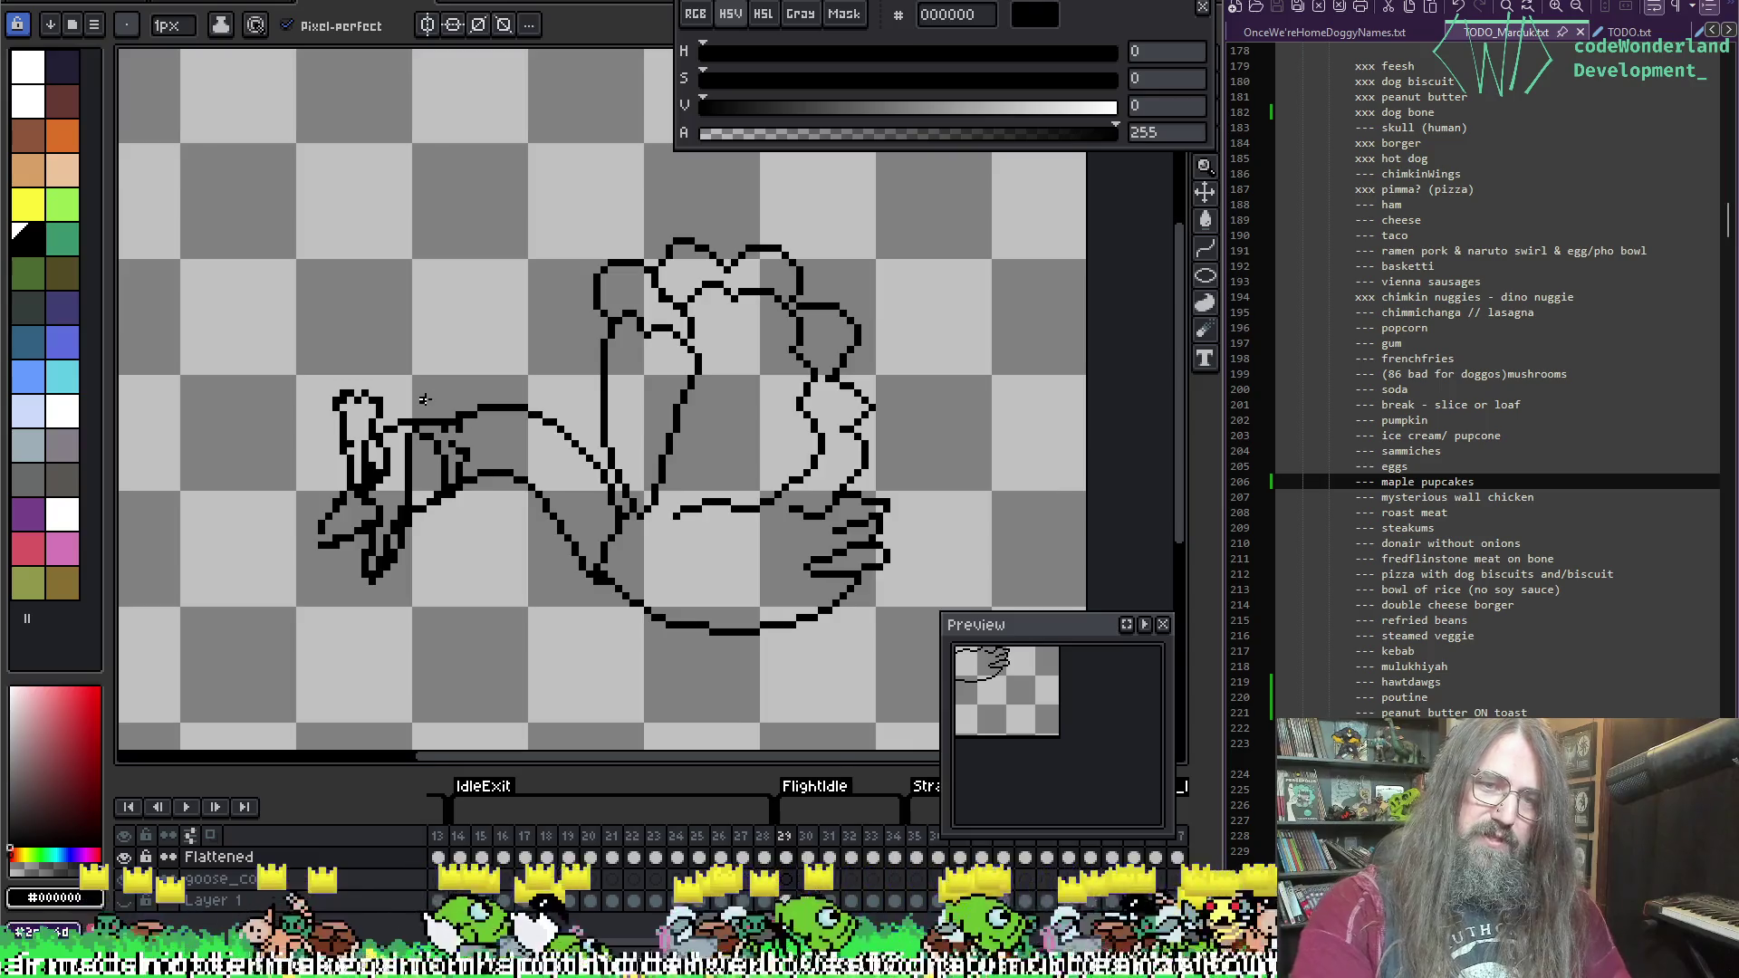
{"action": "scroll", "coordinate": [424, 399], "scroll_direction": "up", "scroll_amount": 5}
{"action": "key", "text": "e"}
{"action": "key", "text": "ctrl+s"}
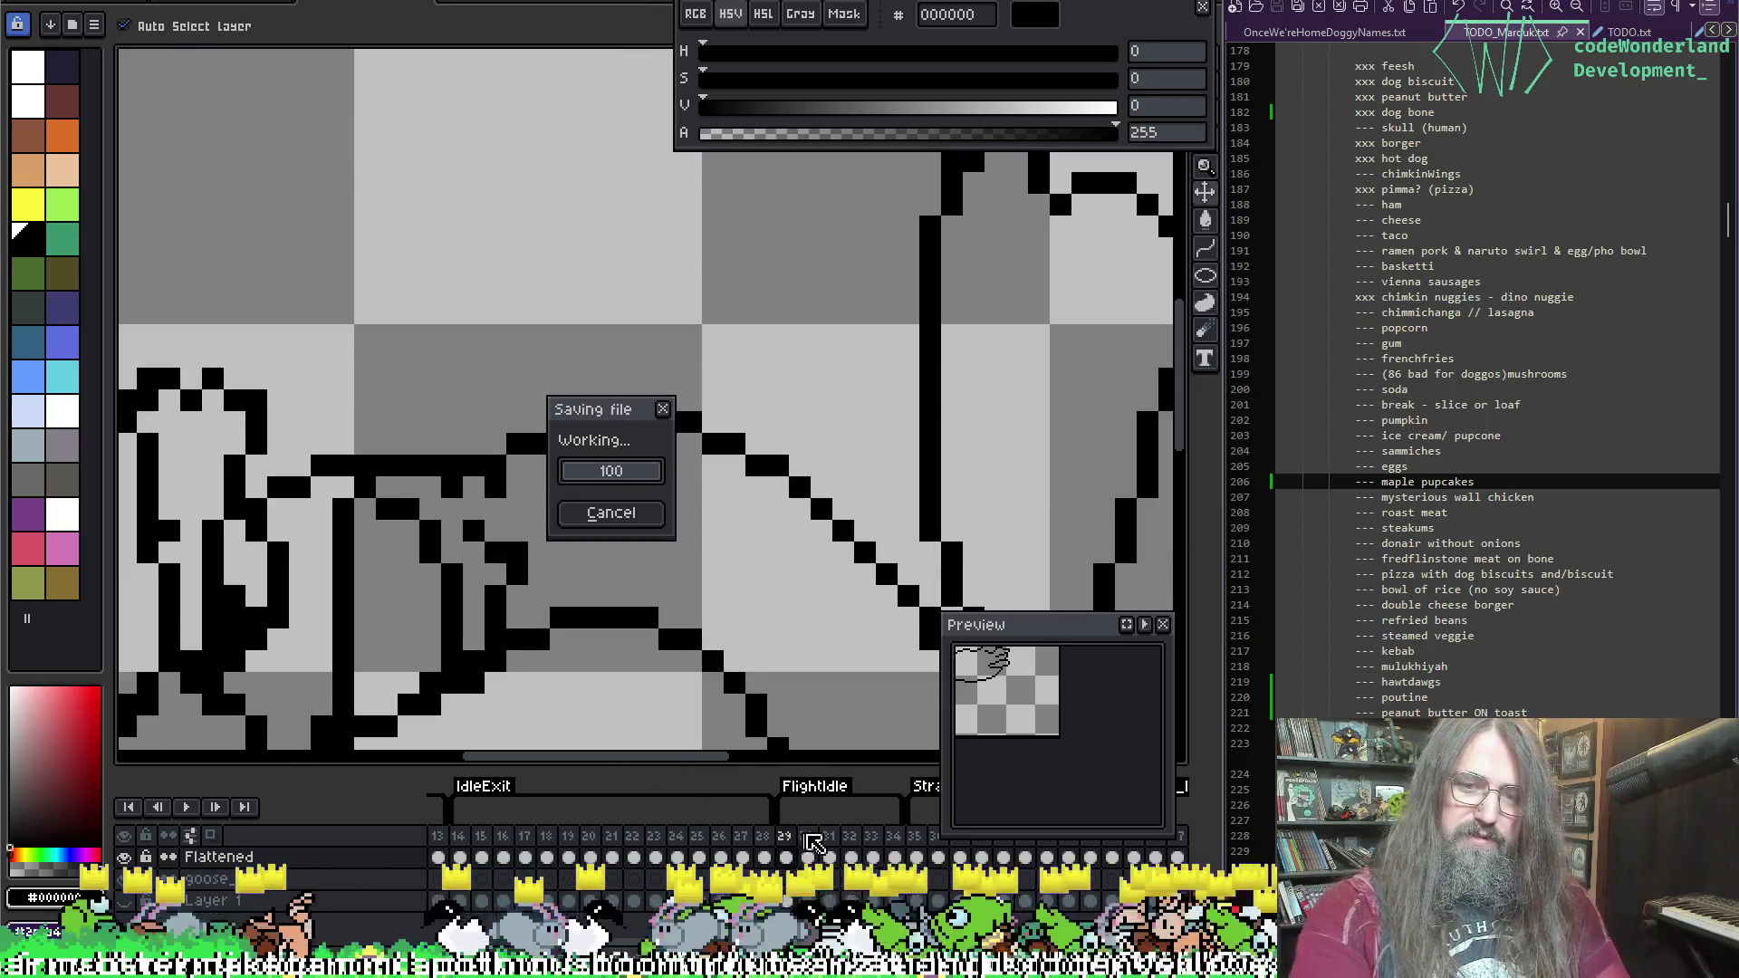
Step: Replay the animation zoomed out to the whole goose, then flip to the desktop and back
{"action": "key", "text": "Return"}
{"action": "scroll", "coordinate": [796, 426], "scroll_direction": "down", "scroll_amount": 2}
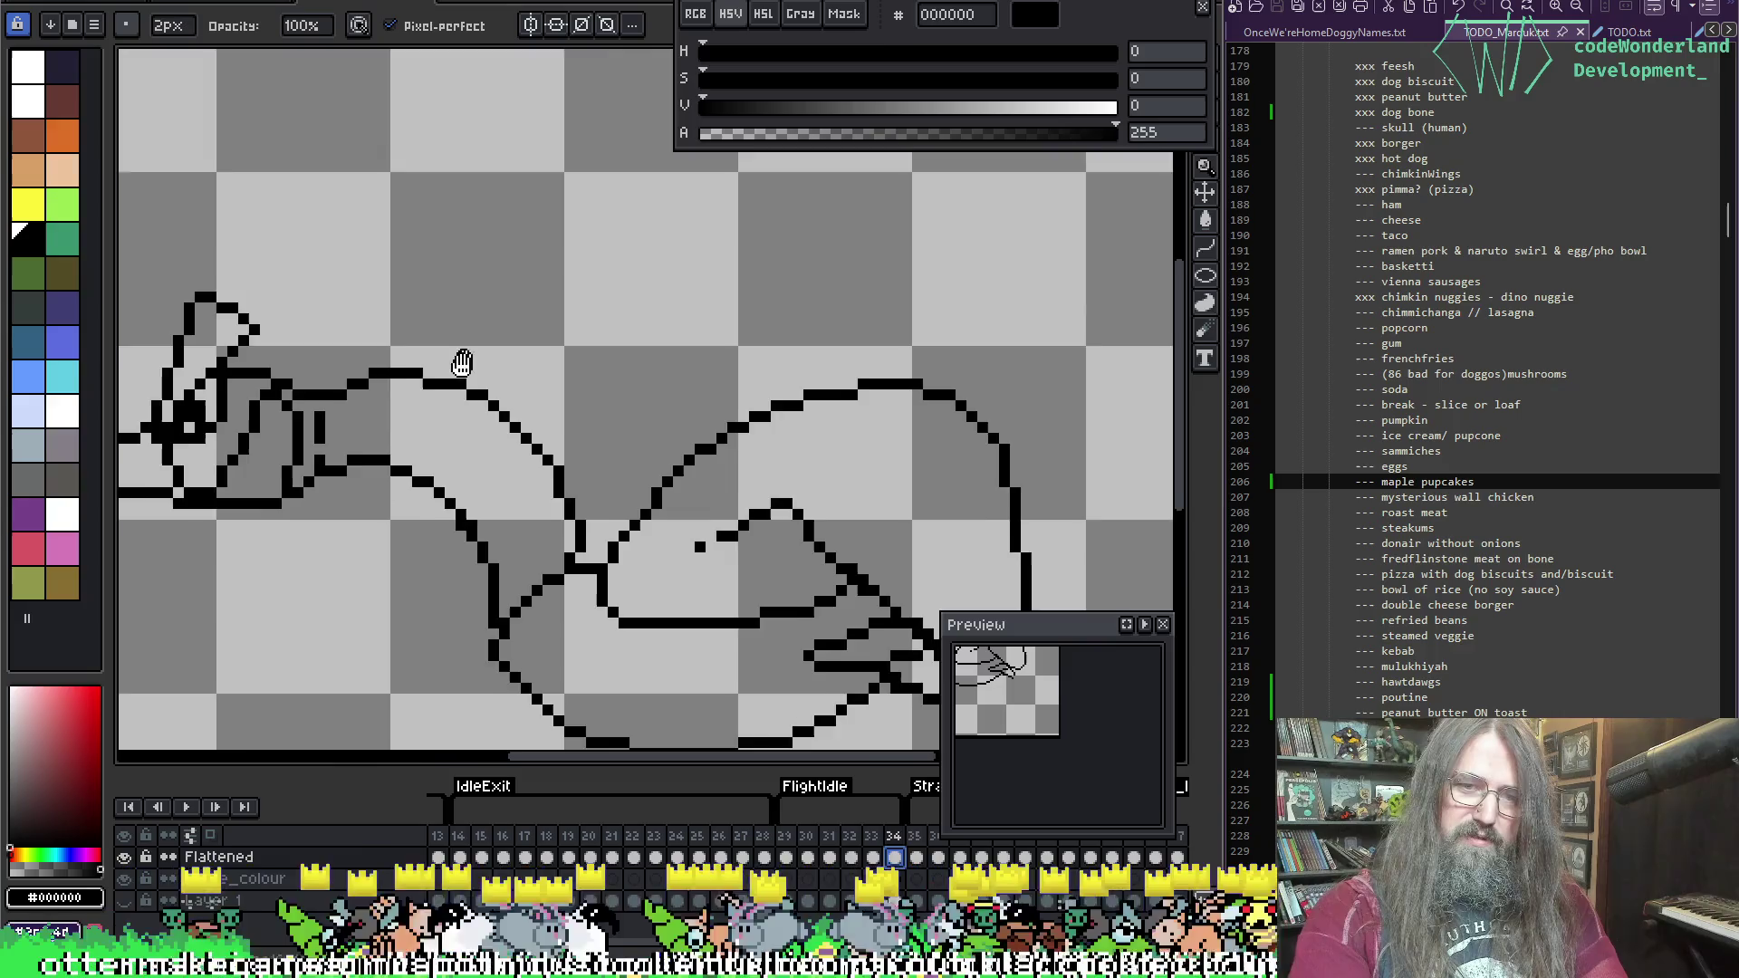
{"action": "scroll", "coordinate": [807, 317], "scroll_direction": "down", "scroll_amount": 1}
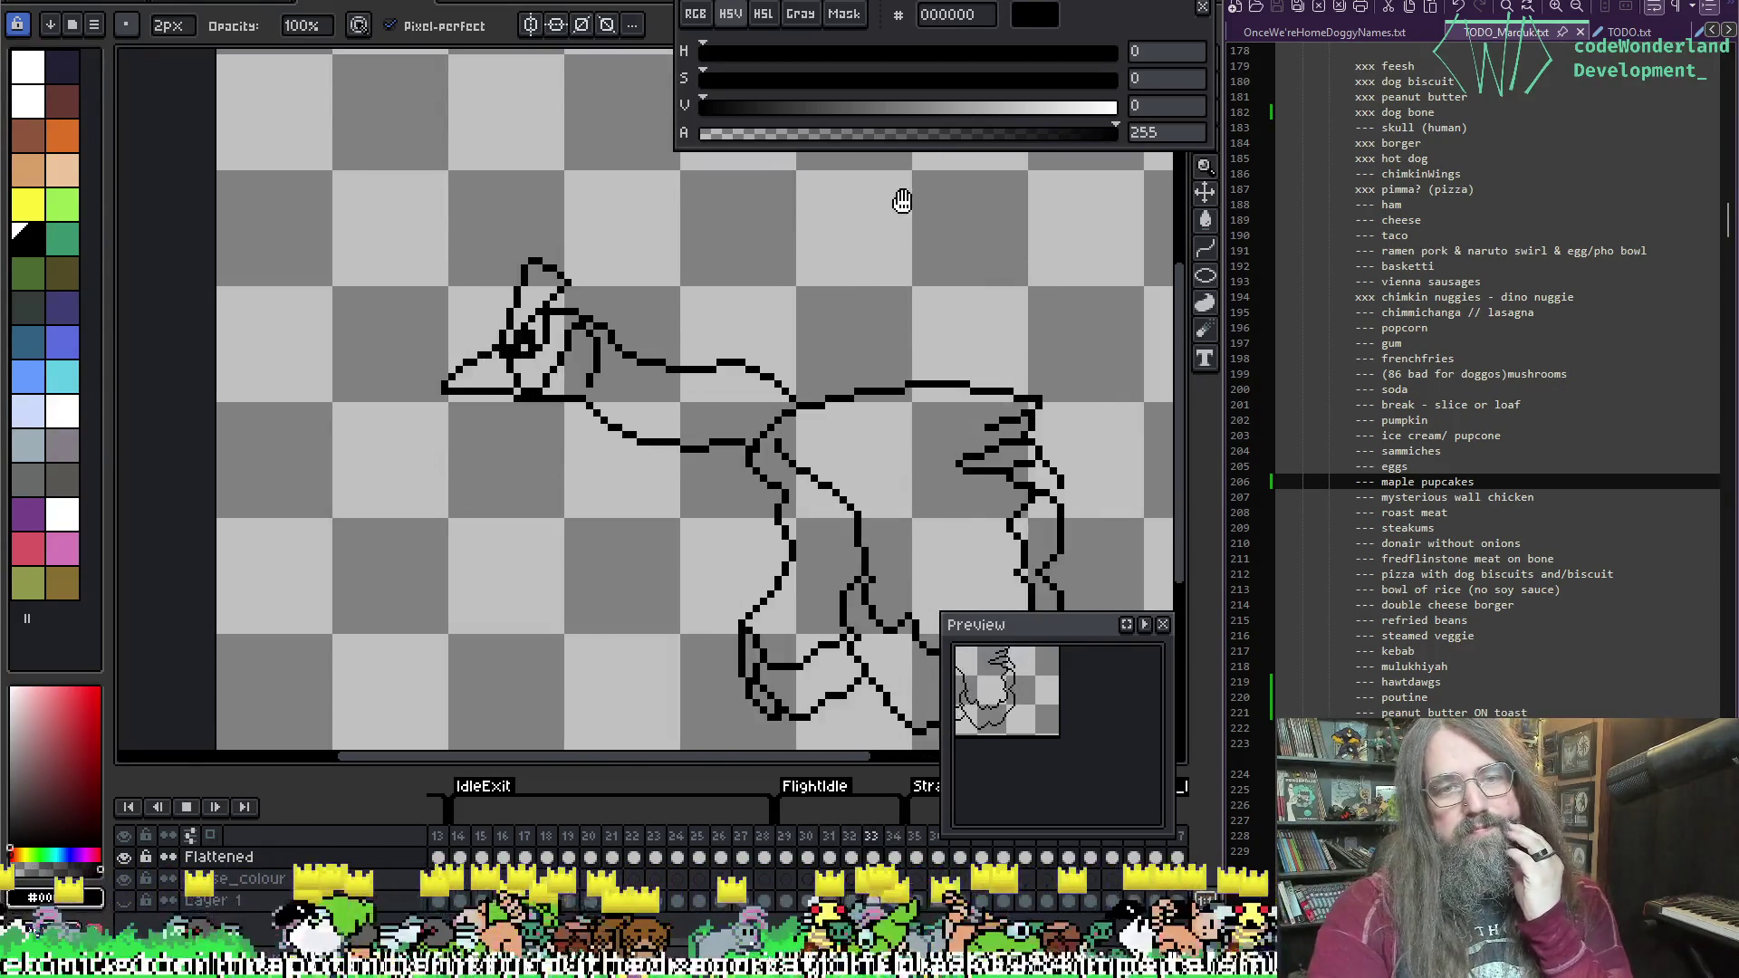
{"action": "scroll", "coordinate": [897, 372], "scroll_direction": "down", "scroll_amount": 1}
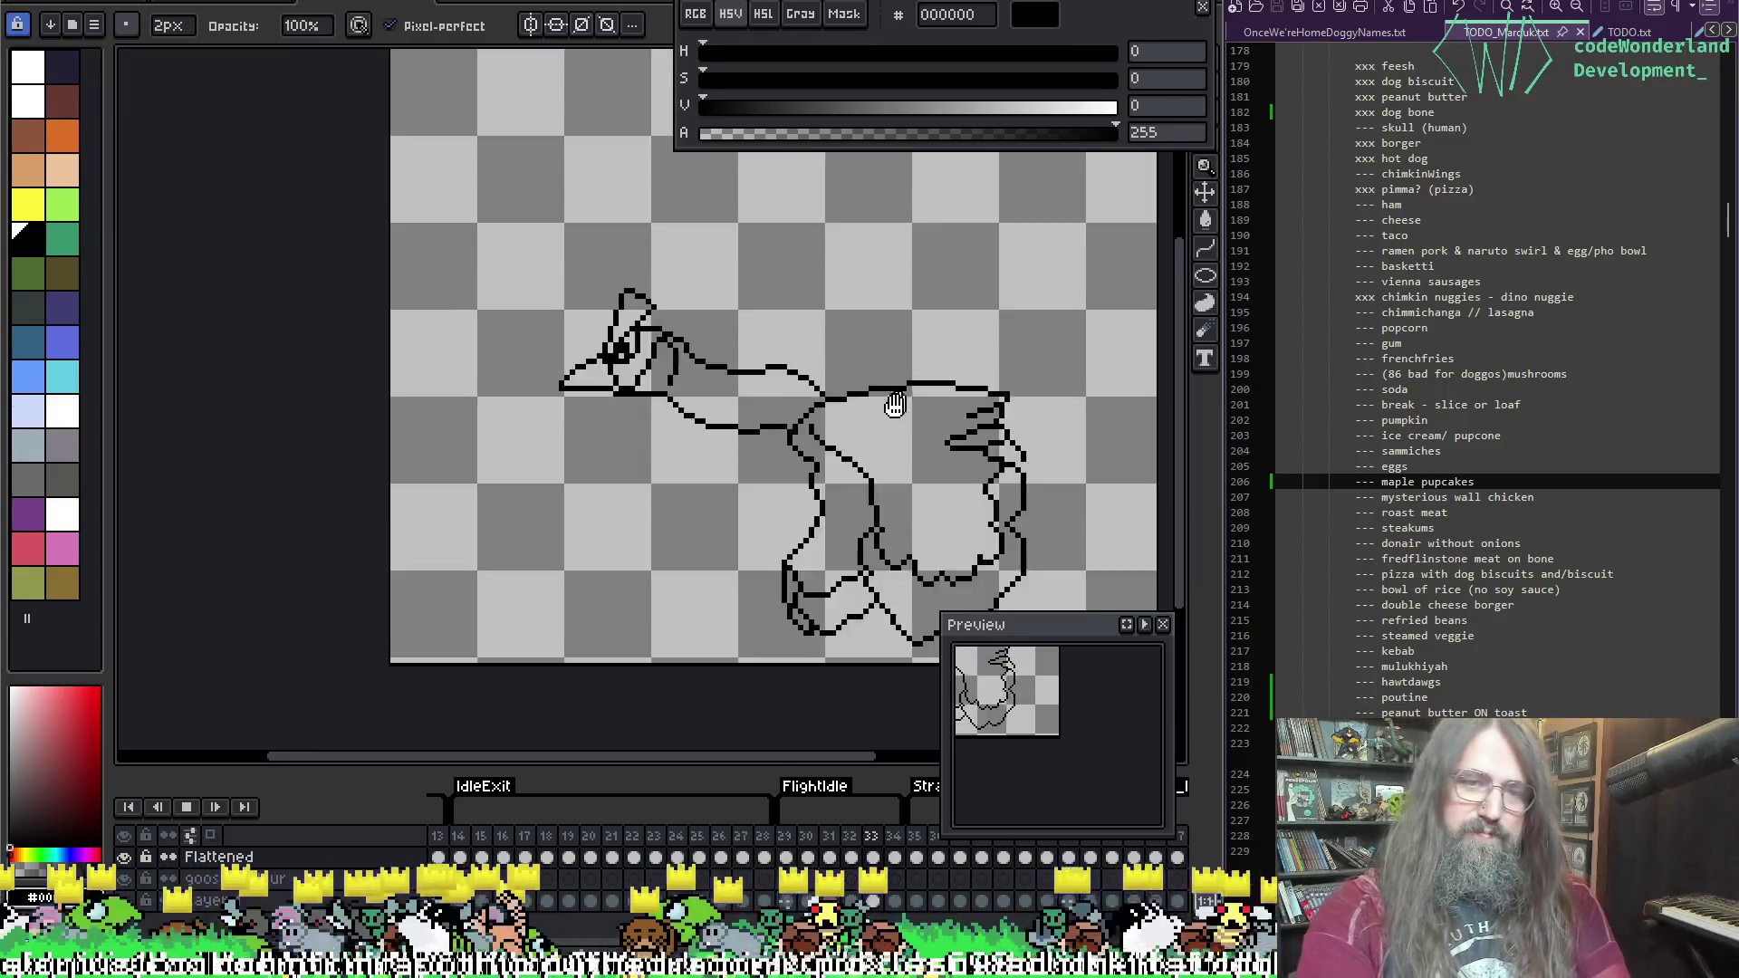
{"action": "left_click_drag", "start_coordinate": [893, 396], "coordinate": [683, 455]}
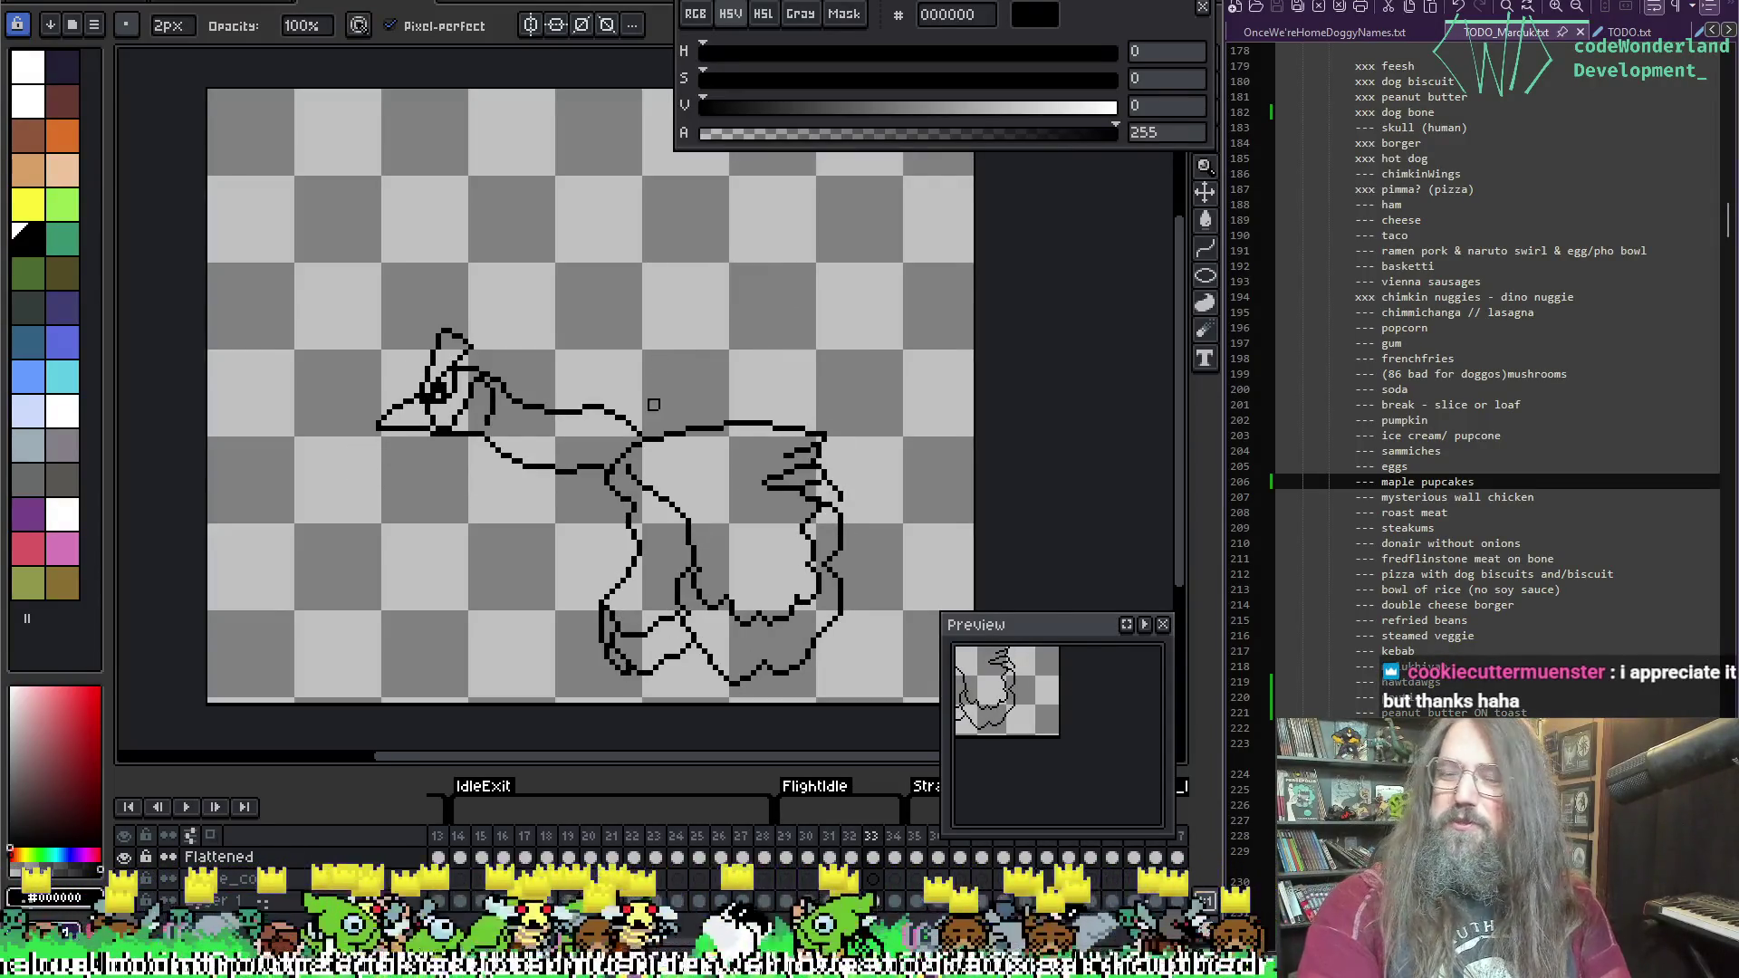
{"action": "key", "text": "super+d"}
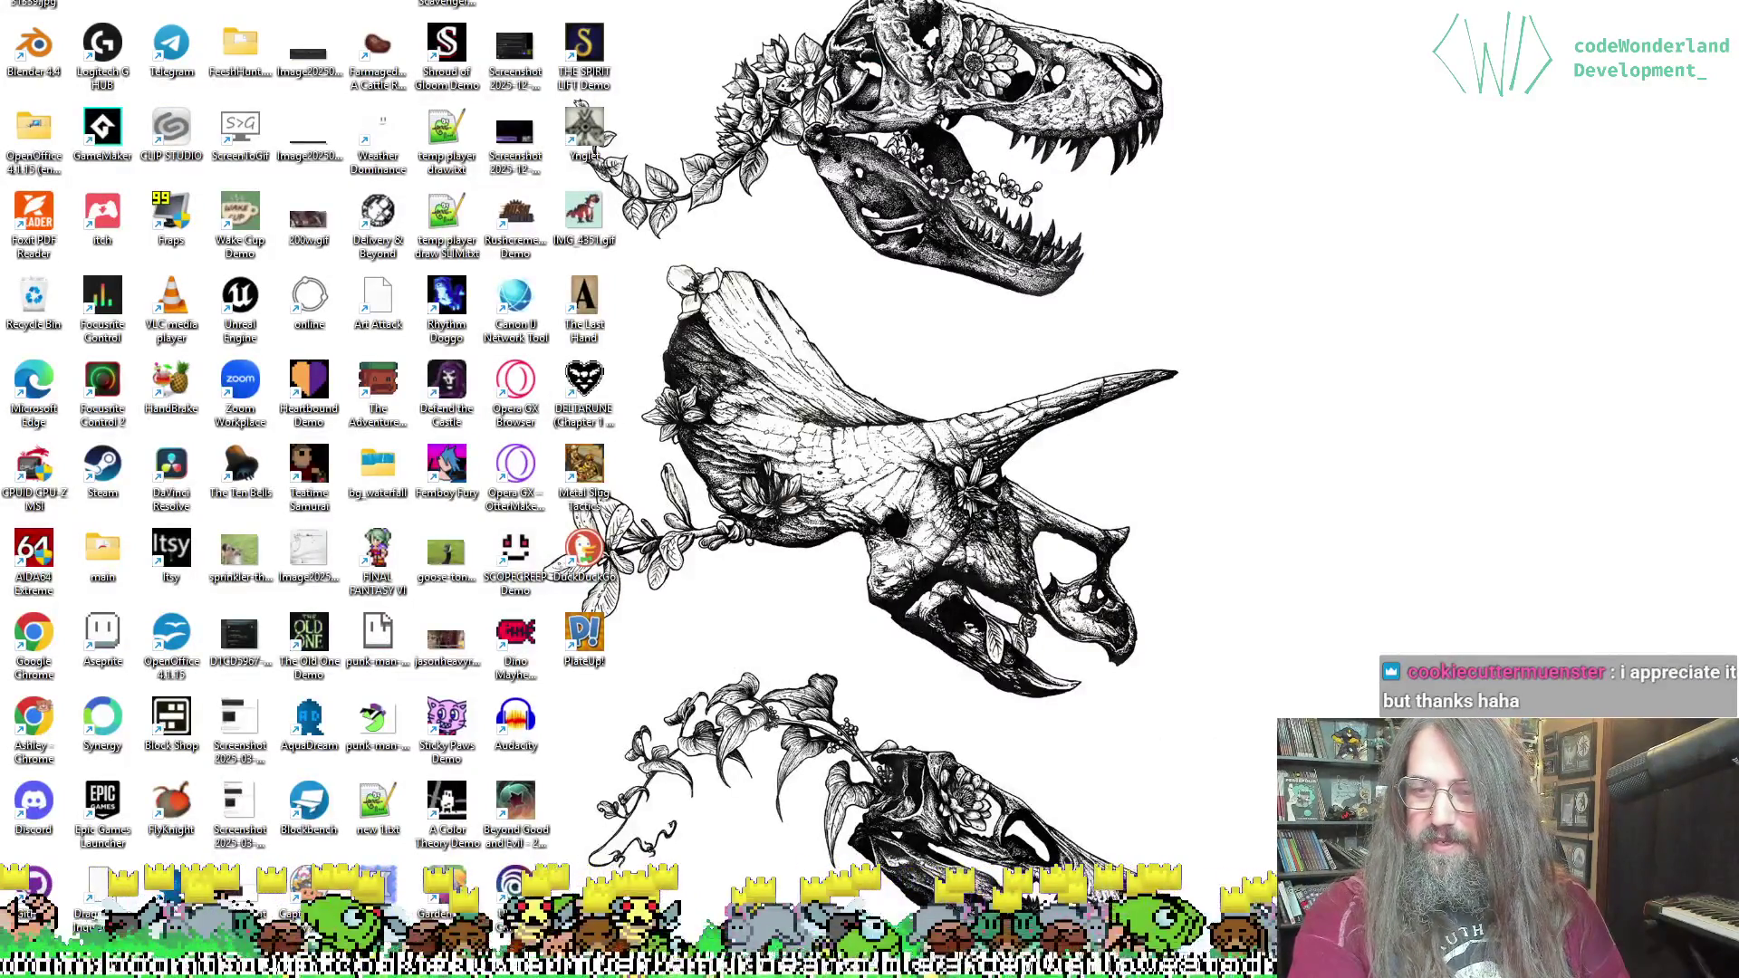
{"action": "key", "text": "super+d"}
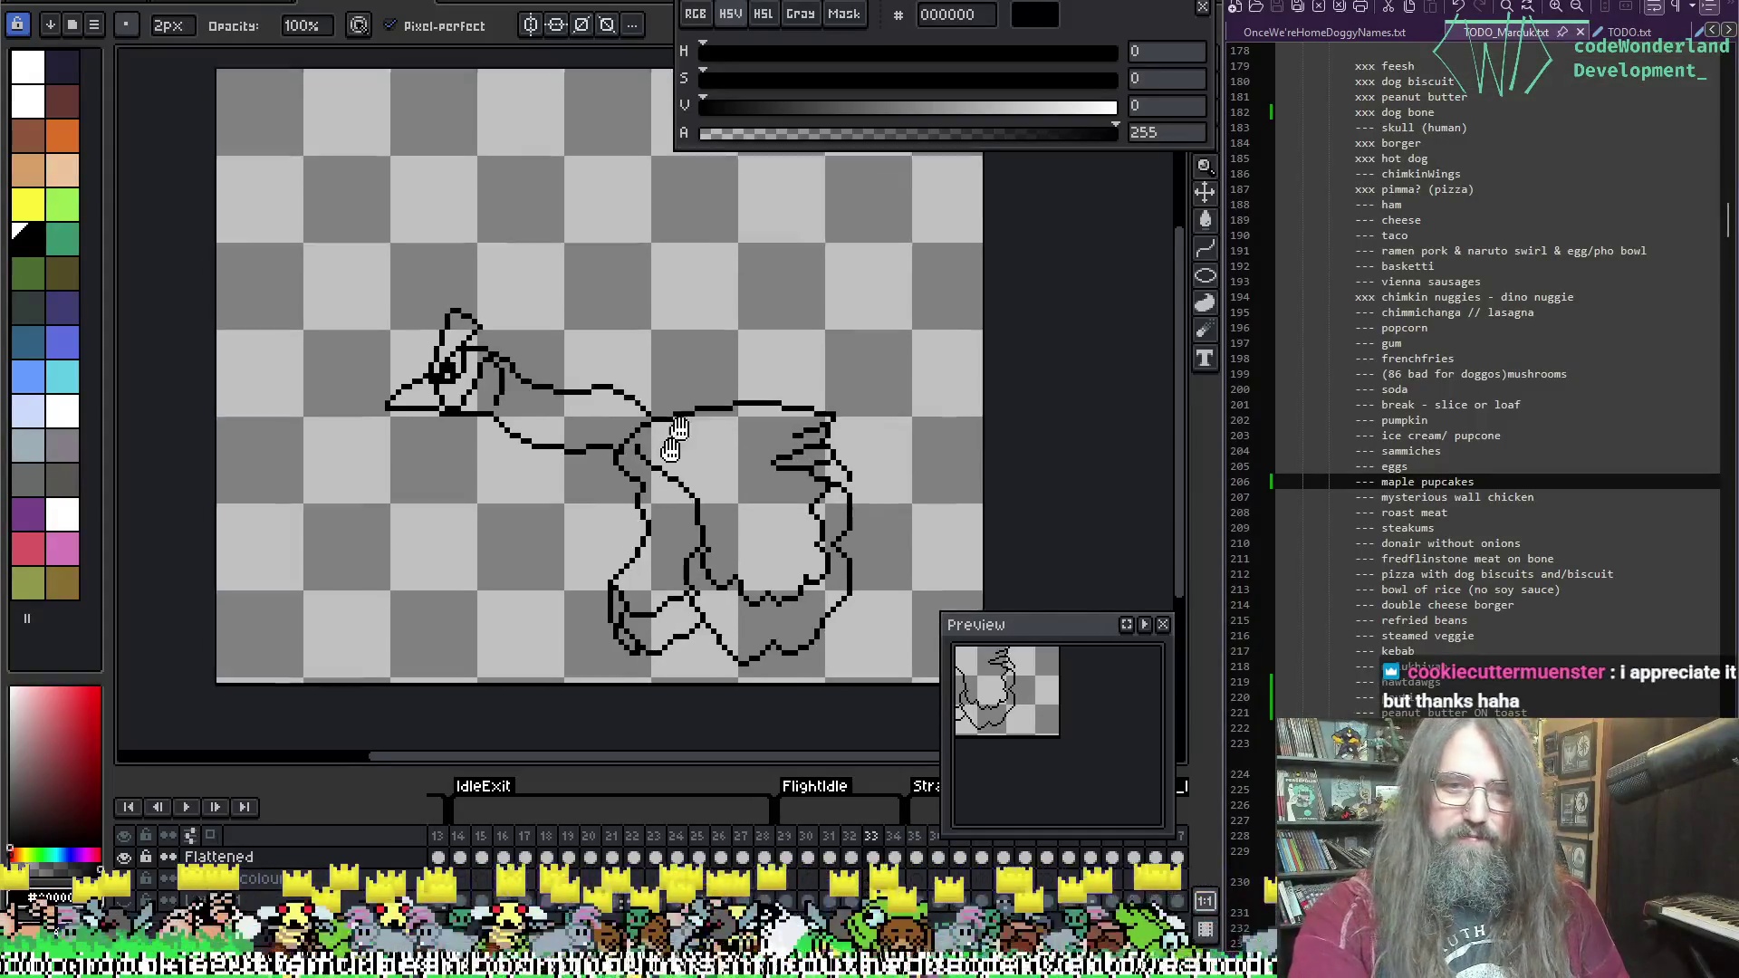
Step: Move to frame 34 and bring the goose's neck into view
{"action": "scroll", "coordinate": [494, 335], "scroll_direction": "up", "scroll_amount": 3}
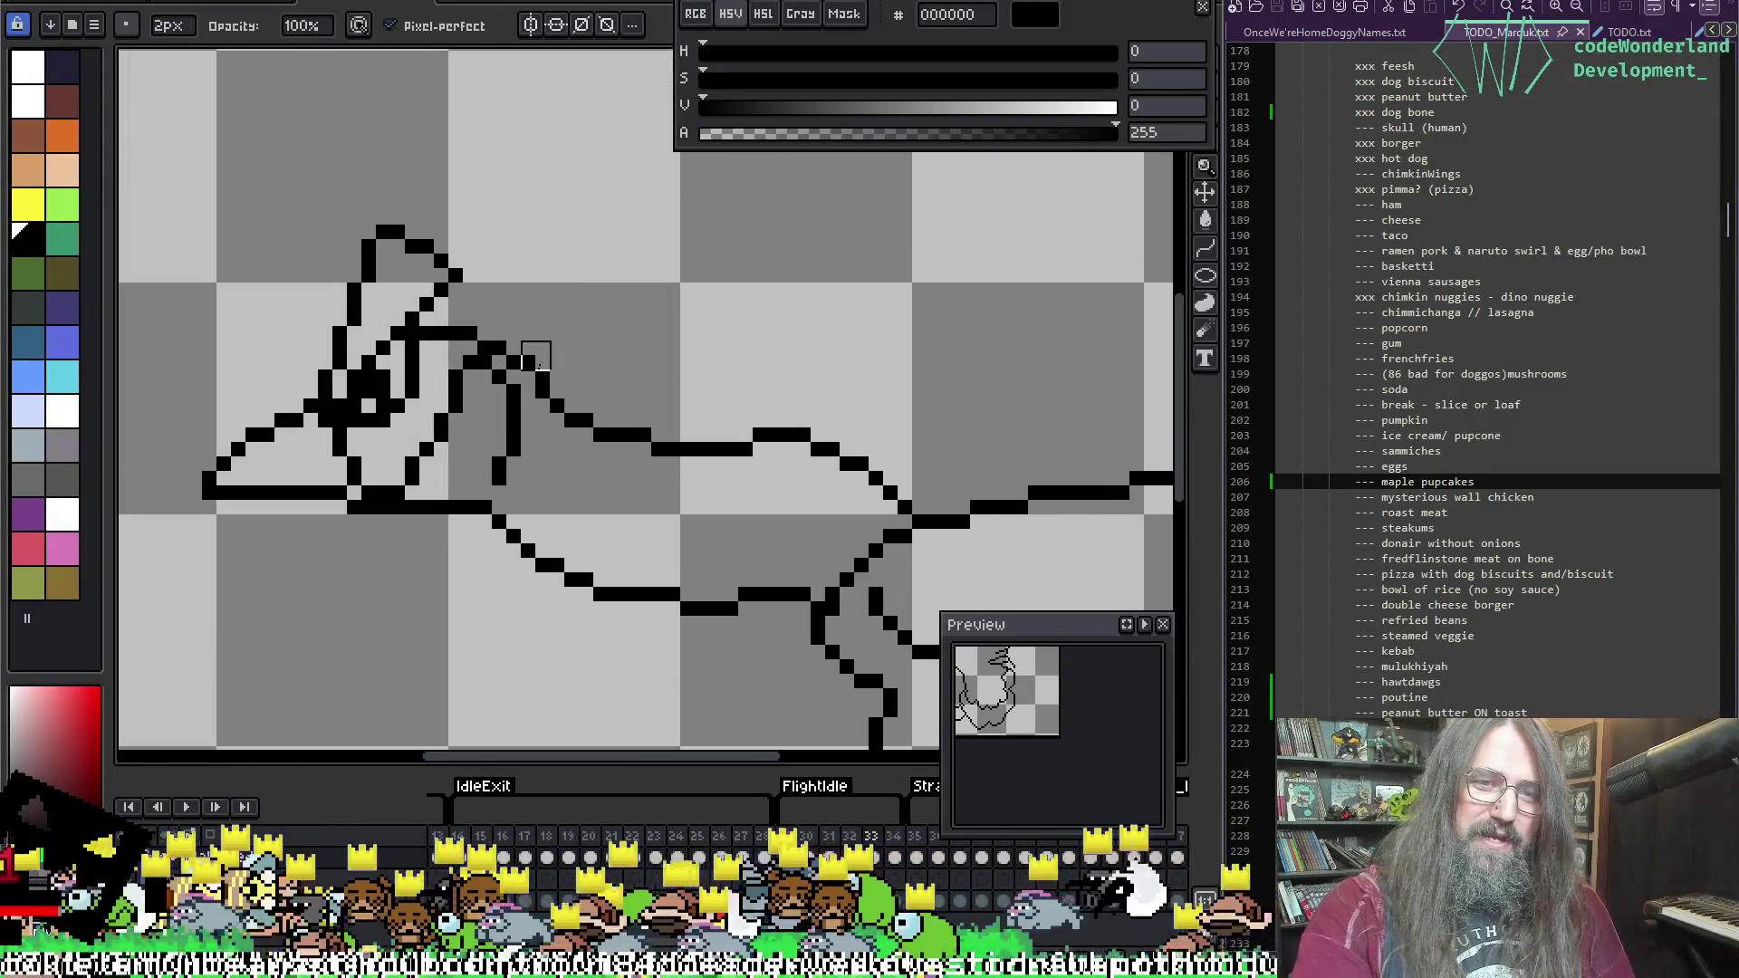
{"action": "key", "text": "i"}
{"action": "key", "text": "b"}
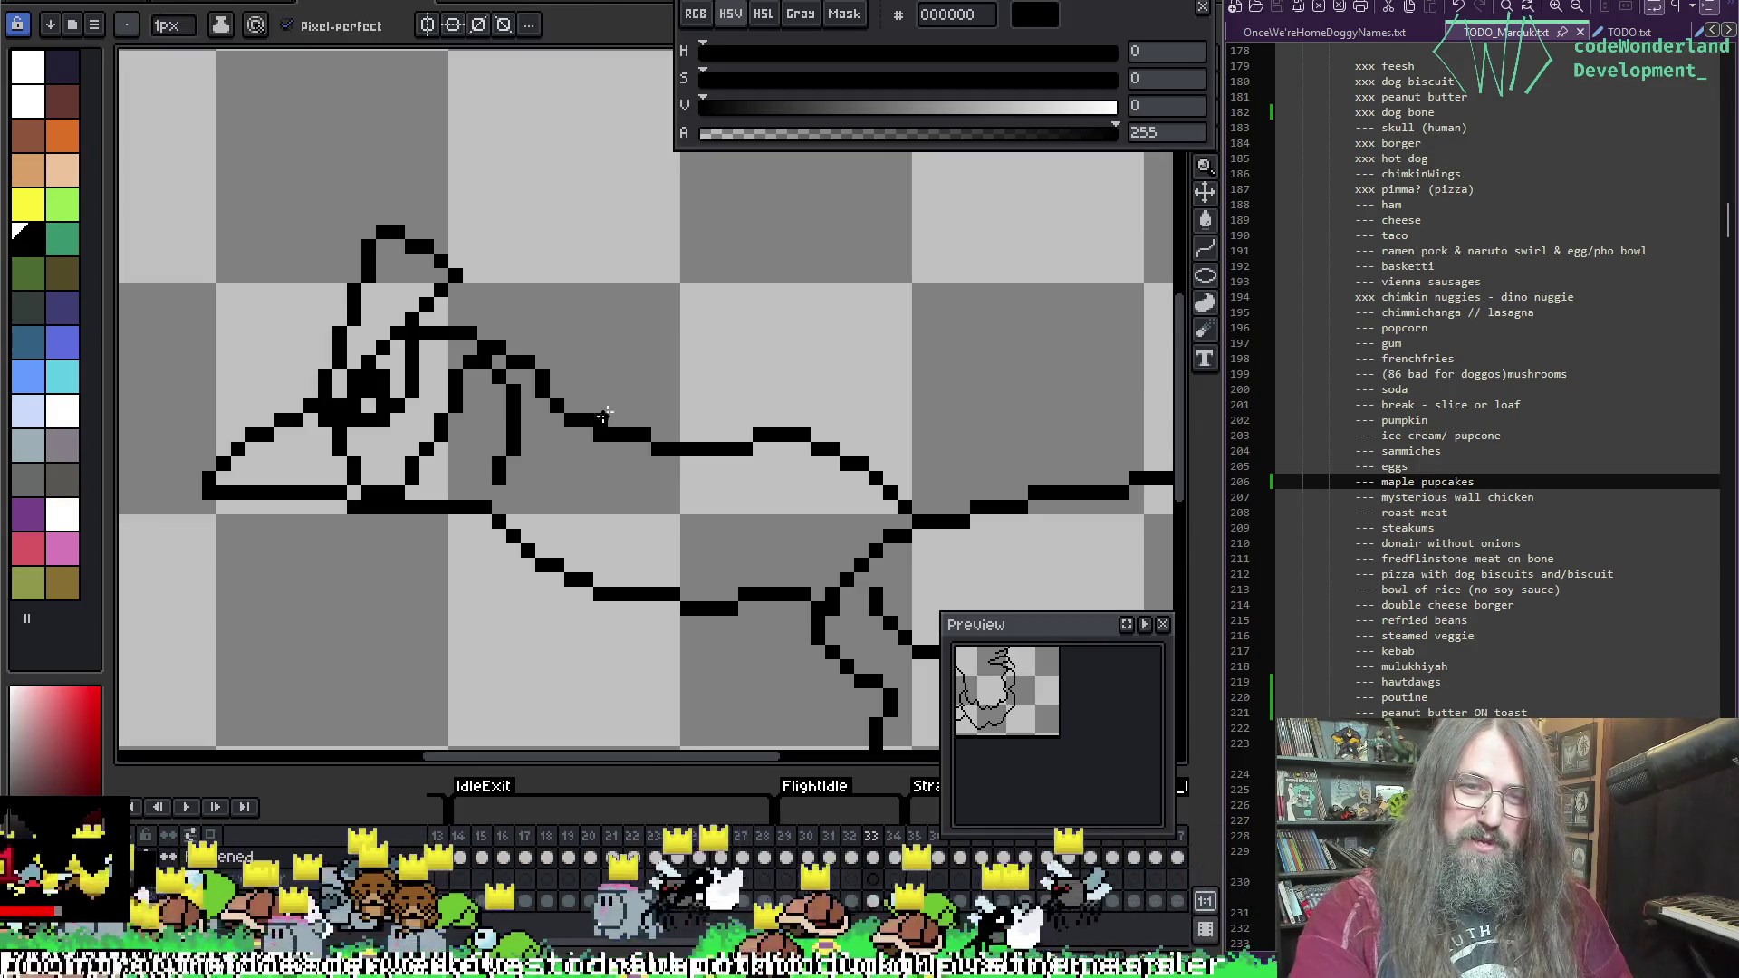
{"action": "key", "text": "Right"}
{"action": "mouse_move", "coordinate": [648, 337]}
{"action": "left_mouse_down"}
{"action": "mouse_move", "coordinate": [475, 416]}
{"action": "mouse_move", "coordinate": [523, 370]}
{"action": "left_mouse_up"}
Step: Touch up frame 34's neck outline with eraser, eyedropper and pencil, adding a black pixel
{"action": "key", "text": "e"}
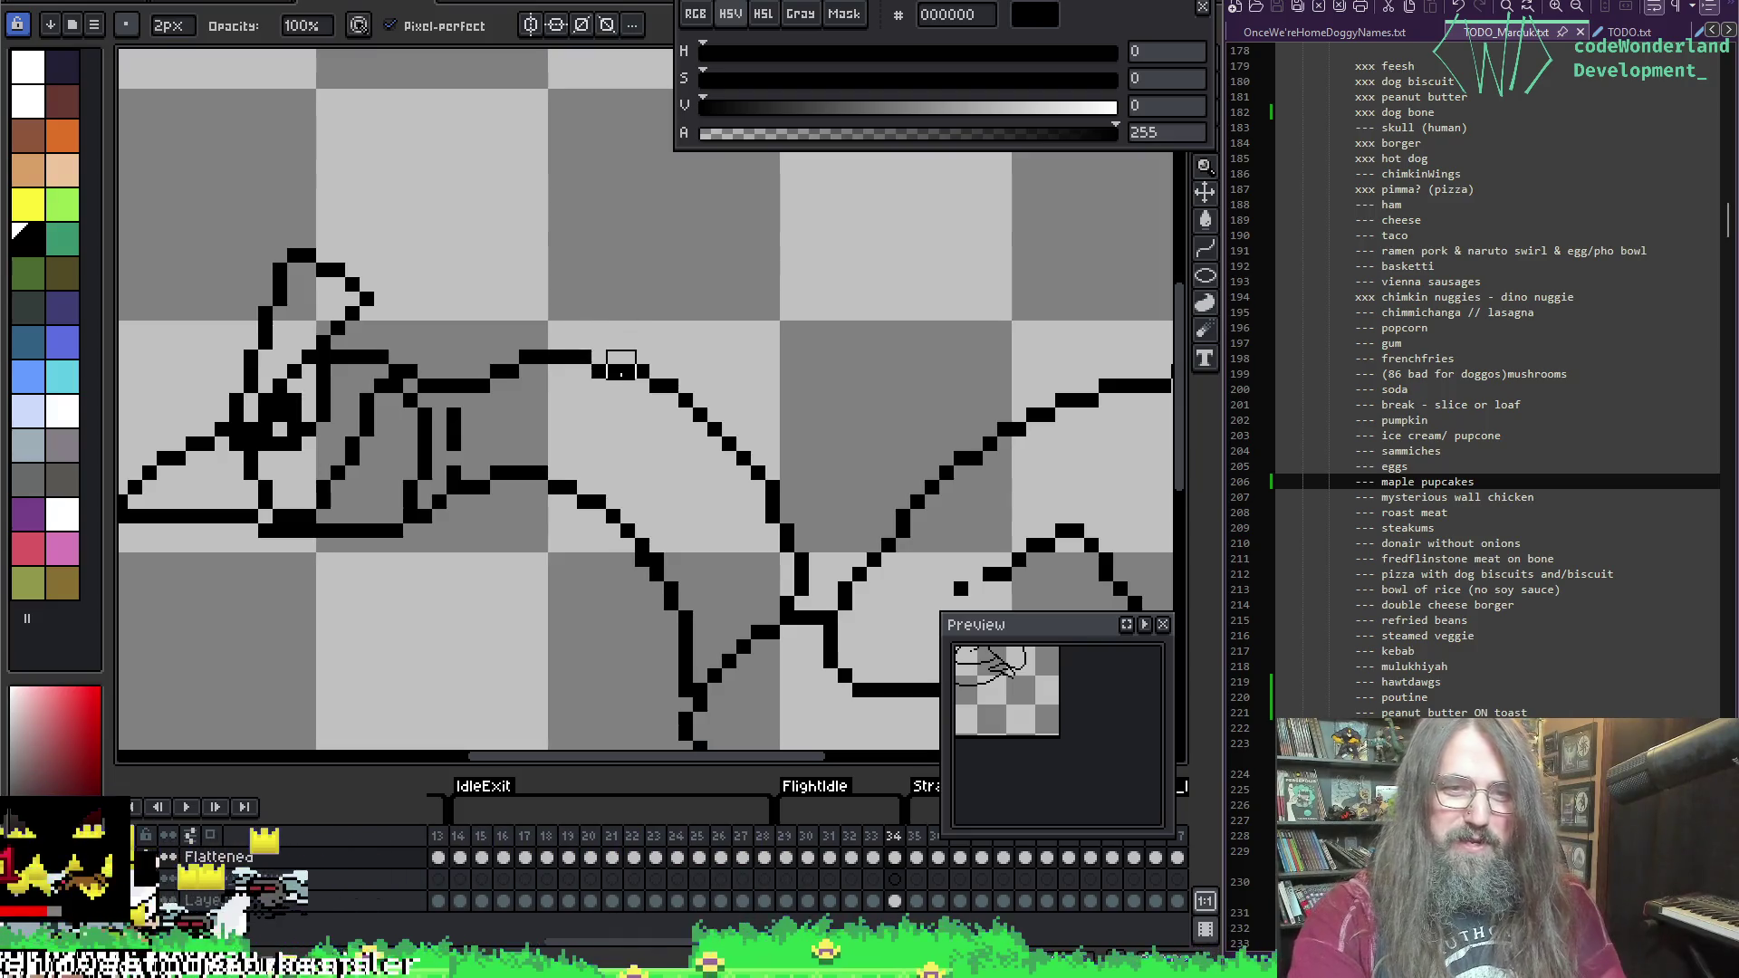
{"action": "key", "text": "i"}
{"action": "key", "text": "b"}
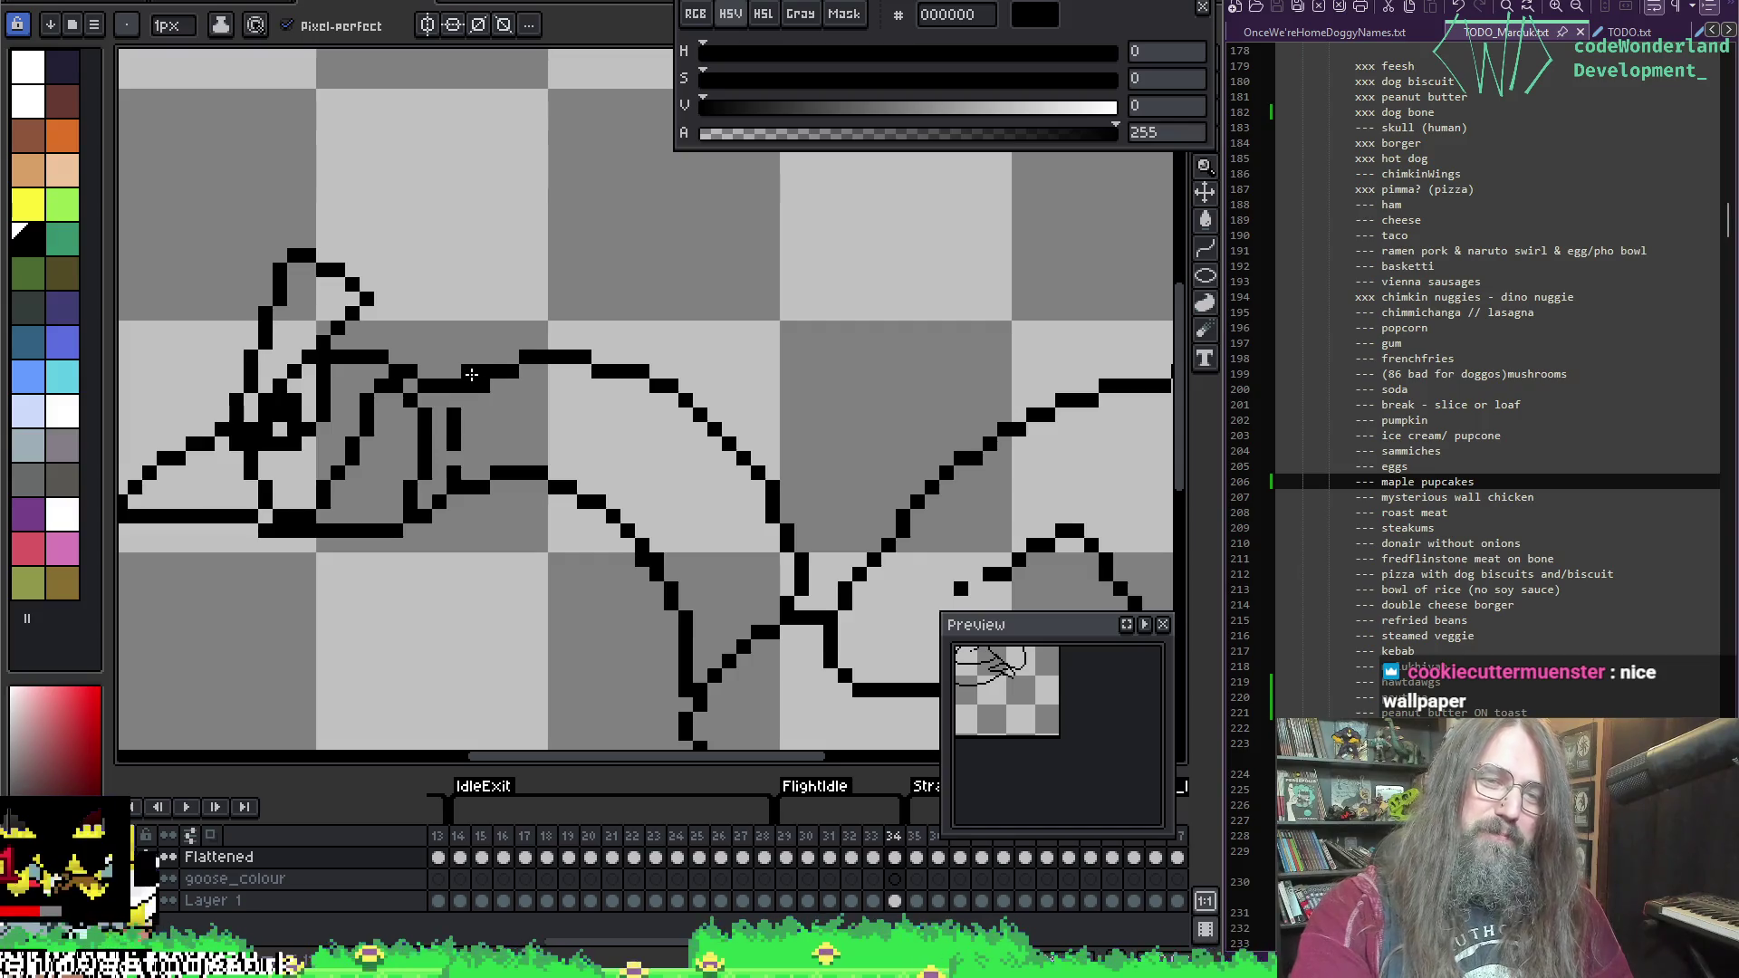
{"action": "key", "text": "e"}
{"action": "key", "text": "i"}
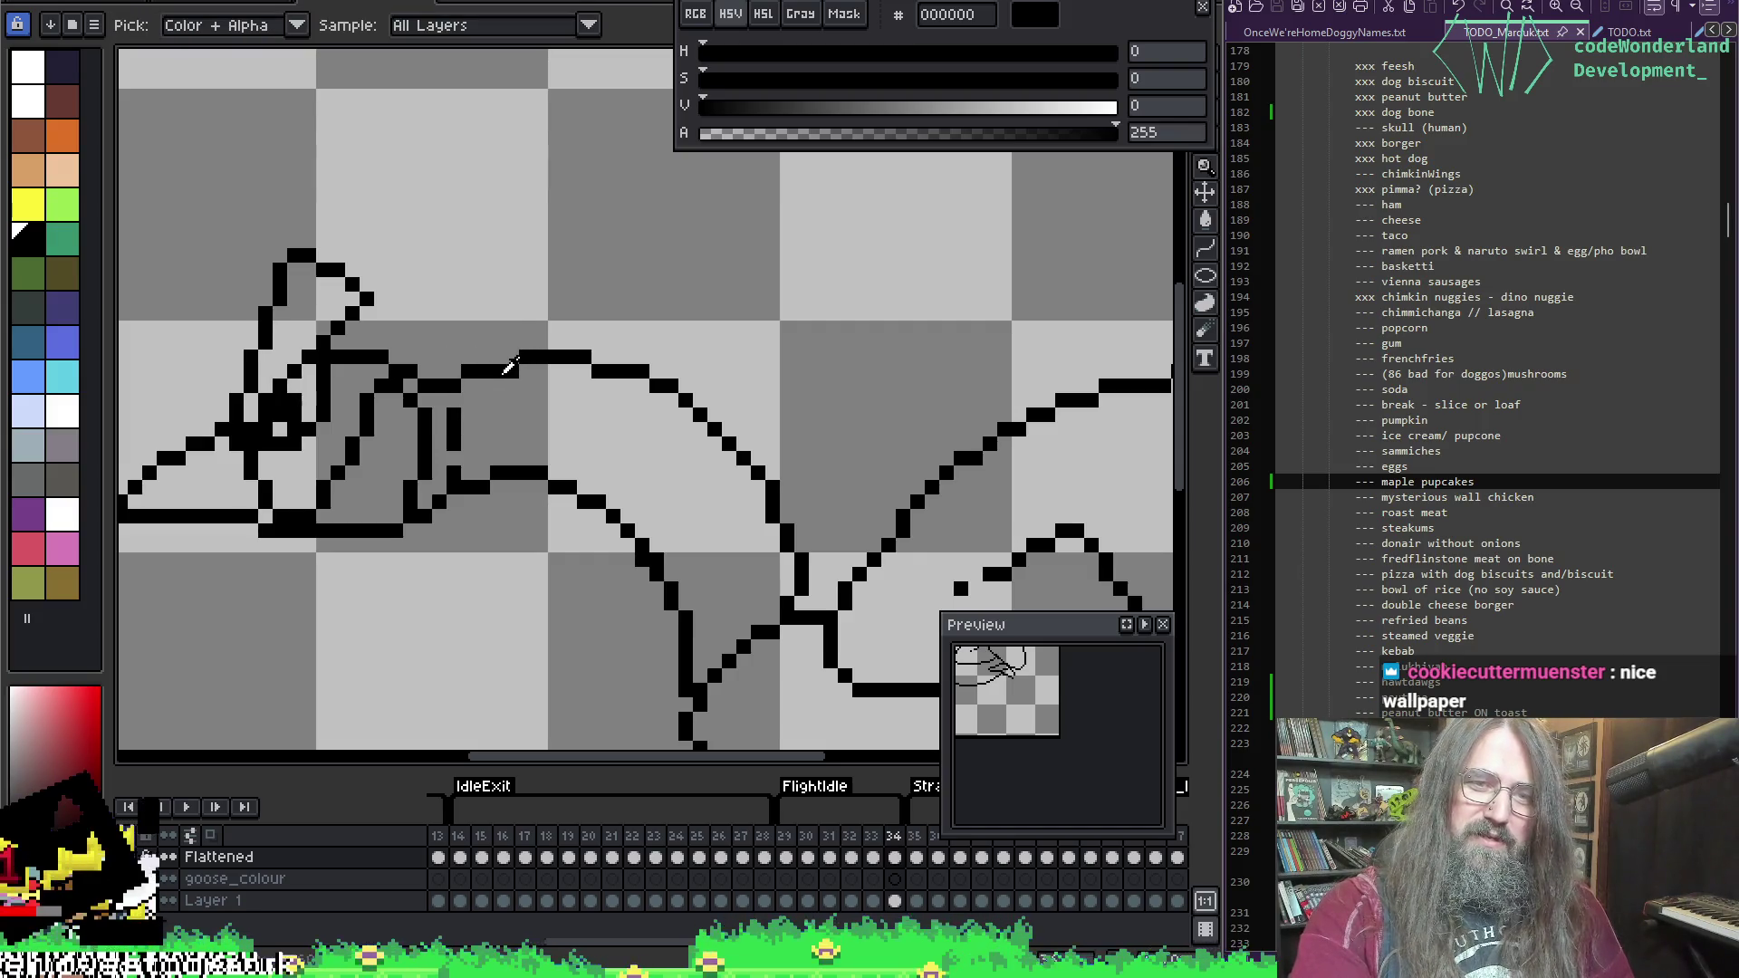
{"action": "key", "text": "b"}
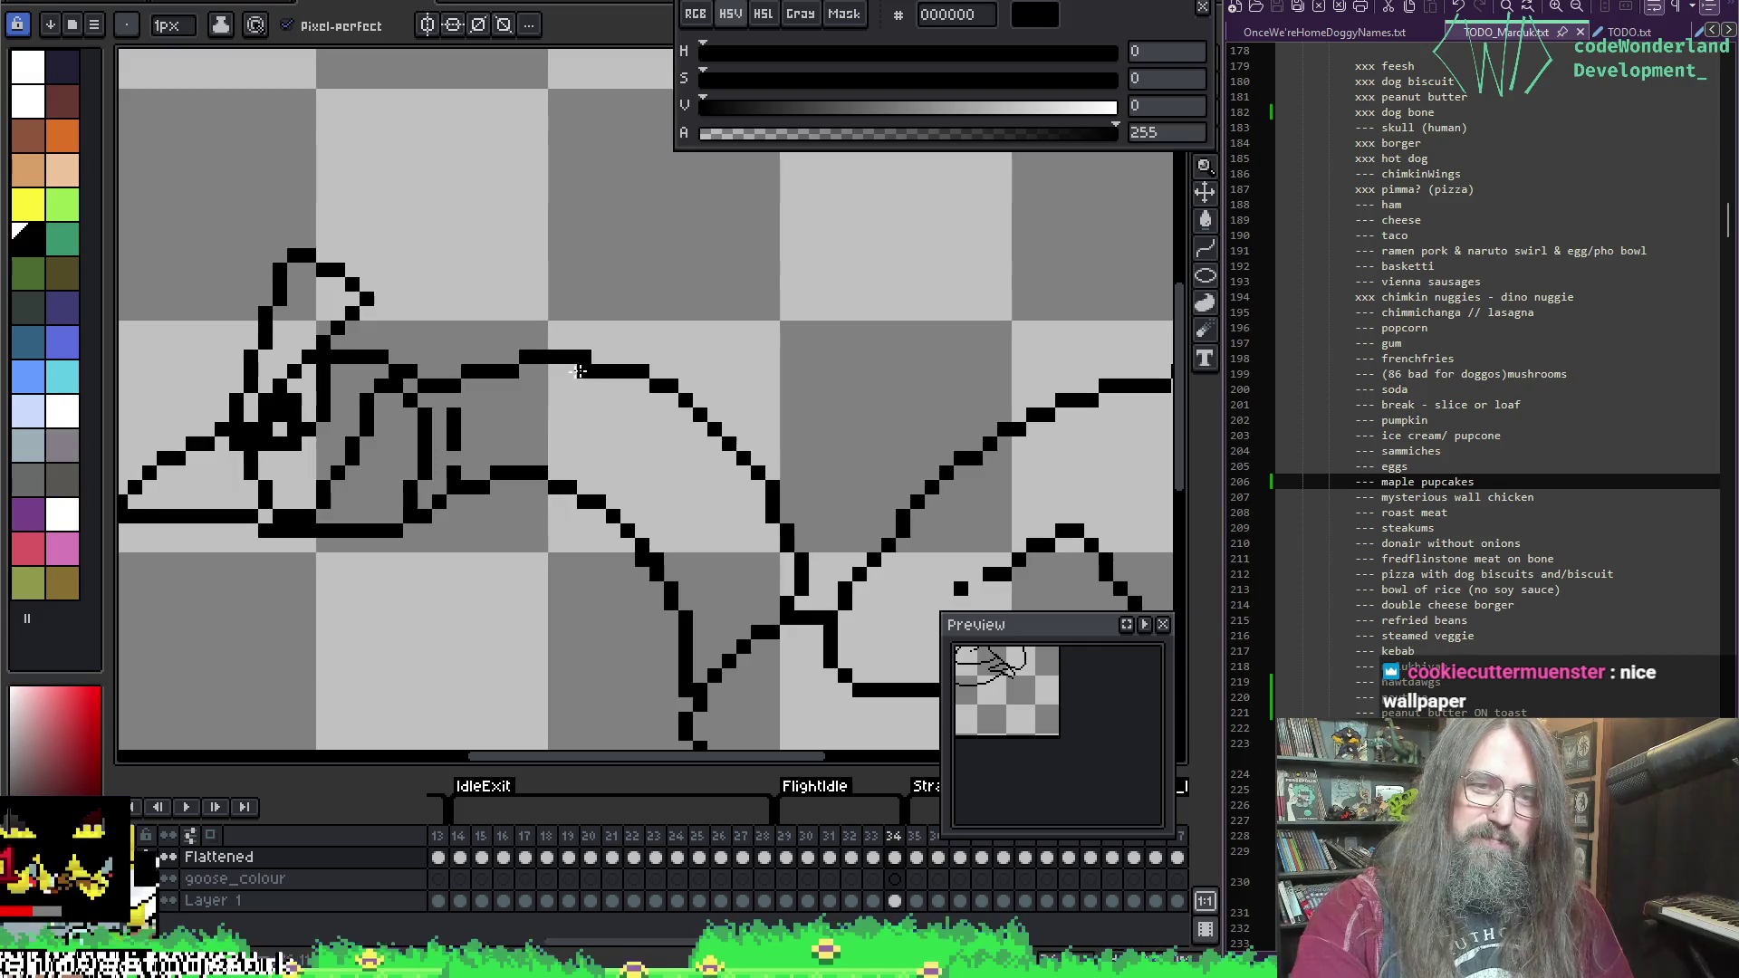
{"action": "key", "text": "i"}
{"action": "key", "text": "b"}
{"action": "left_click", "coordinate": [512, 358]}
{"action": "key", "text": "e"}
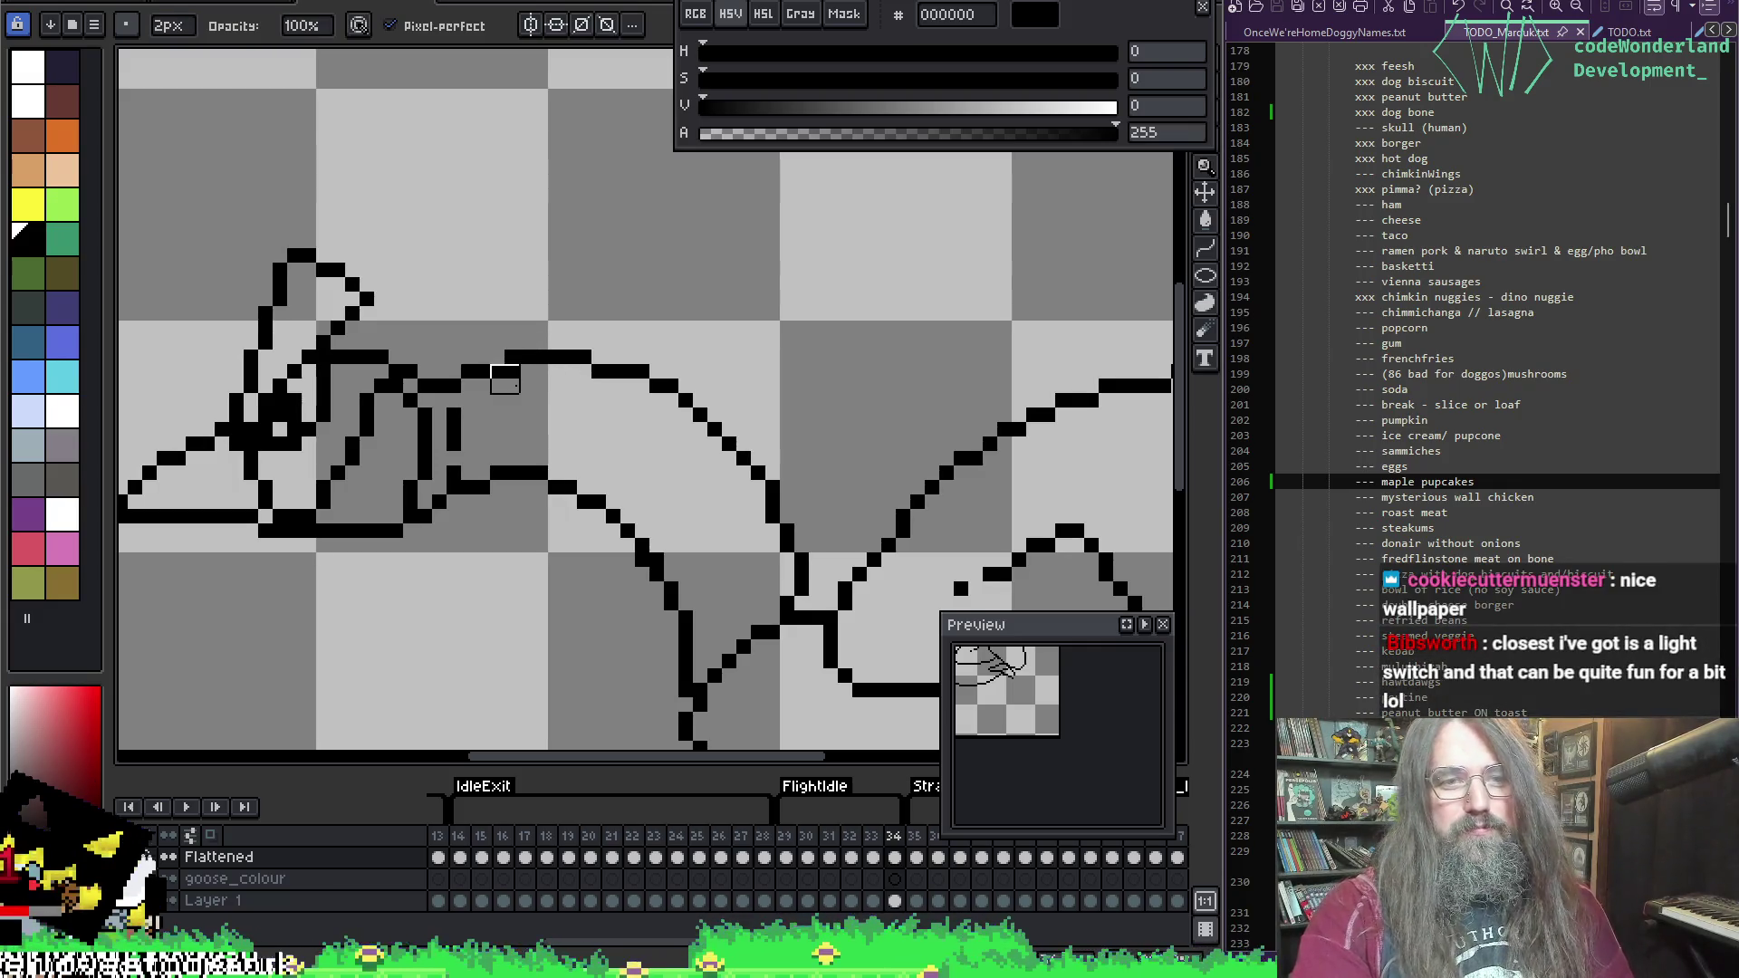
{"action": "key", "text": "i"}
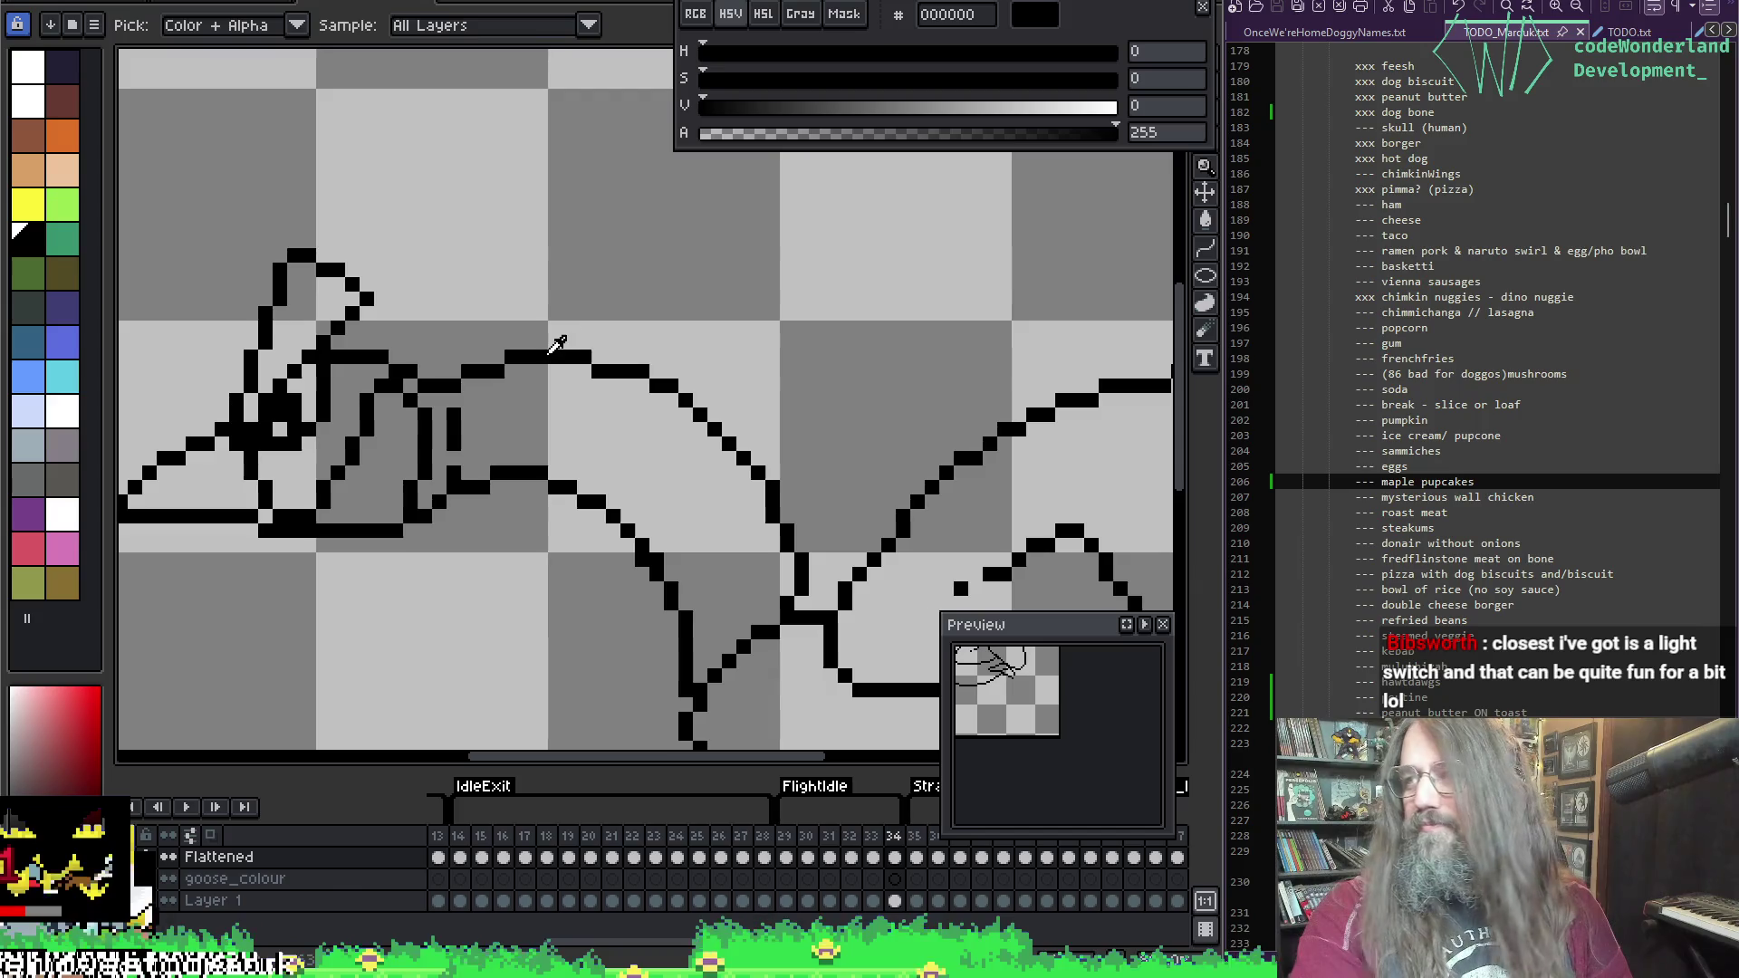
{"action": "key", "text": "e"}
Step: Zoom out and save the animation file
{"action": "scroll", "coordinate": [602, 303], "scroll_direction": "down", "scroll_amount": 2}
{"action": "key", "text": "ctrl+s"}
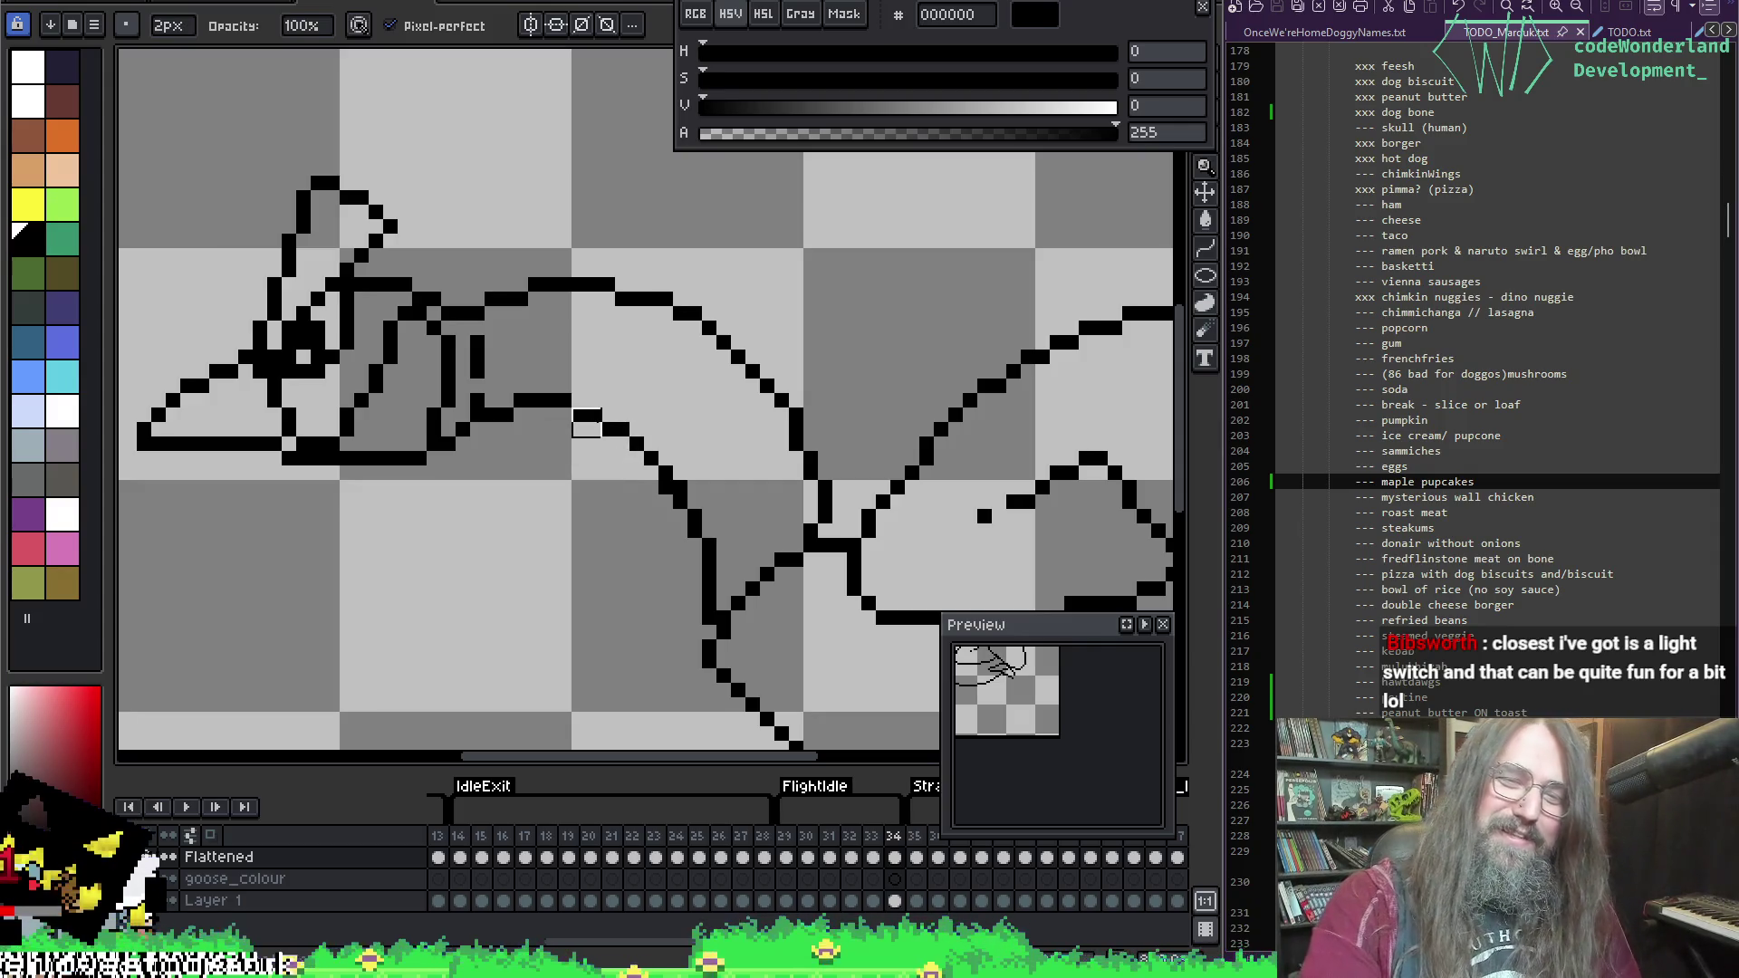
{"action": "scroll", "coordinate": [561, 441], "scroll_direction": "down", "scroll_amount": 1}
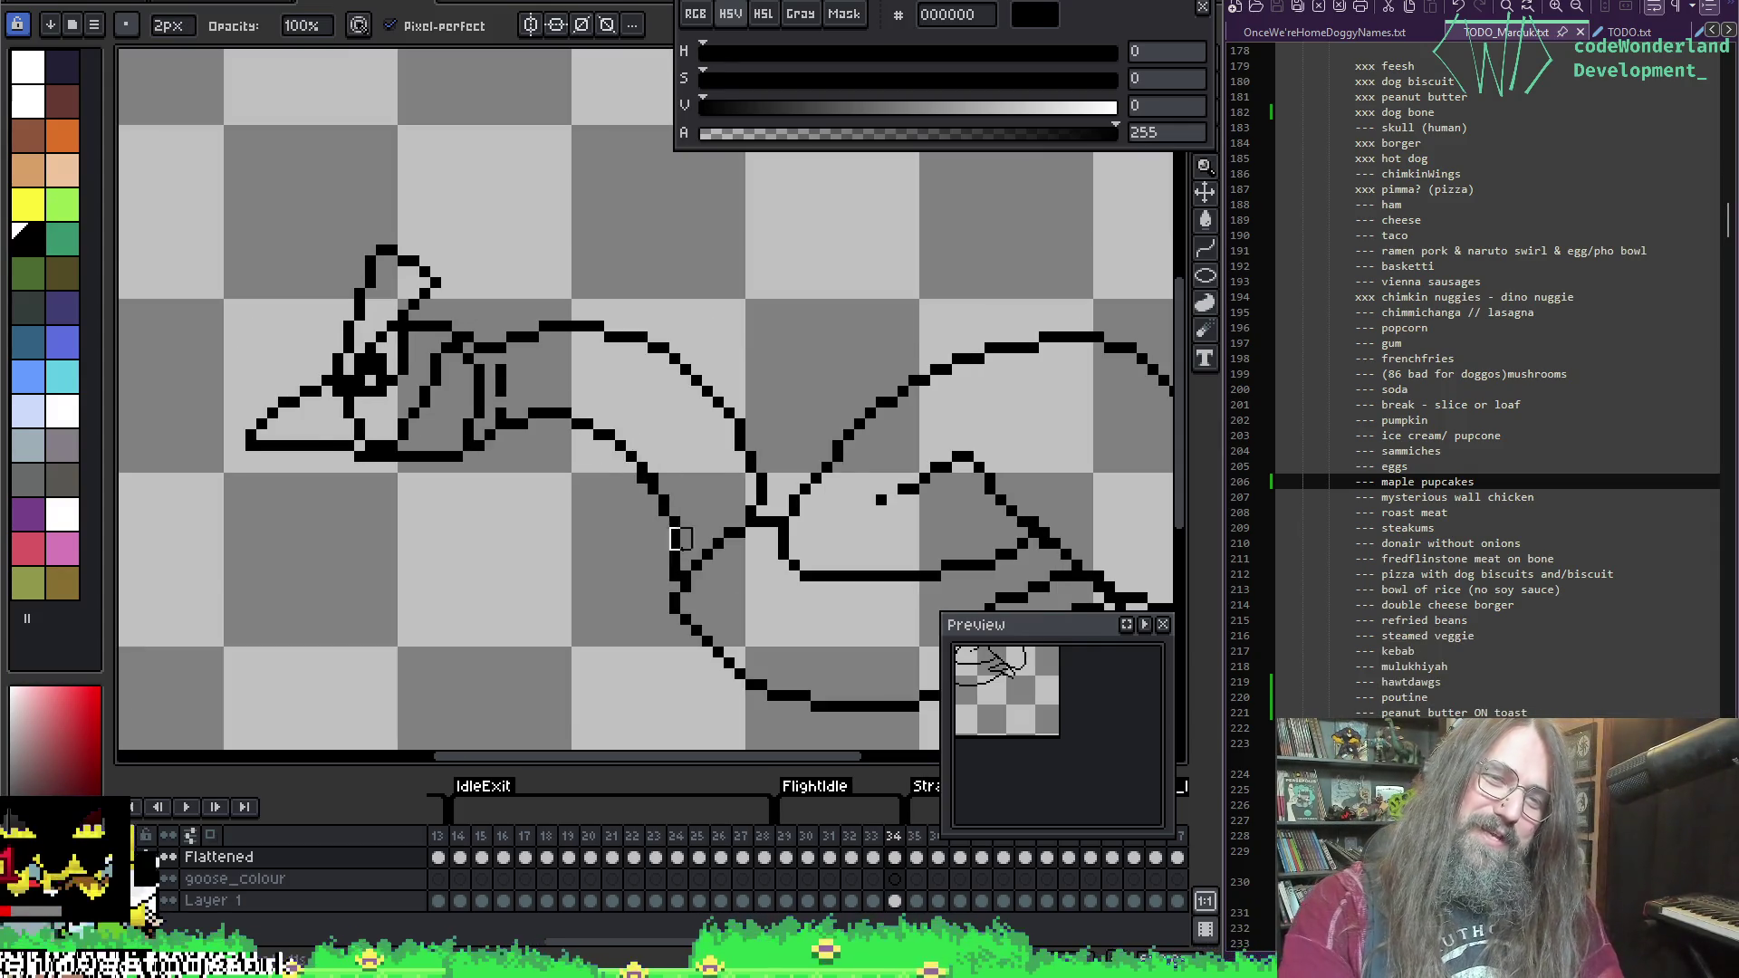
Step: Step through frames 35 back to 30, stop playback, and land on frame 33
{"action": "key", "text": "Right"}
{"action": "key", "text": "Left"}
{"action": "key", "text": "Left"}
{"action": "key", "text": "Left"}
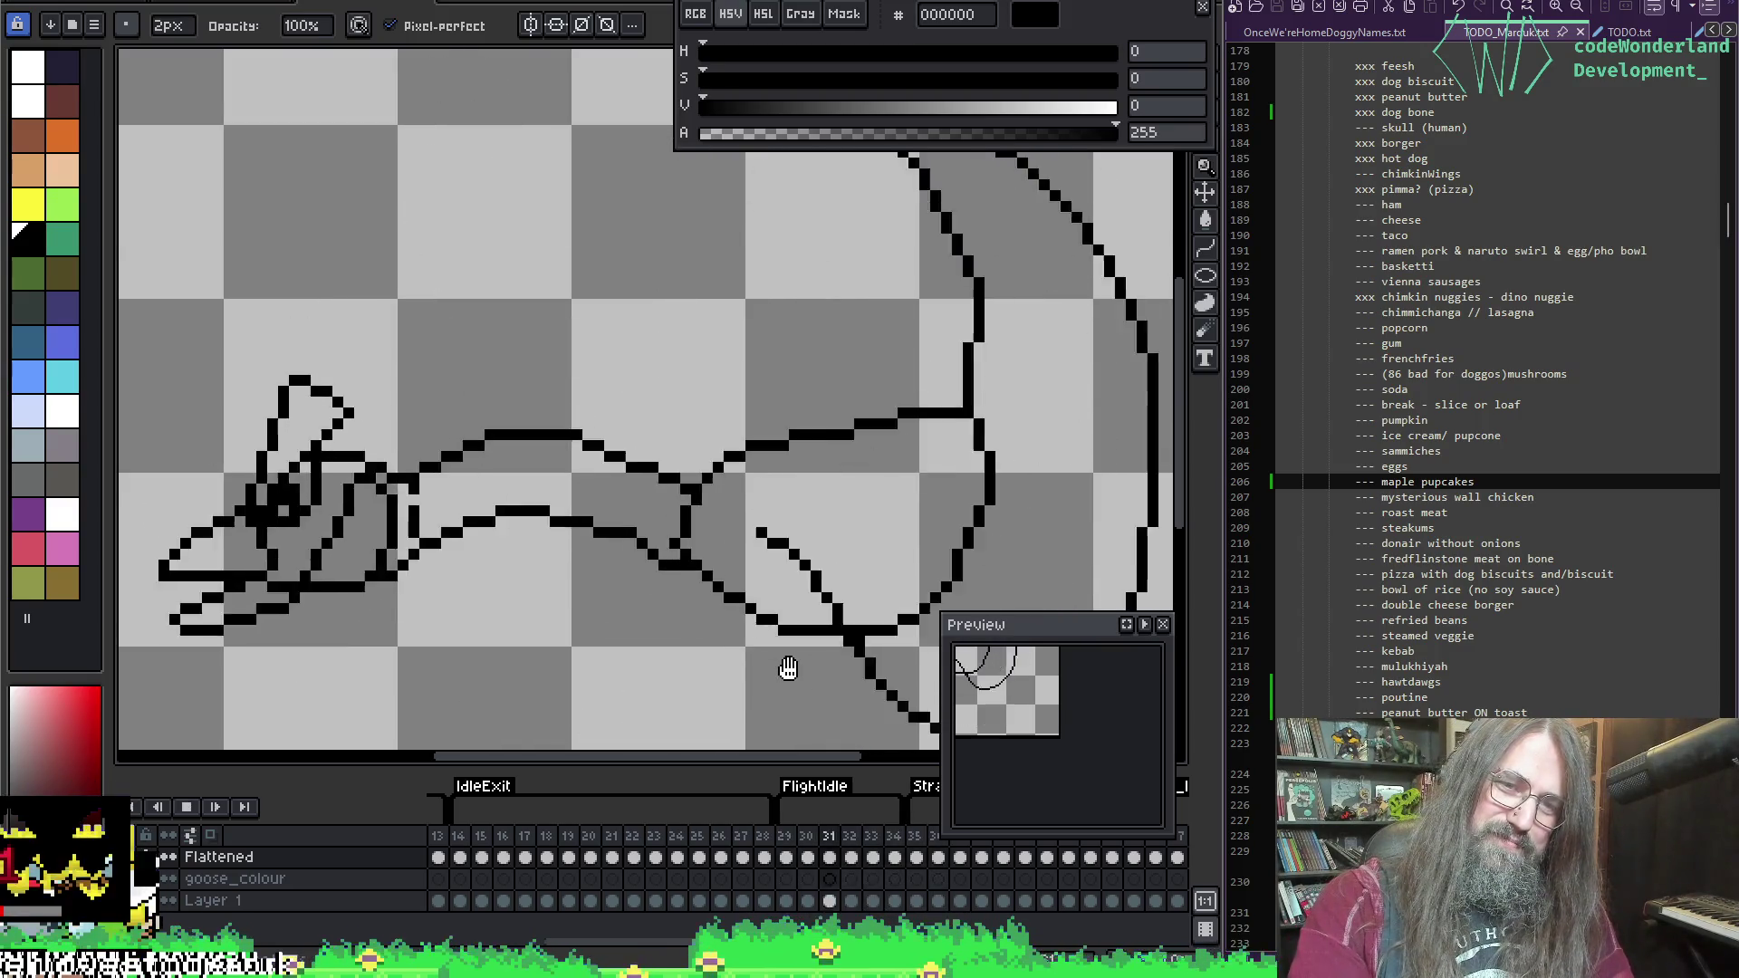
{"action": "key", "text": "Left"}
{"action": "scroll", "coordinate": [760, 430], "scroll_direction": "down", "scroll_amount": 1}
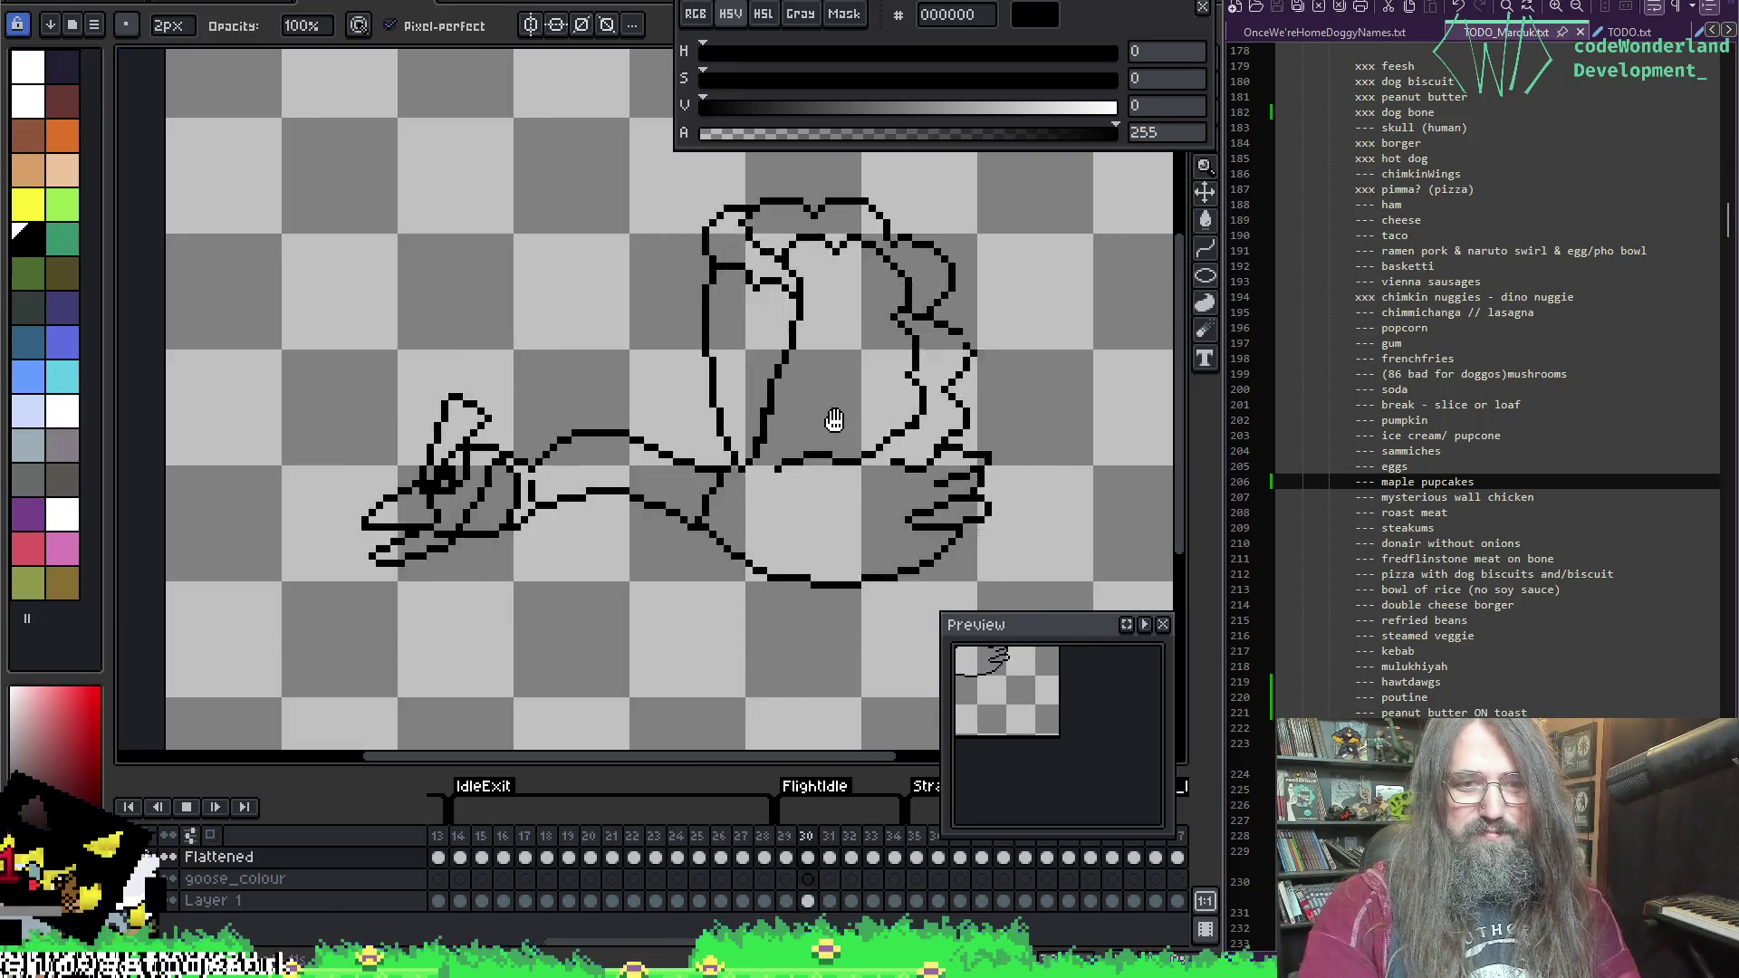
{"action": "key", "text": "Return"}
{"action": "key", "text": "Right"}
{"action": "scroll", "coordinate": [643, 421], "scroll_direction": "up", "scroll_amount": 1}
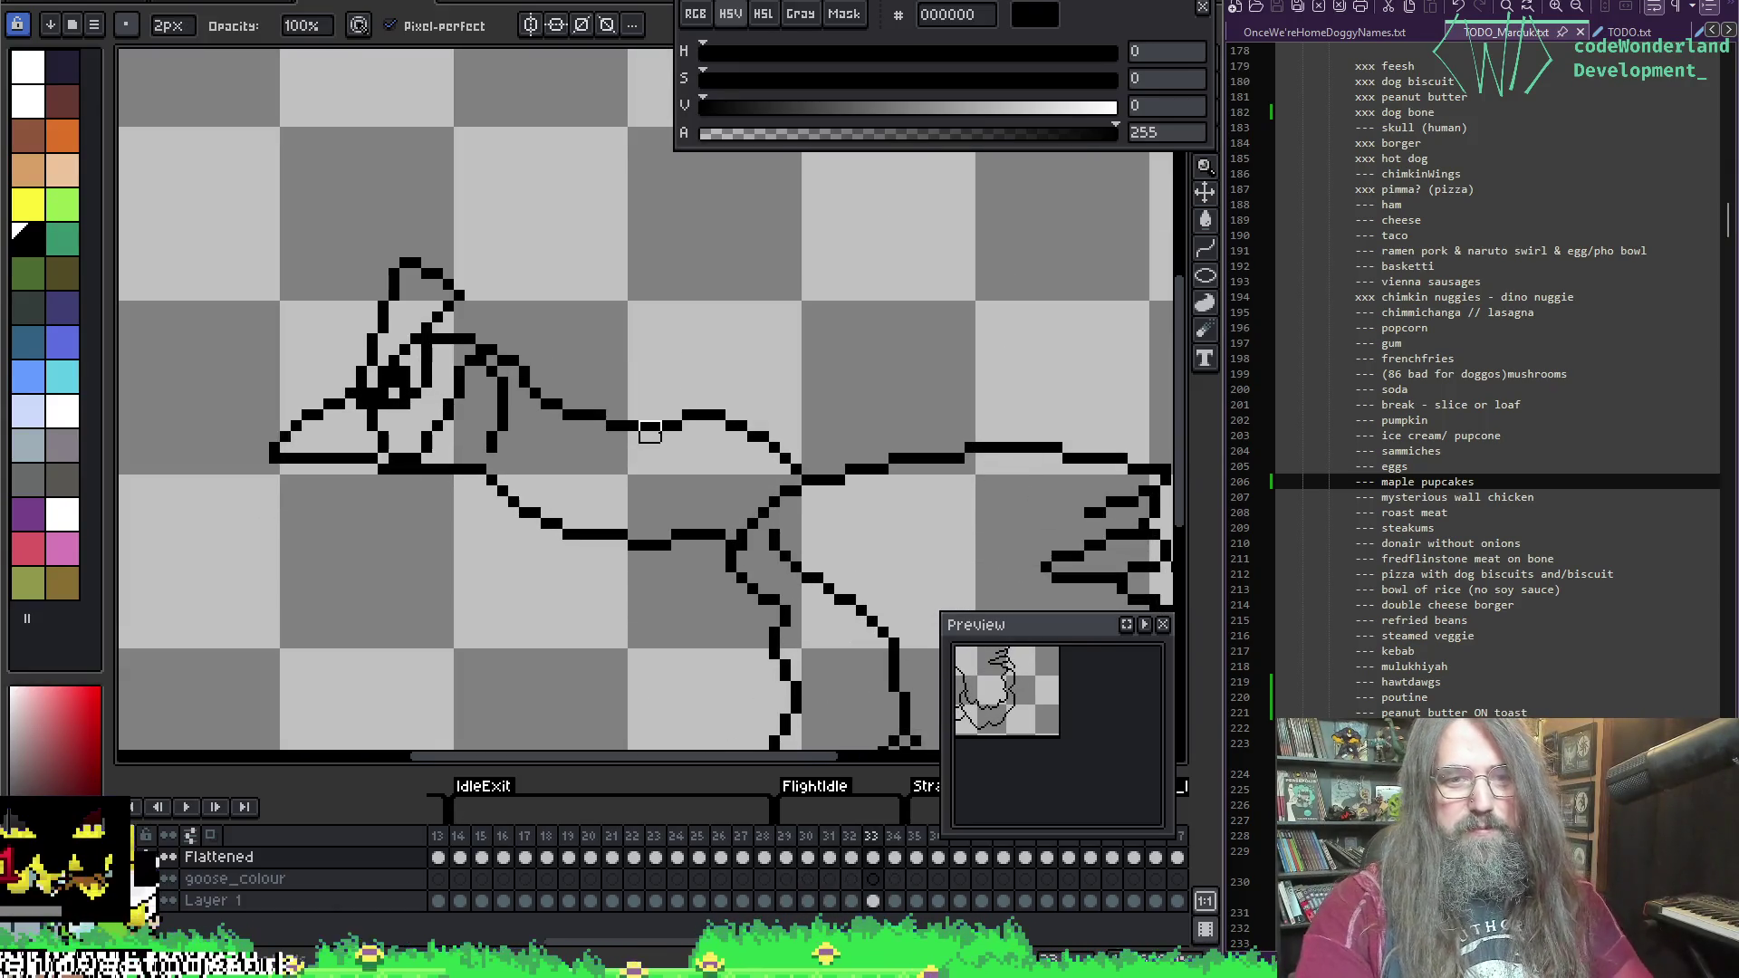
Step: Undo an accidental move of selected lines and return to the 2px pencil
{"action": "key", "text": "m"}
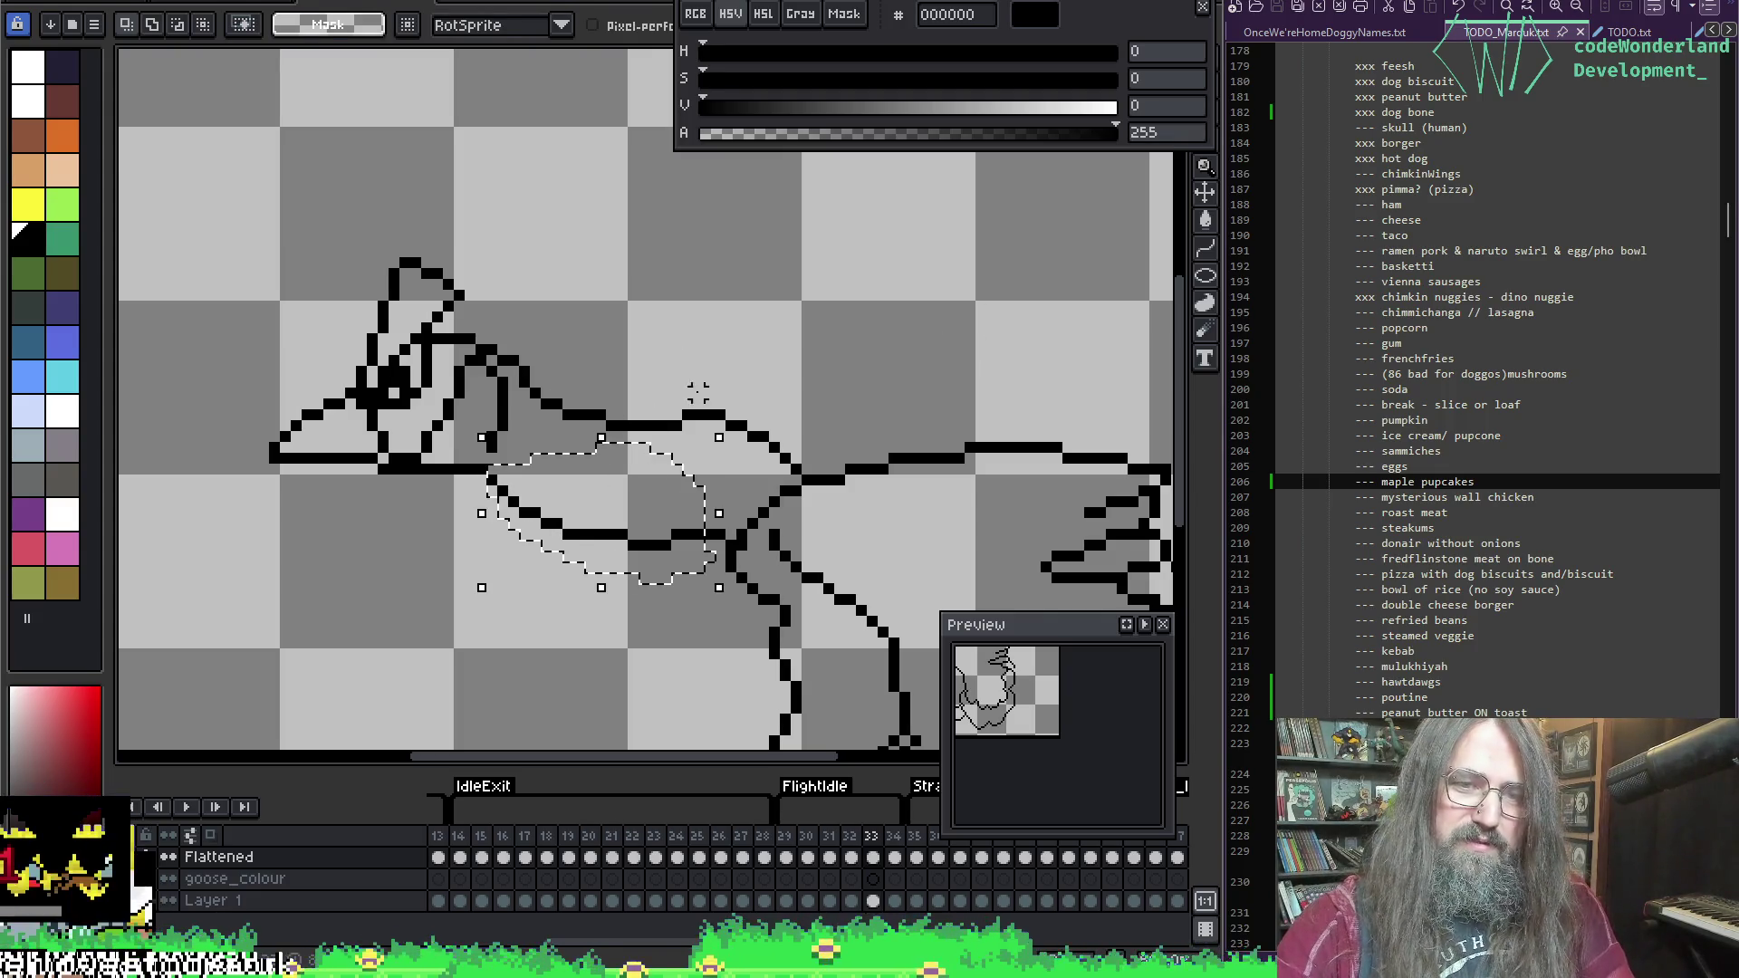
{"action": "key", "text": "ctrl+z"}
{"action": "key", "text": "b"}
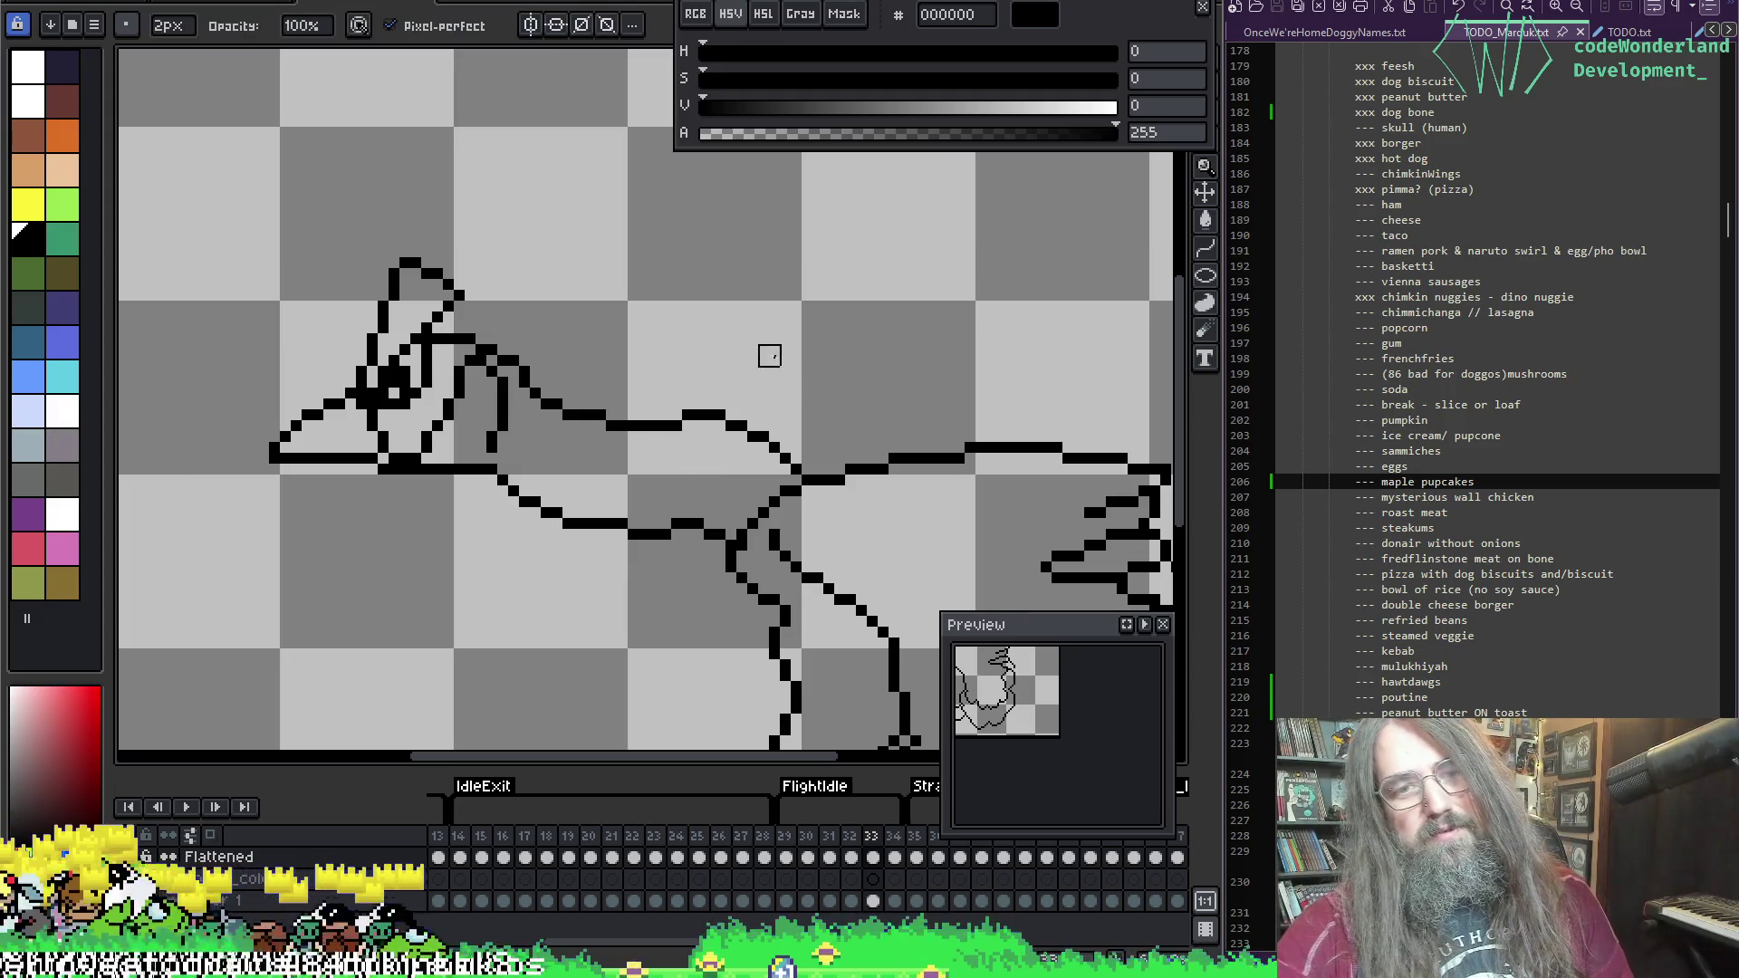
Step: Play the flight animation with the whole canvas in view, then stop it and refocus on the drawing
{"action": "key", "text": "Return"}
{"action": "scroll", "coordinate": [915, 290], "scroll_direction": "down", "scroll_amount": 2}
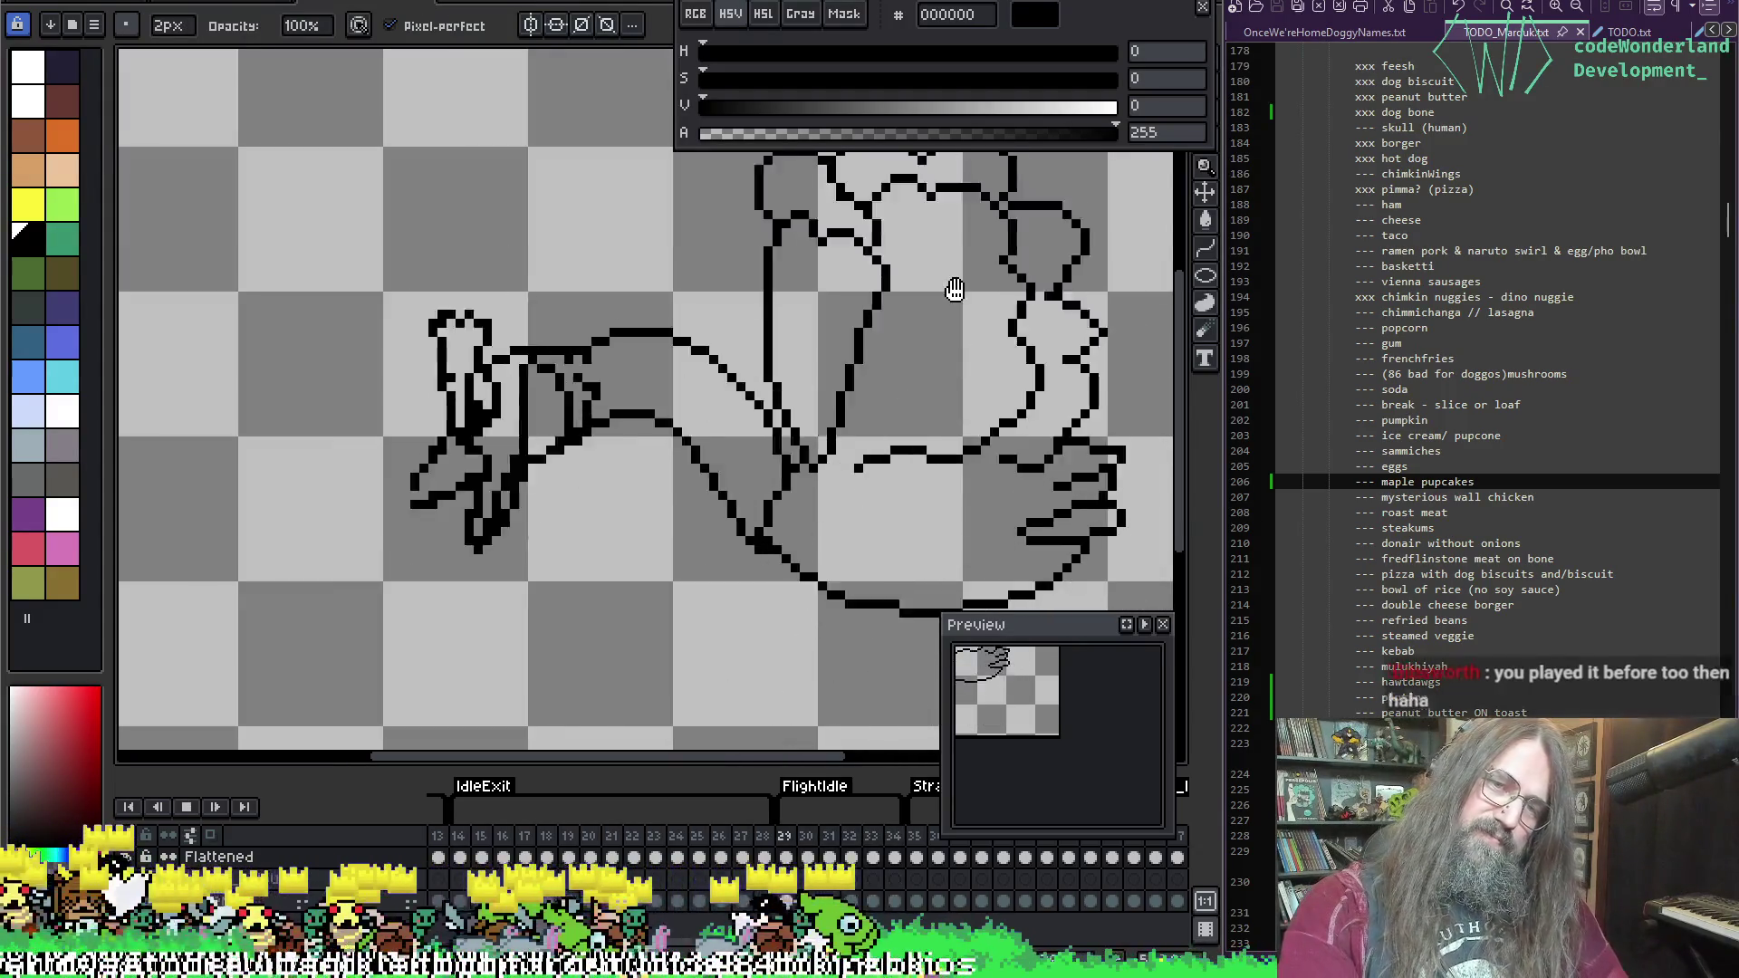
{"action": "left_click_drag", "start_coordinate": [942, 337], "coordinate": [788, 438]}
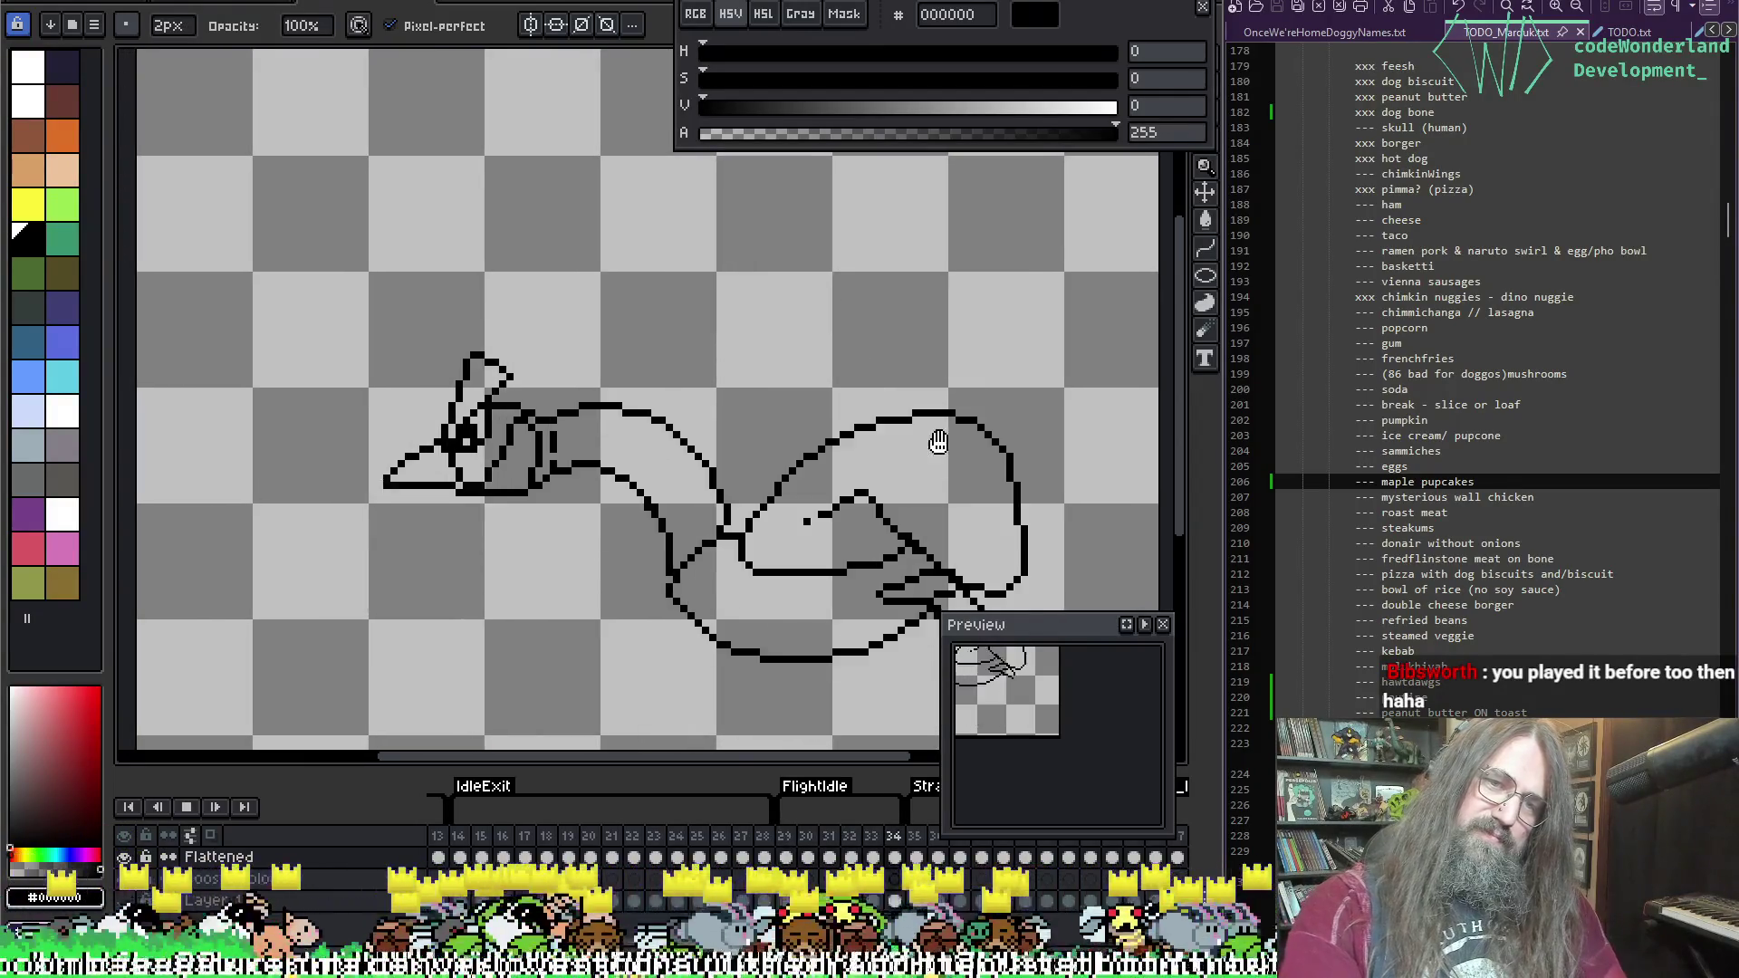
{"action": "scroll", "coordinate": [923, 472], "scroll_direction": "down", "scroll_amount": 1}
{"action": "mouse_move", "coordinate": [923, 472]}
{"action": "left_mouse_down"}
{"action": "mouse_move", "coordinate": [873, 362]}
{"action": "mouse_move", "coordinate": [813, 312]}
{"action": "left_mouse_up"}
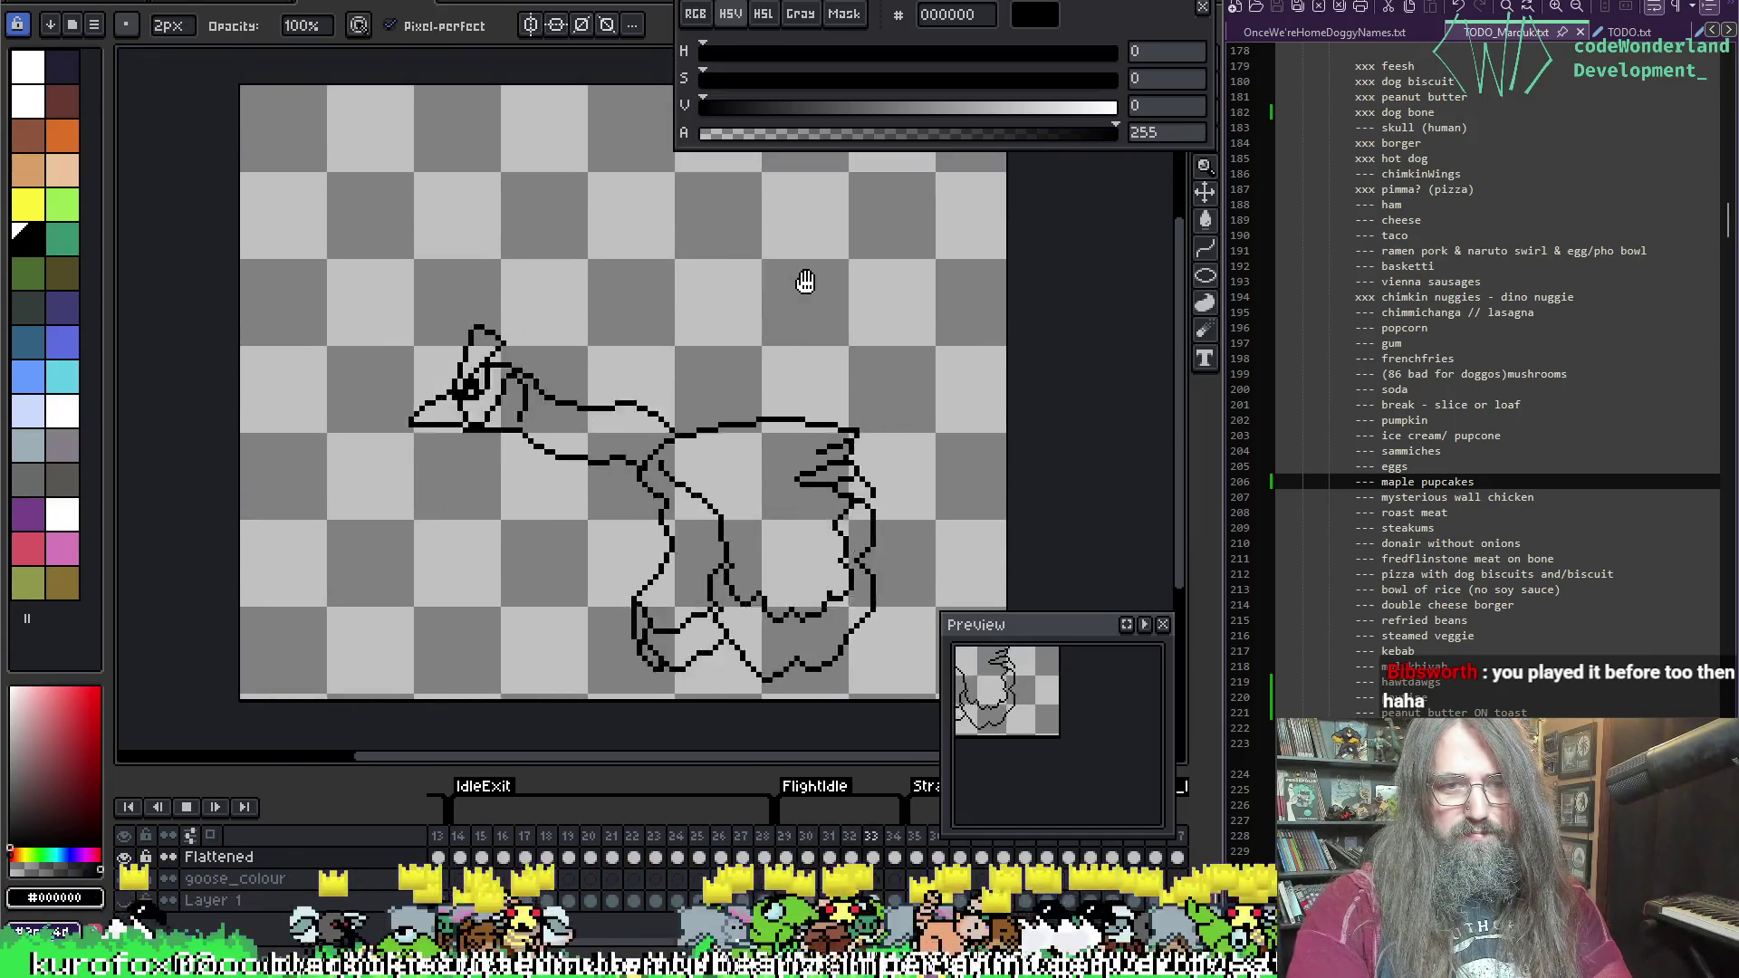
{"action": "key", "text": "Return"}
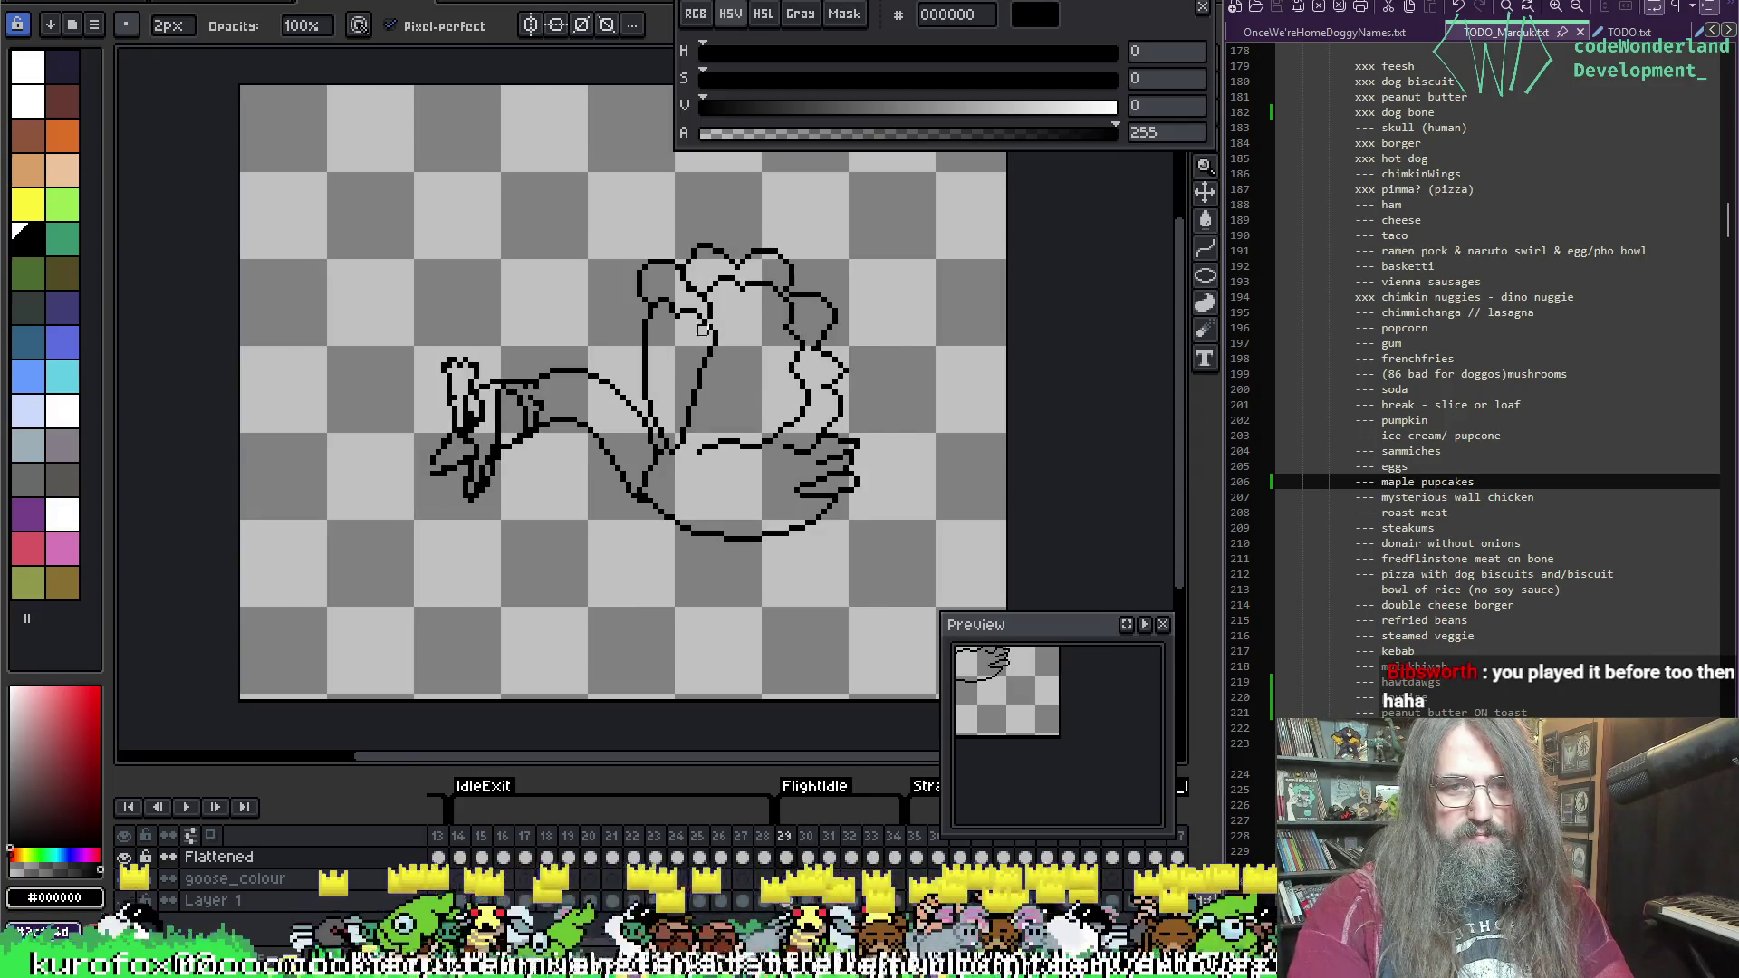
{"action": "scroll", "coordinate": [634, 331], "scroll_direction": "up", "scroll_amount": 2}
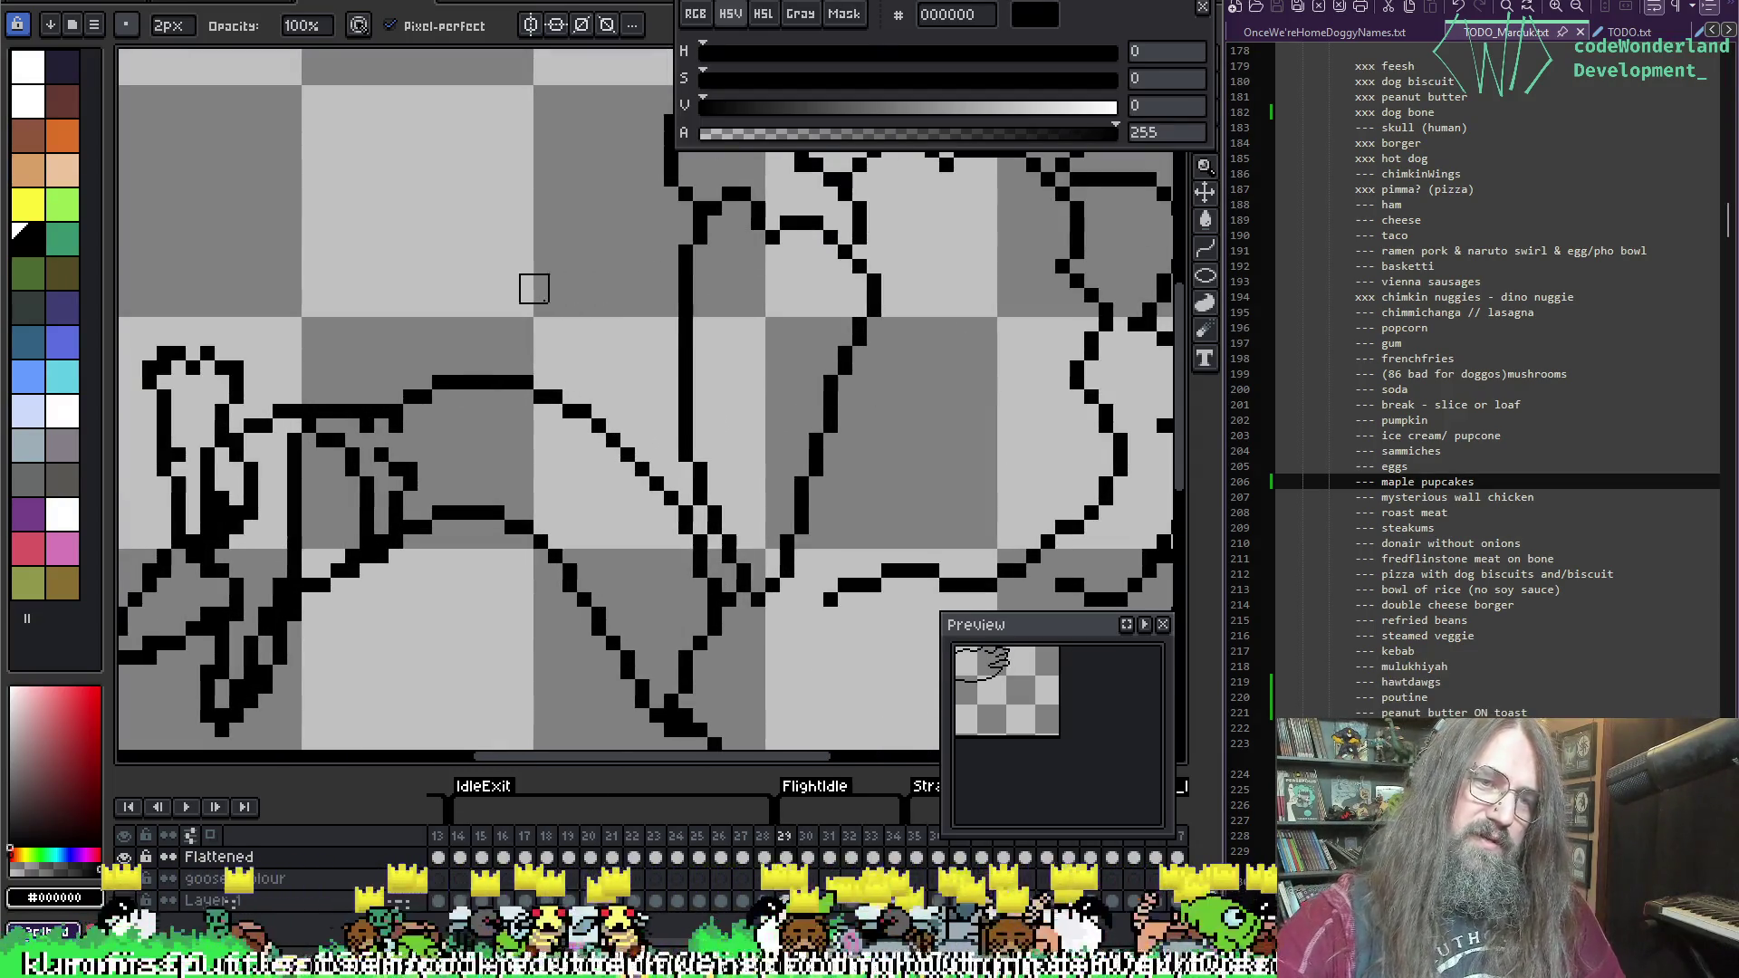
{"action": "scroll", "coordinate": [582, 388], "scroll_direction": "down", "scroll_amount": 2}
{"action": "mouse_move", "coordinate": [827, 336]}
{"action": "left_mouse_down"}
{"action": "mouse_move", "coordinate": [860, 396]}
{"action": "mouse_move", "coordinate": [570, 482]}
{"action": "left_mouse_up"}
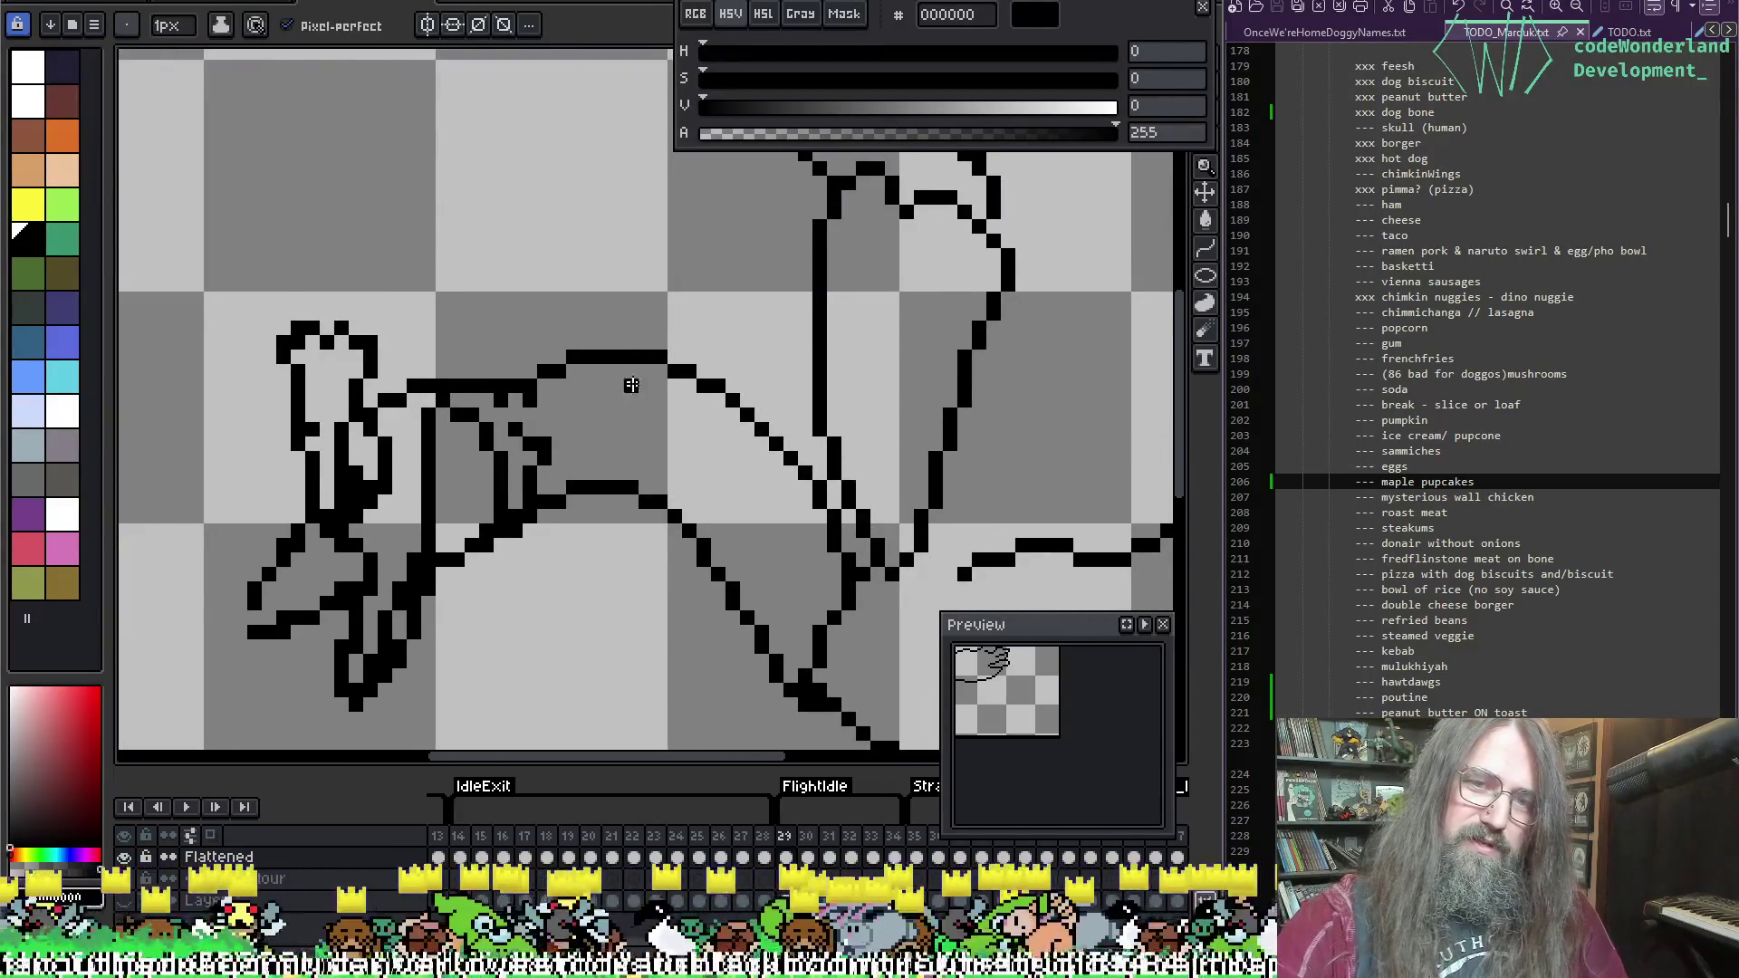
Step: Rotate the selected neck outline pixels to a flatter angle and commit them
{"action": "key", "text": "m"}
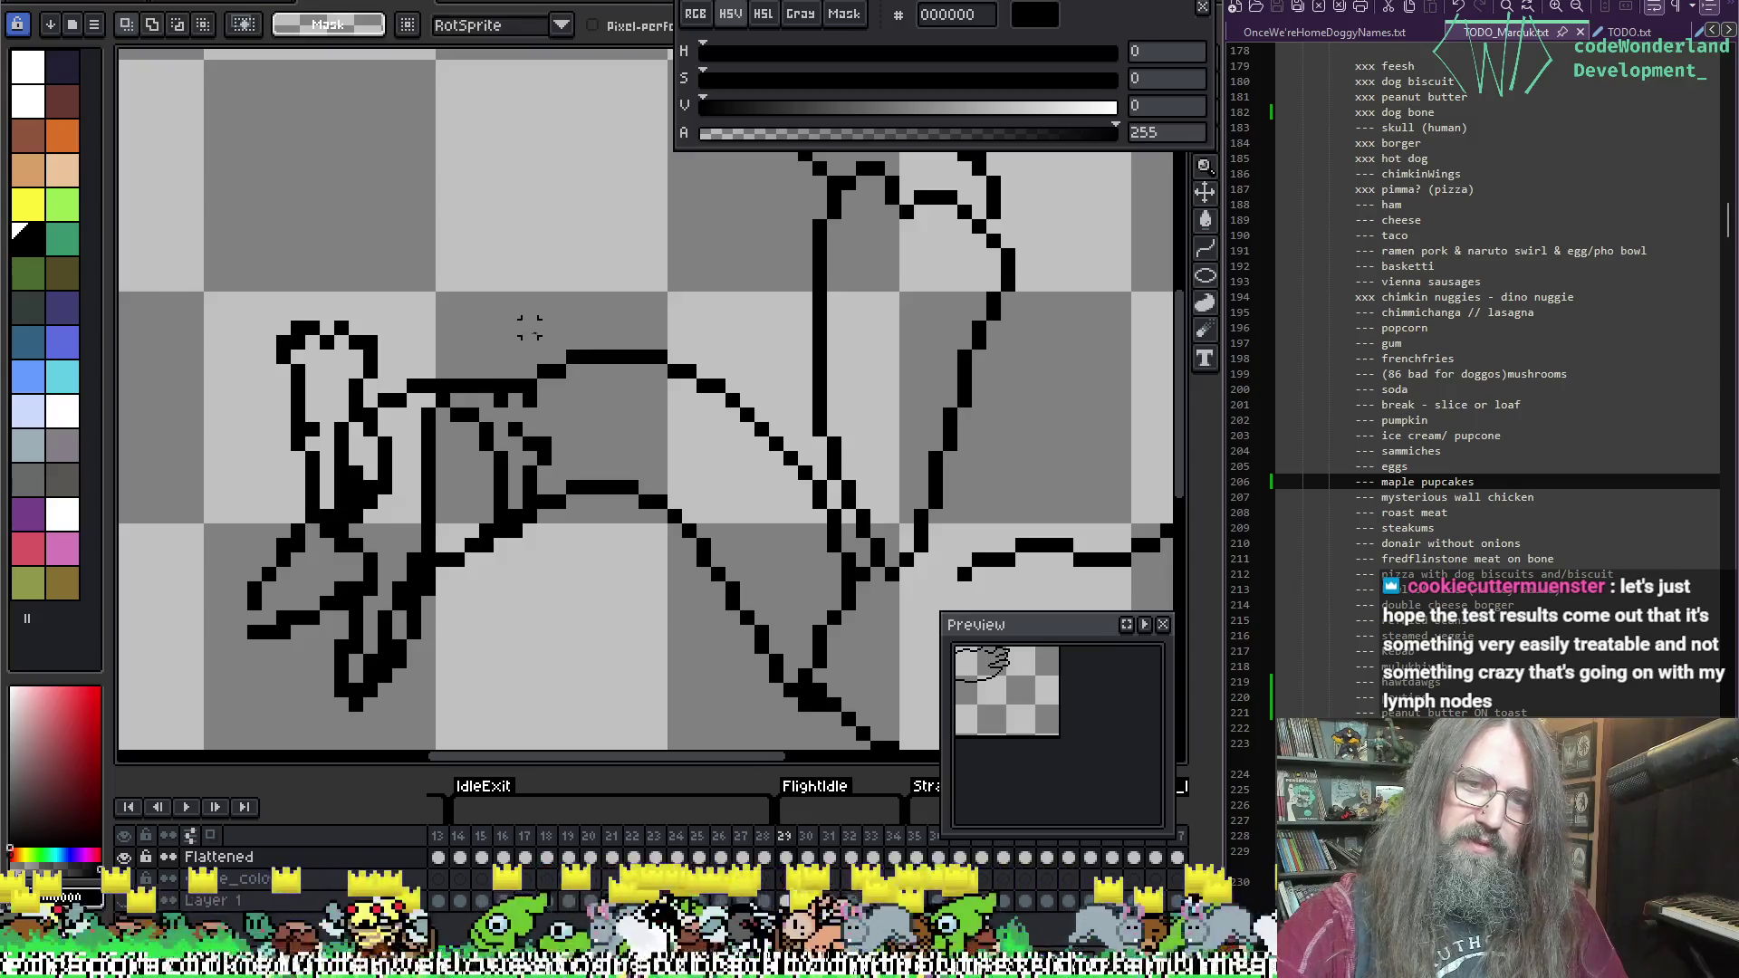
{"action": "left_click_drag", "start_coordinate": [659, 430], "coordinate": [745, 245]}
{"action": "key", "text": "Return"}
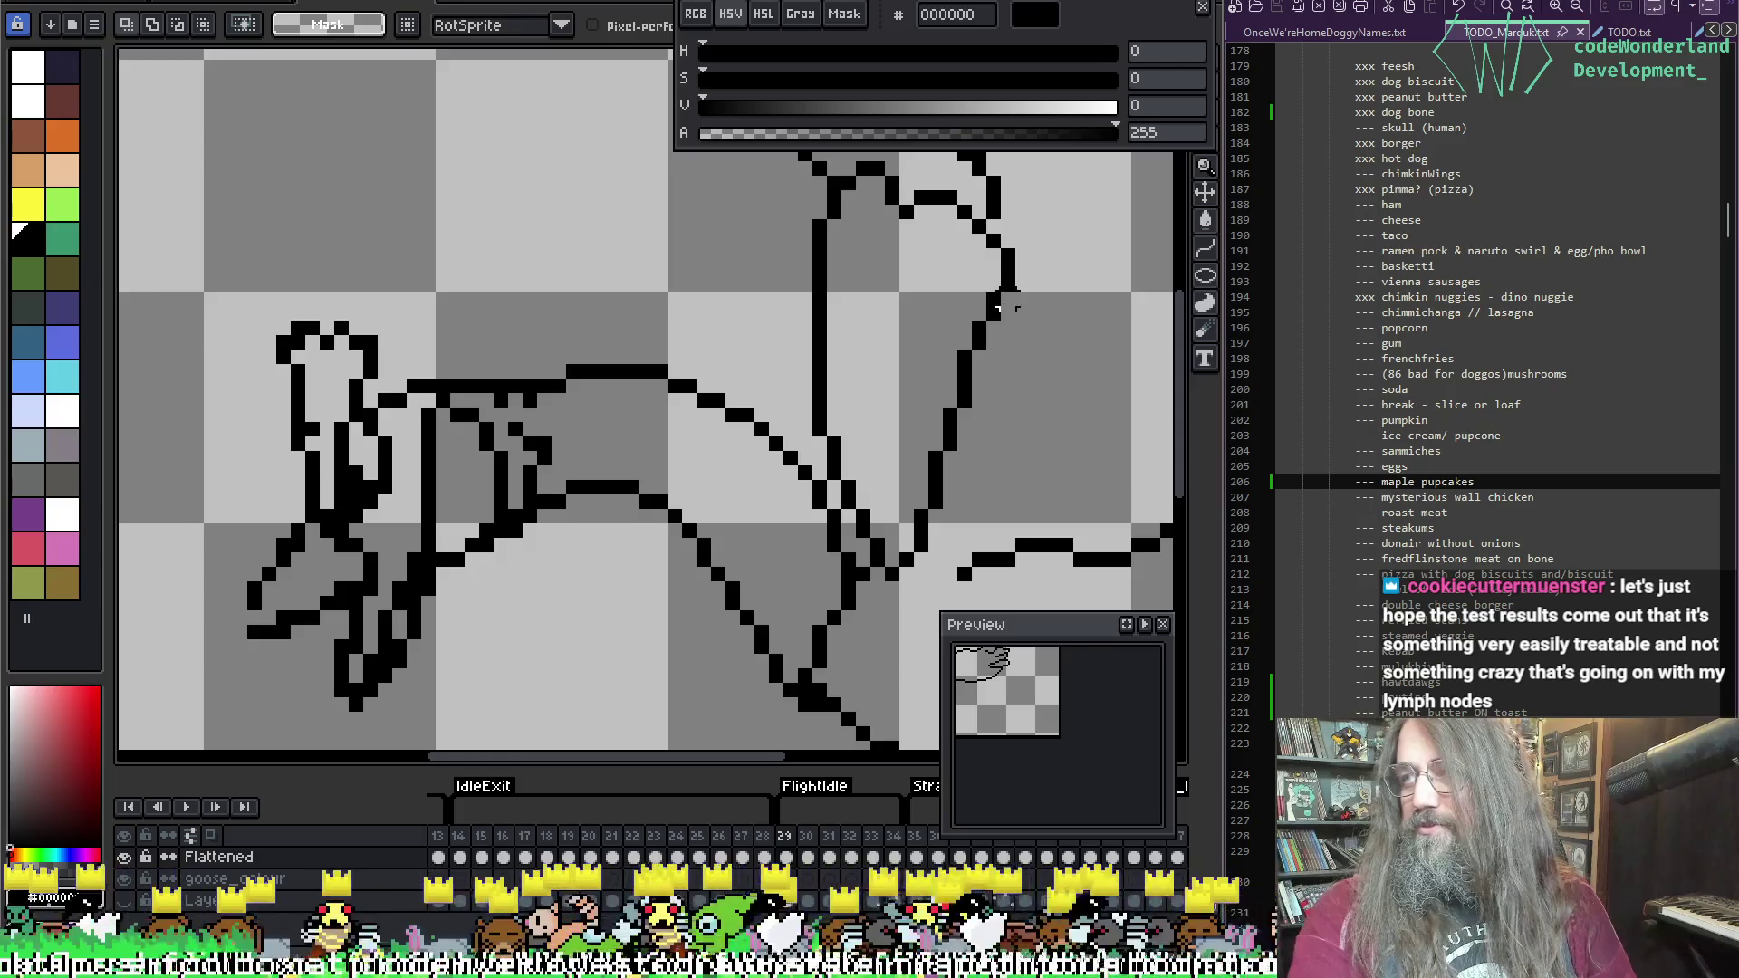
{"action": "scroll", "coordinate": [745, 283], "scroll_direction": "down", "scroll_amount": 1}
{"action": "scroll", "coordinate": [707, 462], "scroll_direction": "up", "scroll_amount": 2}
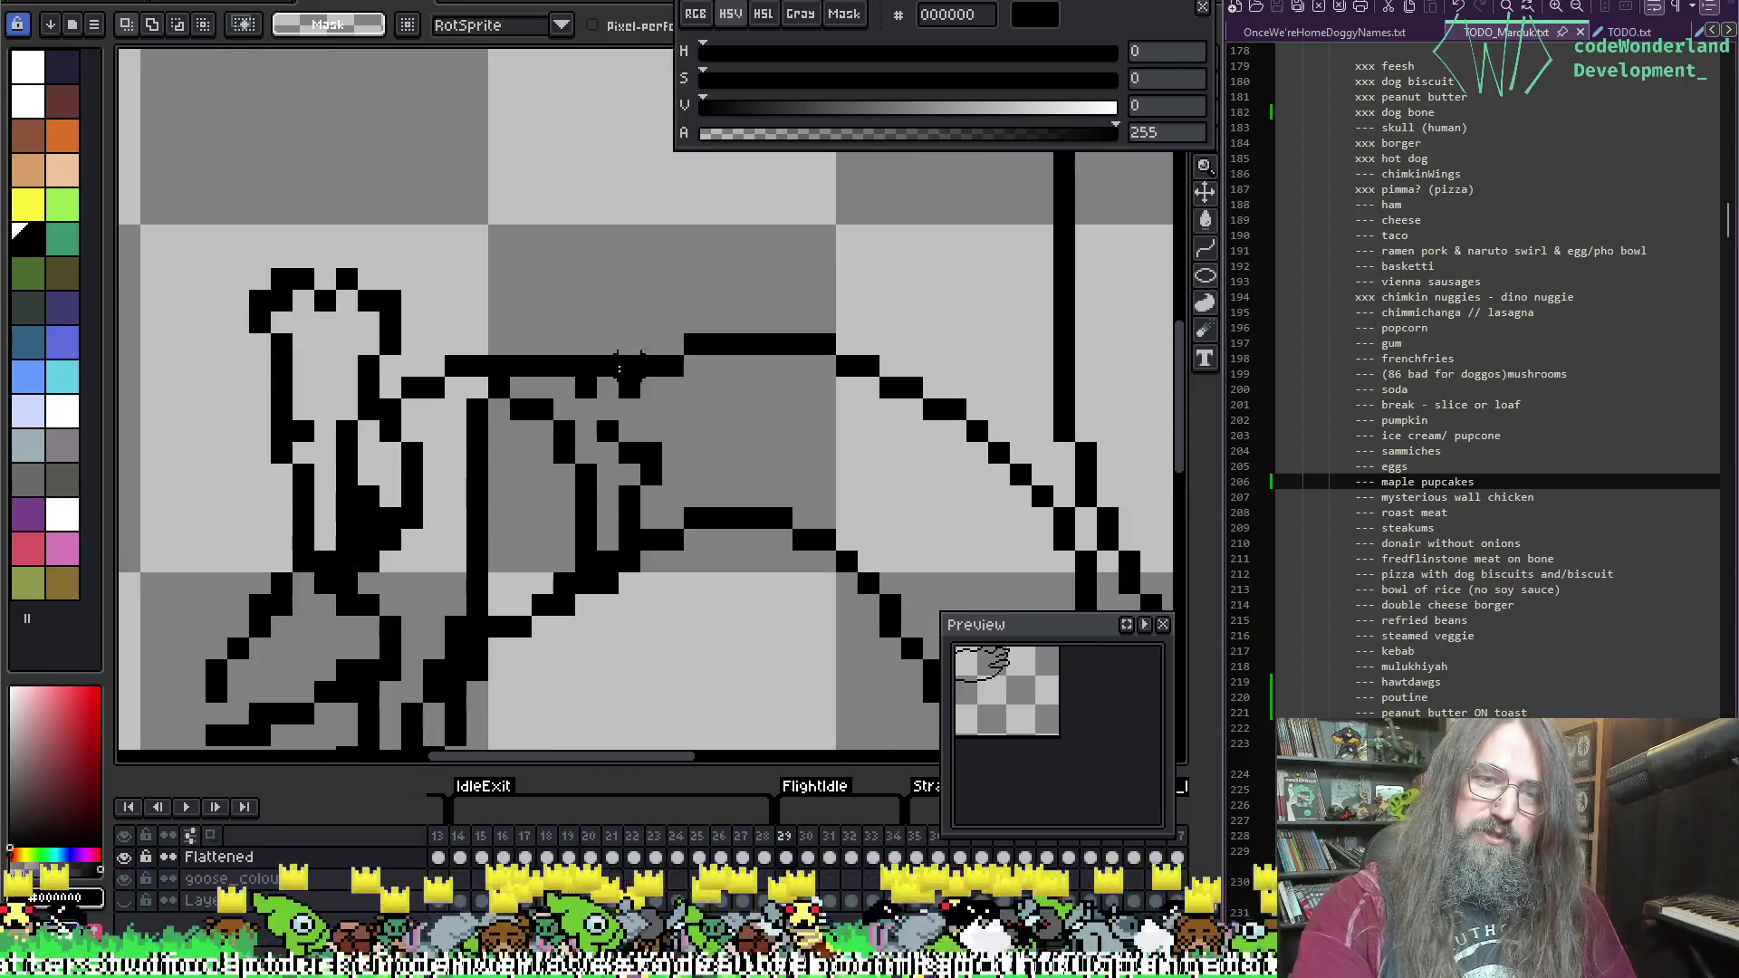
Step: Touch up the neck line with pencil and eraser, removing stray pixels
{"action": "key", "text": "b"}
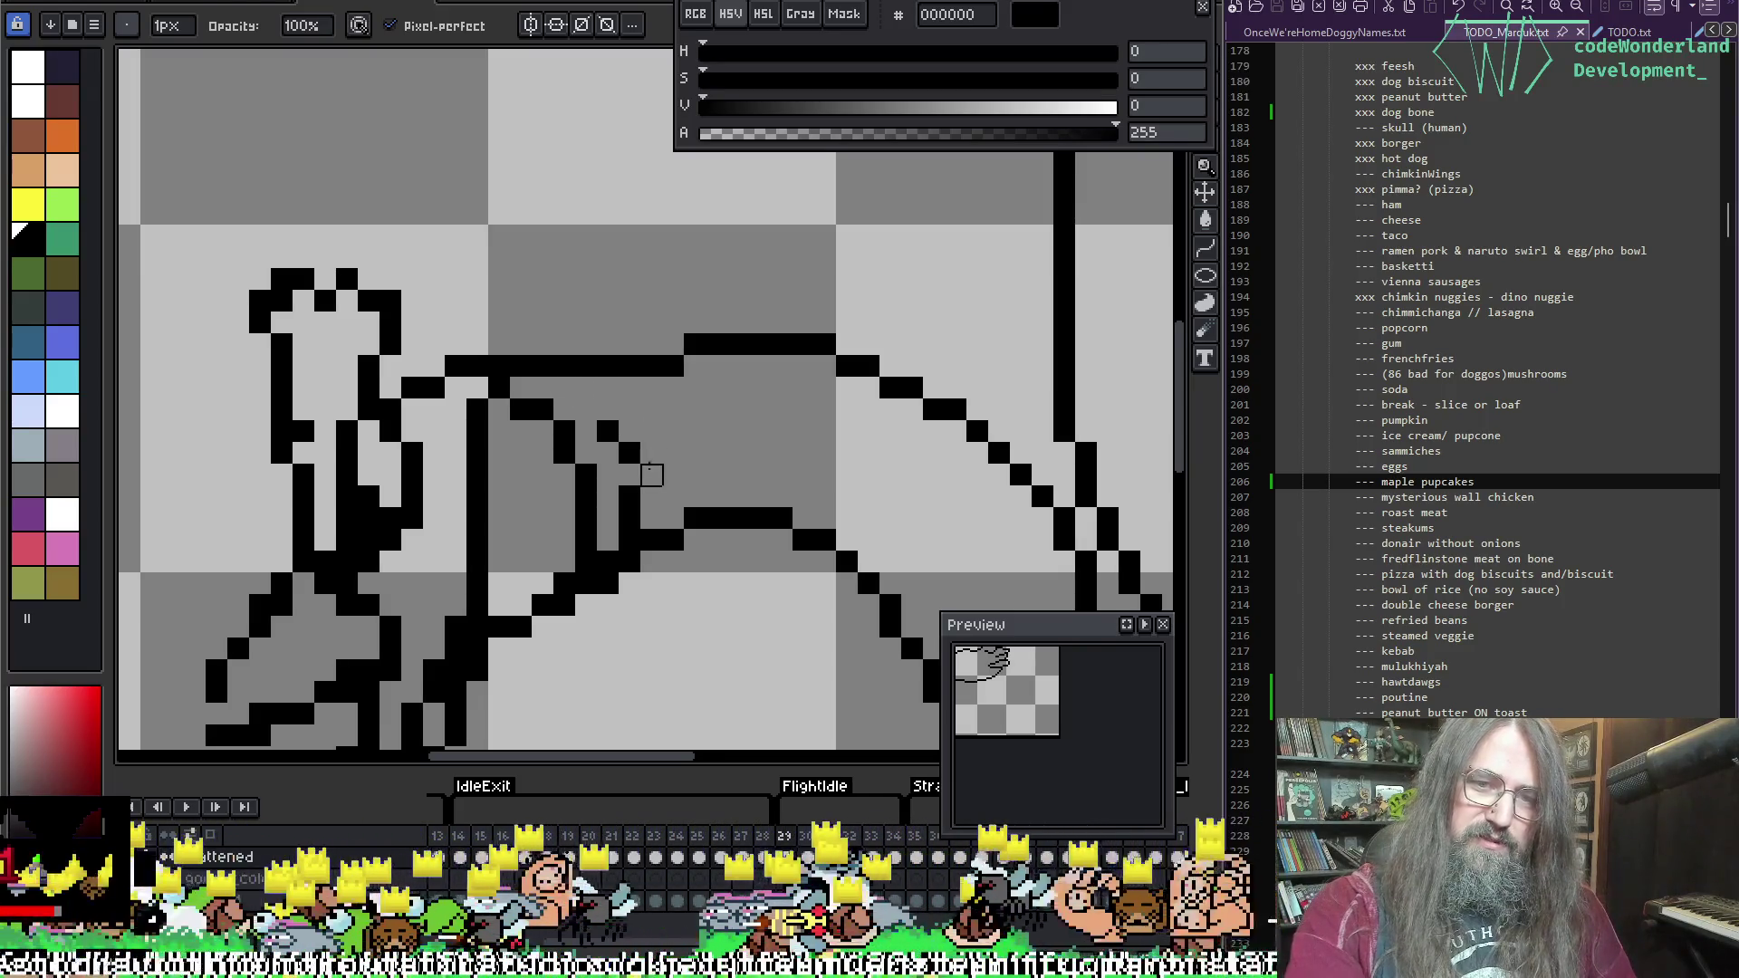
{"action": "key", "text": "e"}
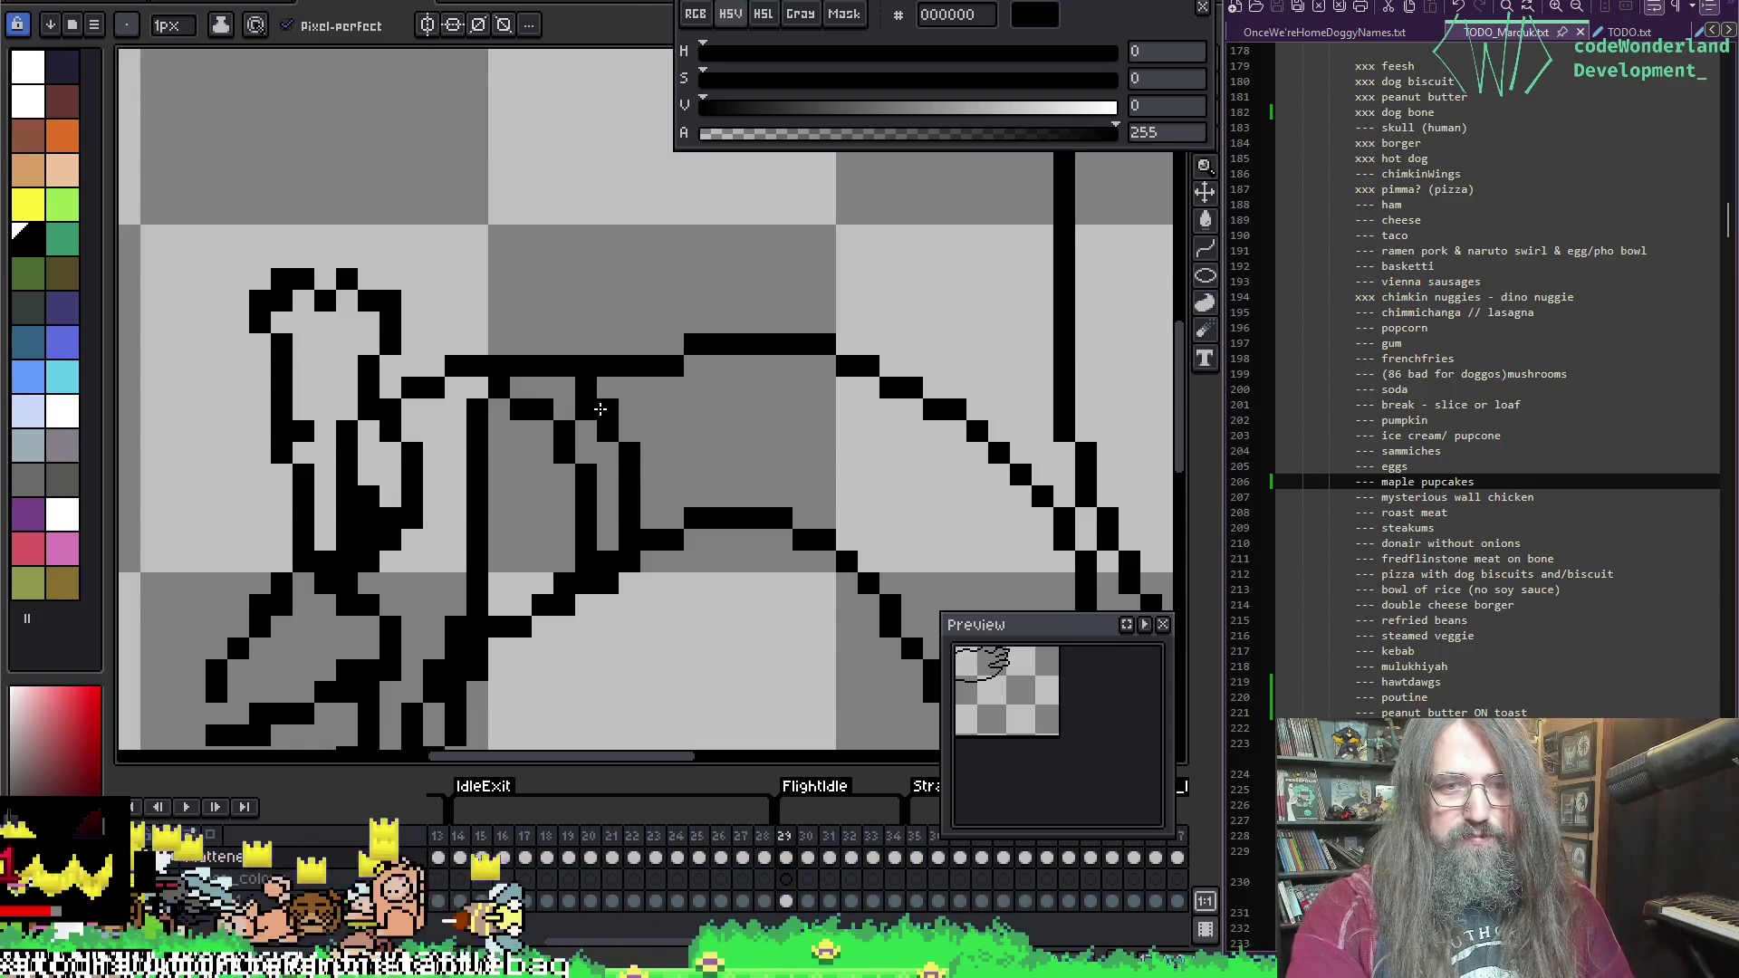
{"action": "key", "text": "b"}
{"action": "scroll", "coordinate": [741, 426], "scroll_direction": "down", "scroll_amount": 3}
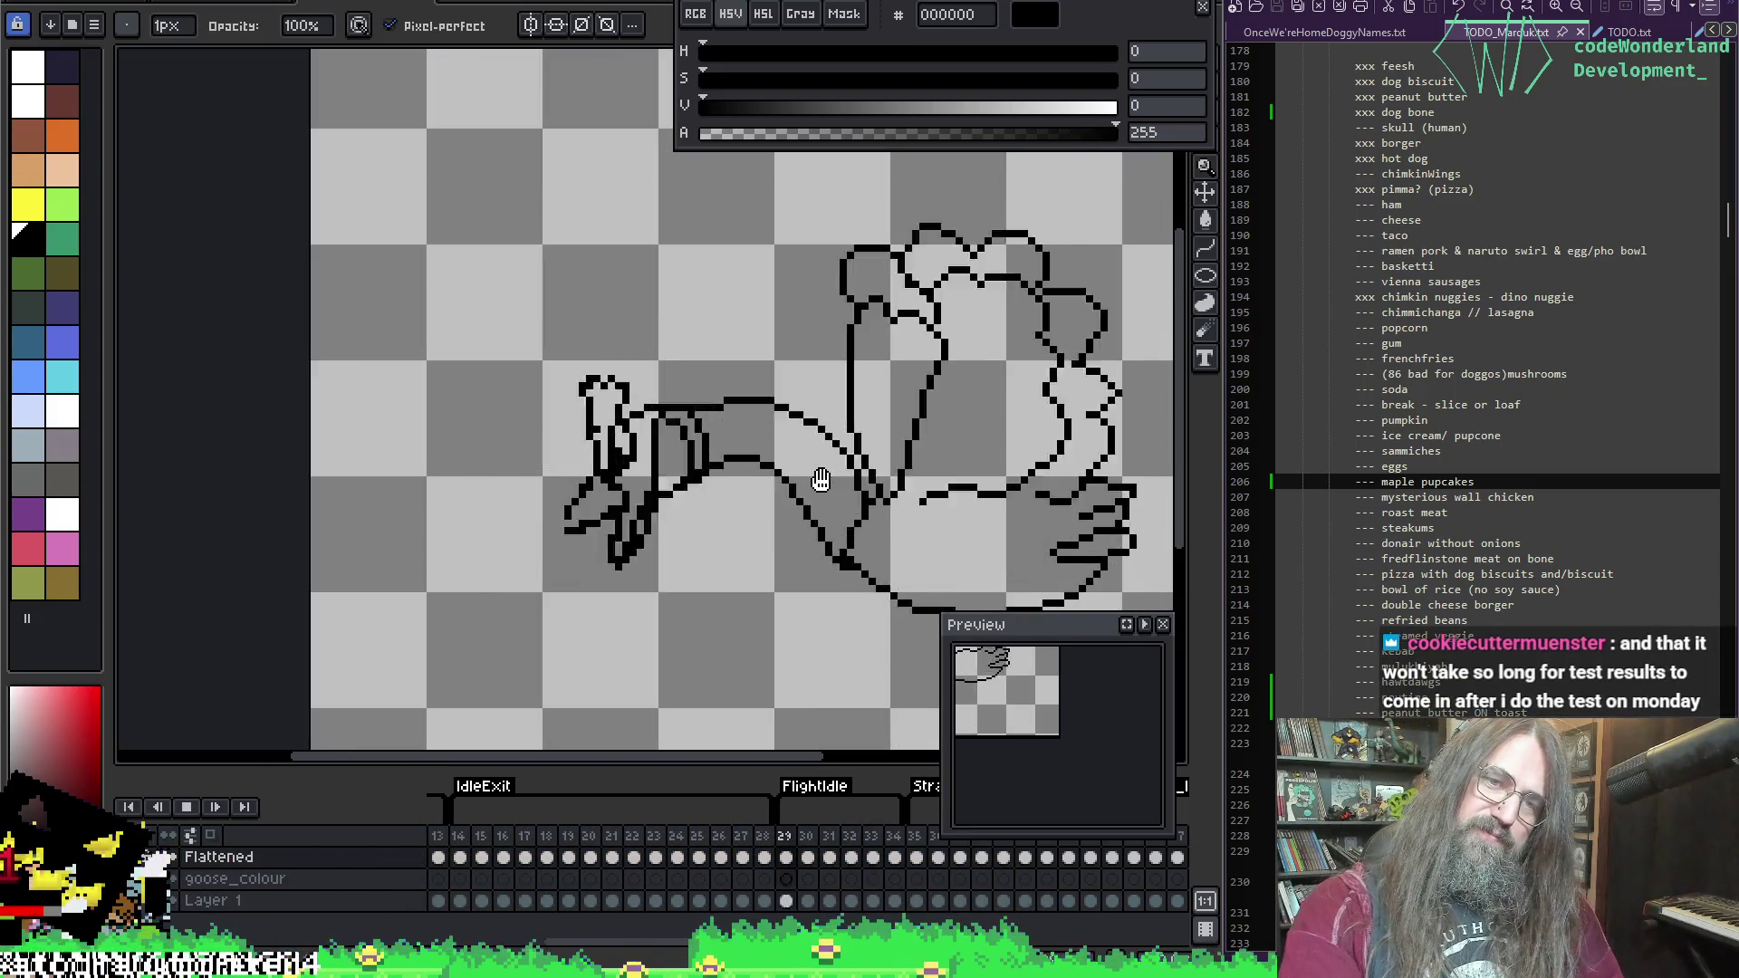
Step: Play the flight animation following the goose, then drop the neck selection in place
{"action": "left_click_drag", "start_coordinate": [901, 392], "coordinate": [803, 369]}
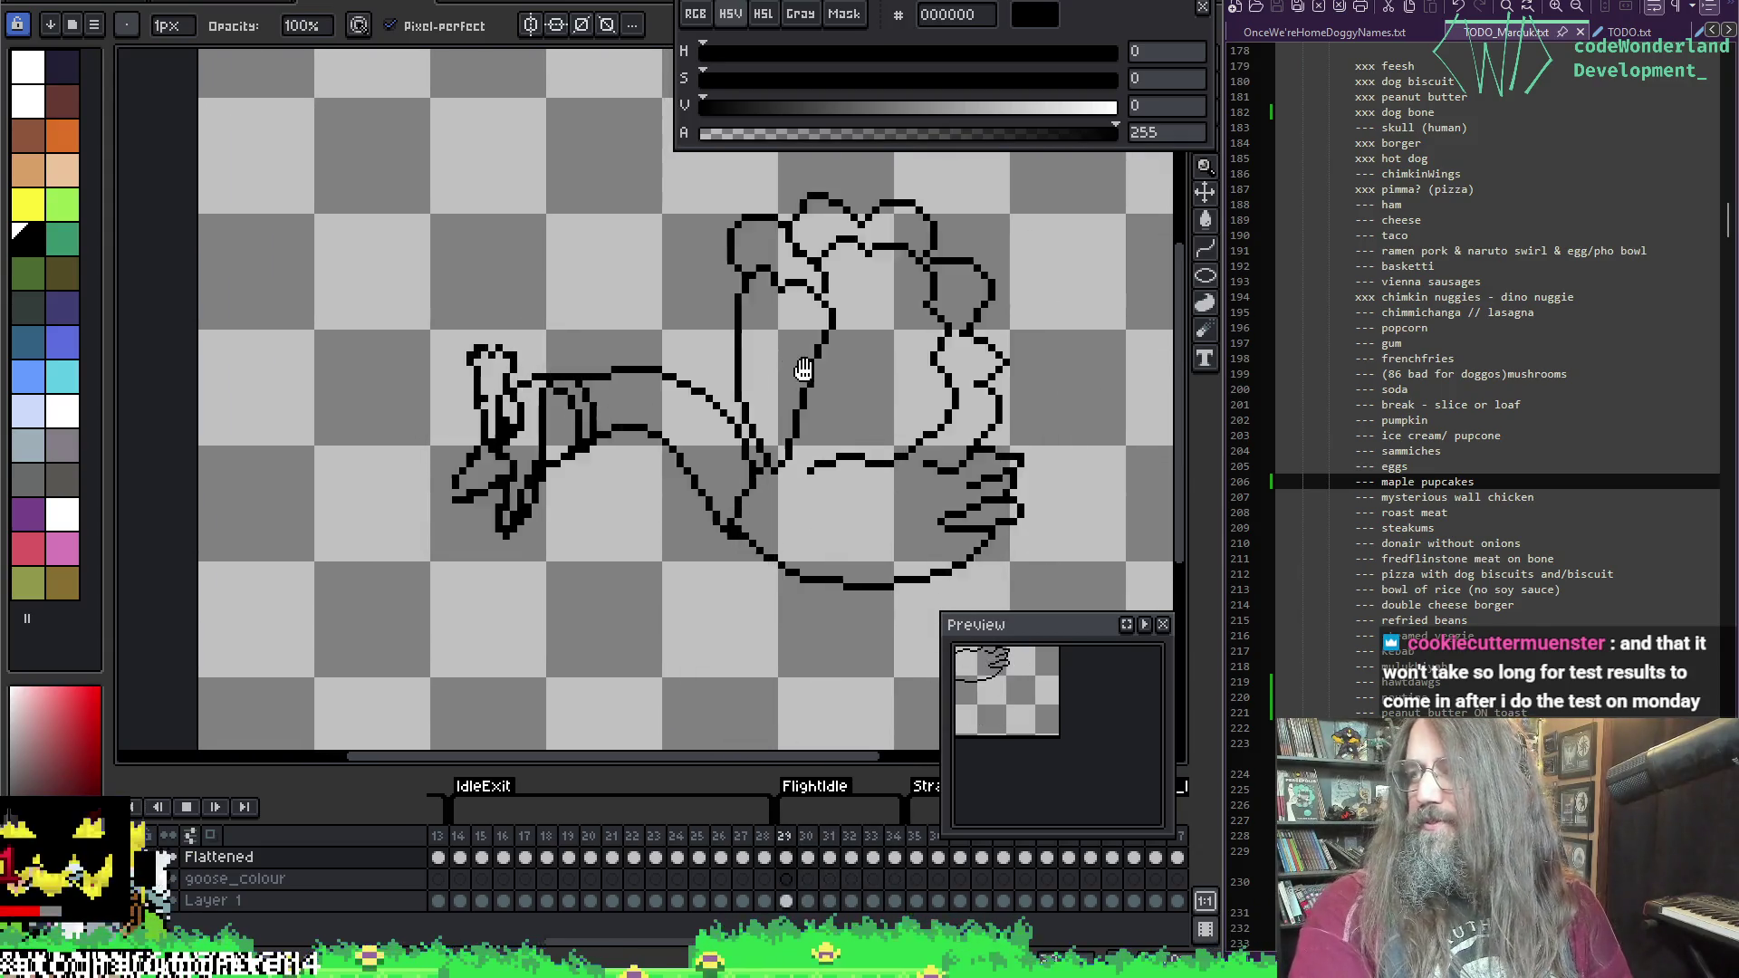
{"action": "key", "text": "Return"}
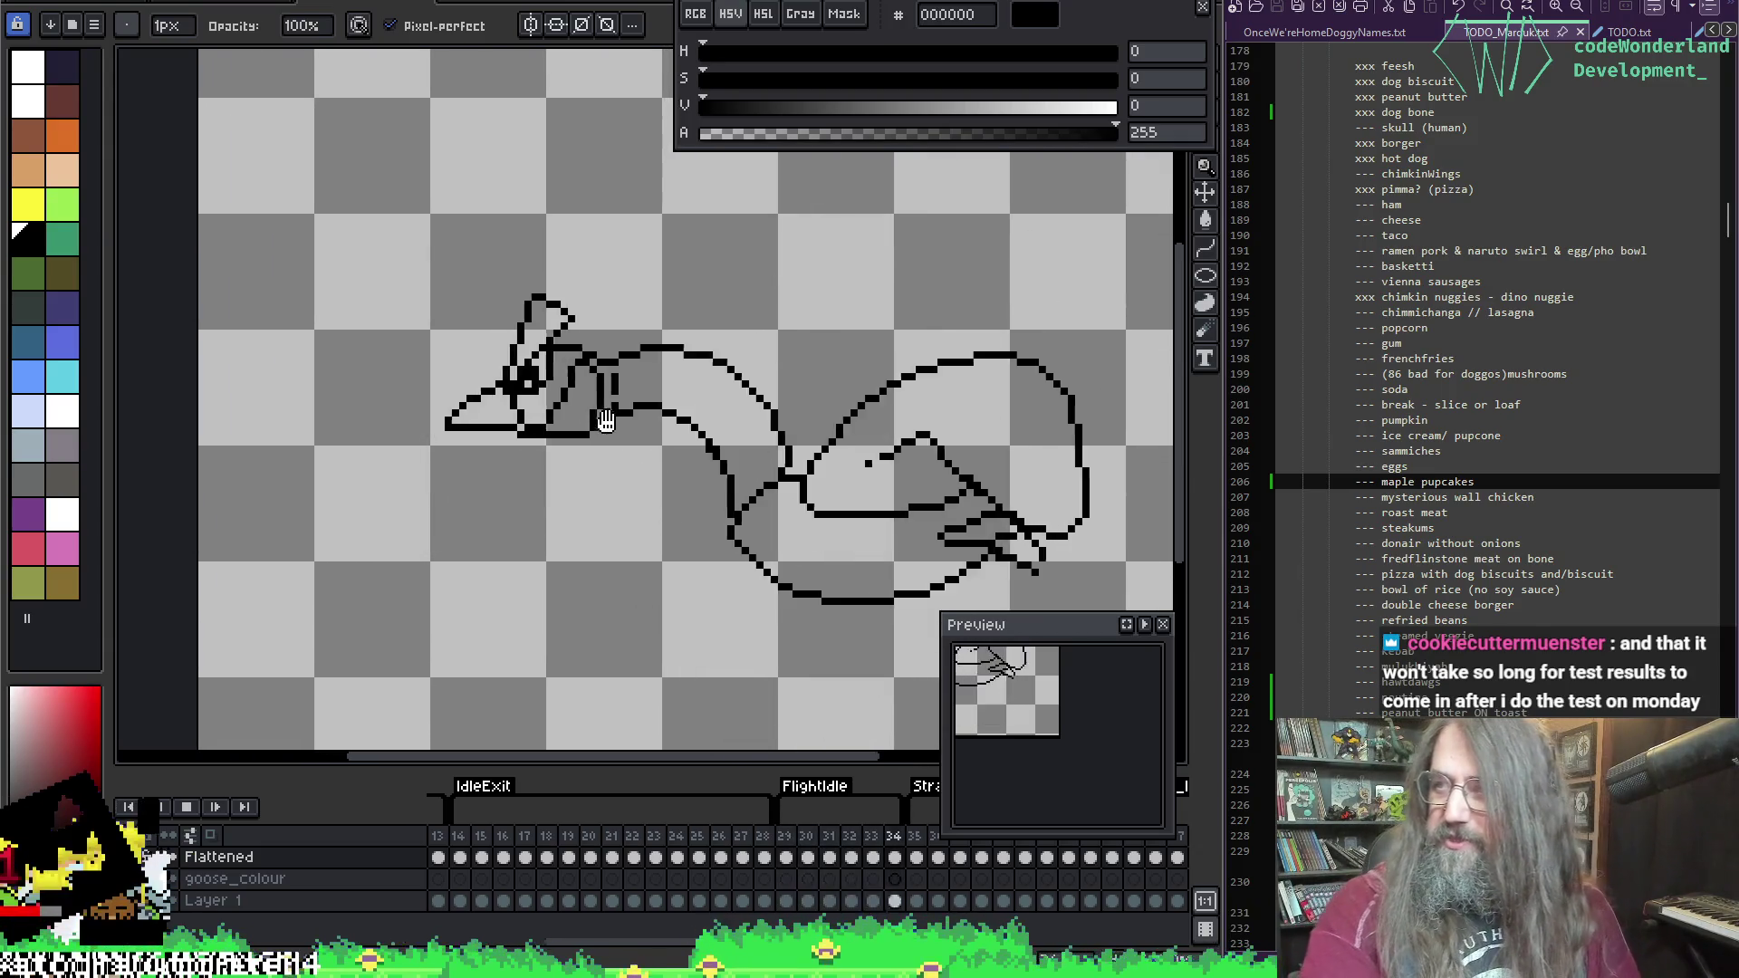
{"action": "mouse_move", "coordinate": [628, 441]}
{"action": "left_mouse_down"}
{"action": "mouse_move", "coordinate": [602, 415]}
{"action": "mouse_move", "coordinate": [485, 406]}
{"action": "left_mouse_up"}
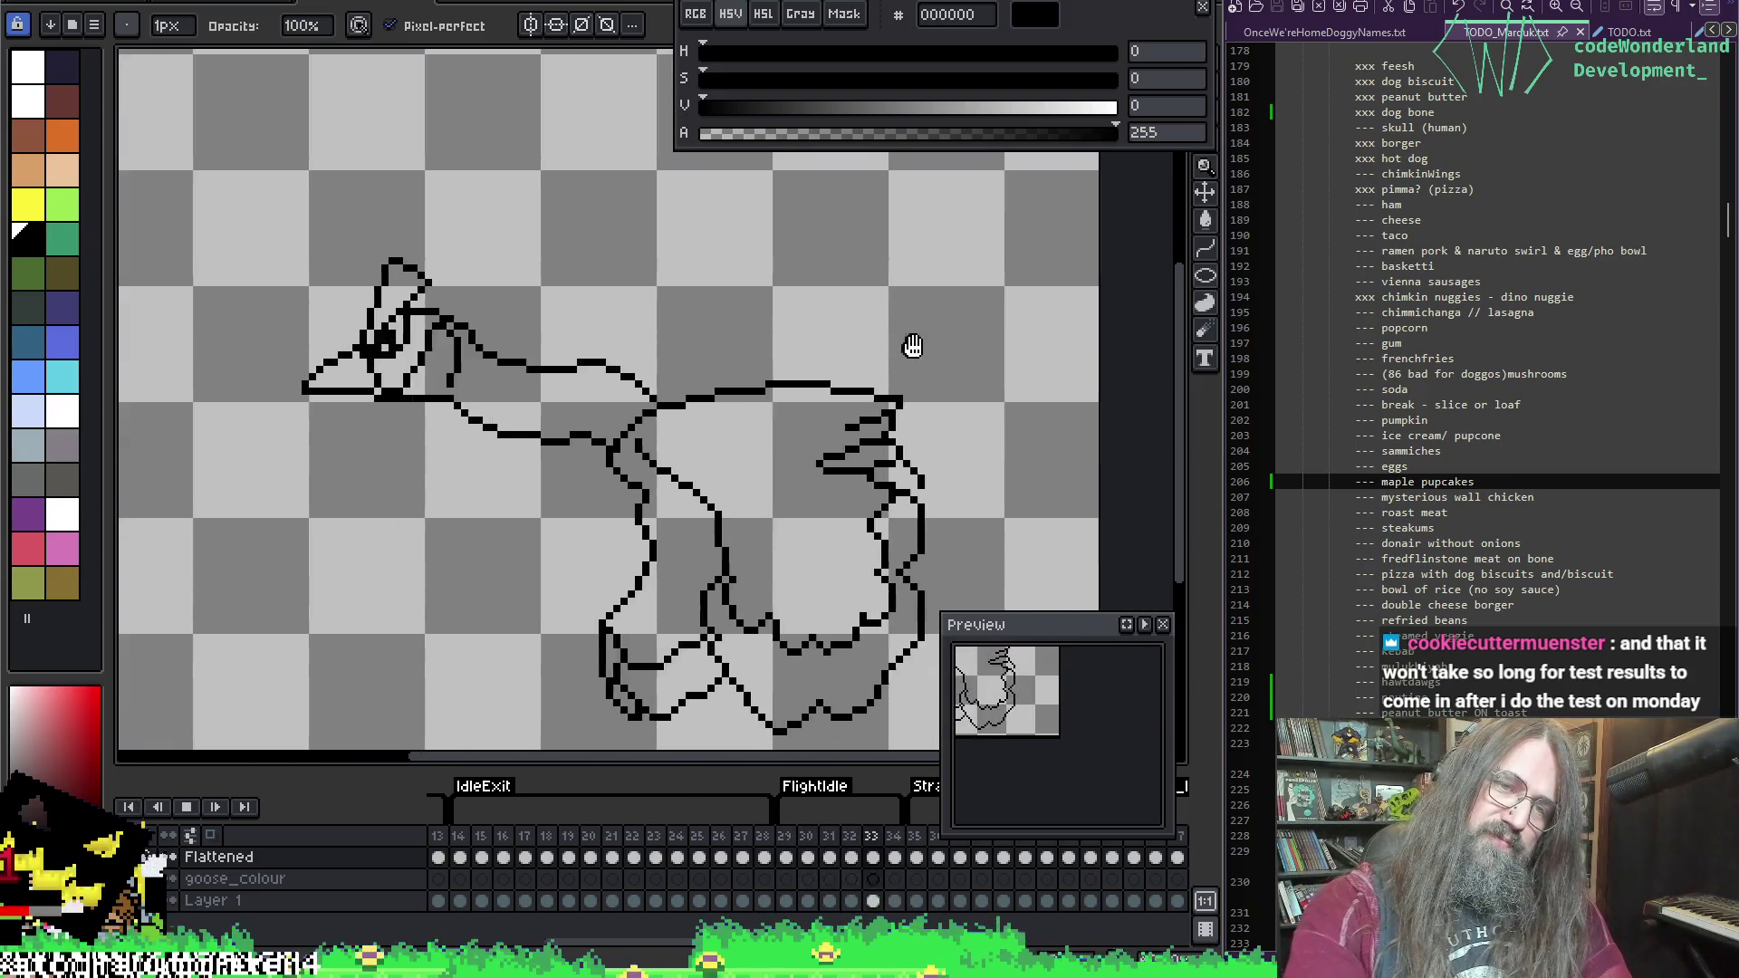
{"action": "left_click_drag", "start_coordinate": [913, 346], "coordinate": [1000, 332]}
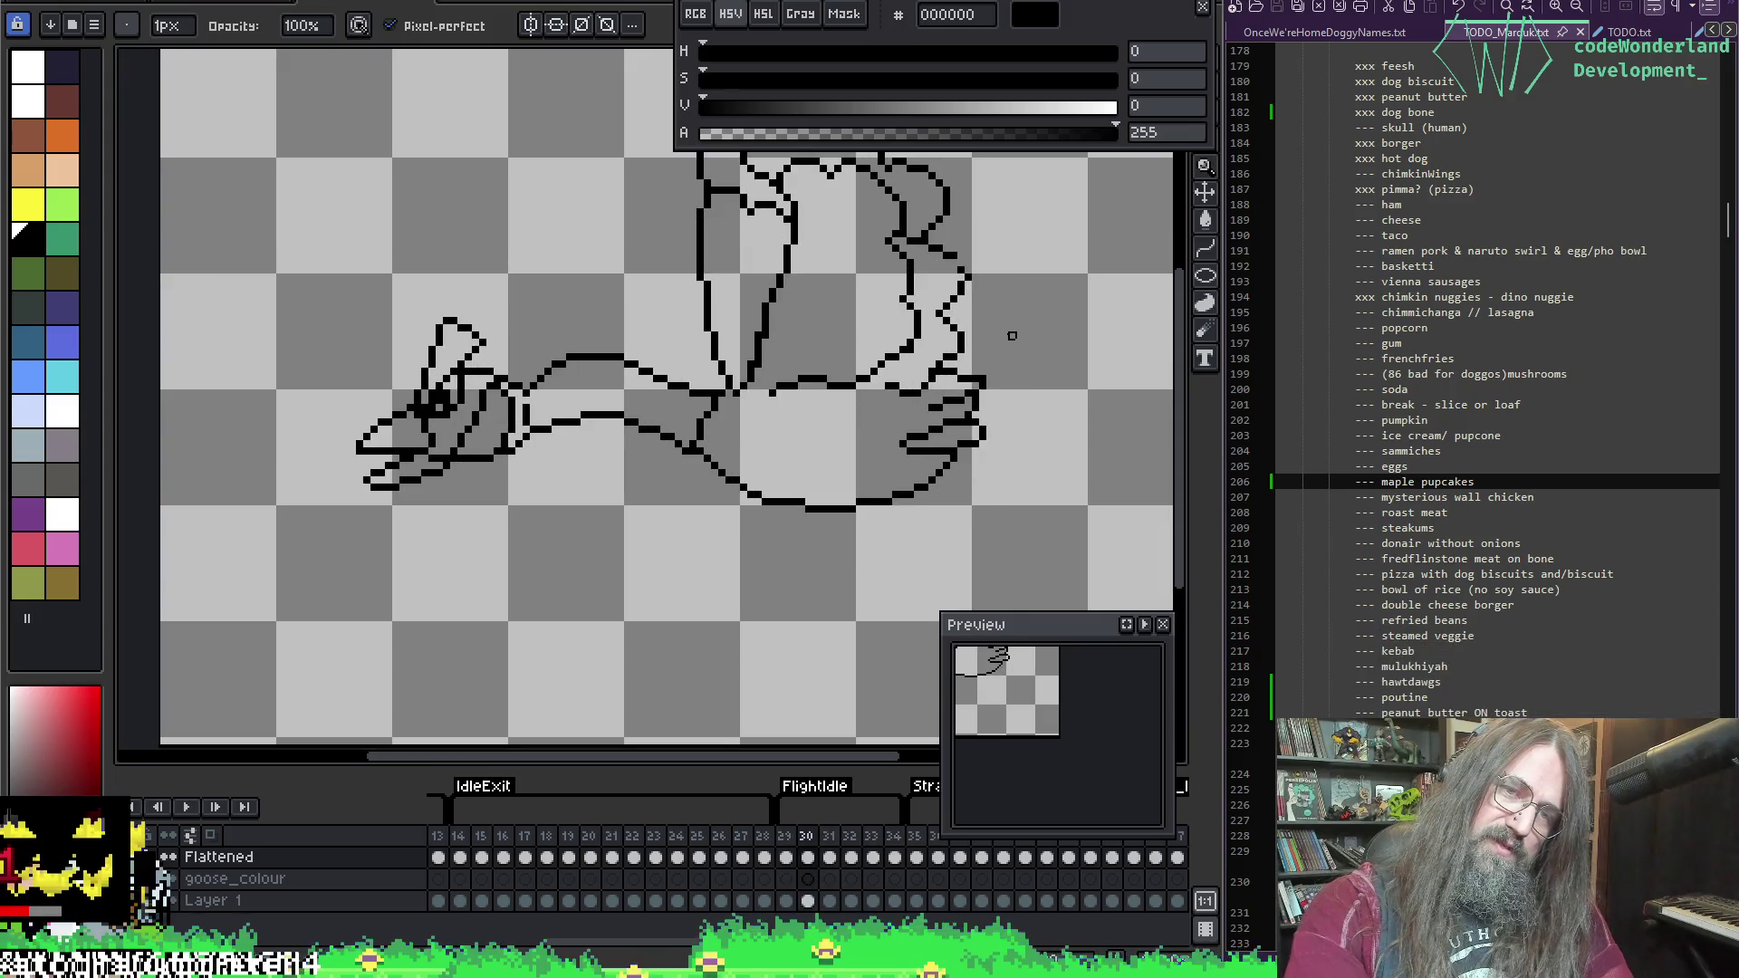
{"action": "scroll", "coordinate": [470, 347], "scroll_direction": "up", "scroll_amount": 1}
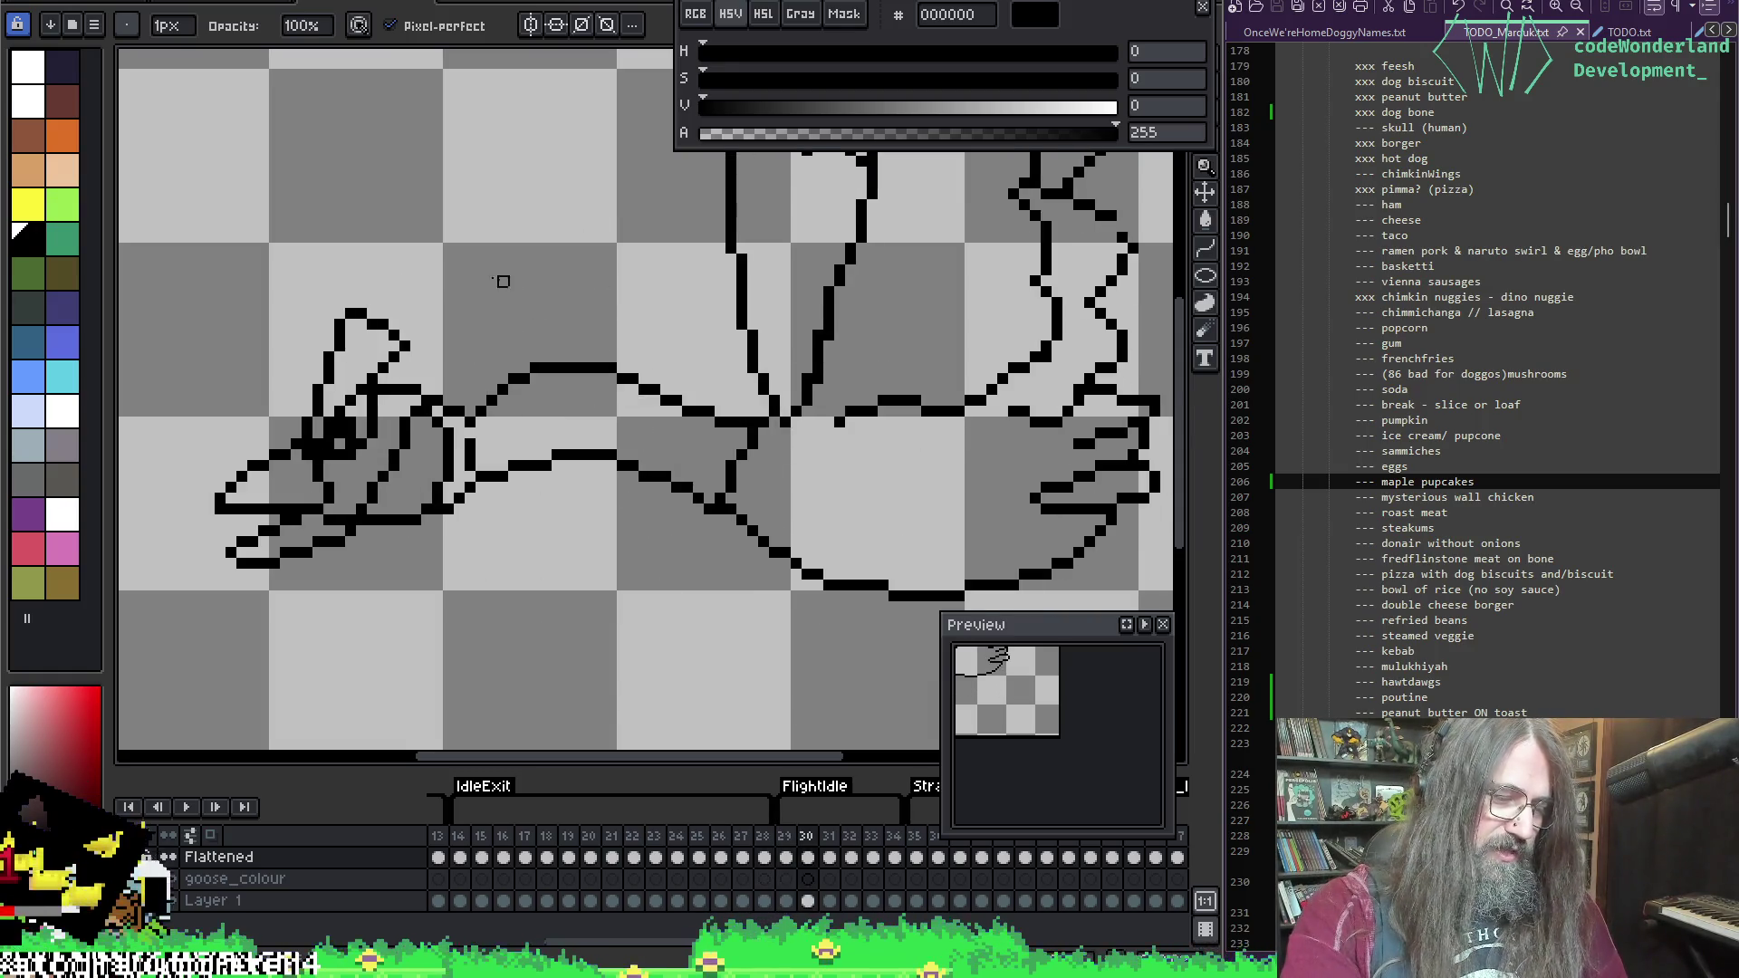
{"action": "key", "text": "m"}
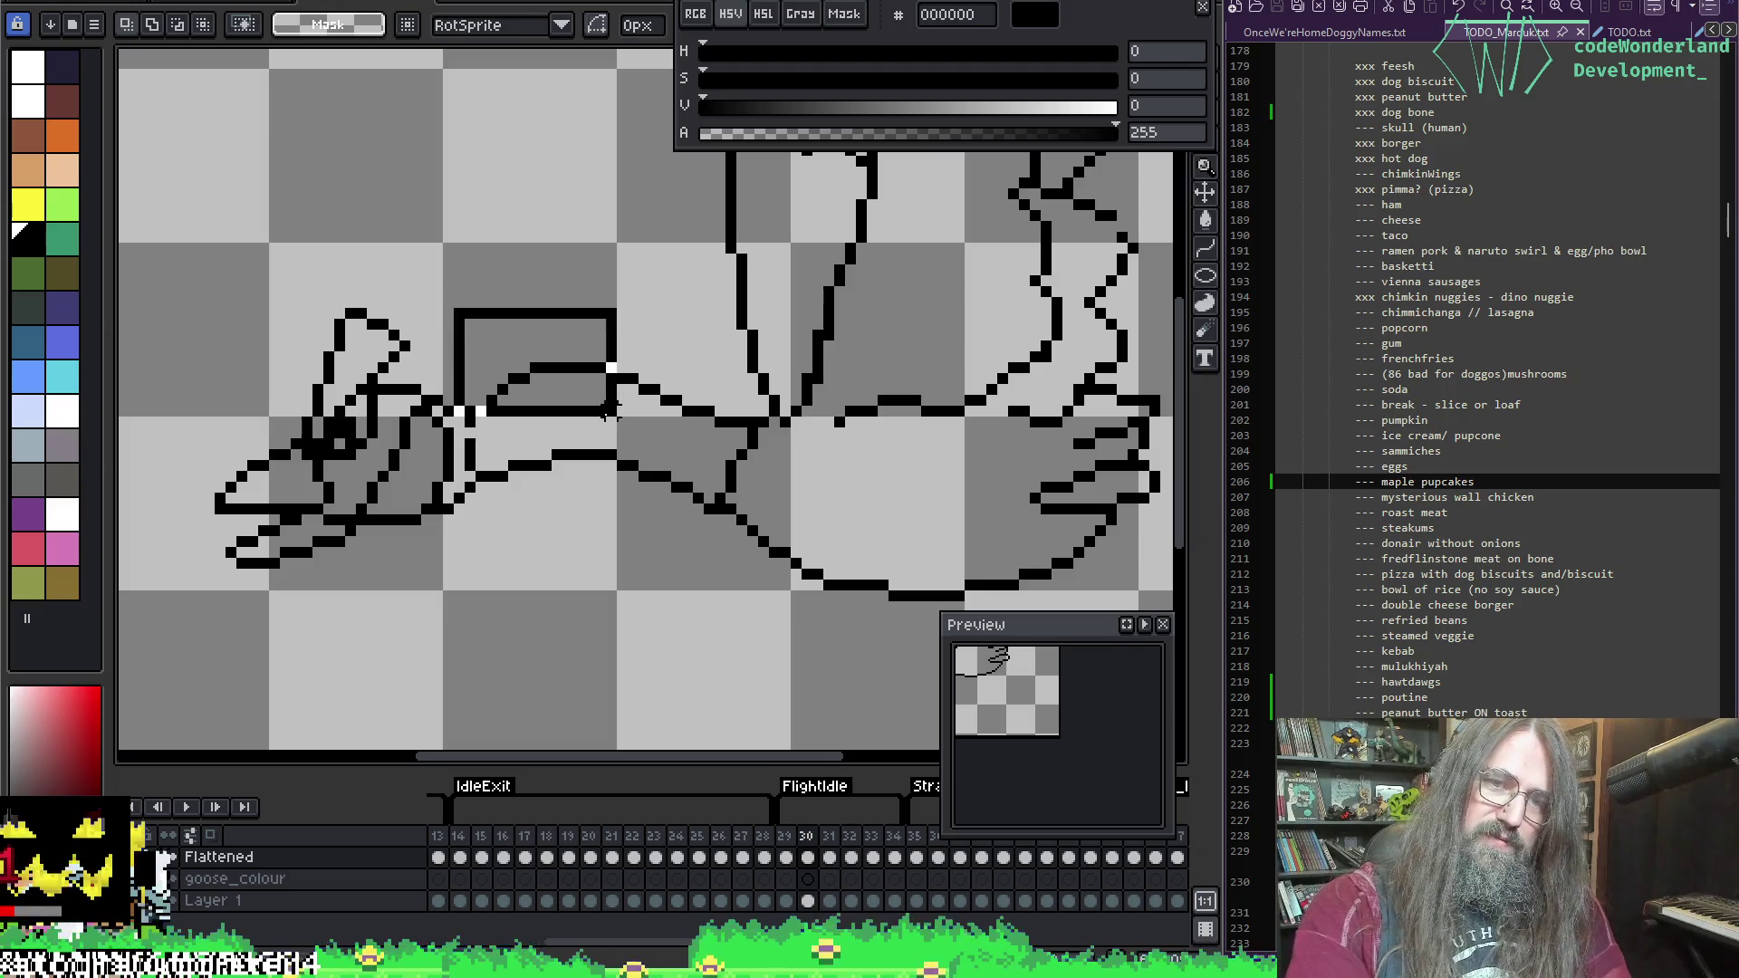
{"action": "left_click", "coordinate": [665, 367]}
{"action": "key", "text": "Return"}
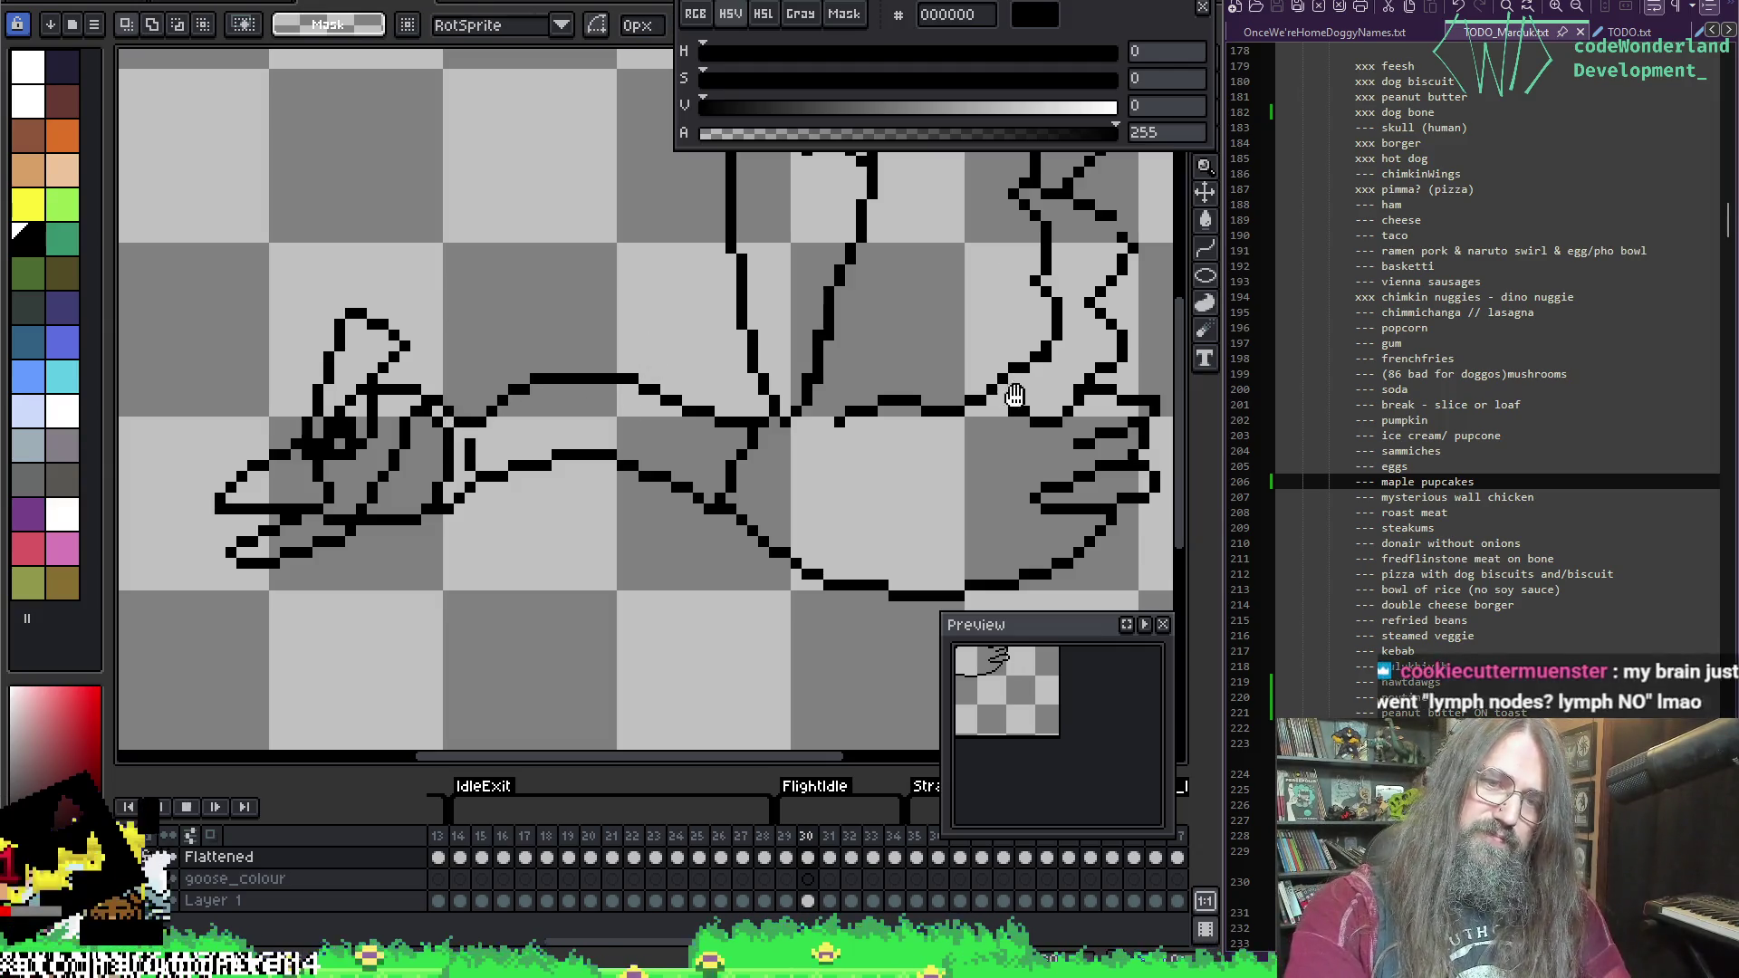
{"action": "scroll", "coordinate": [945, 423], "scroll_direction": "down", "scroll_amount": 2}
{"action": "mouse_move", "coordinate": [945, 423]}
{"action": "left_mouse_down"}
{"action": "mouse_move", "coordinate": [768, 477]}
{"action": "mouse_move", "coordinate": [633, 340]}
{"action": "mouse_move", "coordinate": [970, 344]}
{"action": "mouse_move", "coordinate": [485, 323]}
{"action": "mouse_move", "coordinate": [861, 388]}
{"action": "mouse_move", "coordinate": [667, 393]}
{"action": "left_mouse_up"}
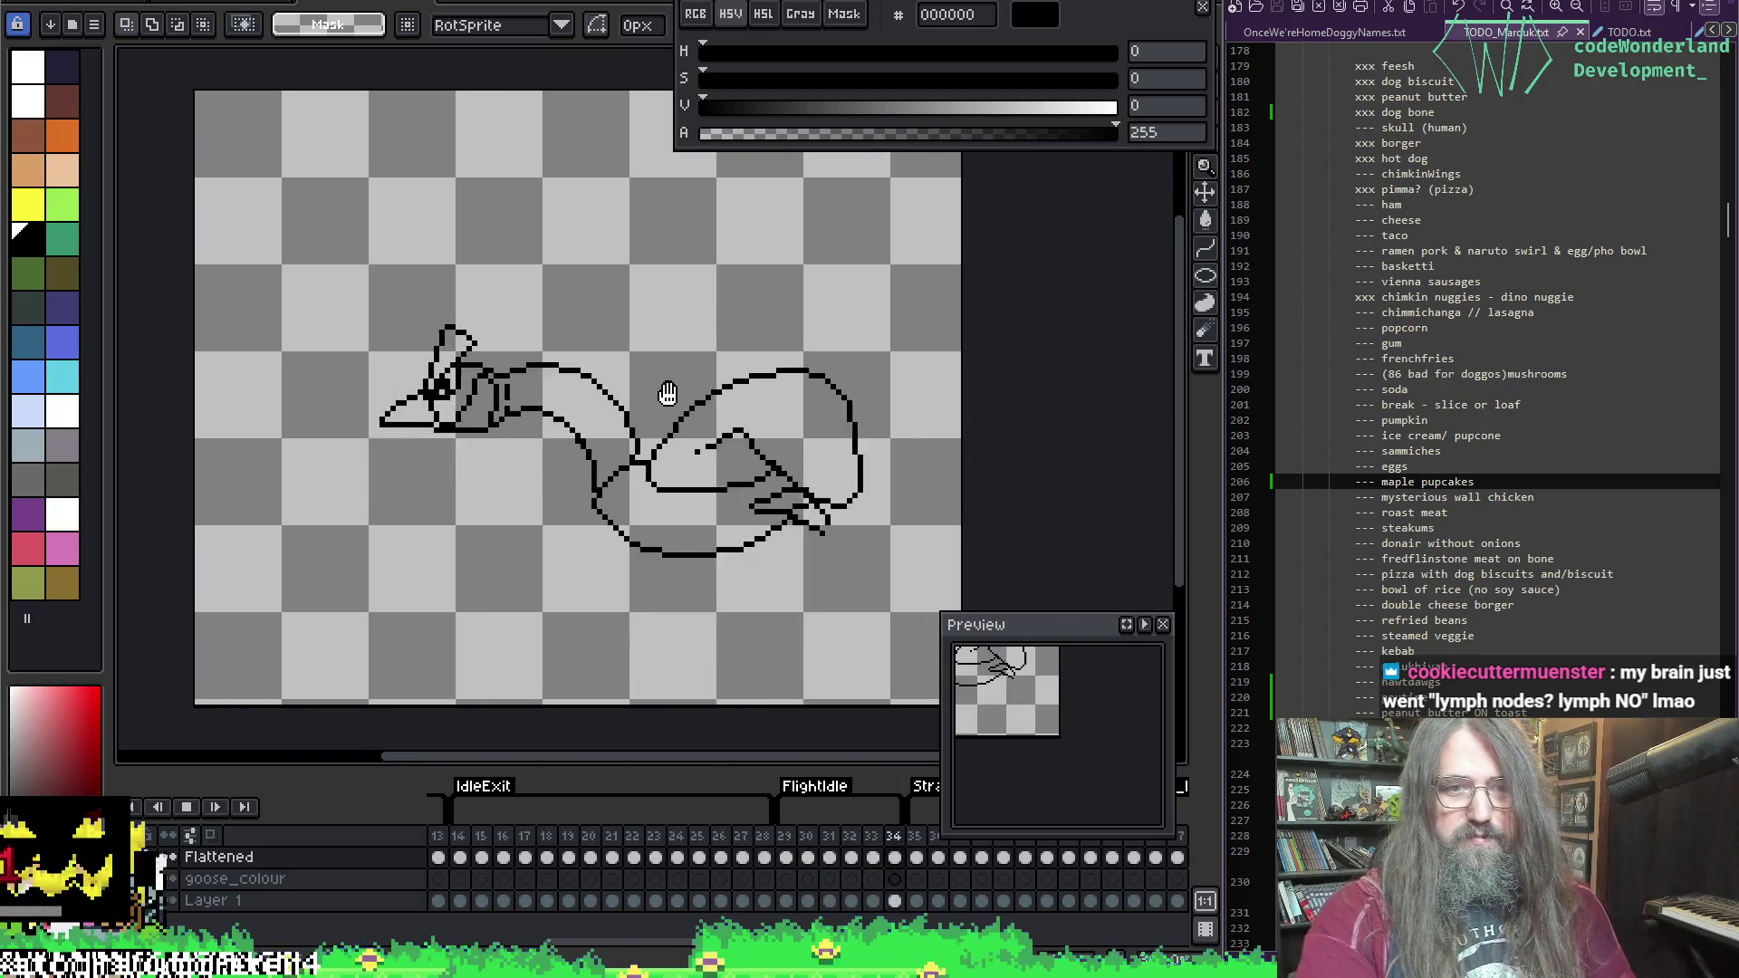
{"action": "mouse_move", "coordinate": [957, 480]}
{"action": "left_mouse_down"}
{"action": "mouse_move", "coordinate": [885, 504]}
{"action": "mouse_move", "coordinate": [737, 497]}
{"action": "mouse_move", "coordinate": [1165, 523]}
{"action": "mouse_move", "coordinate": [913, 476]}
{"action": "mouse_move", "coordinate": [747, 476]}
{"action": "mouse_move", "coordinate": [1132, 471]}
{"action": "mouse_move", "coordinate": [720, 476]}
{"action": "mouse_move", "coordinate": [974, 471]}
{"action": "left_mouse_up"}
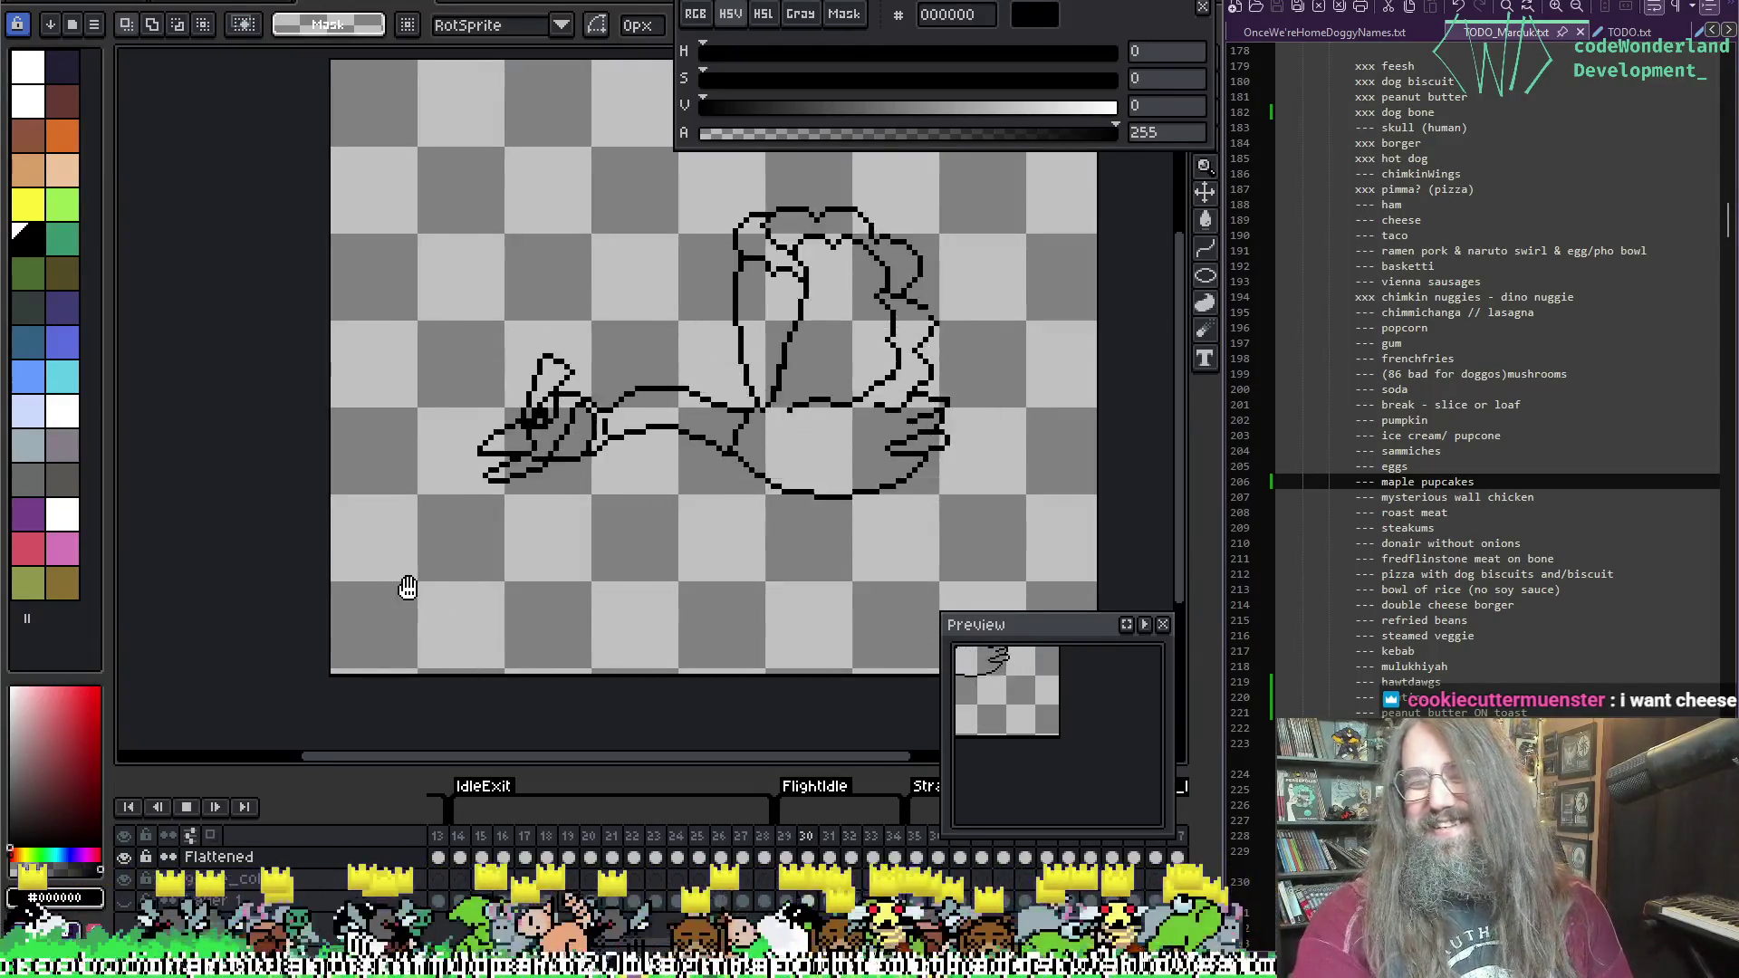
{"action": "scroll", "coordinate": [342, 504], "scroll_direction": "right", "scroll_amount": 3}
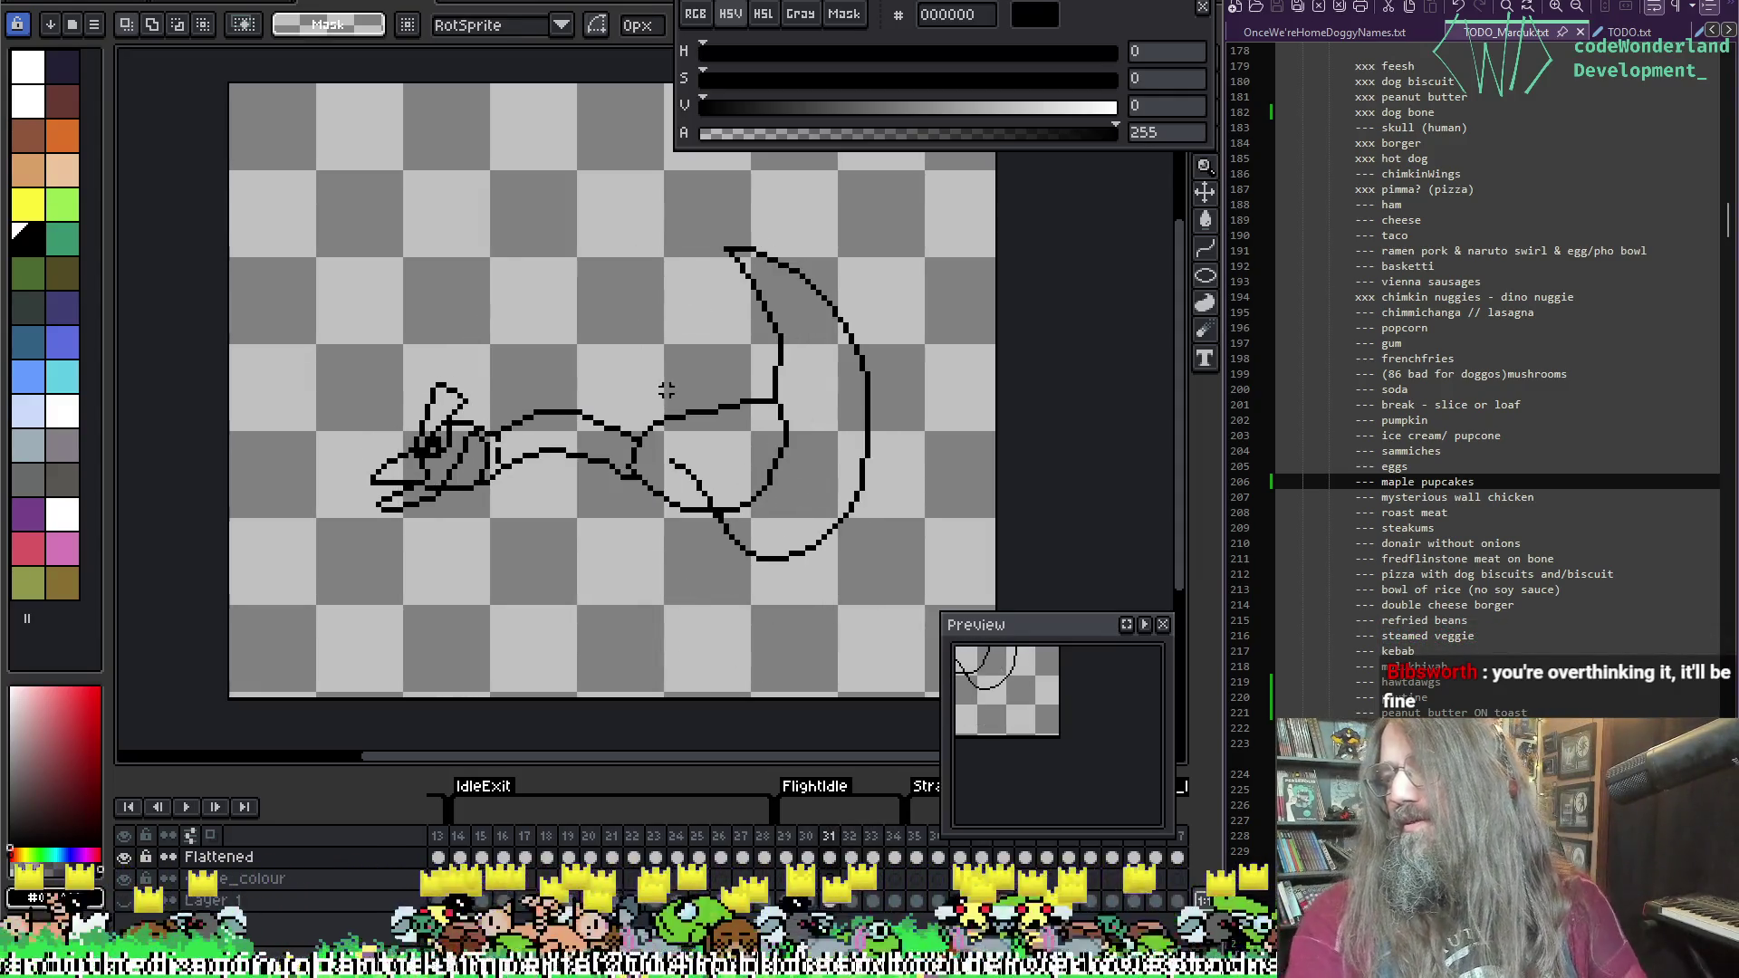
Step: Zoom in and touch up the outline, sampling black and erasing stray pixels
{"action": "scroll", "coordinate": [516, 435], "scroll_direction": "up", "scroll_amount": 2}
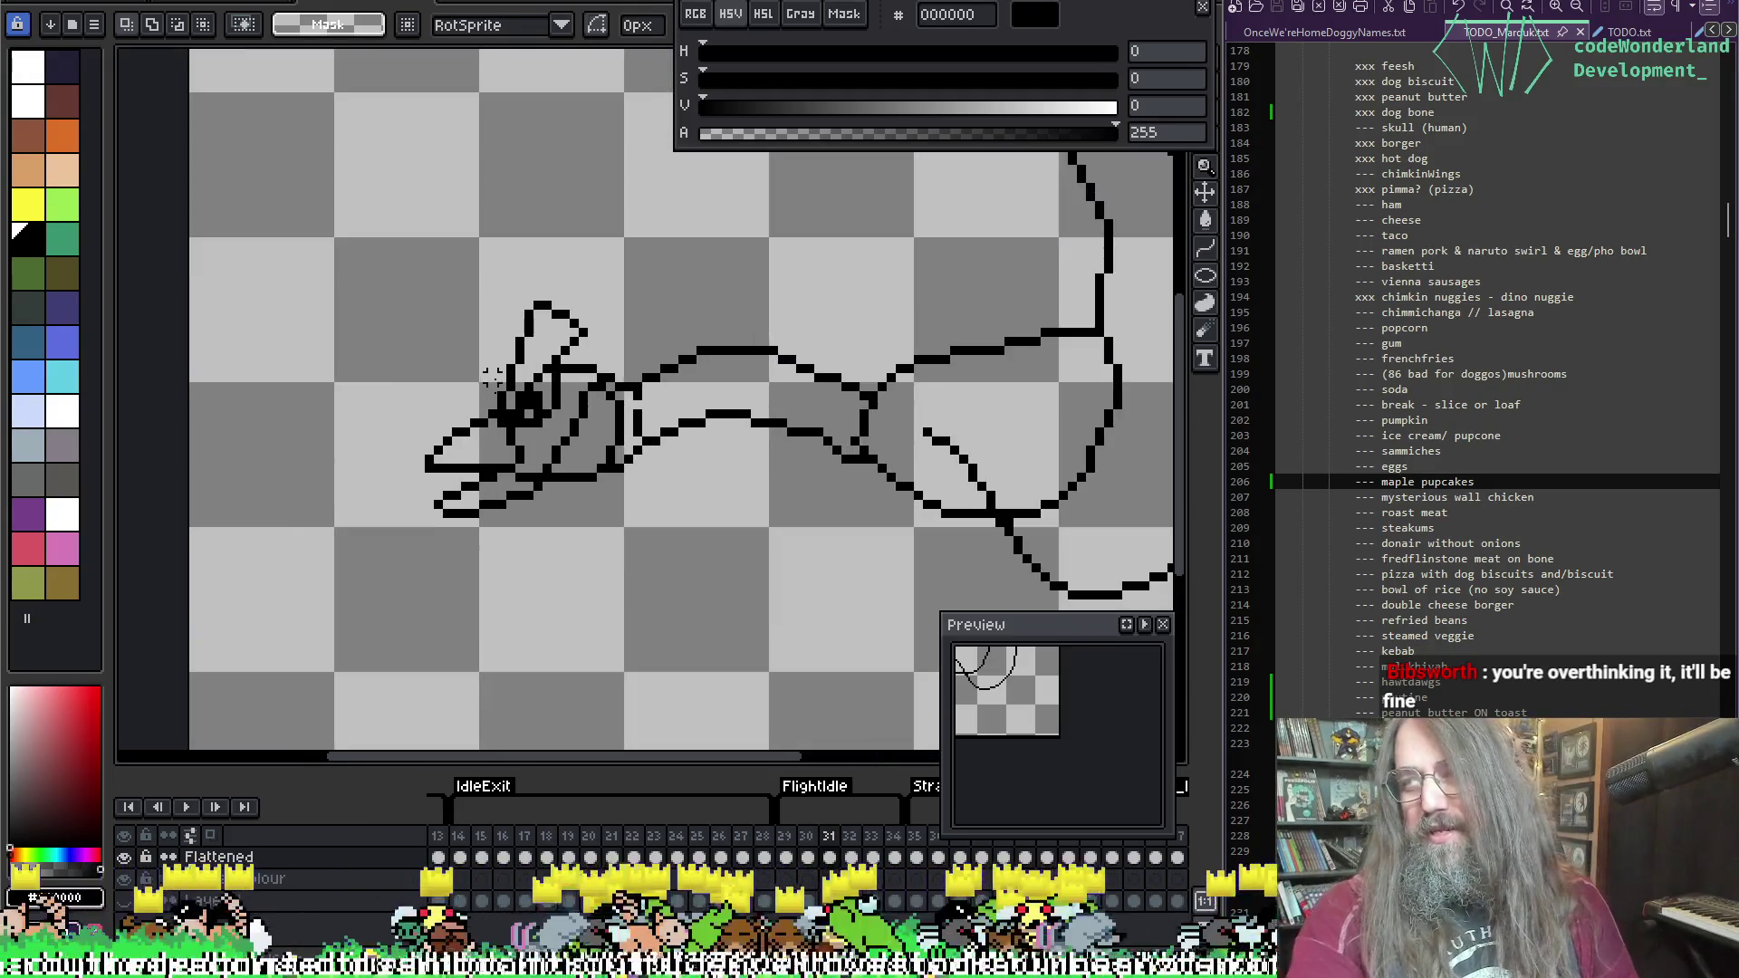
{"action": "scroll", "coordinate": [523, 387], "scroll_direction": "up", "scroll_amount": 2}
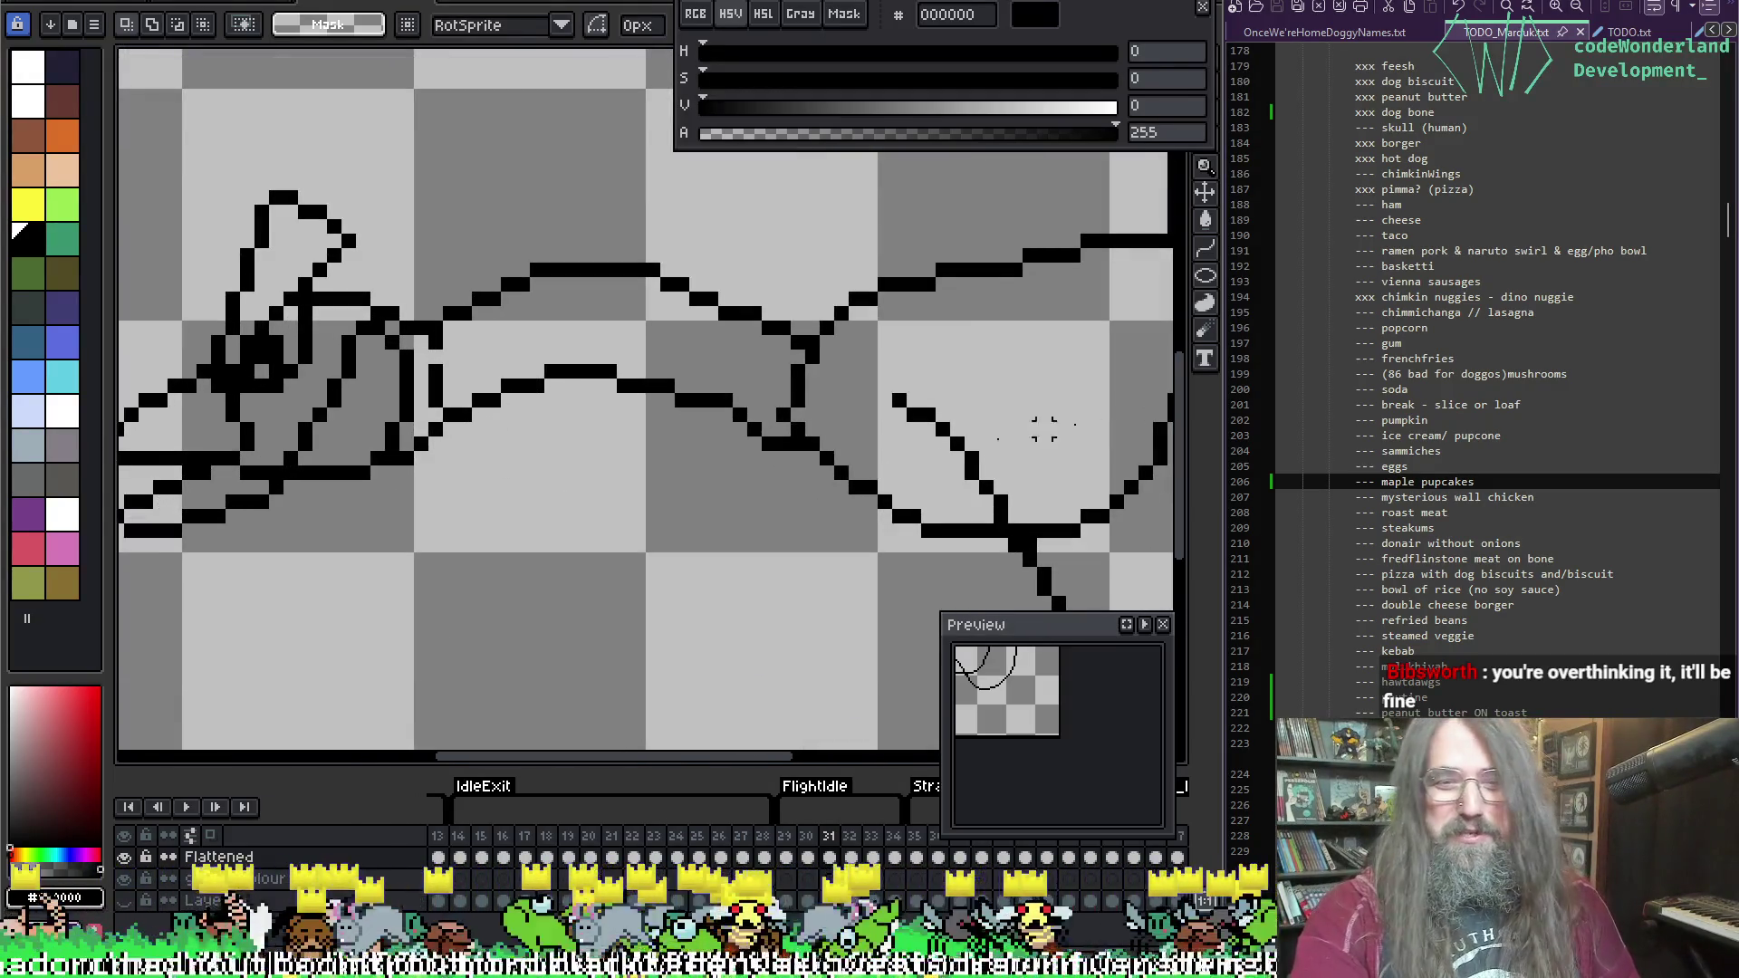
{"action": "key", "text": "i"}
{"action": "key", "text": "b"}
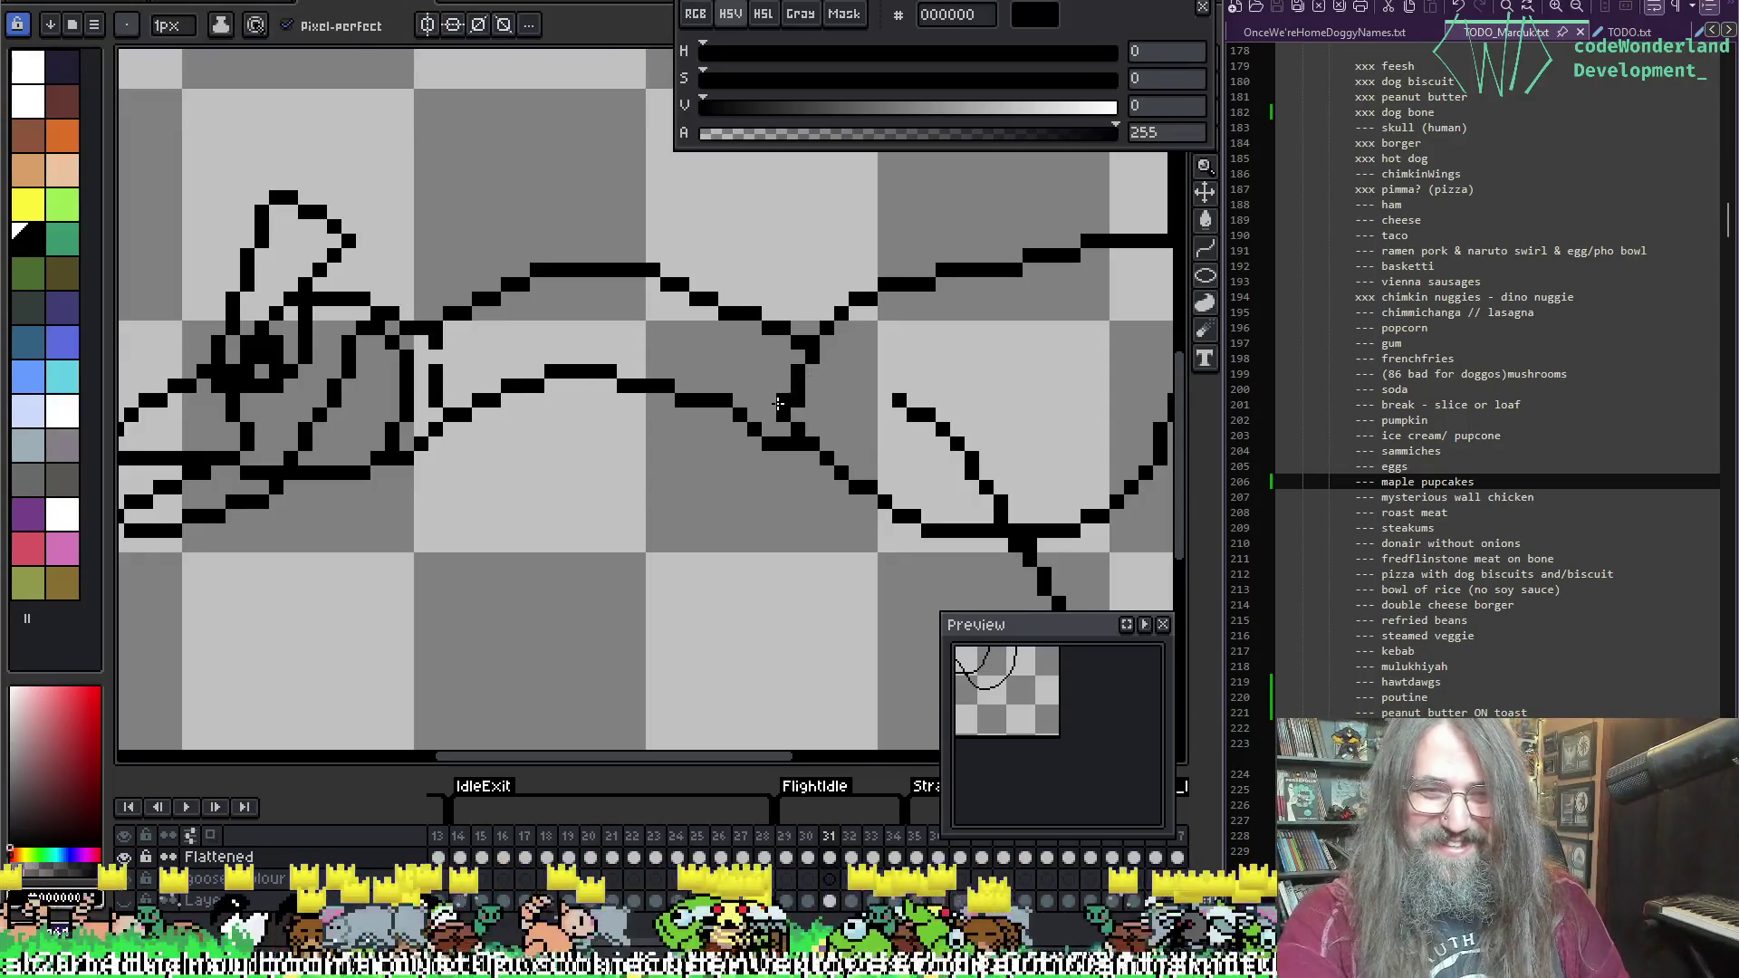
{"action": "key", "text": "i"}
{"action": "key", "text": "b"}
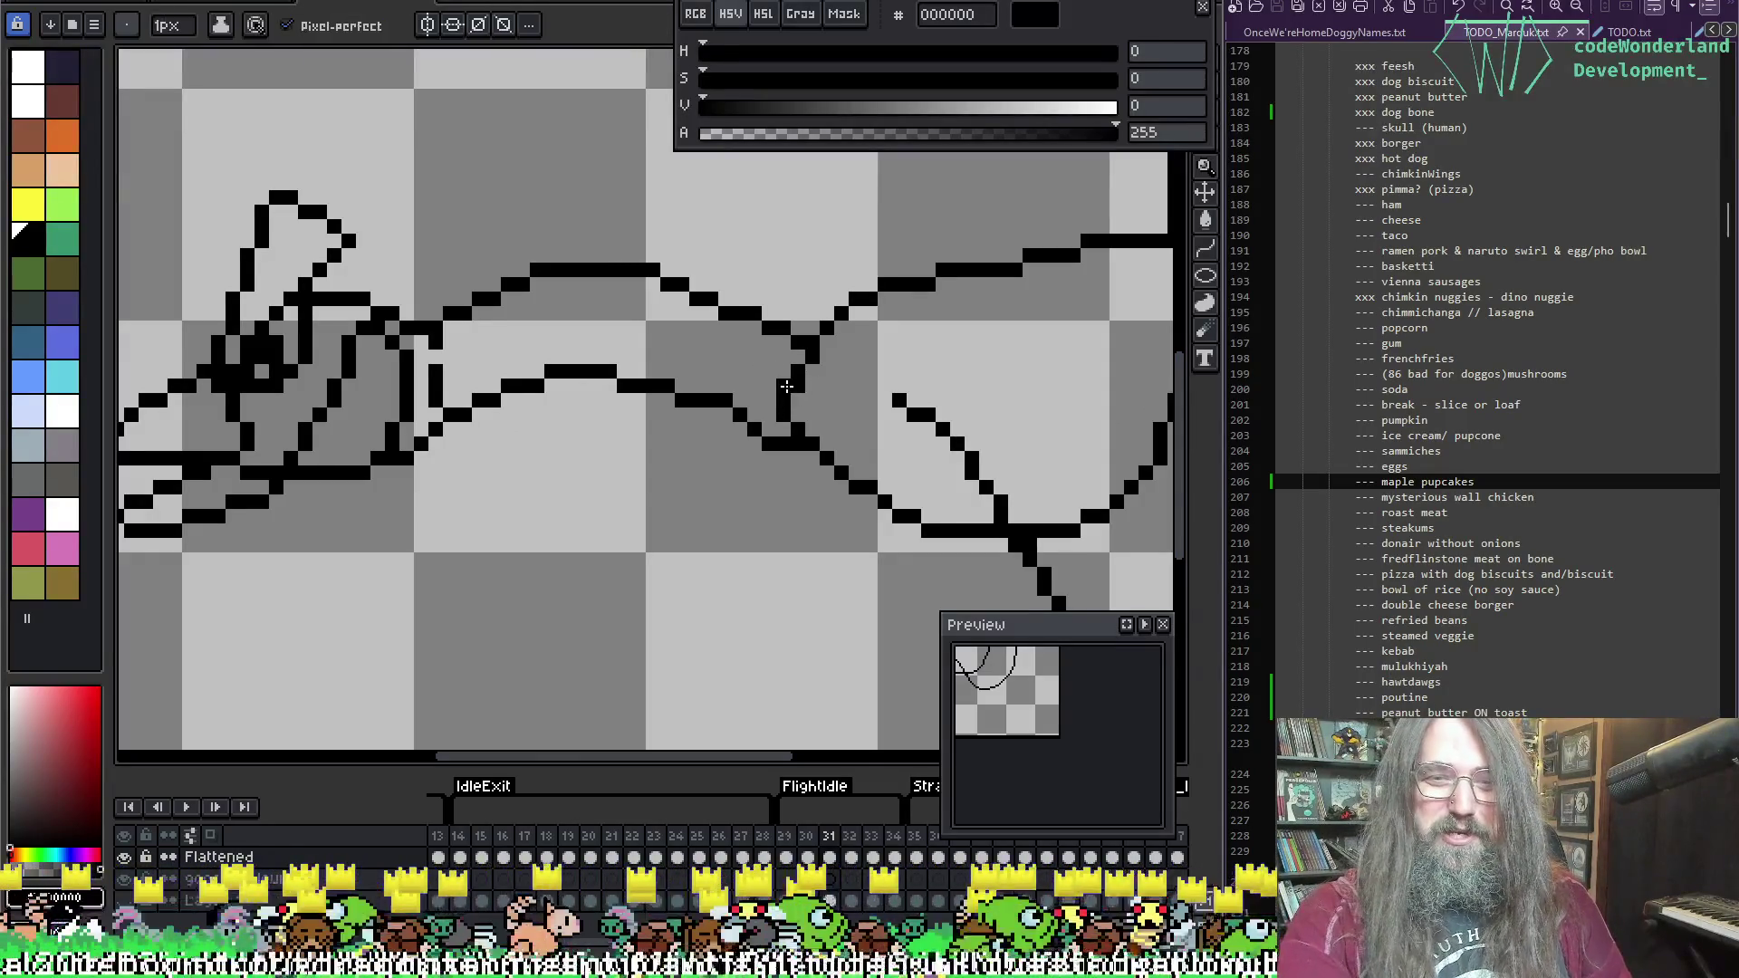
{"action": "key", "text": "e"}
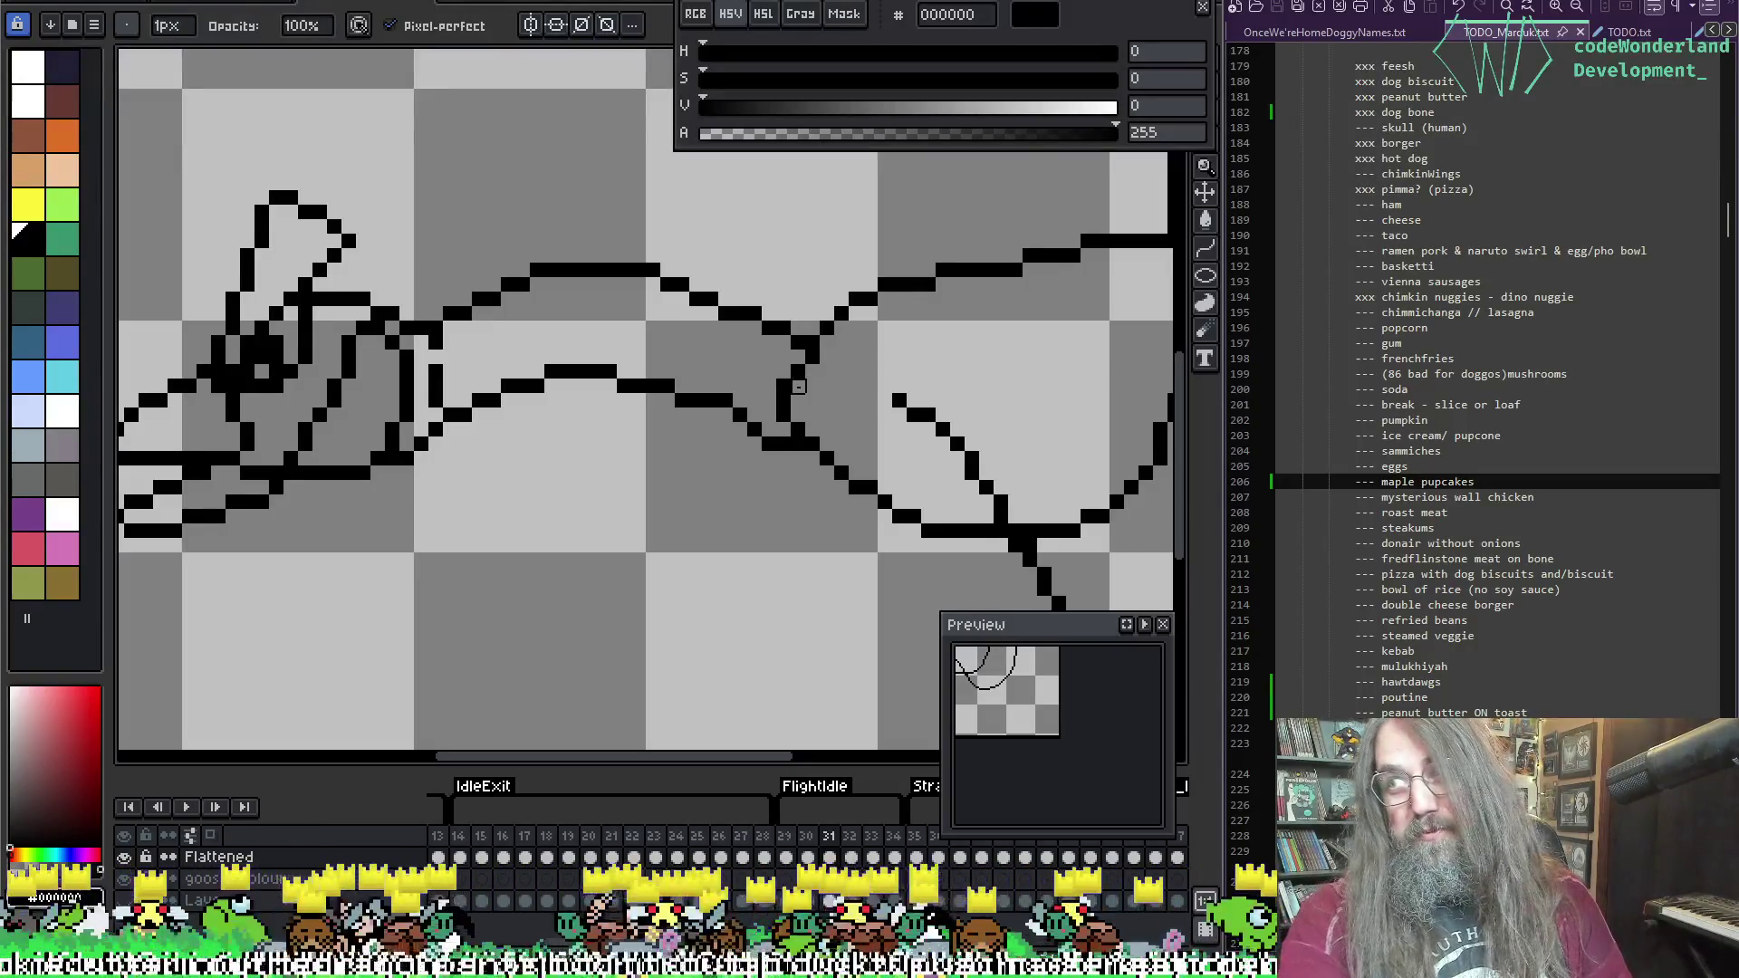
{"action": "key", "text": "alt"}
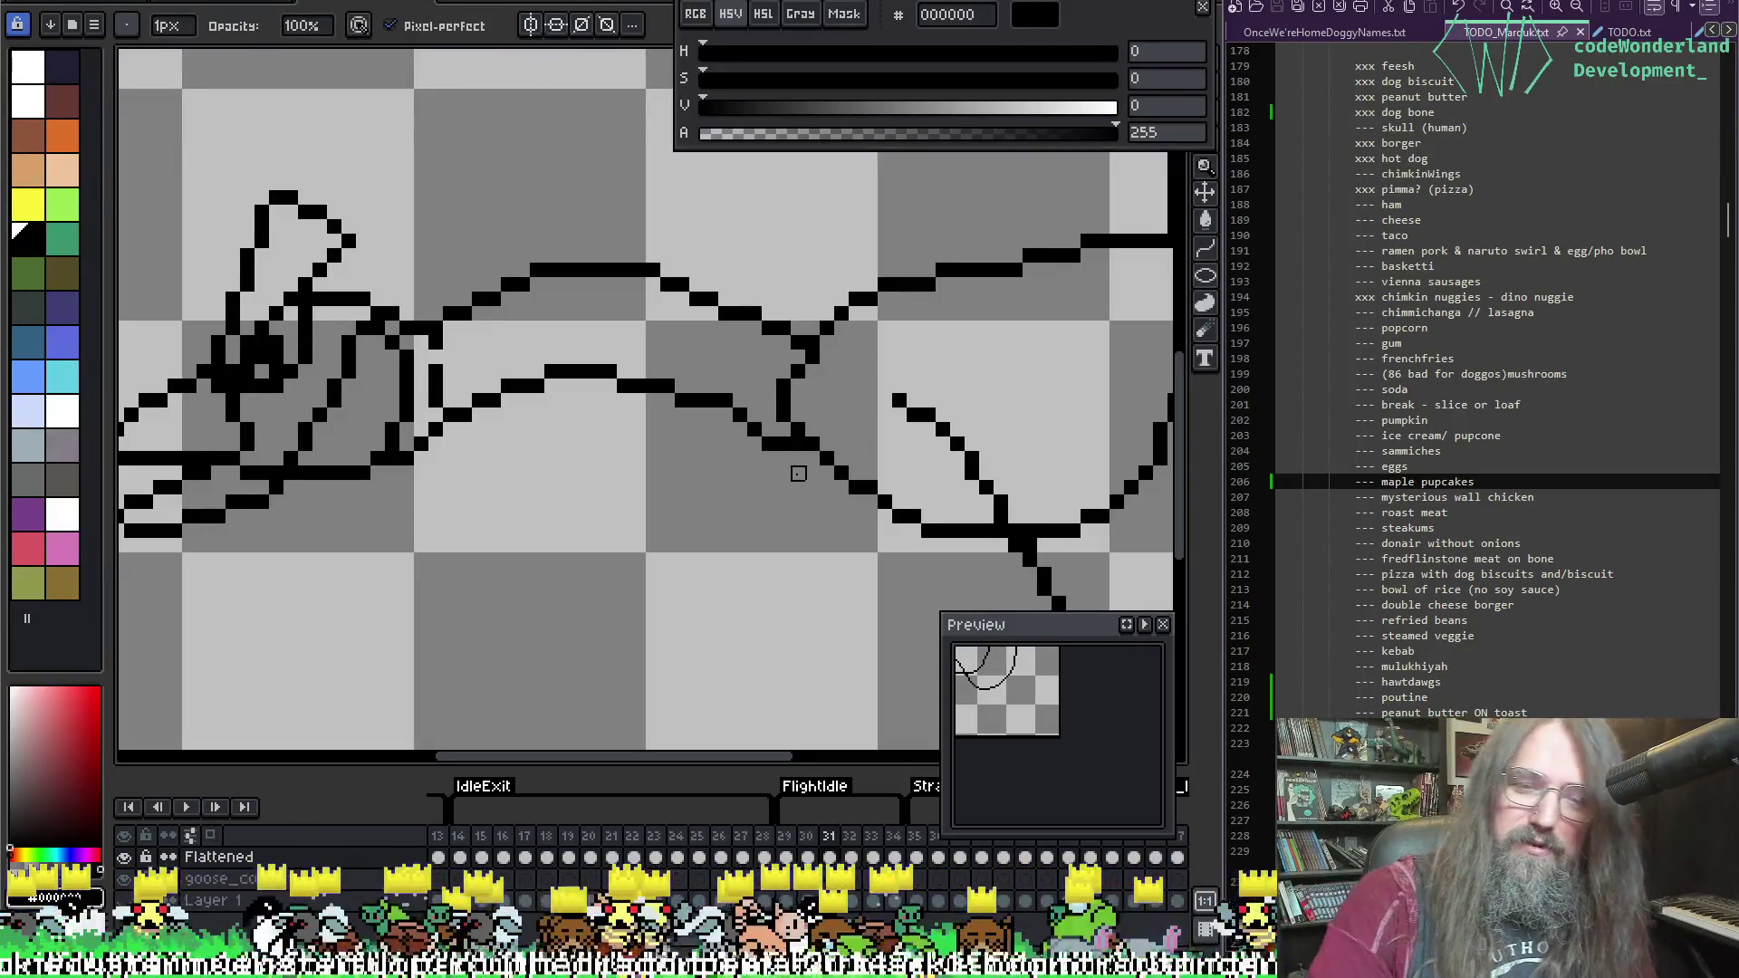
Step: Zoom out to the whole goose and restart the animation playback
{"action": "scroll", "coordinate": [798, 372], "scroll_direction": "down", "scroll_amount": 3}
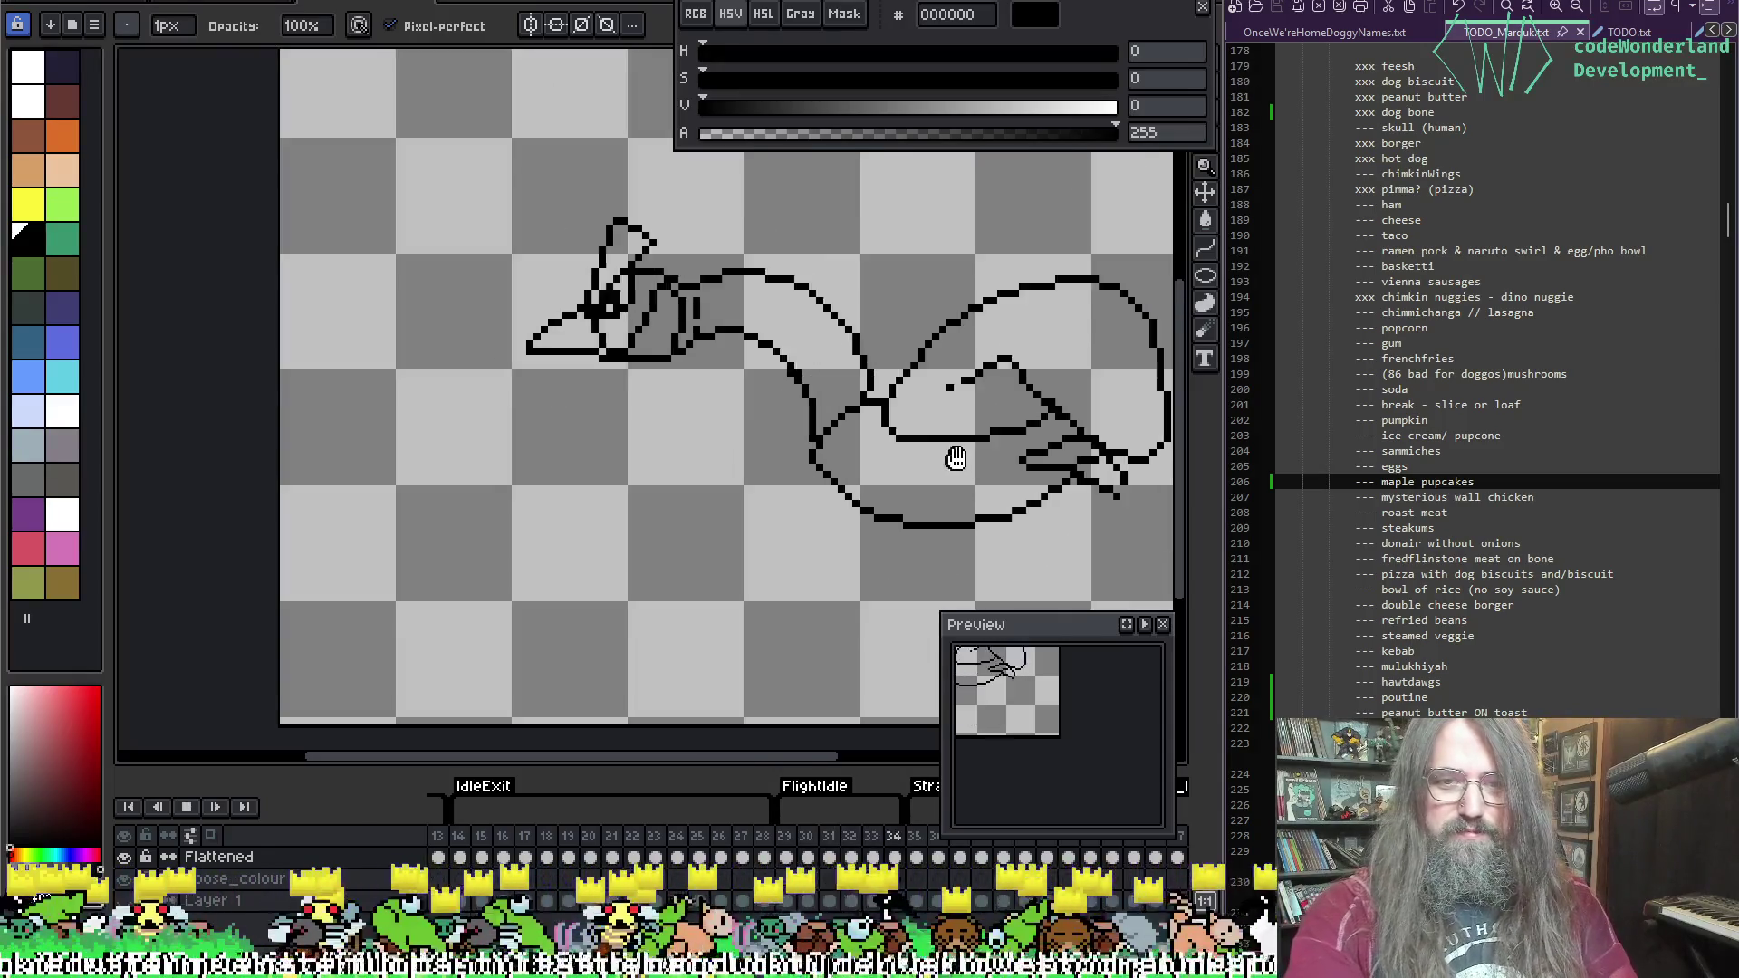
{"action": "left_click_drag", "start_coordinate": [951, 458], "coordinate": [745, 460]}
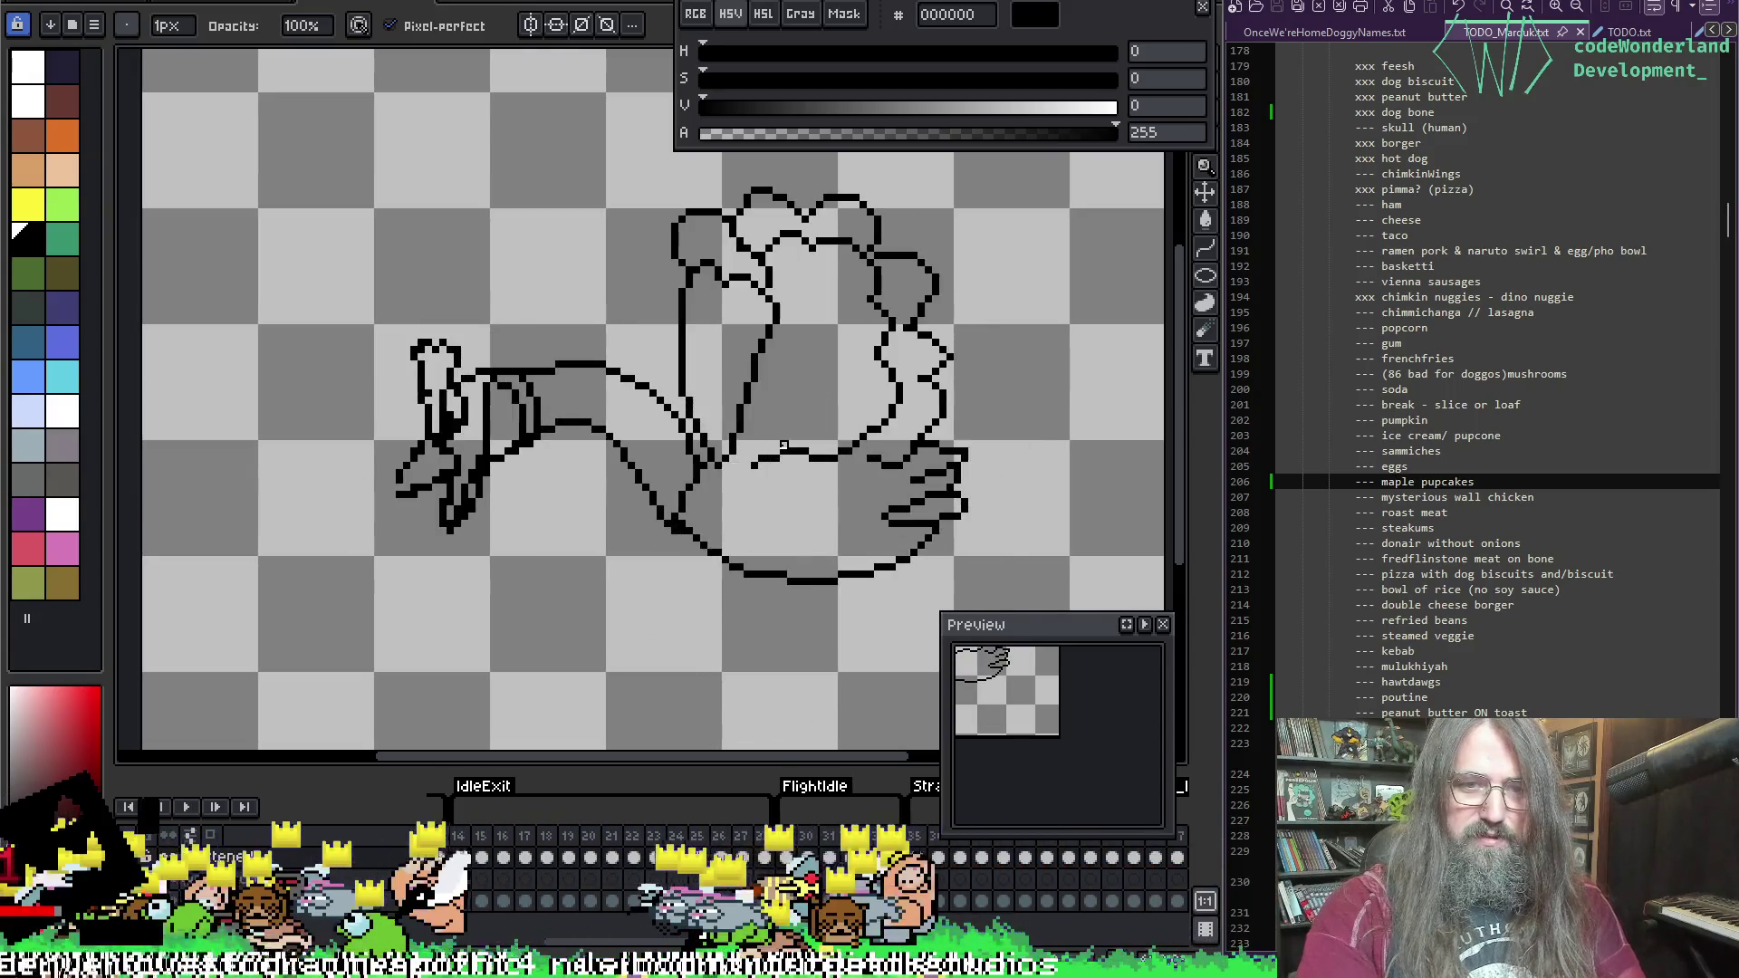
{"action": "key", "text": "Return"}
{"action": "key", "text": "Return"}
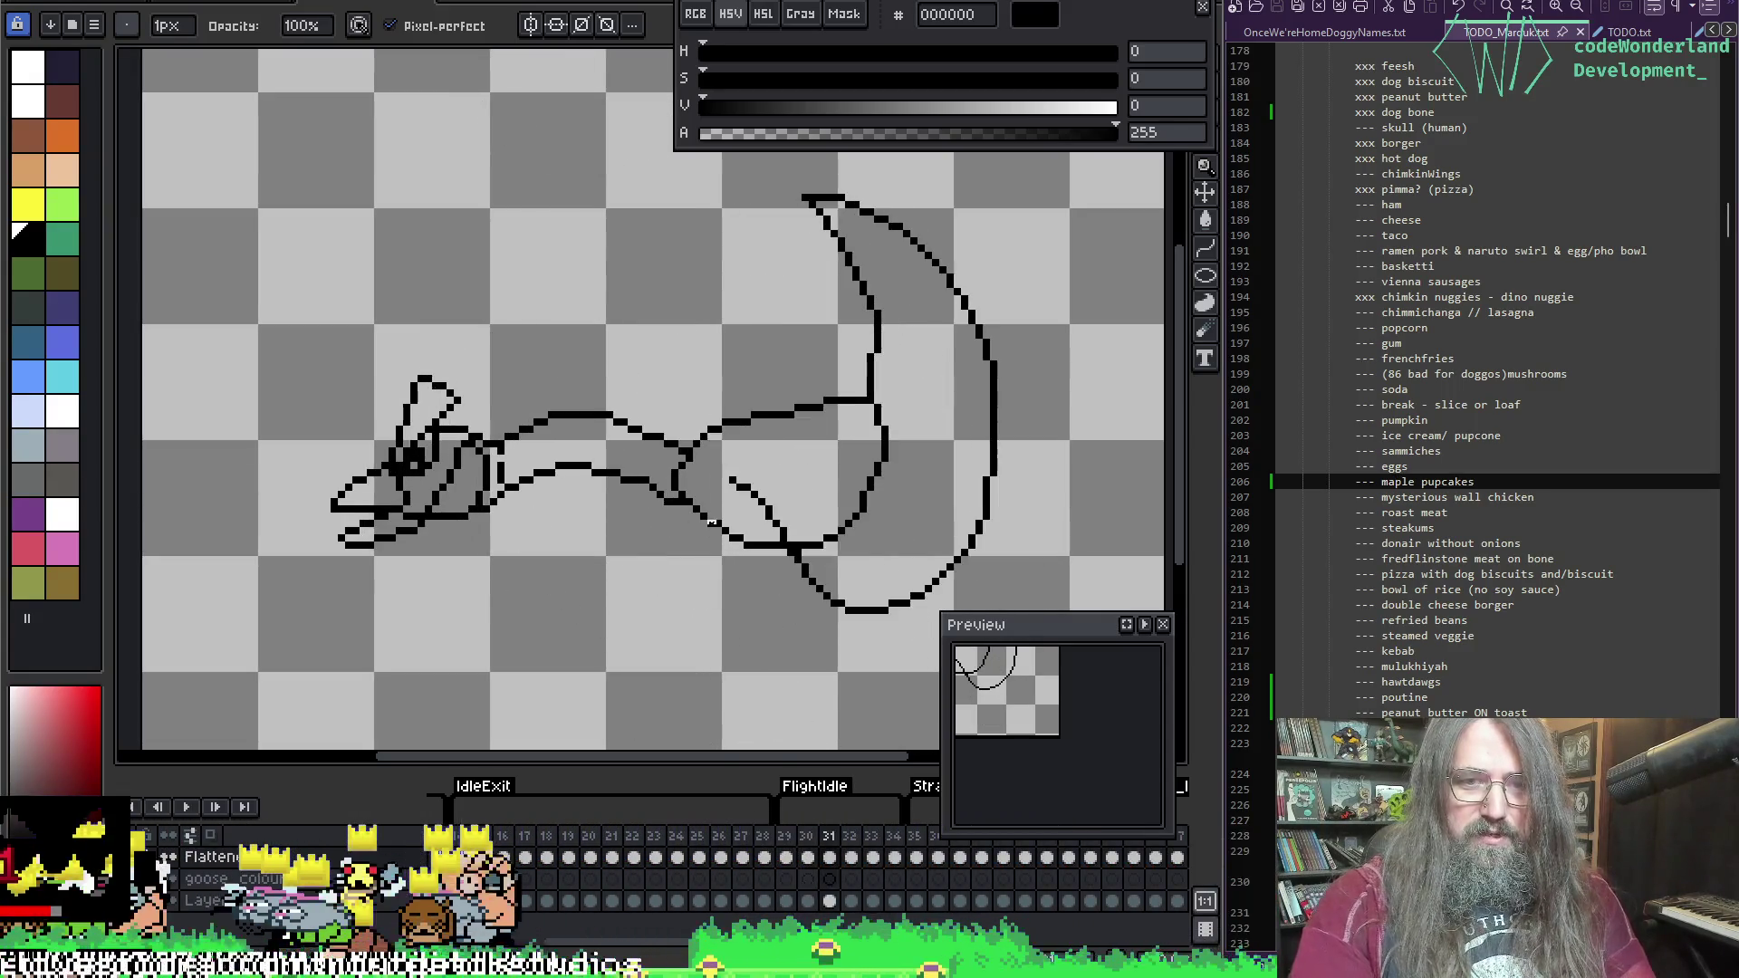
{"action": "key", "text": "Return"}
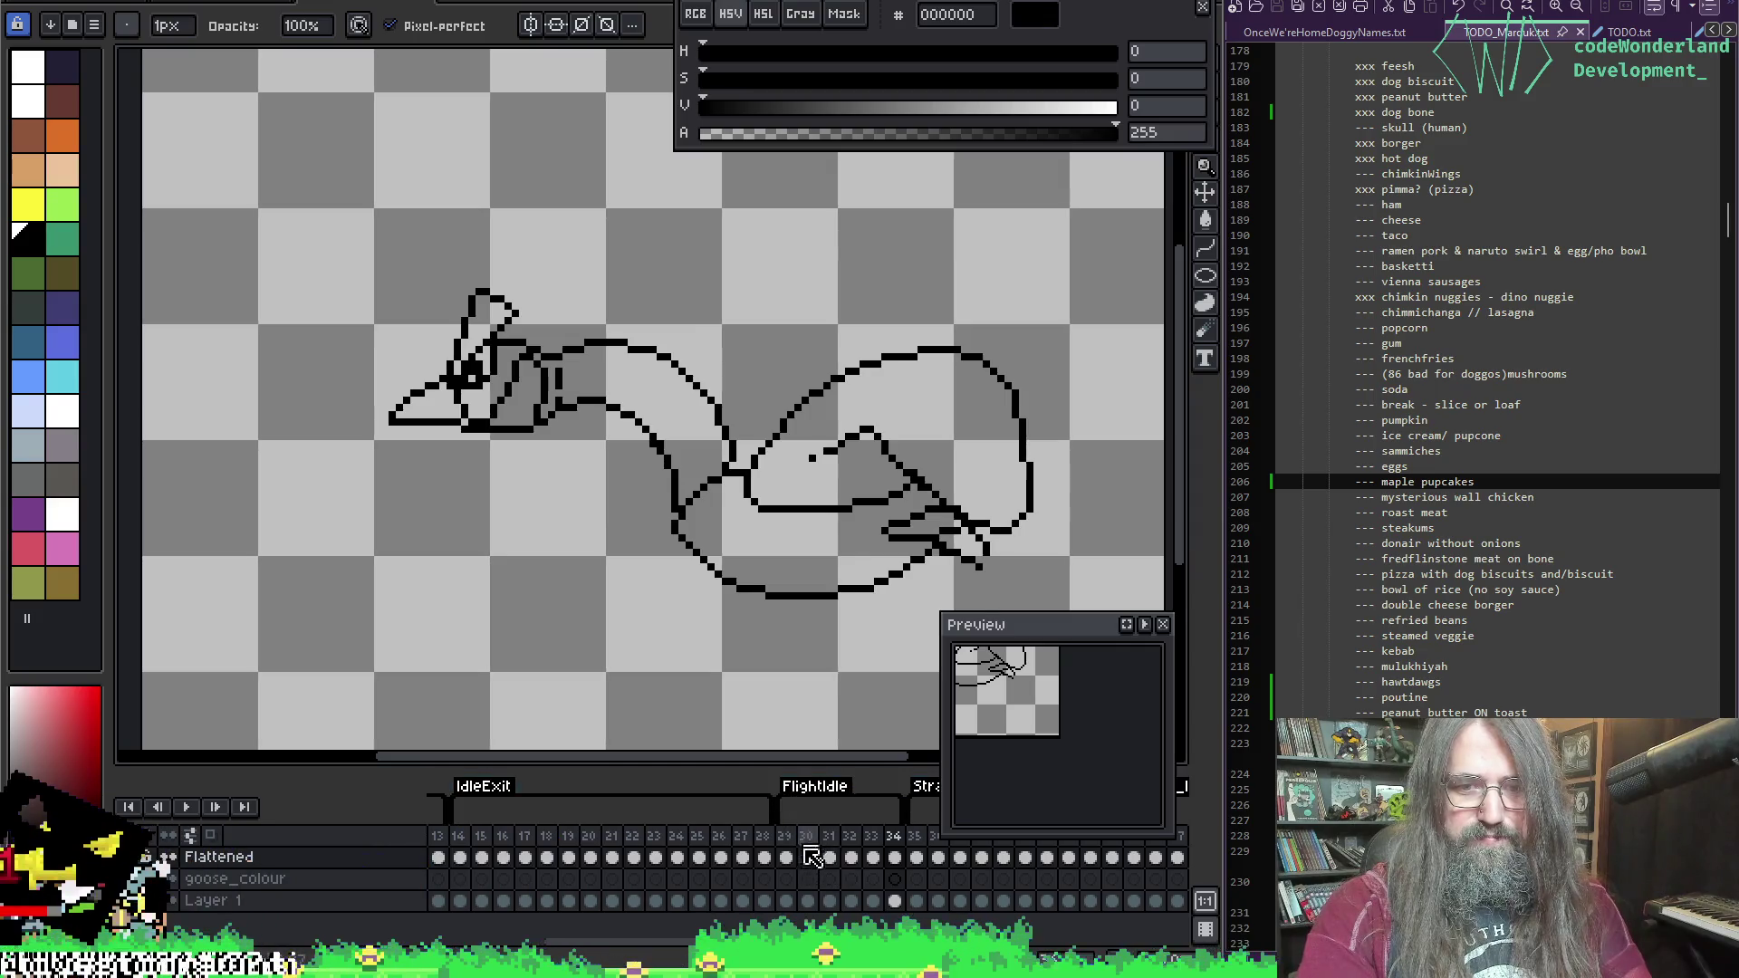
Step: Jump to frame 29 and zoom in with the pencil ready
{"action": "left_click", "coordinate": [787, 861]}
{"action": "scroll", "coordinate": [580, 386], "scroll_direction": "up", "scroll_amount": 2}
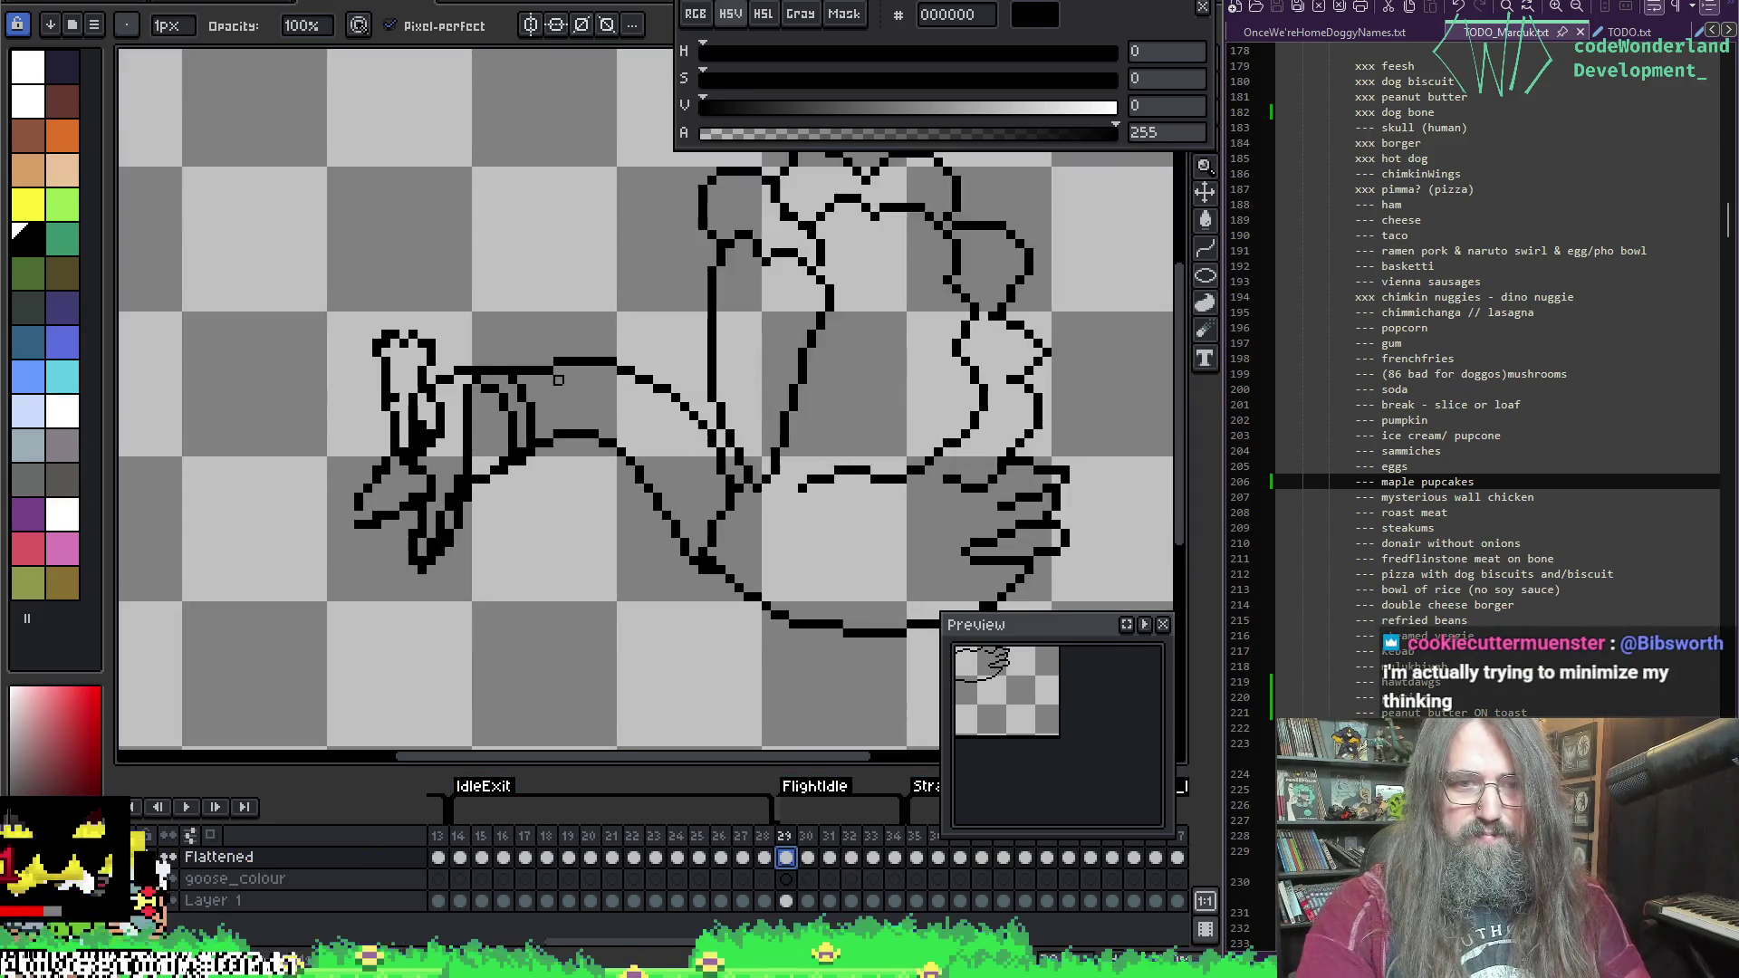
{"action": "key", "text": "e"}
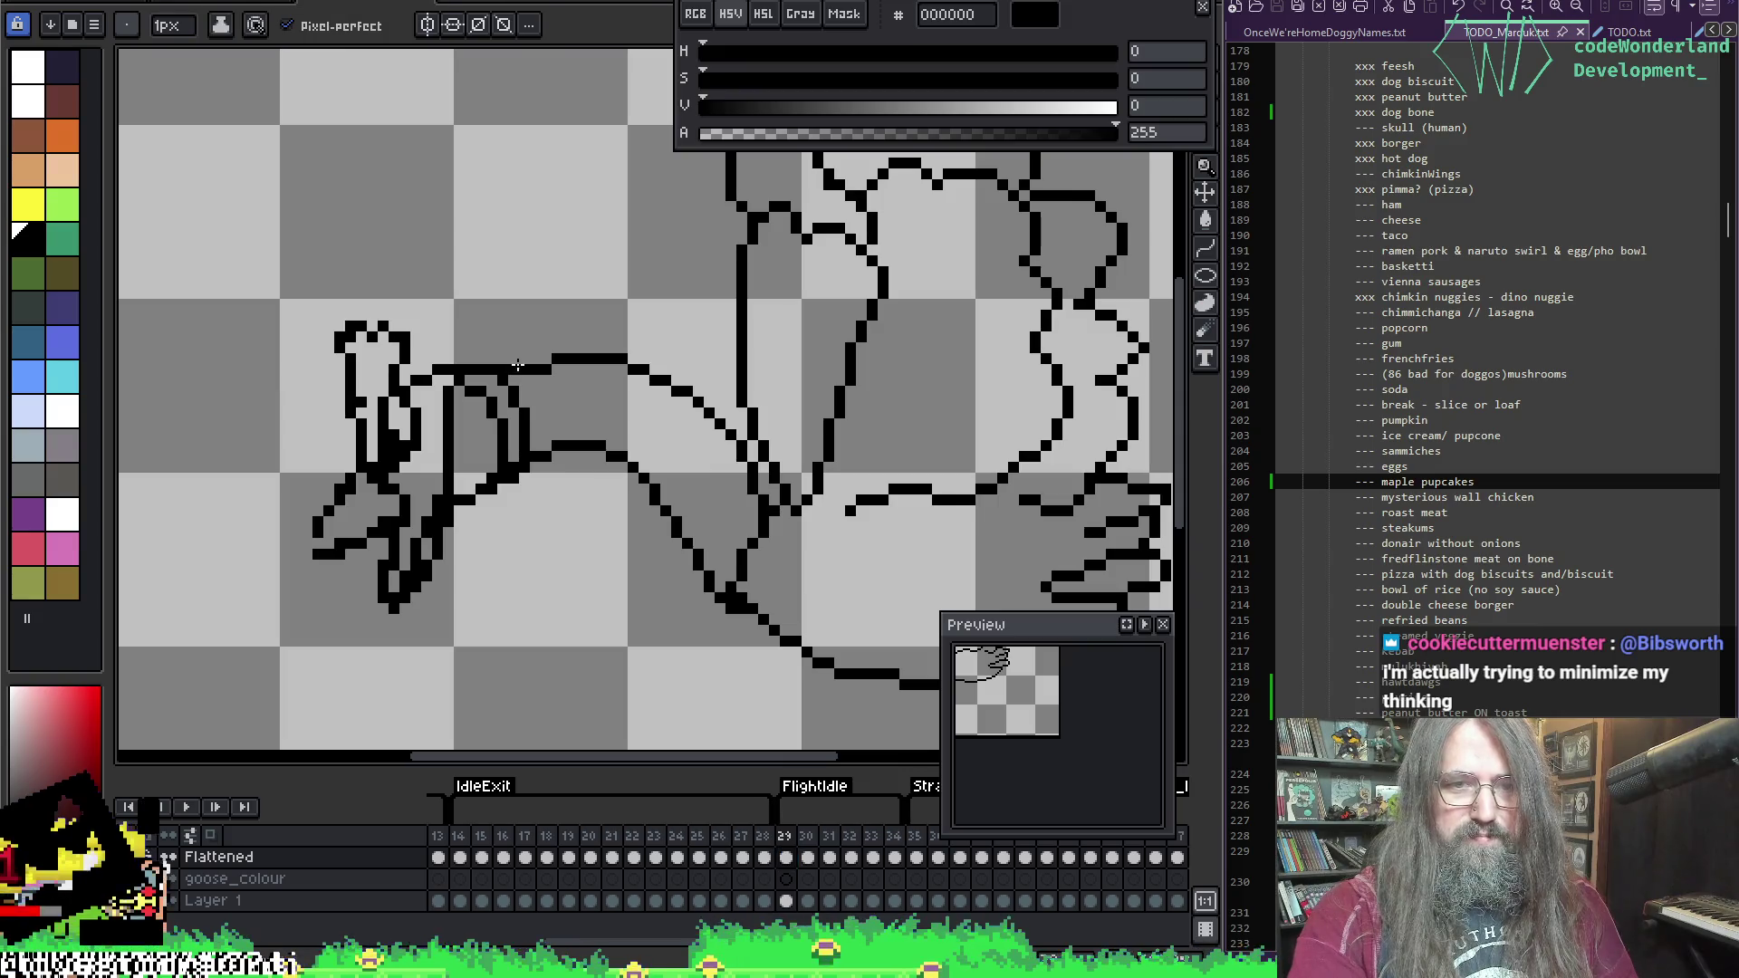
{"action": "key", "text": "b"}
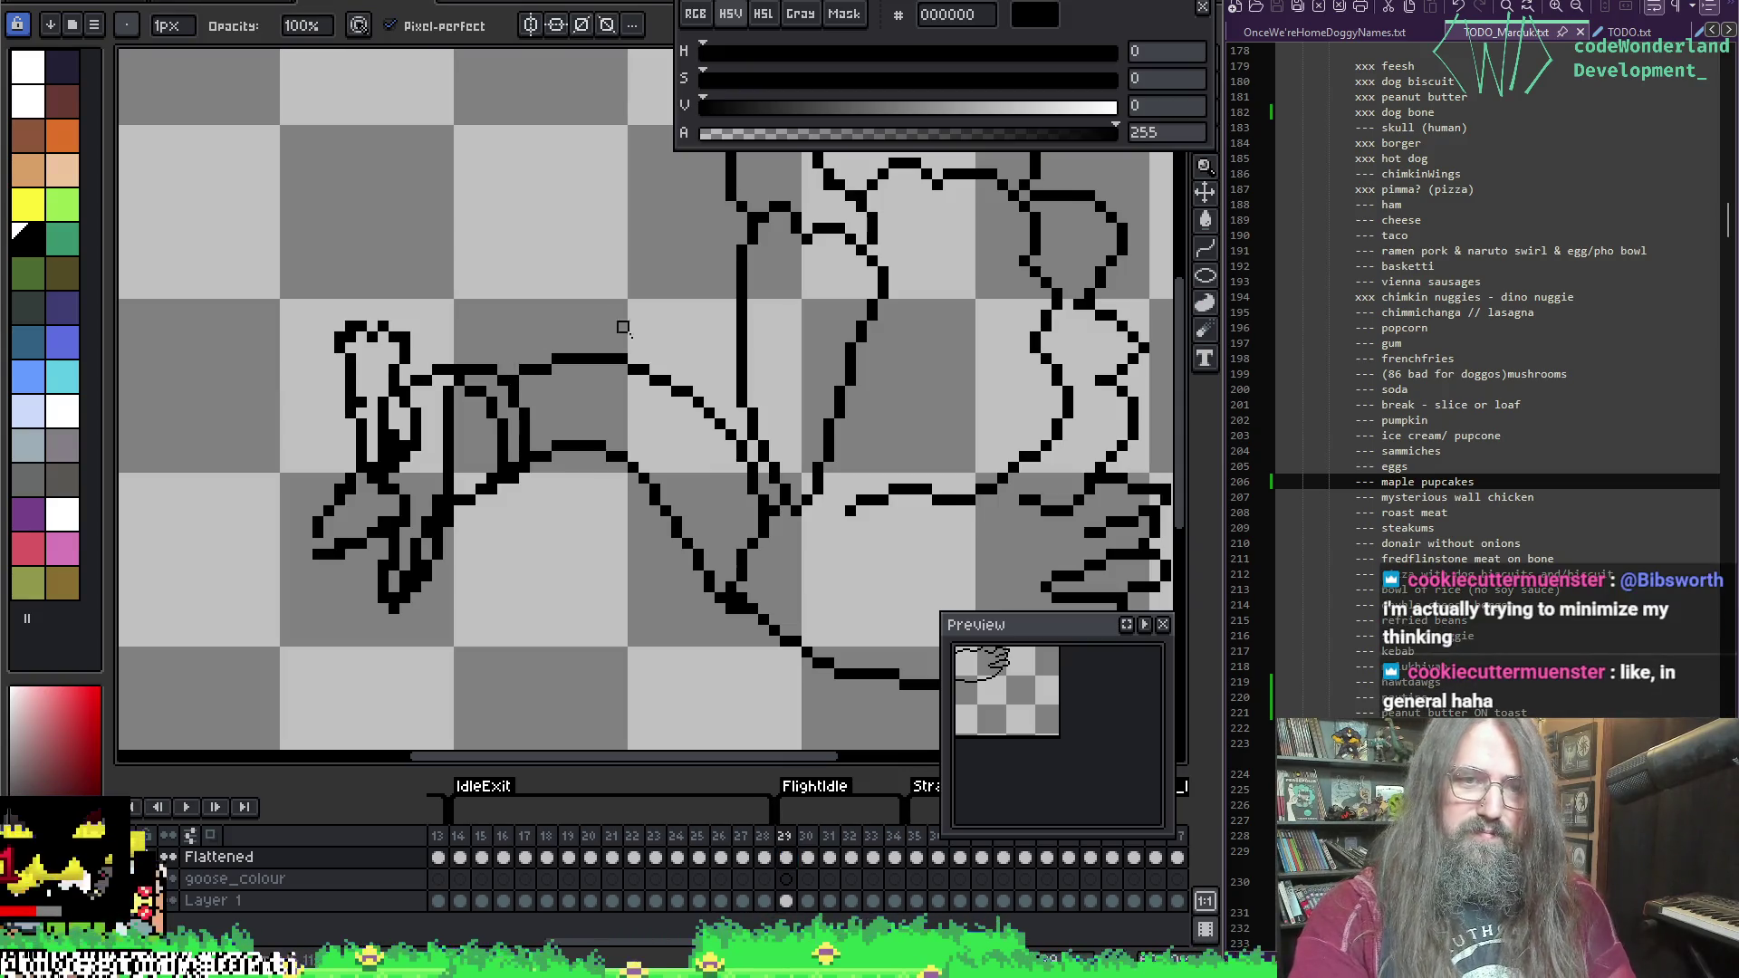
Step: Play the animation again, zoomed out and panned until the whole goose fits
{"action": "key", "text": "Return"}
{"action": "scroll", "coordinate": [877, 392], "scroll_direction": "down", "scroll_amount": 1}
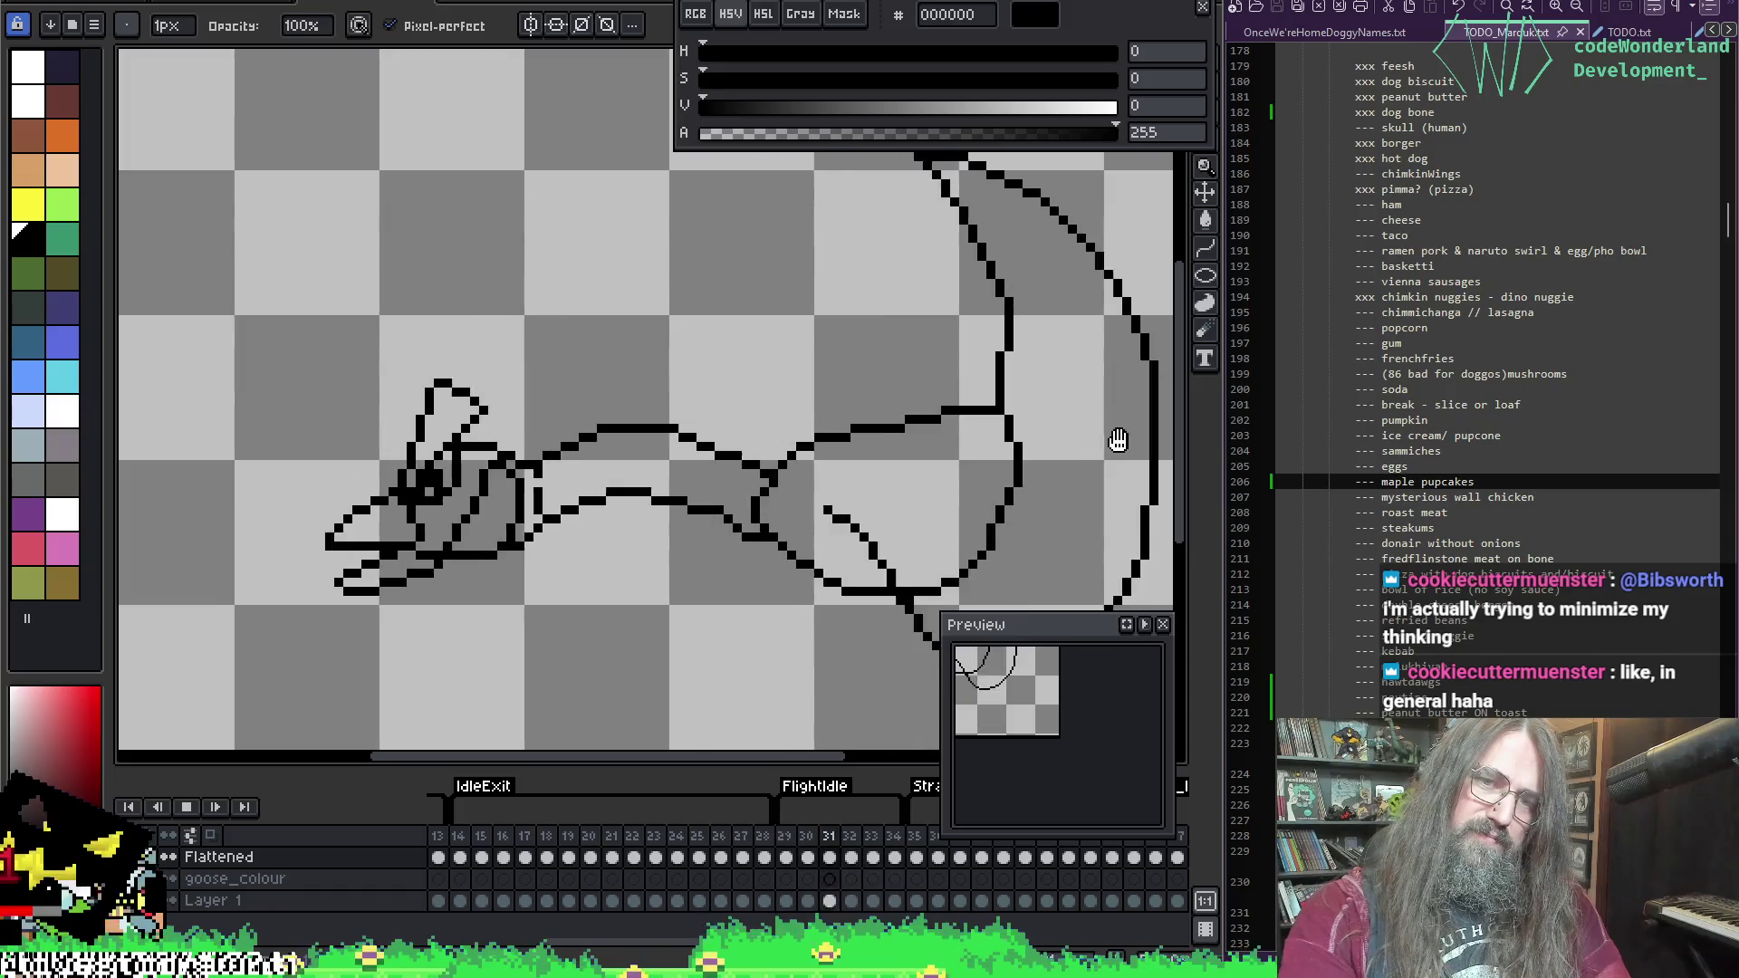
{"action": "scroll", "coordinate": [1118, 440], "scroll_direction": "down", "scroll_amount": 2}
{"action": "left_click_drag", "start_coordinate": [1117, 440], "coordinate": [854, 438]}
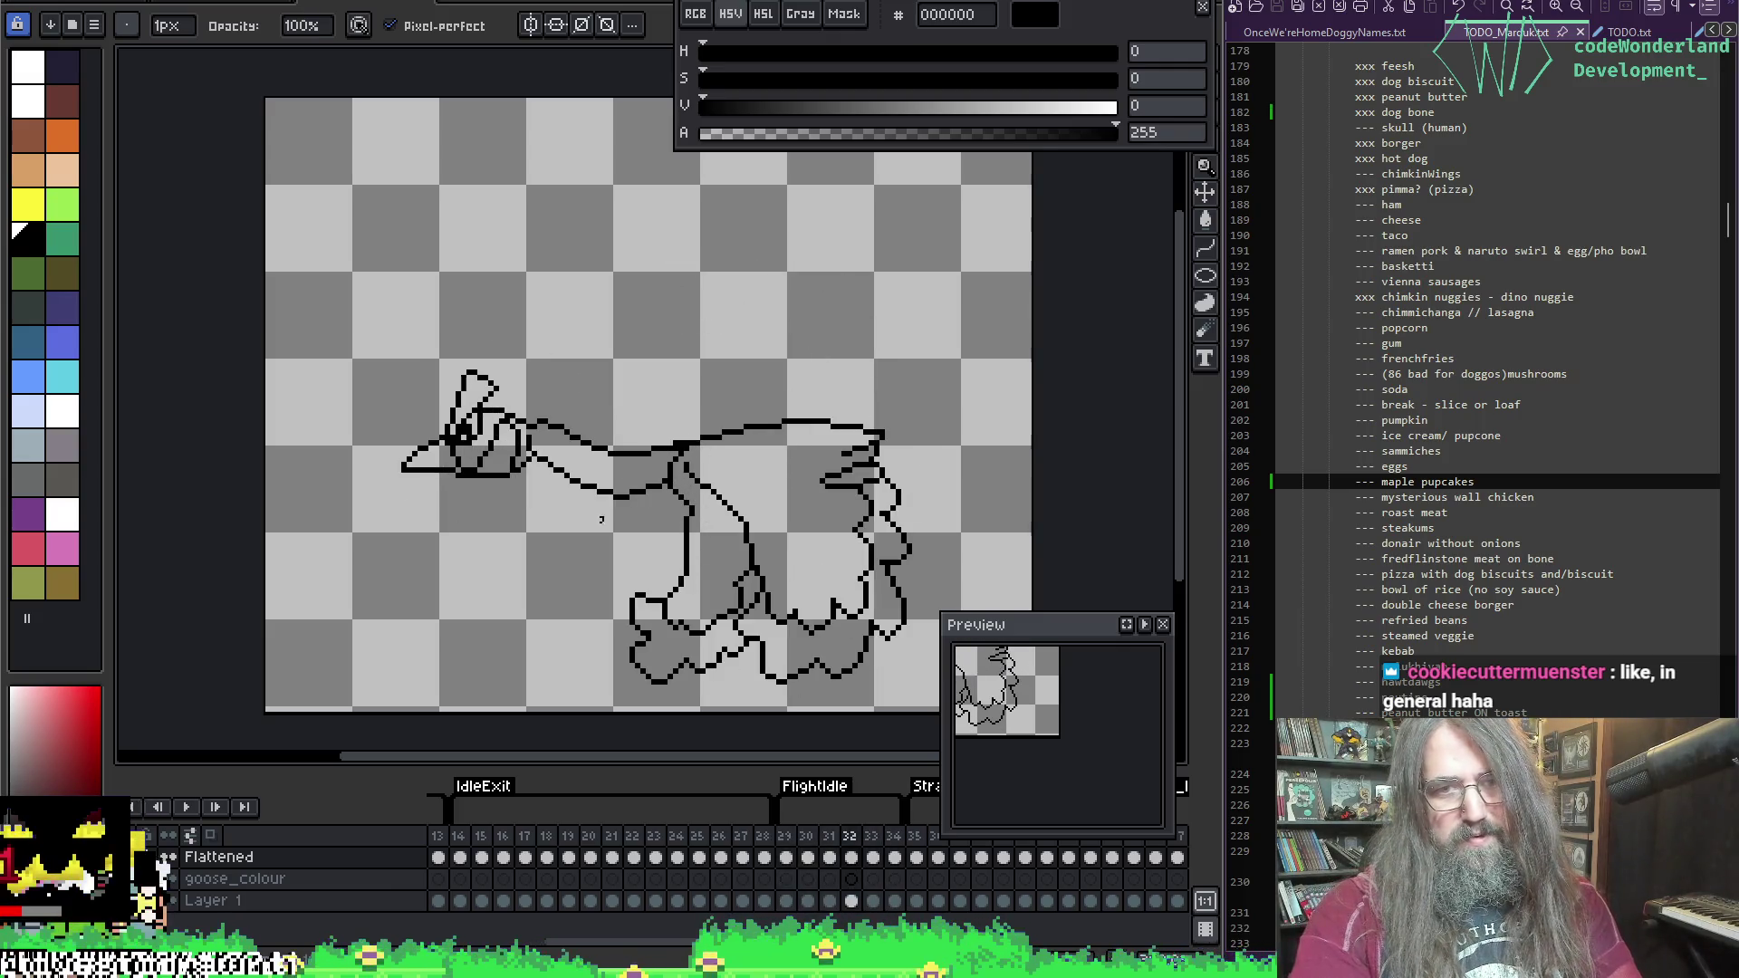
Step: Redraw frame 32's upper neck outline as one smoother black line, undoing the first attempt
{"action": "scroll", "coordinate": [600, 519], "scroll_direction": "up", "scroll_amount": 4}
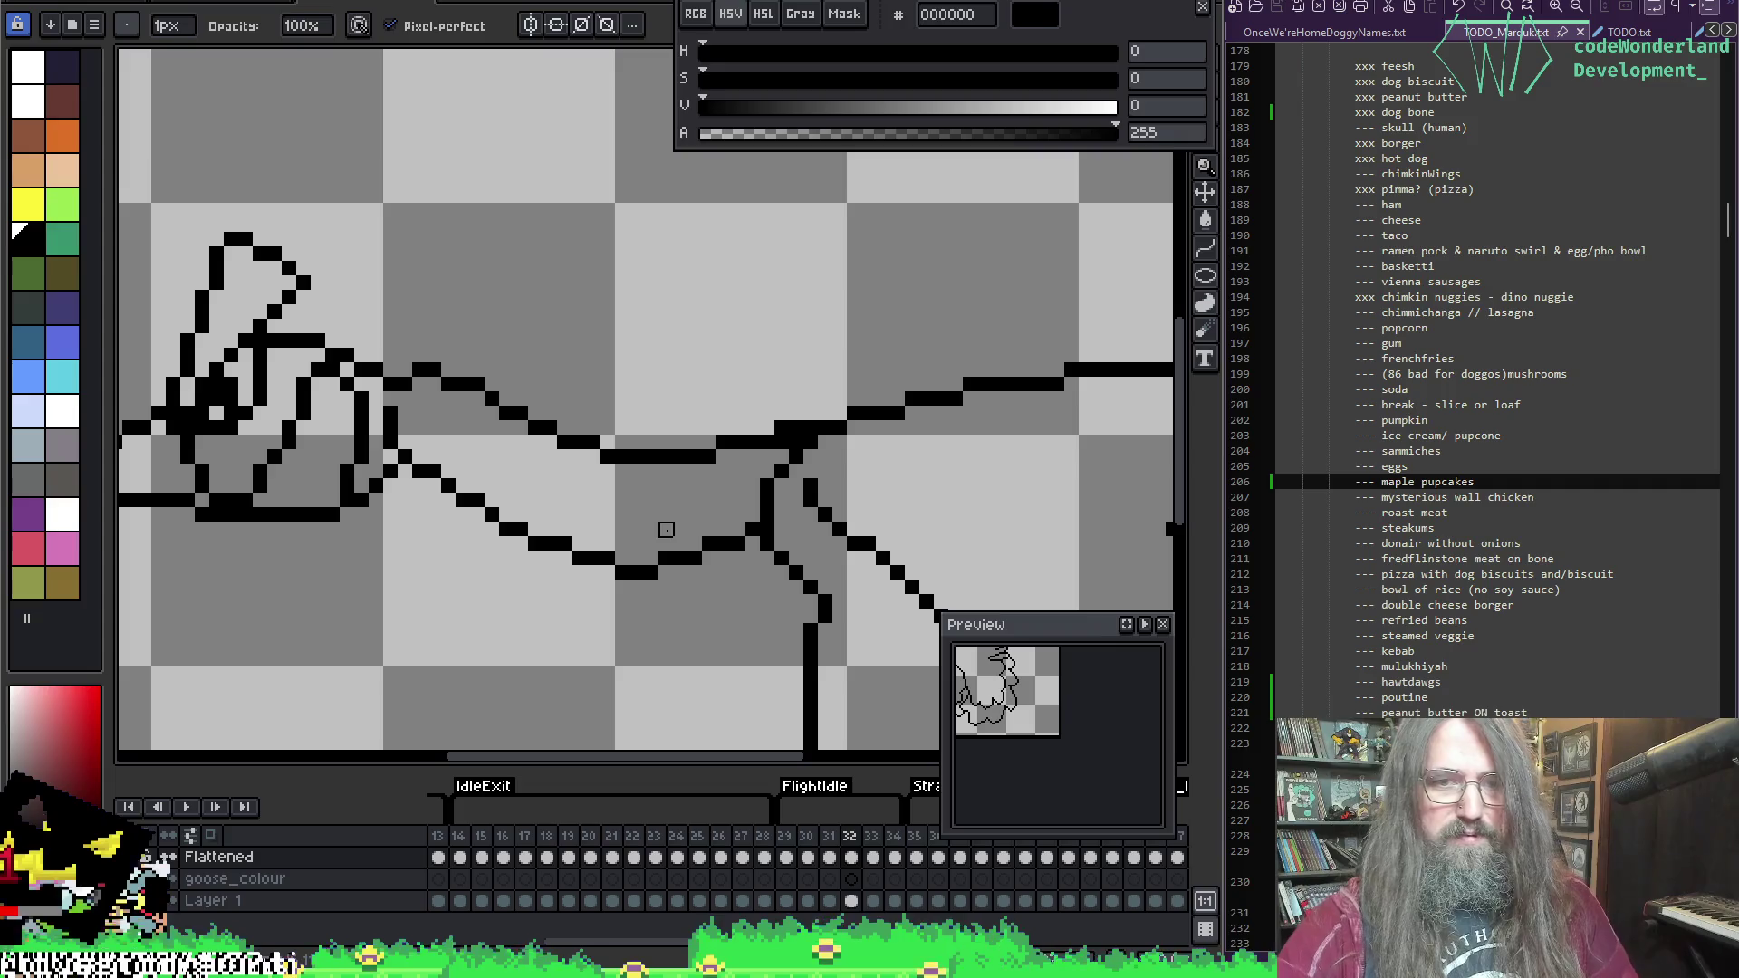
{"action": "key", "text": "alt"}
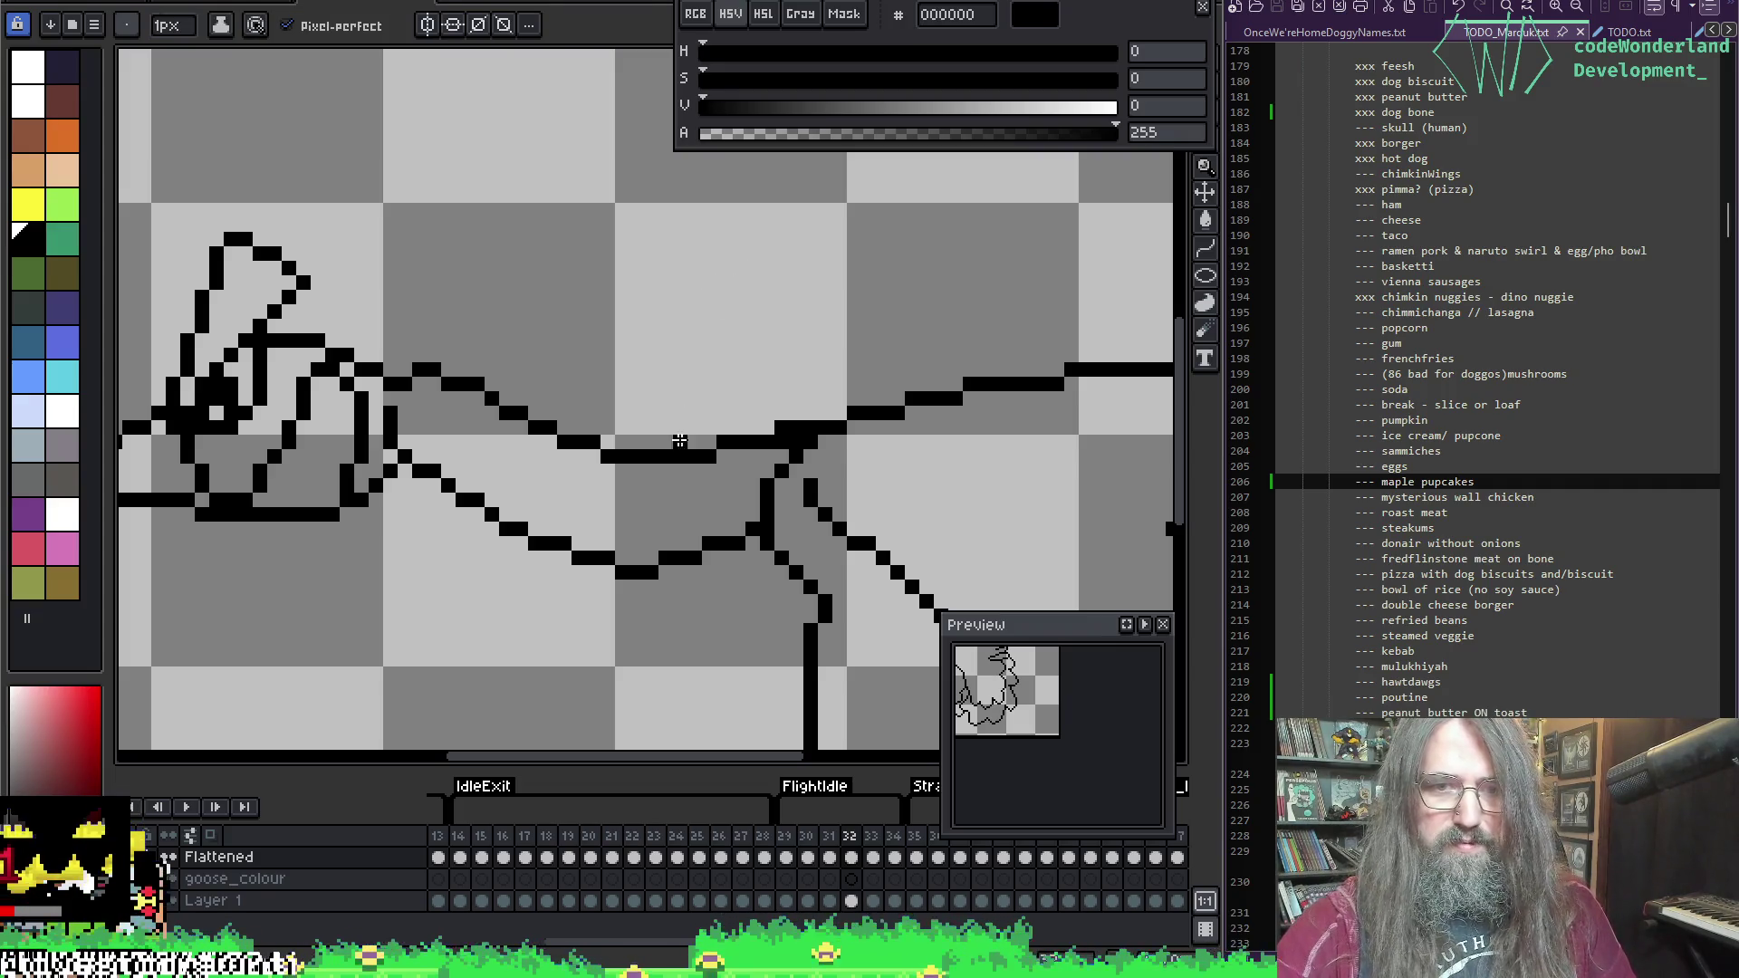
{"action": "left_click_drag", "start_coordinate": [718, 424], "coordinate": [795, 414]}
{"action": "key", "text": "ctrl+z"}
{"action": "left_click_drag", "start_coordinate": [652, 454], "coordinate": [788, 422]}
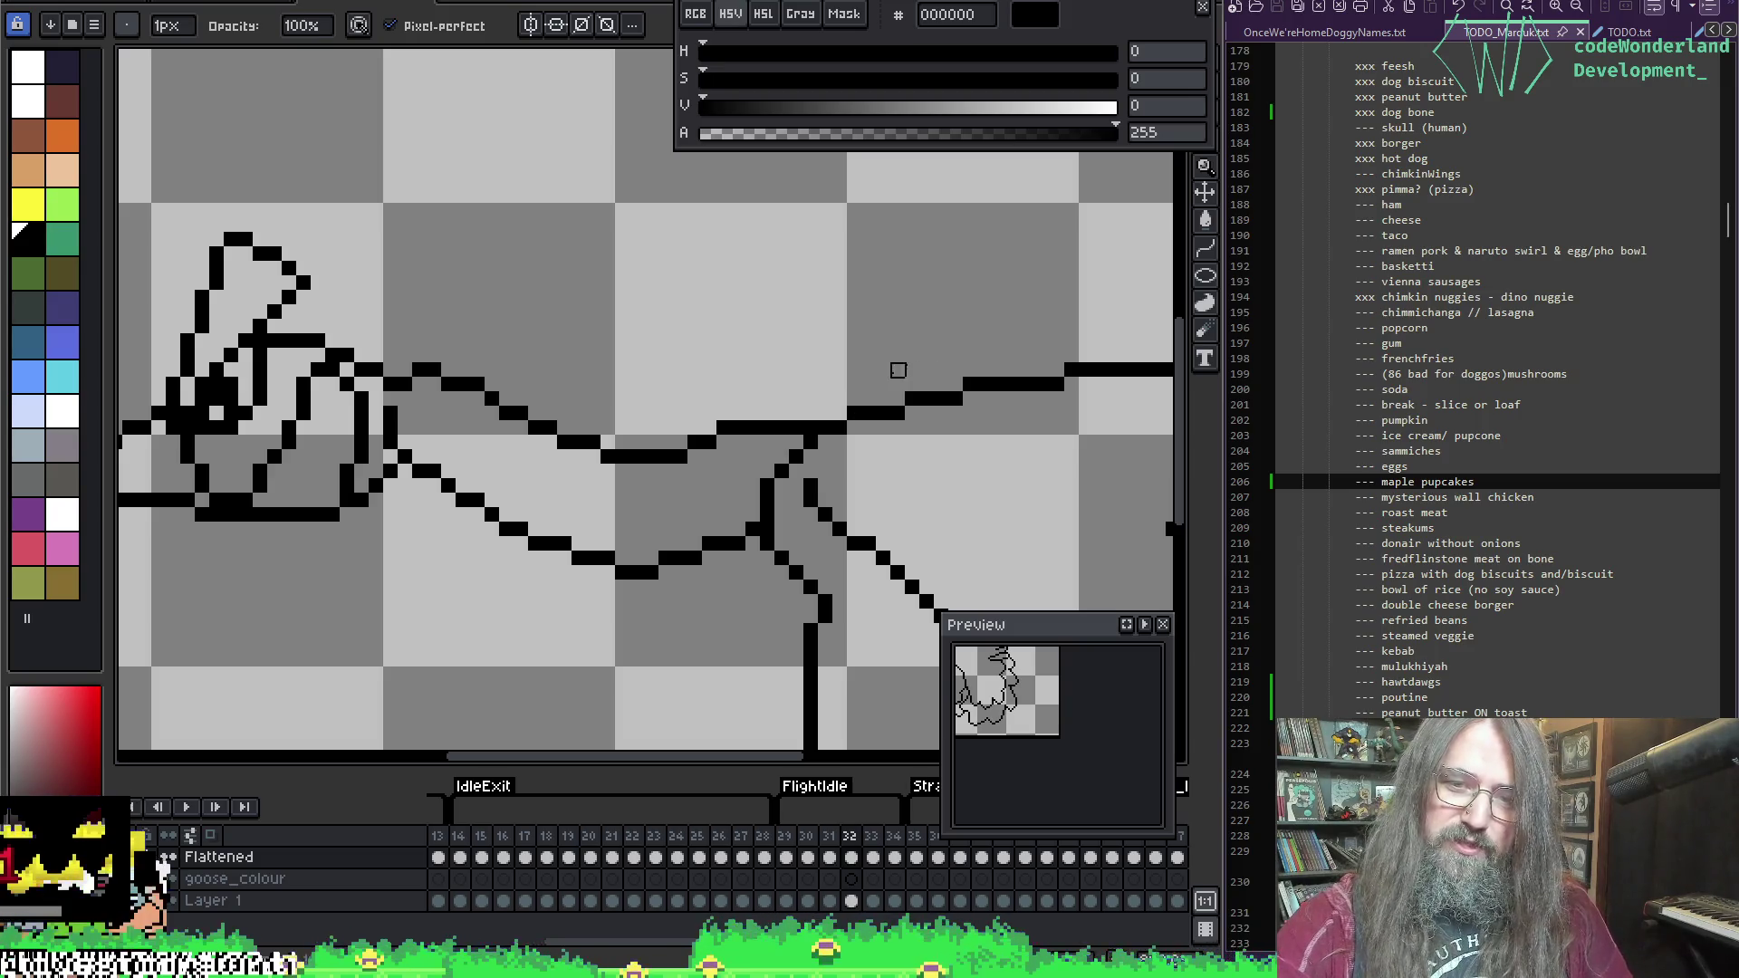
Step: Play the animation to review the neck fix, zooming out and recentring on the wings
{"action": "key", "text": "Return"}
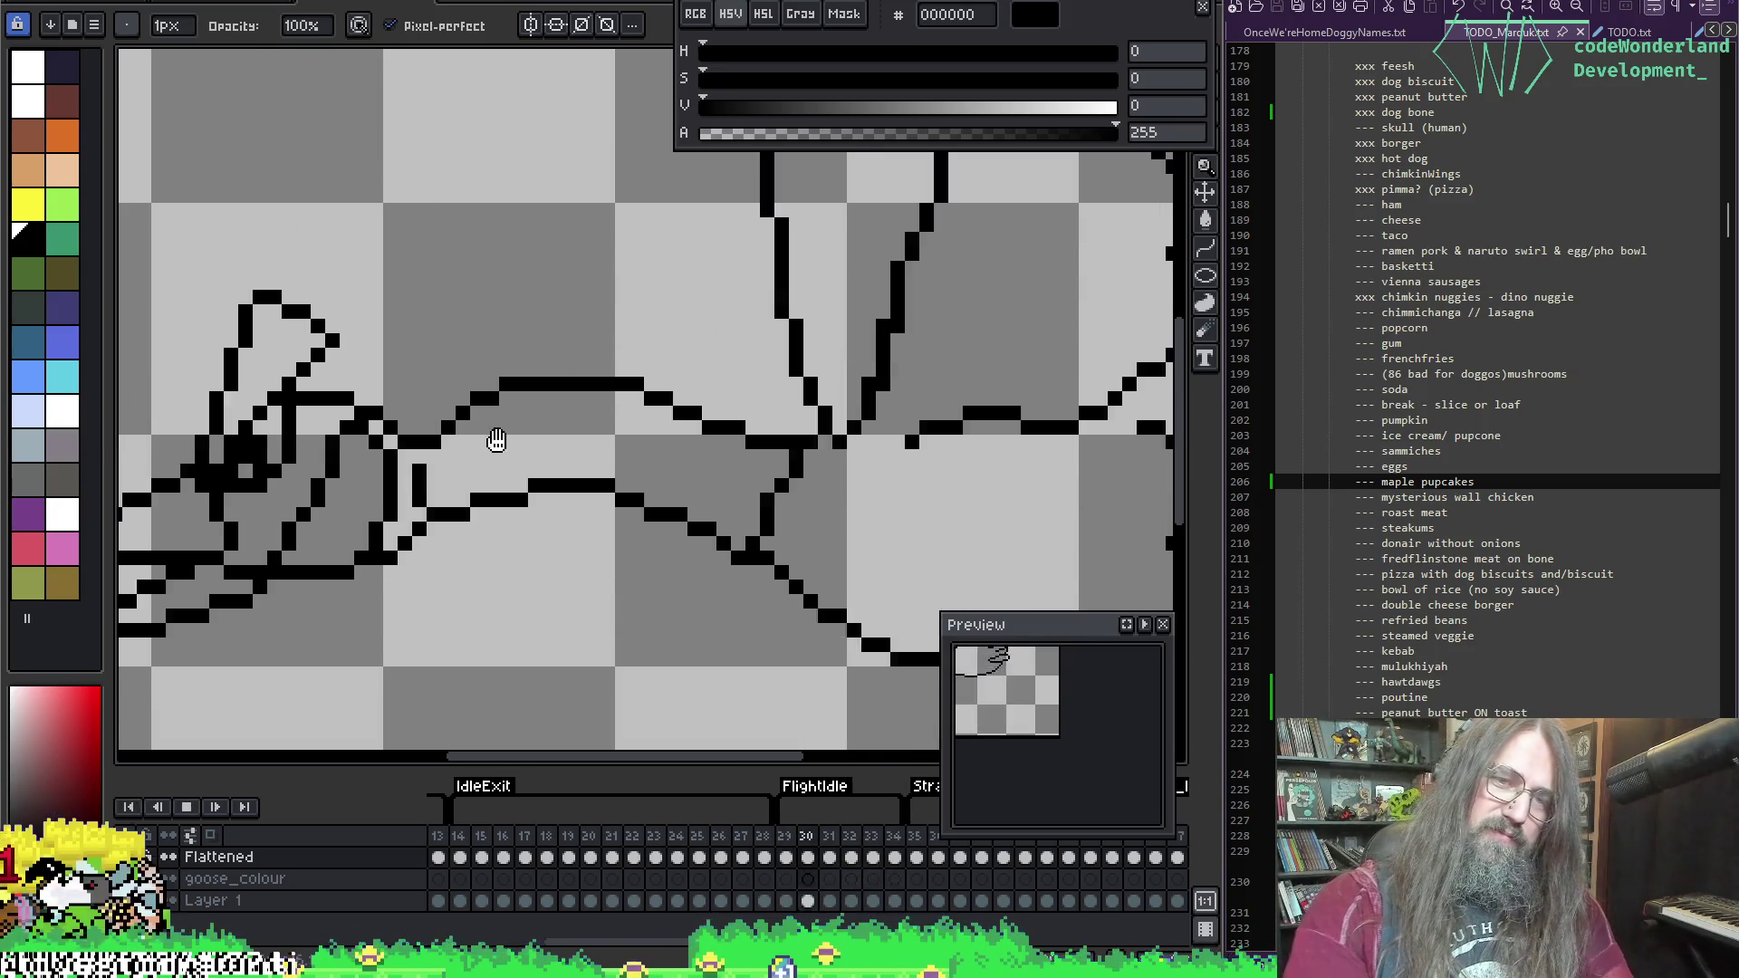
{"action": "scroll", "coordinate": [492, 438], "scroll_direction": "down", "scroll_amount": 2}
{"action": "scroll", "coordinate": [855, 536], "scroll_direction": "down", "scroll_amount": 1}
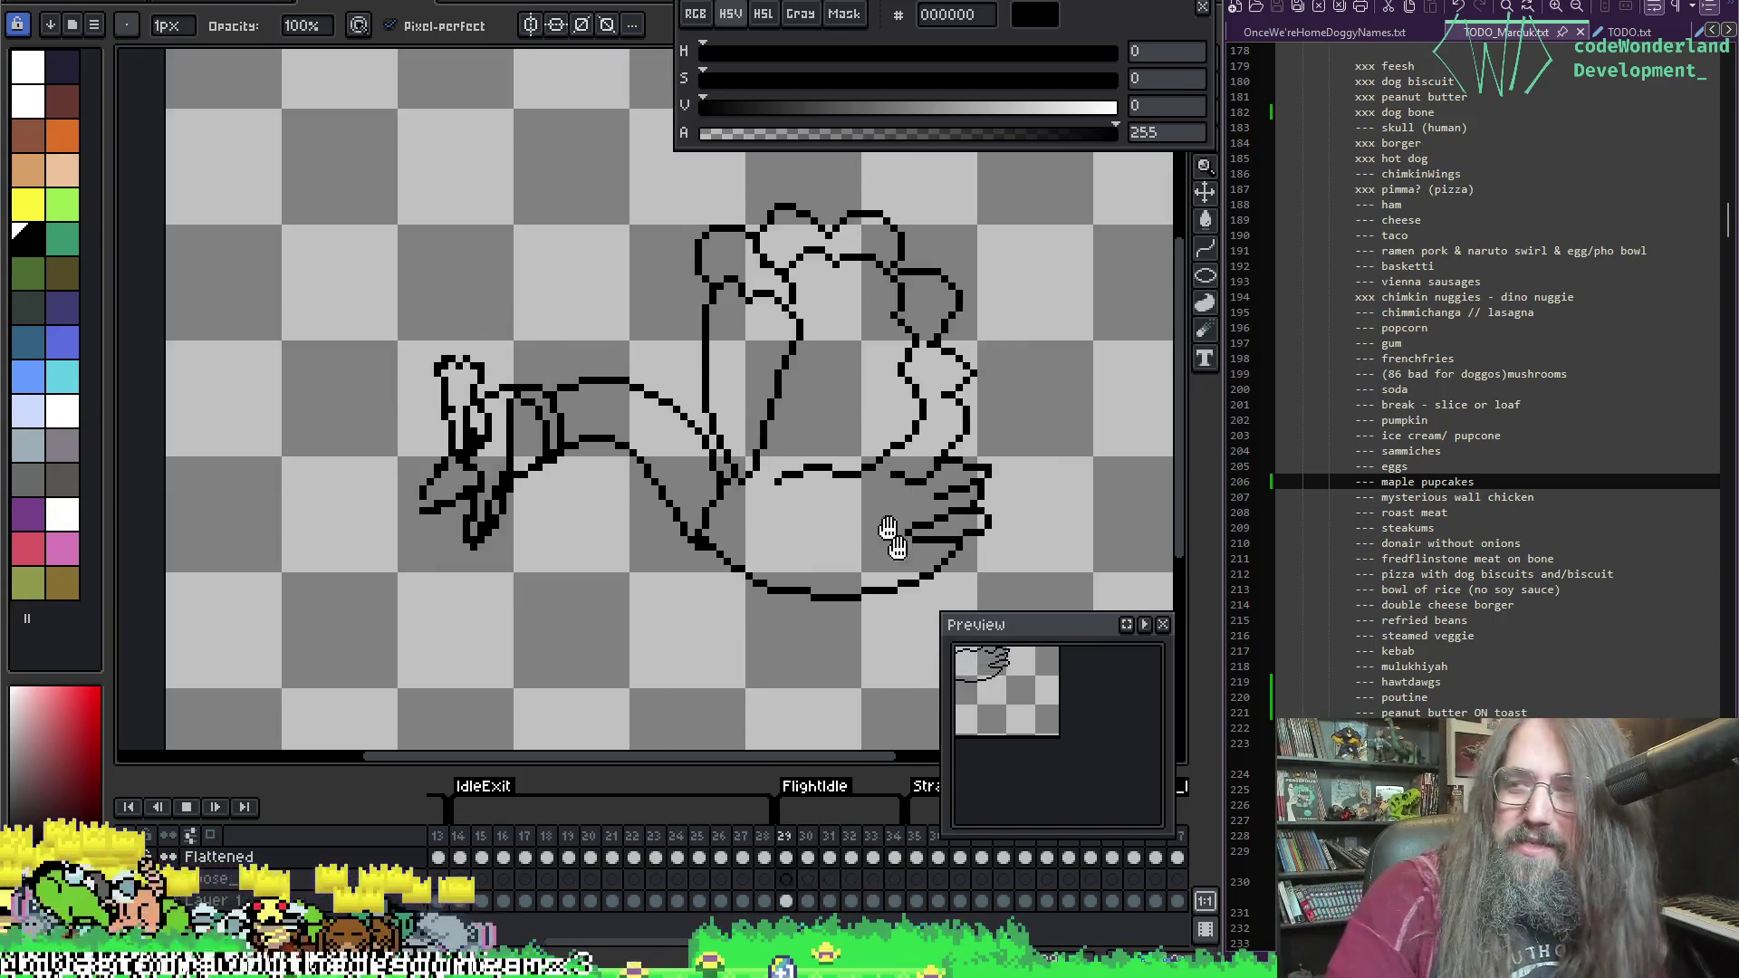
{"action": "mouse_move", "coordinate": [680, 517]}
{"action": "left_mouse_down"}
{"action": "mouse_move", "coordinate": [754, 327]}
{"action": "mouse_move", "coordinate": [761, 366]}
{"action": "left_mouse_up"}
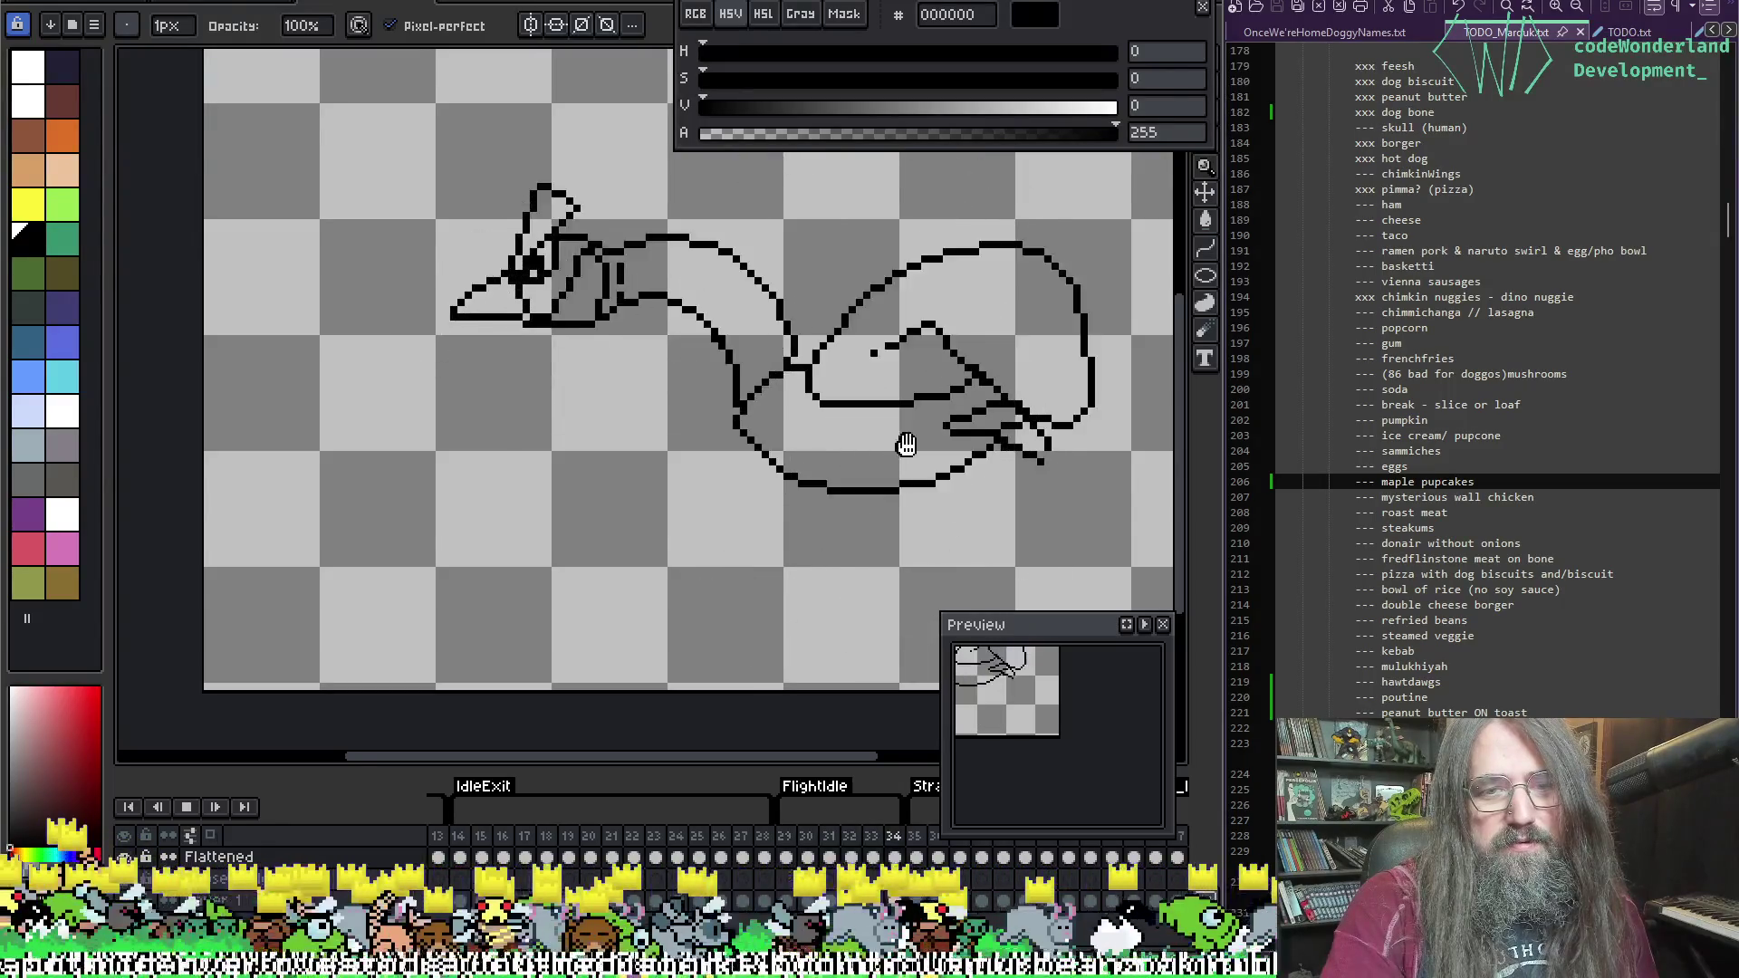
{"action": "mouse_move", "coordinate": [957, 426]}
{"action": "left_mouse_down"}
{"action": "mouse_move", "coordinate": [760, 500]}
{"action": "mouse_move", "coordinate": [818, 487]}
{"action": "left_mouse_up"}
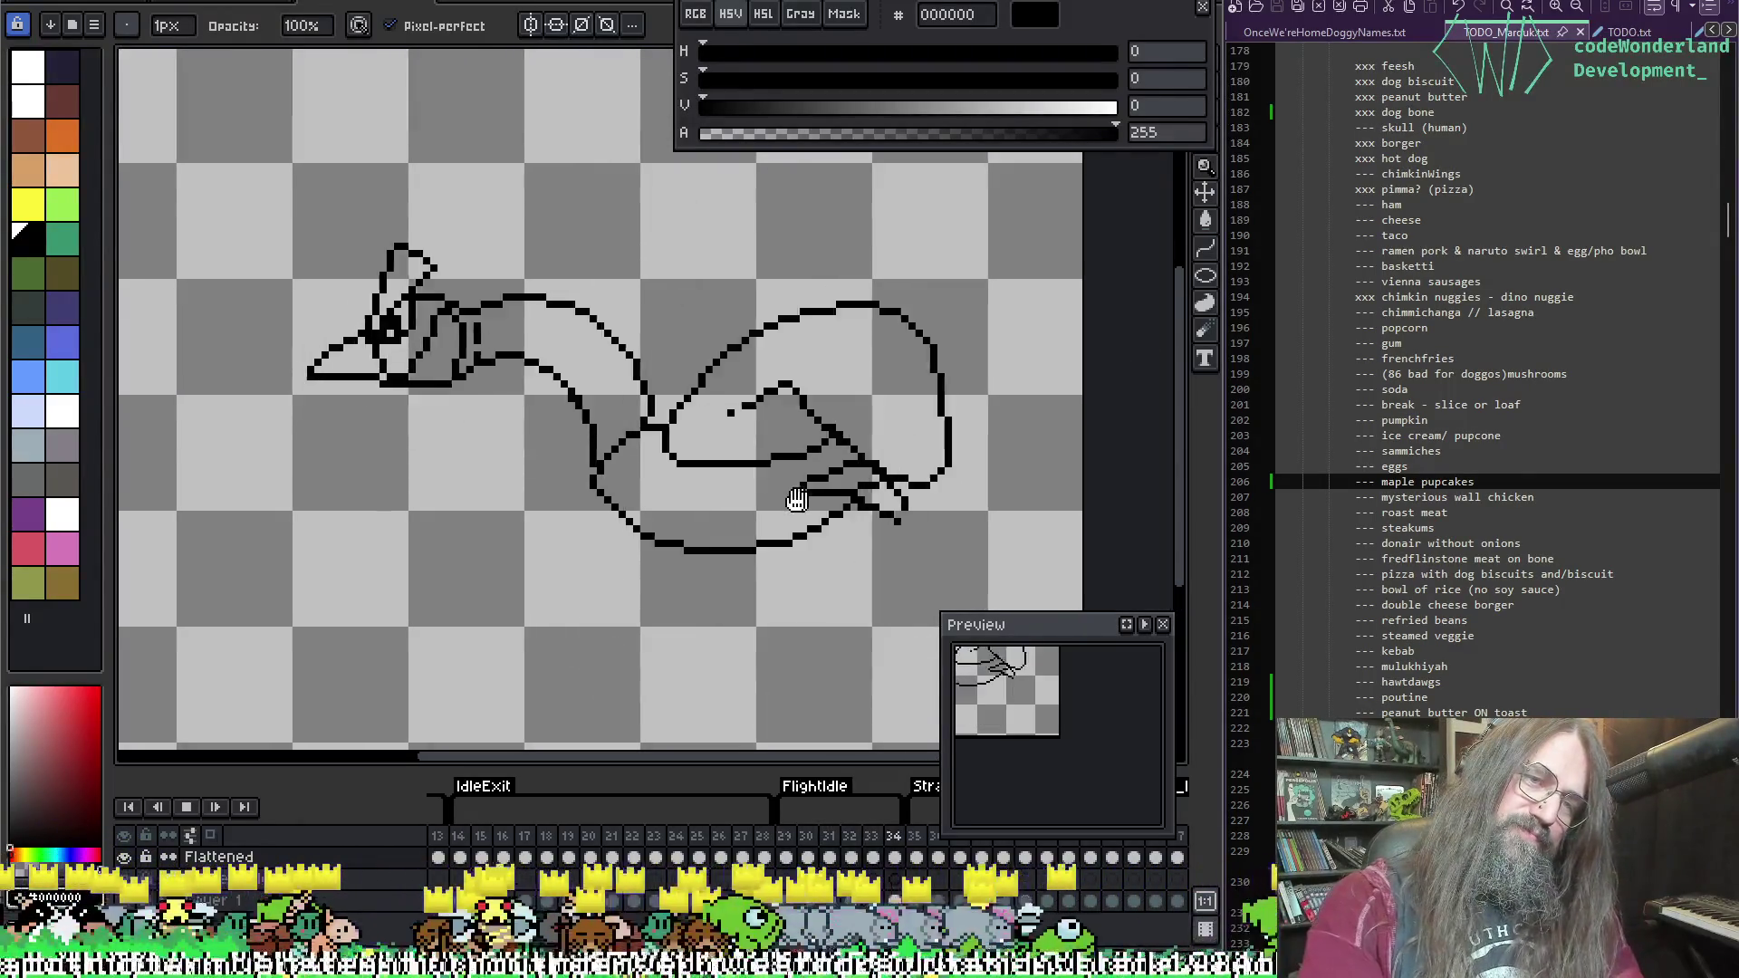
{"action": "scroll", "coordinate": [786, 565], "scroll_direction": "down", "scroll_amount": 1}
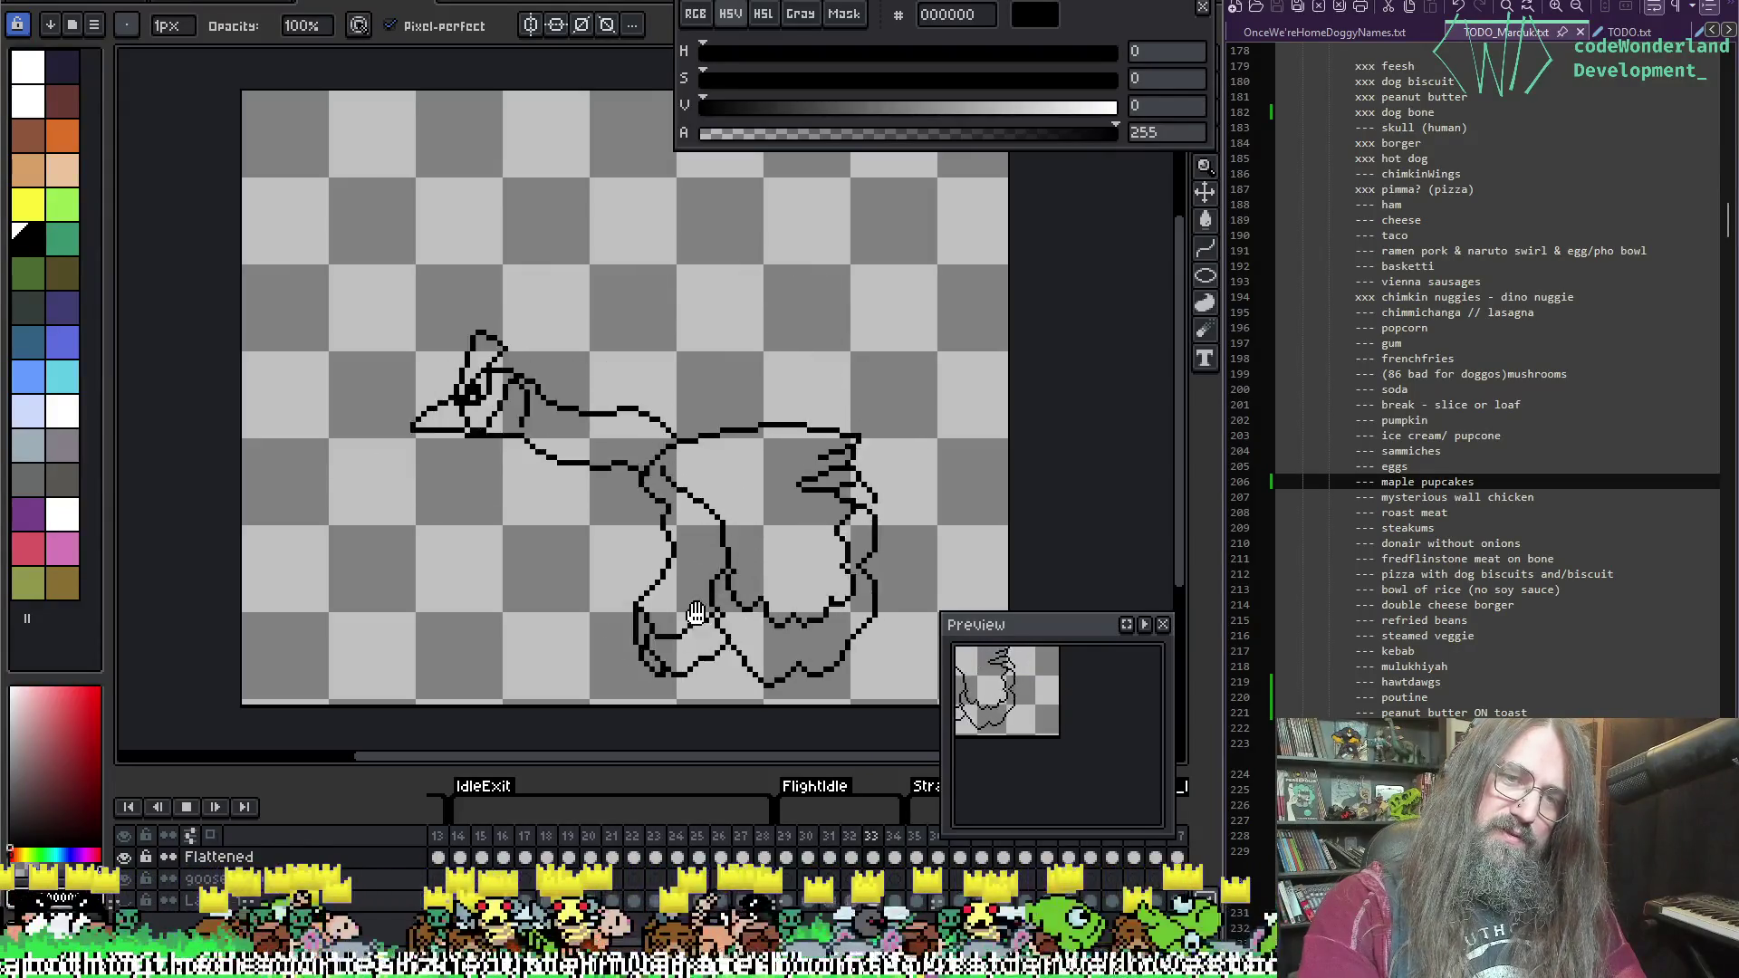
{"action": "scroll", "coordinate": [677, 590], "scroll_direction": "down", "scroll_amount": 1}
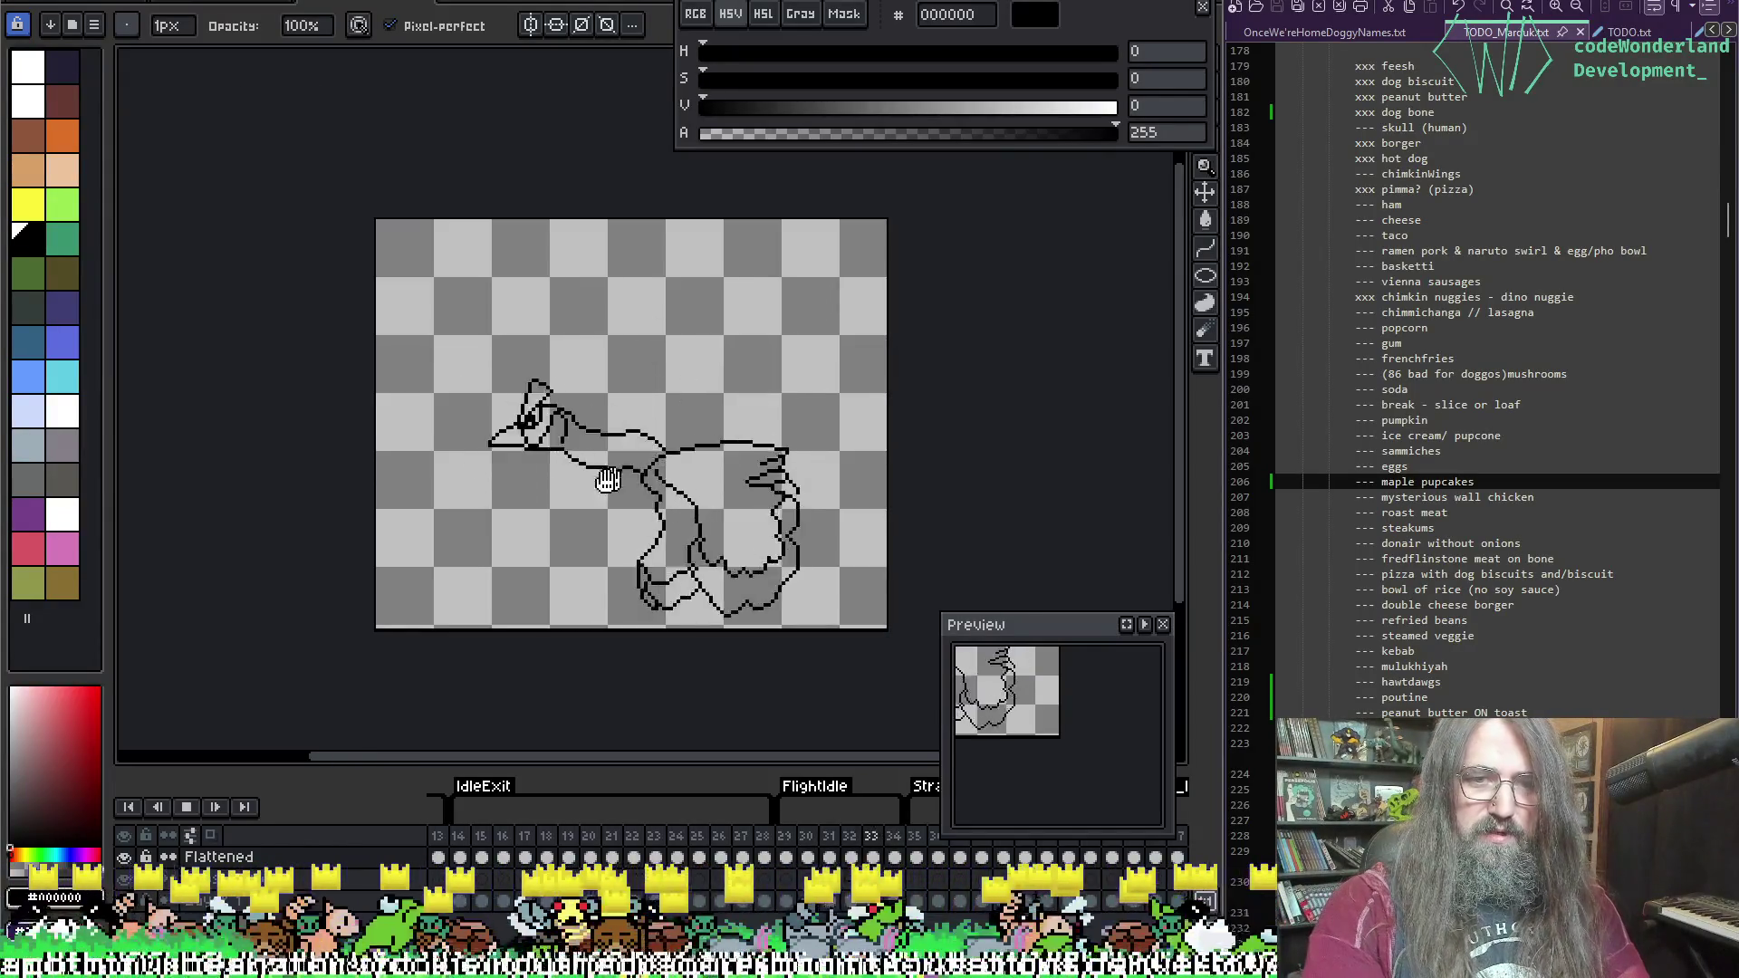
{"action": "scroll", "coordinate": [397, 528], "scroll_direction": "up", "scroll_amount": 2}
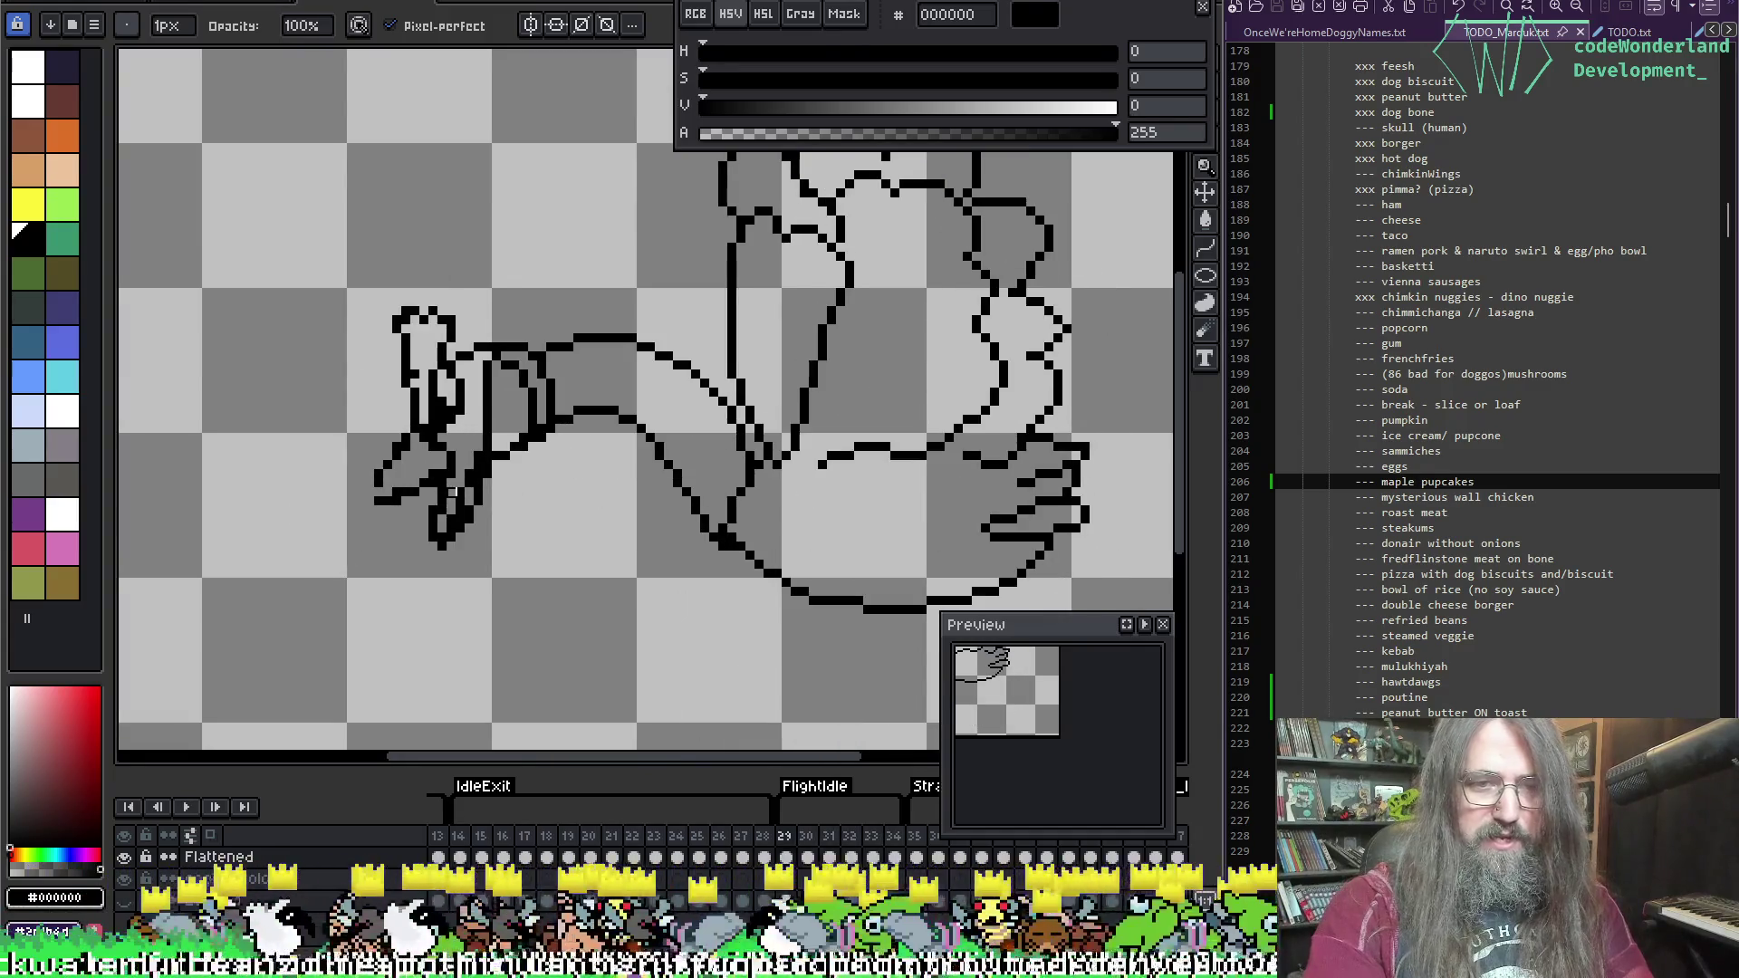
Step: Tidy the goose's head top edge, filling a gap and erasing a stray top-right pixel
{"action": "scroll", "coordinate": [396, 374], "scroll_direction": "up", "scroll_amount": 2}
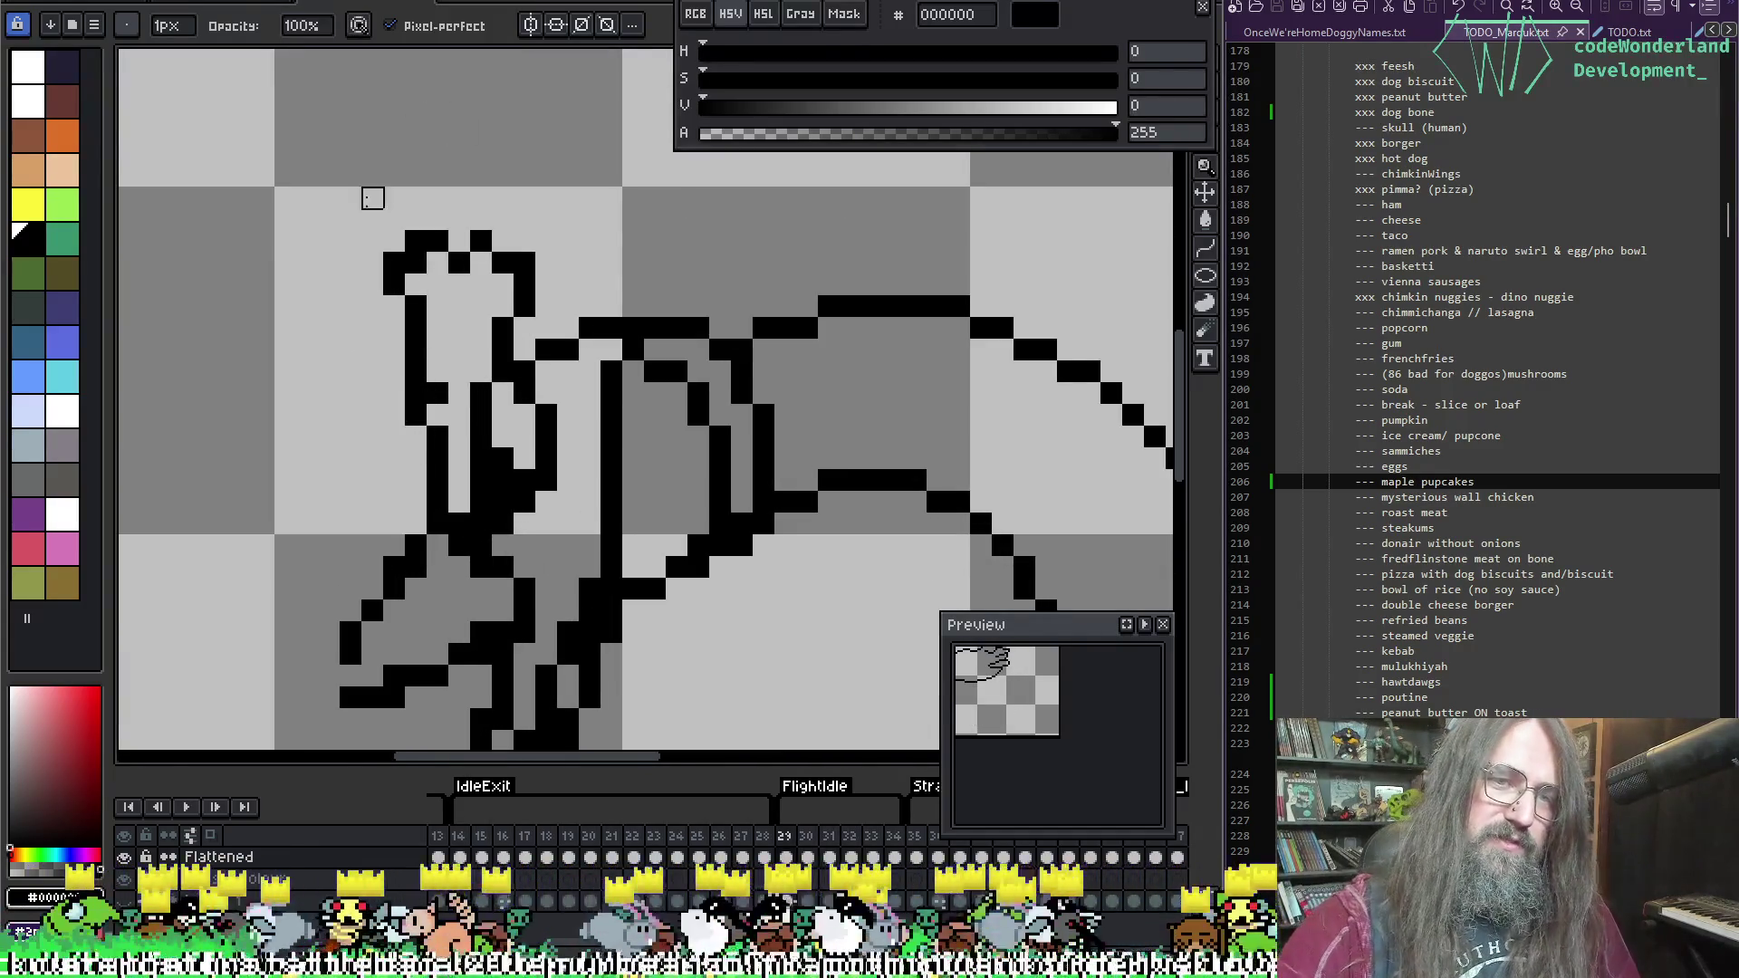
{"action": "key", "text": "e"}
{"action": "left_click", "coordinate": [459, 262]}
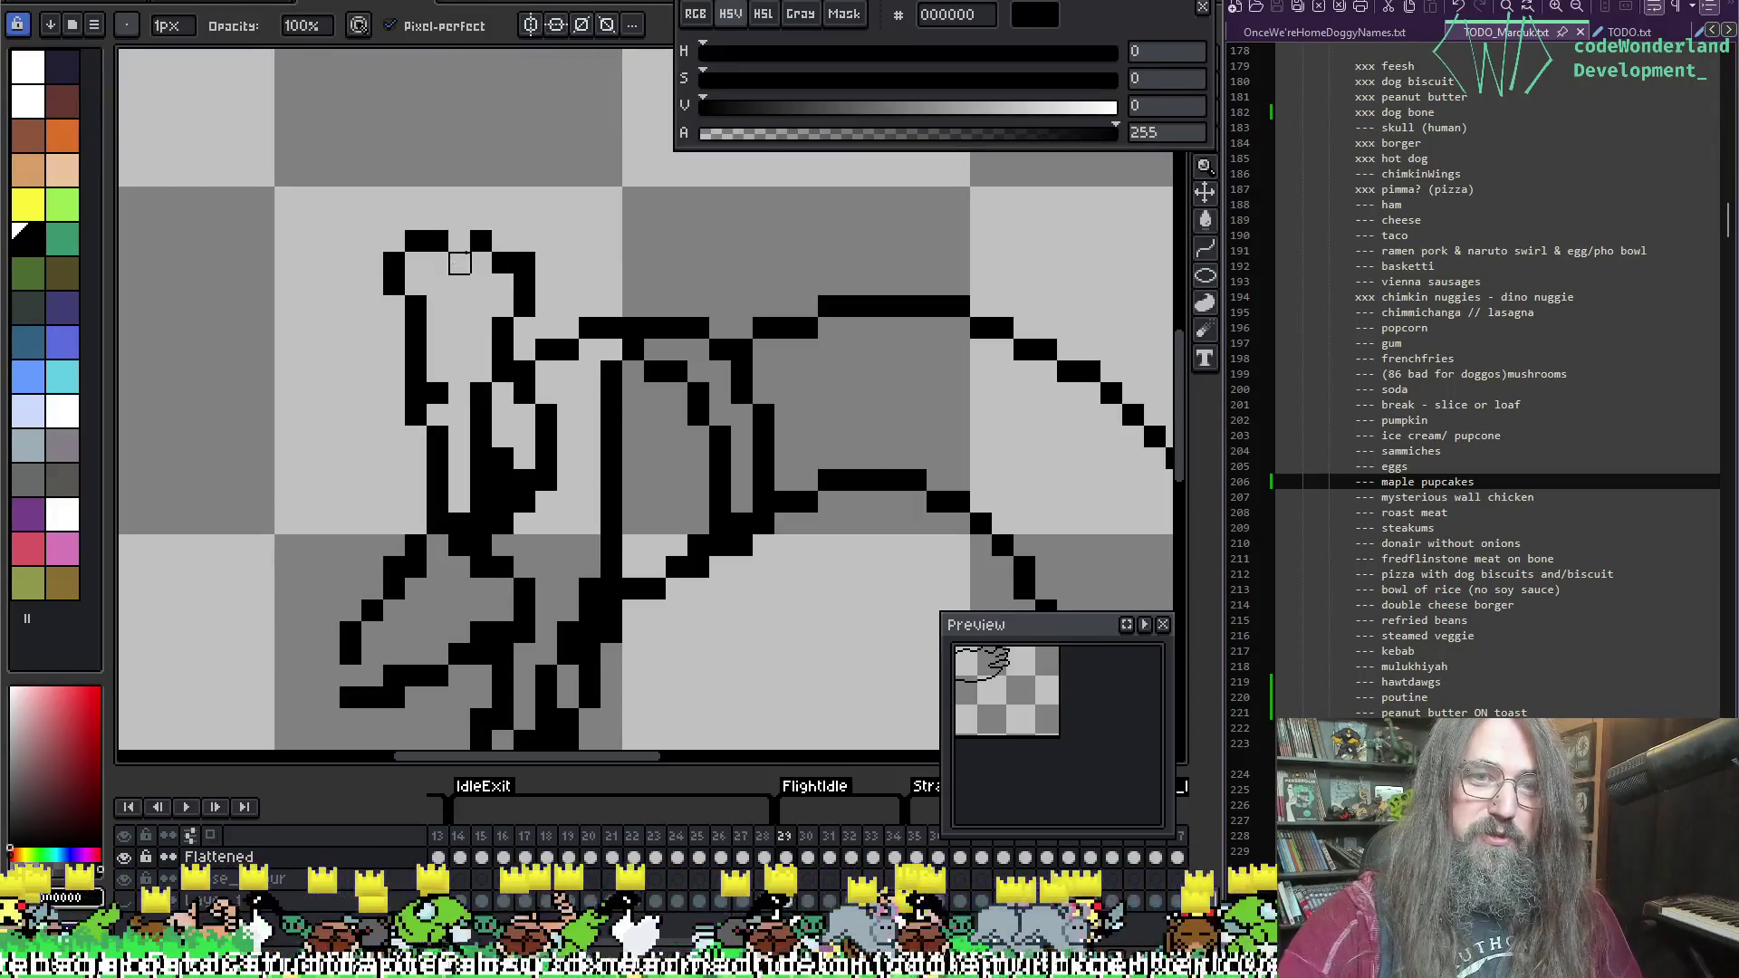
{"action": "key", "text": "b"}
{"action": "left_click", "coordinate": [459, 241]}
{"action": "left_click", "coordinate": [394, 241]}
{"action": "key", "text": "e"}
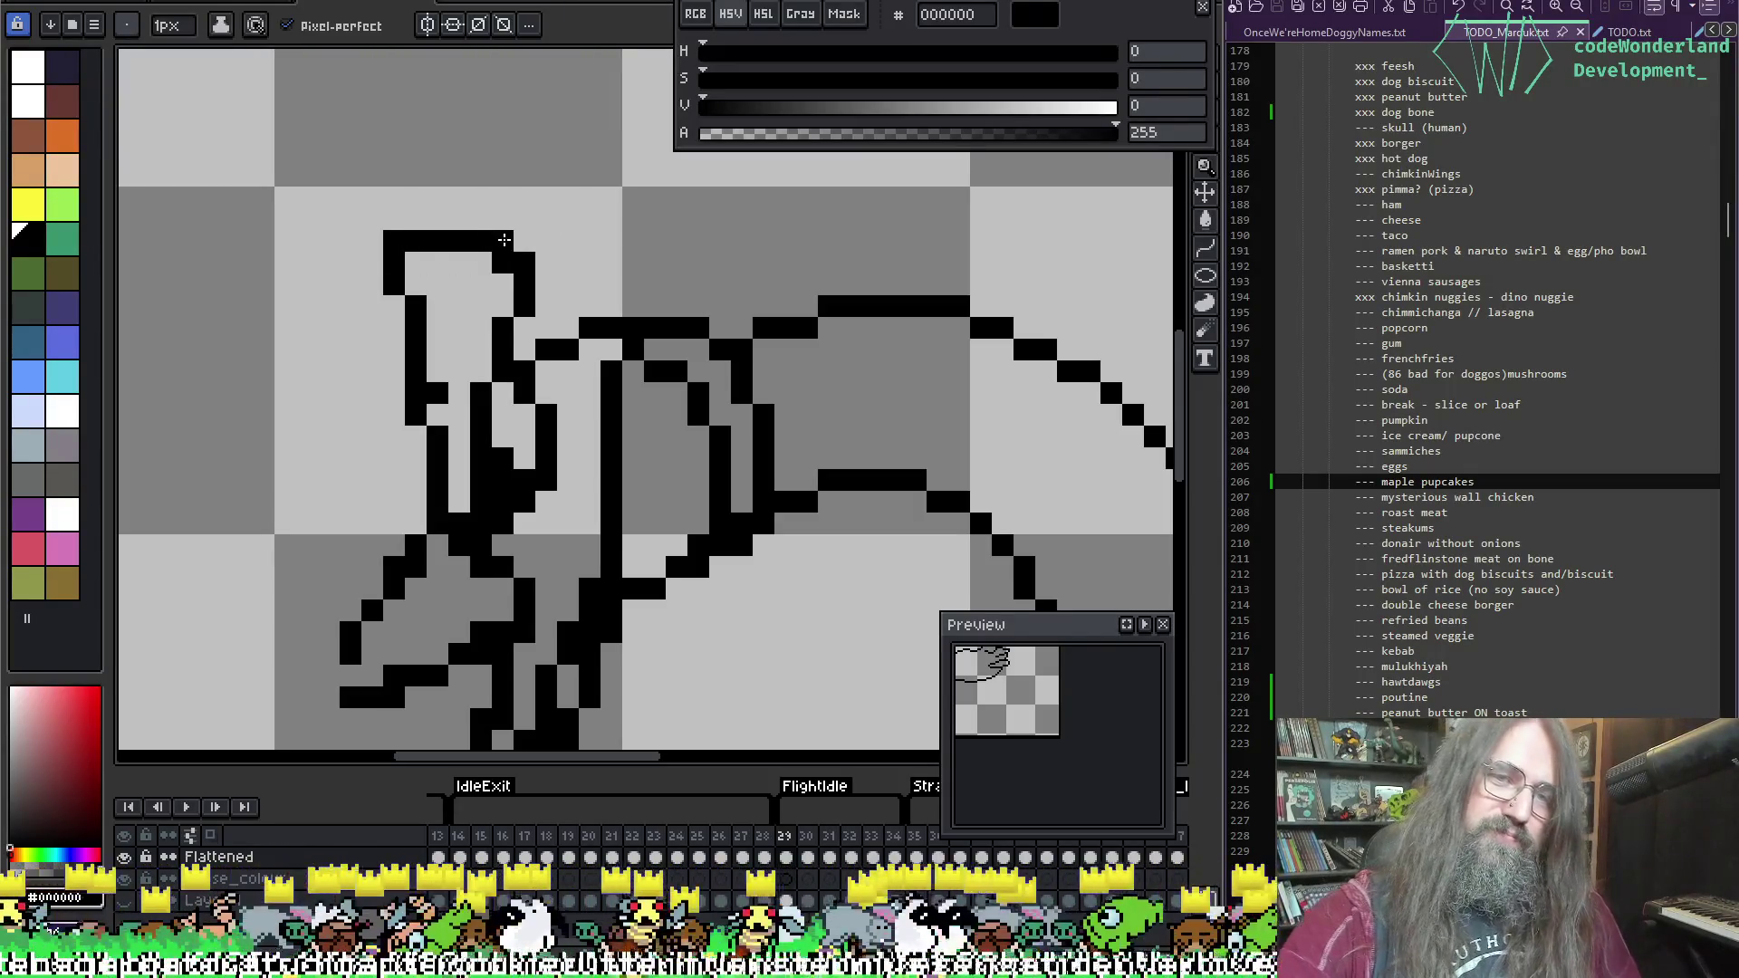
{"action": "left_click", "coordinate": [502, 263]}
Step: Extend the left neck line downward and erase the doubled pixels beside it
{"action": "left_click_drag", "start_coordinate": [566, 206], "coordinate": [566, 137]}
{"action": "key", "text": "e"}
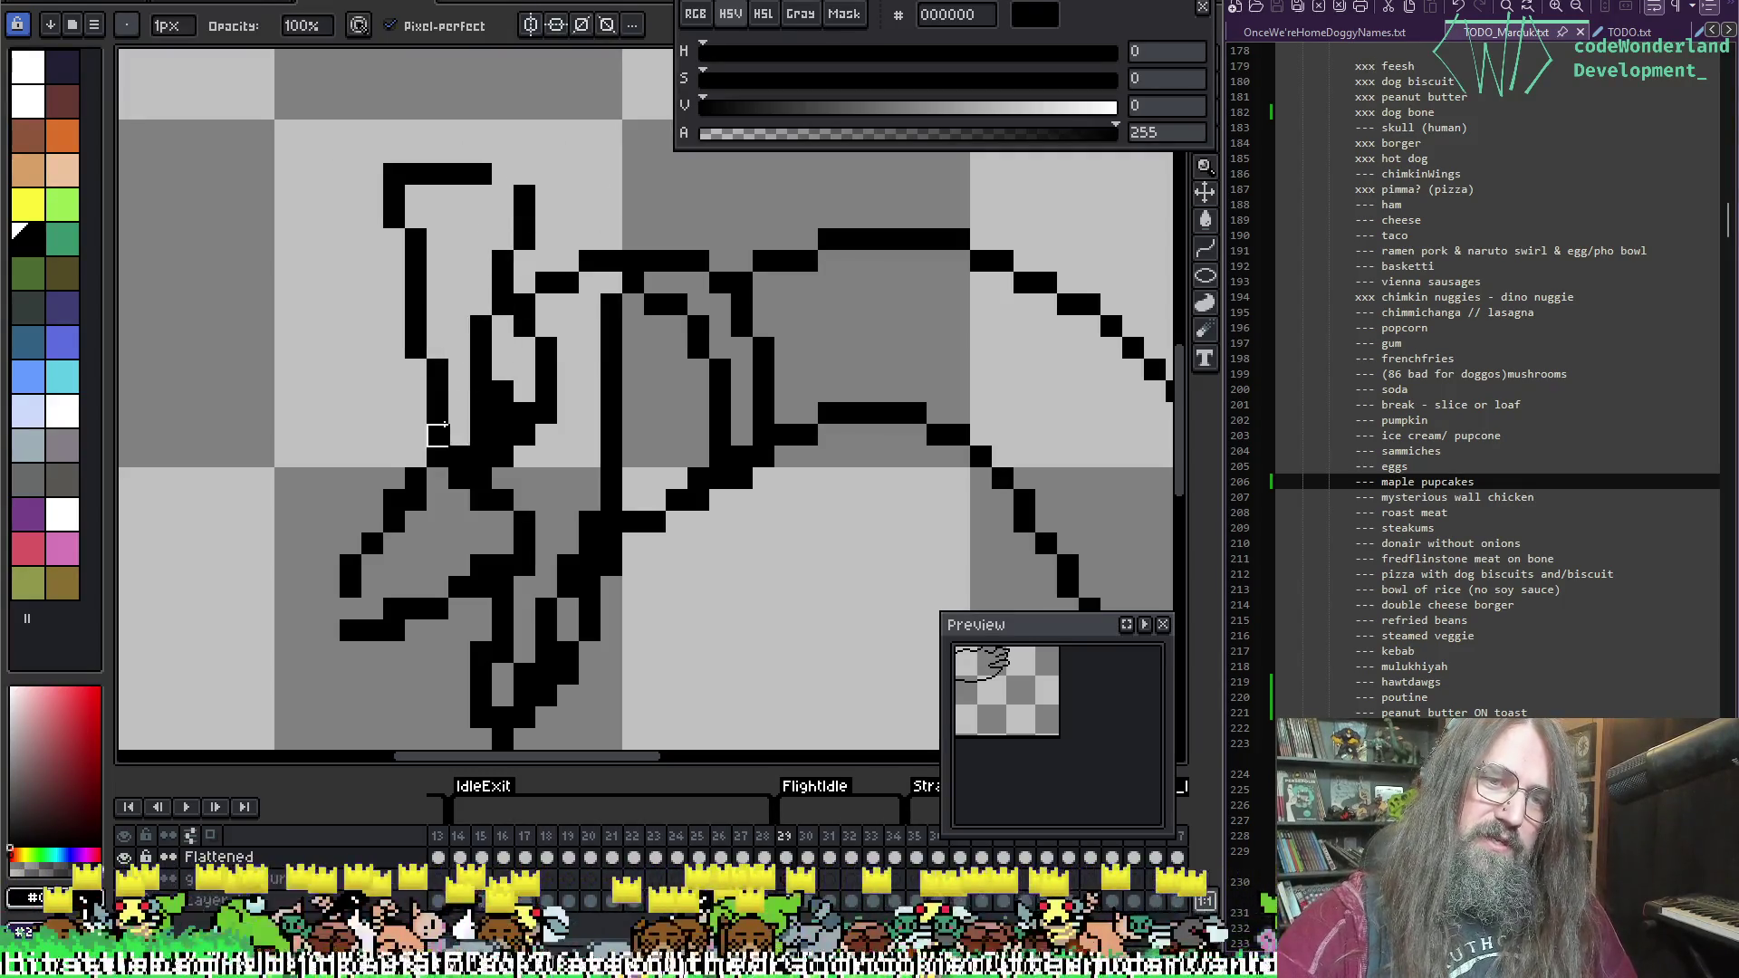
{"action": "key", "text": "b"}
{"action": "left_click", "coordinate": [415, 413]}
{"action": "key", "text": "e"}
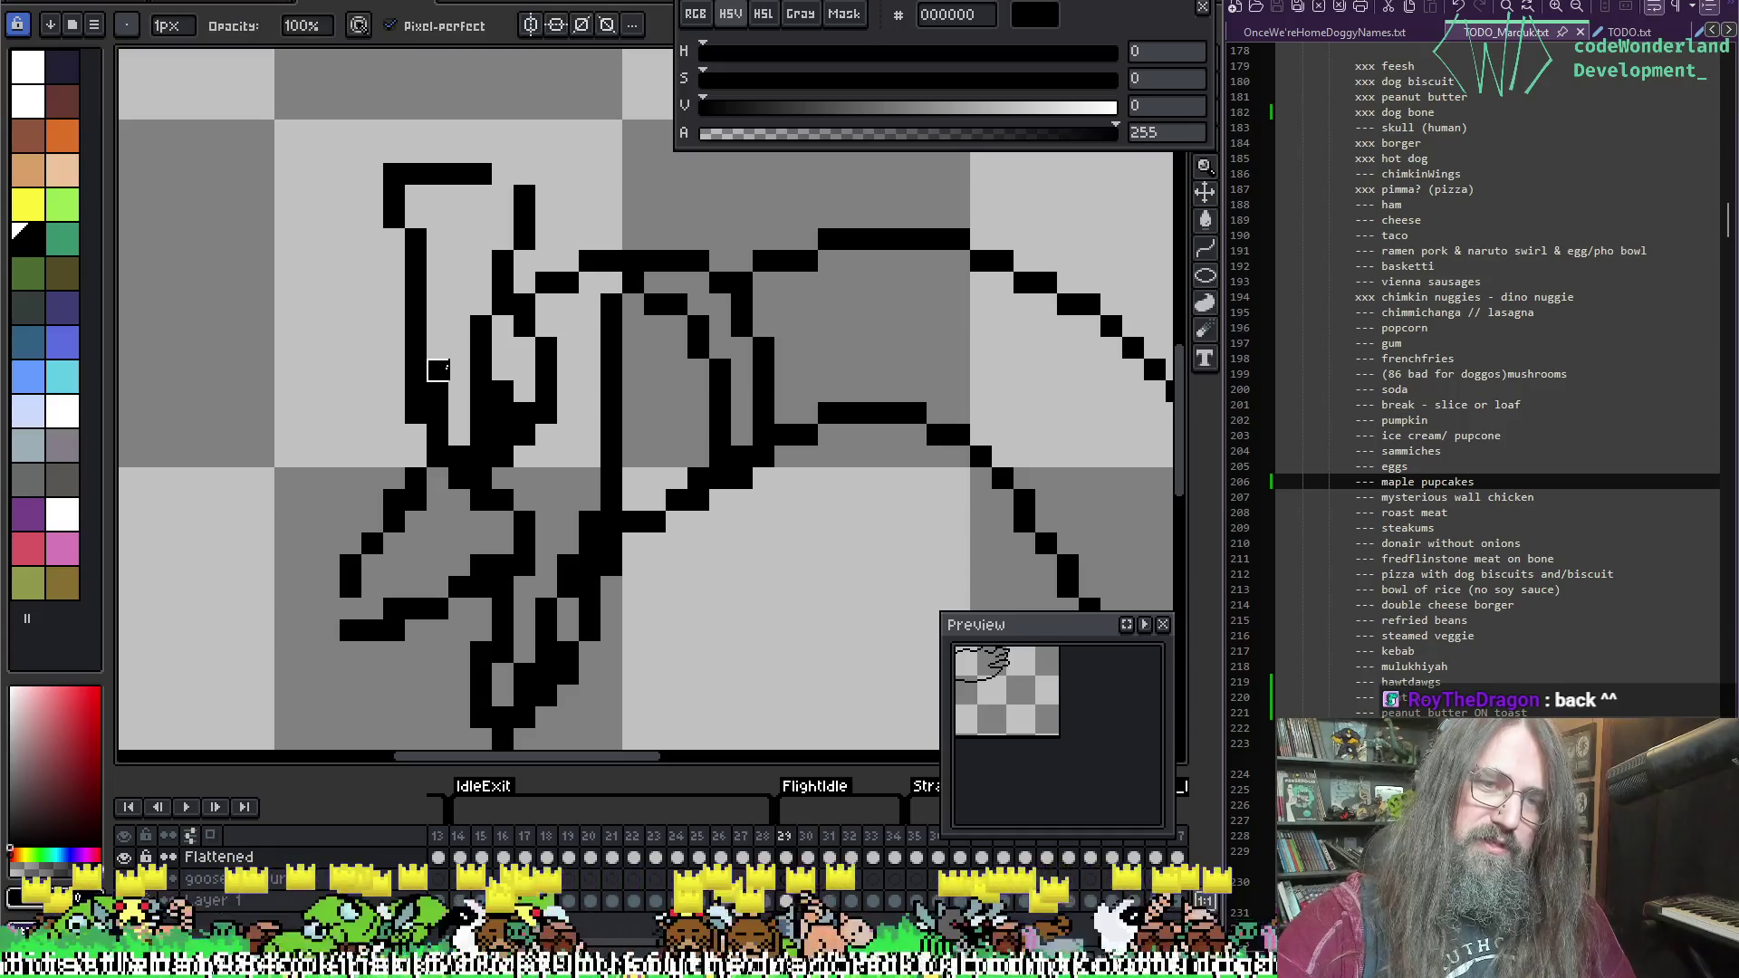
{"action": "left_click_drag", "start_coordinate": [438, 370], "coordinate": [439, 404]}
{"action": "key", "text": "b"}
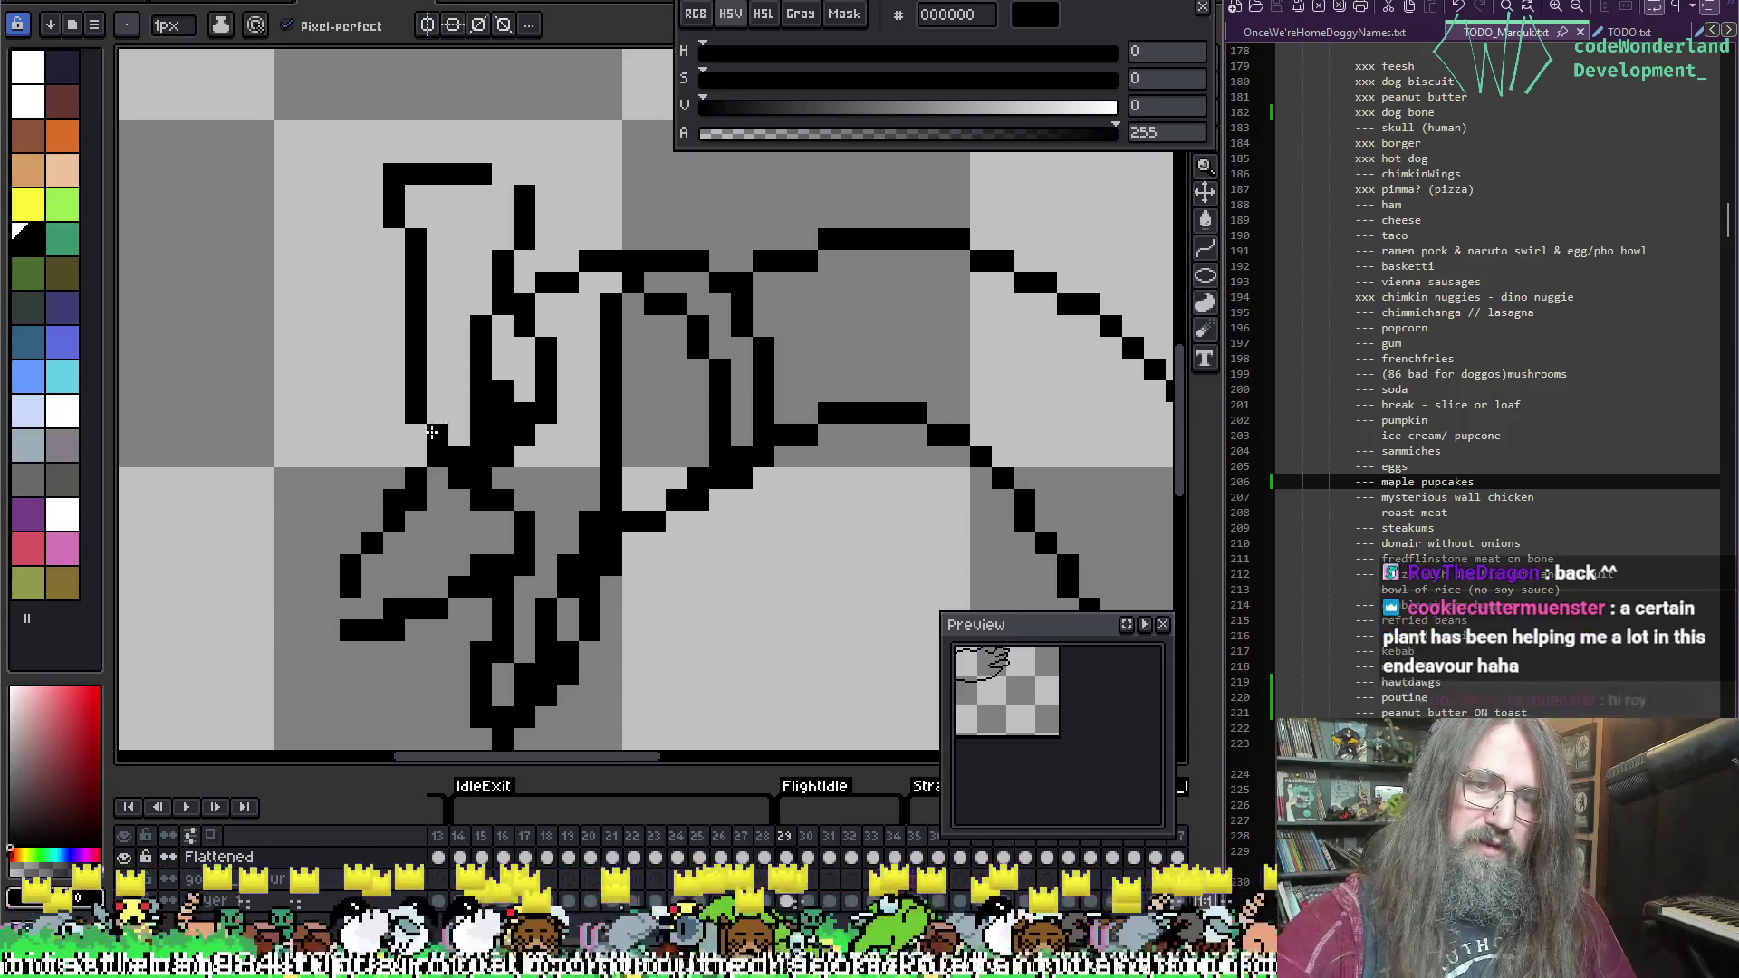
{"action": "left_click", "coordinate": [415, 435]}
{"action": "key", "text": "e"}
{"action": "left_click", "coordinate": [437, 435]}
{"action": "key", "text": "b"}
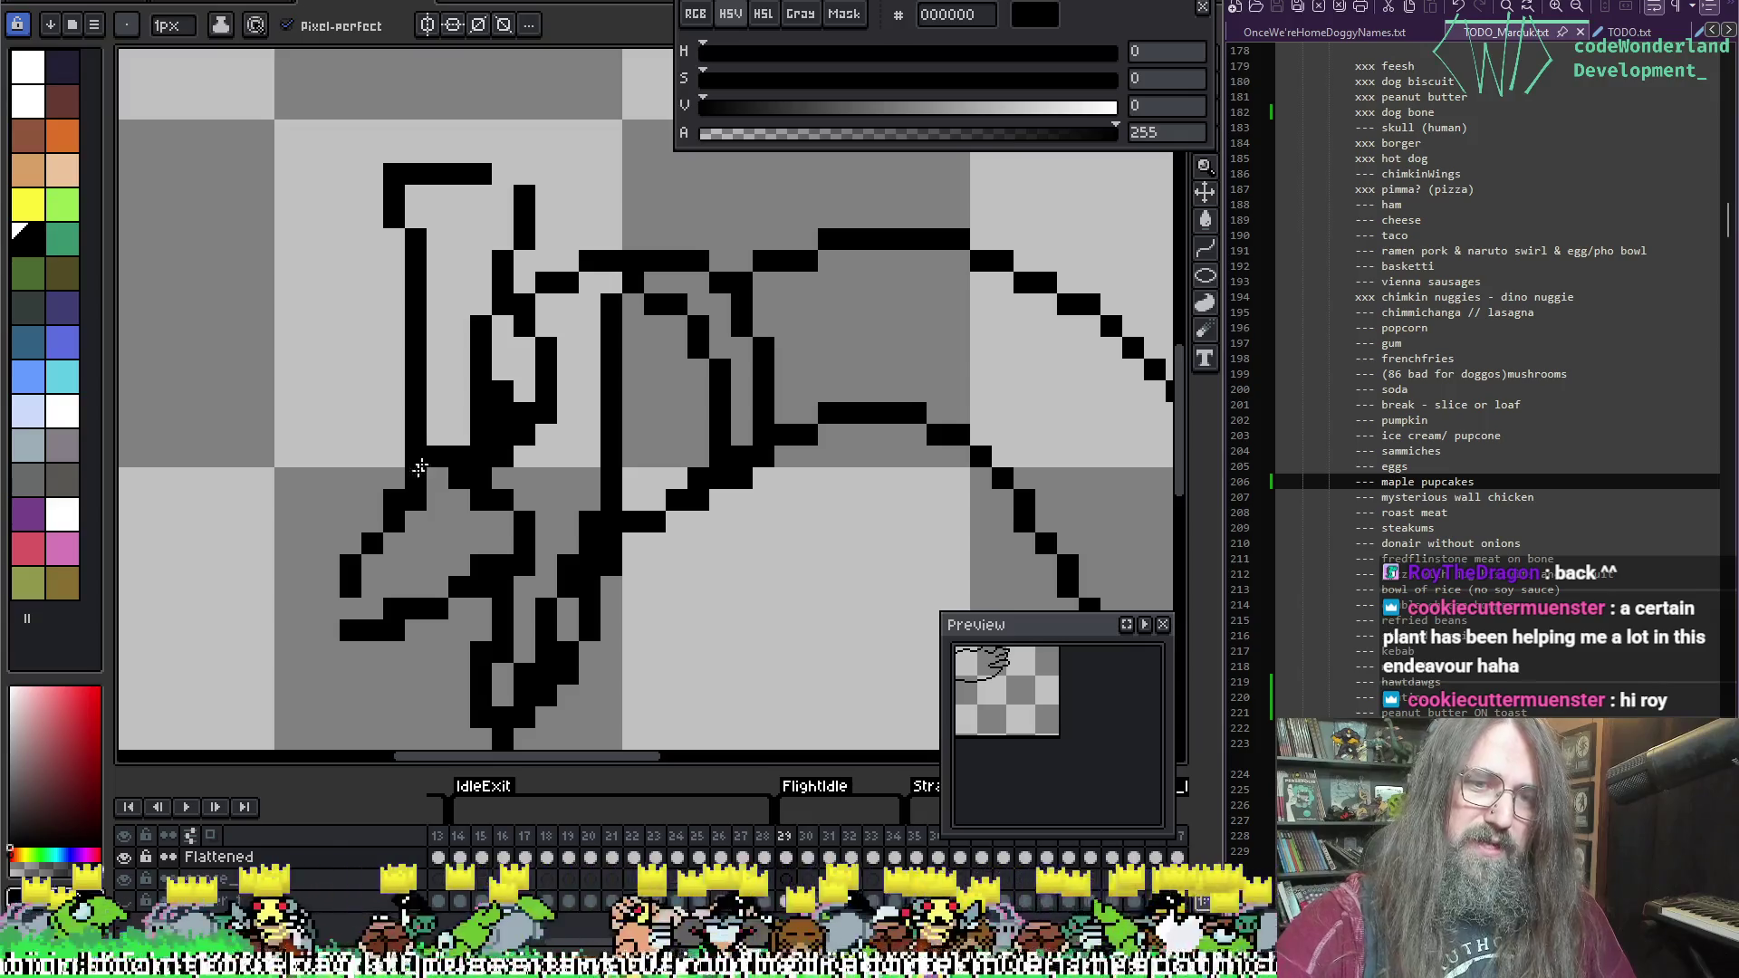
{"action": "key", "text": "e"}
{"action": "key", "text": "b"}
Step: Straighten the wing line's diagonal by redrawing and erasing single pixels
{"action": "left_click", "coordinate": [416, 478]}
{"action": "key", "text": "e"}
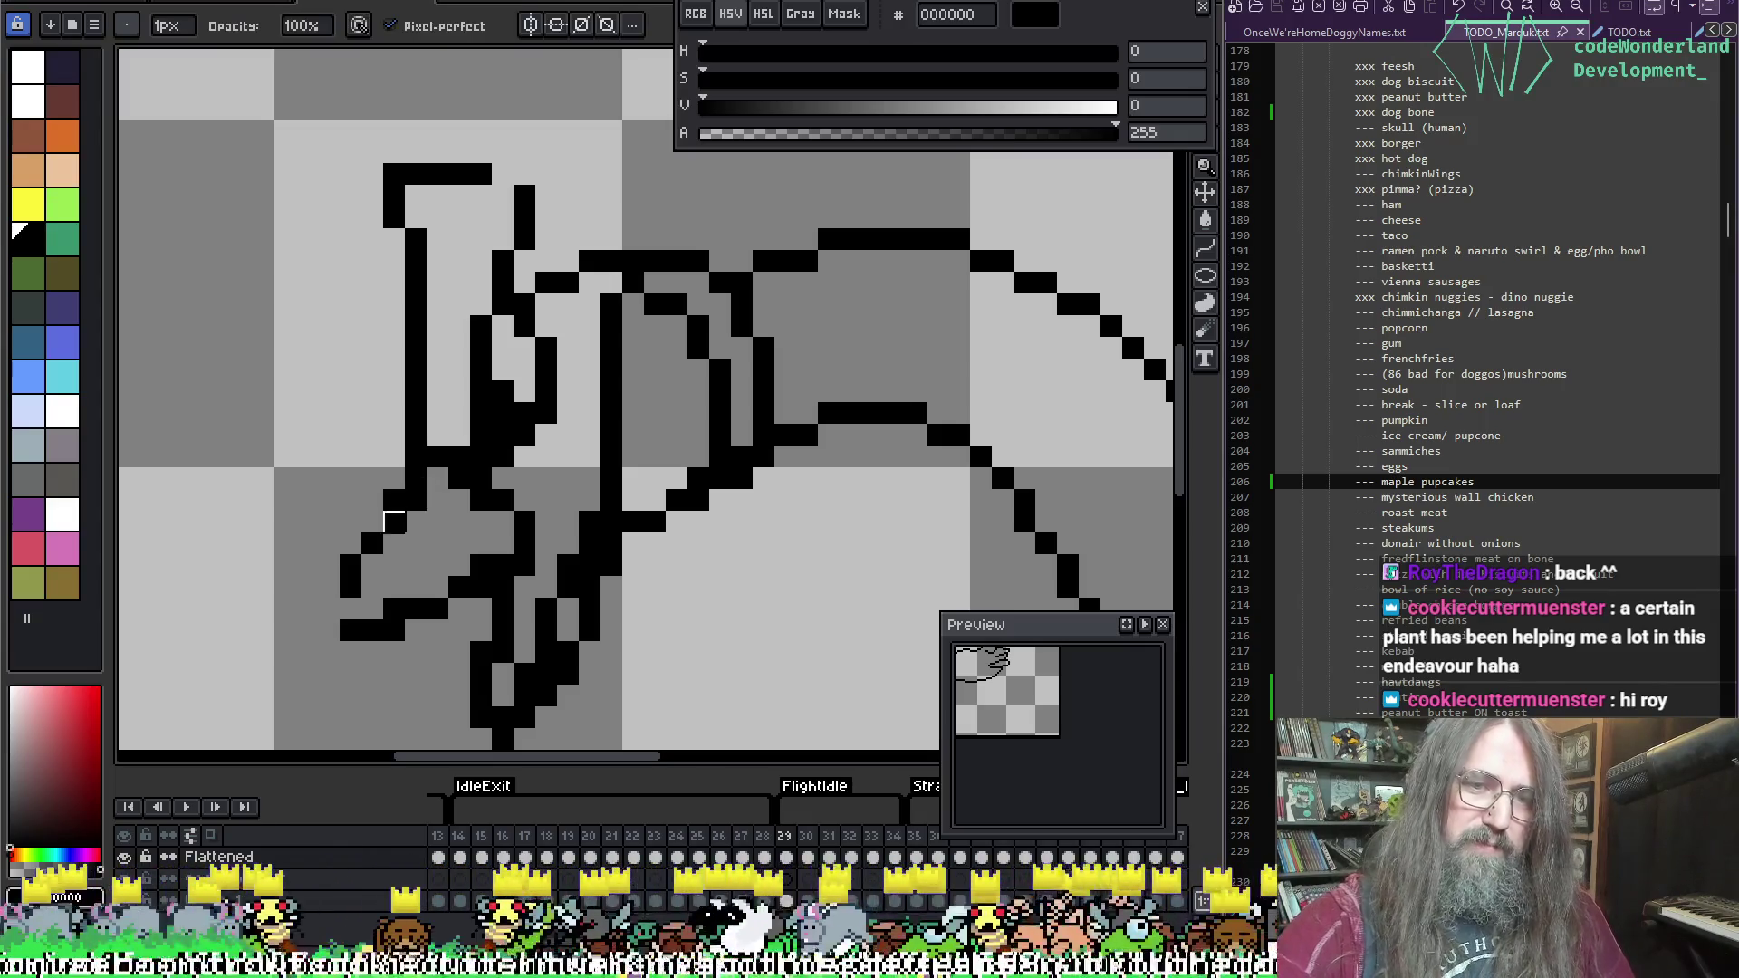
{"action": "key", "text": "b"}
{"action": "left_click", "coordinate": [438, 479]}
{"action": "key", "text": "e"}
{"action": "key", "text": "b"}
{"action": "left_click", "coordinate": [416, 500]}
{"action": "key", "text": "e"}
{"action": "left_click", "coordinate": [416, 478]}
{"action": "left_click", "coordinate": [394, 500]}
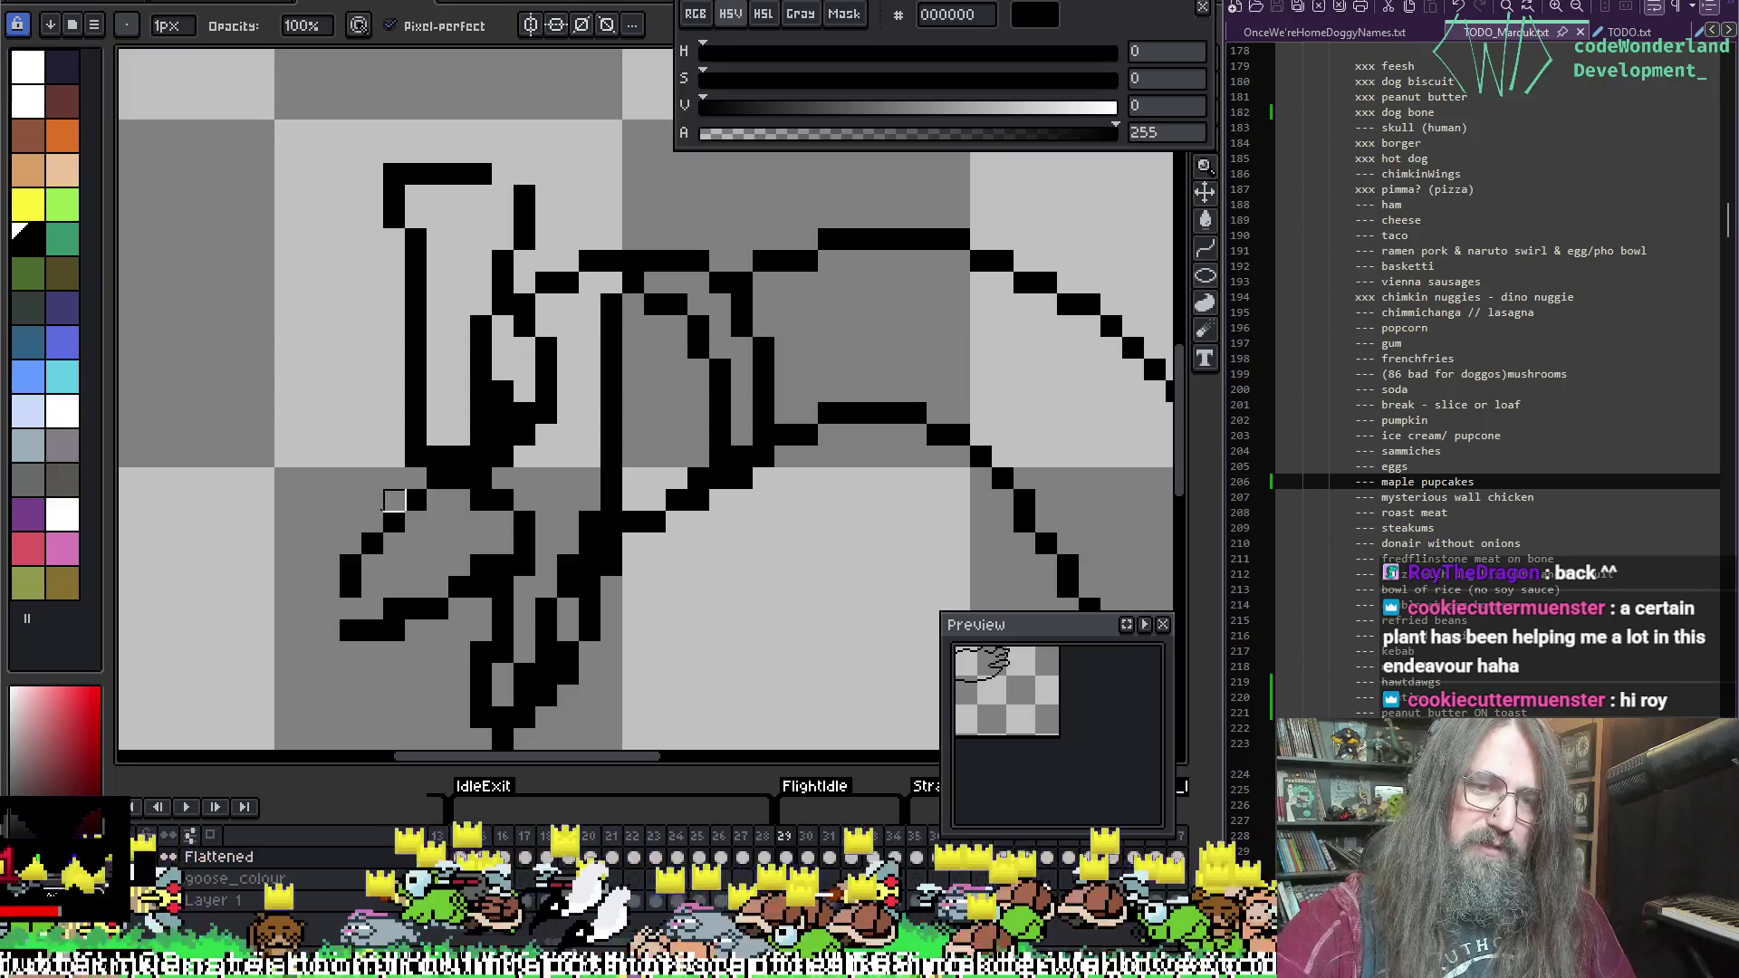
Step: Finish the wing line's lower-left end, adding two pixels and erasing leftover strays
{"action": "key", "text": "b"}
{"action": "left_click", "coordinate": [329, 609]}
{"action": "key", "text": "e"}
{"action": "key", "text": "b"}
{"action": "left_click", "coordinate": [329, 587]}
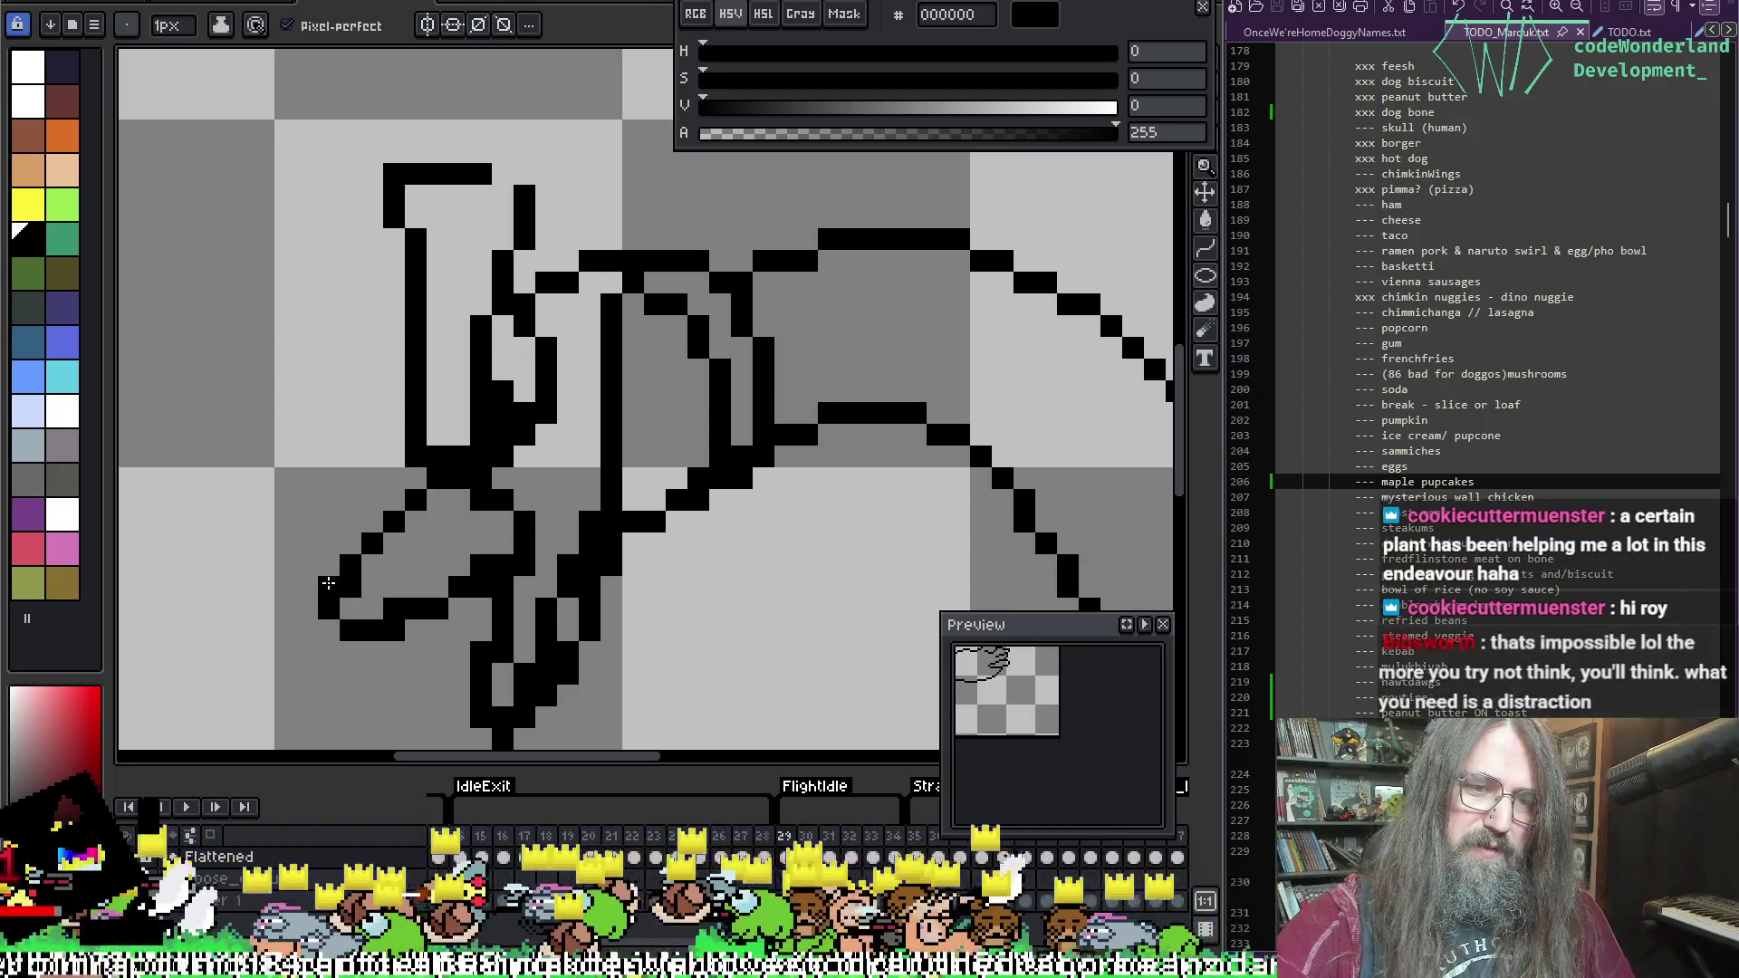
{"action": "key", "text": "e"}
{"action": "left_click", "coordinate": [350, 587]}
{"action": "left_click", "coordinate": [394, 609]}
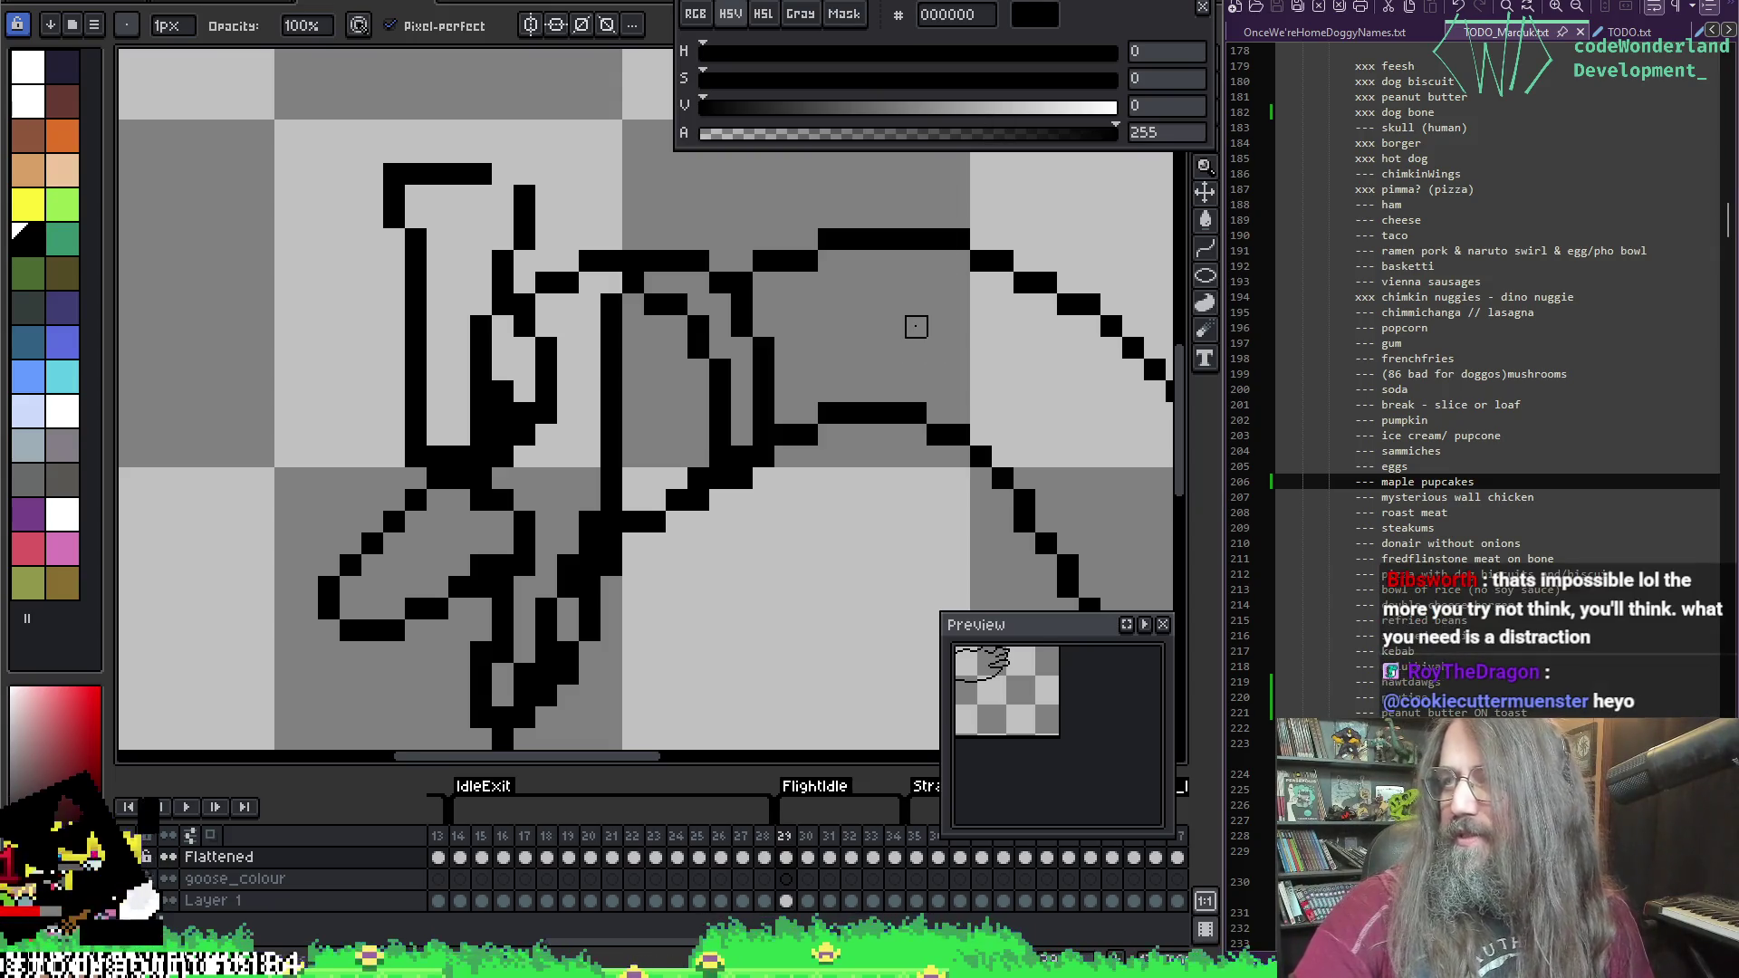
Step: Clean the inner wing-fold lines, erasing stray pixels and adding pixels at the fold's base
{"action": "left_click_drag", "start_coordinate": [561, 501], "coordinate": [552, 504]}
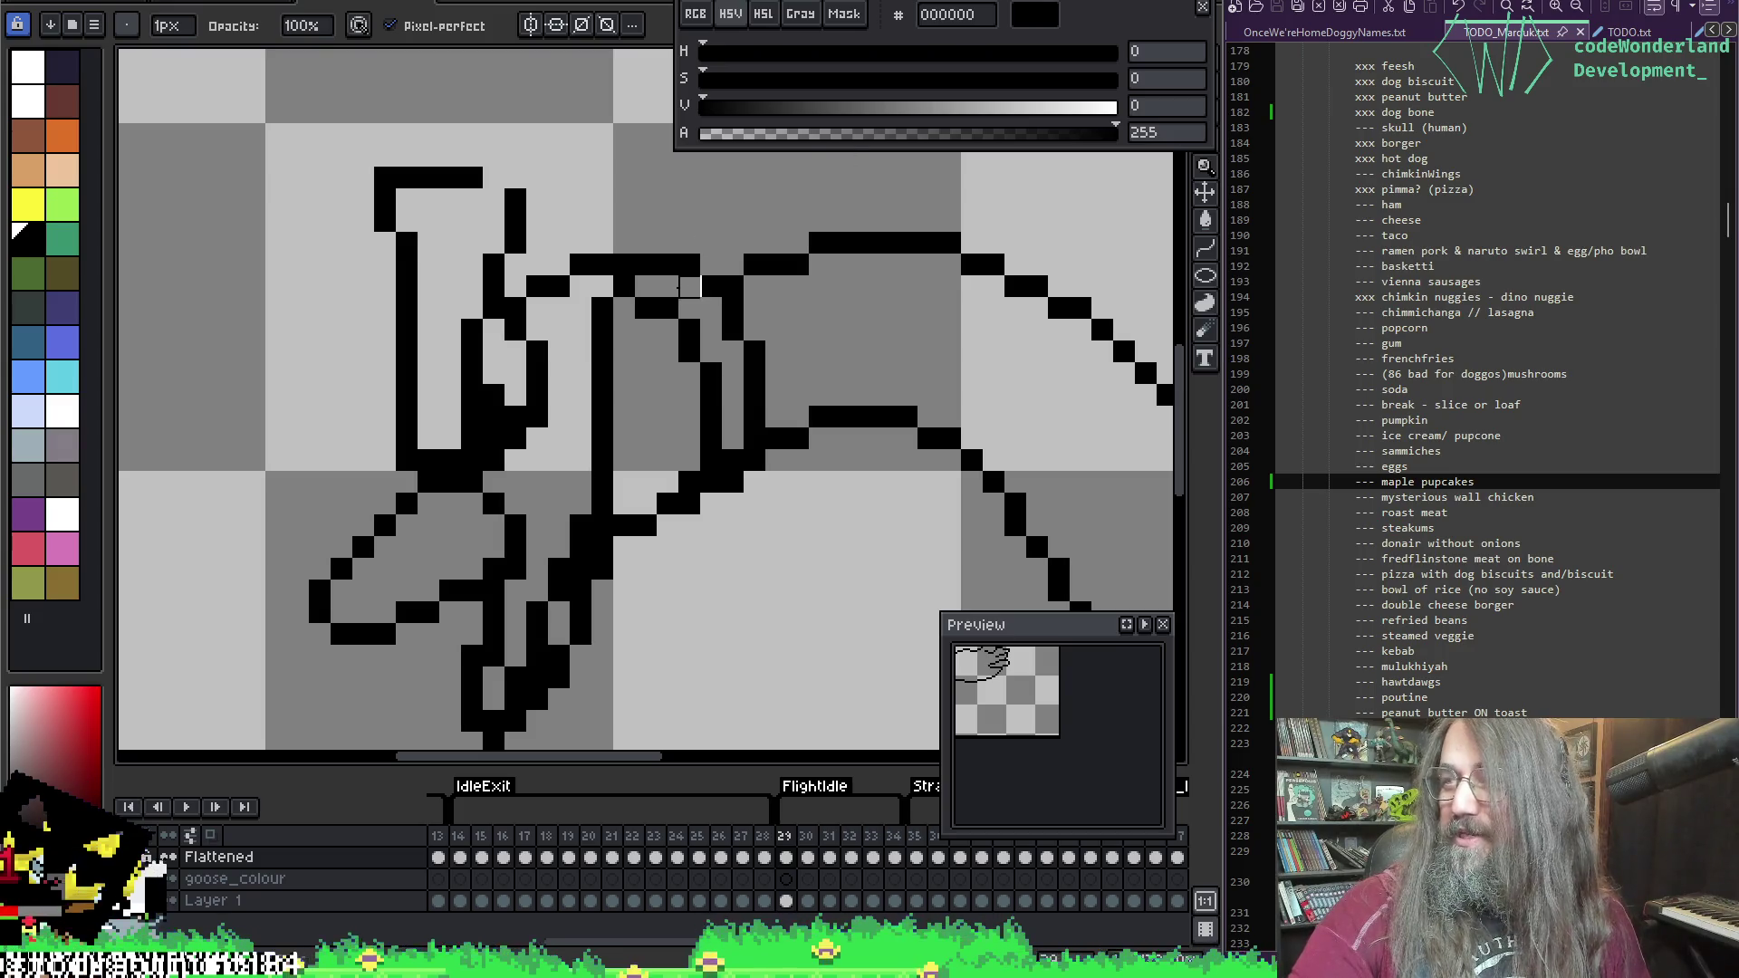
{"action": "scroll", "coordinate": [553, 426], "scroll_direction": "down", "scroll_amount": 1}
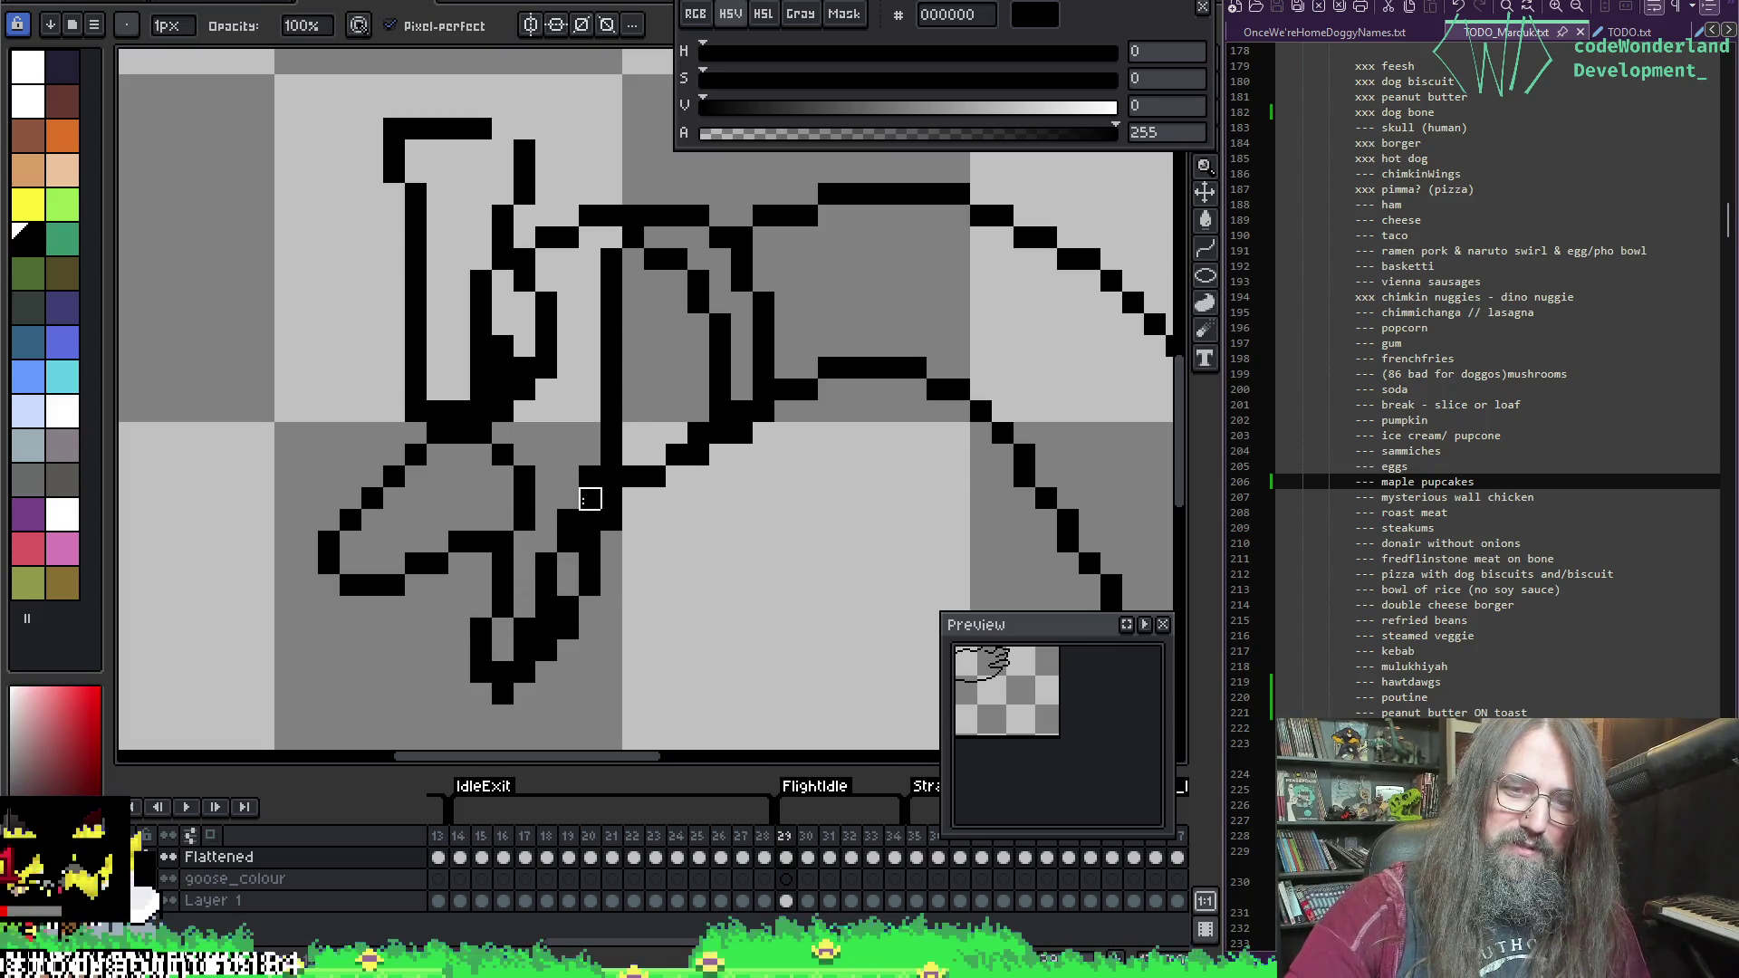
{"action": "left_click_drag", "start_coordinate": [568, 542], "coordinate": [568, 499]}
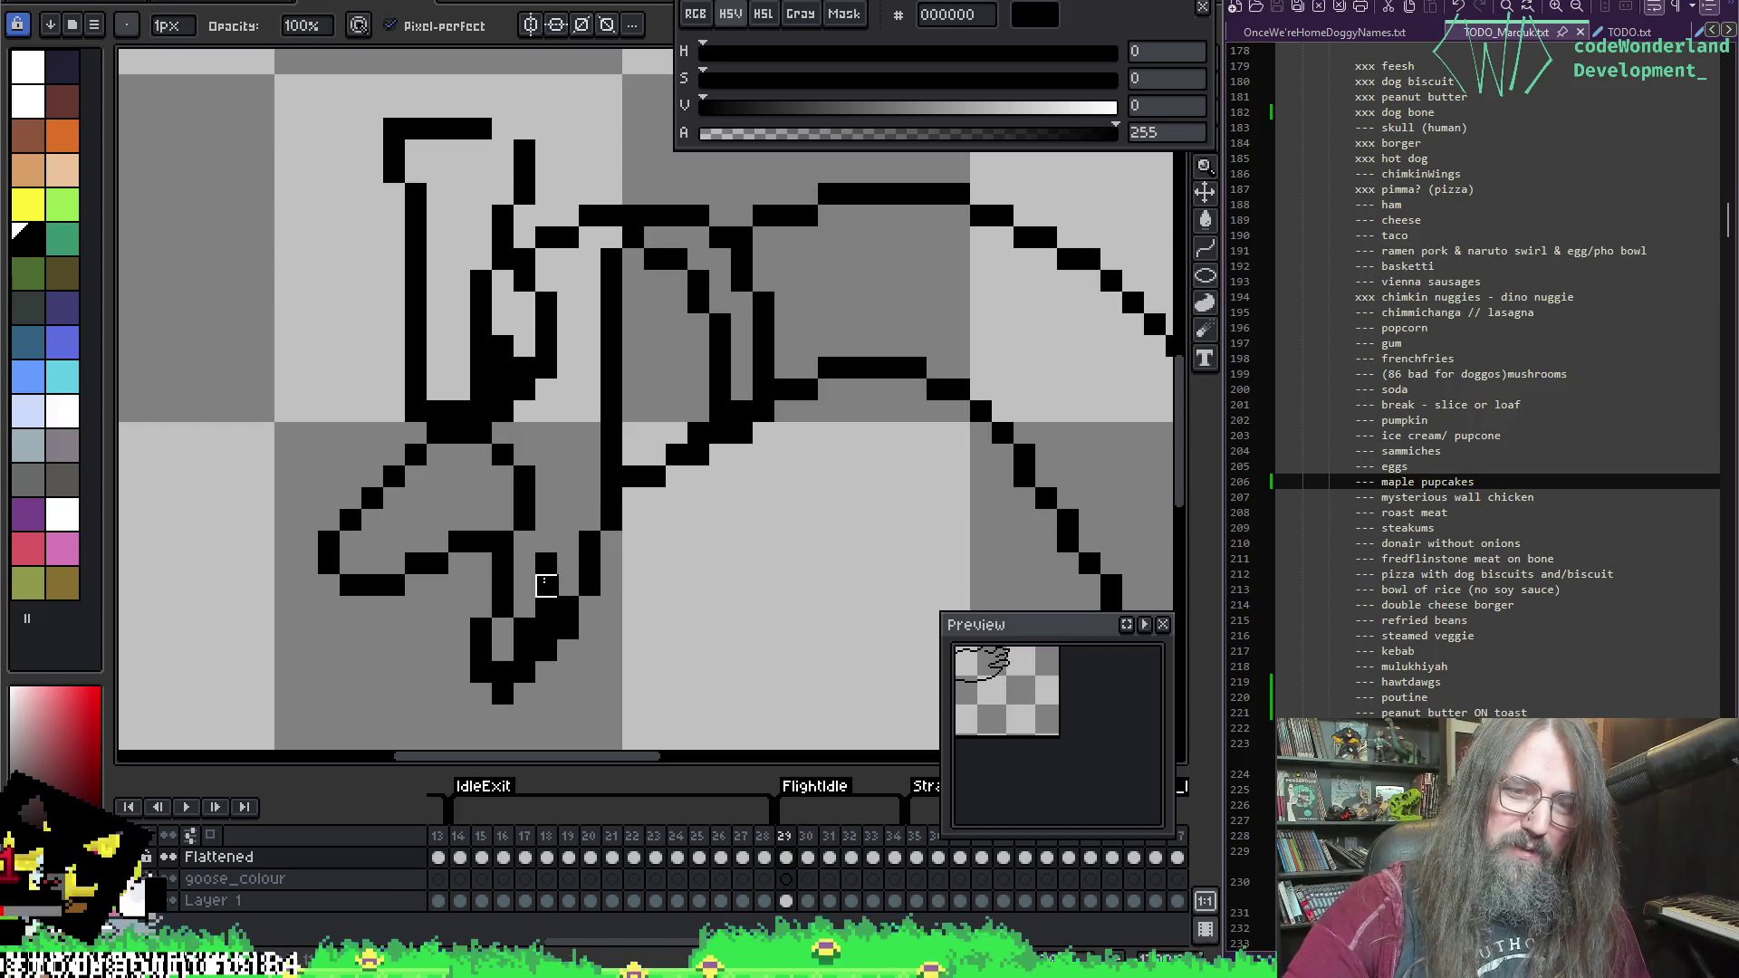
{"action": "left_click", "coordinate": [612, 520]}
{"action": "mouse_move", "coordinate": [546, 585]}
{"action": "left_mouse_down"}
{"action": "mouse_move", "coordinate": [547, 564]}
{"action": "mouse_move", "coordinate": [525, 693]}
{"action": "left_mouse_up"}
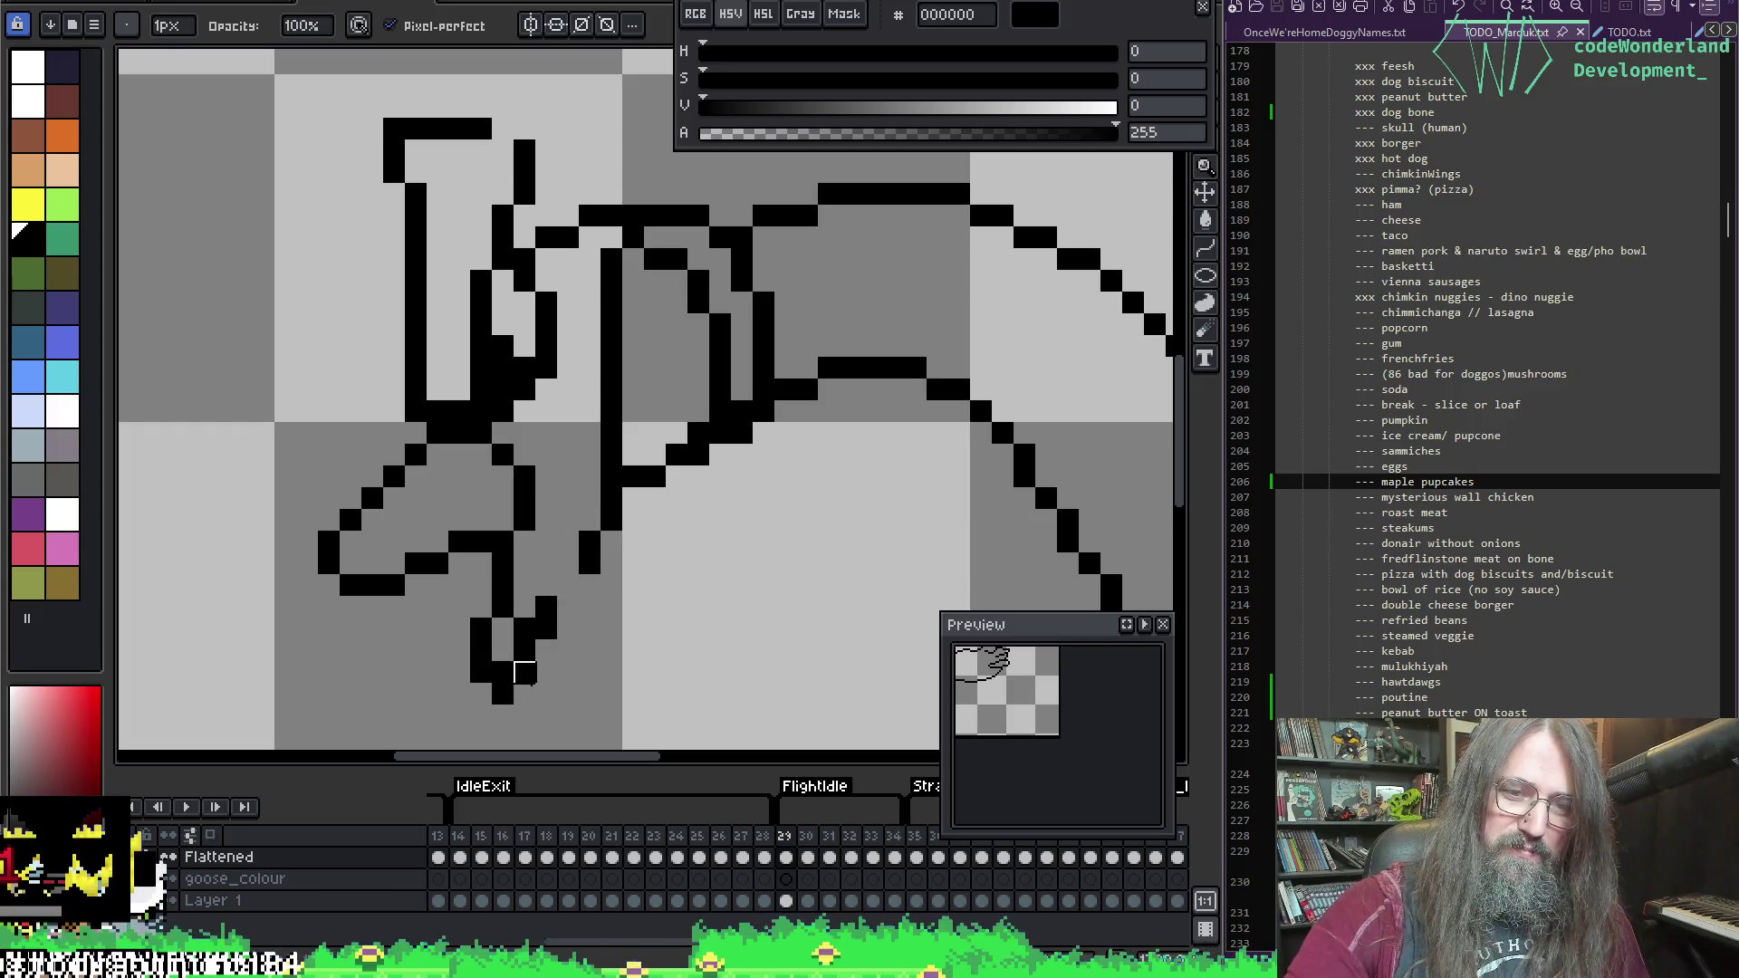
{"action": "key", "text": "b"}
{"action": "left_click", "coordinate": [568, 584]}
{"action": "key", "text": "b"}
{"action": "left_click", "coordinate": [546, 584]}
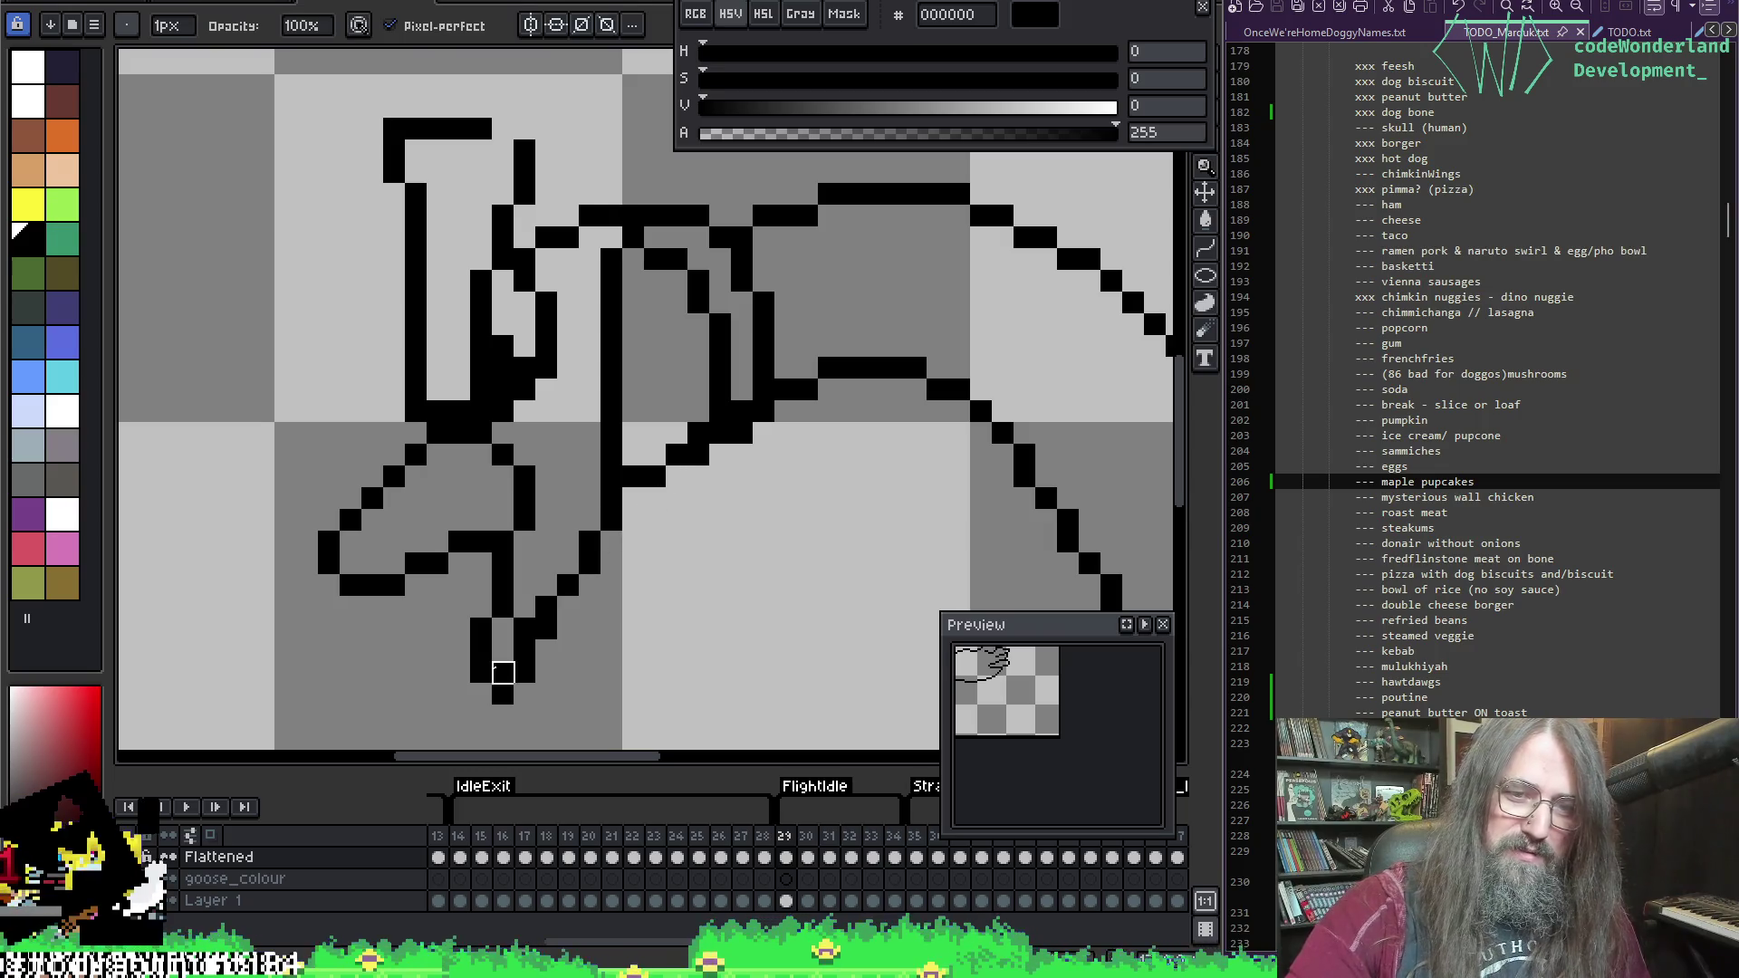
{"action": "key", "text": "e"}
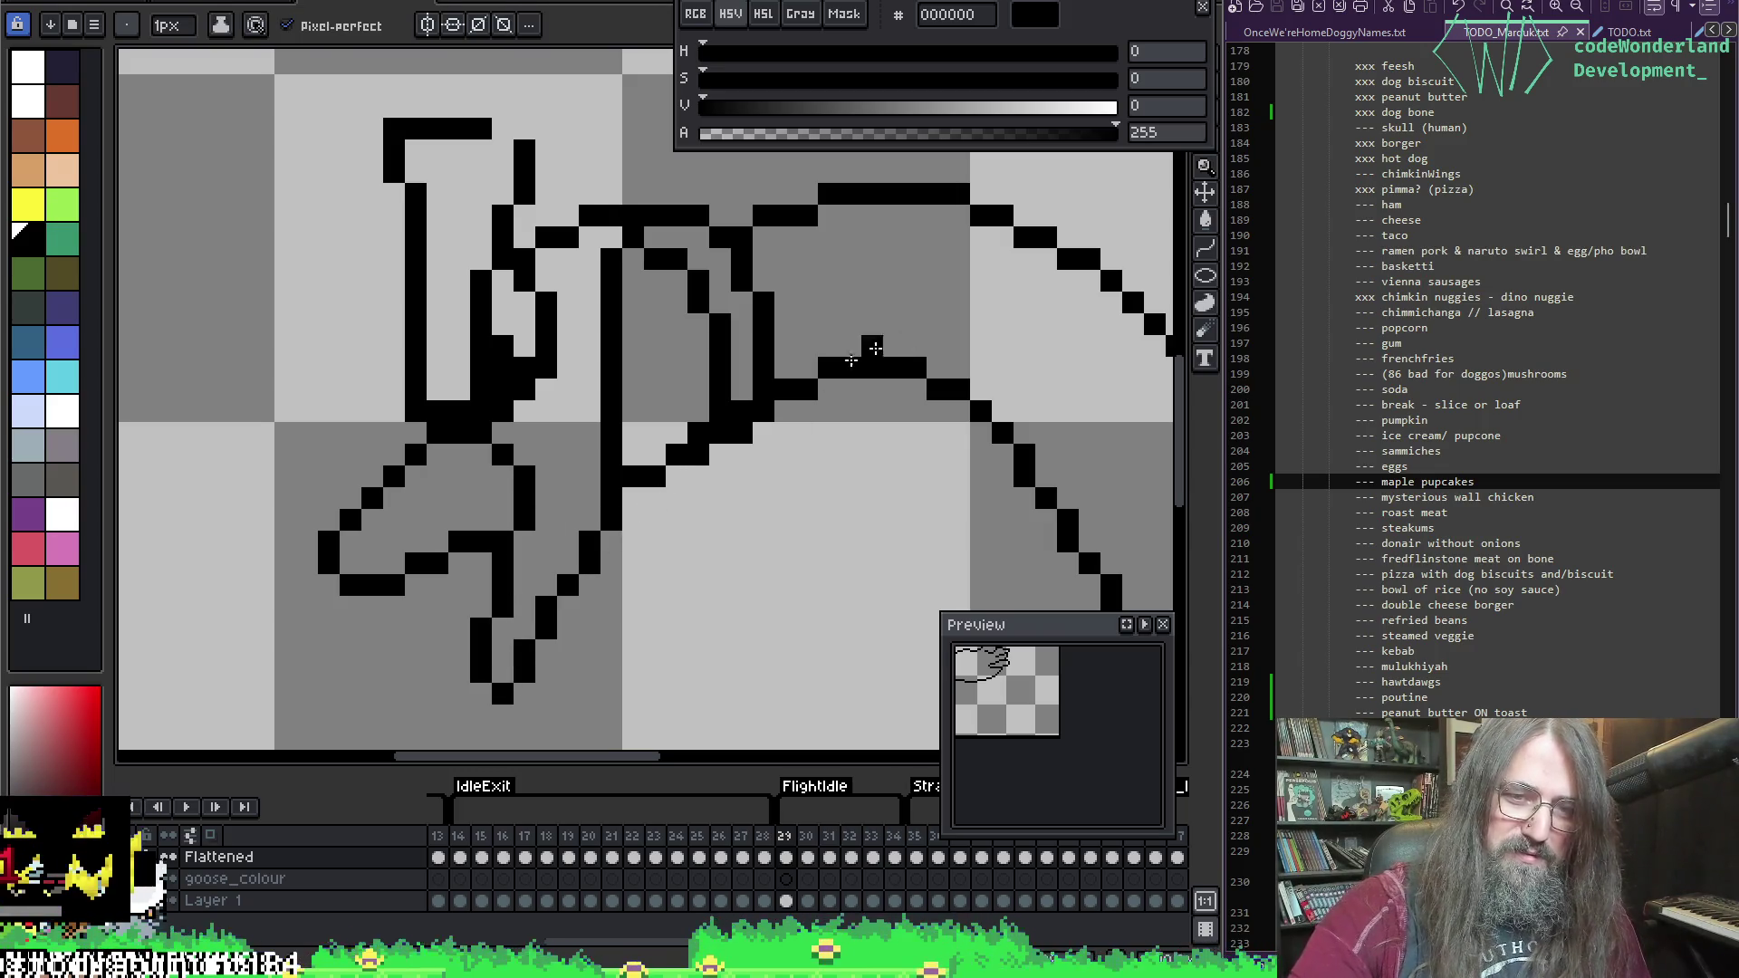
{"action": "left_click", "coordinate": [587, 567]}
Step: Fill black pixels at the foot's end and retouch the top bar's right-end pixel
{"action": "key", "text": "b"}
{"action": "left_click_drag", "start_coordinate": [481, 694], "coordinate": [503, 672]}
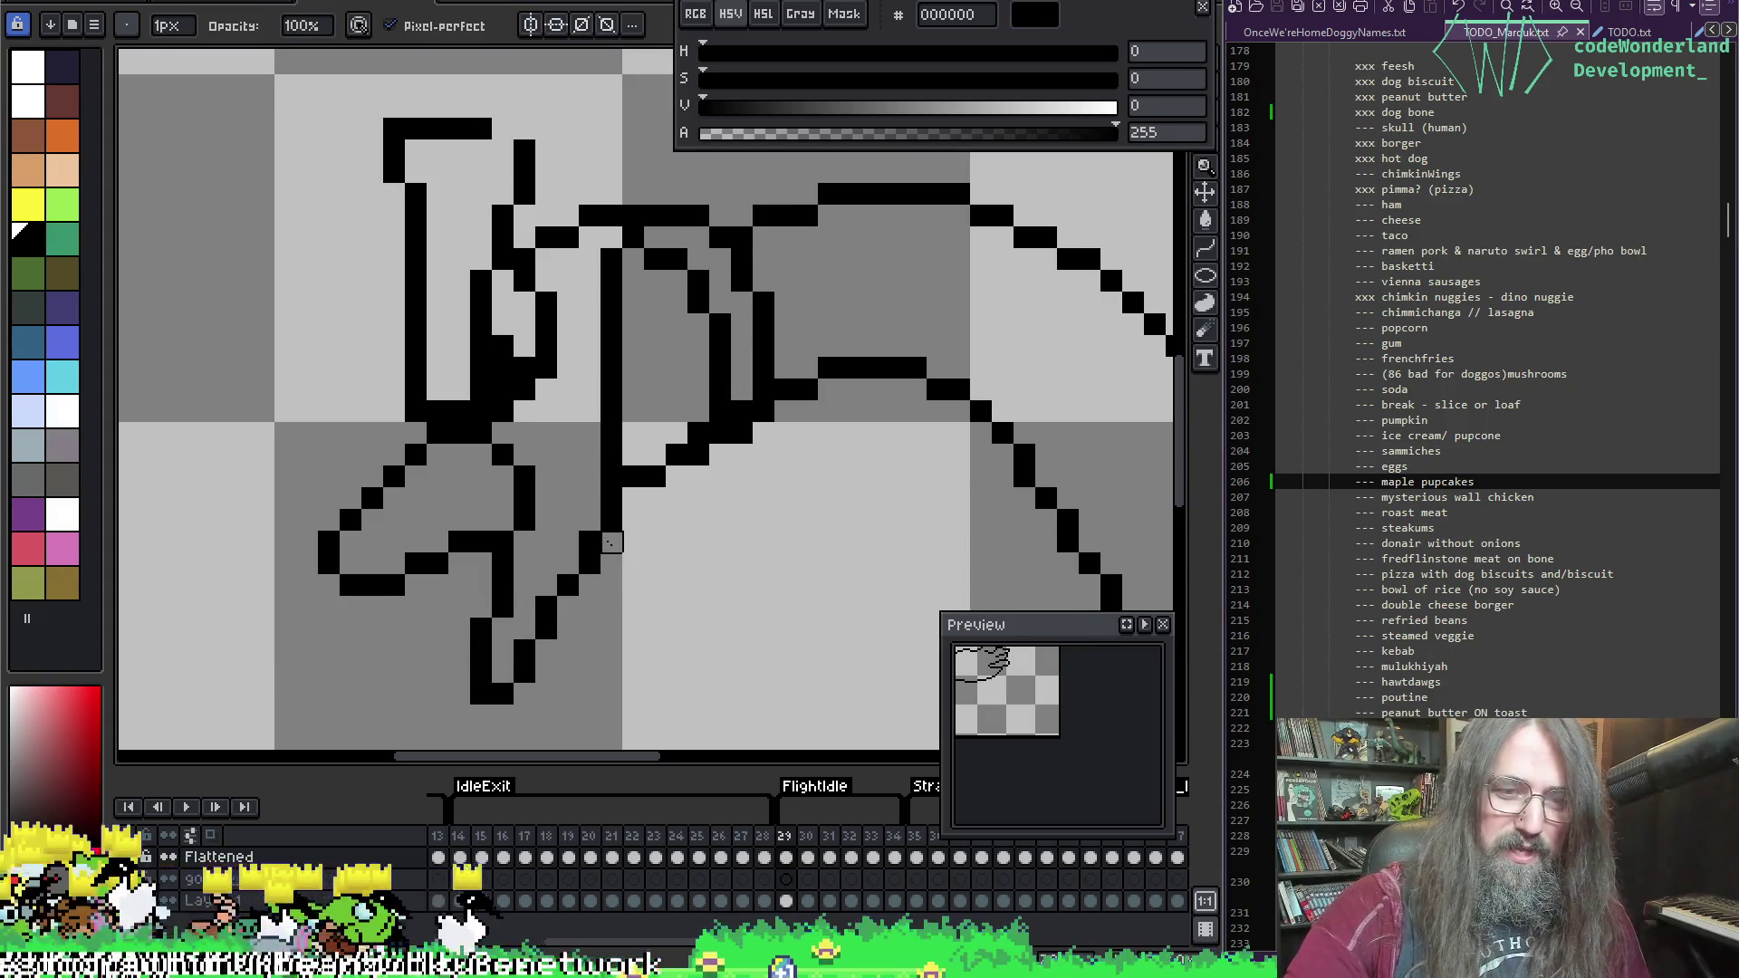
{"action": "key", "text": "e"}
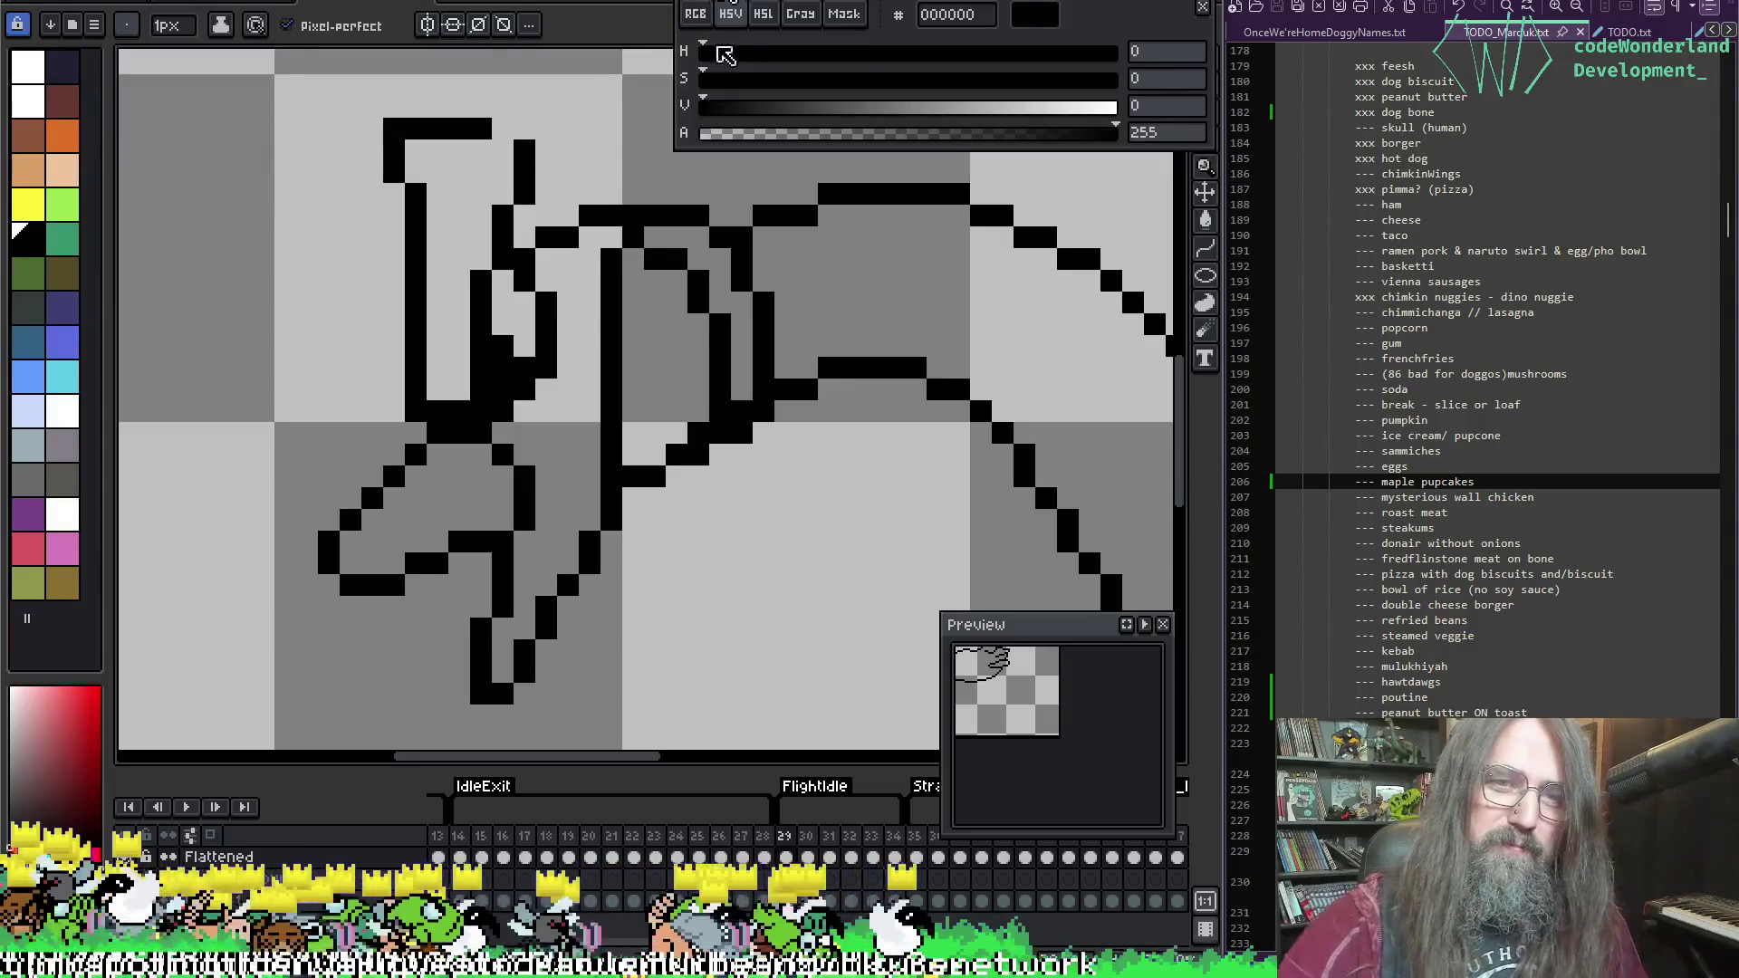
{"action": "left_click", "coordinate": [481, 128], "text": "alt"}
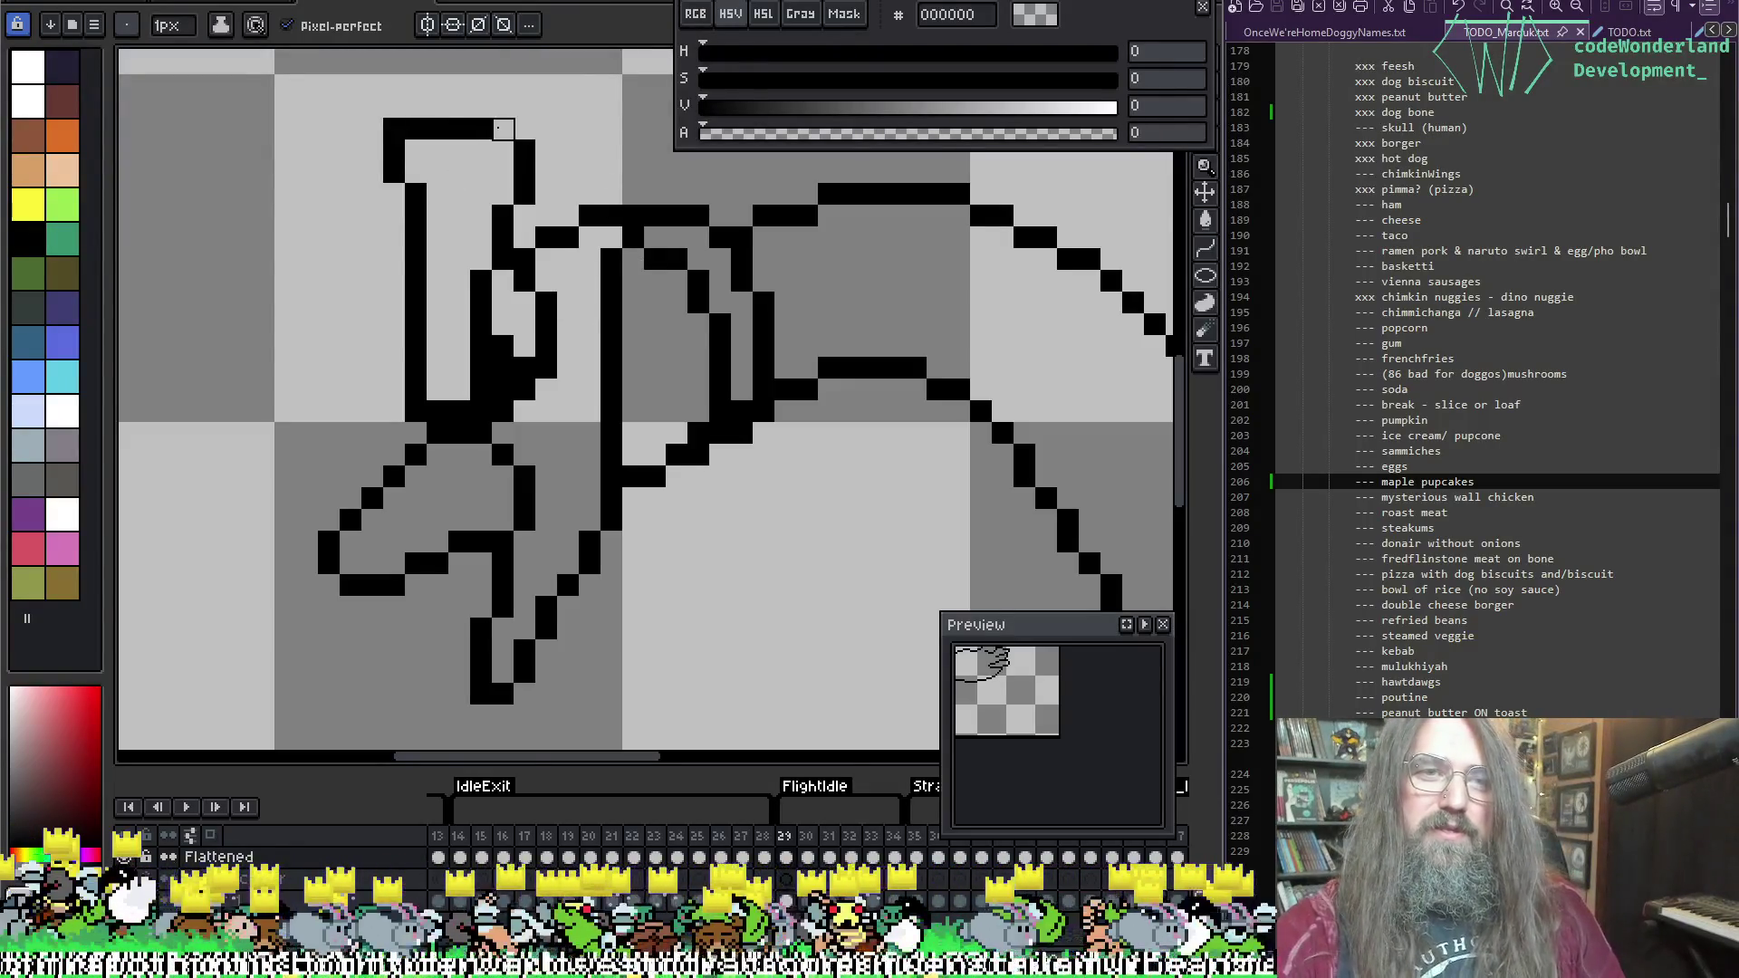
{"action": "left_click", "coordinate": [503, 128]}
{"action": "left_click", "coordinate": [488, 129], "text": "alt"}
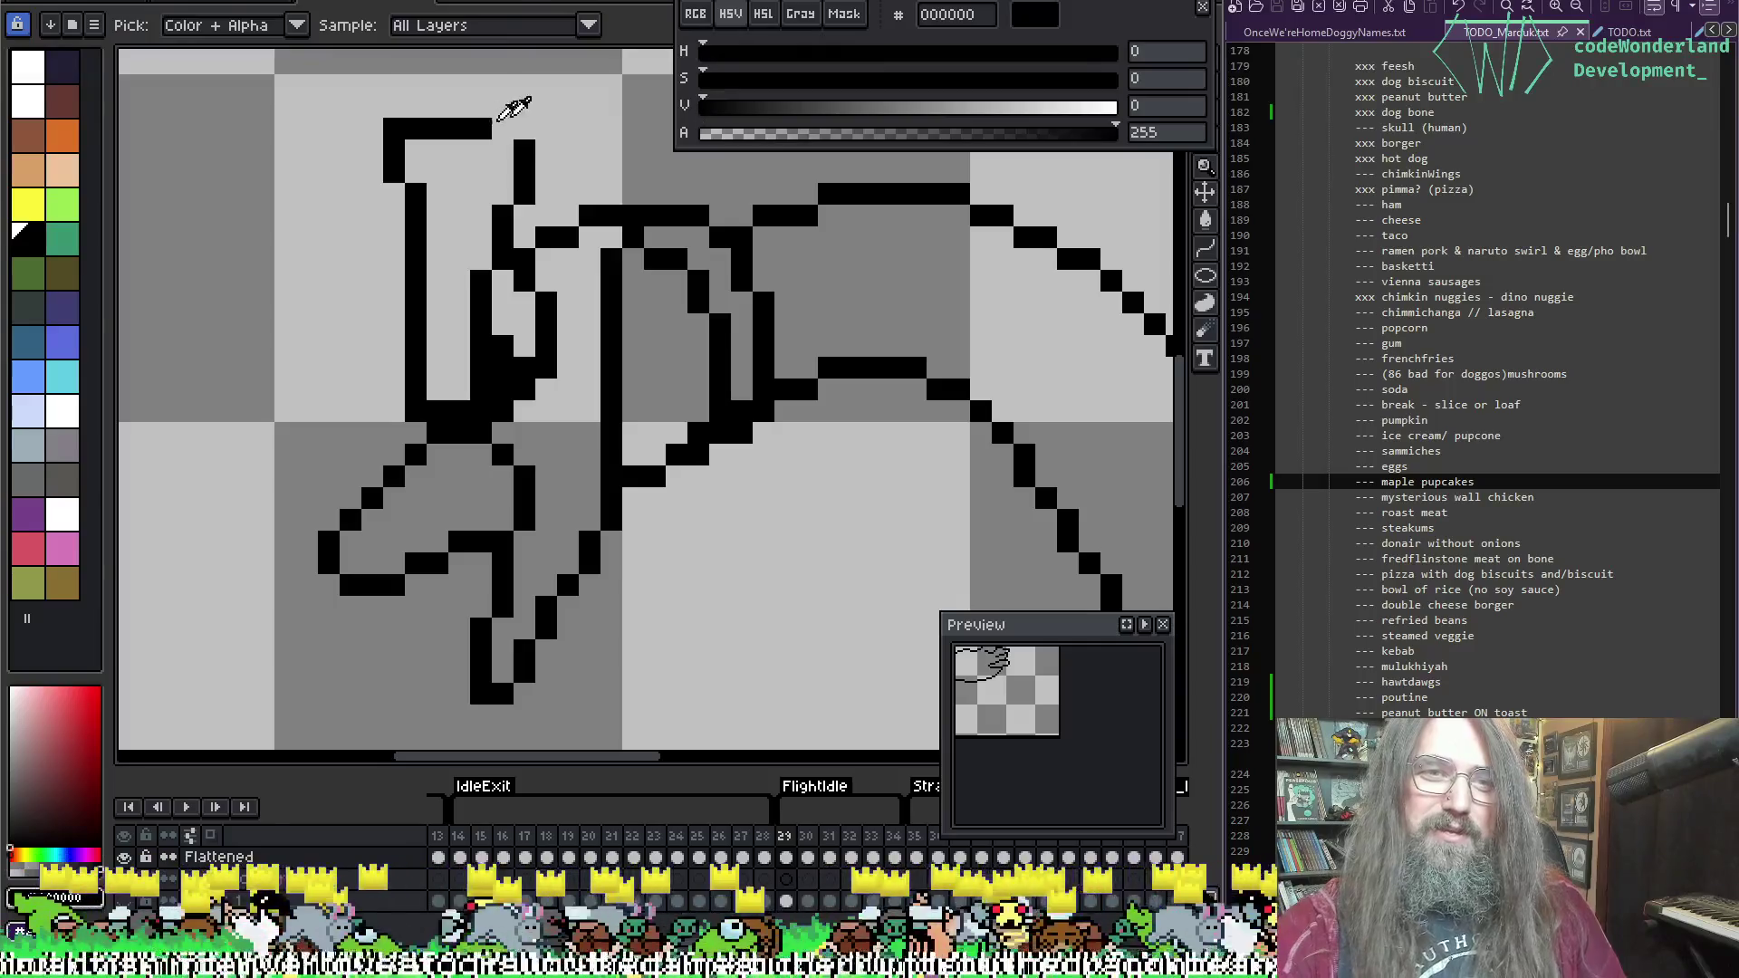
{"action": "left_click", "coordinate": [502, 128]}
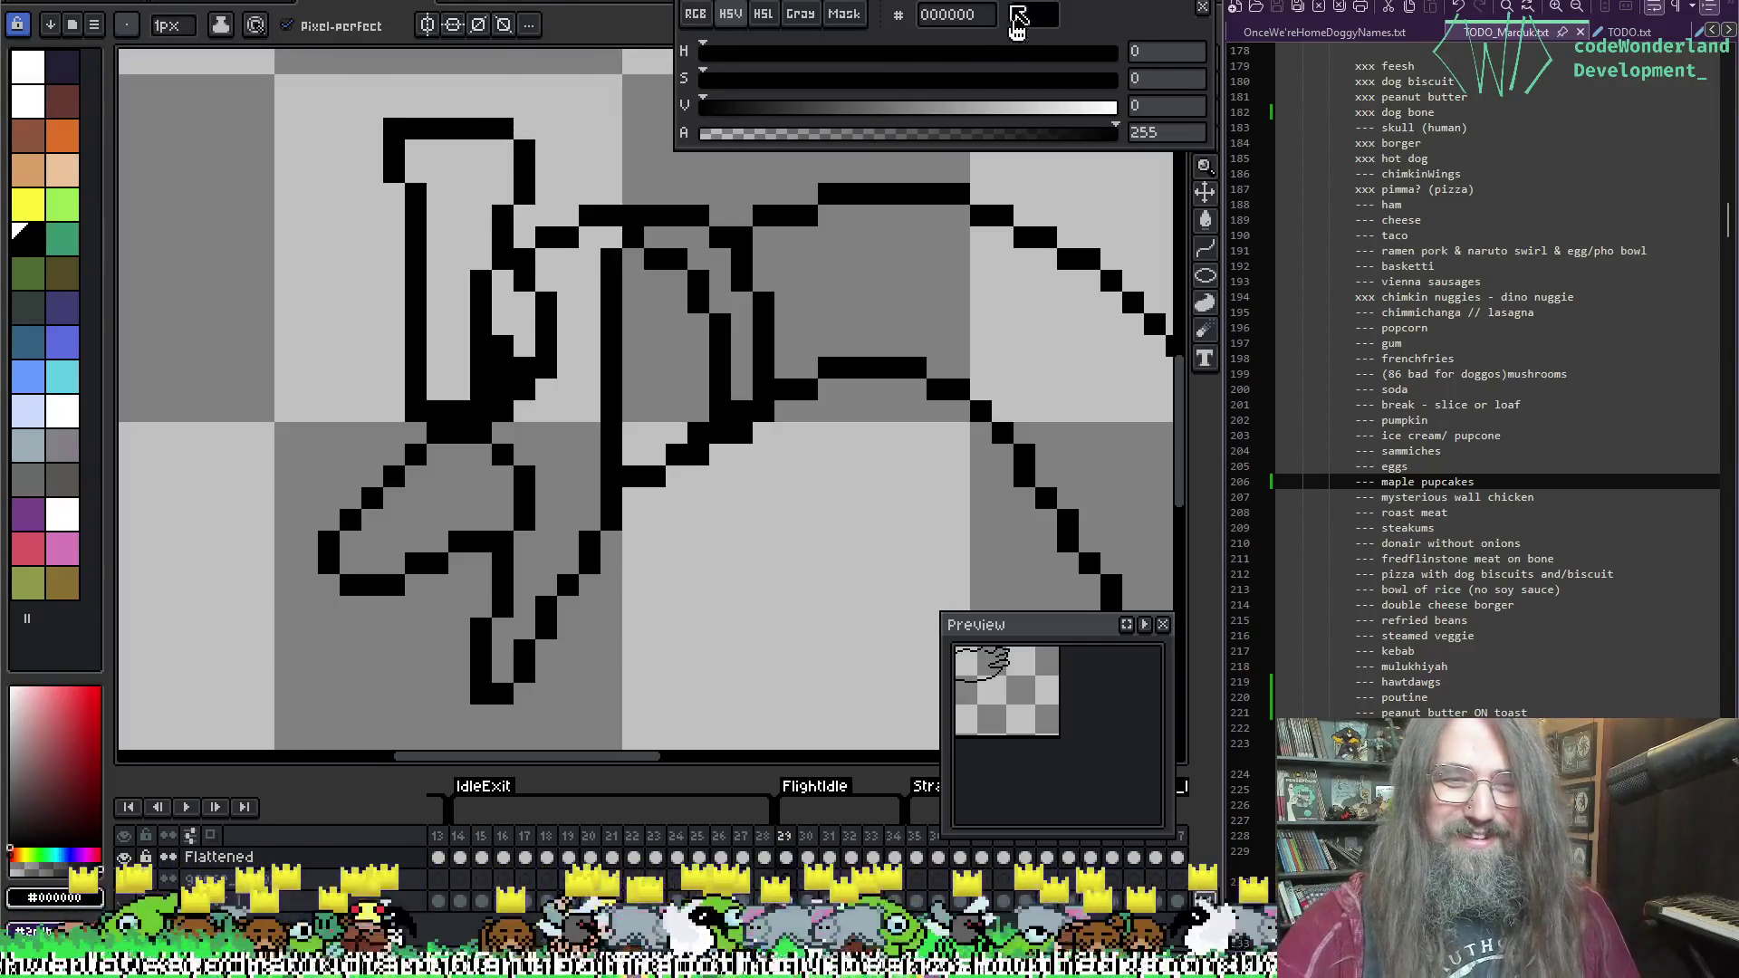
Step: Erase a black pixel inside the neck and compare against frame 30 before returning to frame 29
{"action": "key", "text": "e"}
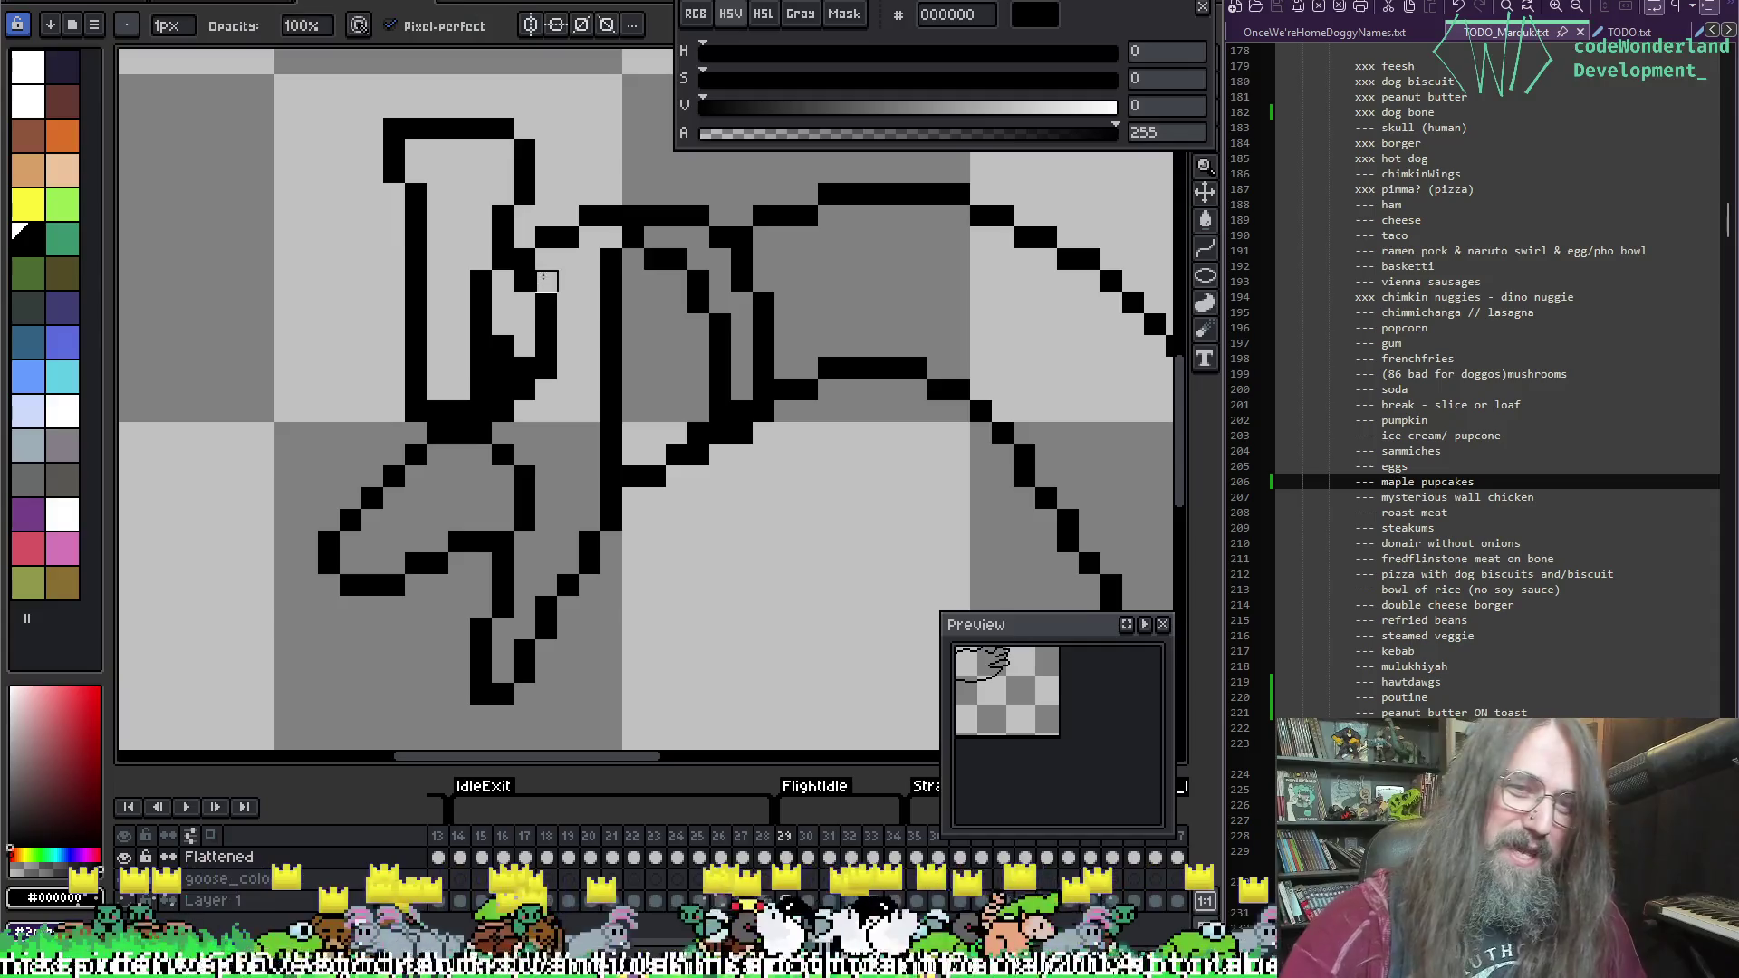
{"action": "left_click", "coordinate": [524, 346]}
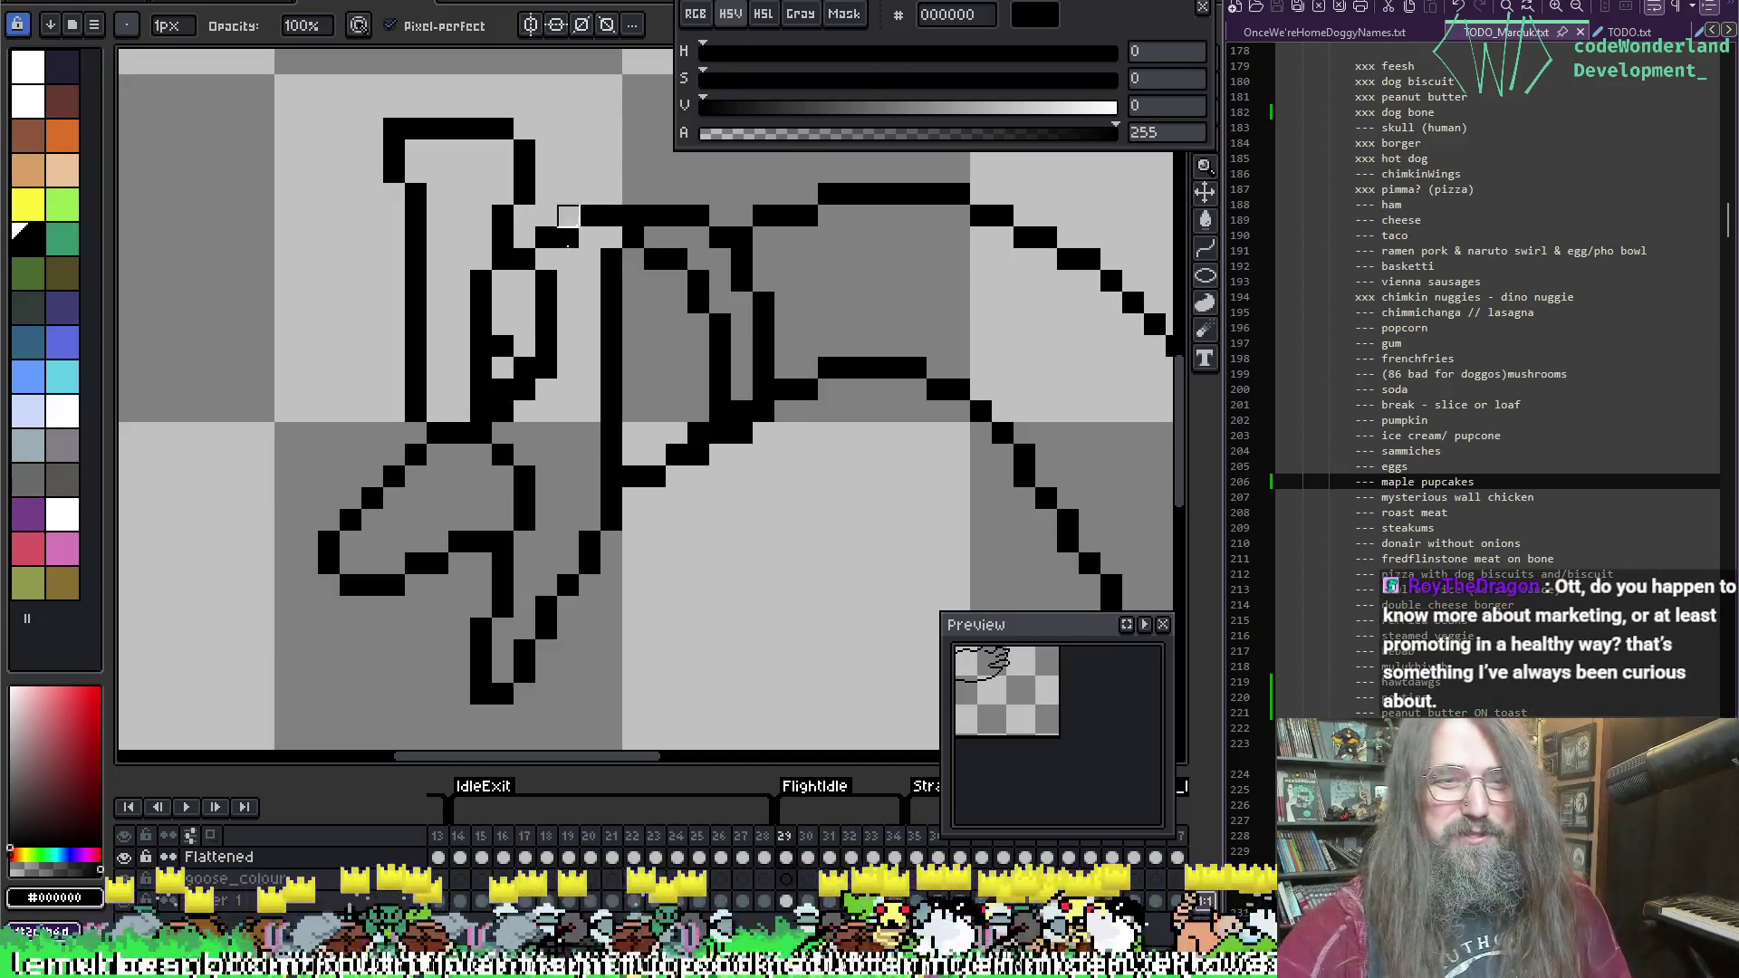
{"action": "key", "text": "i"}
{"action": "key", "text": "b"}
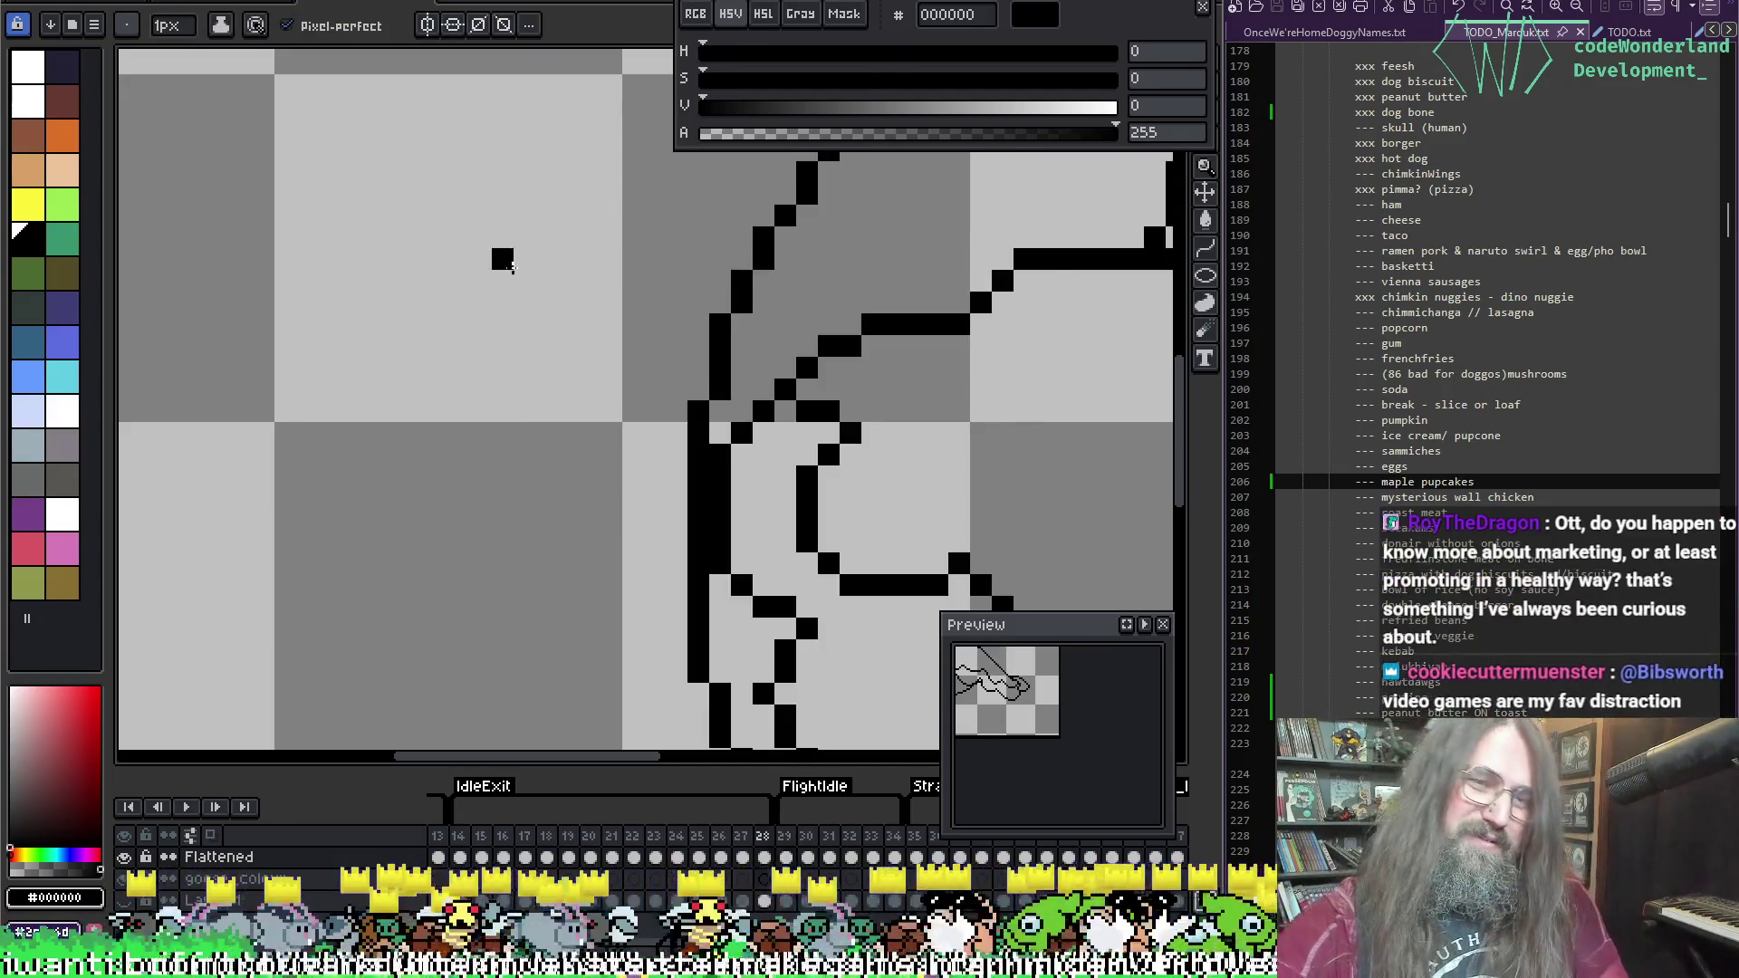
{"action": "key", "text": "Right"}
{"action": "key", "text": "Left"}
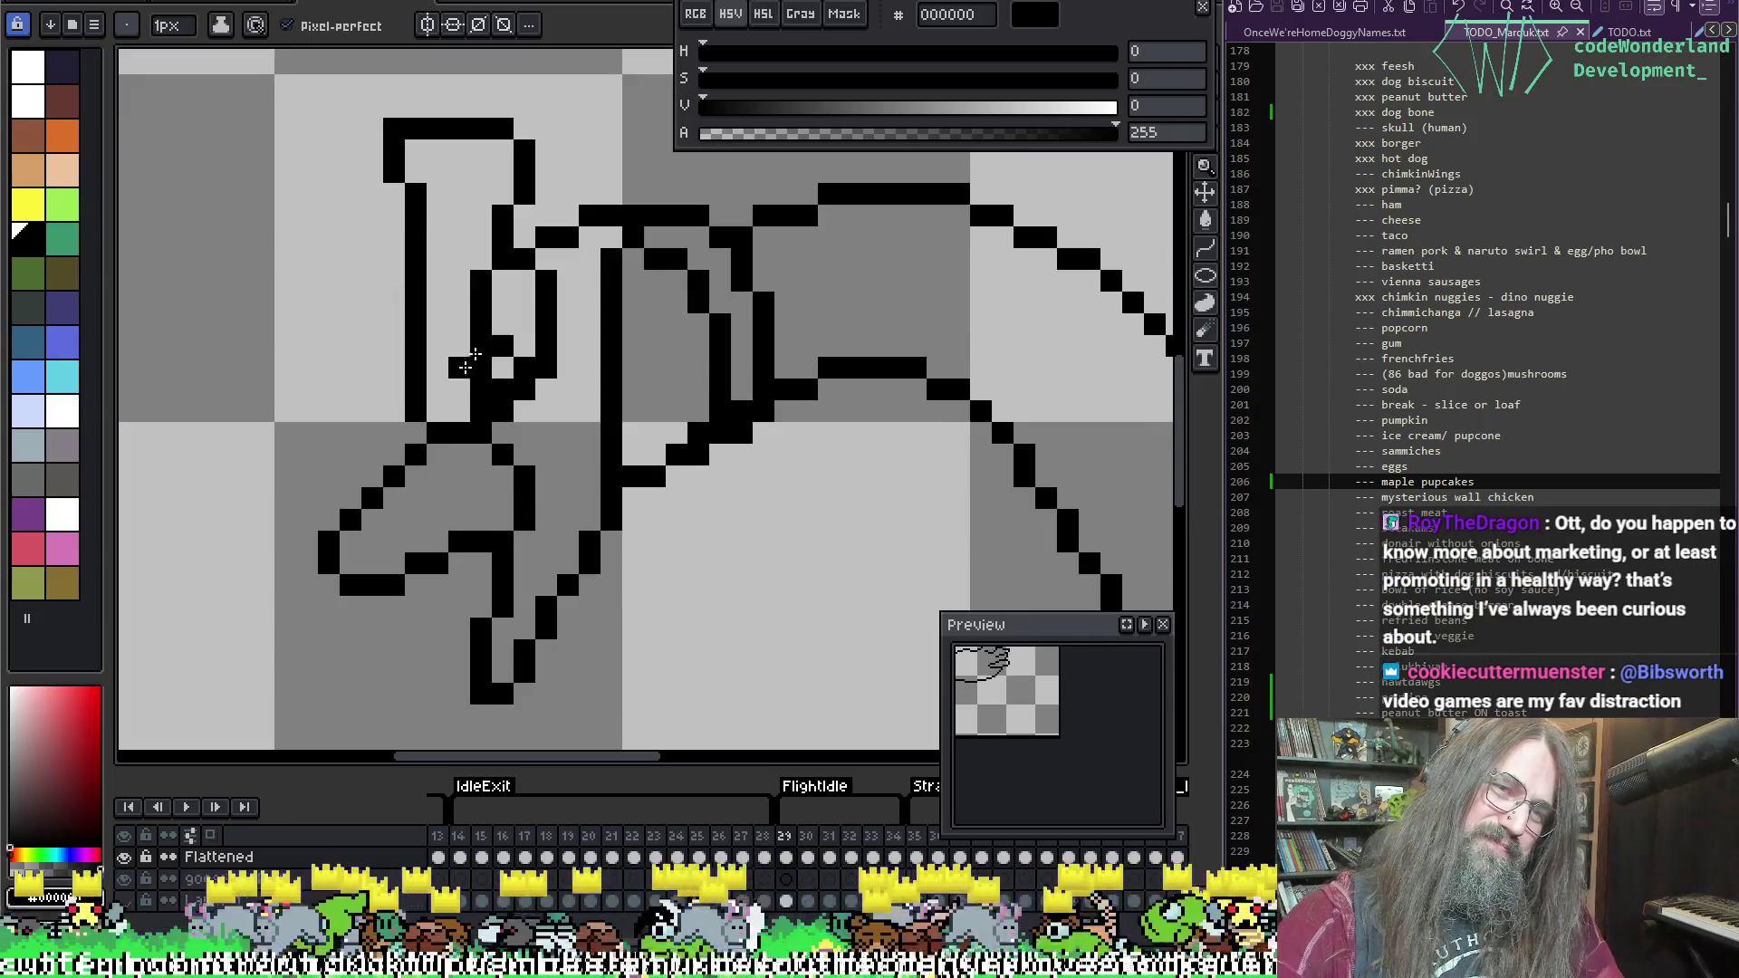
Step: Erase stray neck-outline pixels and extend the neck's left edge with a short black line
{"action": "key", "text": "e"}
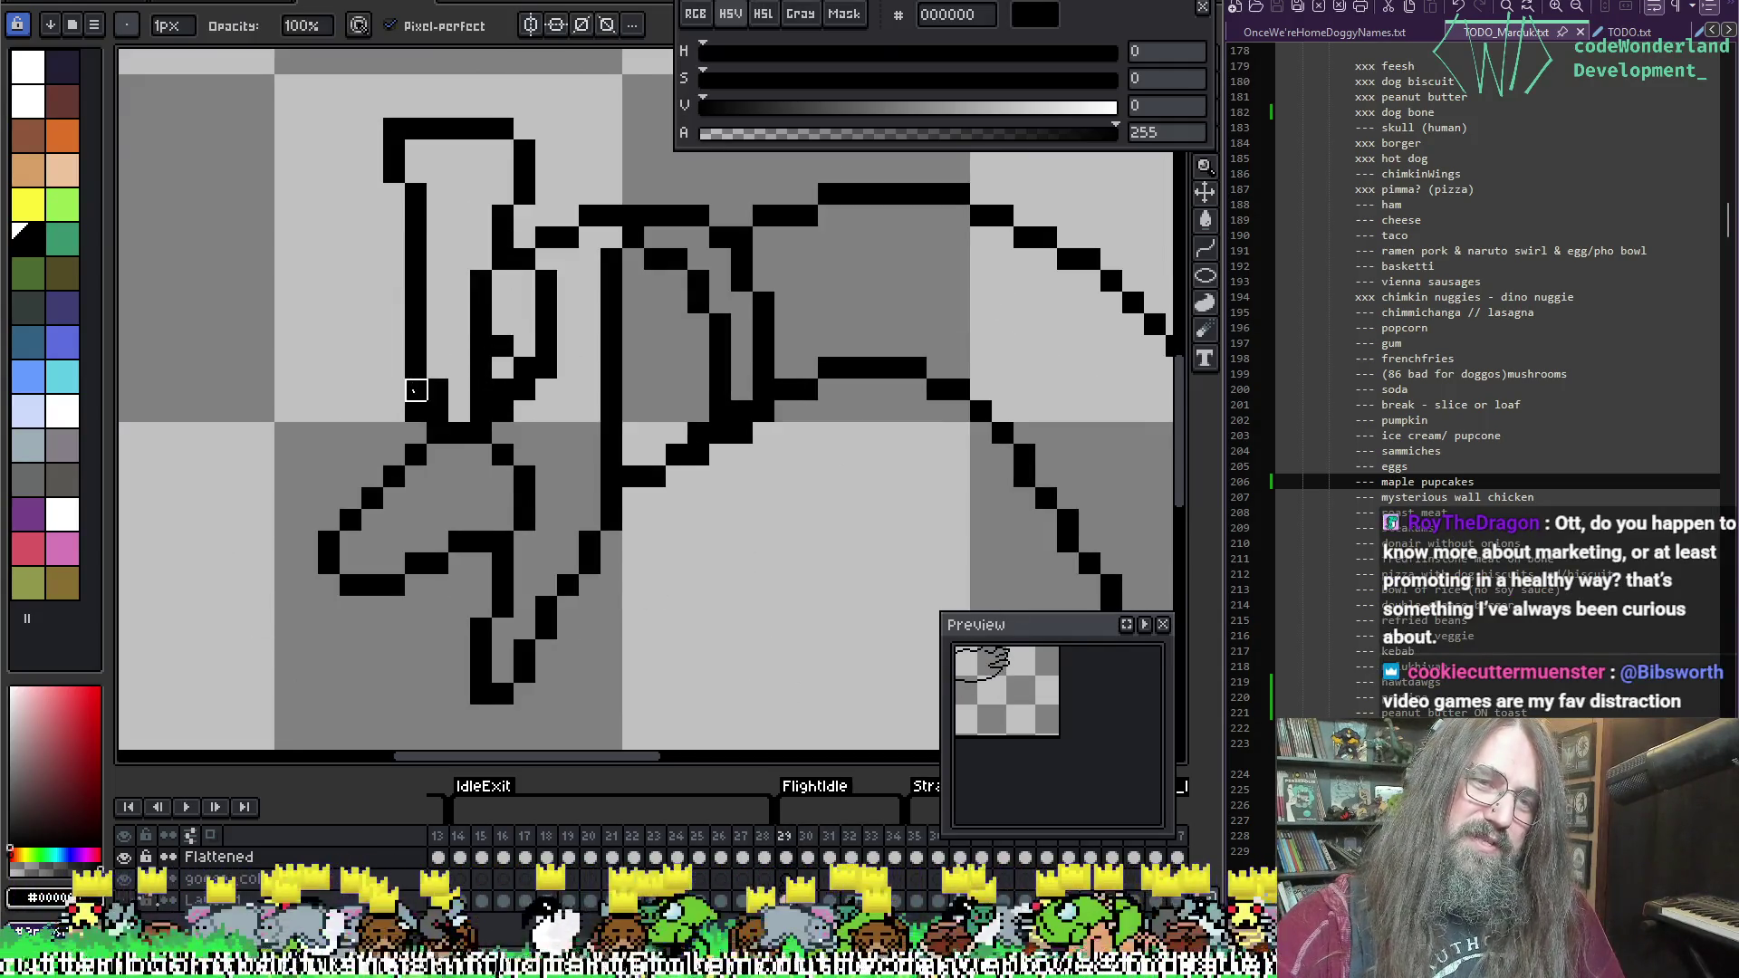
{"action": "left_click_drag", "start_coordinate": [416, 411], "coordinate": [417, 390]}
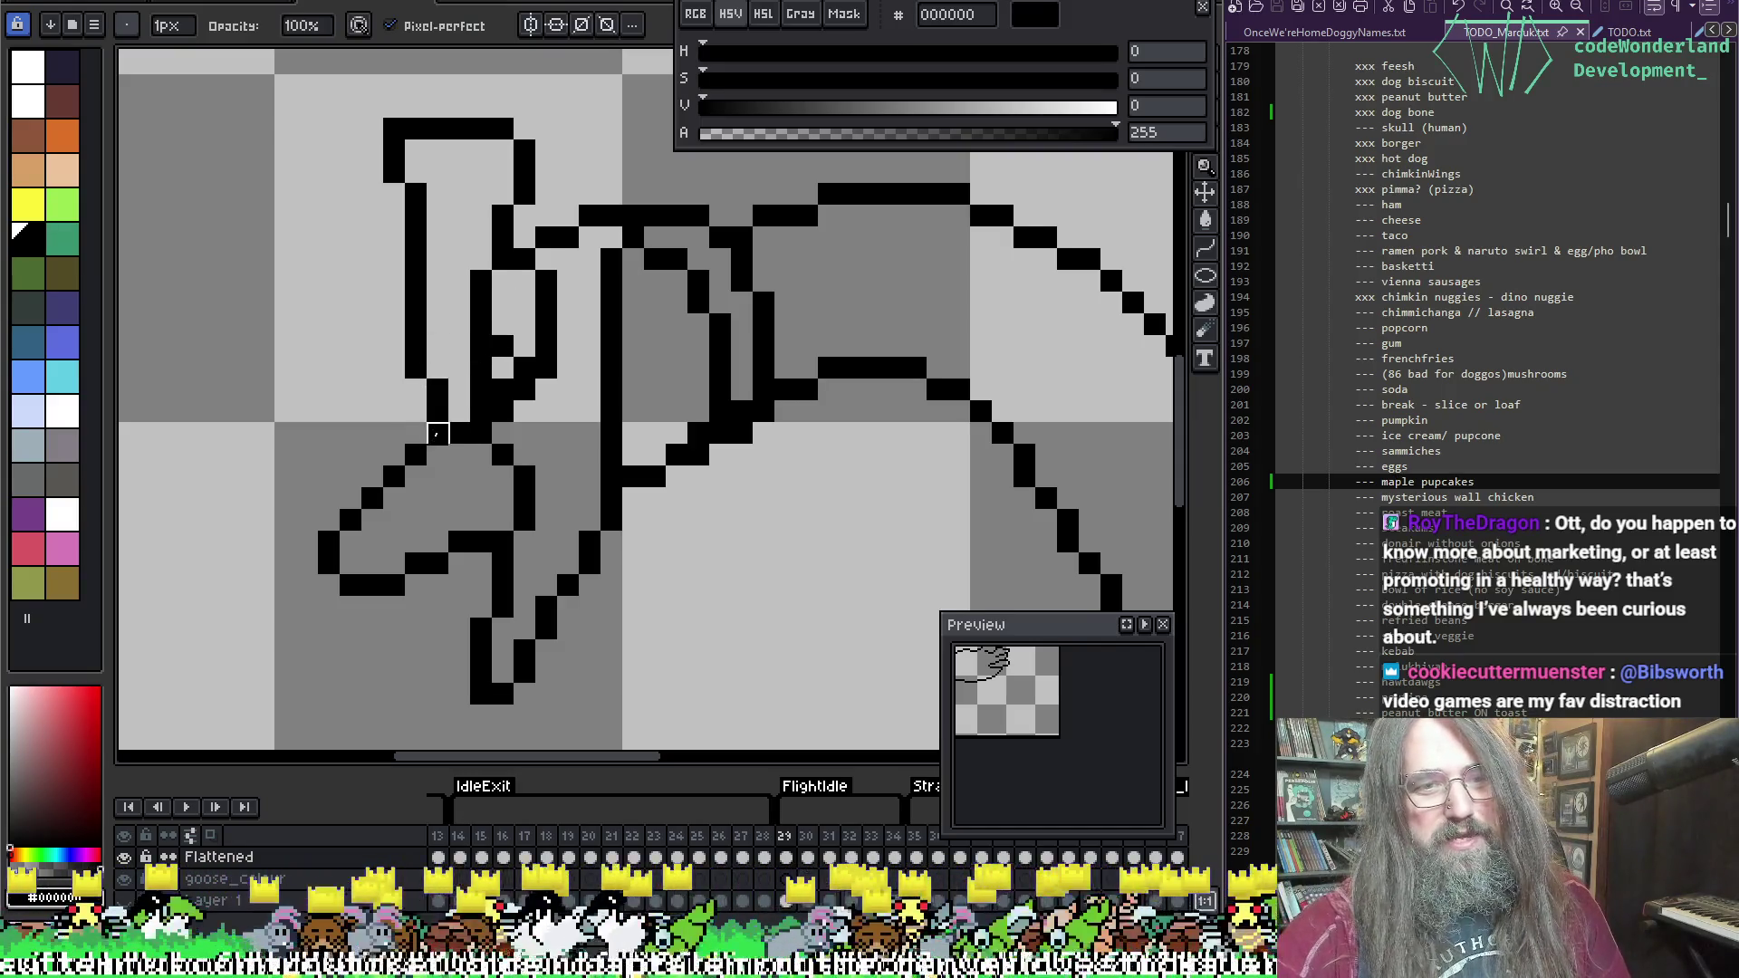
{"action": "left_click_drag", "start_coordinate": [547, 302], "coordinate": [504, 261]}
{"action": "key", "text": "b"}
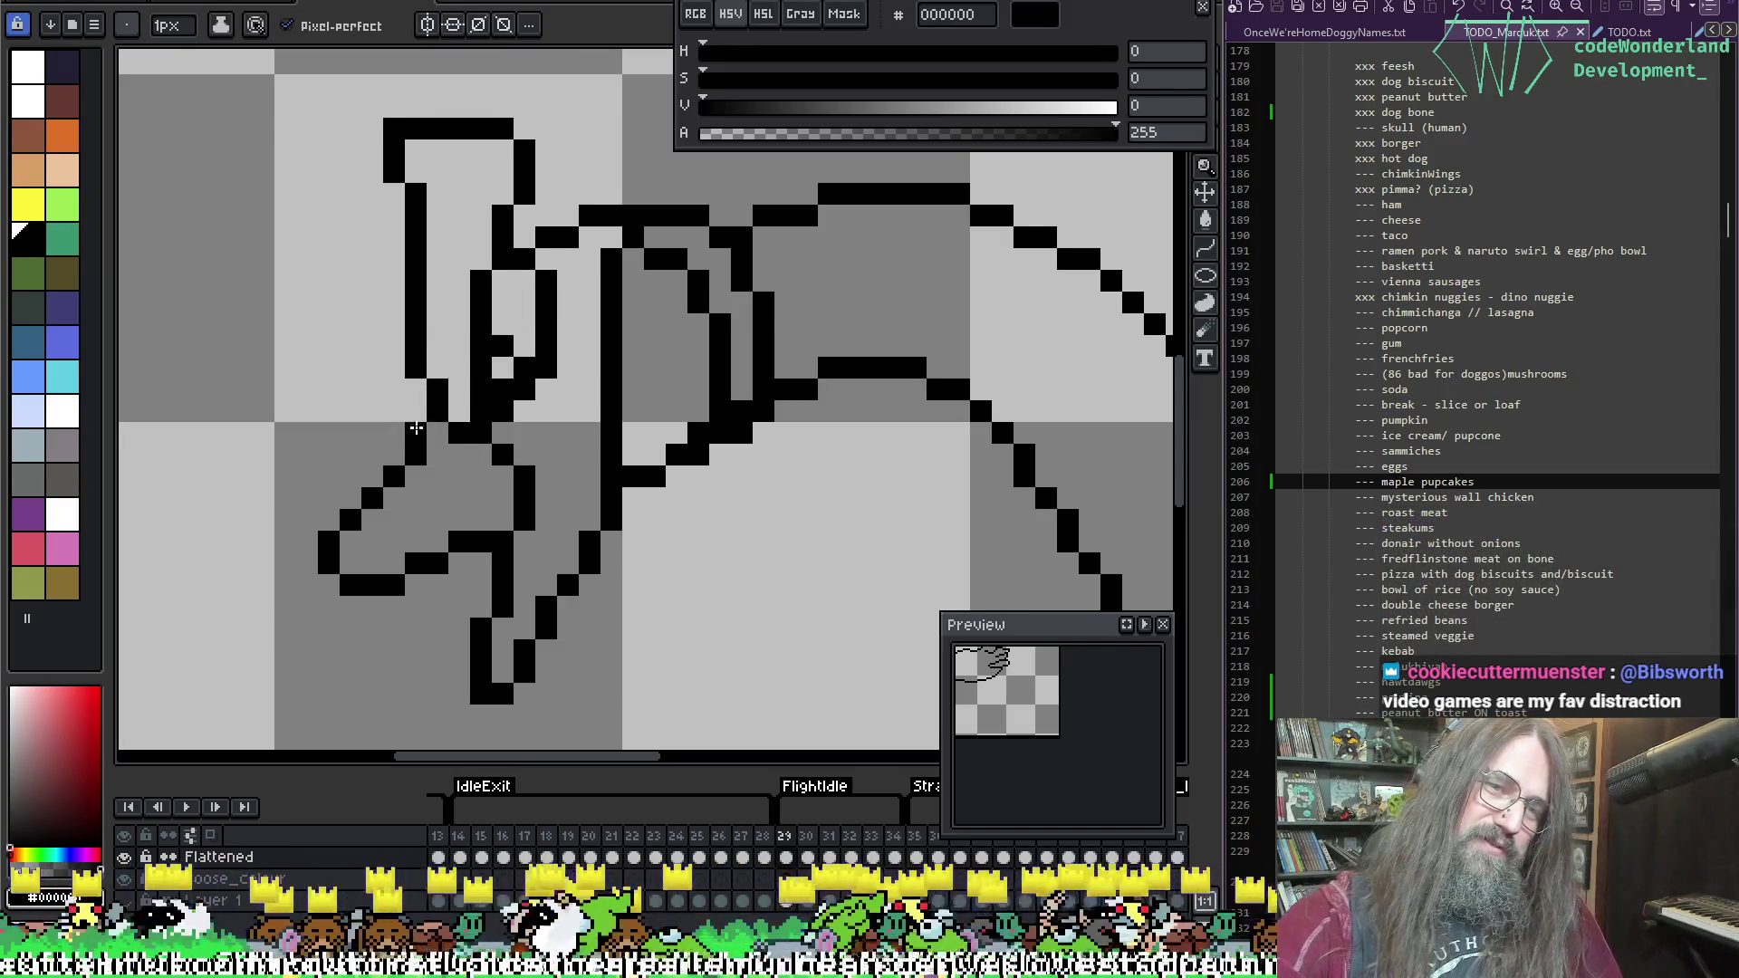
{"action": "left_click_drag", "start_coordinate": [414, 435], "coordinate": [394, 455]}
{"action": "key", "text": "e"}
{"action": "left_click", "coordinate": [416, 456]}
{"action": "left_click", "coordinate": [394, 478]}
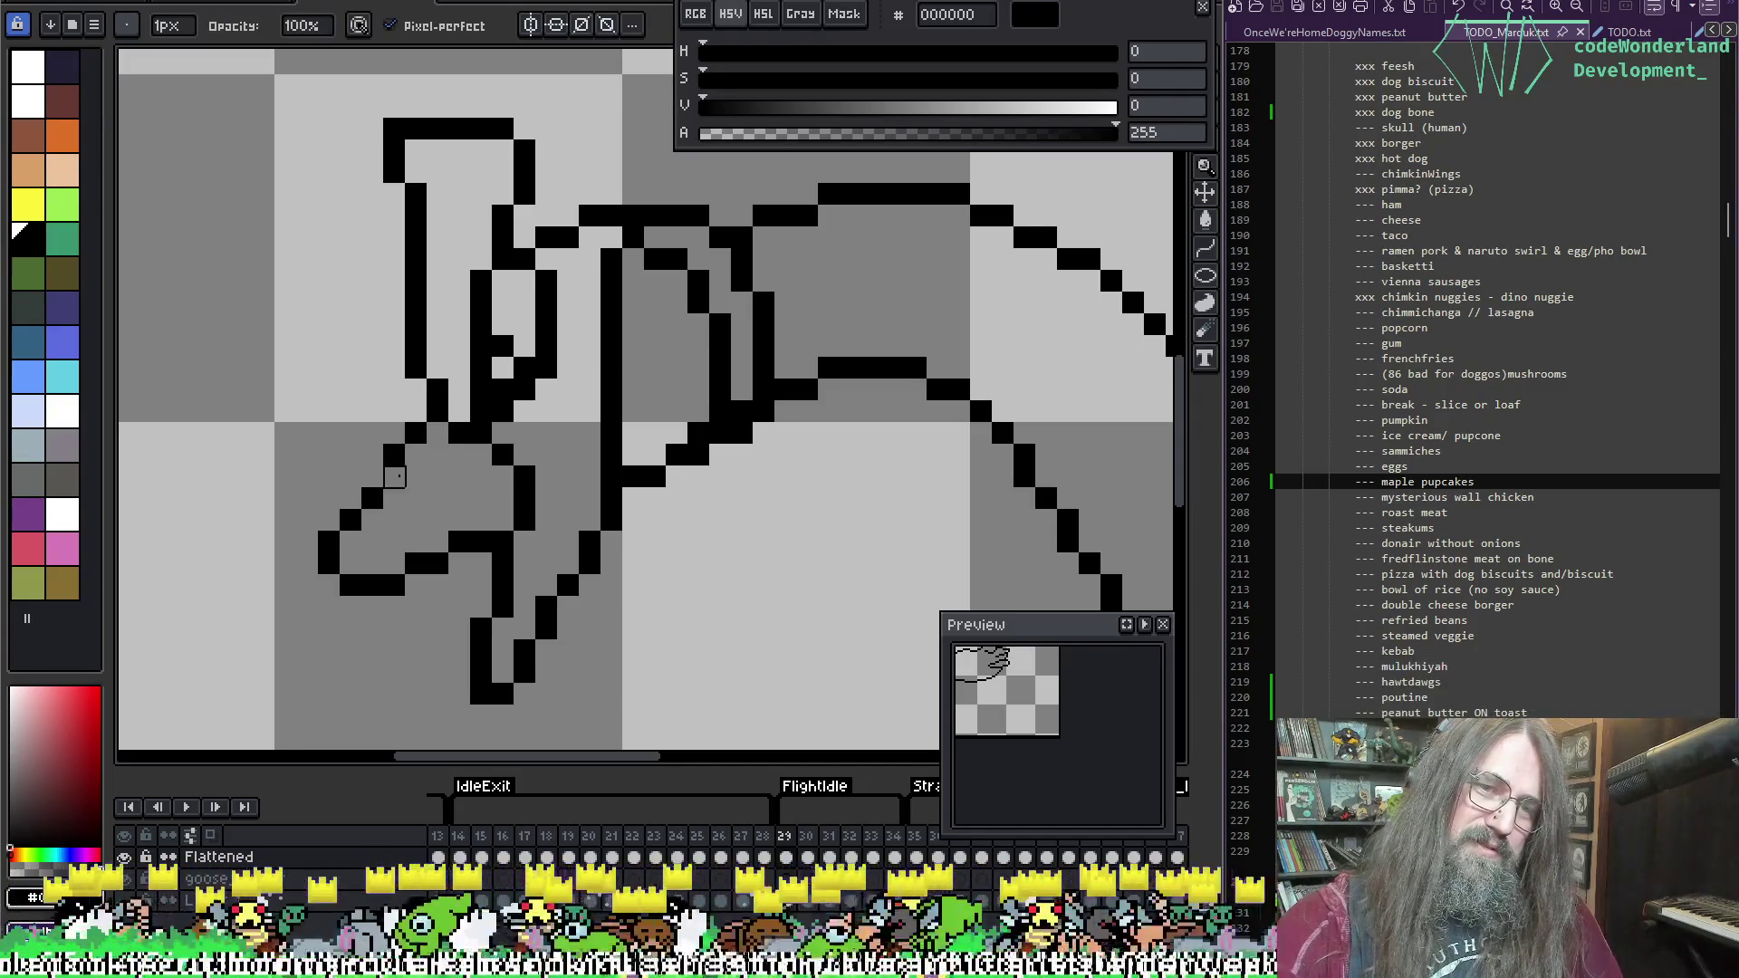
{"action": "key", "text": "b"}
{"action": "key", "text": "e"}
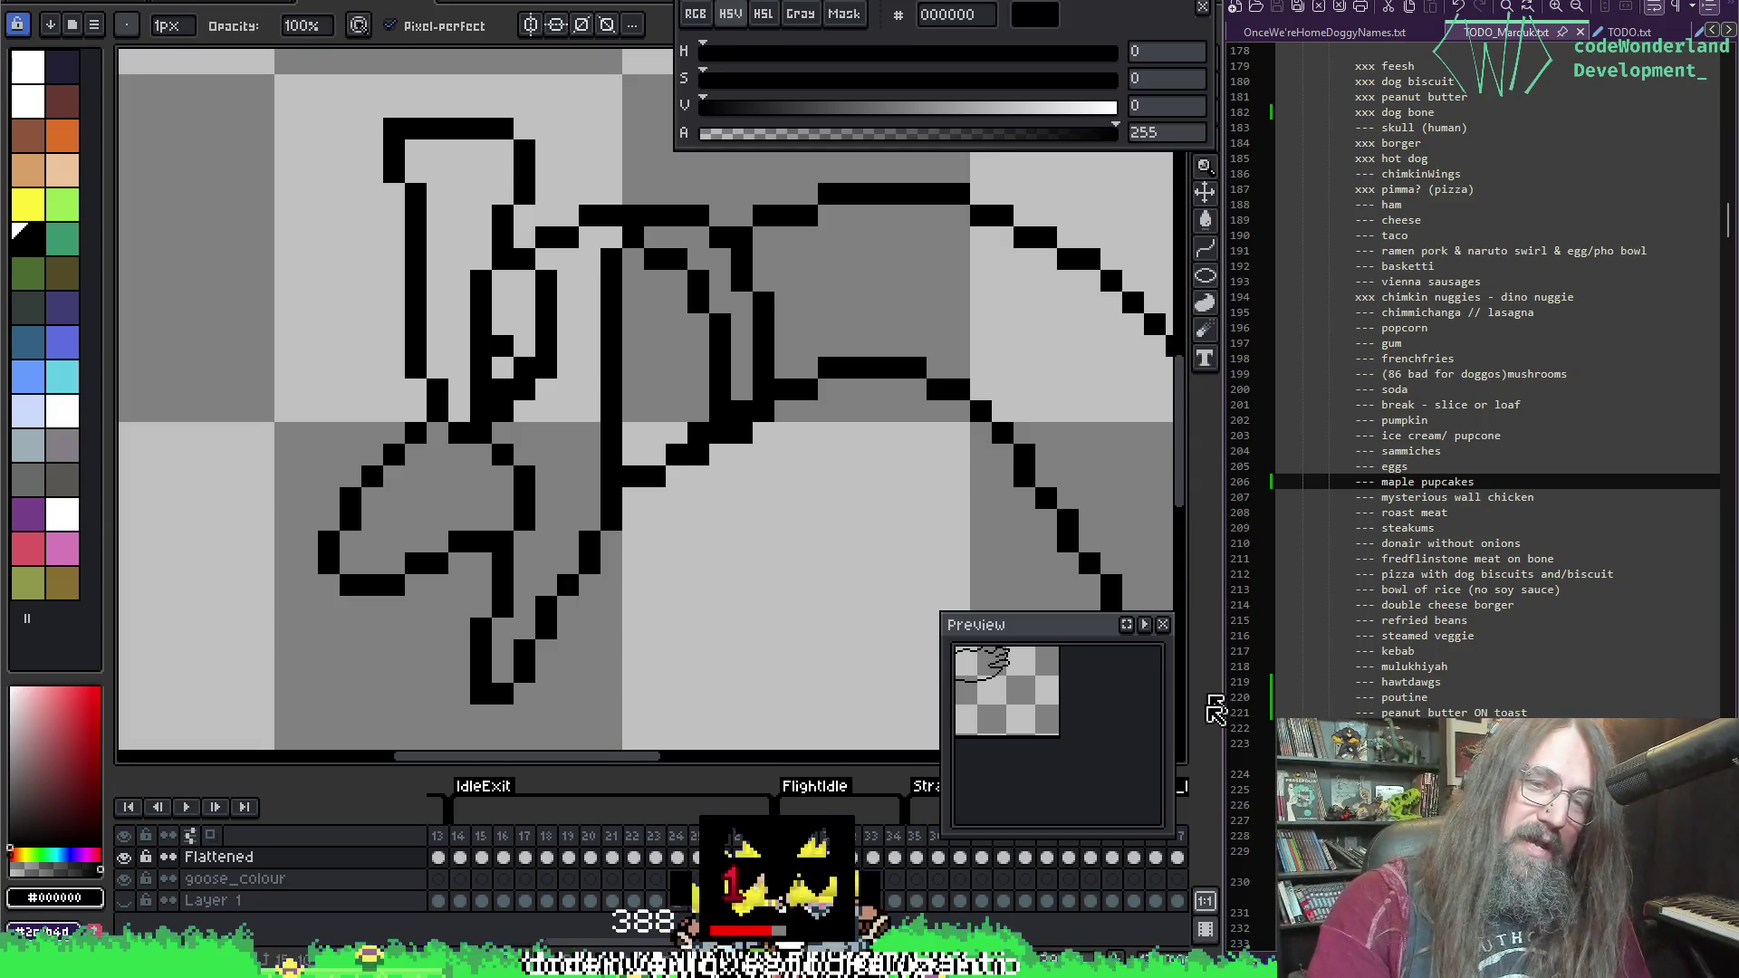
Step: Bring the neck-body join into view, undoing an earlier erase and an accidental pixel move
{"action": "mouse_move", "coordinate": [589, 404]}
{"action": "left_mouse_down"}
{"action": "mouse_move", "coordinate": [564, 527]}
{"action": "mouse_move", "coordinate": [926, 548]}
{"action": "mouse_move", "coordinate": [838, 580]}
{"action": "mouse_move", "coordinate": [754, 551]}
{"action": "left_mouse_up"}
{"action": "left_click_drag", "start_coordinate": [664, 501], "coordinate": [561, 351]}
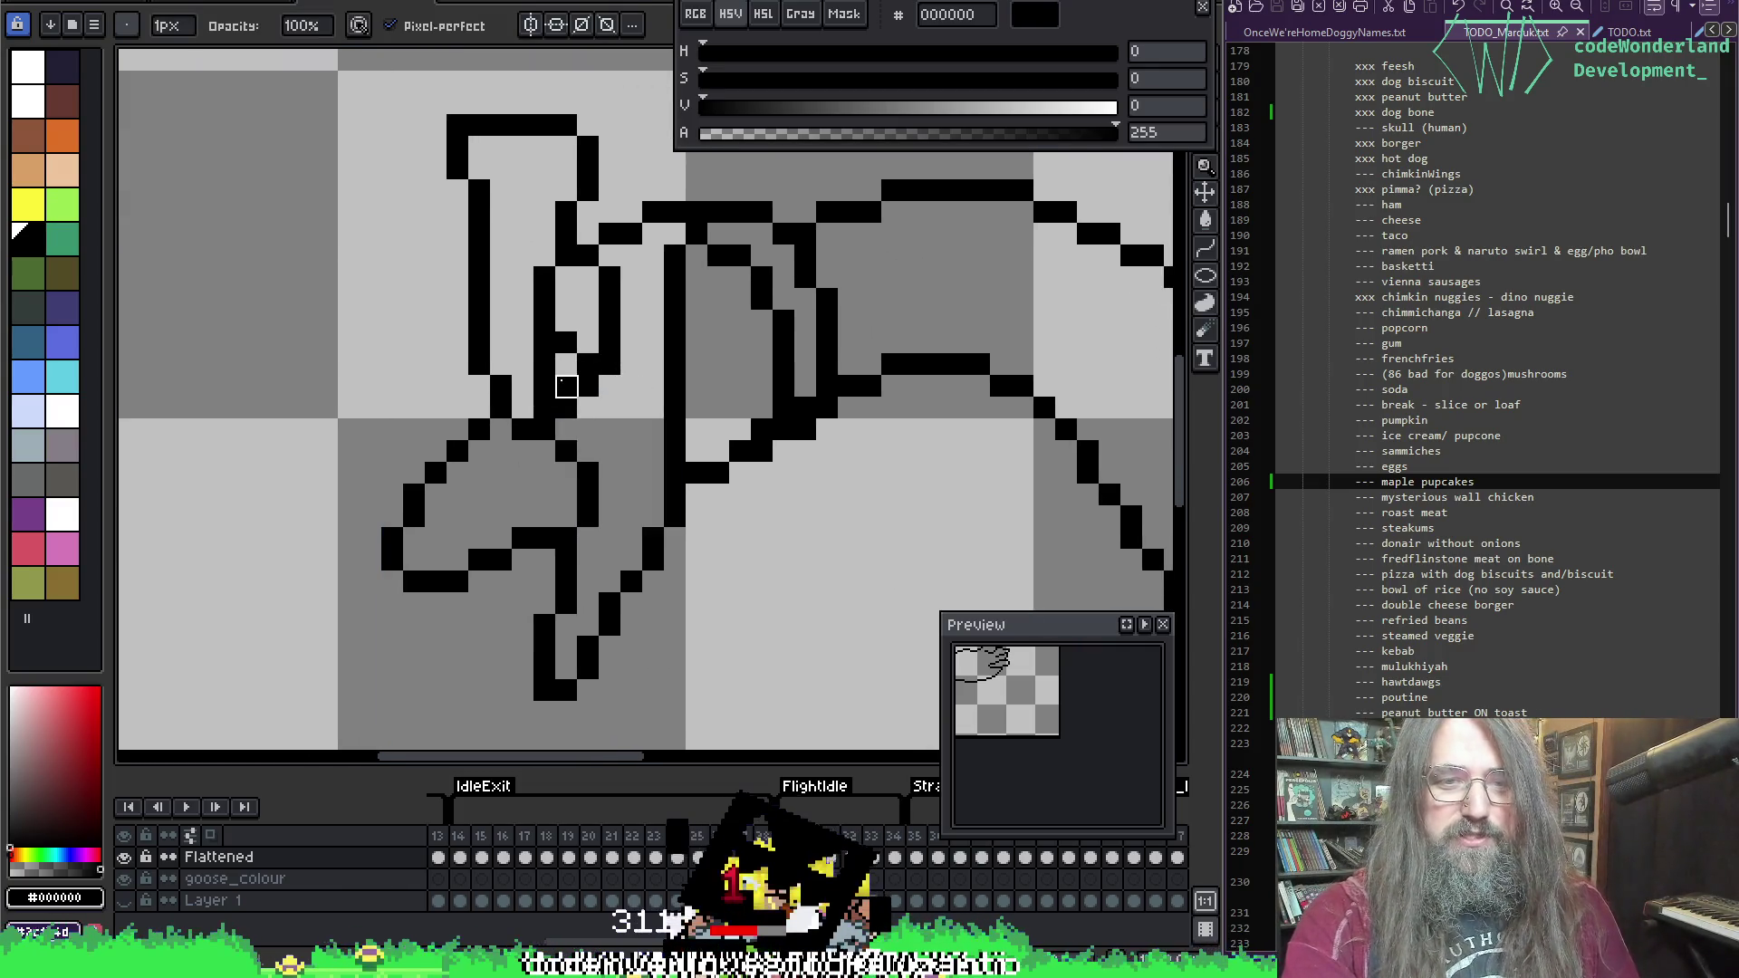
{"action": "key", "text": "i"}
{"action": "key", "text": "b"}
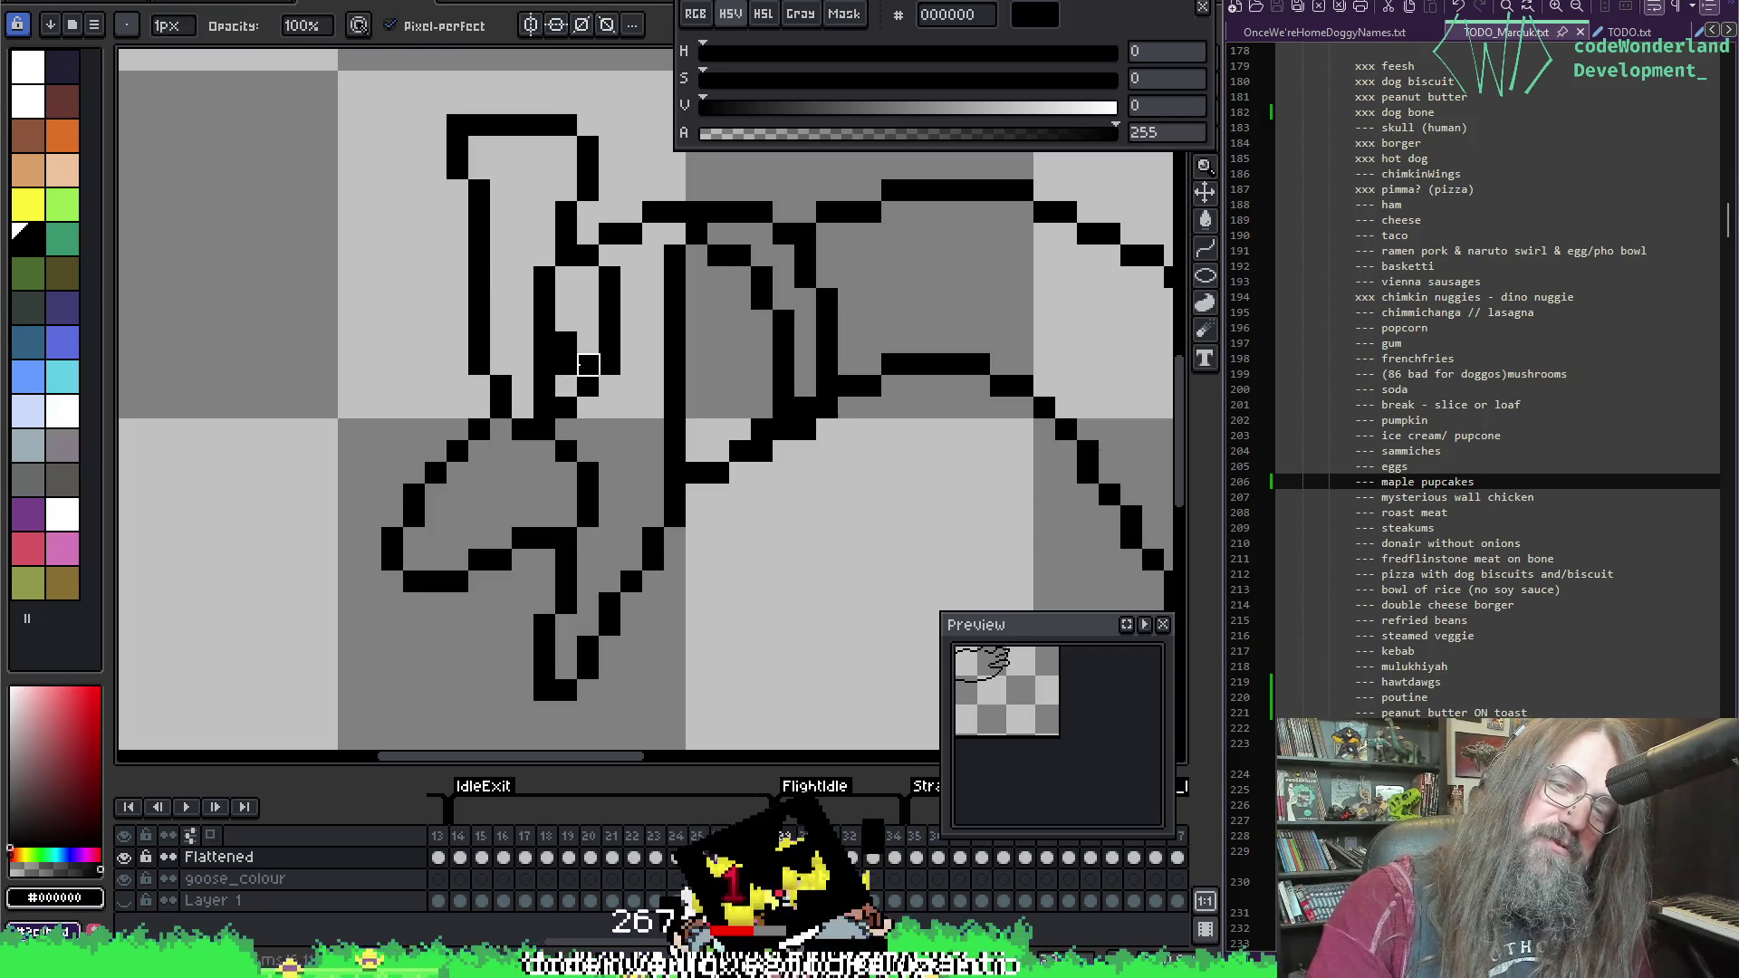
{"action": "key", "text": "ctrl+z"}
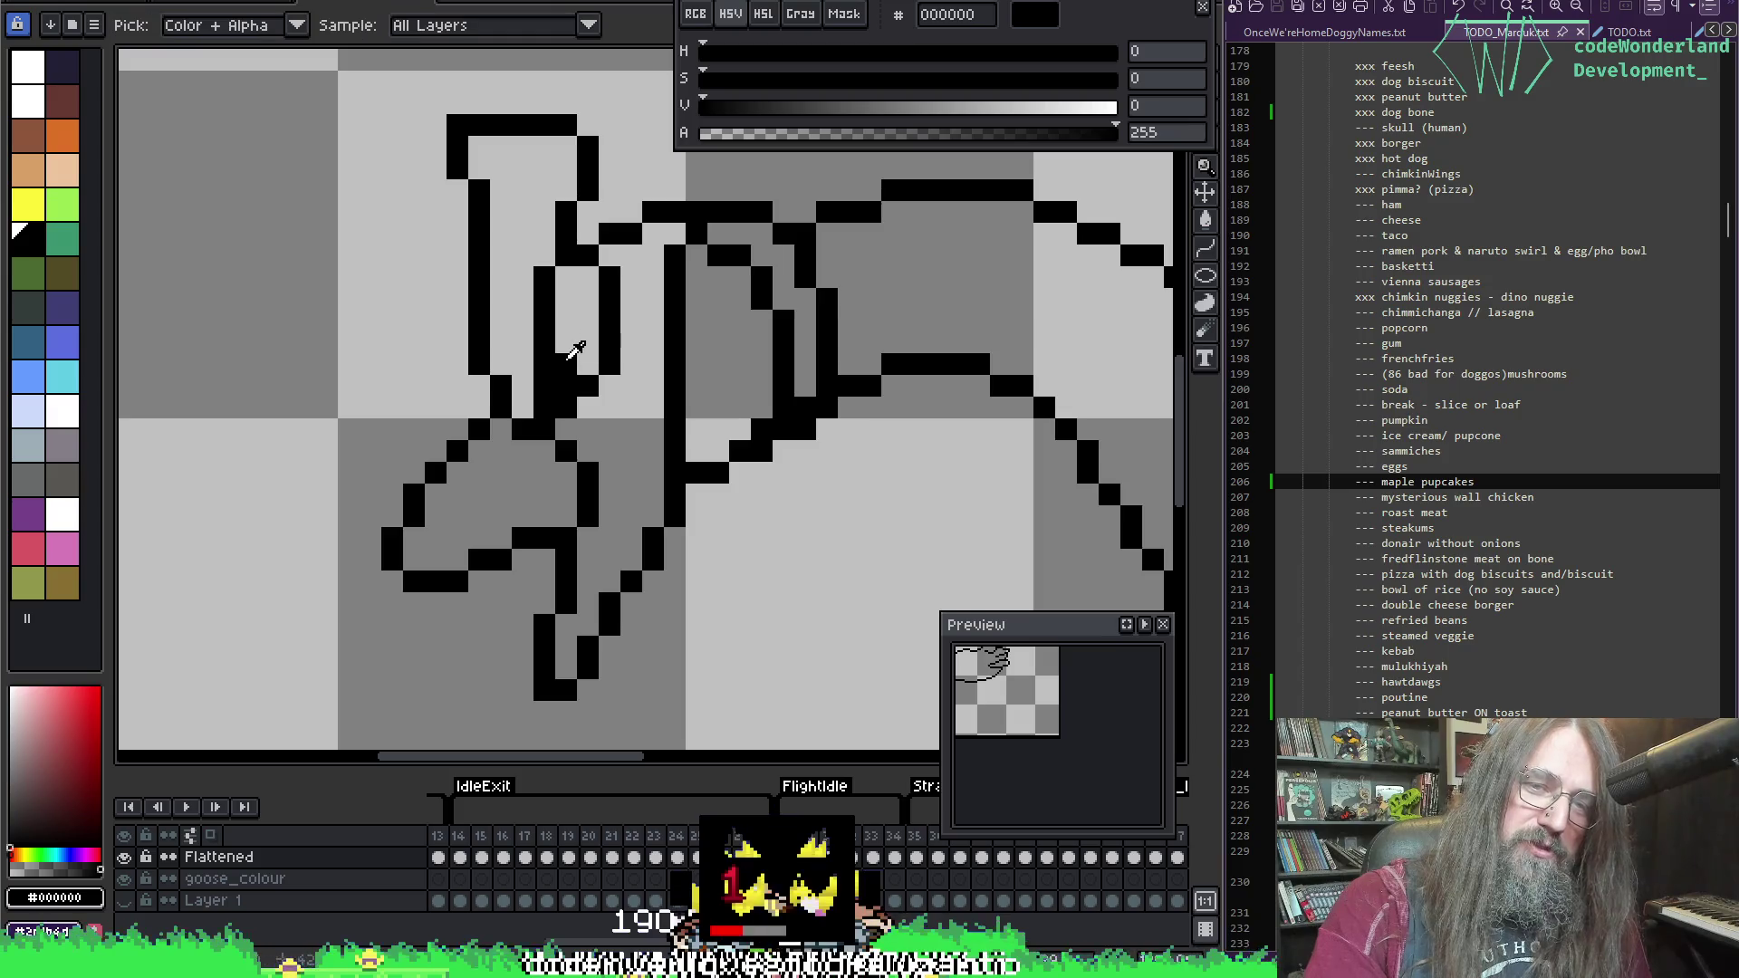
{"action": "key", "text": "e"}
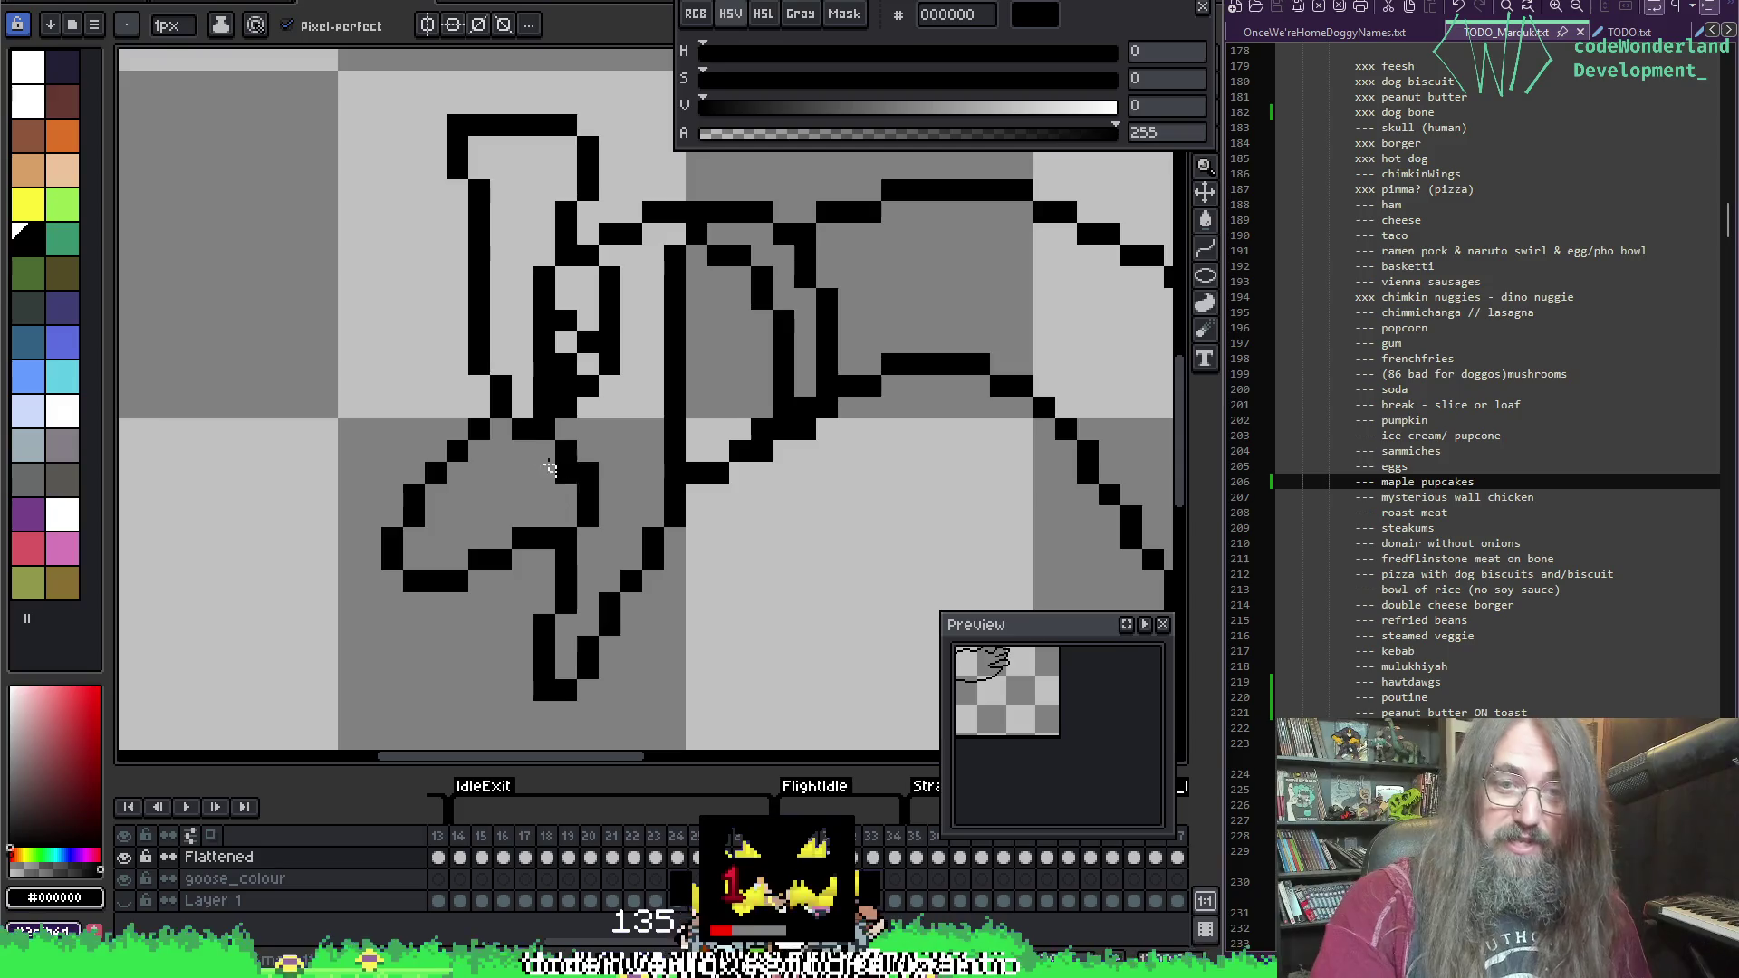
{"action": "left_click_drag", "start_coordinate": [653, 331], "coordinate": [645, 372]}
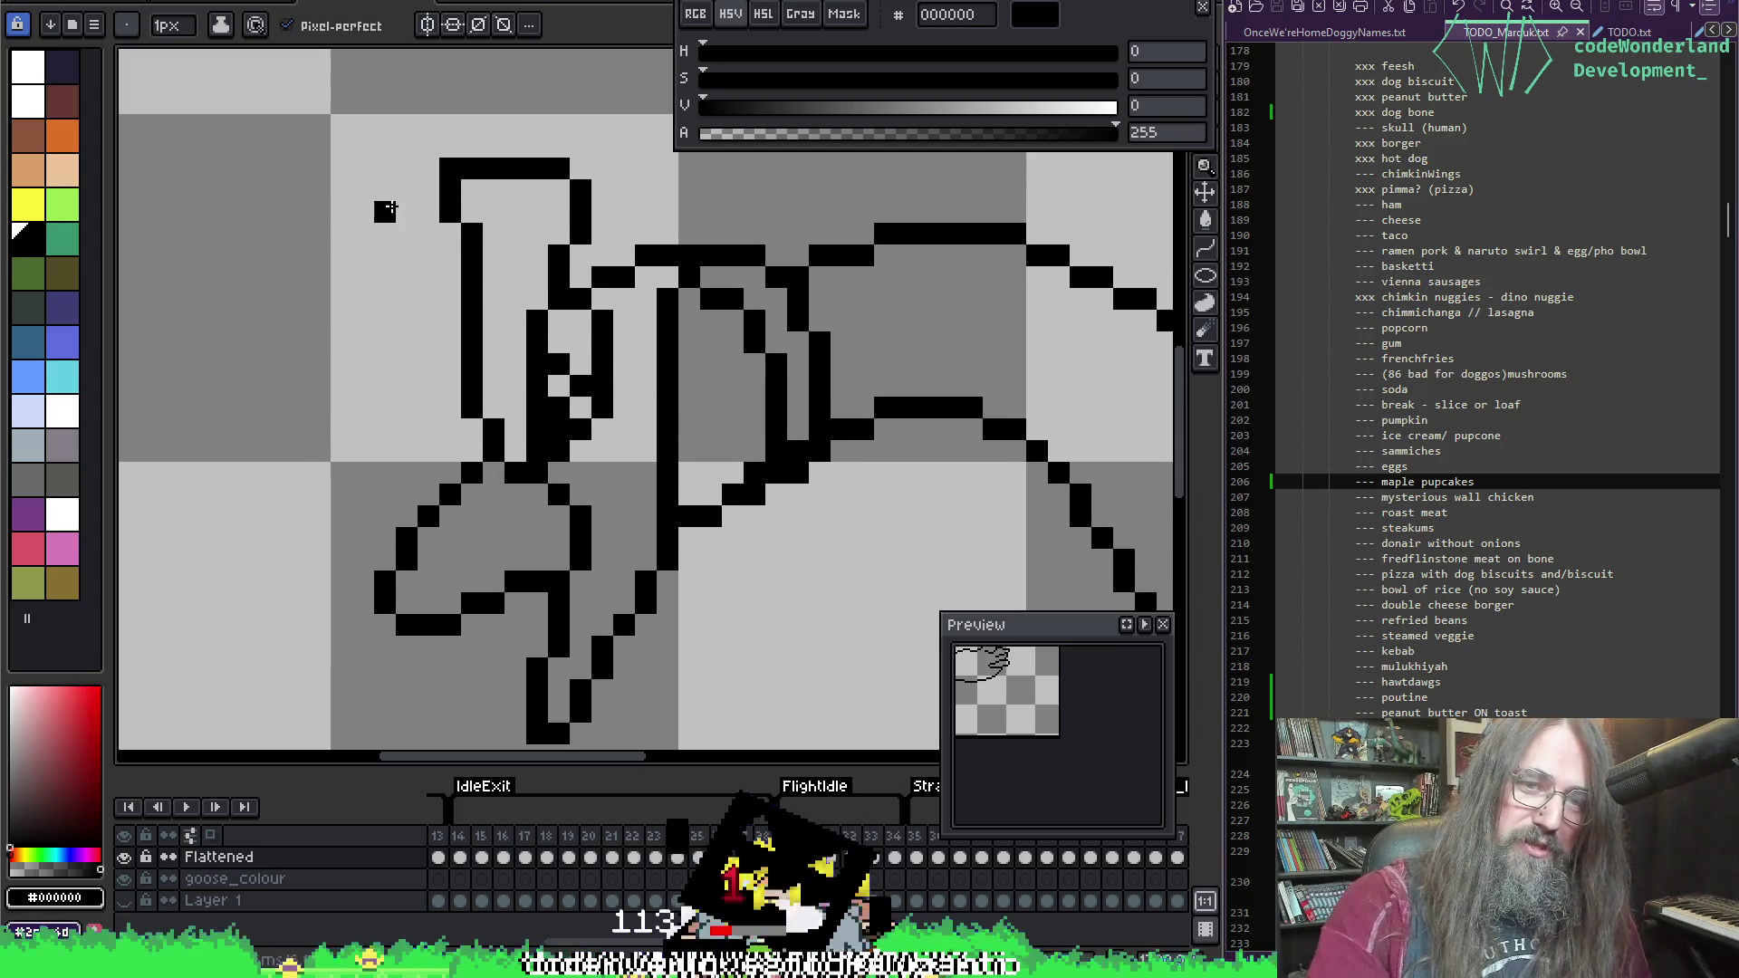
{"action": "left_click_drag", "start_coordinate": [602, 181], "coordinate": [580, 169]}
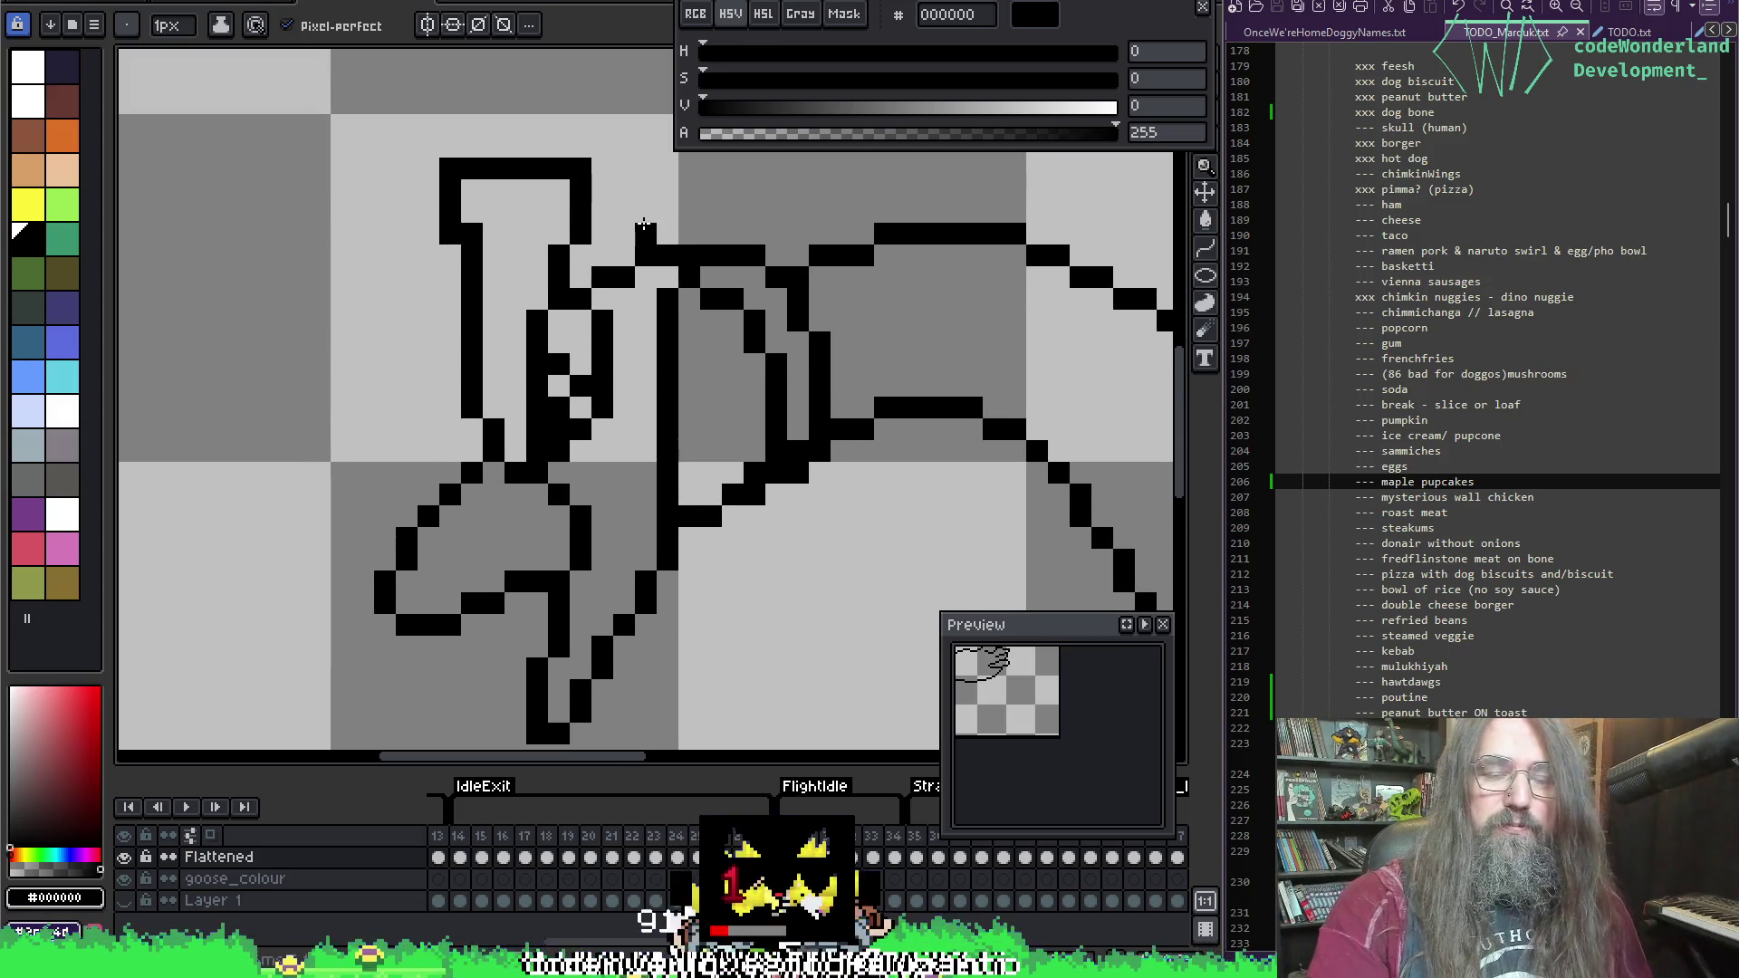
{"action": "key", "text": "v"}
{"action": "key", "text": "b"}
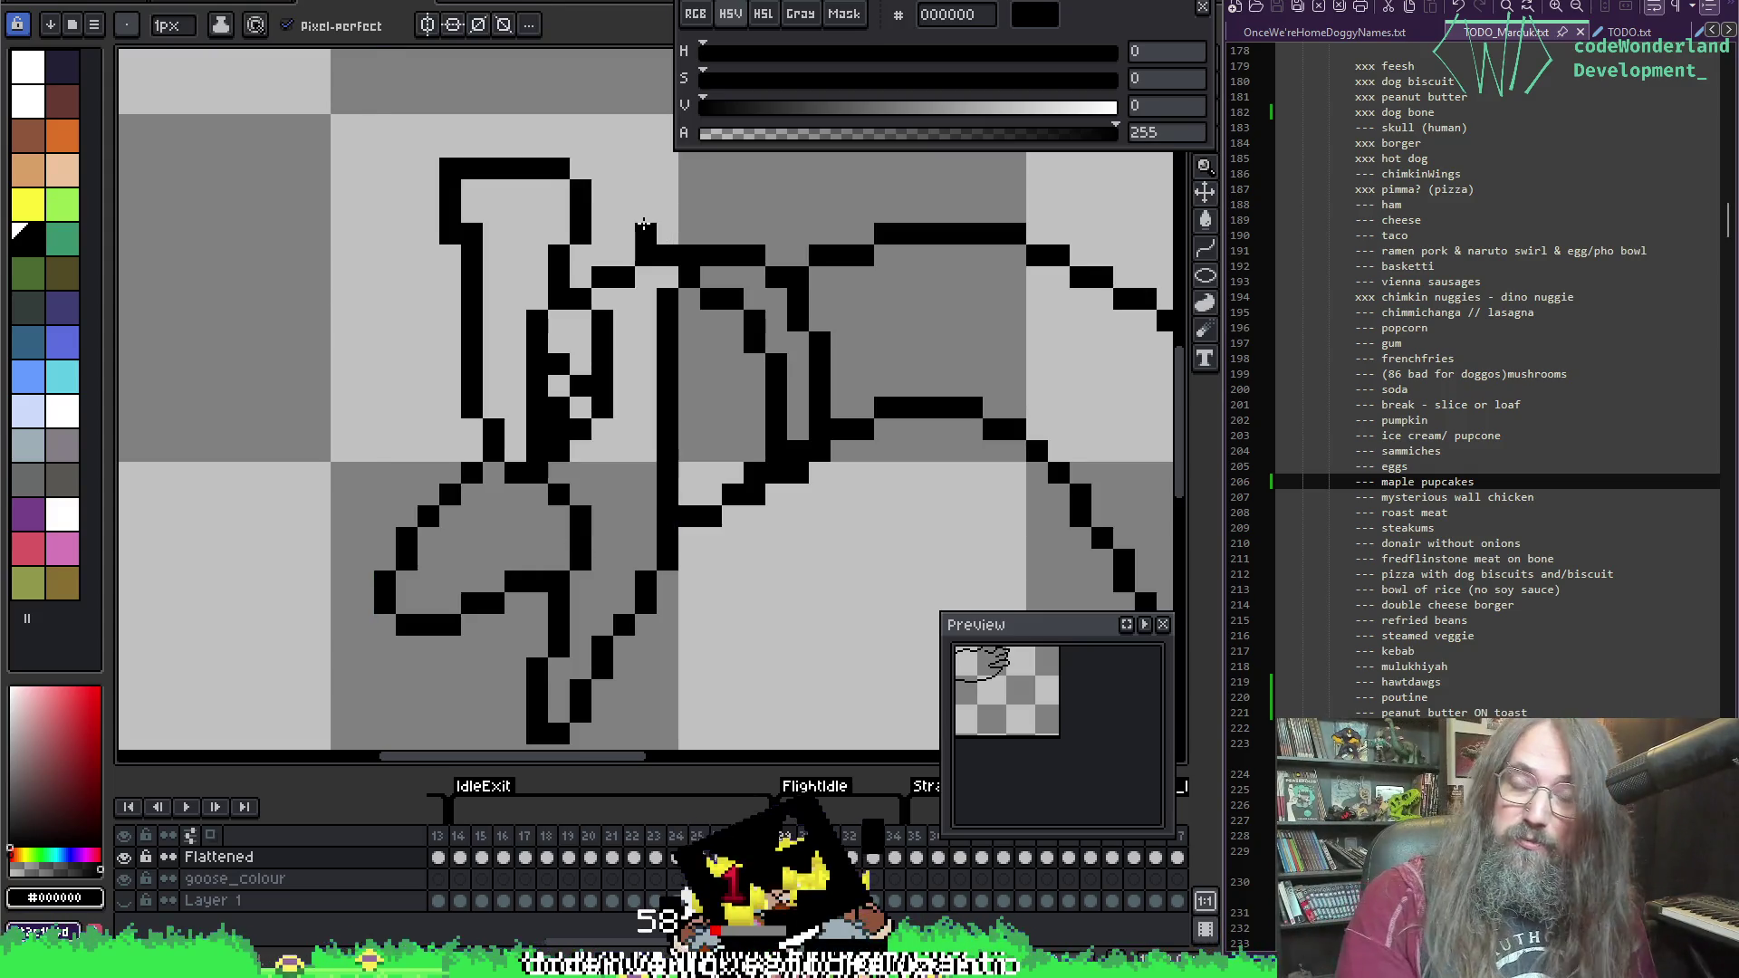
{"action": "key", "text": "ctrl+z"}
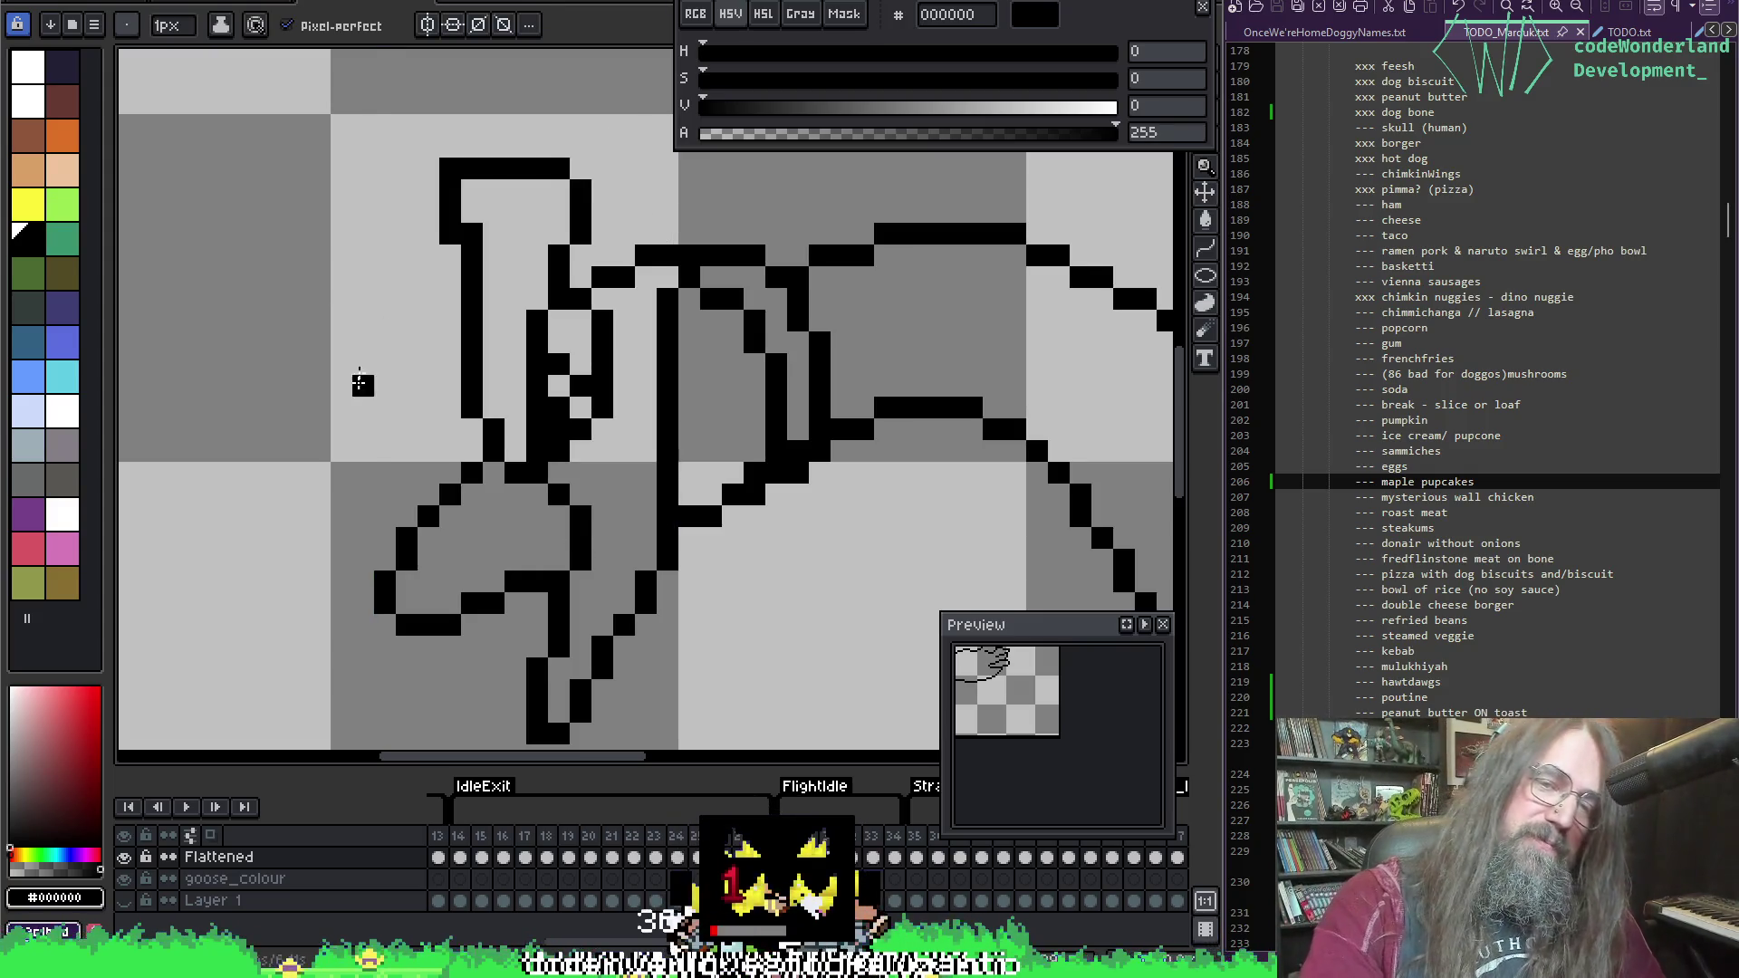
Step: Erase the top pixel of the black neck column and add one pixel extending the diagonal line
{"action": "key", "text": "e"}
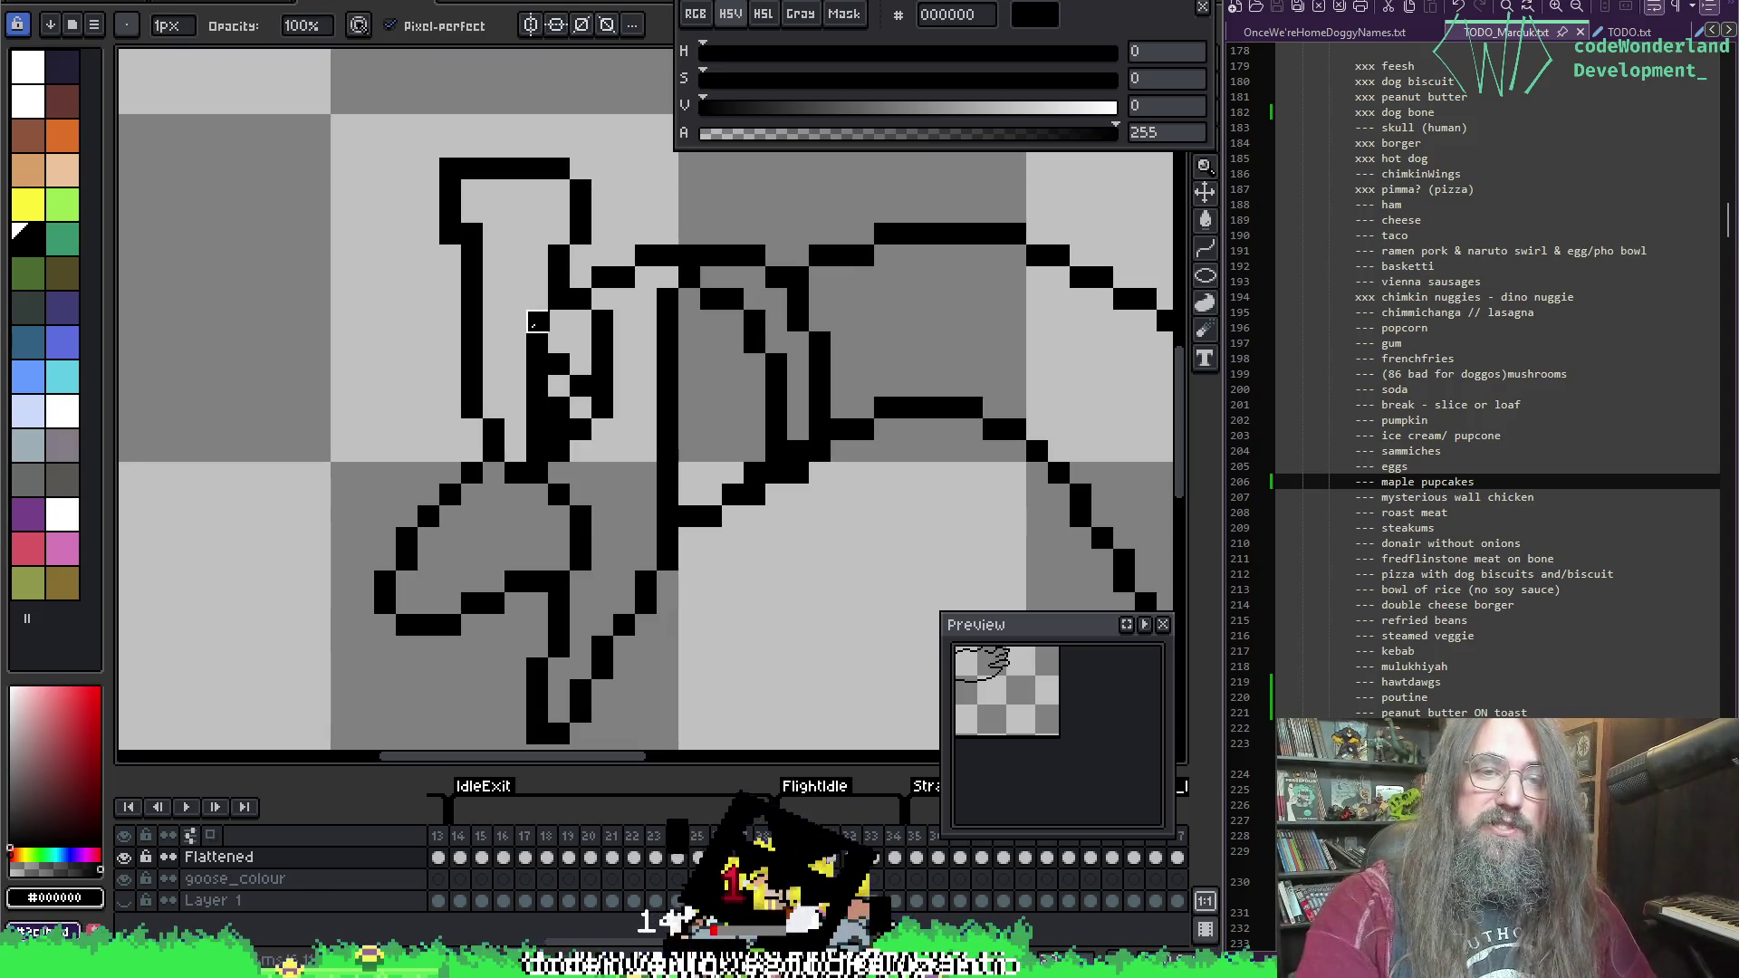
{"action": "left_click", "coordinate": [537, 342]}
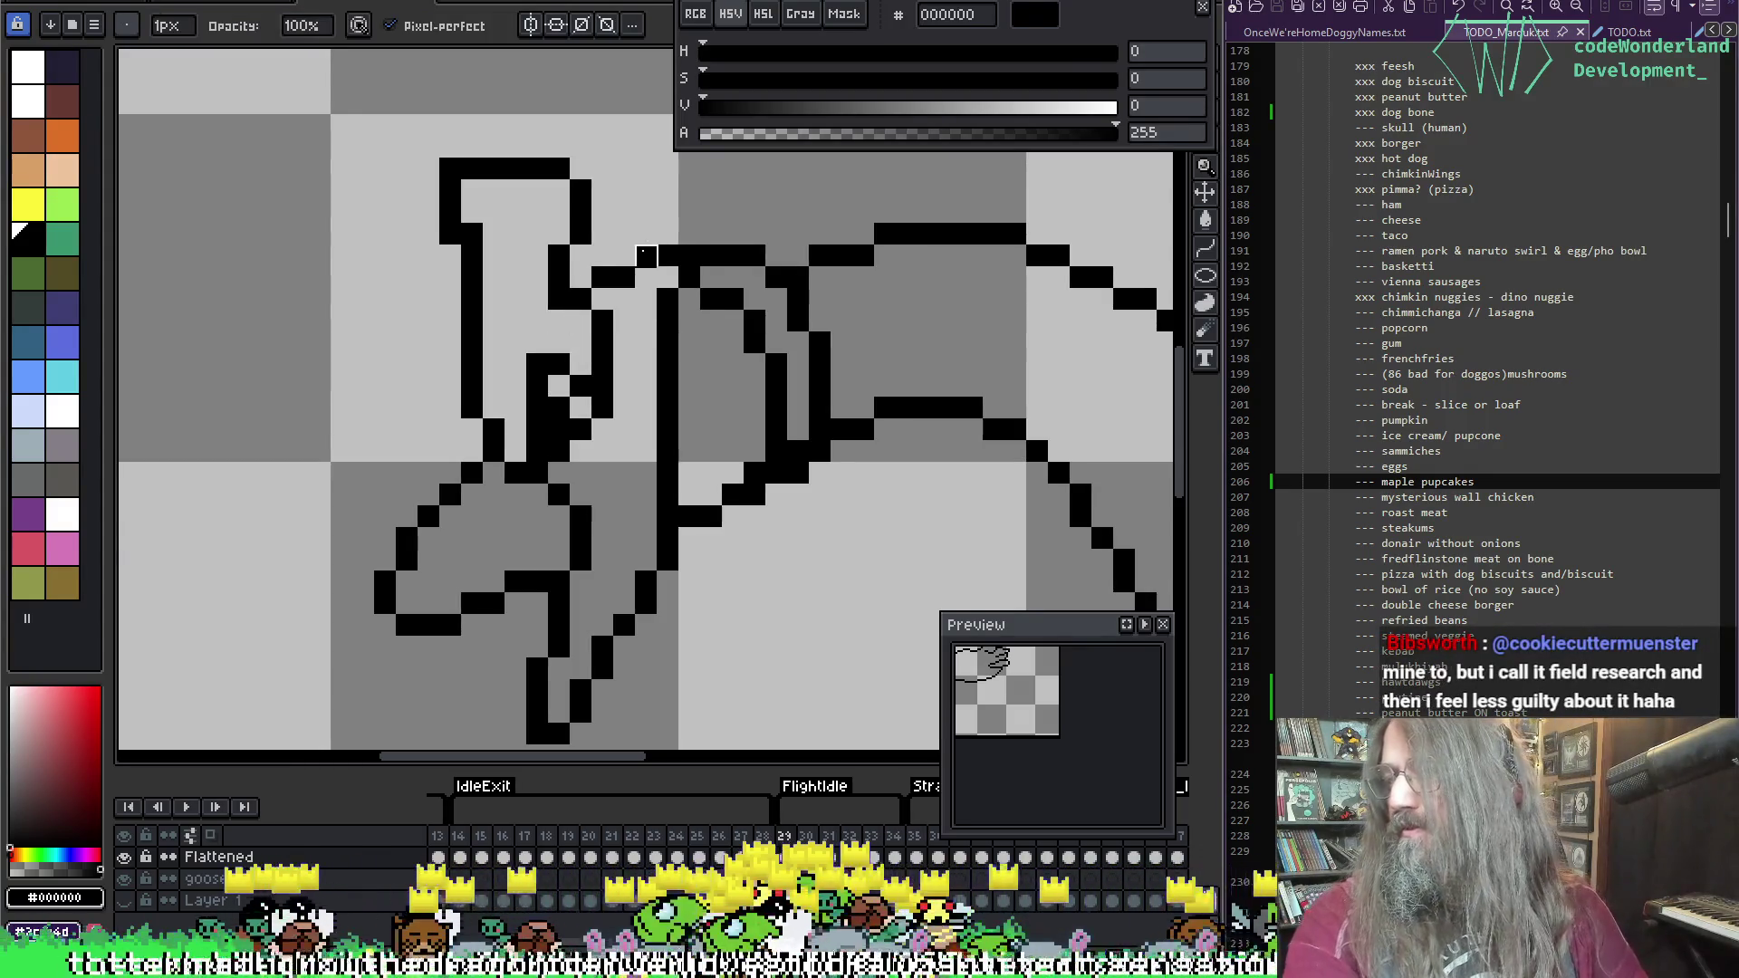
{"action": "key", "text": "b"}
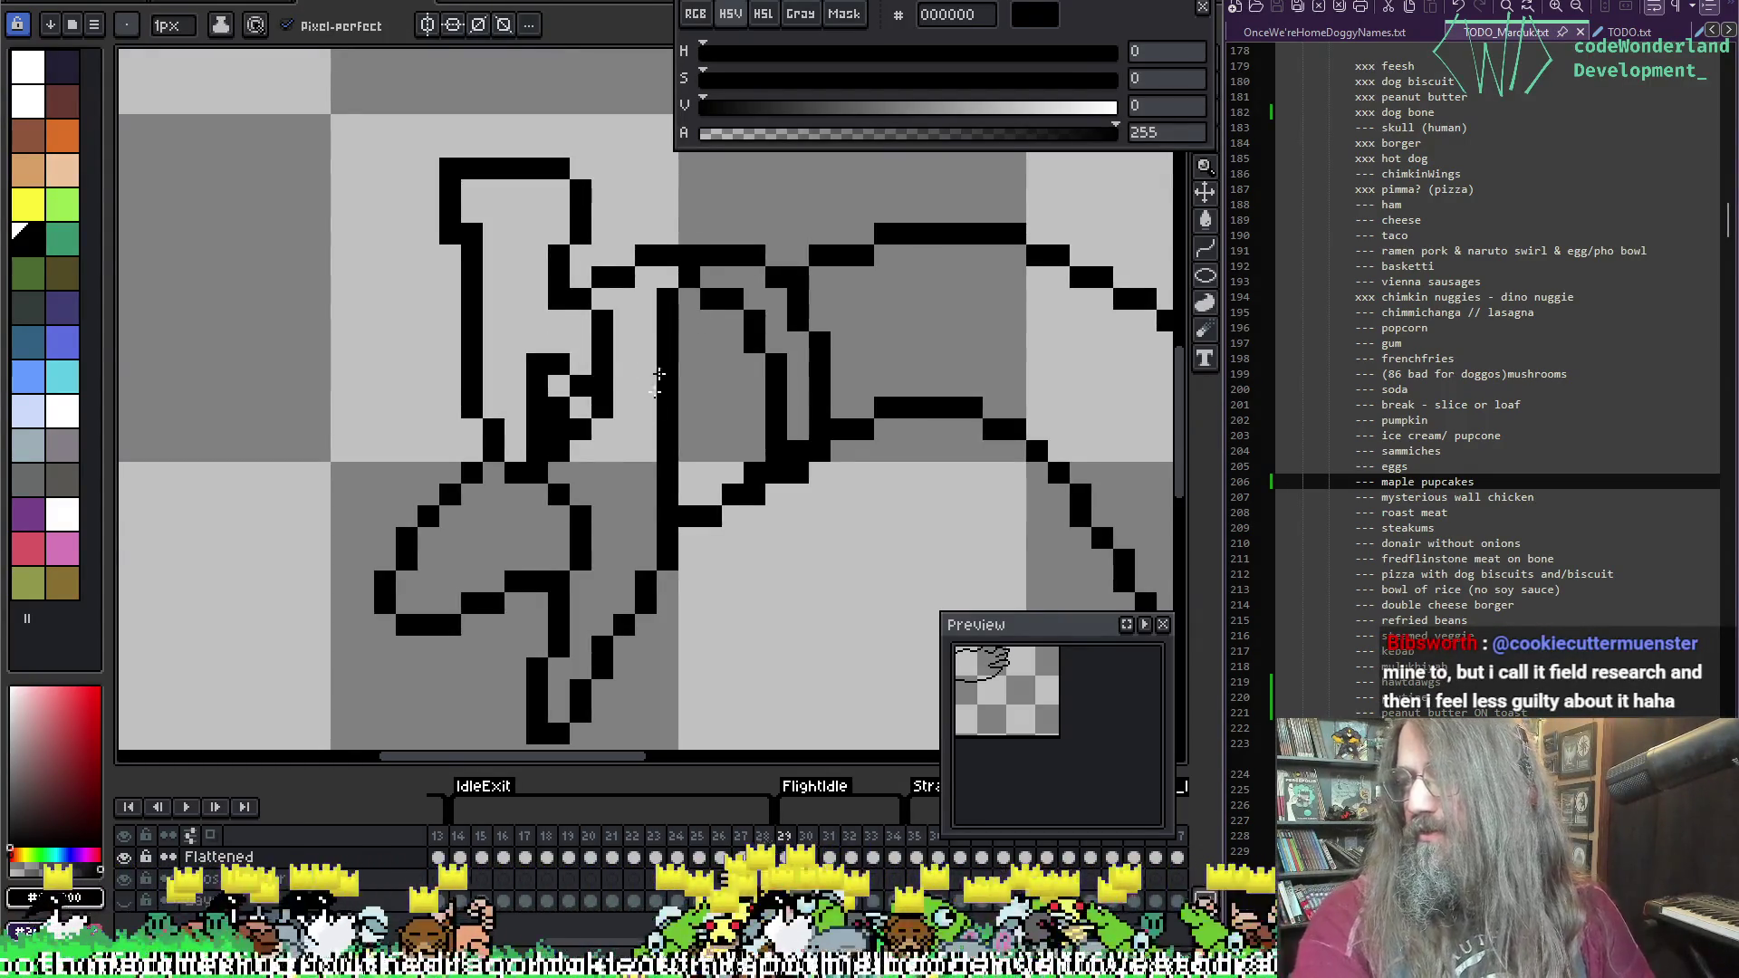
{"action": "left_click", "coordinate": [625, 428]}
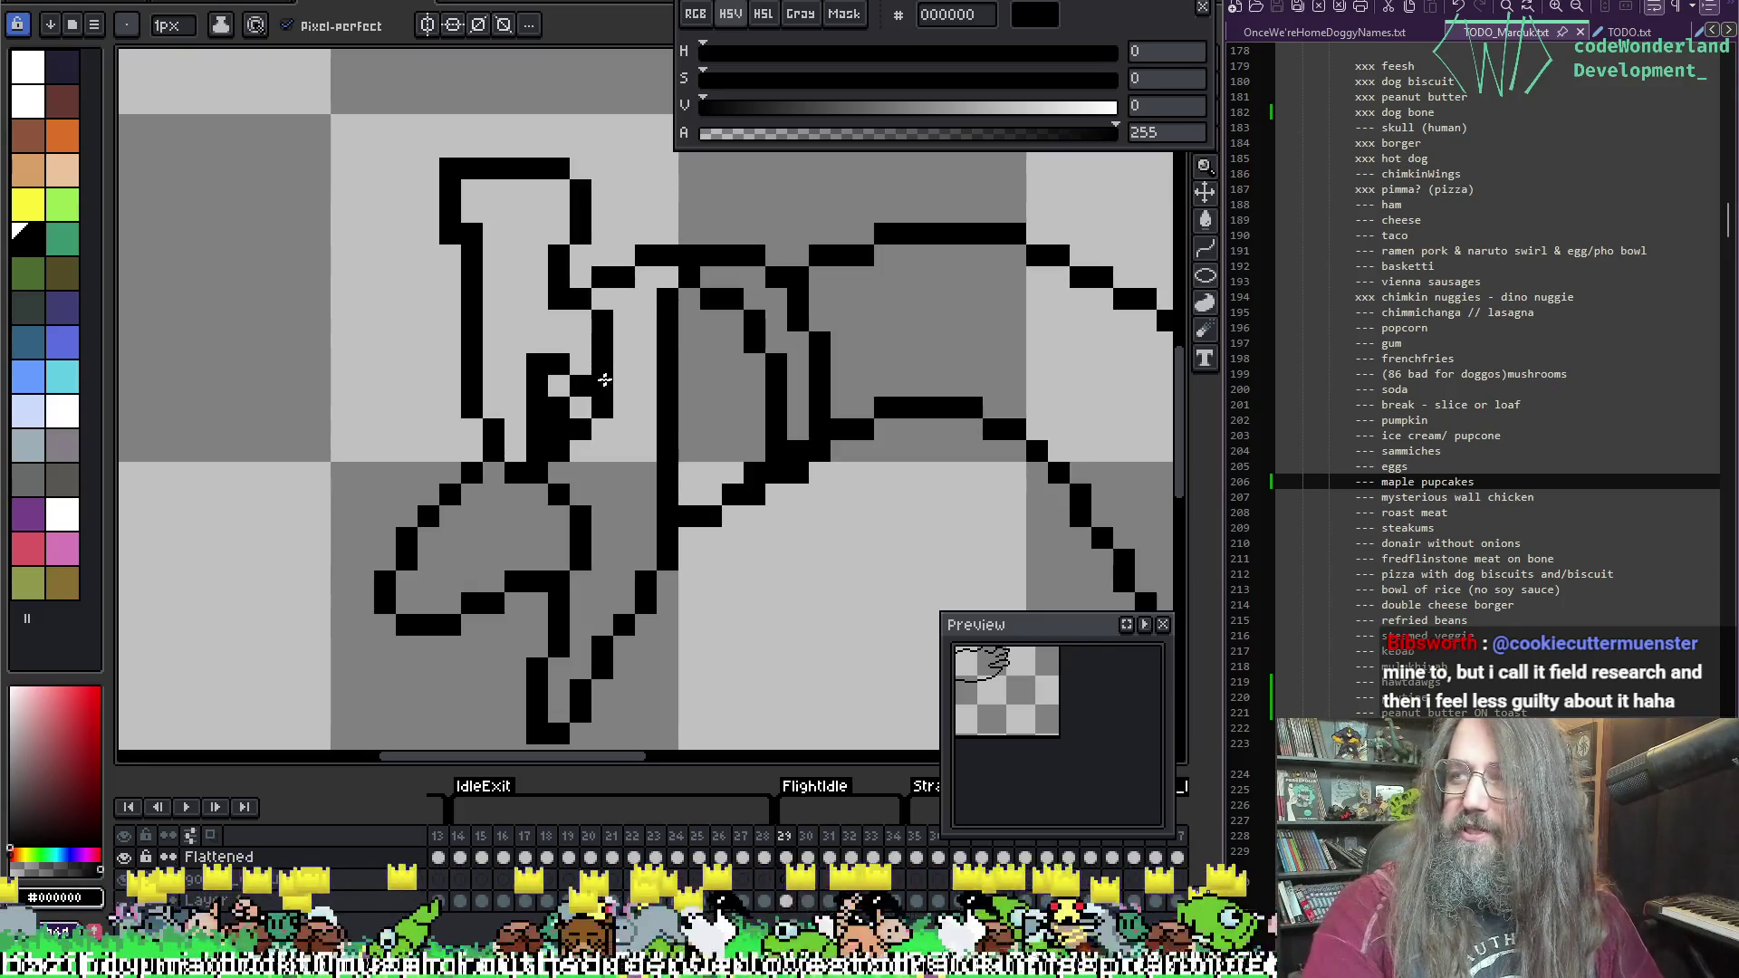
{"action": "key", "text": "i"}
{"action": "key", "text": "b"}
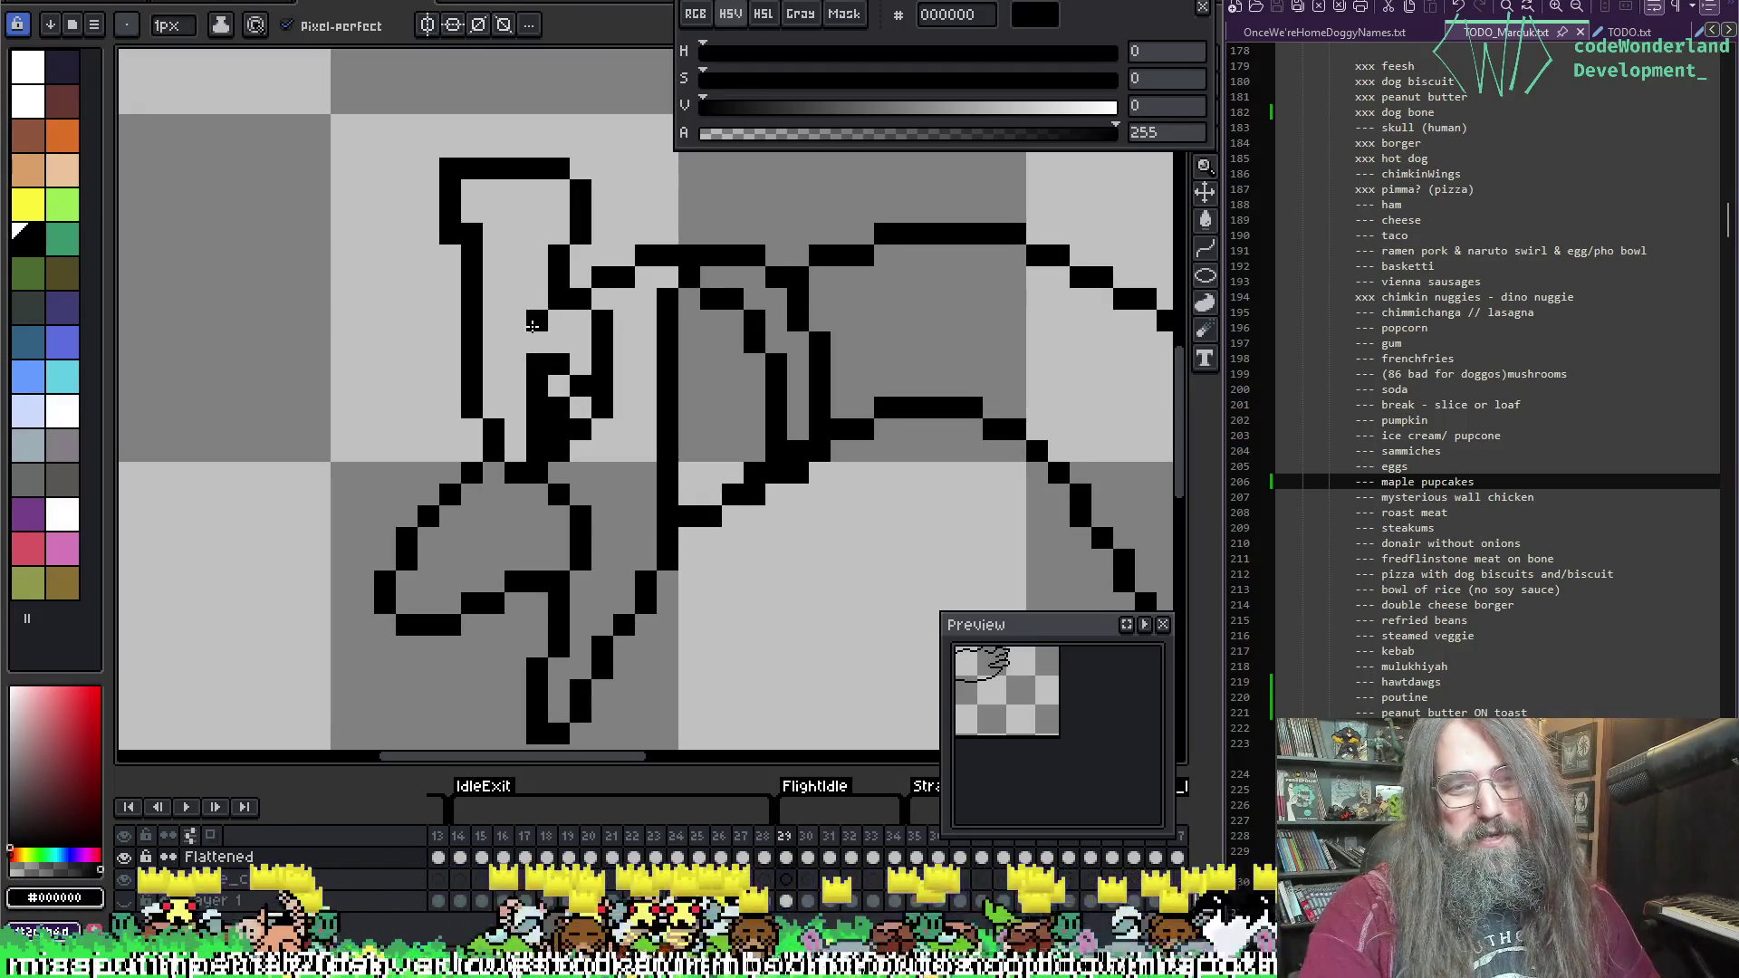
Step: Redraw the lower beak stroke's tip, filling its bottom pixel and erasing a stray one
{"action": "scroll", "coordinate": [627, 348], "scroll_direction": "down", "scroll_amount": 2}
{"action": "scroll", "coordinate": [459, 411], "scroll_direction": "up", "scroll_amount": 3}
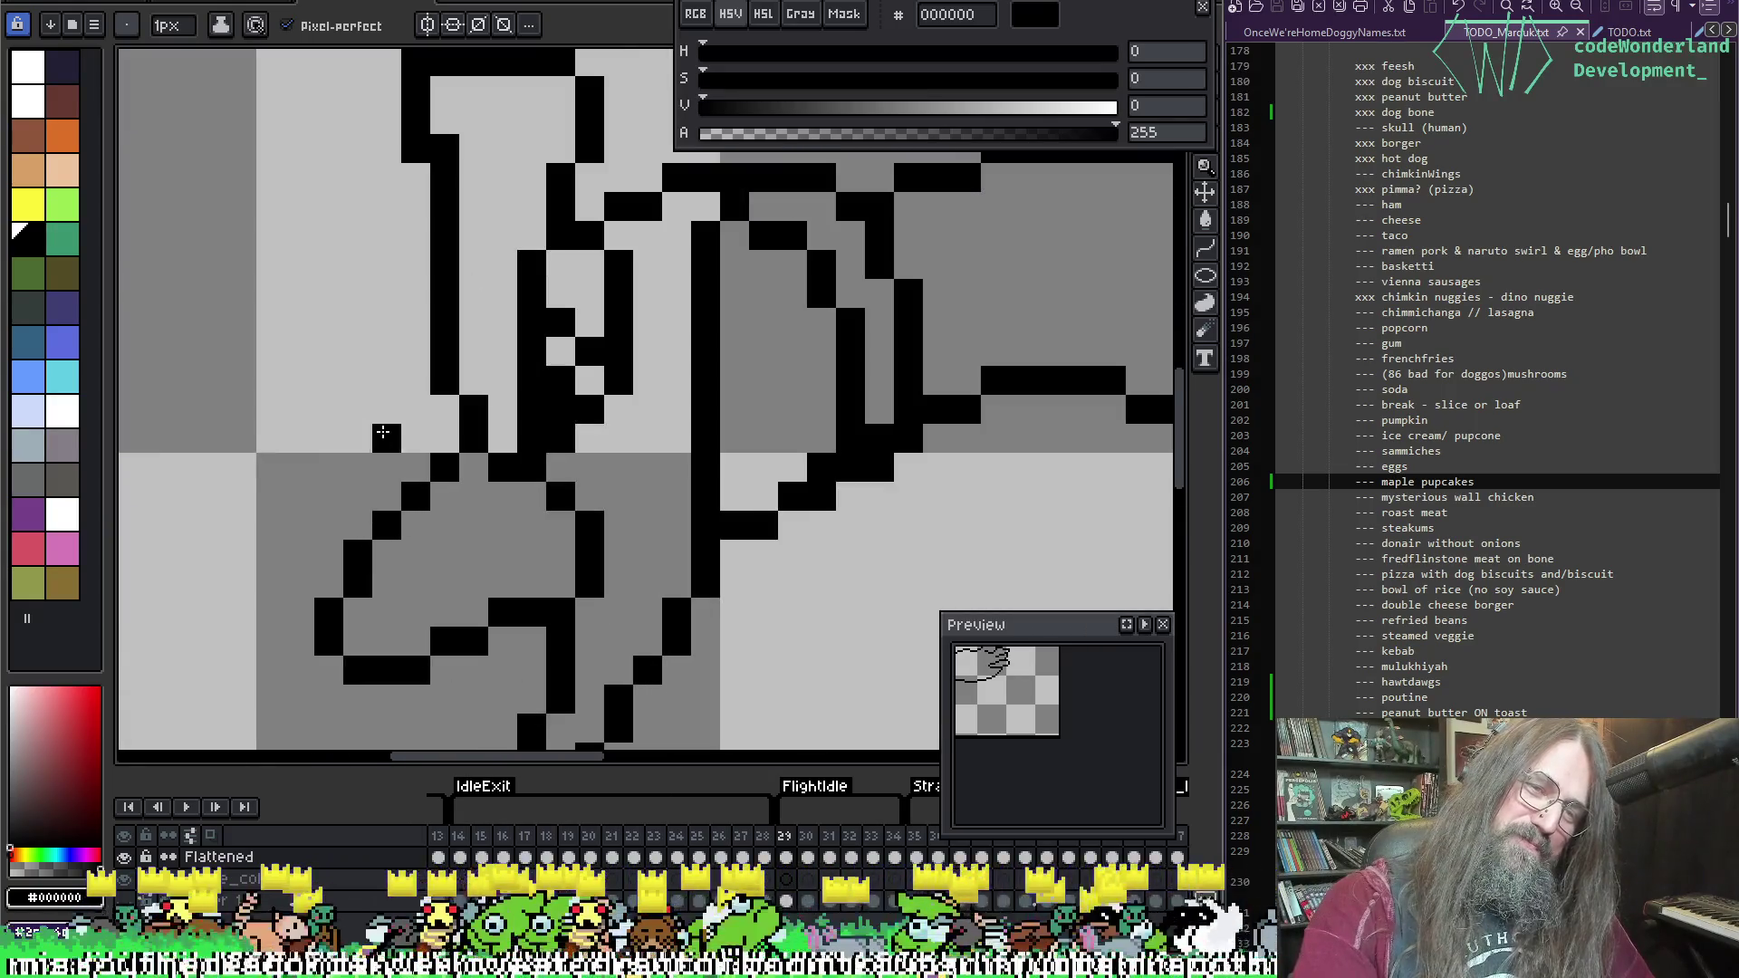
{"action": "key", "text": "i"}
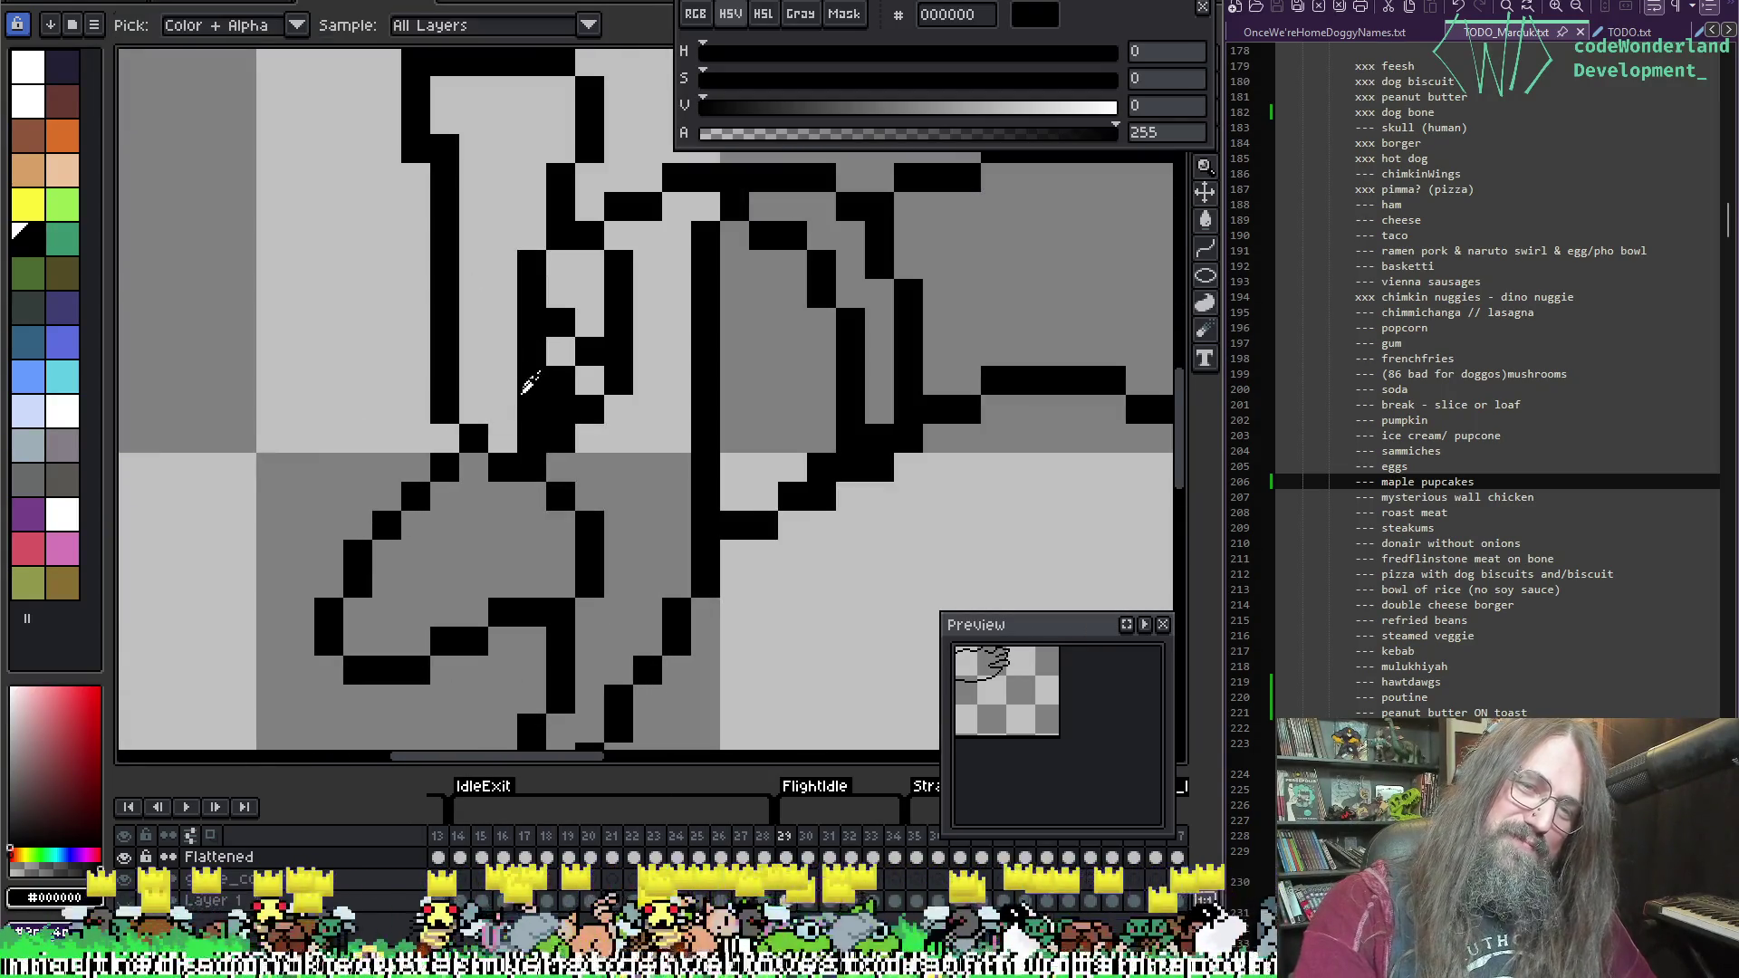
{"action": "key", "text": "b"}
{"action": "scroll", "coordinate": [757, 391], "scroll_direction": "down", "scroll_amount": 5}
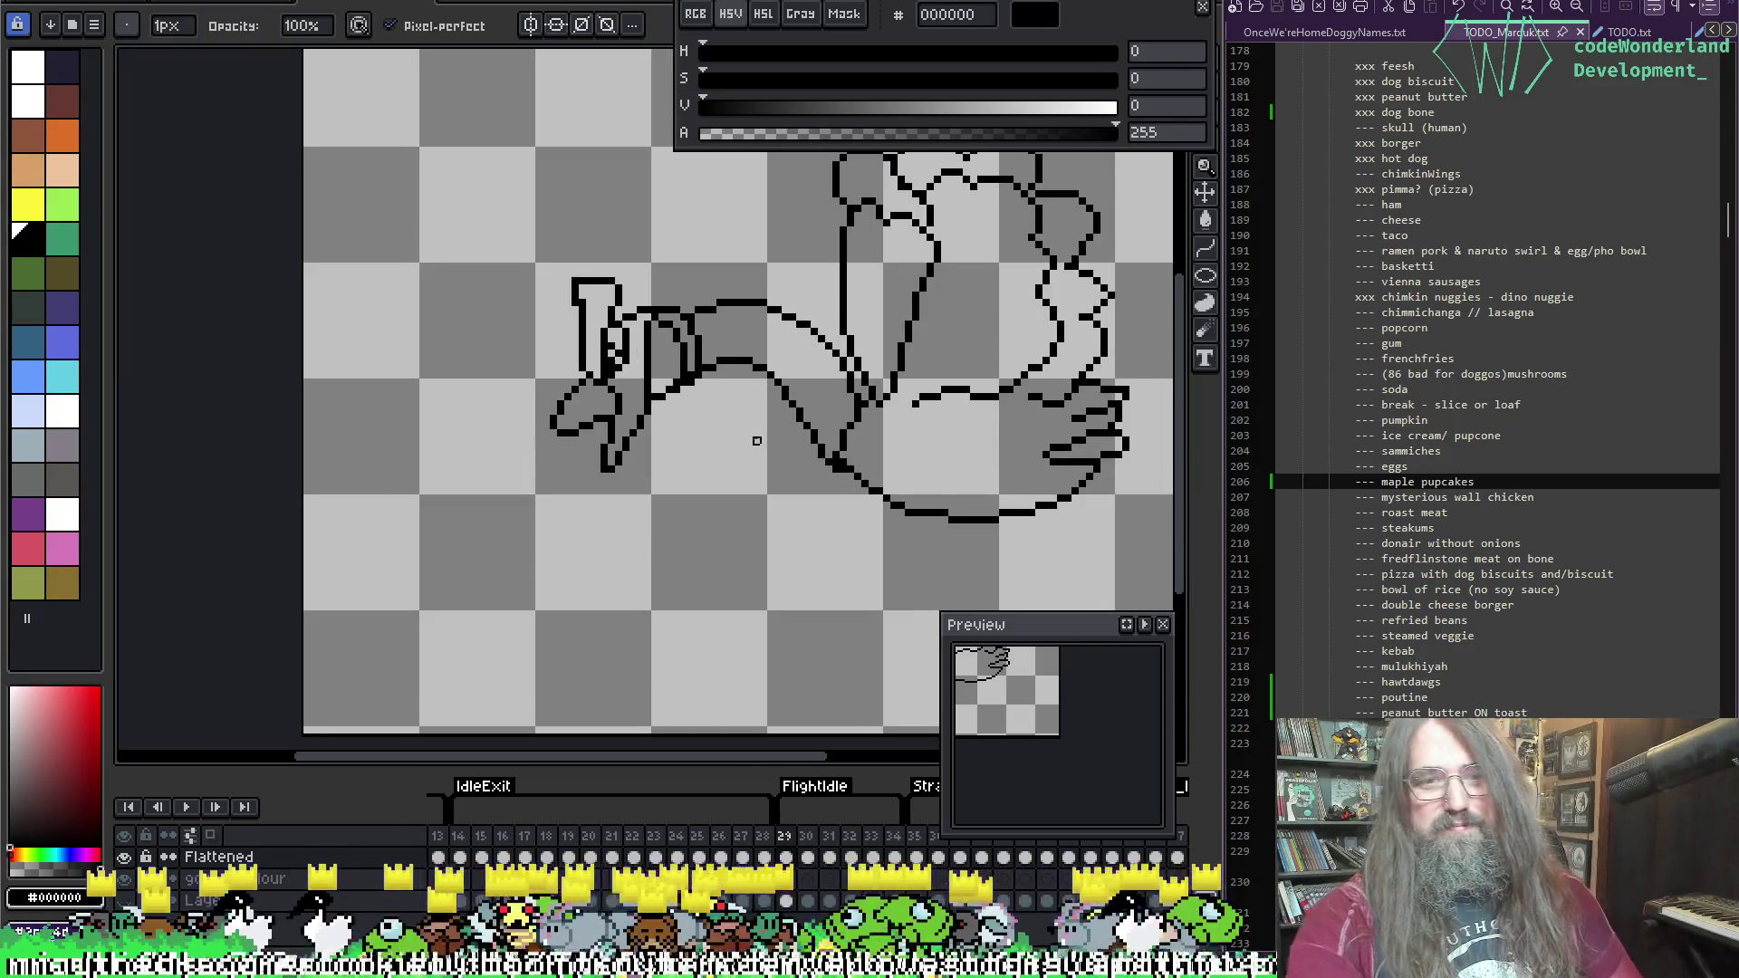
{"action": "scroll", "coordinate": [651, 482], "scroll_direction": "up", "scroll_amount": 4}
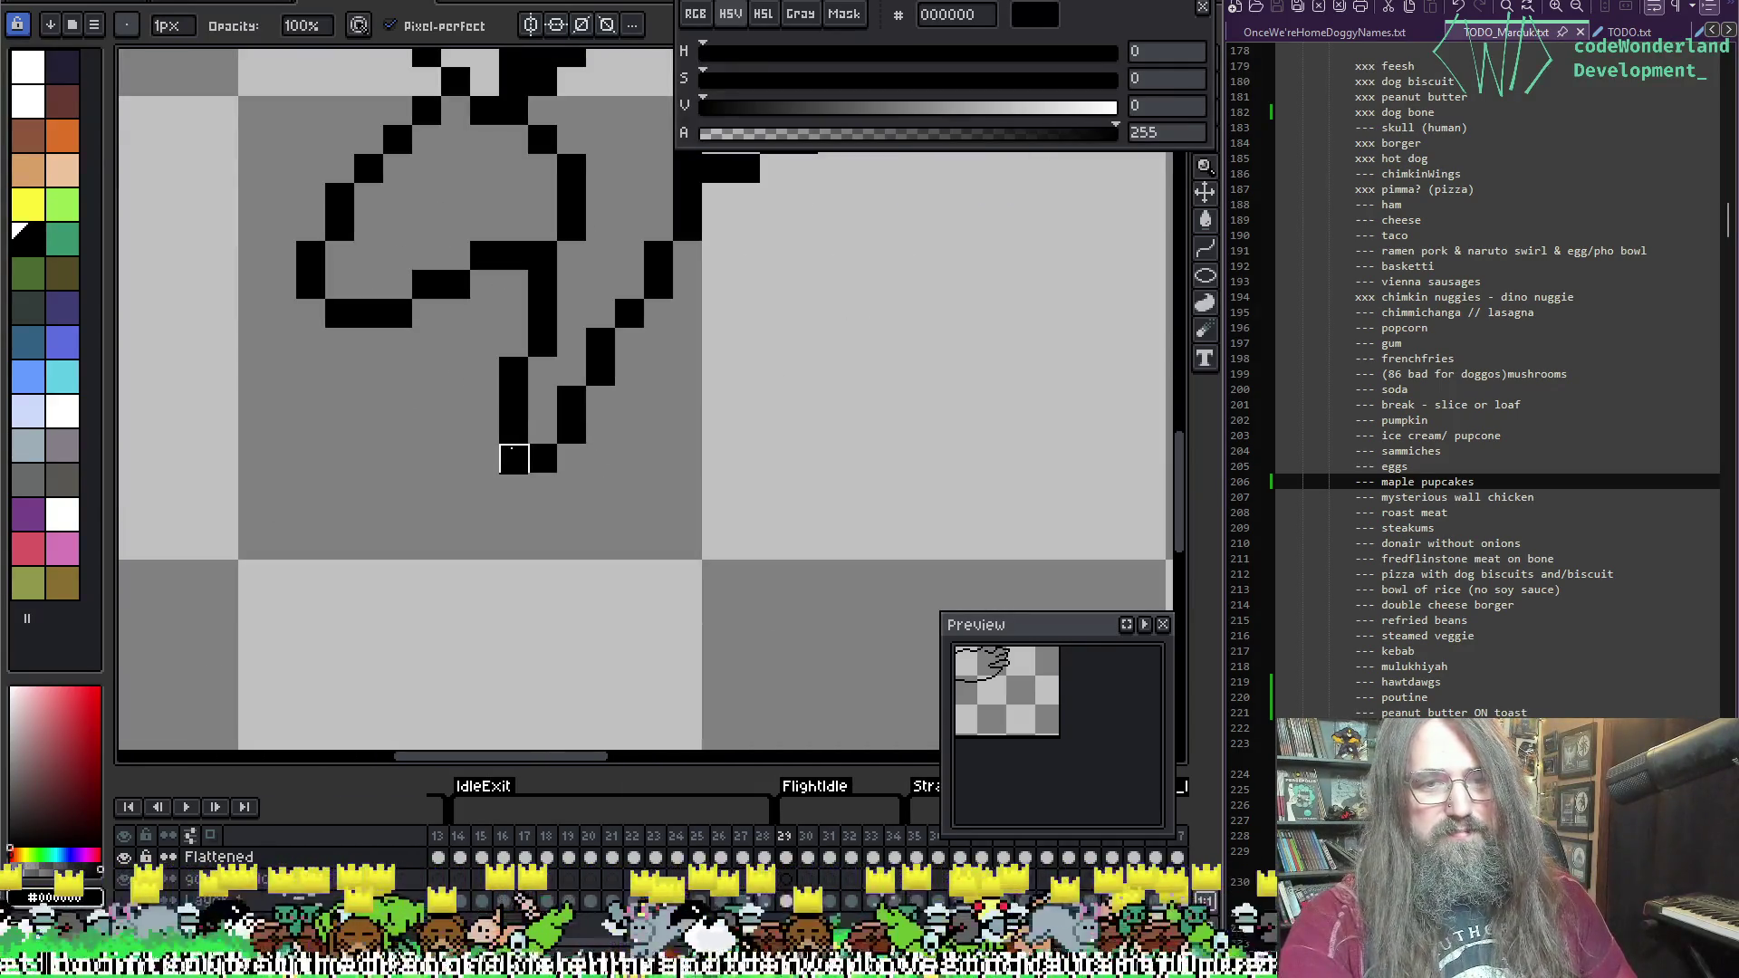
{"action": "scroll", "coordinate": [657, 410], "scroll_direction": "down", "scroll_amount": 4}
{"action": "scroll", "coordinate": [663, 359], "scroll_direction": "up", "scroll_amount": 2}
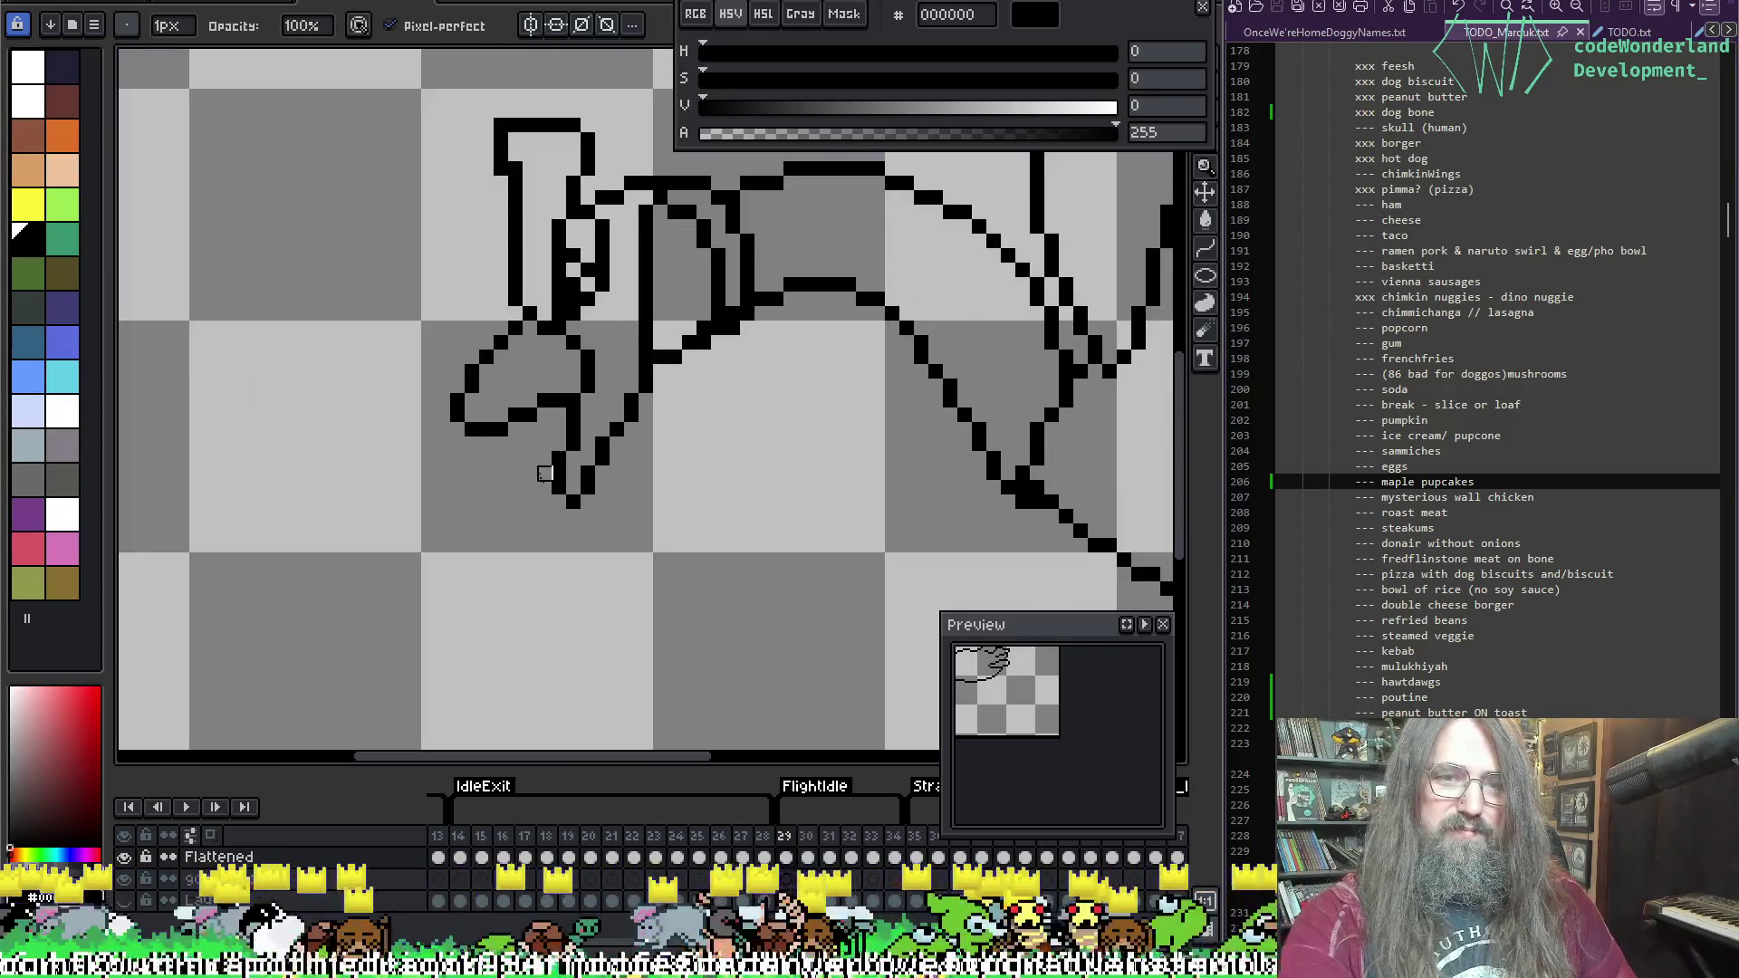
{"action": "left_click", "coordinate": [559, 472]}
{"action": "left_click_drag", "start_coordinate": [544, 486], "coordinate": [558, 486]}
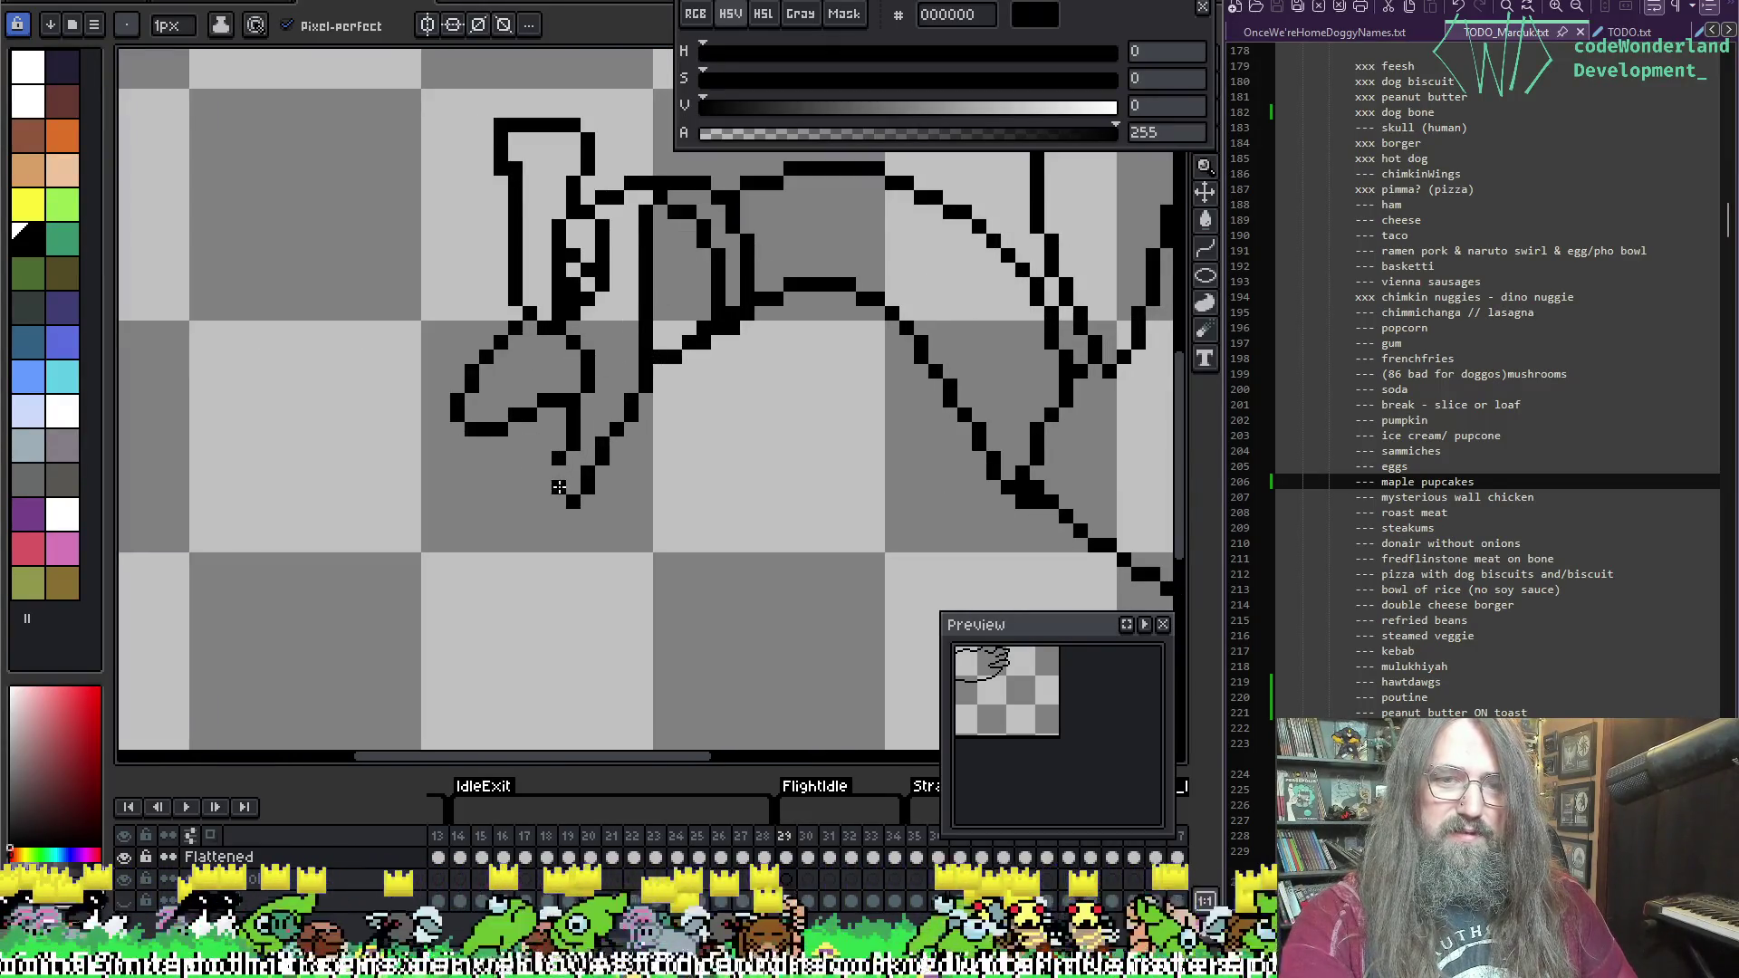
{"action": "left_click", "coordinate": [559, 479]}
{"action": "left_click", "coordinate": [559, 487]}
{"action": "left_click", "coordinate": [544, 486]}
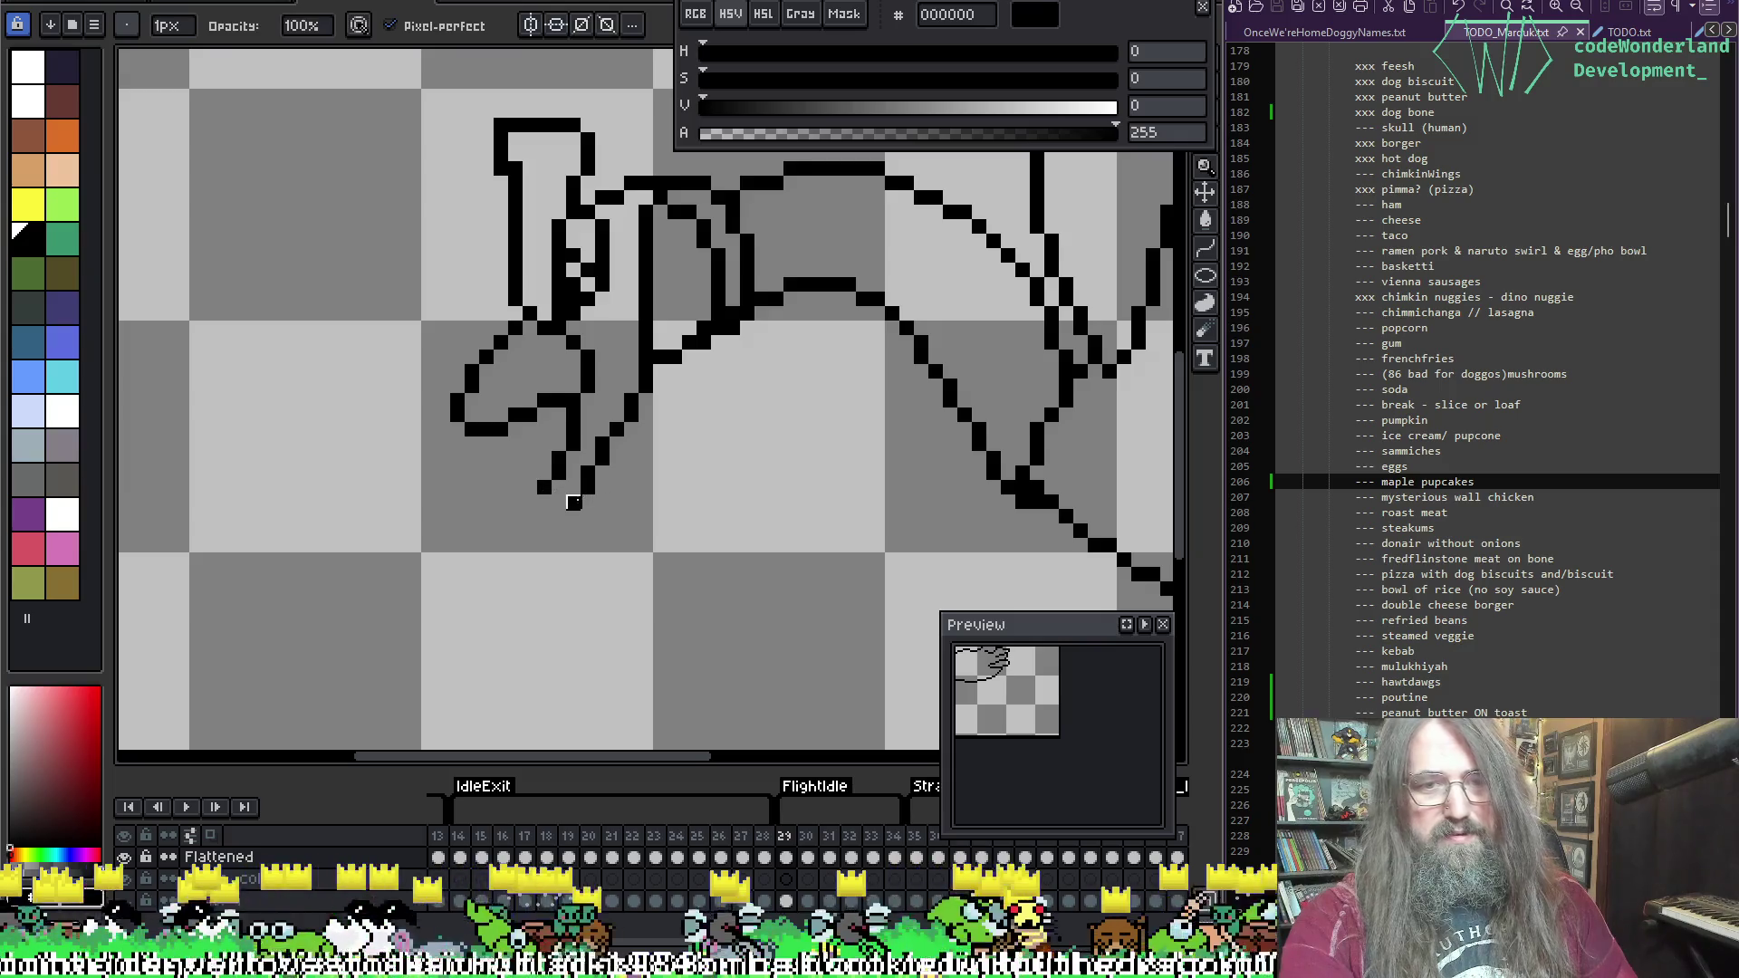
{"action": "left_click", "coordinate": [559, 501]}
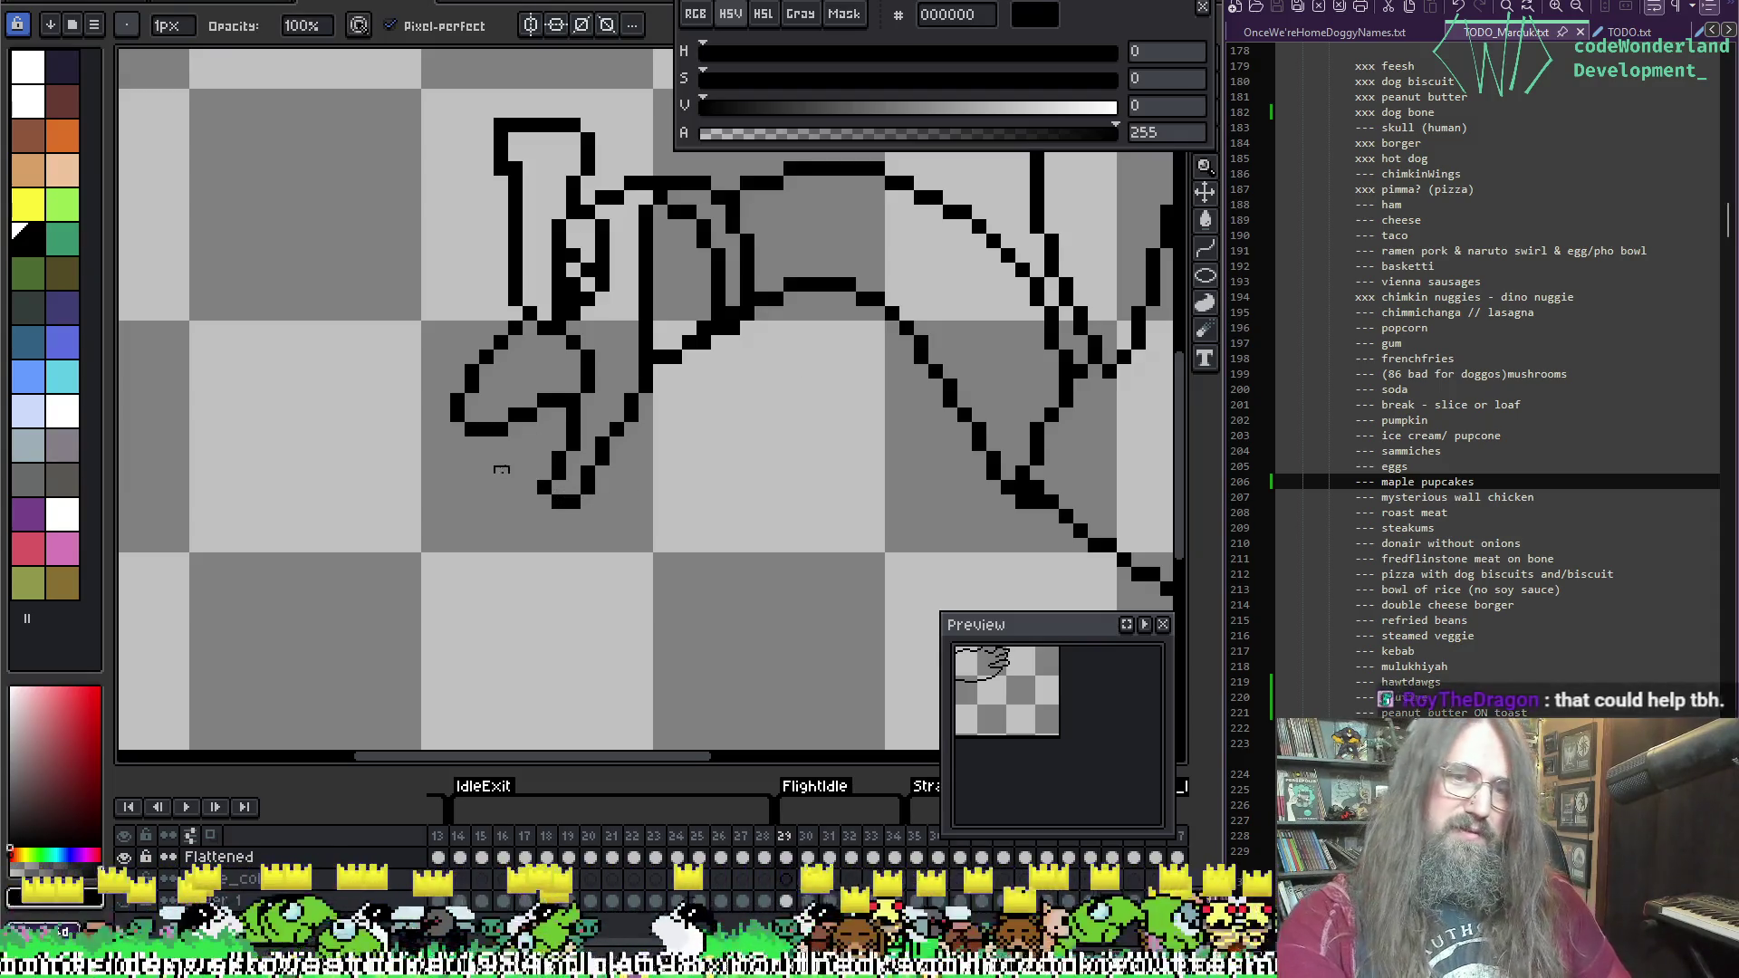
{"action": "key", "text": "e"}
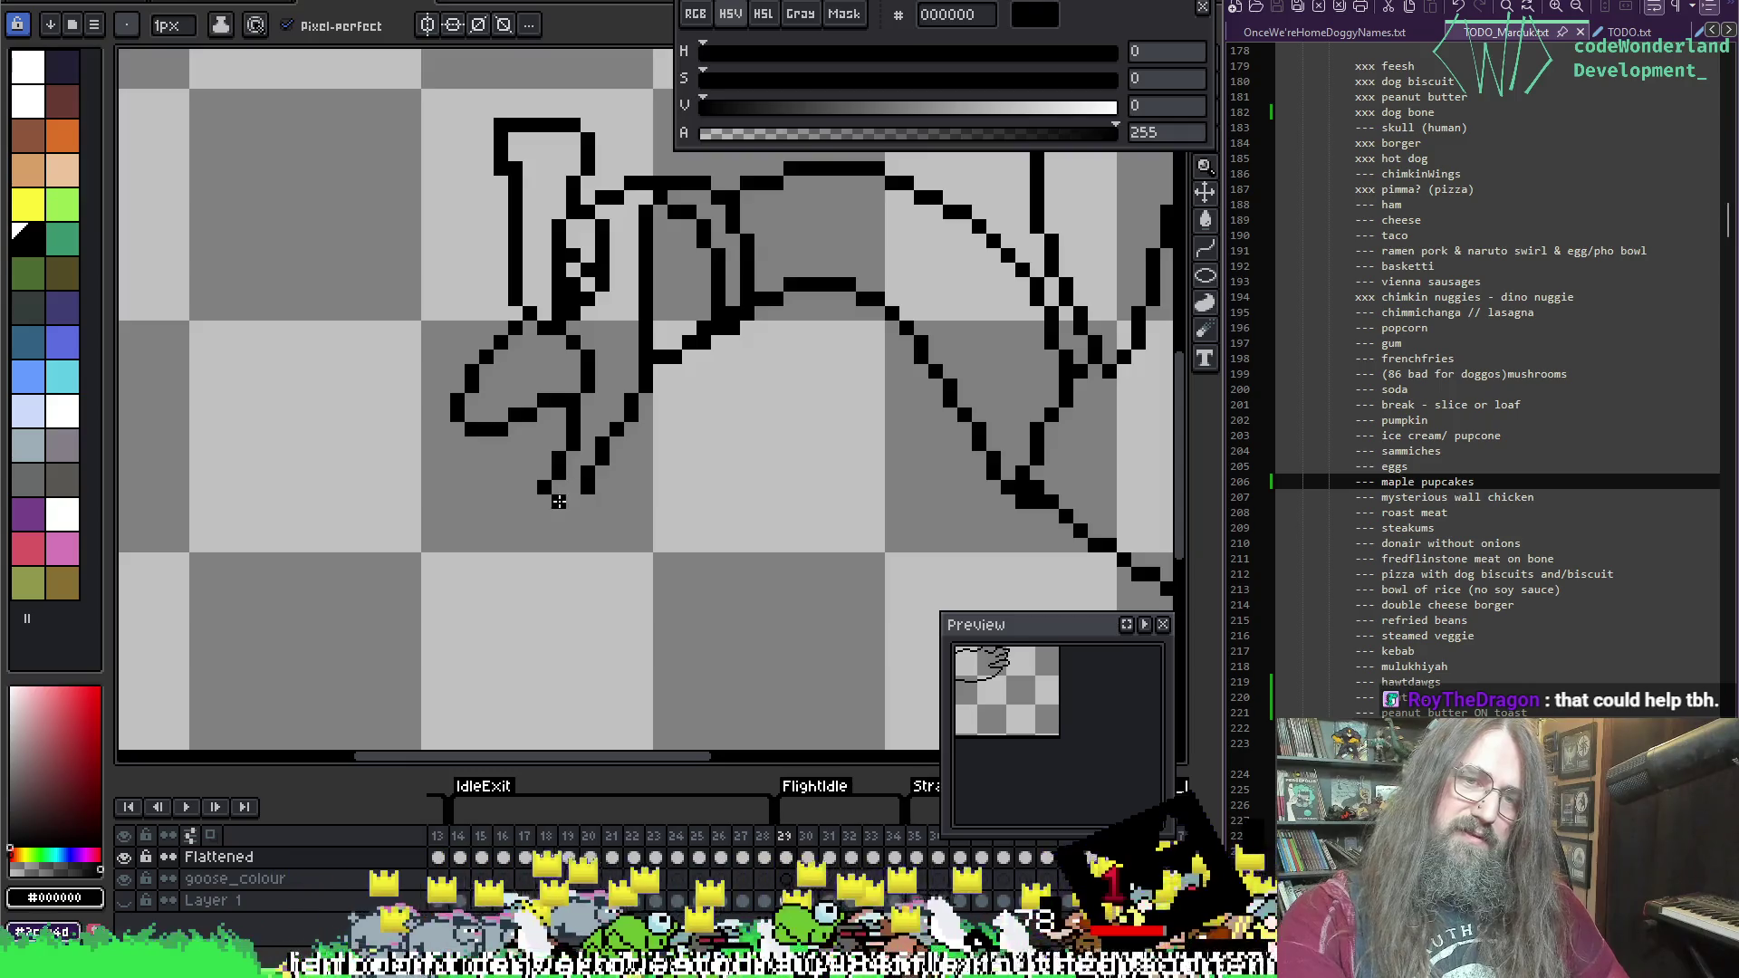
{"action": "left_click", "coordinate": [573, 500]}
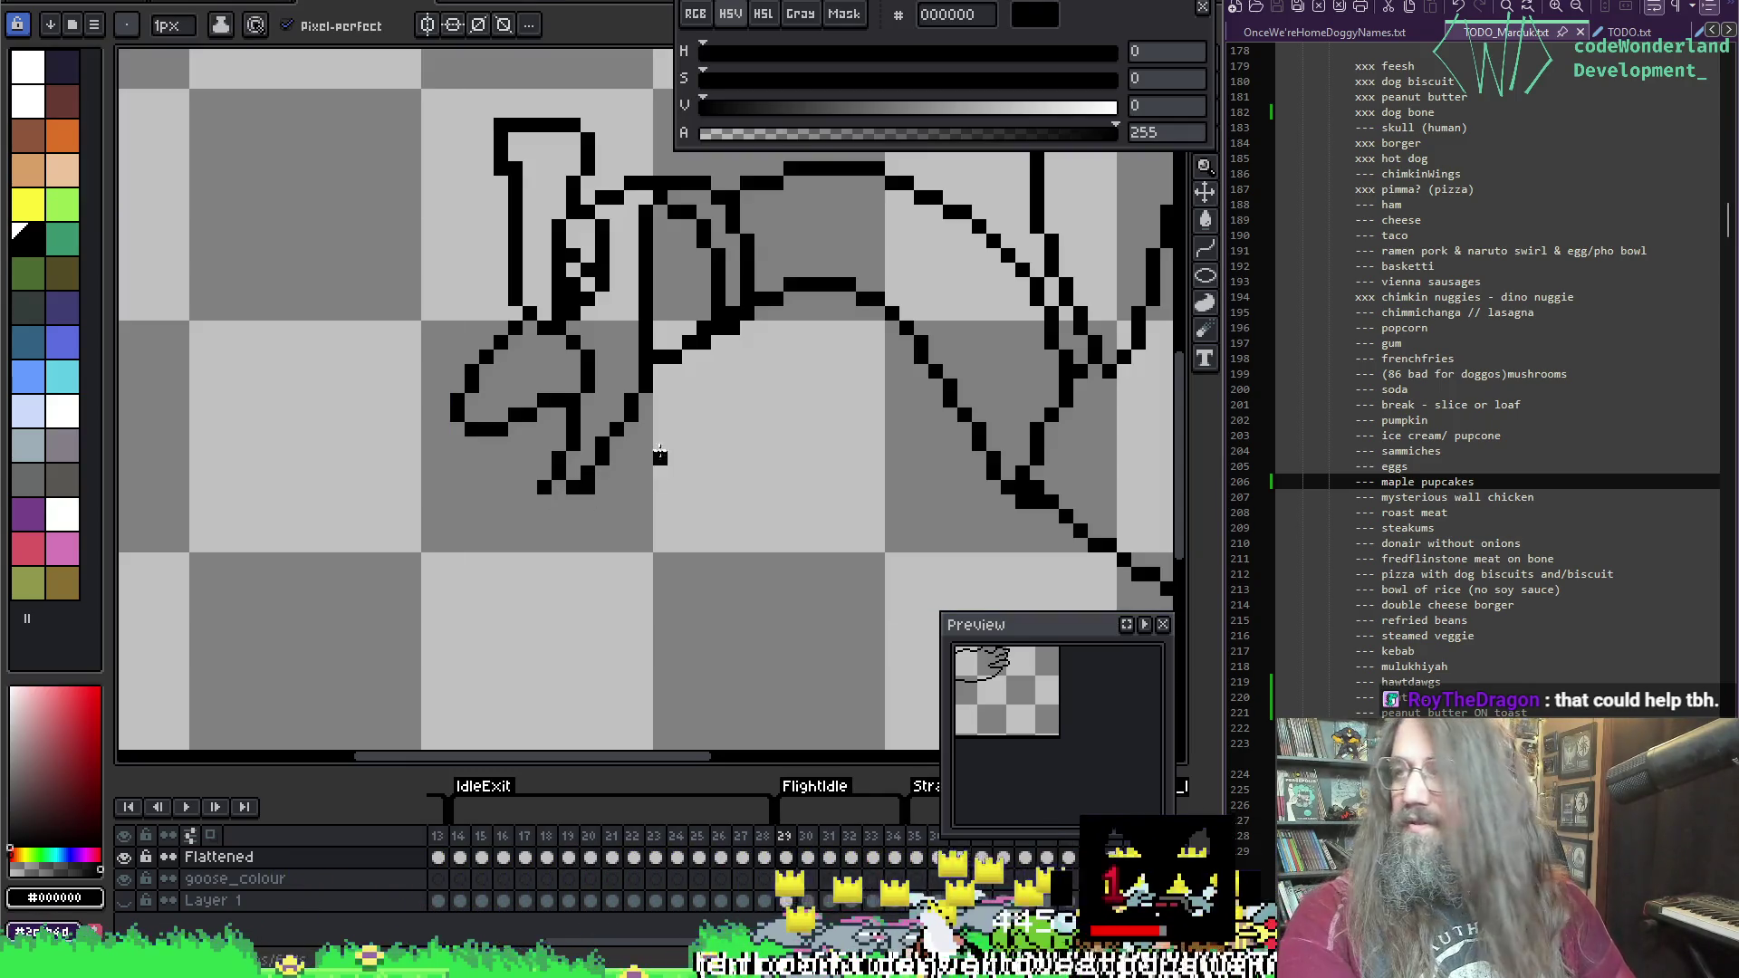
{"action": "key", "text": "b"}
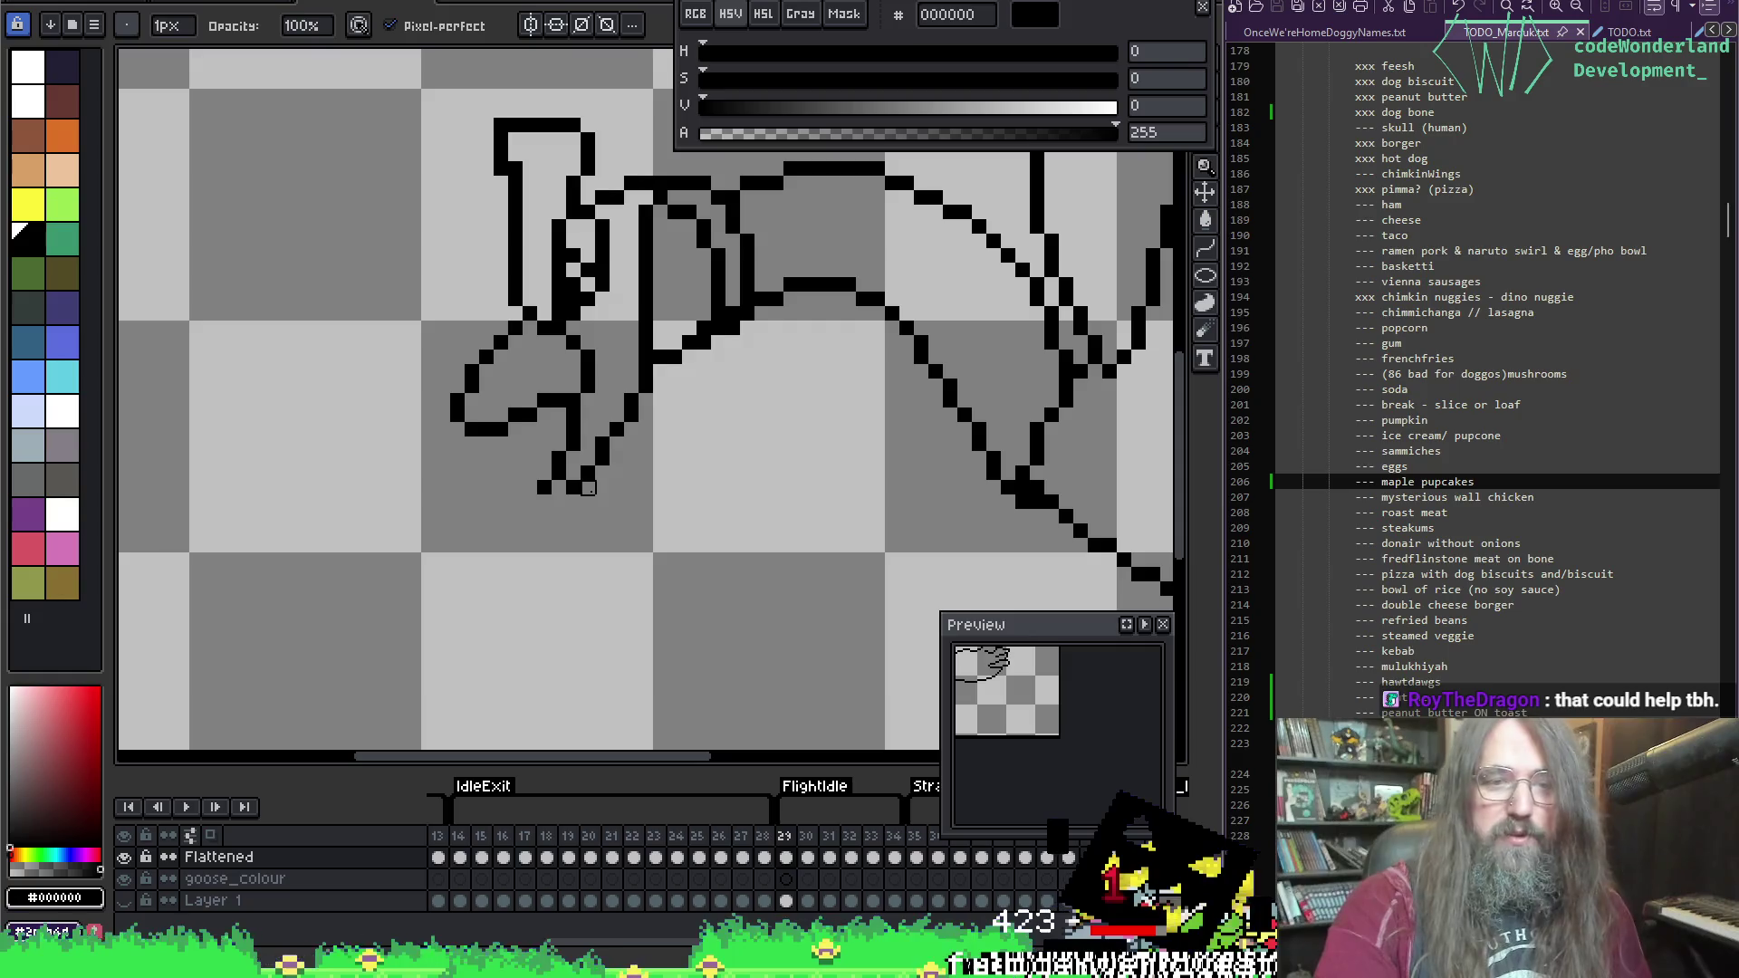
Step: Save the sprite with Ctrl+S
{"action": "key", "text": "b"}
{"action": "scroll", "coordinate": [580, 458], "scroll_direction": "up", "scroll_amount": 2}
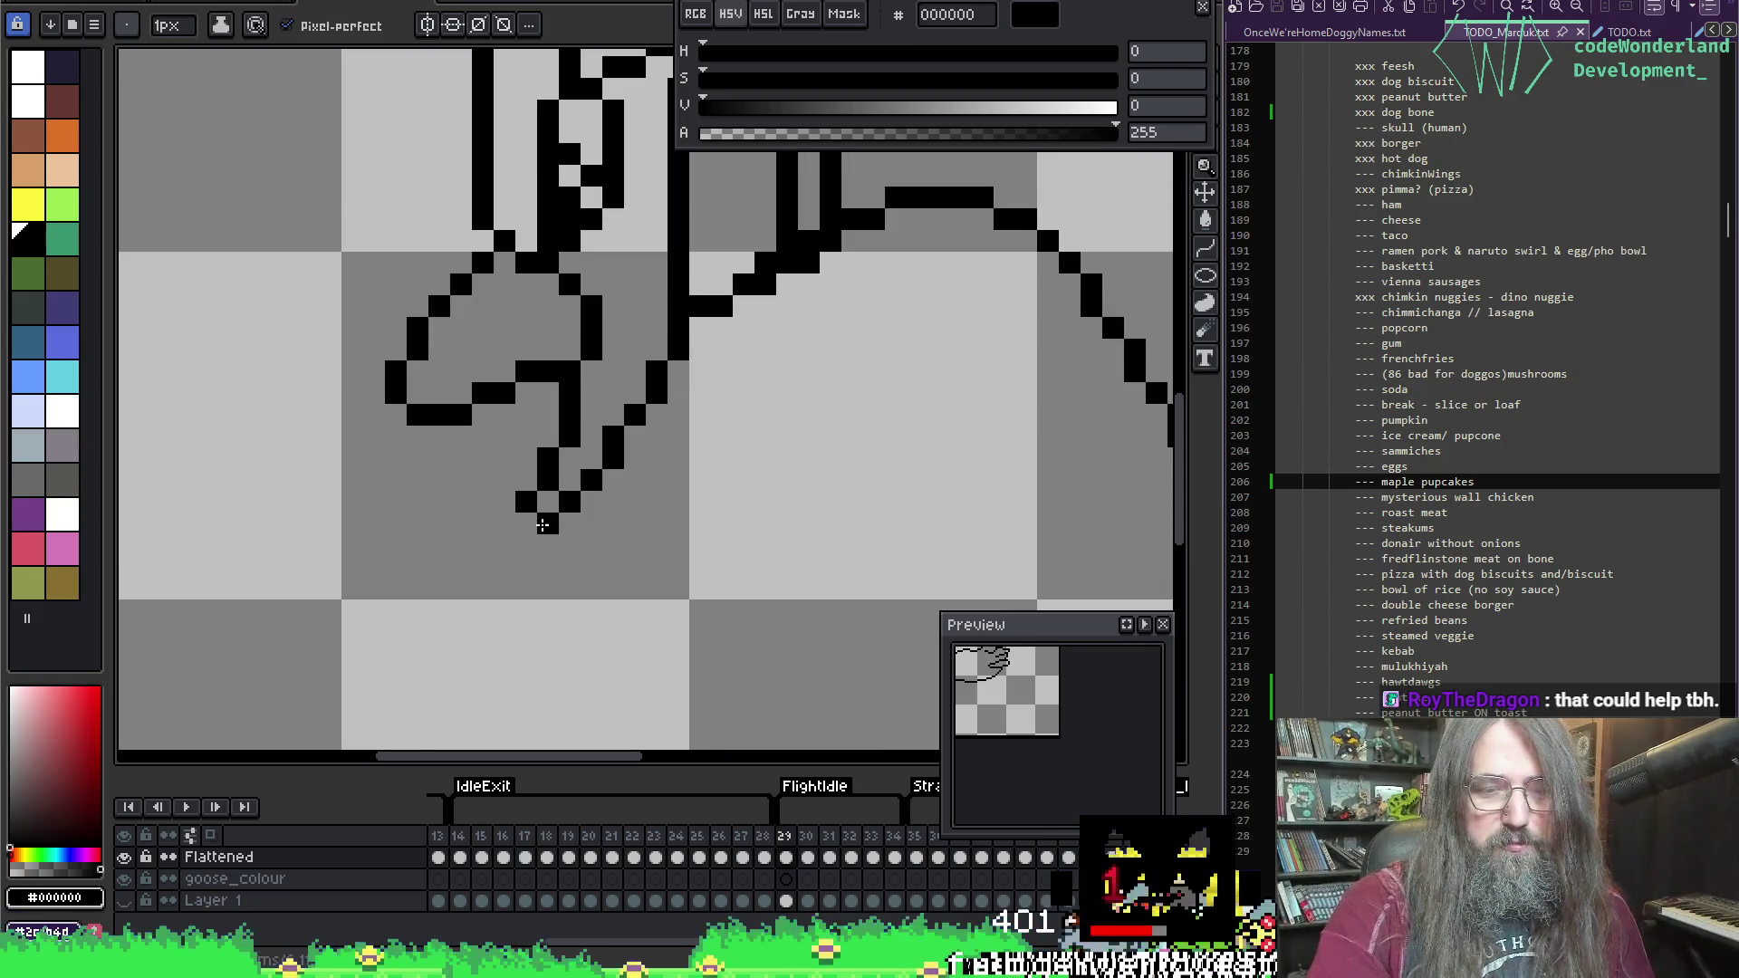
{"action": "scroll", "coordinate": [669, 459], "scroll_direction": "down", "scroll_amount": 1}
{"action": "scroll", "coordinate": [602, 465], "scroll_direction": "up", "scroll_amount": 1}
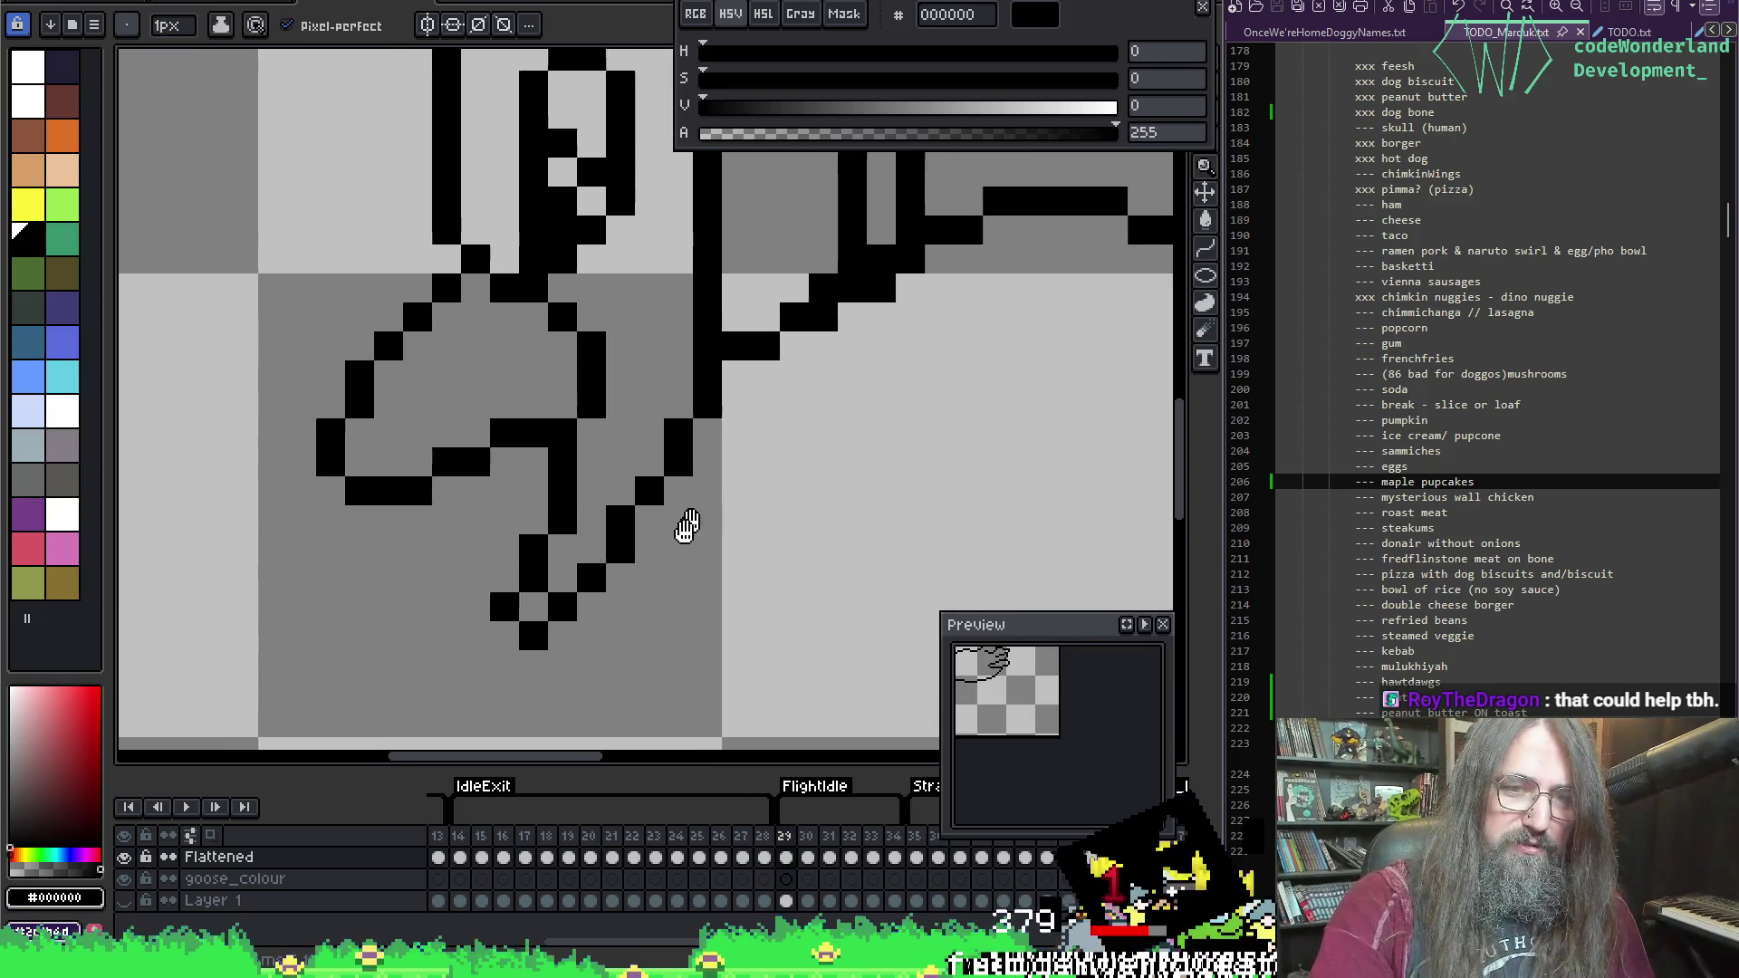
{"action": "scroll", "coordinate": [683, 523], "scroll_direction": "up", "scroll_amount": 1}
{"action": "key", "text": "ctrl+s"}
Step: Add two more black pixels to the goose's outline
{"action": "key", "text": "b"}
{"action": "left_click", "coordinate": [296, 561]}
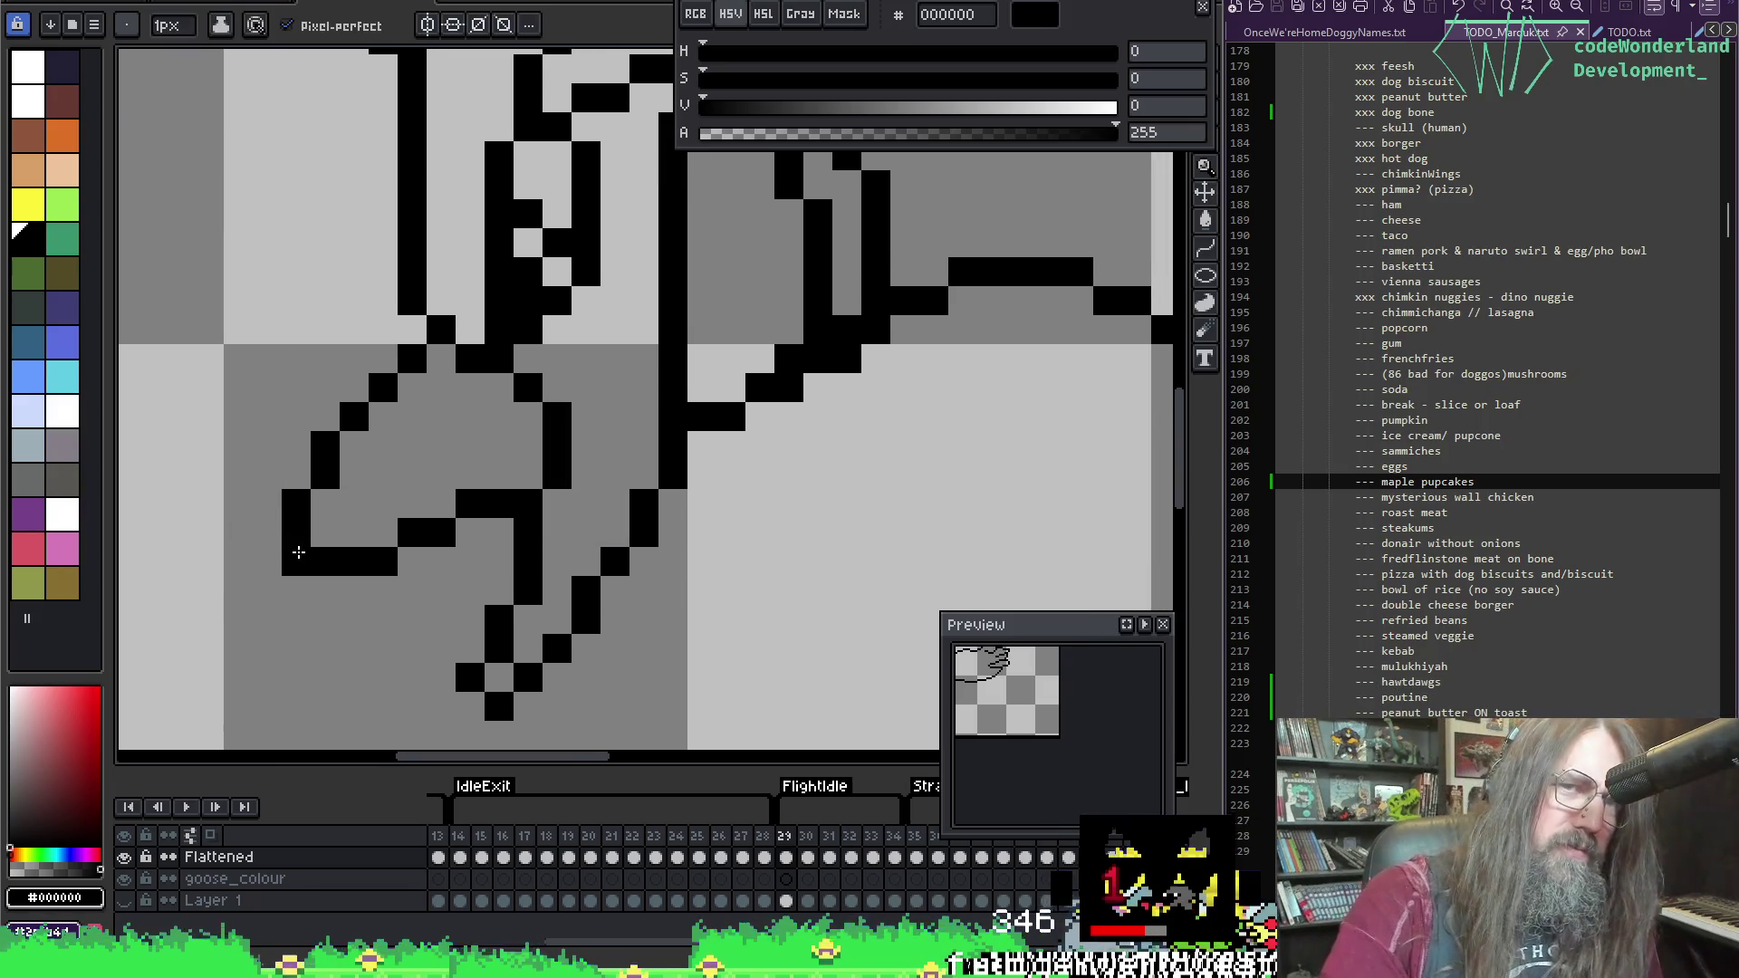
{"action": "left_click", "coordinate": [528, 417]}
{"action": "scroll", "coordinate": [487, 426], "scroll_direction": "down", "scroll_amount": 2}
{"action": "scroll", "coordinate": [450, 494], "scroll_direction": "up", "scroll_amount": 1}
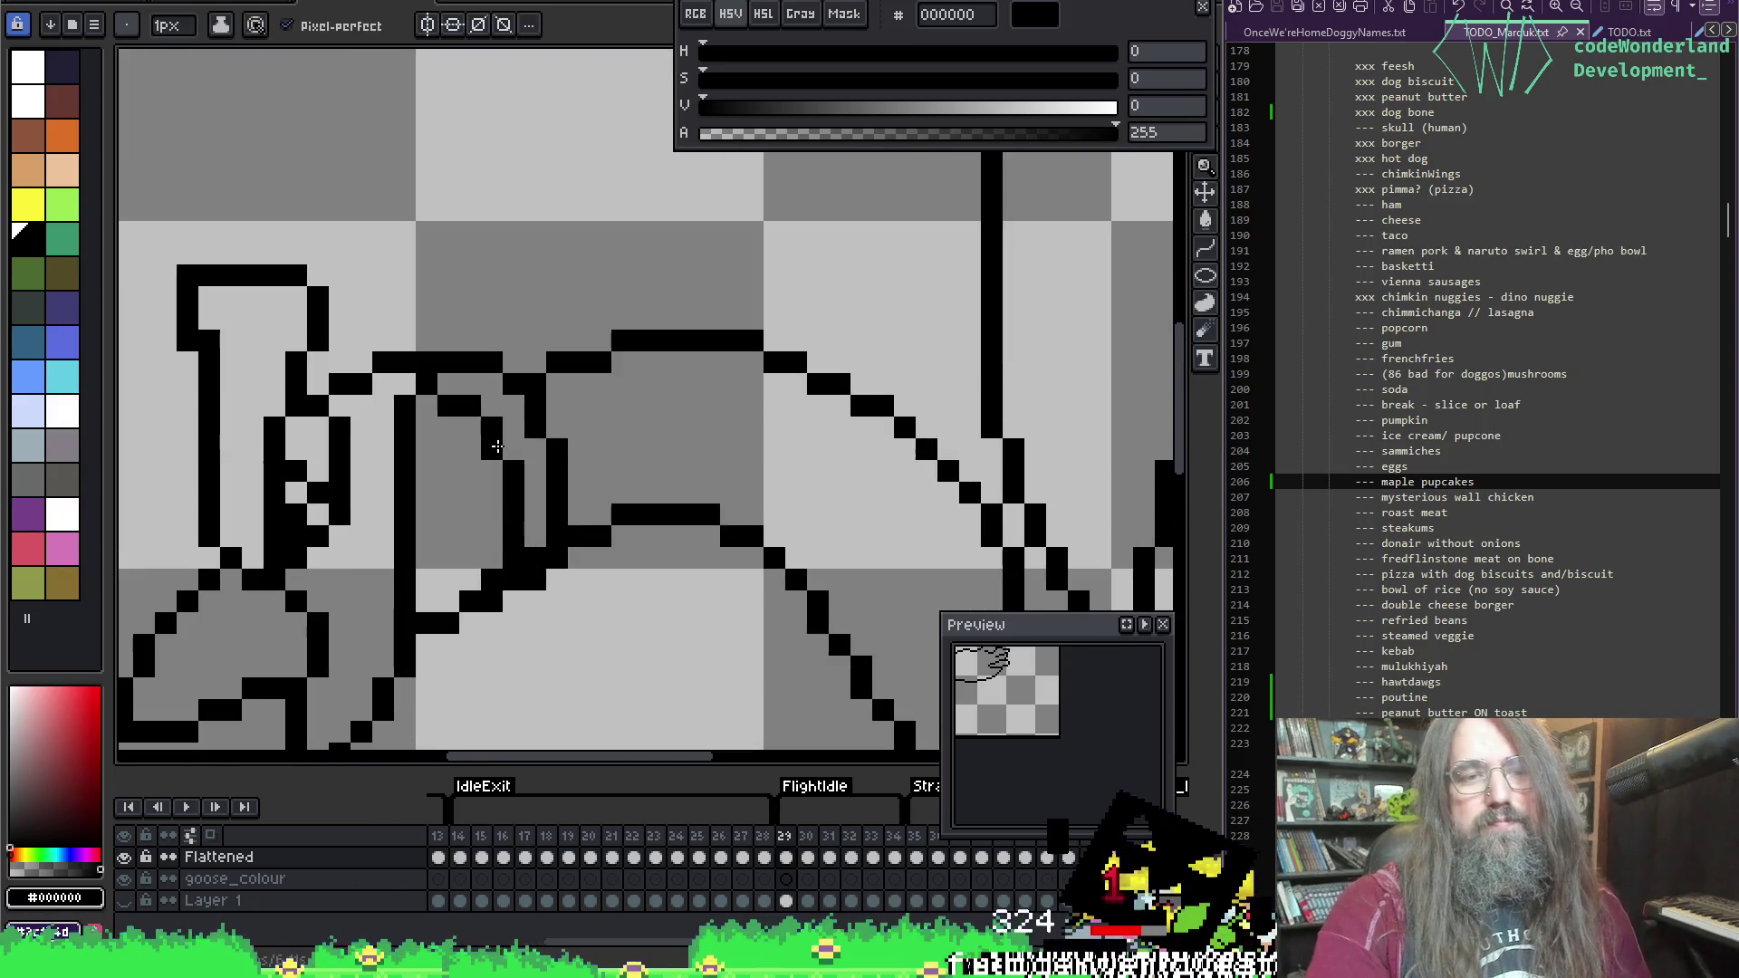
Step: Erase the old diagonal wing-fold line and draw a new diagonal inner wing-fold line
{"action": "key", "text": "e"}
{"action": "left_click", "coordinate": [405, 407]}
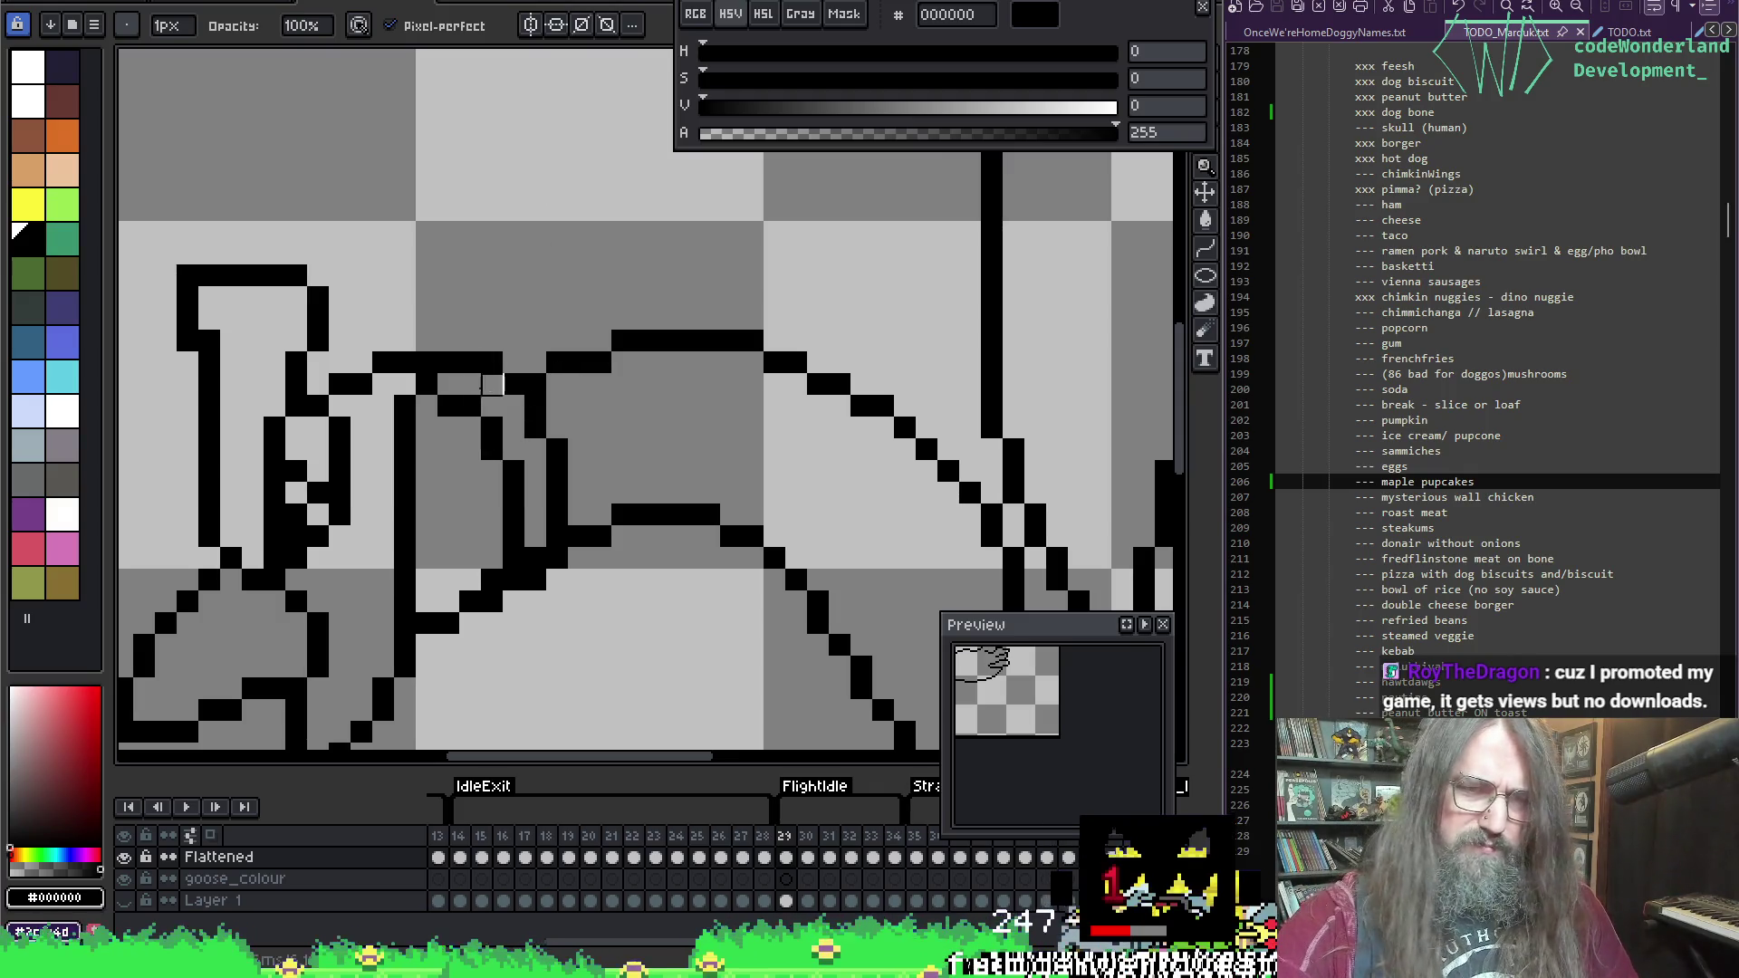
{"action": "left_click", "coordinate": [448, 407]}
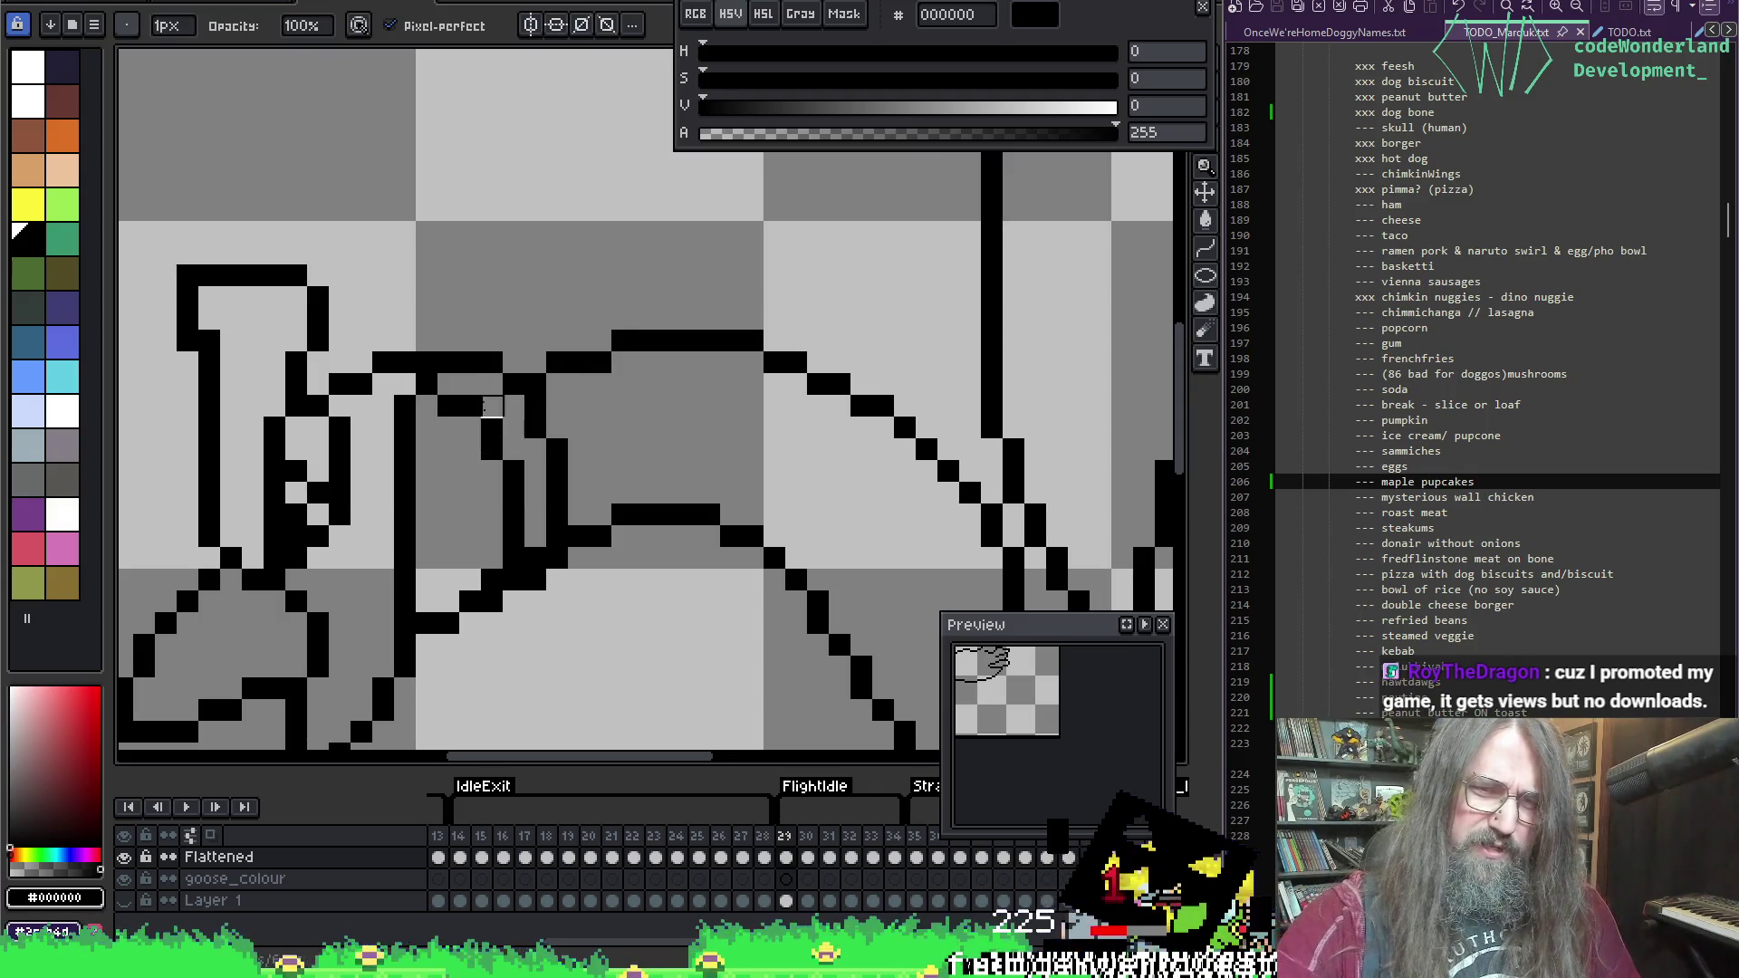
{"action": "left_click_drag", "start_coordinate": [448, 407], "coordinate": [492, 450]}
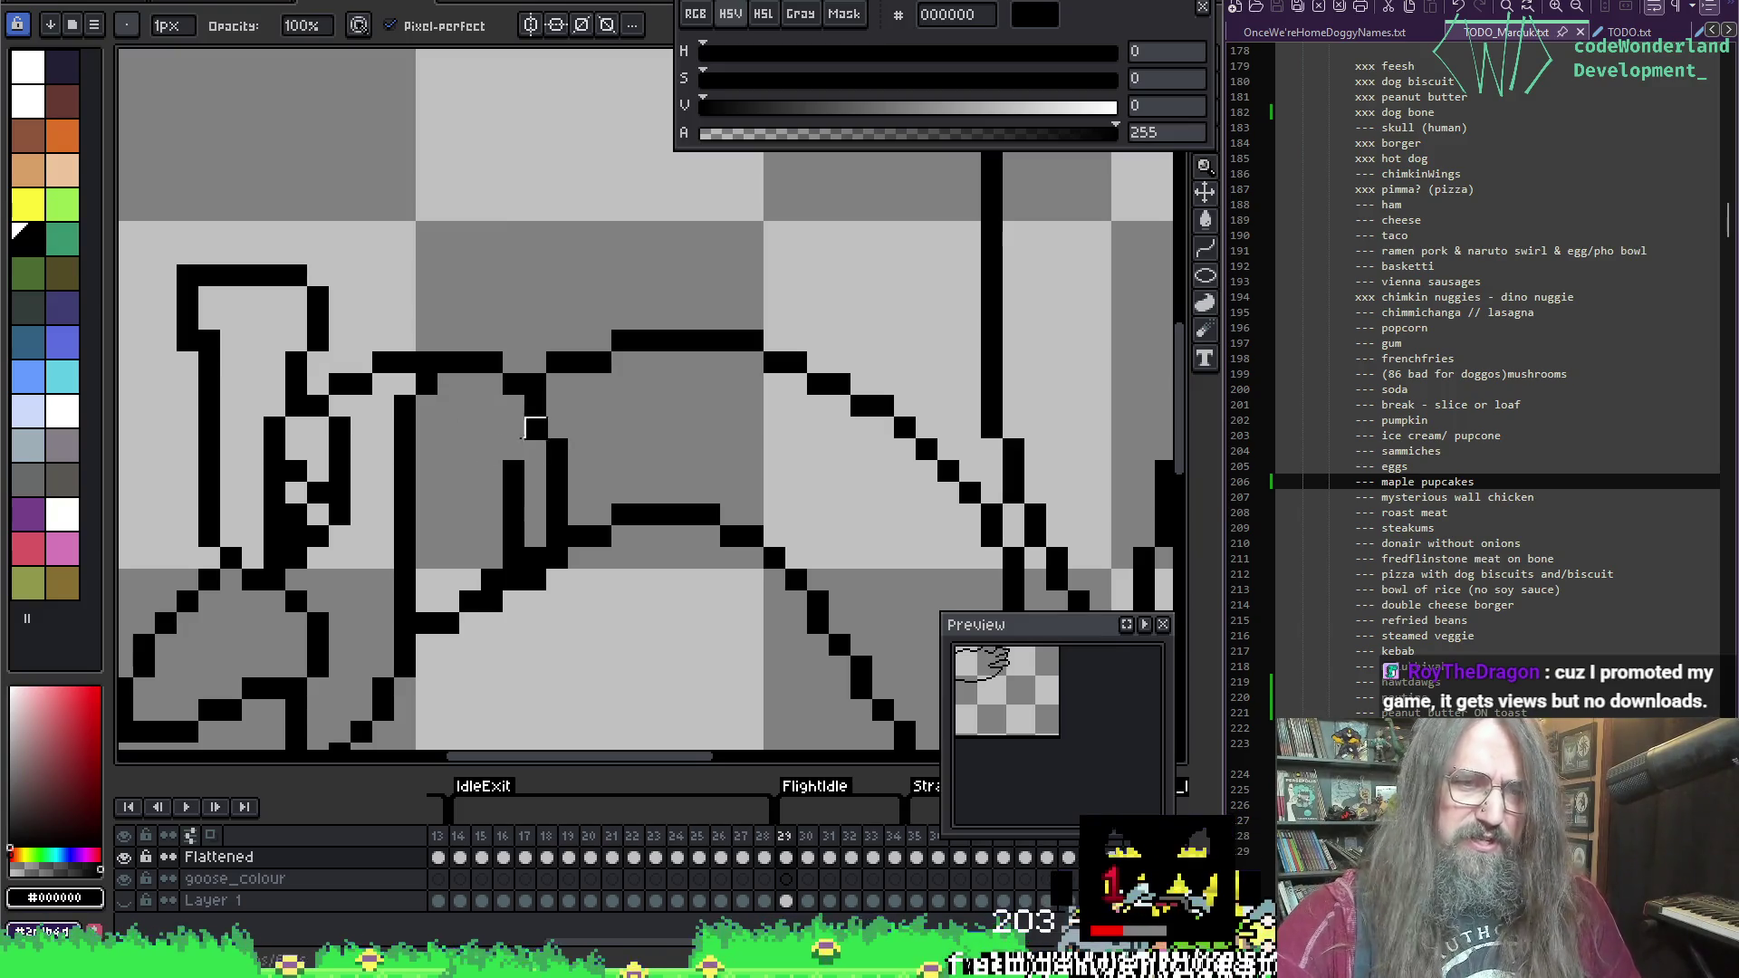
{"action": "key", "text": "e"}
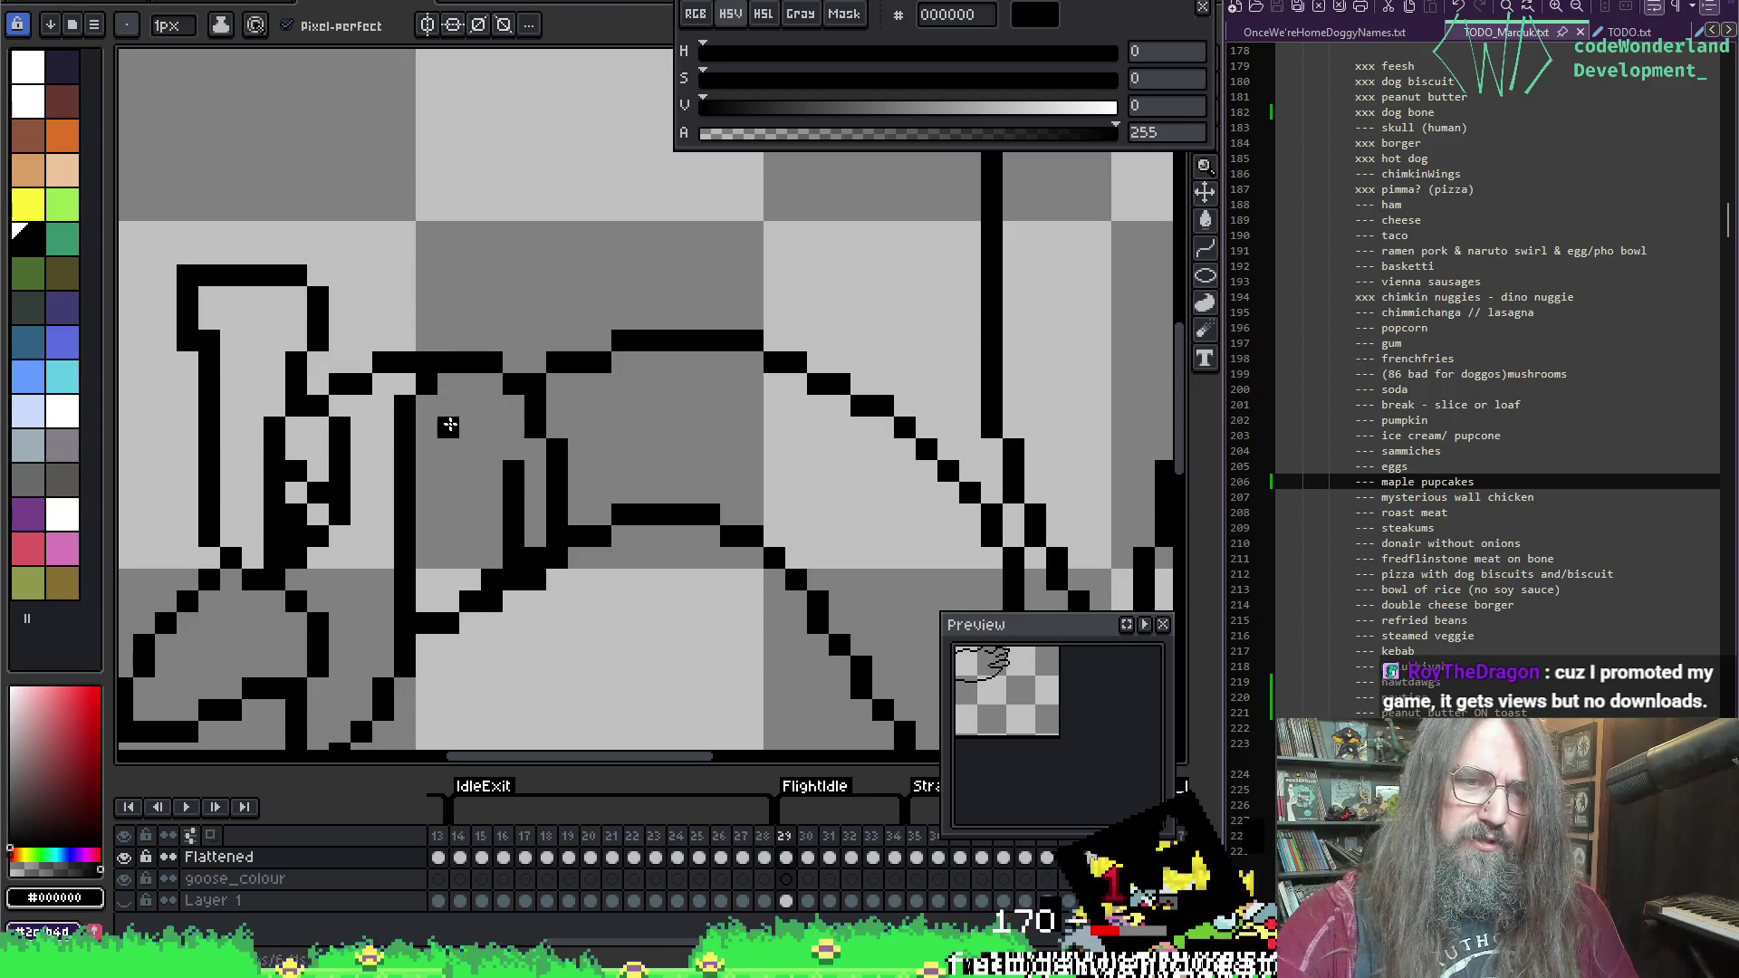
{"action": "key", "text": "b"}
{"action": "left_click_drag", "start_coordinate": [449, 425], "coordinate": [513, 471]}
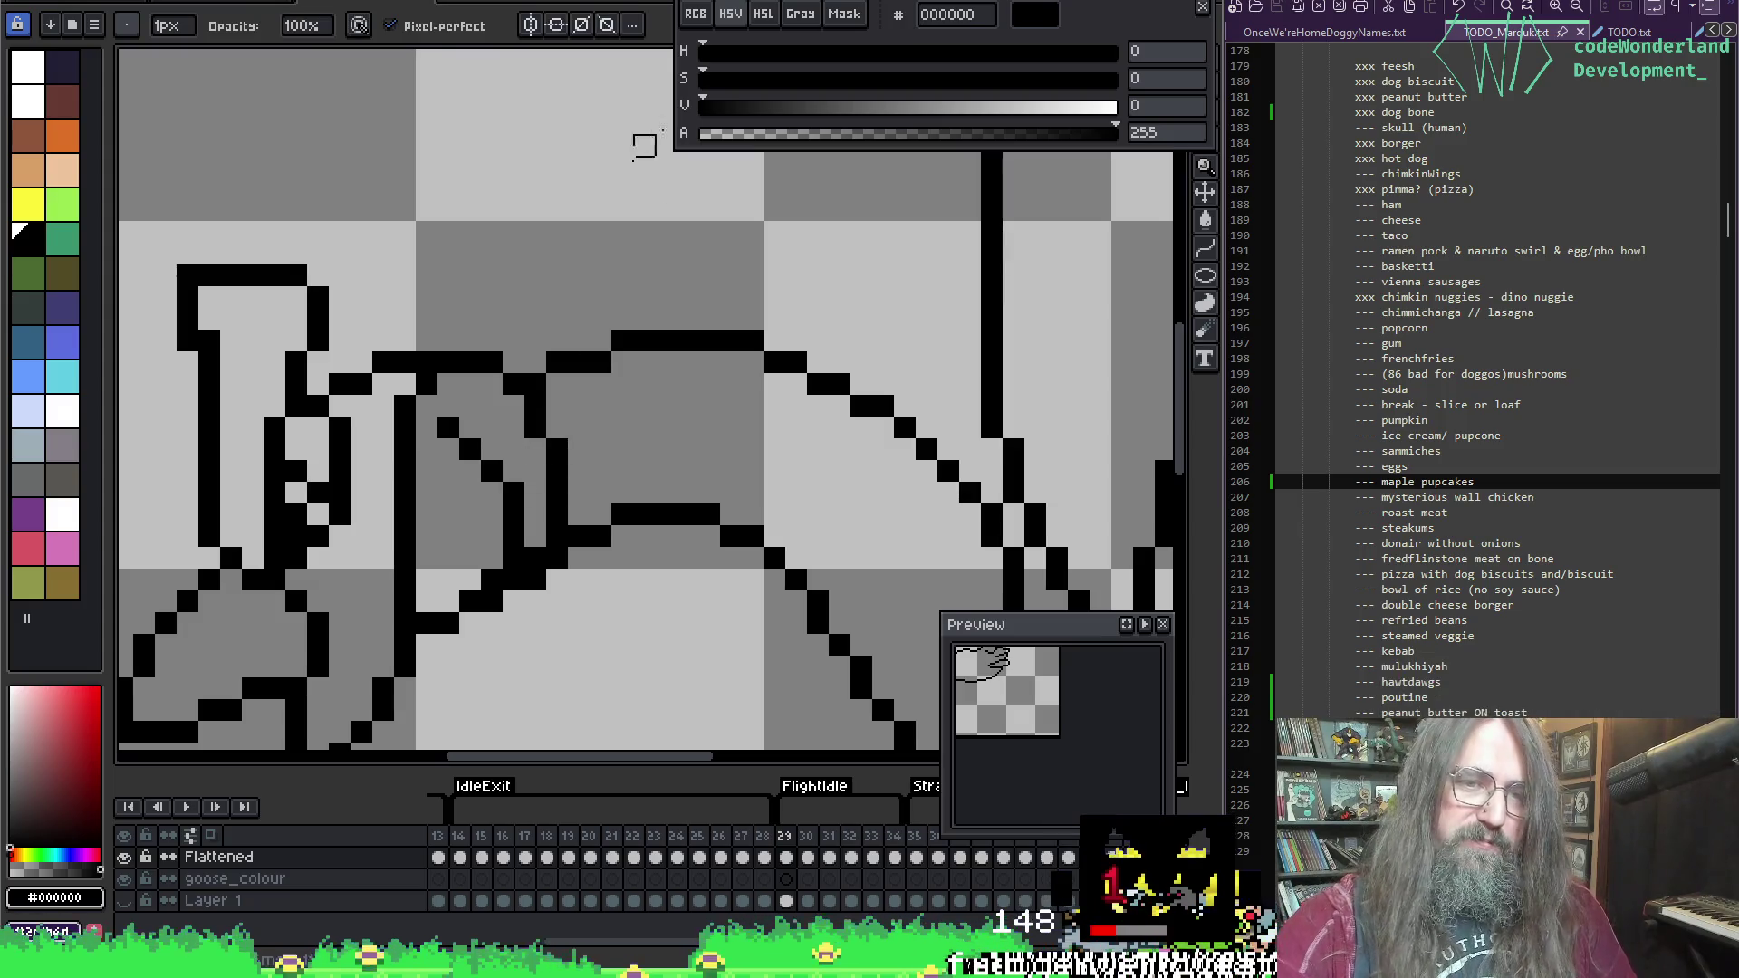
Step: Try adding black pixels beside the vertical line, then erase them again
{"action": "key", "text": "e"}
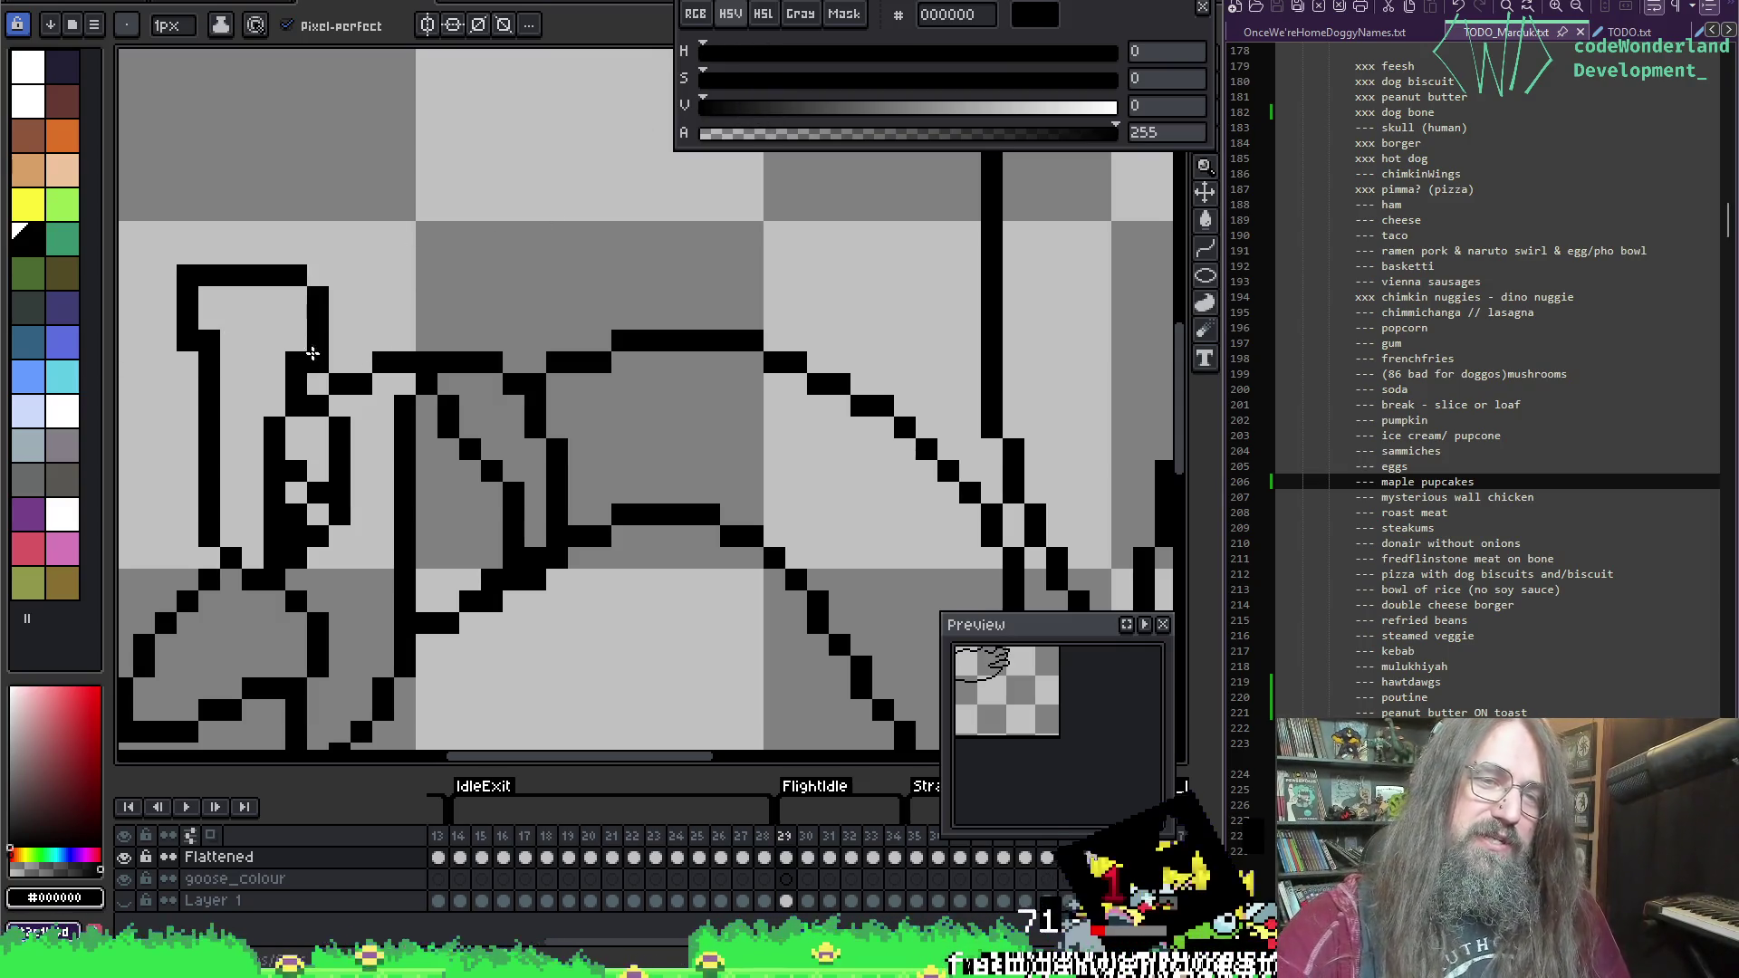
{"action": "key", "text": "i"}
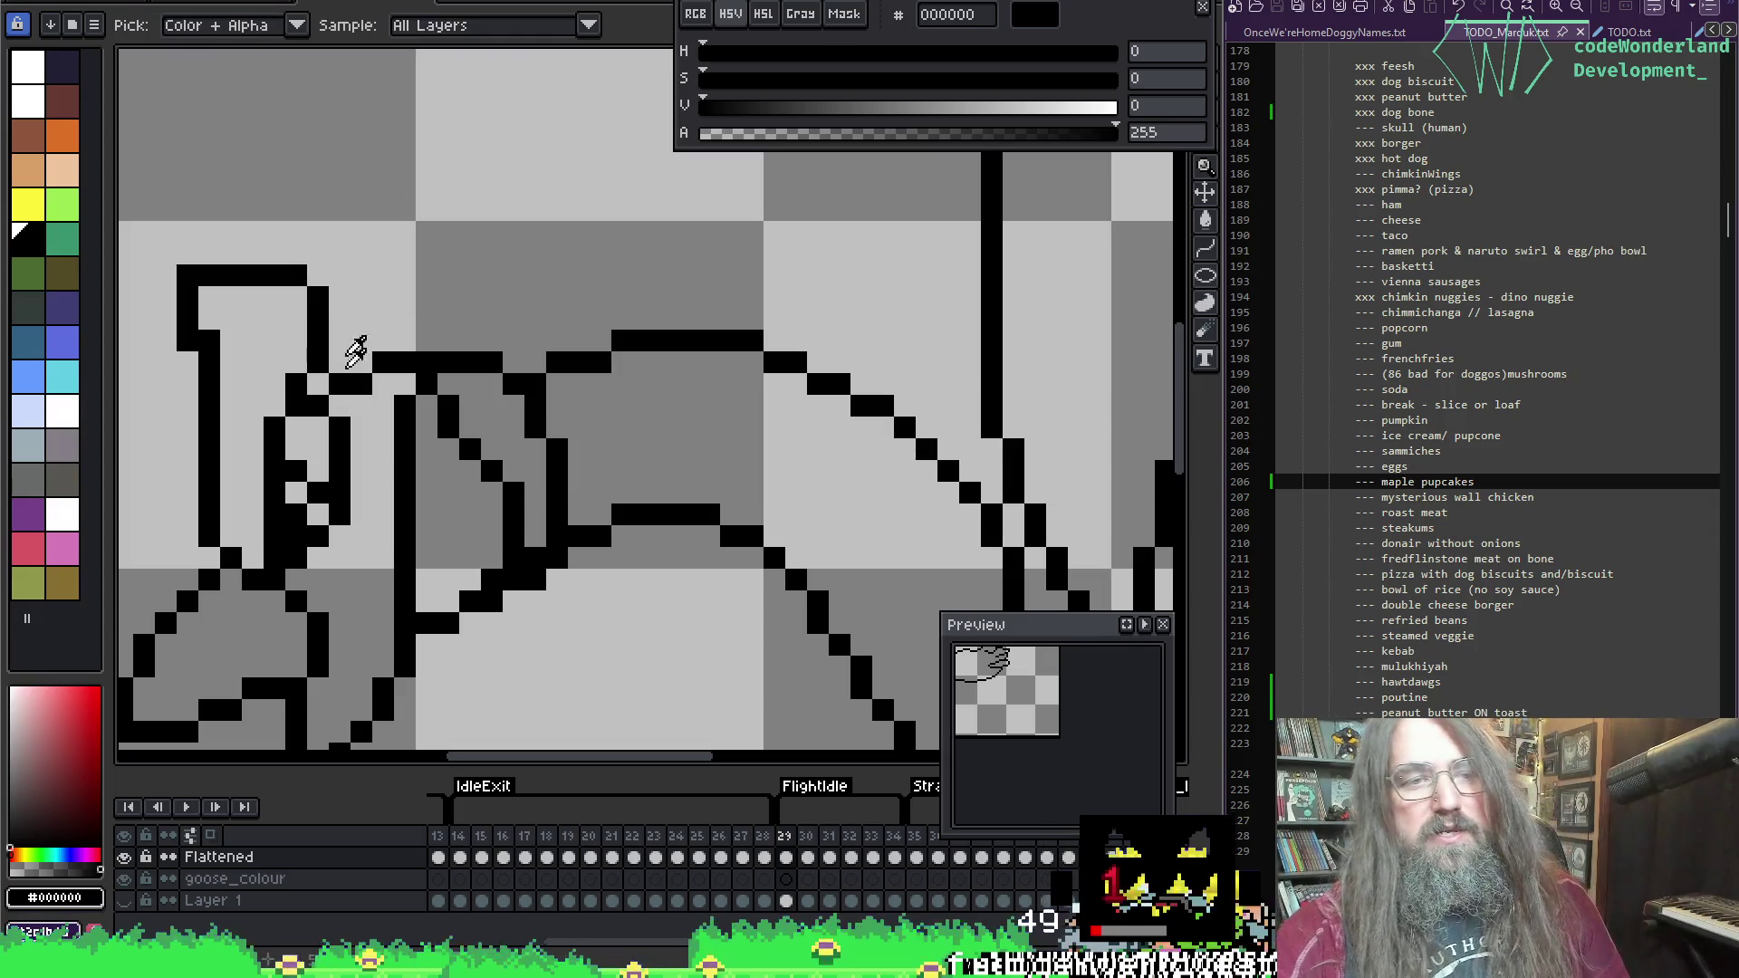
{"action": "key", "text": "b"}
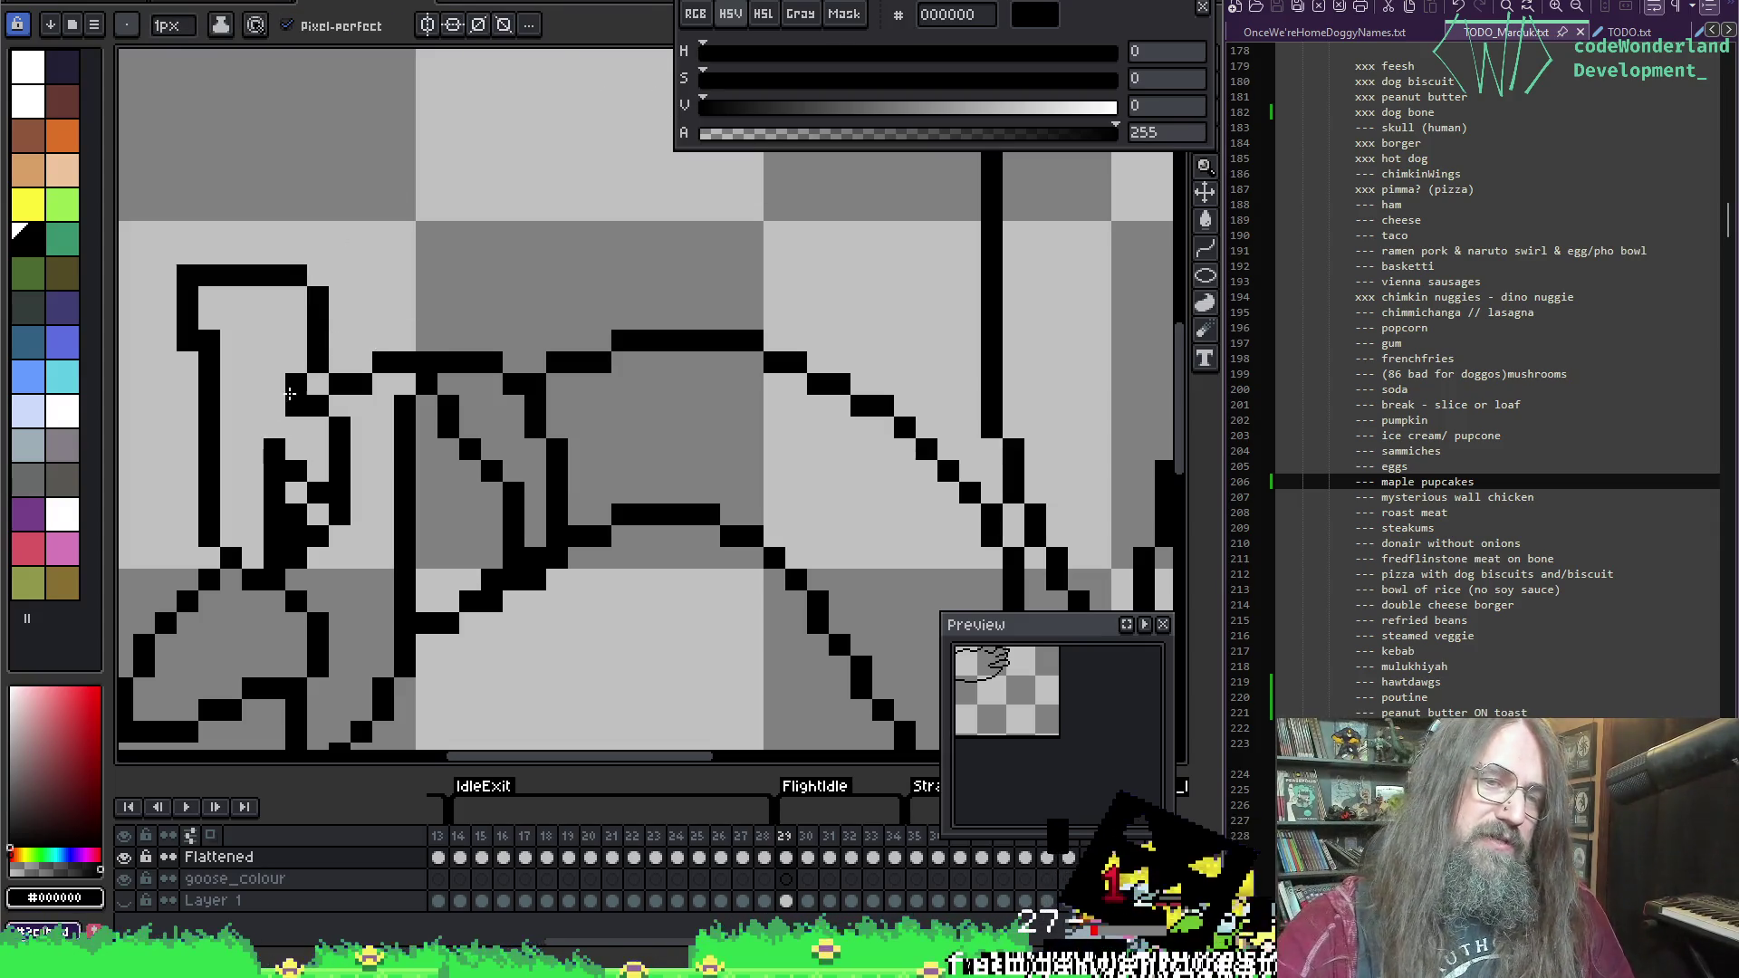
{"action": "key", "text": "i"}
{"action": "key", "text": "b"}
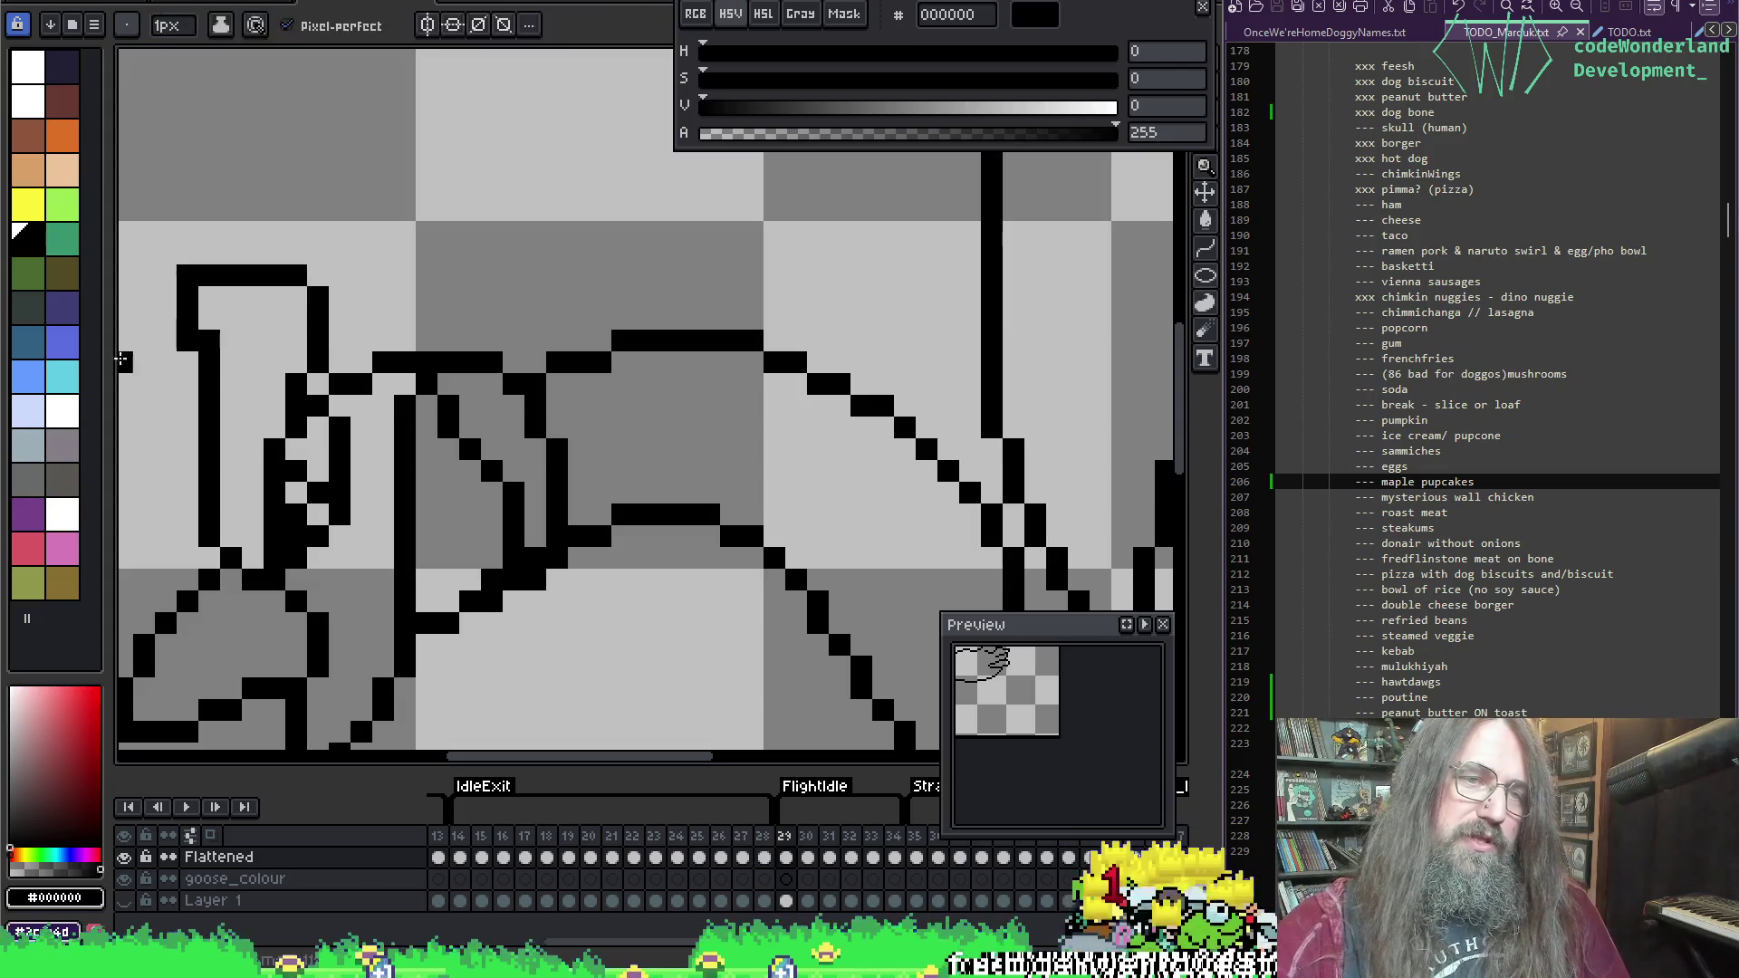
{"action": "key", "text": "e"}
{"action": "key", "text": "i"}
{"action": "key", "text": "b"}
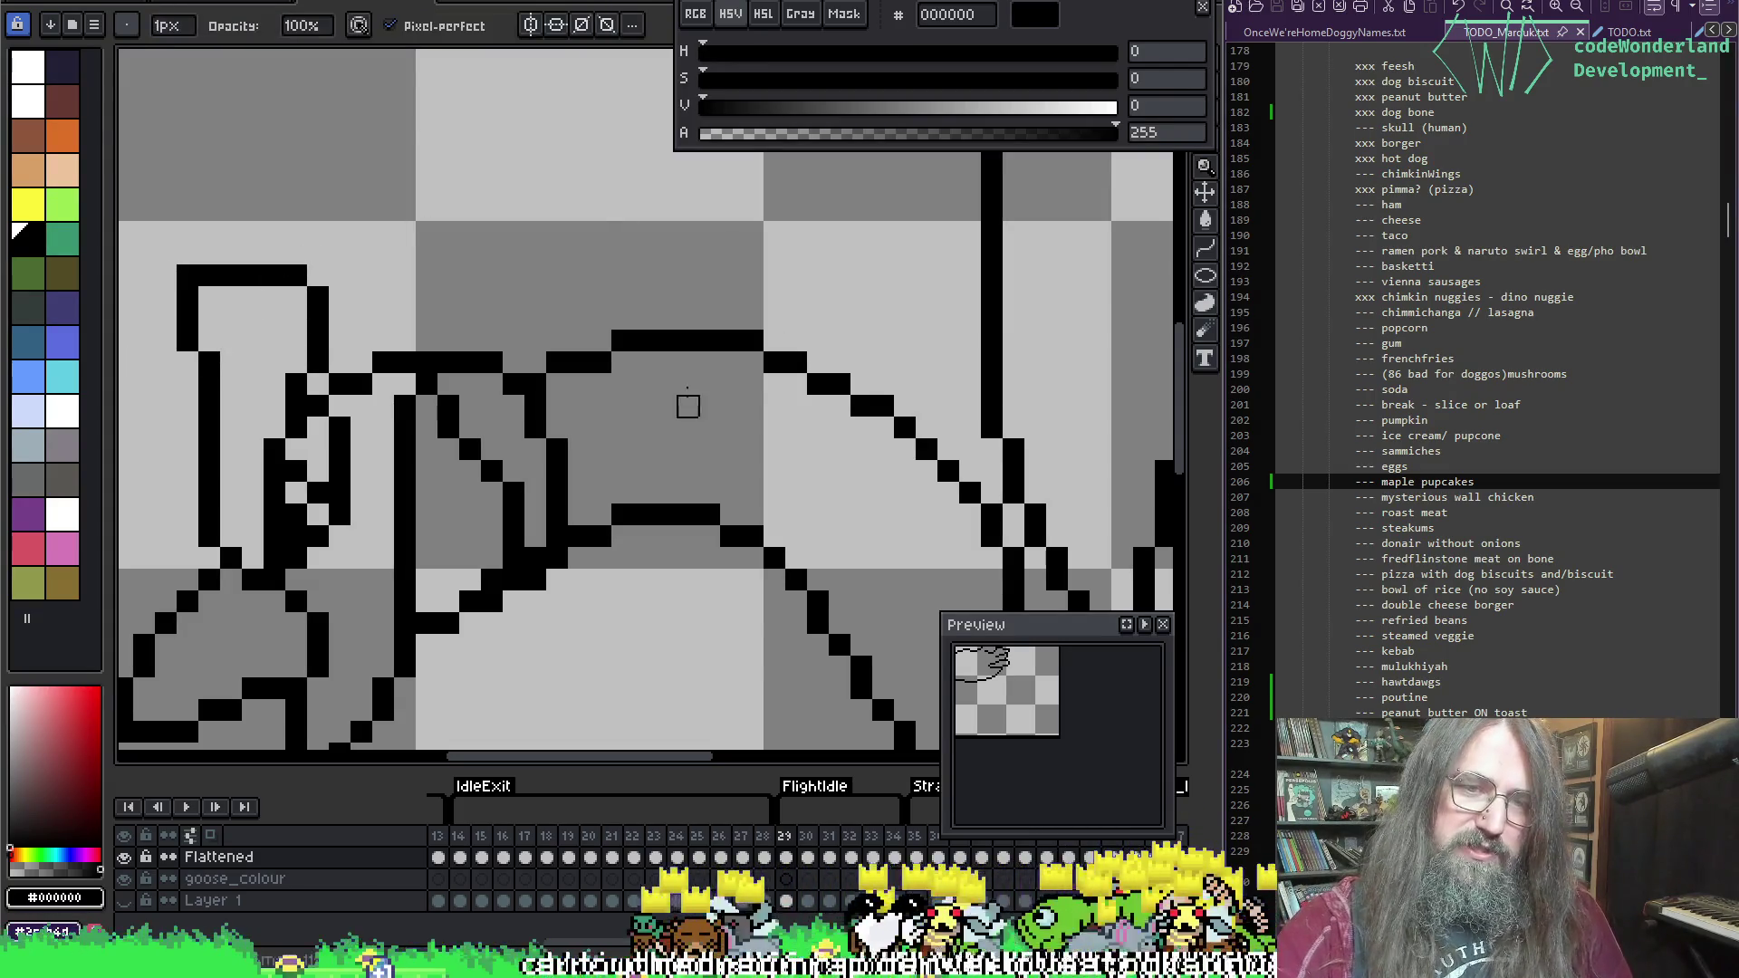
{"action": "scroll", "coordinate": [579, 281], "scroll_direction": "right", "scroll_amount": 1}
{"action": "key", "text": "i"}
{"action": "key", "text": "b"}
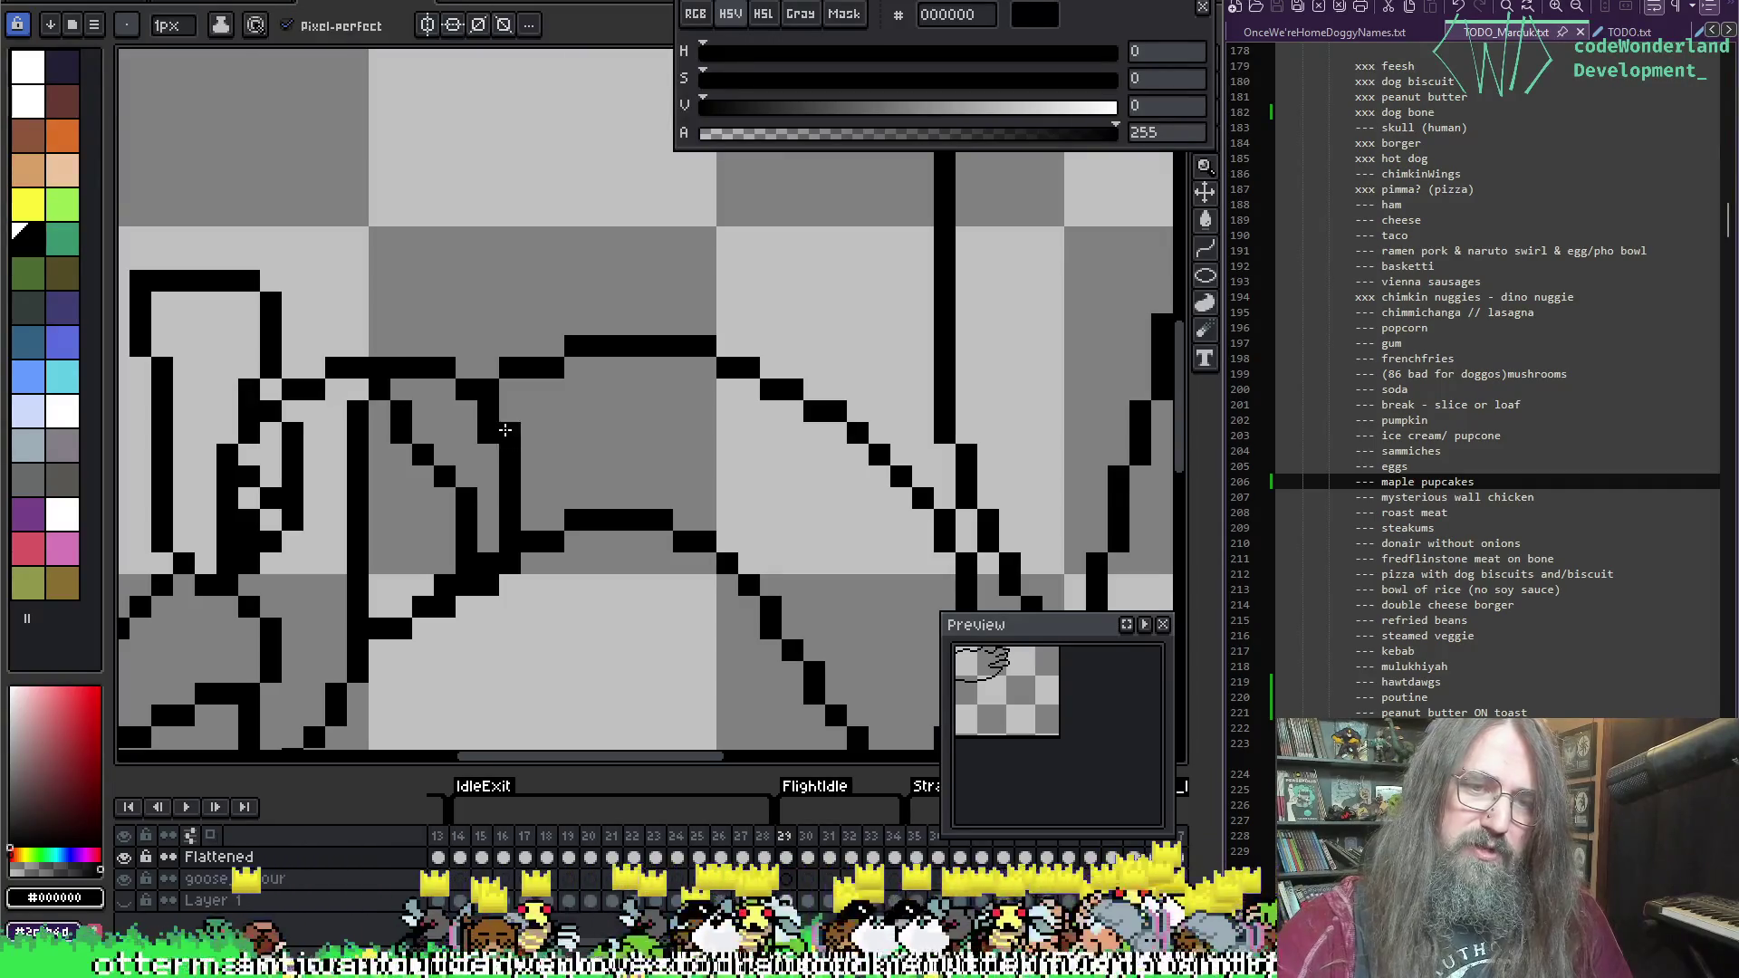
{"action": "key", "text": "i"}
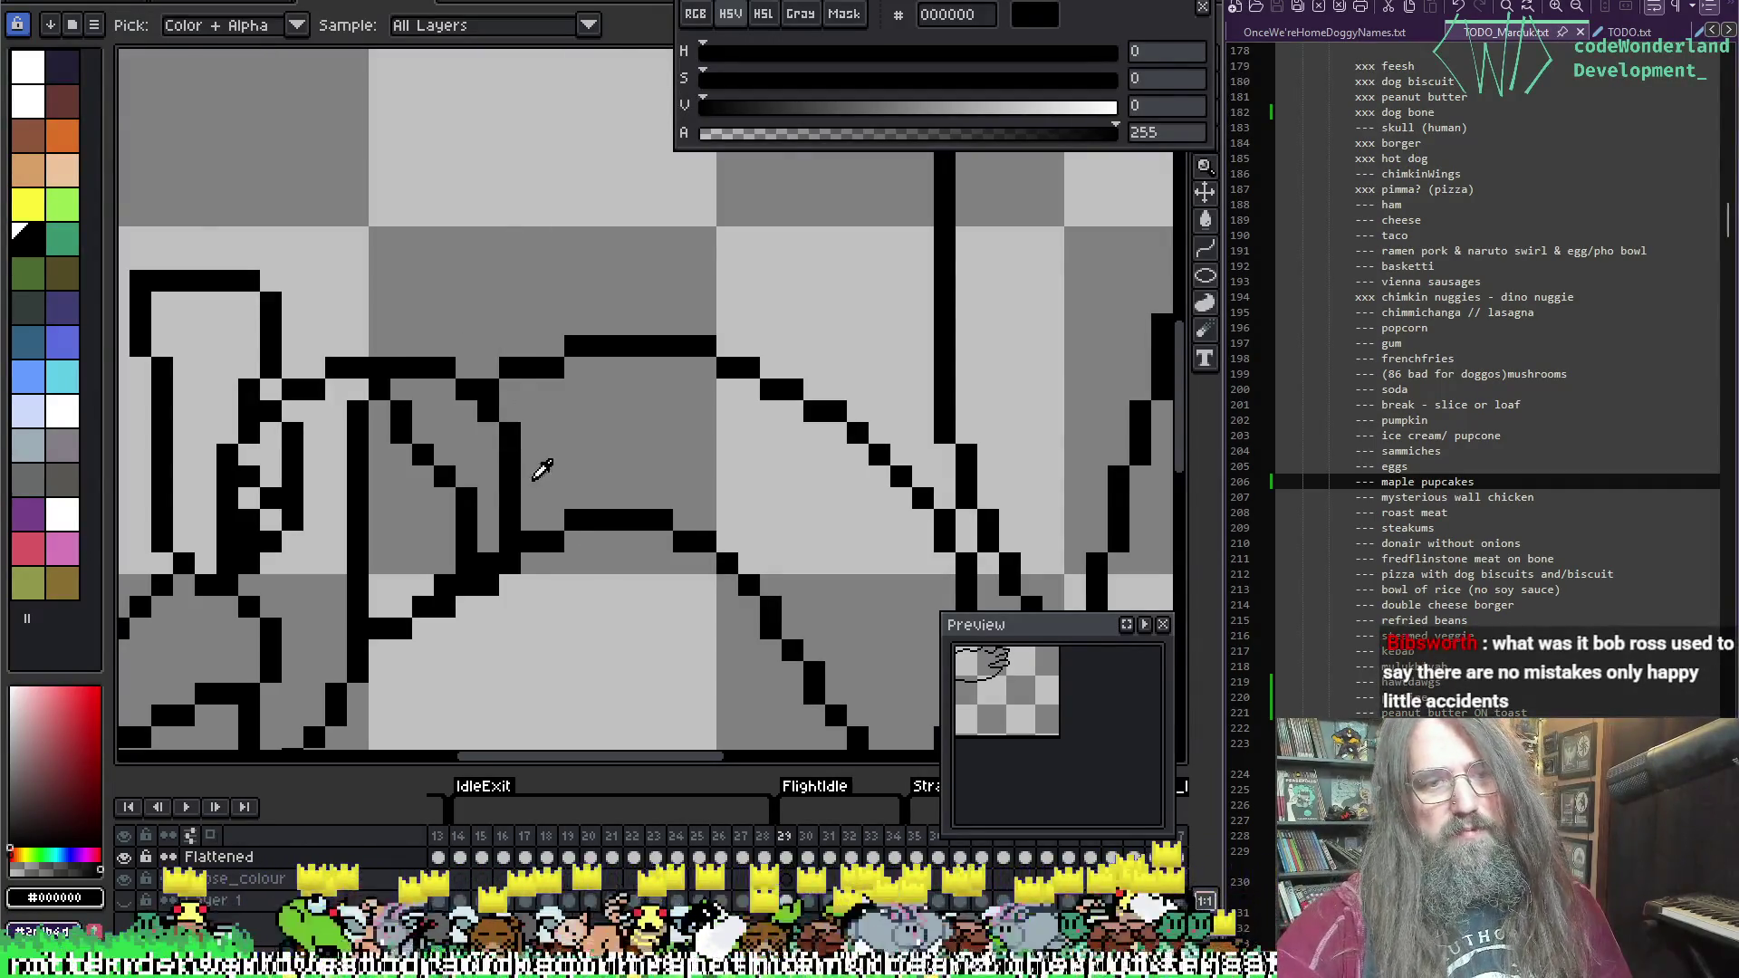
{"action": "key", "text": "b"}
{"action": "key", "text": "i"}
{"action": "key", "text": "b"}
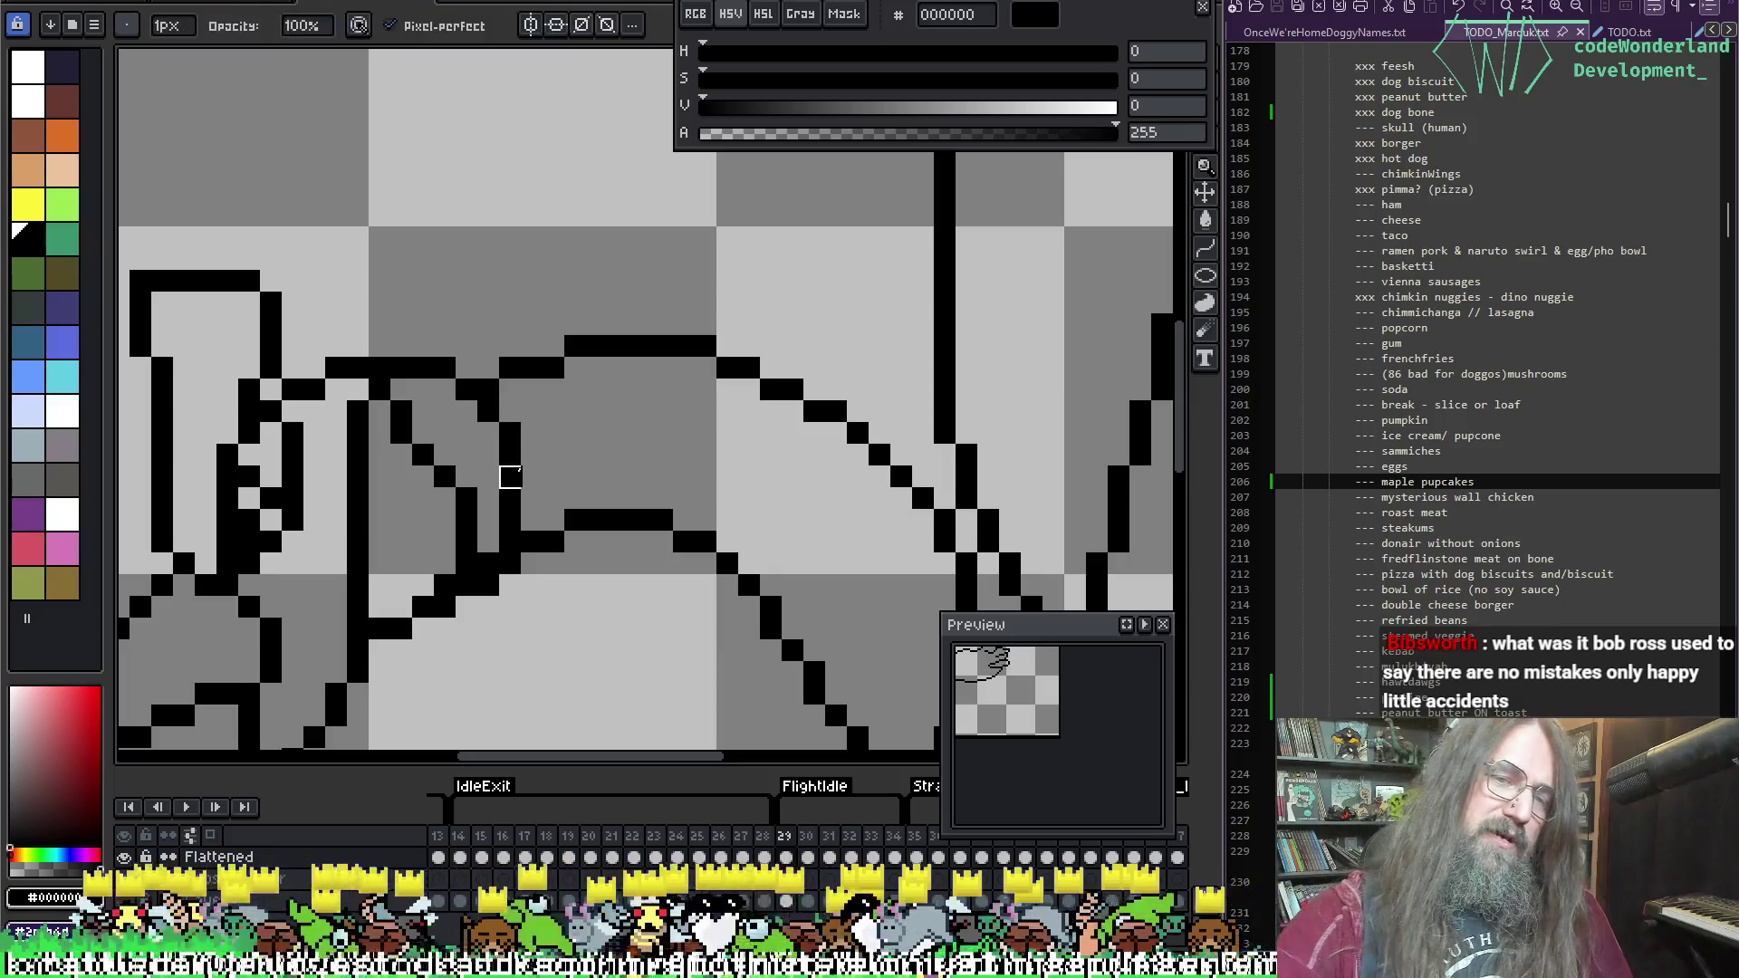
{"action": "mouse_move", "coordinate": [528, 471]}
{"action": "left_mouse_down"}
{"action": "mouse_move", "coordinate": [525, 530]}
{"action": "mouse_move", "coordinate": [510, 520]}
{"action": "left_mouse_up"}
{"action": "key", "text": "e"}
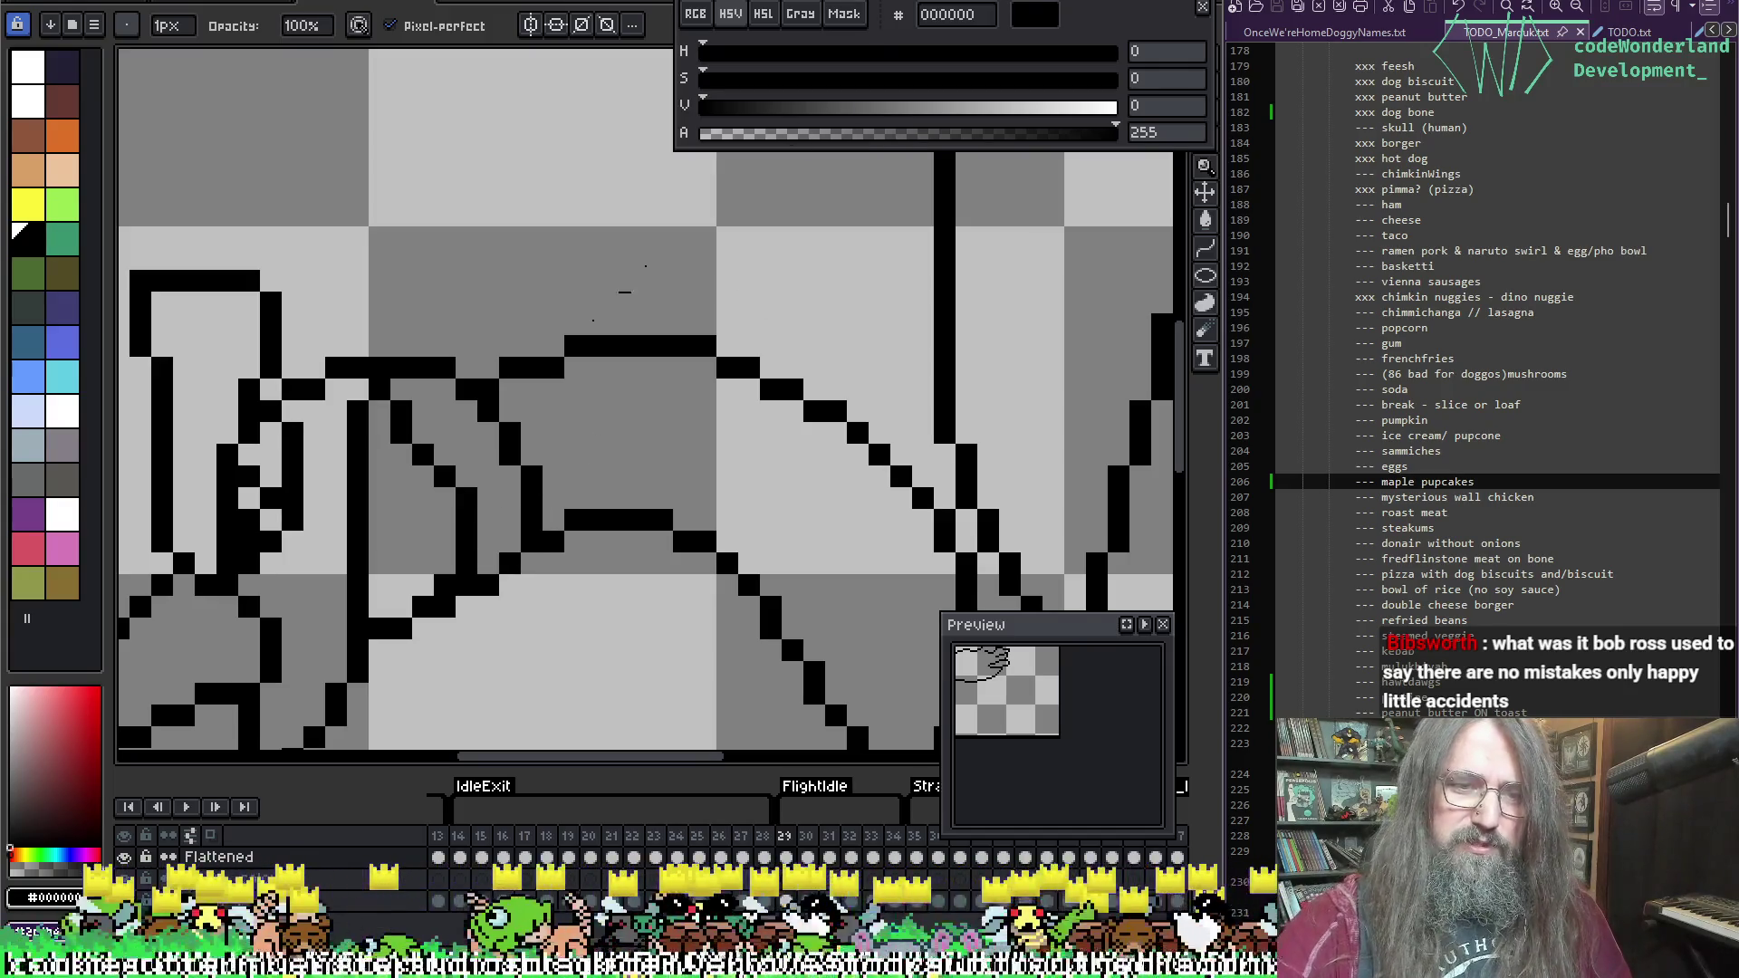
Step: Erase the stray pixels on the inner wing-fold diagonal near the neck
{"action": "left_click_drag", "start_coordinate": [613, 474], "coordinate": [807, 368]}
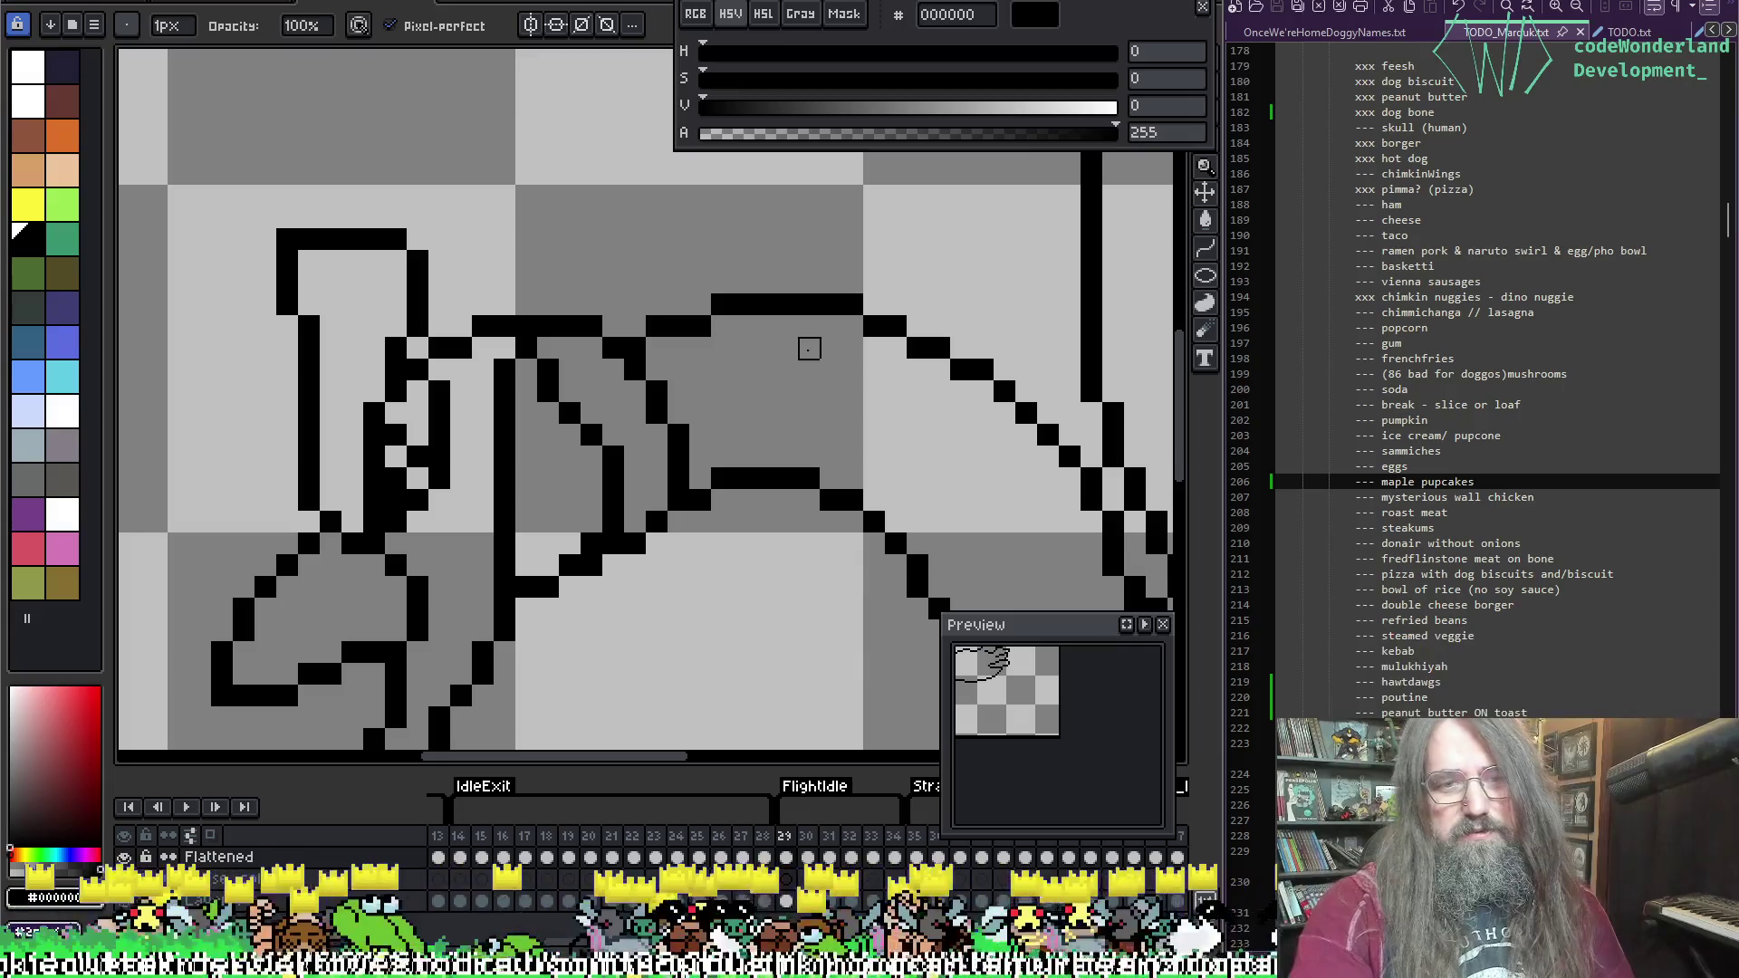
{"action": "scroll", "coordinate": [667, 416], "scroll_direction": "down", "scroll_amount": 3}
{"action": "scroll", "coordinate": [599, 488], "scroll_direction": "up", "scroll_amount": 3}
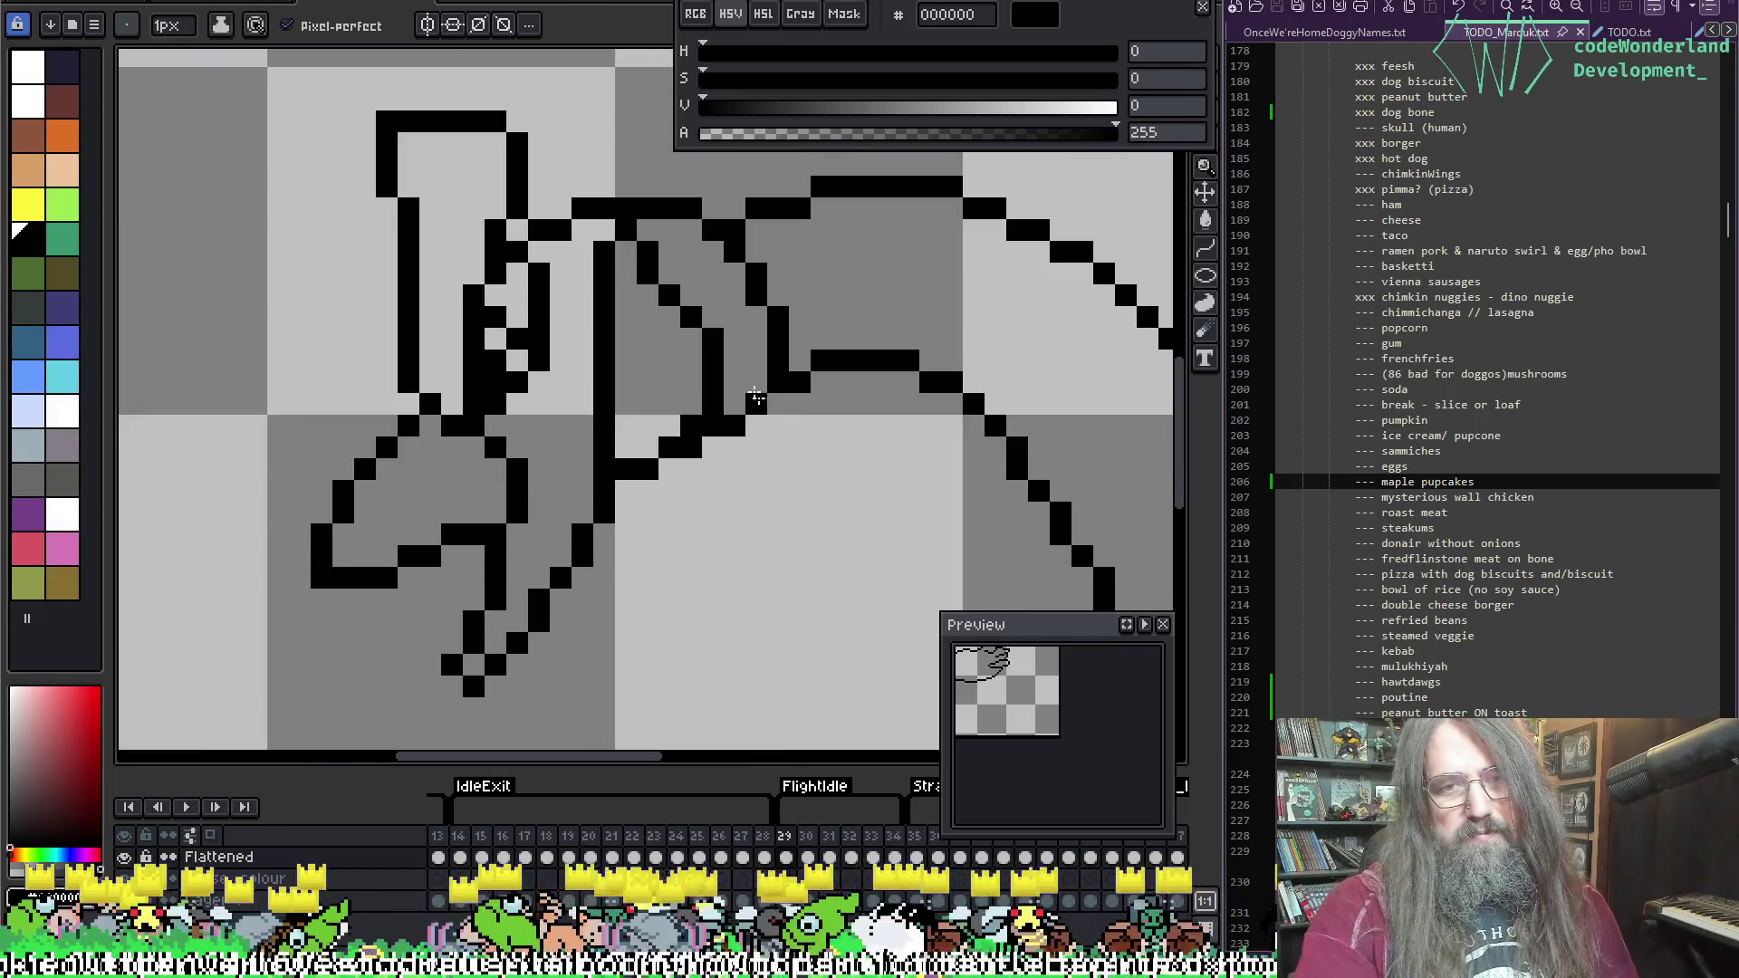
{"action": "key", "text": "e"}
{"action": "key", "text": "e"}
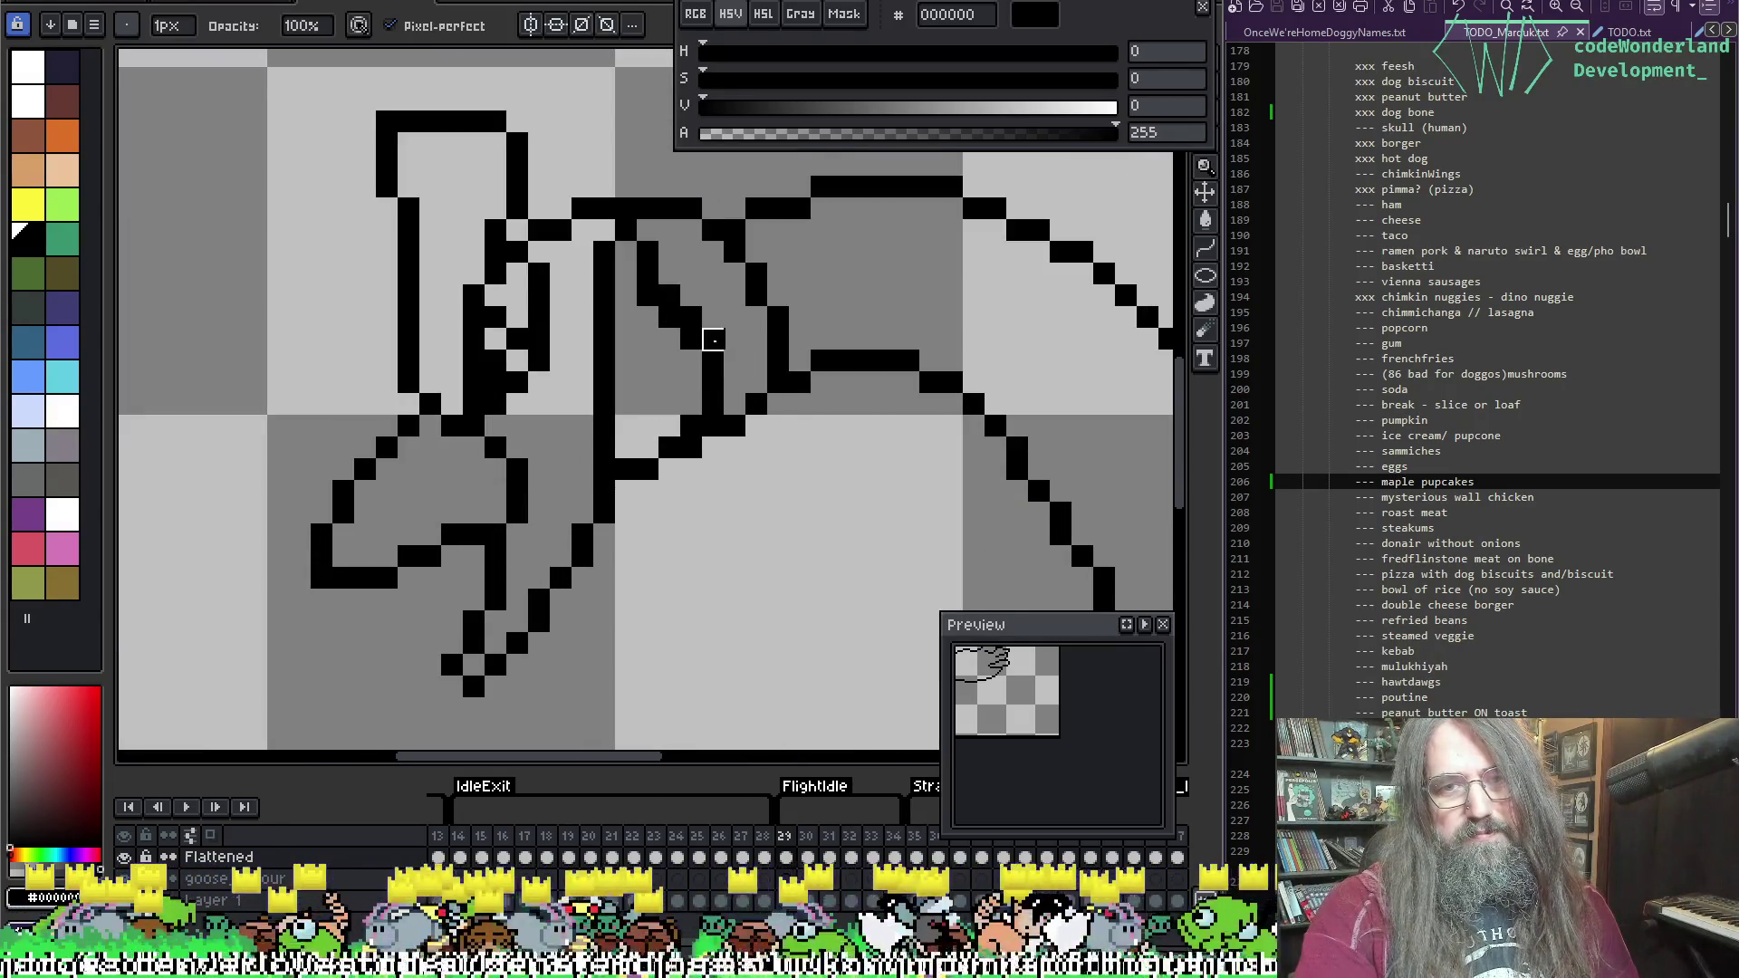
{"action": "left_click_drag", "start_coordinate": [712, 340], "coordinate": [671, 295]}
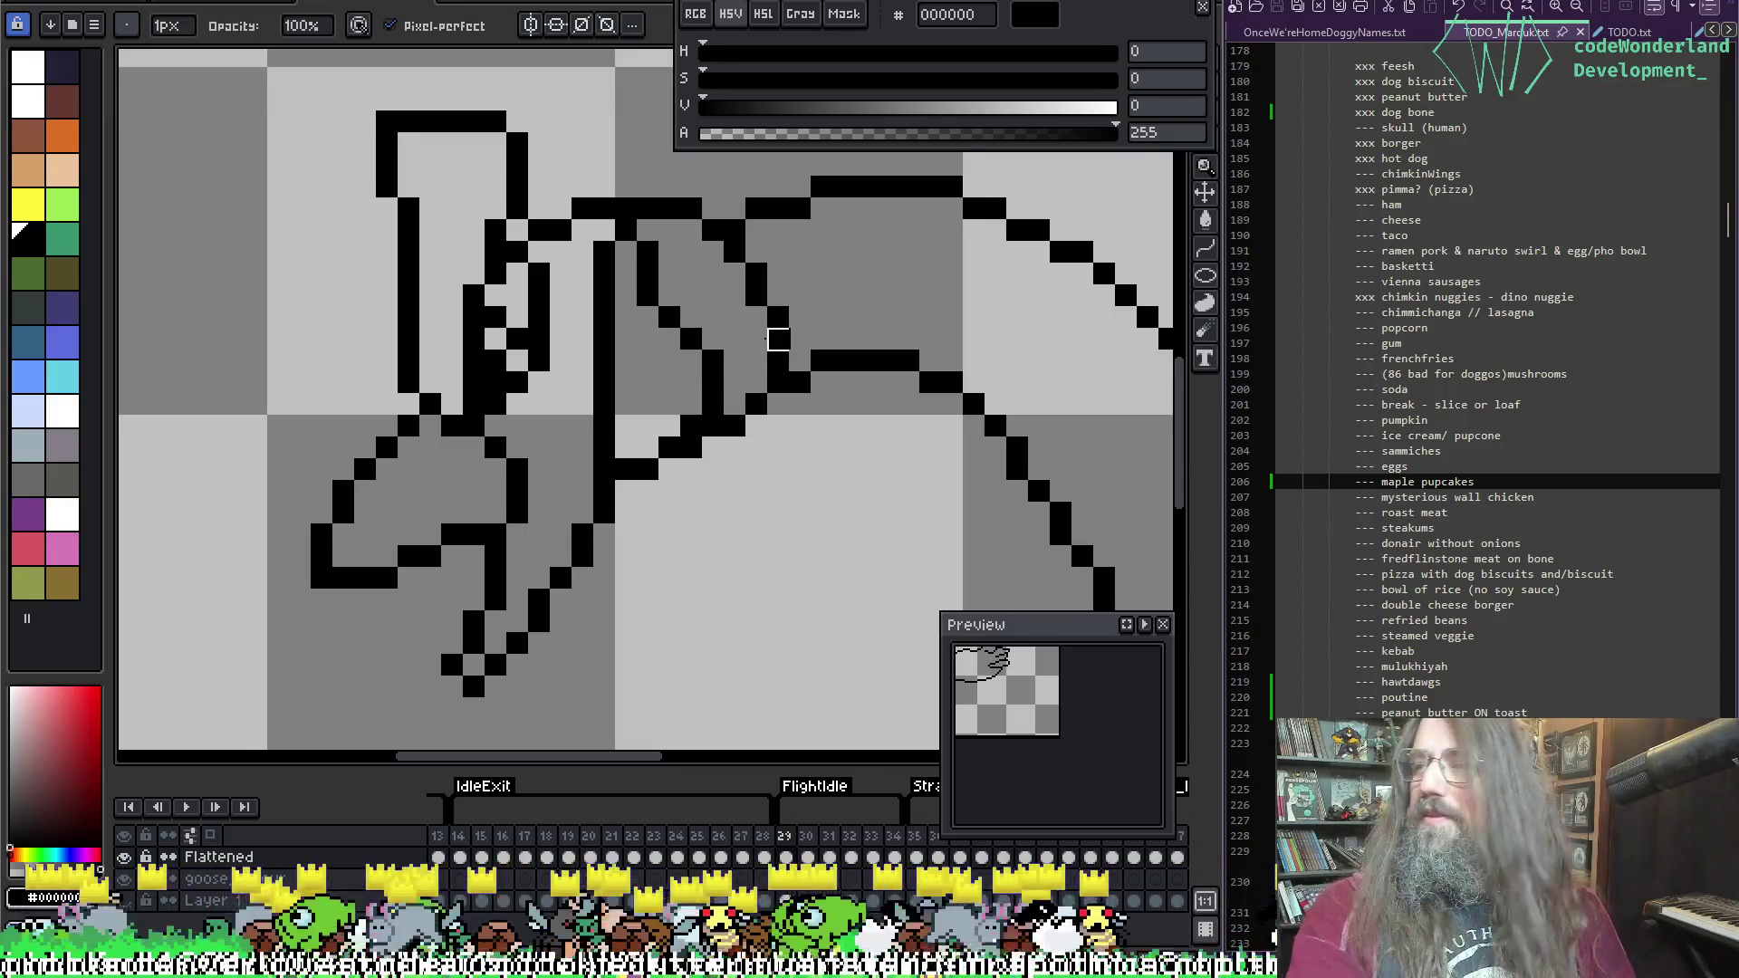
{"action": "left_click_drag", "start_coordinate": [778, 295], "coordinate": [755, 309]}
{"action": "right_click", "coordinate": [668, 353]}
{"action": "key", "text": "Escape"}
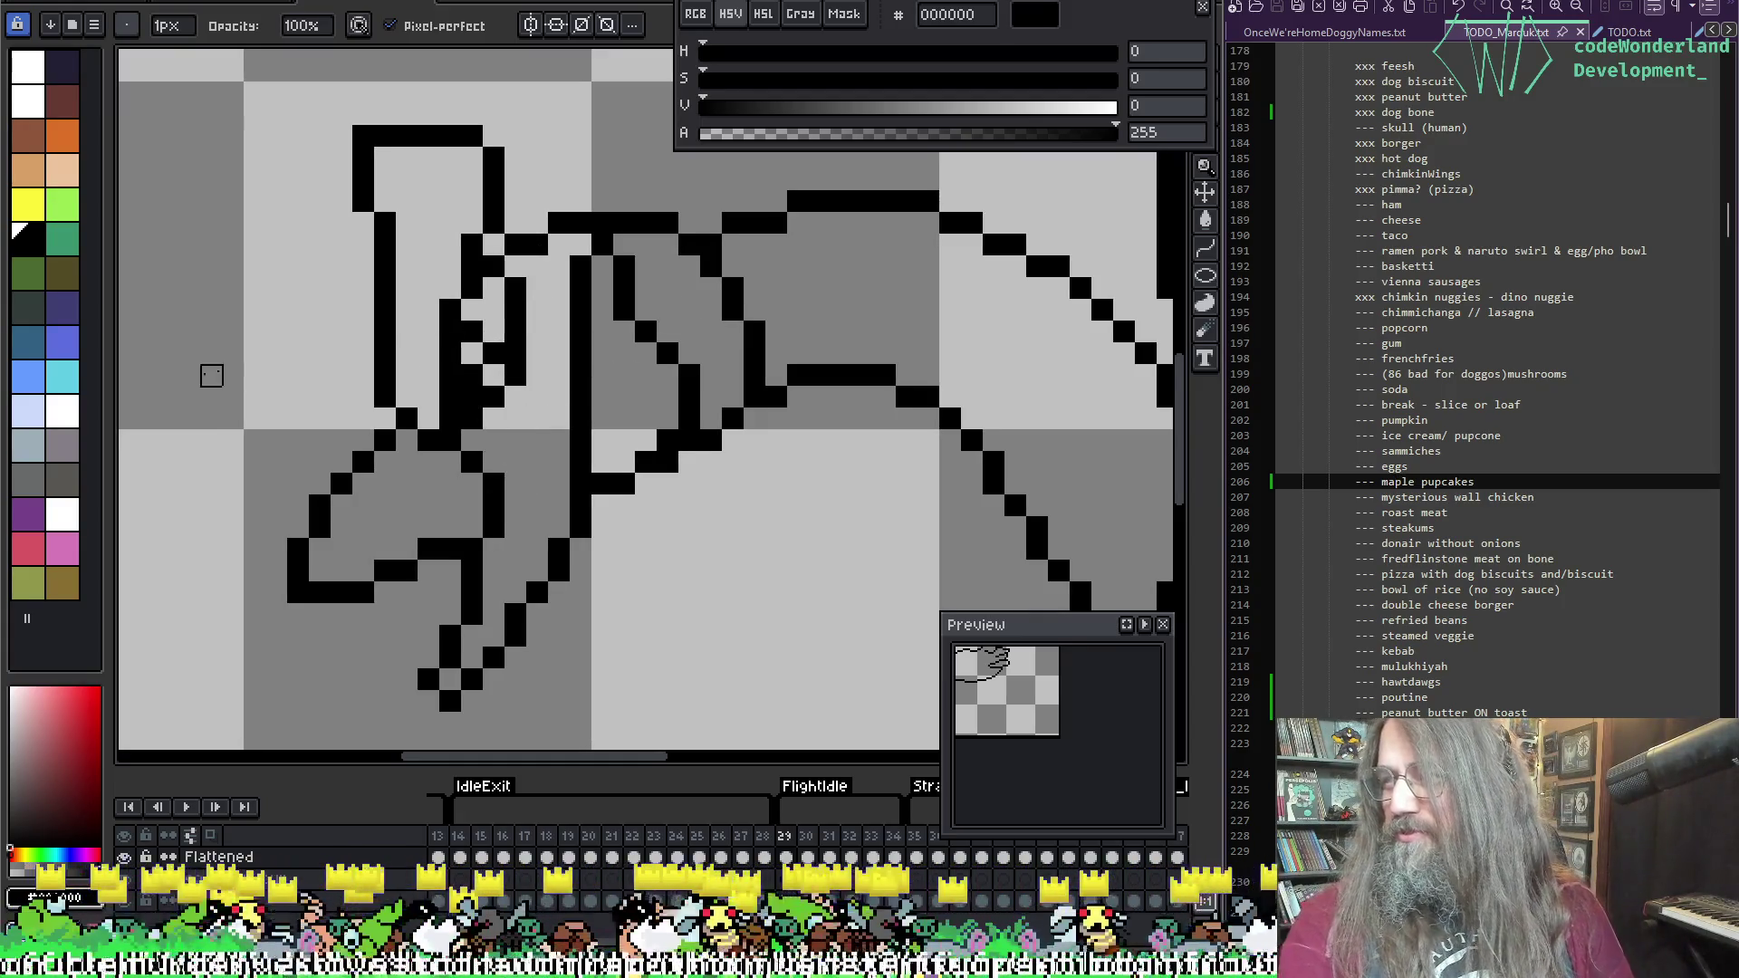
Step: Undo the last edit and bring the belly and wing-fold junction into view
{"action": "scroll", "coordinate": [211, 397], "scroll_direction": "down", "scroll_amount": 2}
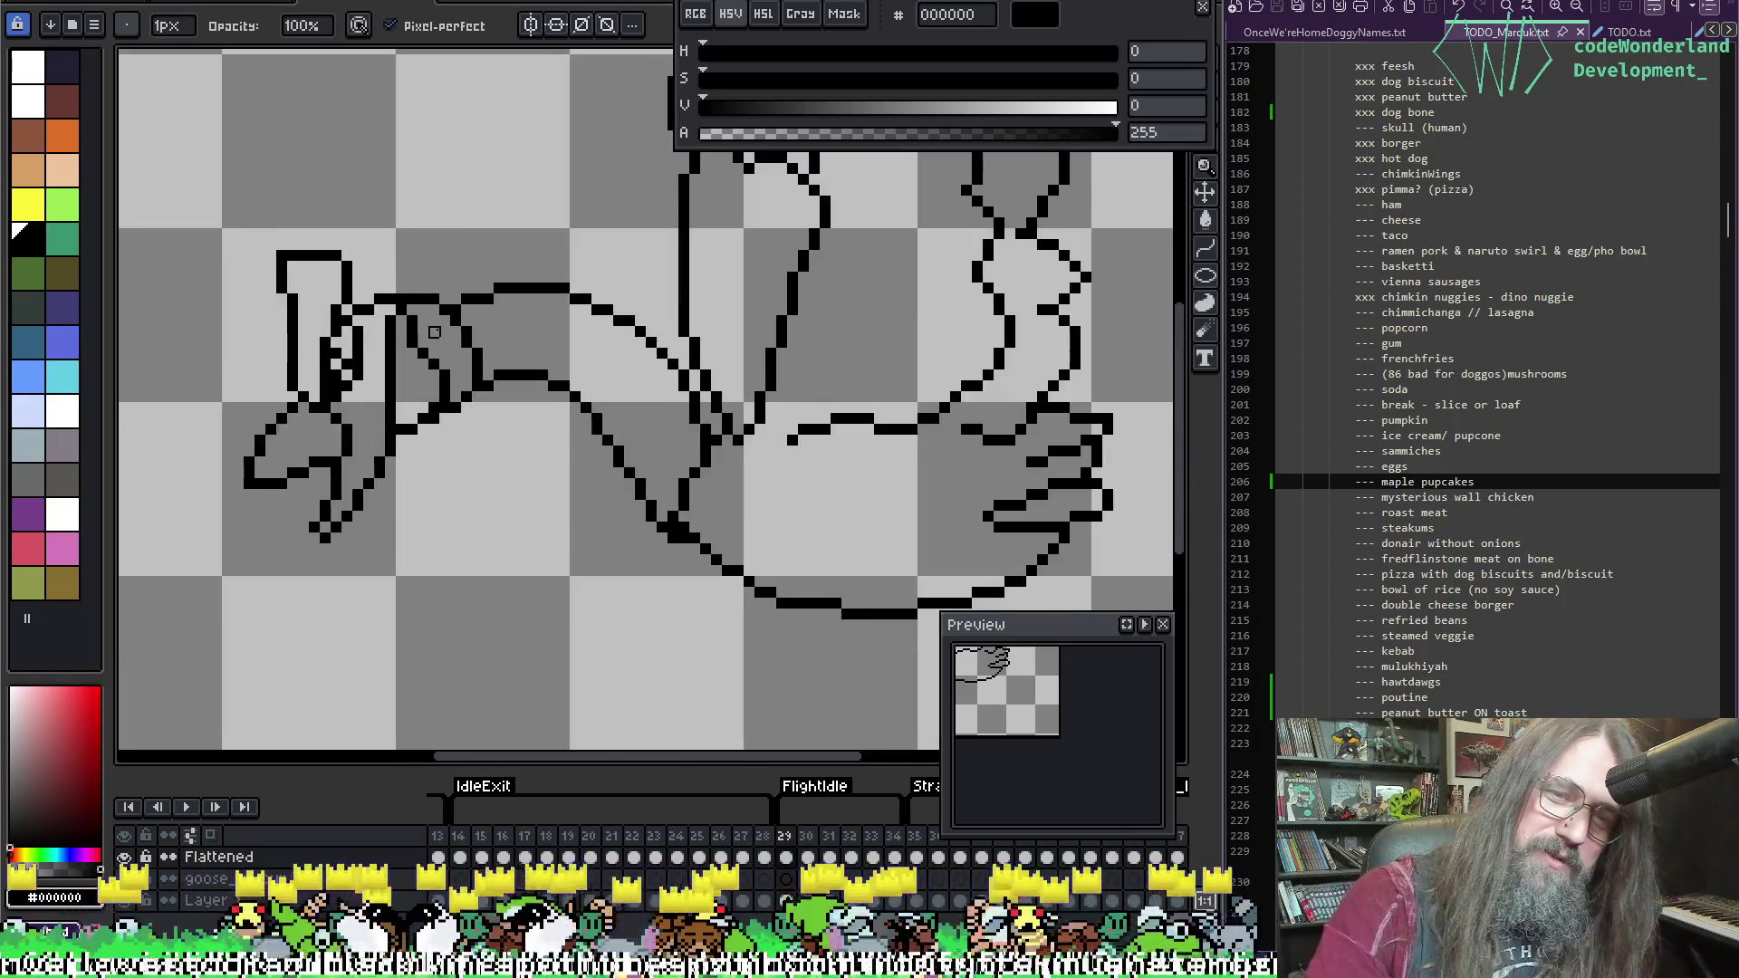
{"action": "scroll", "coordinate": [519, 485], "scroll_direction": "up", "scroll_amount": 1}
{"action": "mouse_move", "coordinate": [520, 486]}
{"action": "left_mouse_down"}
{"action": "mouse_move", "coordinate": [776, 563]}
{"action": "mouse_move", "coordinate": [571, 668]}
{"action": "left_mouse_up"}
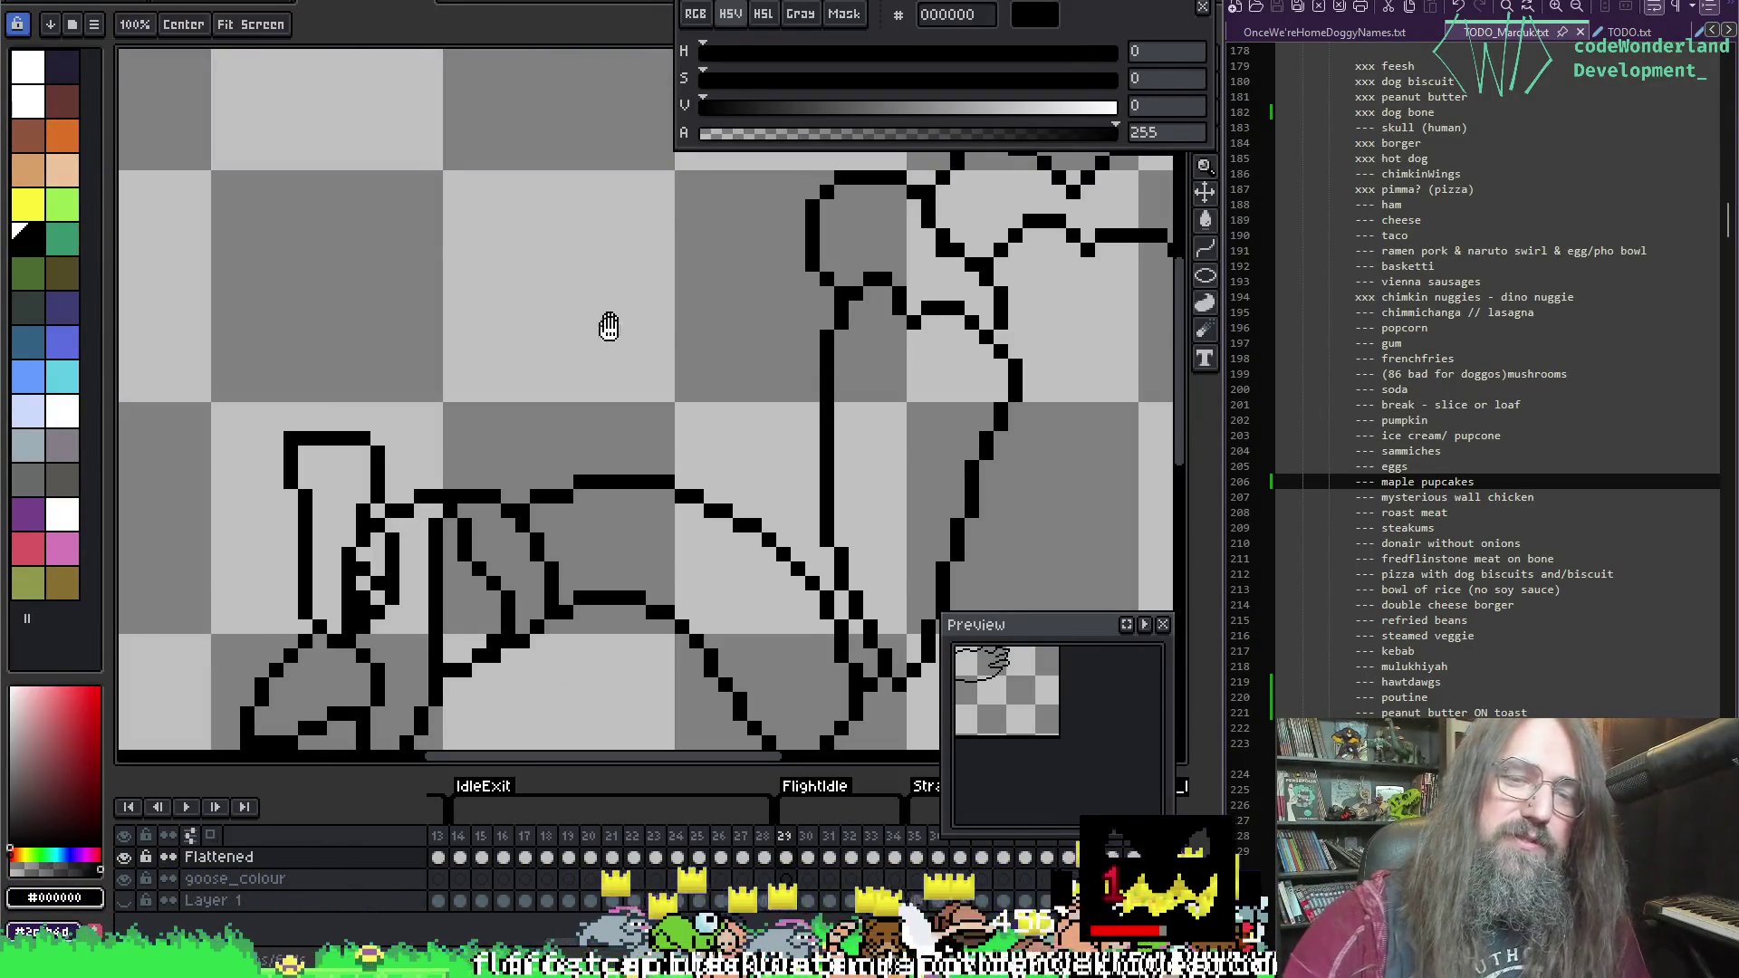
{"action": "mouse_move", "coordinate": [606, 327]}
{"action": "left_mouse_down"}
{"action": "mouse_move", "coordinate": [465, 262]}
{"action": "mouse_move", "coordinate": [493, 287]}
{"action": "mouse_move", "coordinate": [595, 280]}
{"action": "left_mouse_up"}
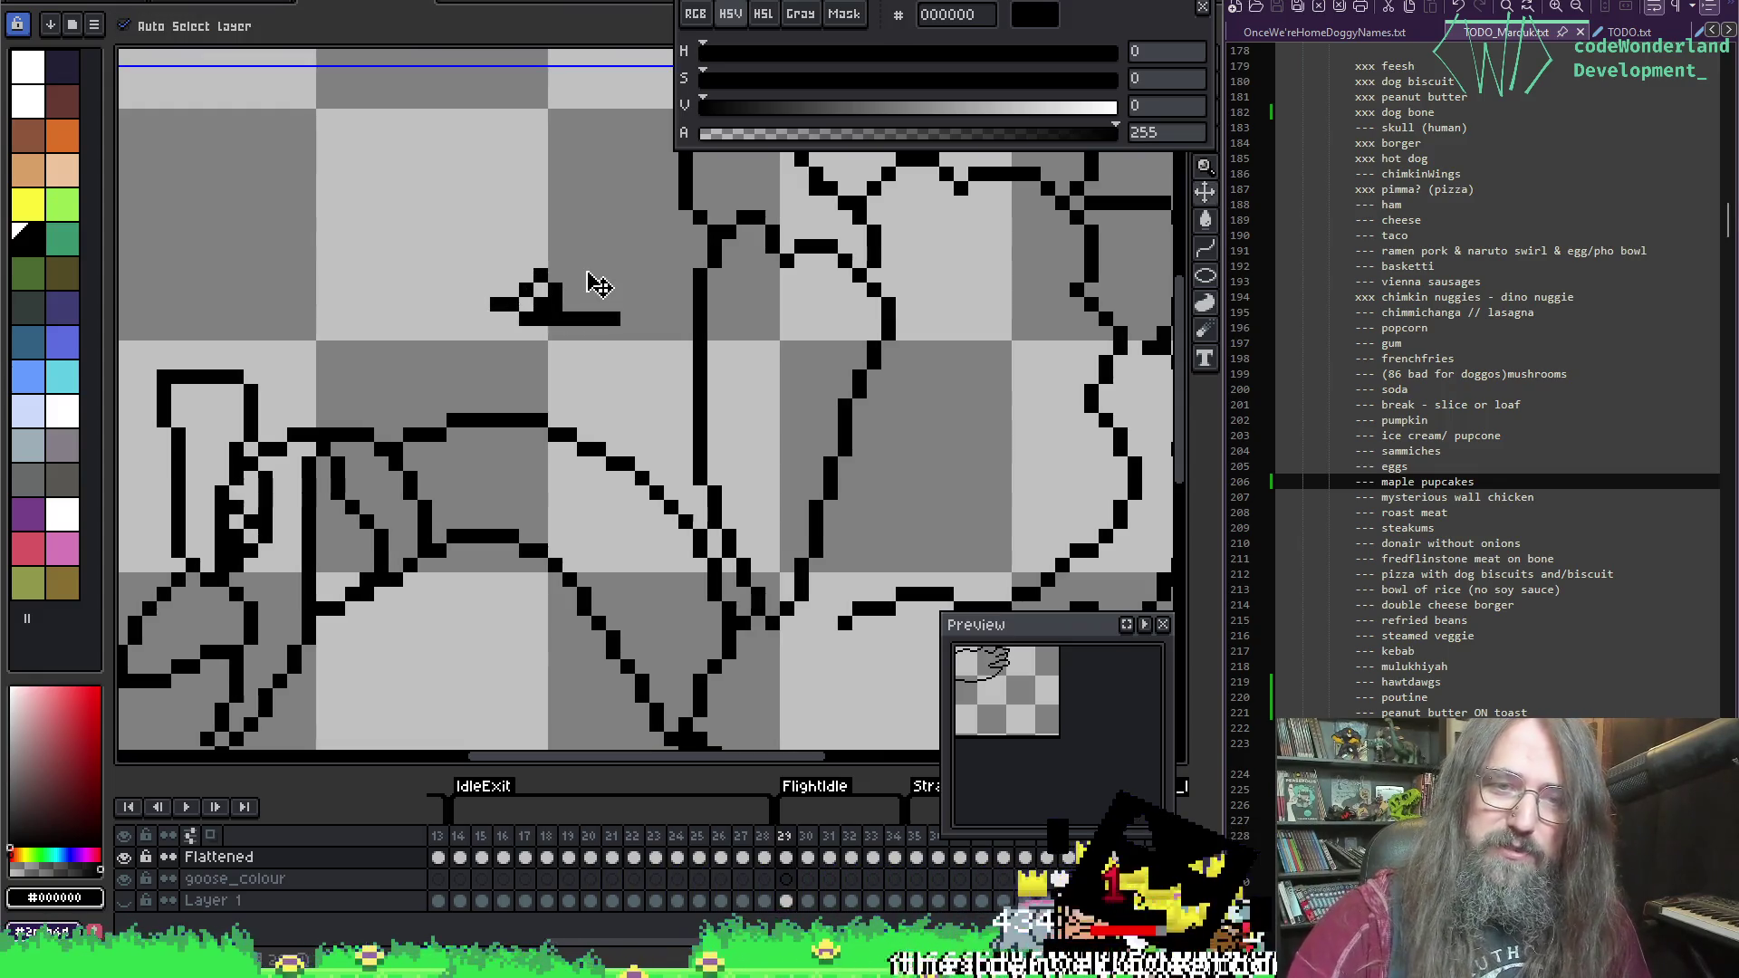
{"action": "key", "text": "ctrl+z"}
{"action": "left_click_drag", "start_coordinate": [787, 519], "coordinate": [521, 463]}
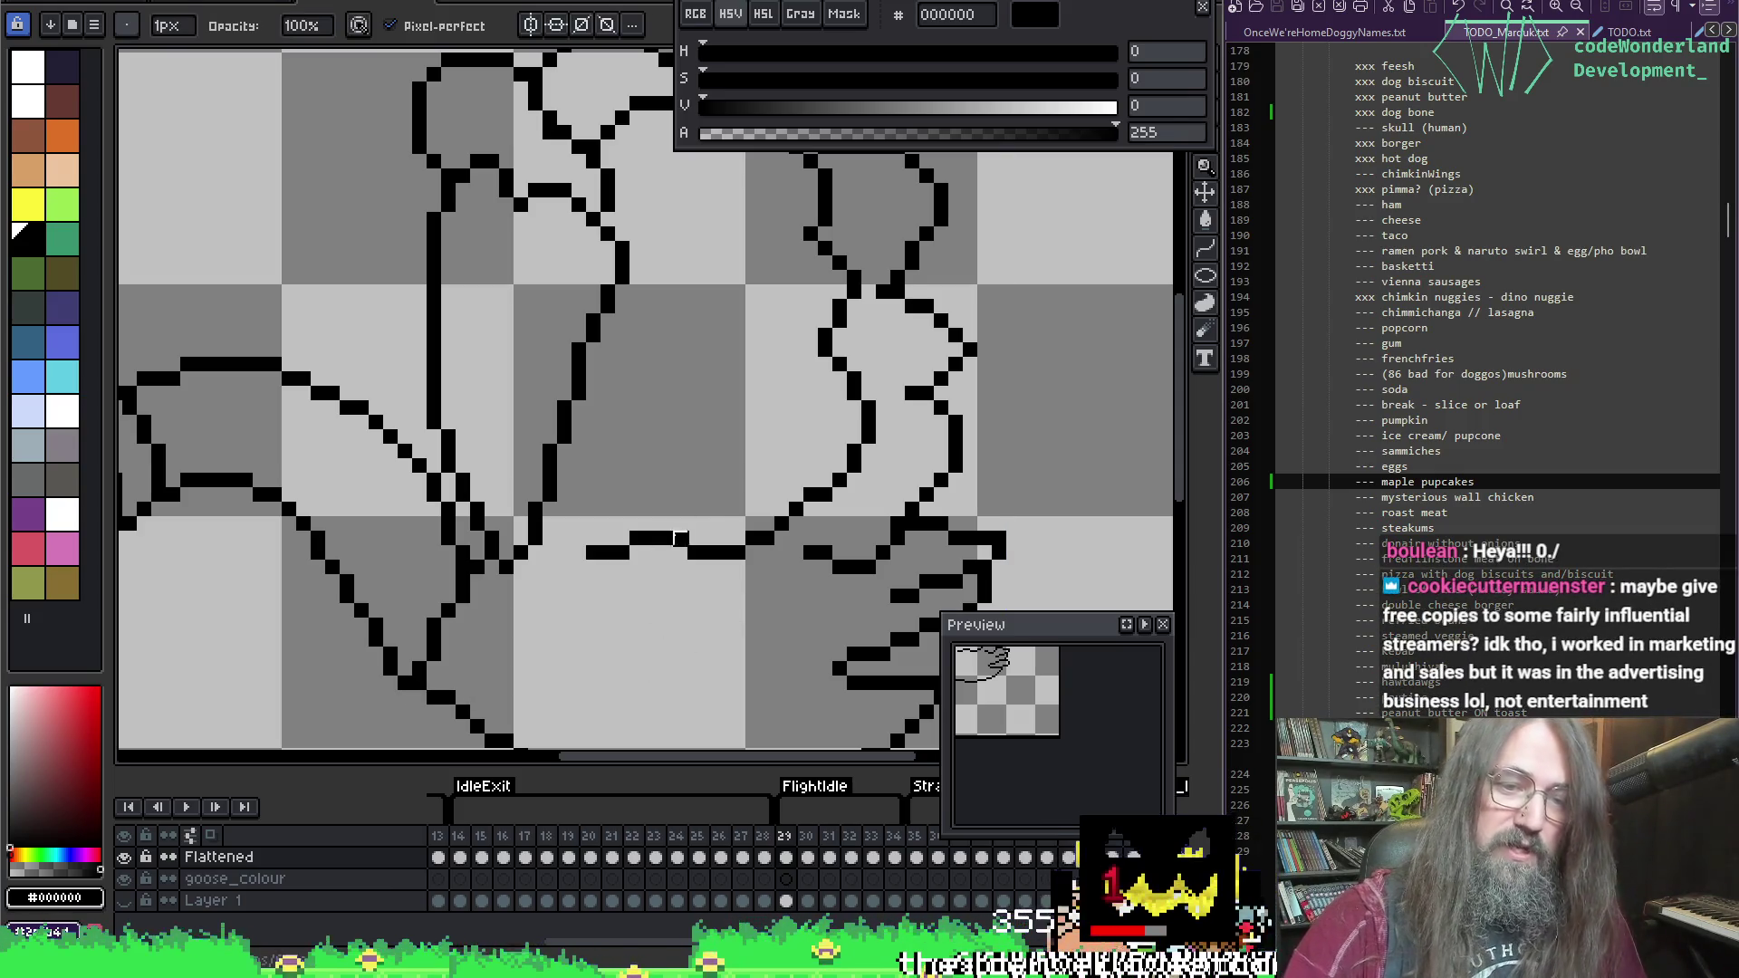
{"action": "scroll", "coordinate": [670, 453], "scroll_direction": "down", "scroll_amount": 1}
{"action": "scroll", "coordinate": [951, 407], "scroll_direction": "up", "scroll_amount": 1}
{"action": "scroll", "coordinate": [730, 466], "scroll_direction": "down", "scroll_amount": 1}
{"action": "scroll", "coordinate": [1139, 326], "scroll_direction": "up", "scroll_amount": 1}
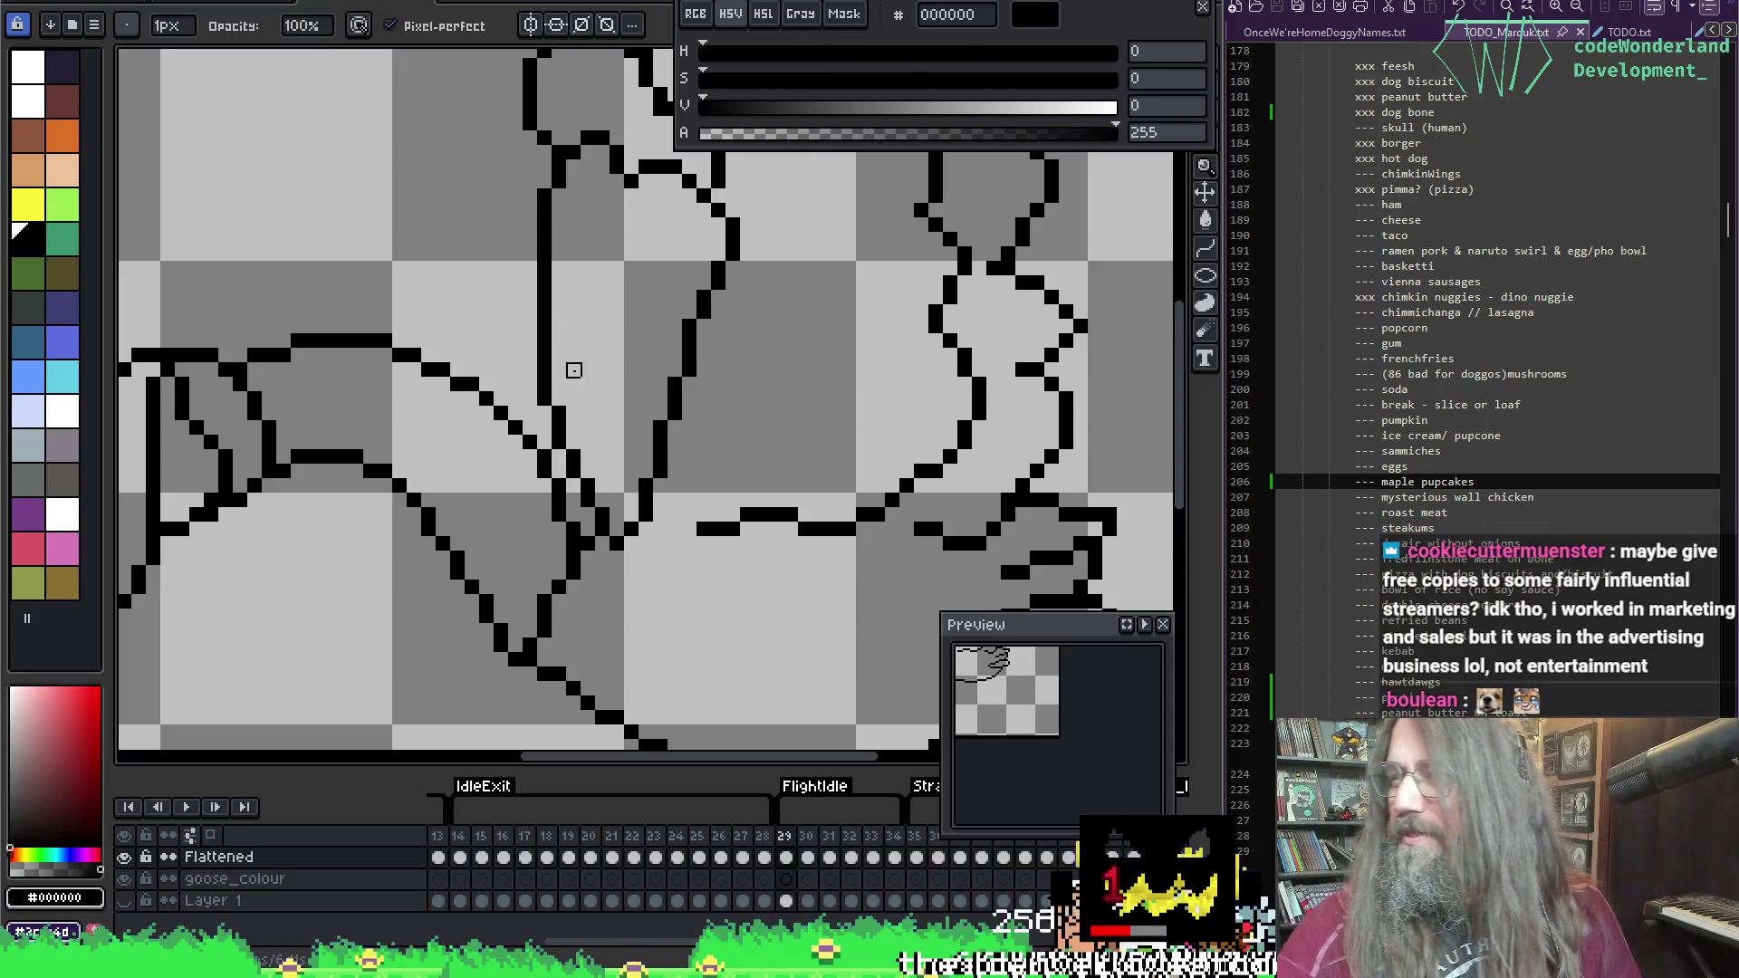
{"action": "left_click_drag", "start_coordinate": [778, 421], "coordinate": [873, 395]}
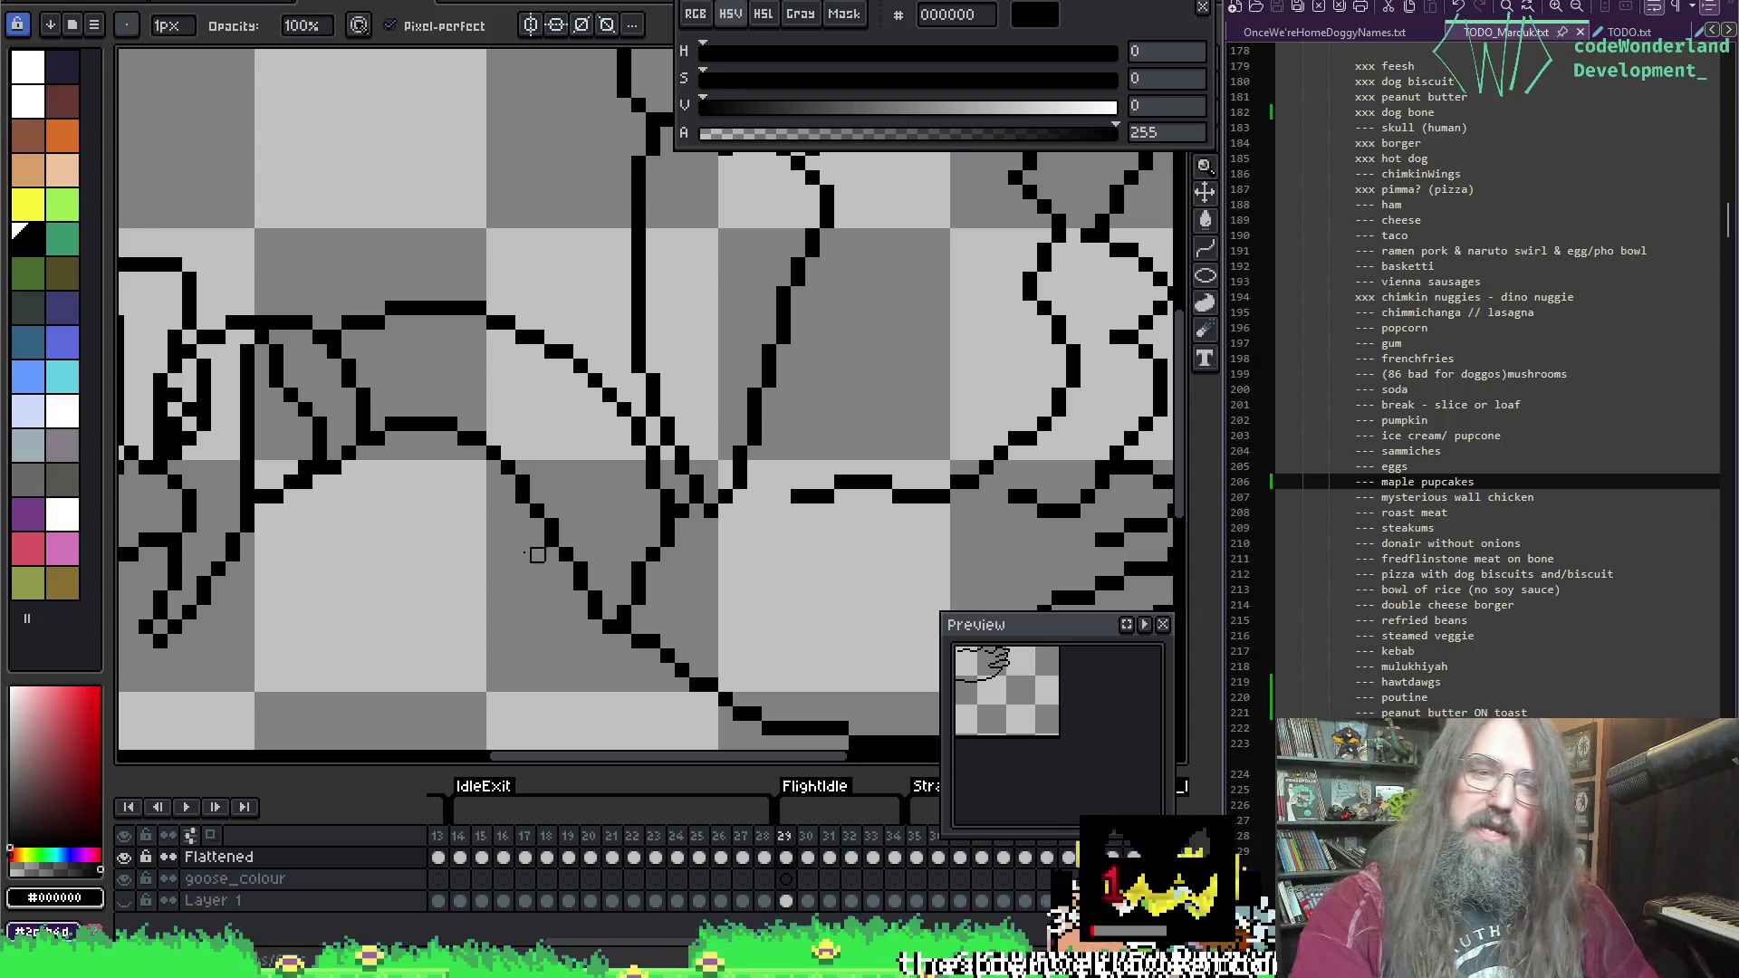
{"action": "scroll", "coordinate": [543, 543], "scroll_direction": "down", "scroll_amount": 3}
{"action": "scroll", "coordinate": [598, 571], "scroll_direction": "up", "scroll_amount": 3}
Step: Shift a wing-fold pixel one step right and erase the leftover stray pixels
{"action": "key", "text": "i"}
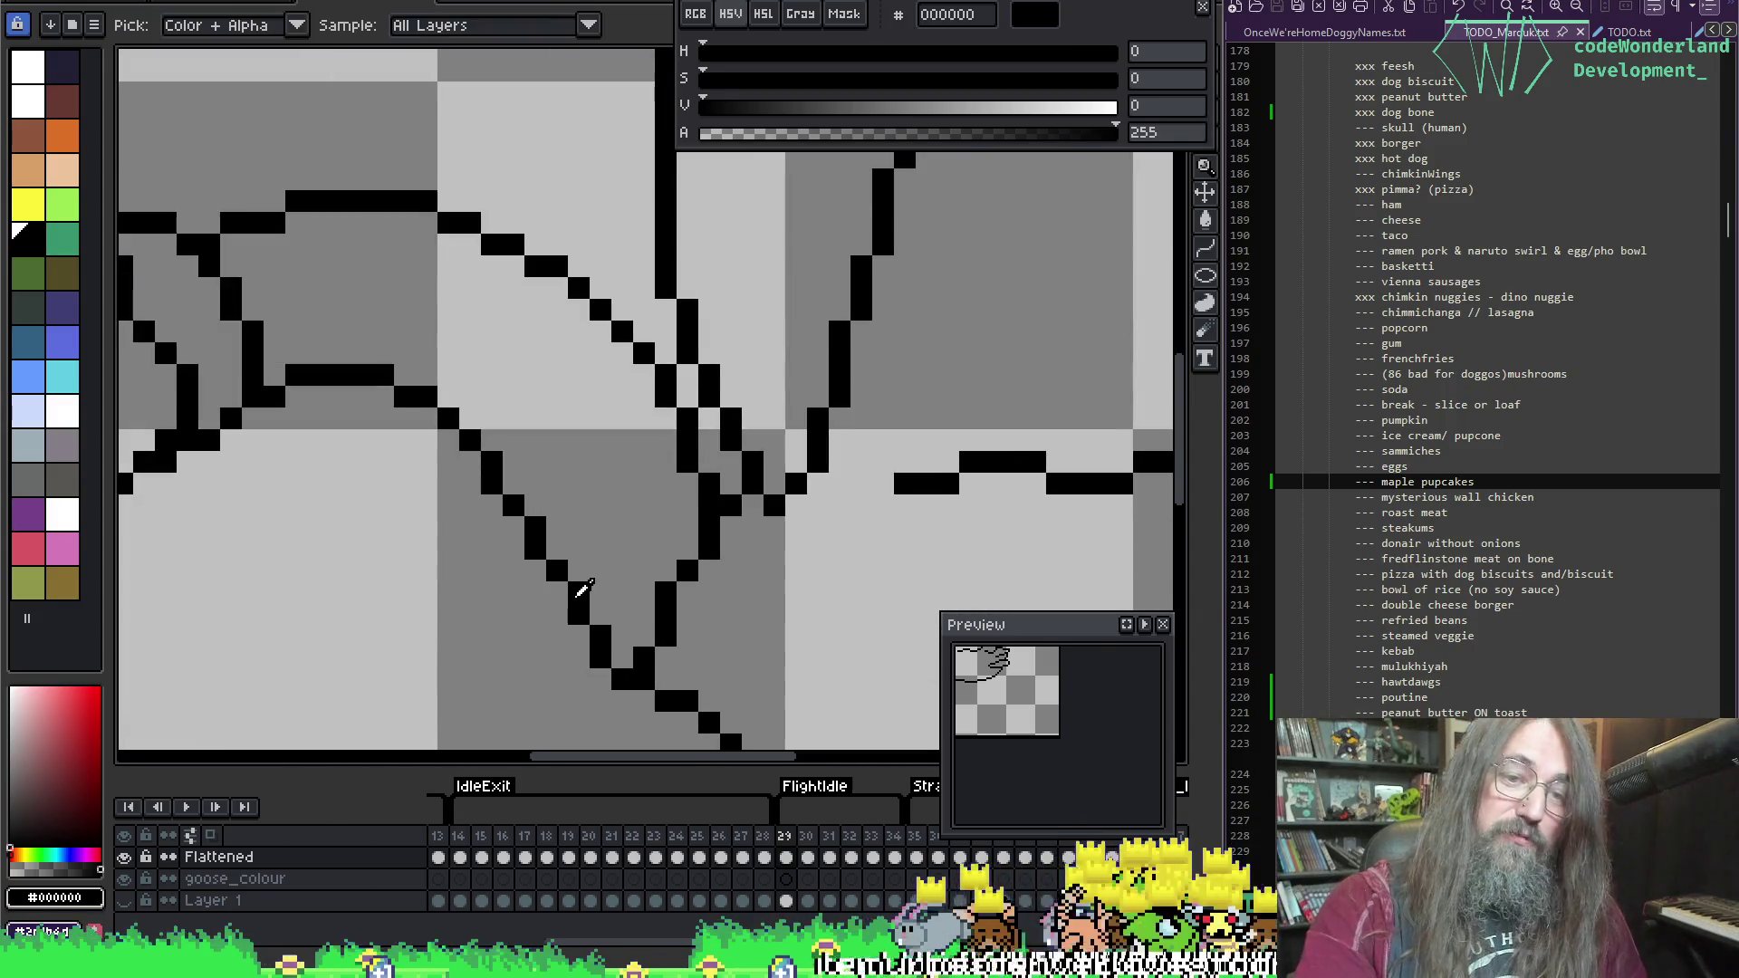
{"action": "key", "text": "b"}
{"action": "left_click_drag", "start_coordinate": [522, 552], "coordinate": [579, 593]}
{"action": "key", "text": "e"}
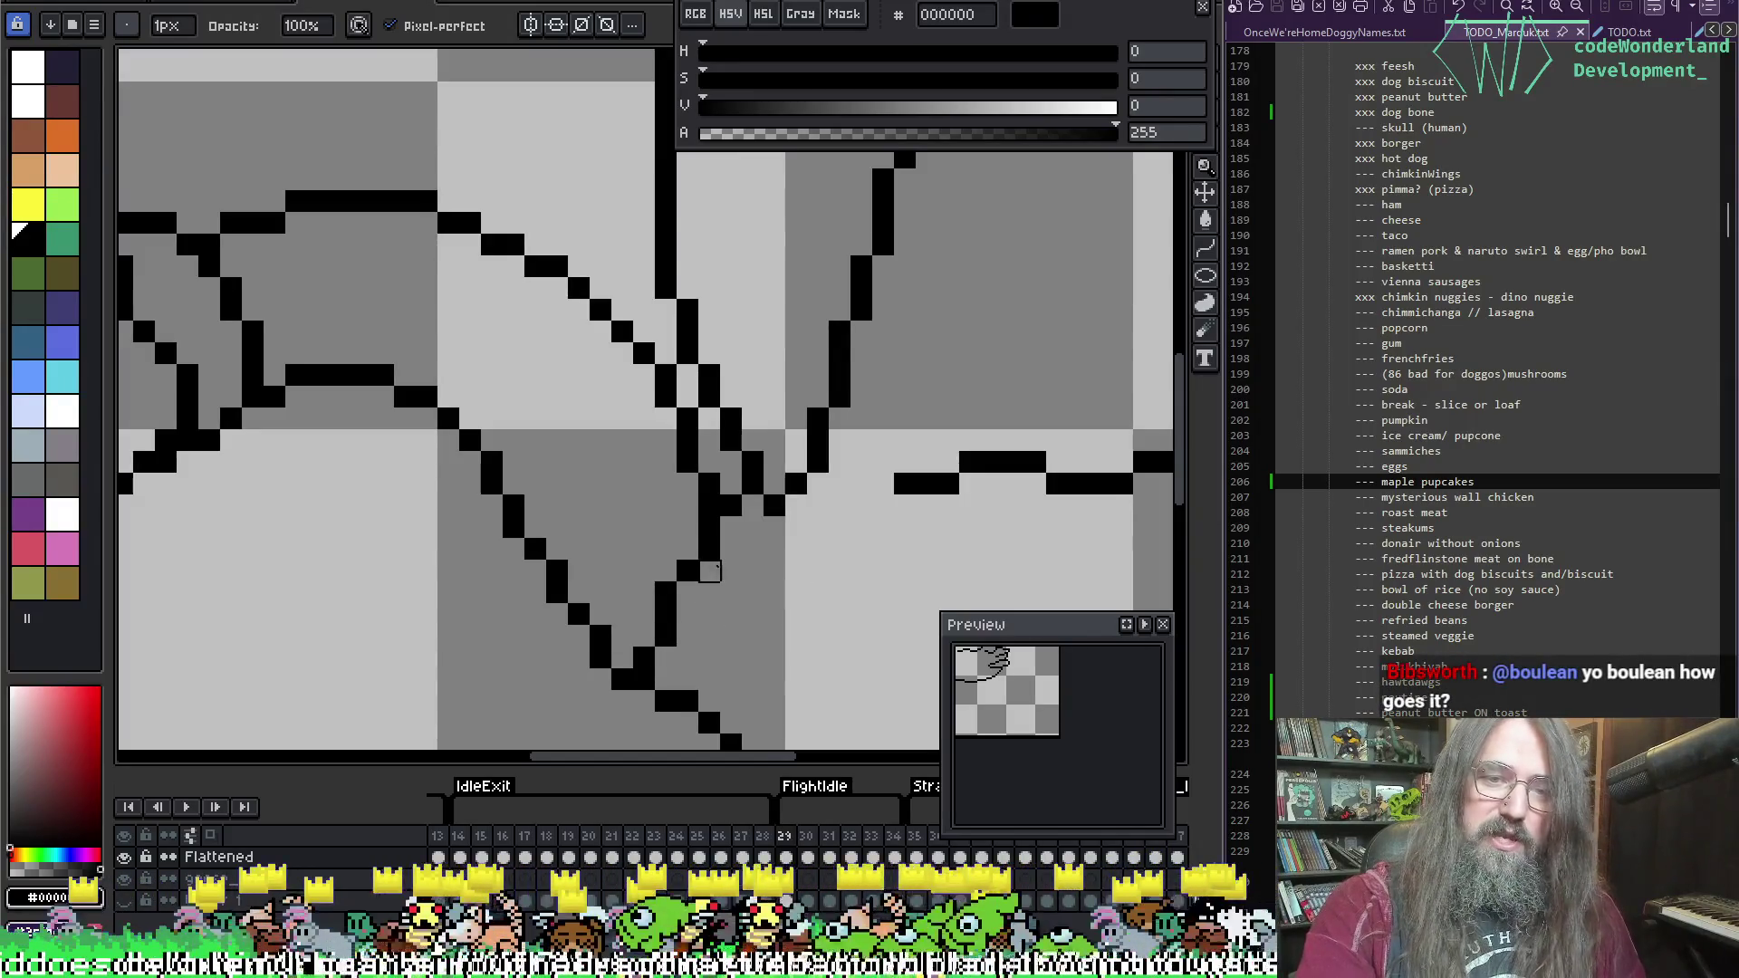
{"action": "key", "text": "b"}
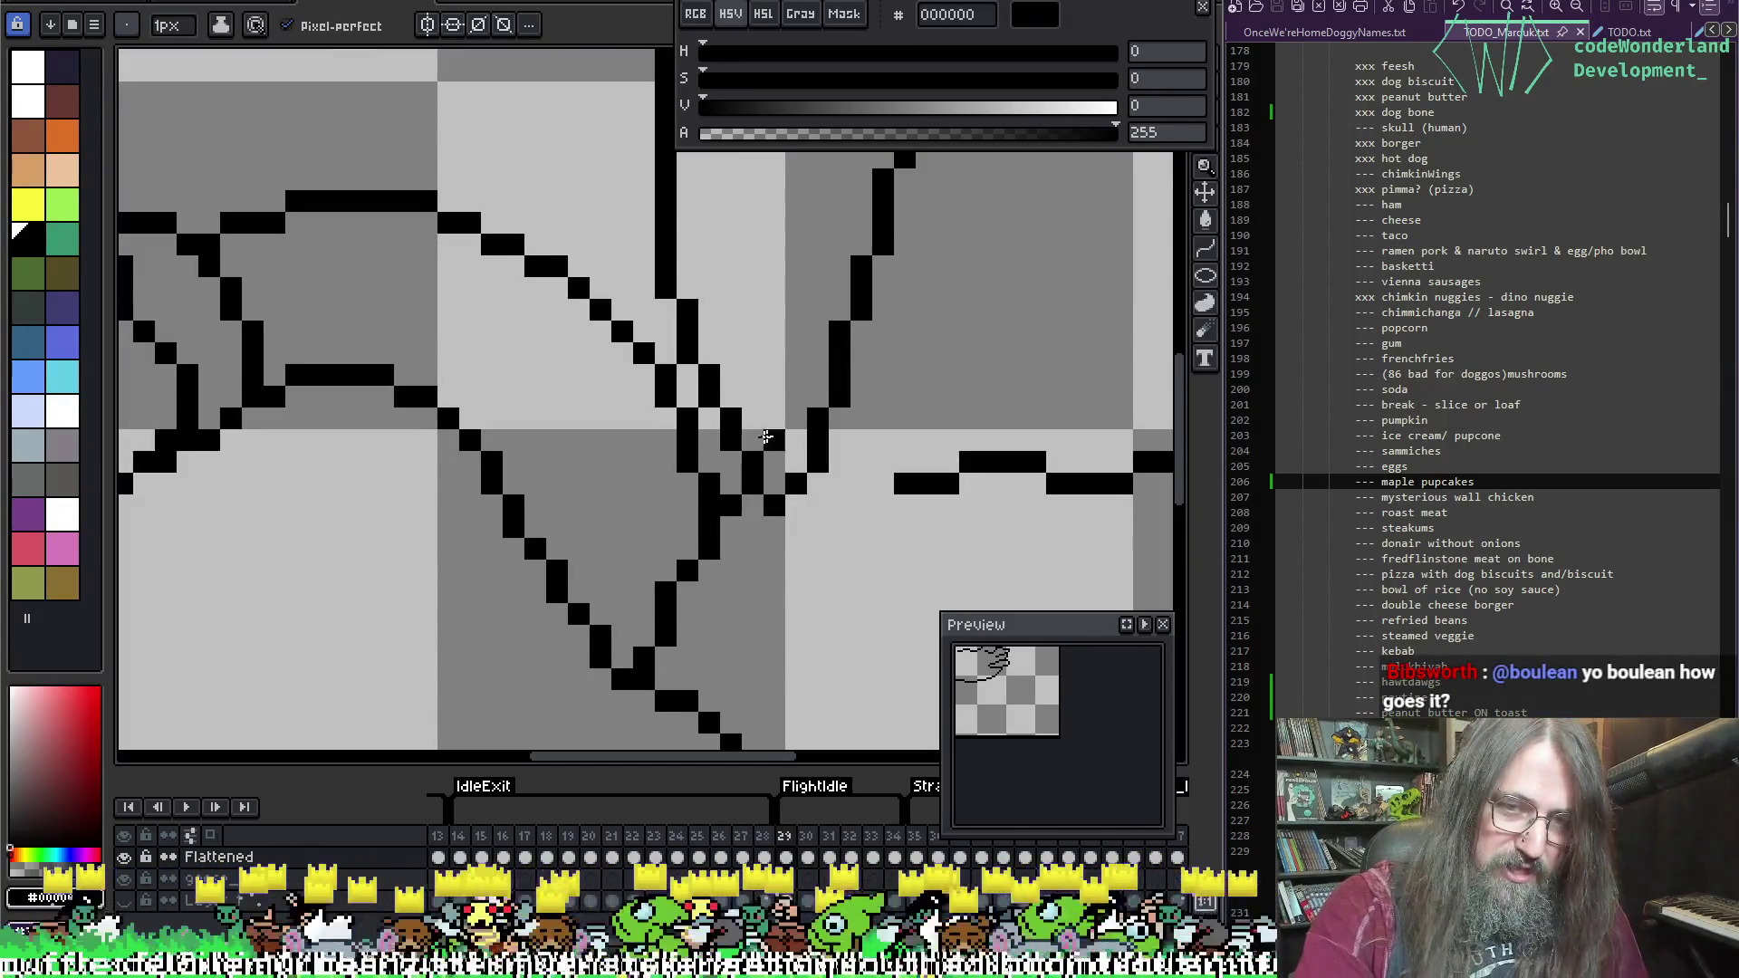
{"action": "scroll", "coordinate": [688, 561], "scroll_direction": "down", "scroll_amount": 3}
{"action": "mouse_move", "coordinate": [605, 680]}
{"action": "left_mouse_down"}
{"action": "mouse_move", "coordinate": [750, 574]}
{"action": "mouse_move", "coordinate": [481, 622]}
{"action": "mouse_move", "coordinate": [827, 583]}
{"action": "mouse_move", "coordinate": [730, 625]}
{"action": "mouse_move", "coordinate": [718, 583]}
{"action": "mouse_move", "coordinate": [796, 552]}
{"action": "mouse_move", "coordinate": [722, 644]}
{"action": "mouse_move", "coordinate": [790, 578]}
{"action": "left_mouse_up"}
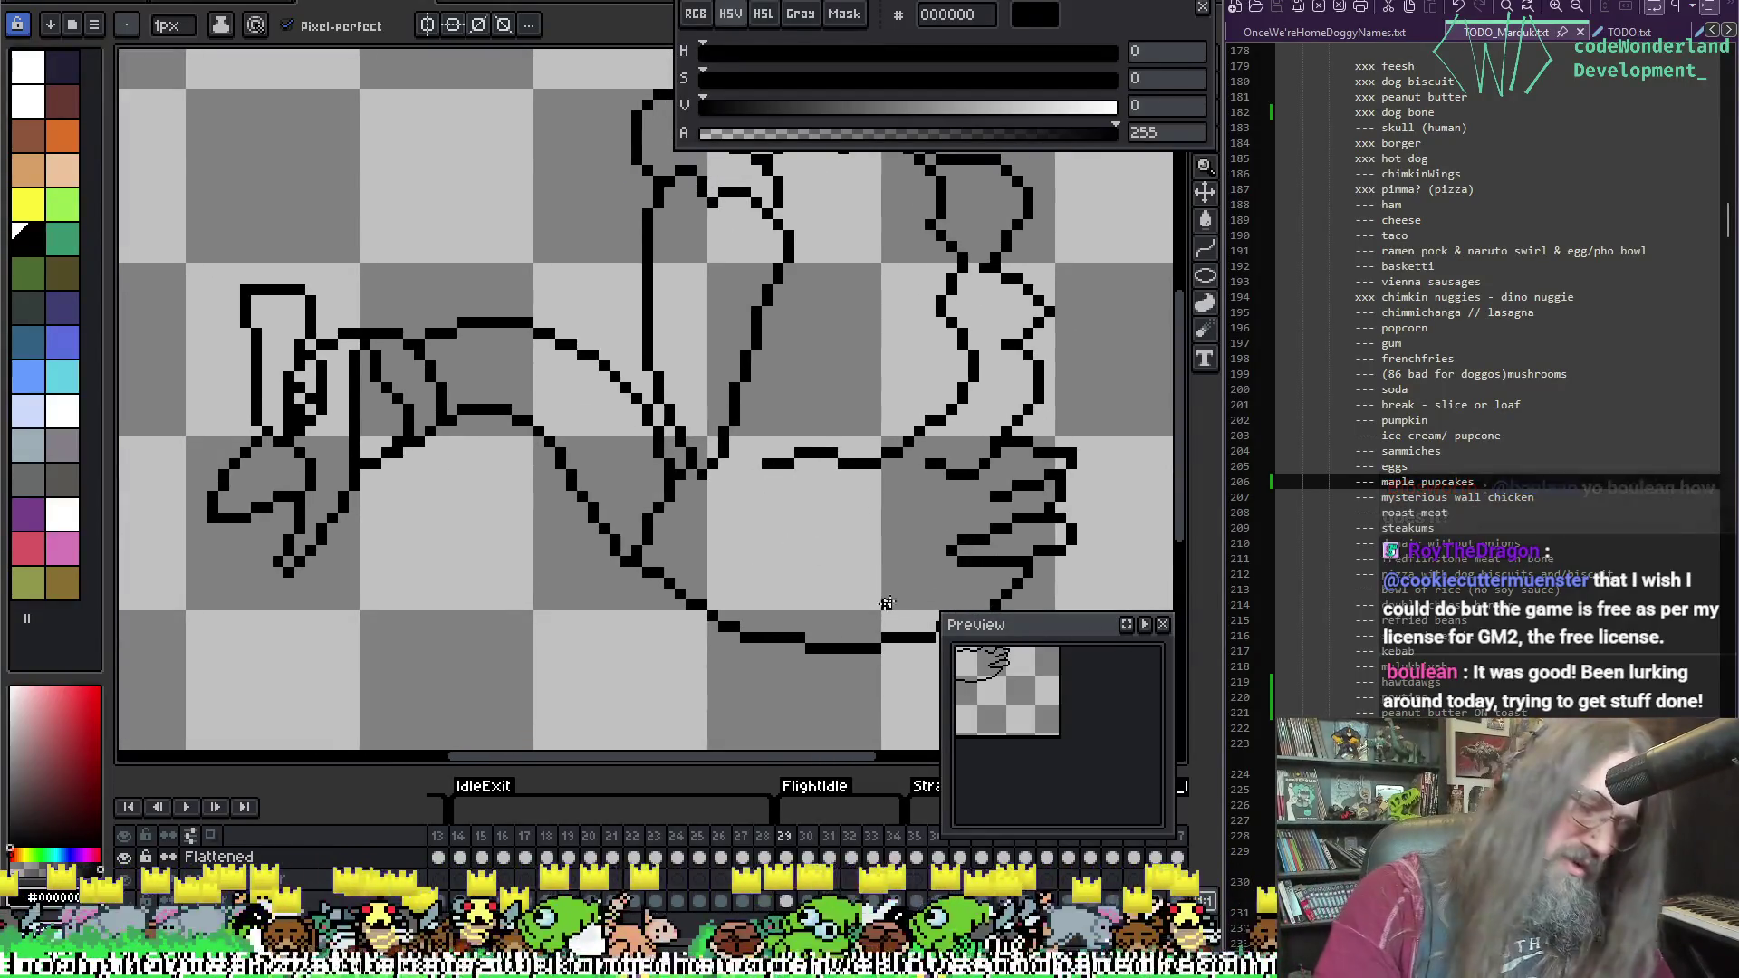
Step: Play the flight animation to review it, then stop on the current goose frame
{"action": "scroll", "coordinate": [781, 424], "scroll_direction": "down", "scroll_amount": 1}
{"action": "key", "text": "Return"}
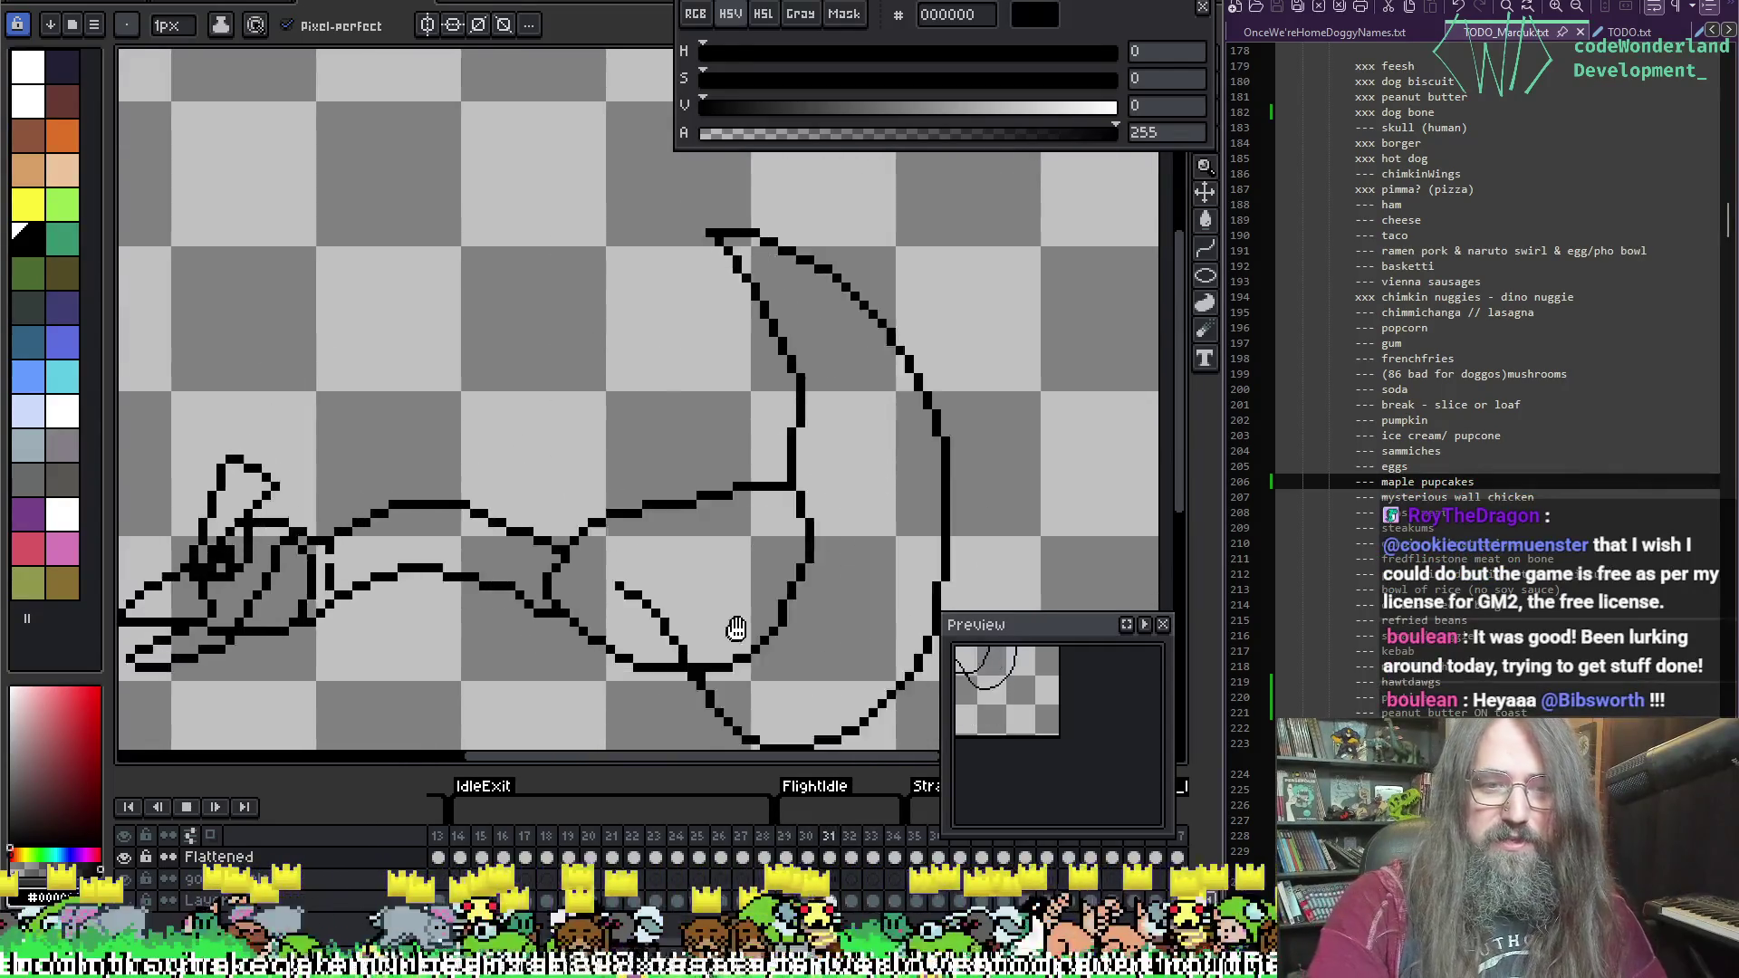
{"action": "scroll", "coordinate": [738, 621], "scroll_direction": "down", "scroll_amount": 1}
{"action": "left_click_drag", "start_coordinate": [800, 473], "coordinate": [764, 485]}
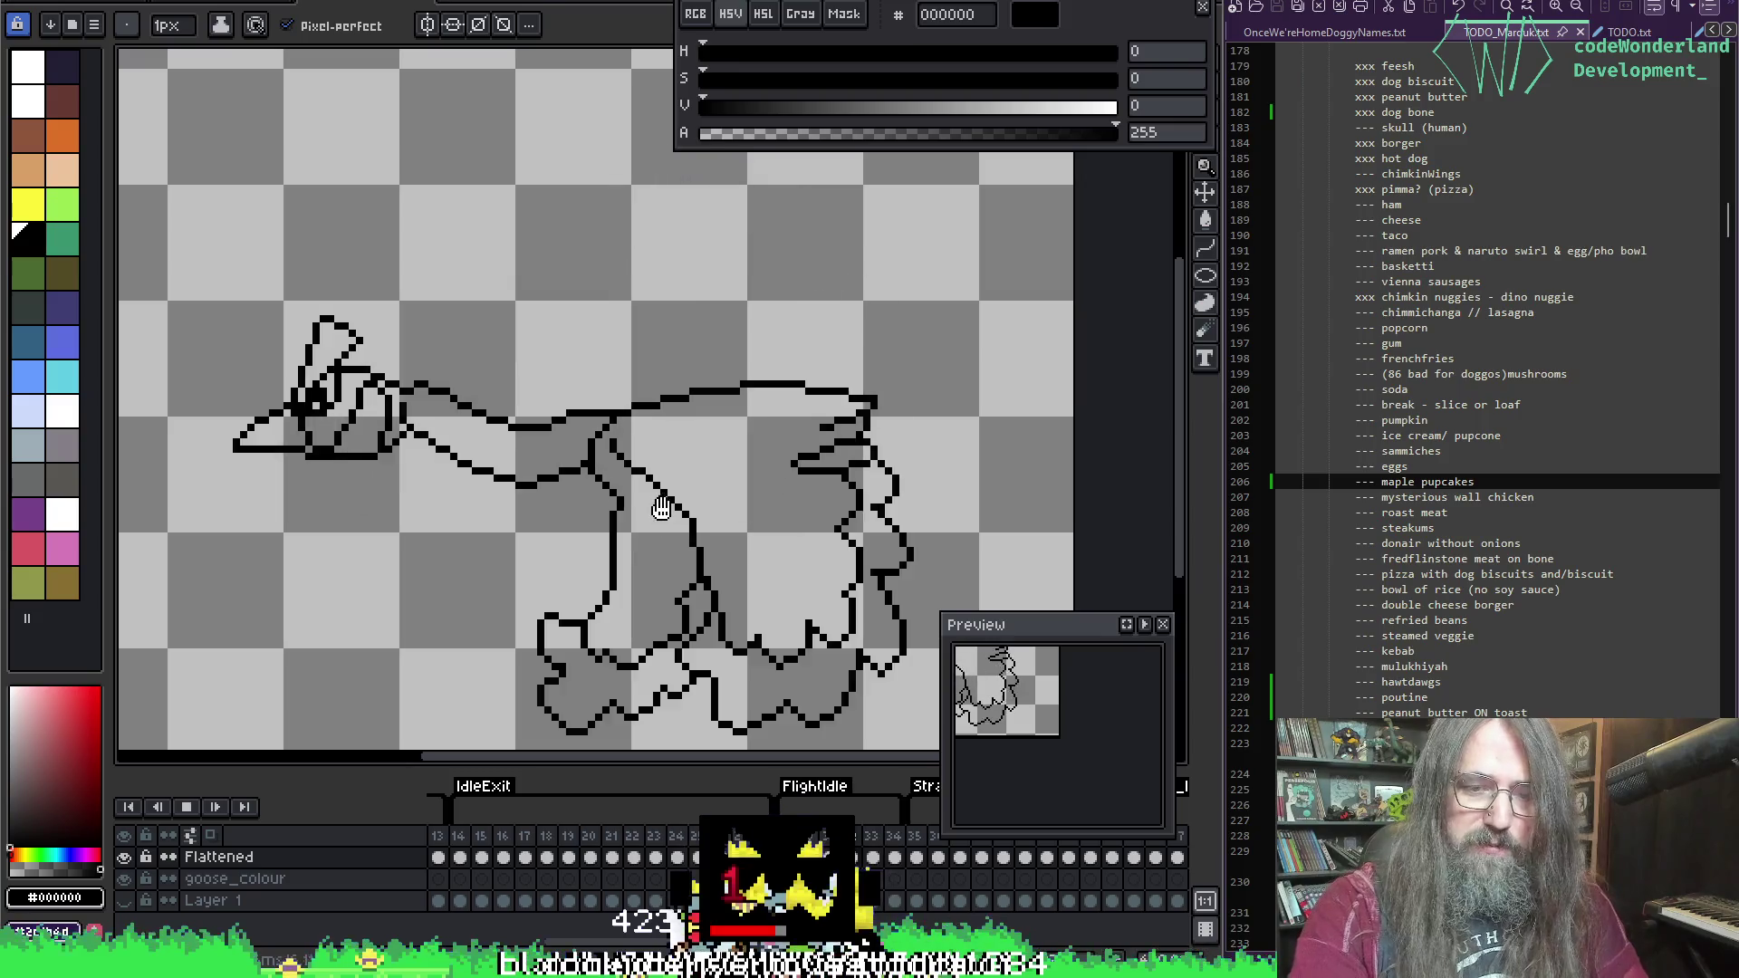
{"action": "key", "text": "Return"}
{"action": "key", "text": "Return"}
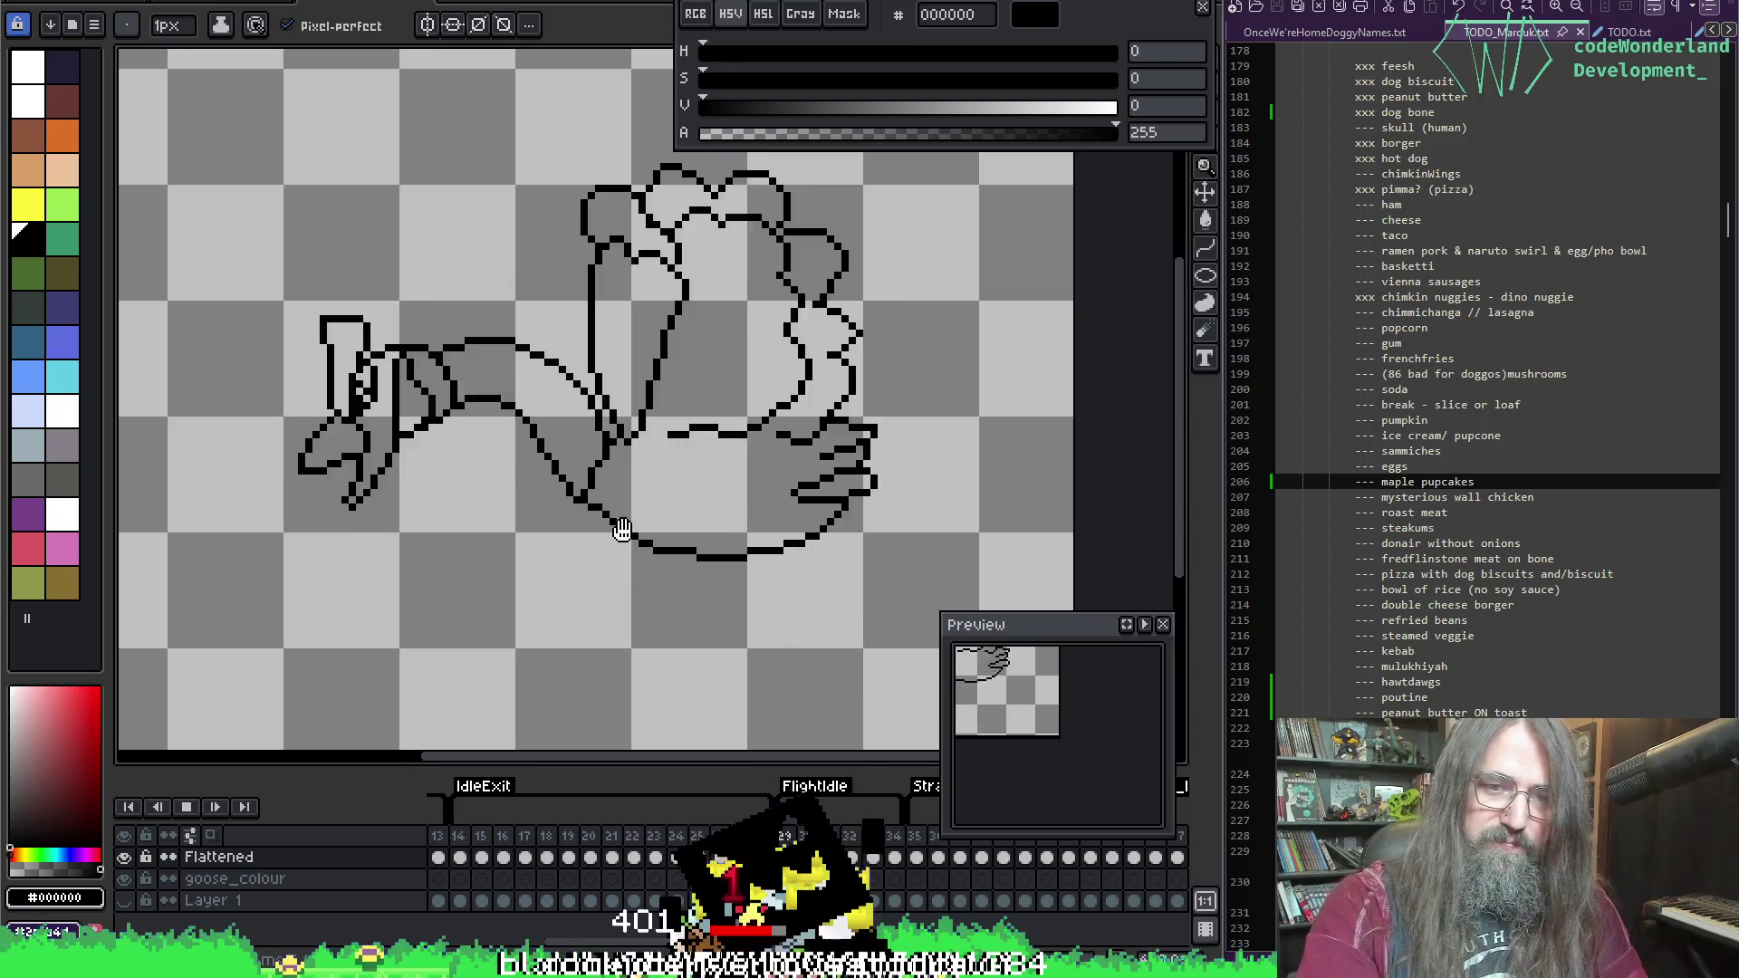
{"action": "scroll", "coordinate": [699, 516], "scroll_direction": "down", "scroll_amount": 1}
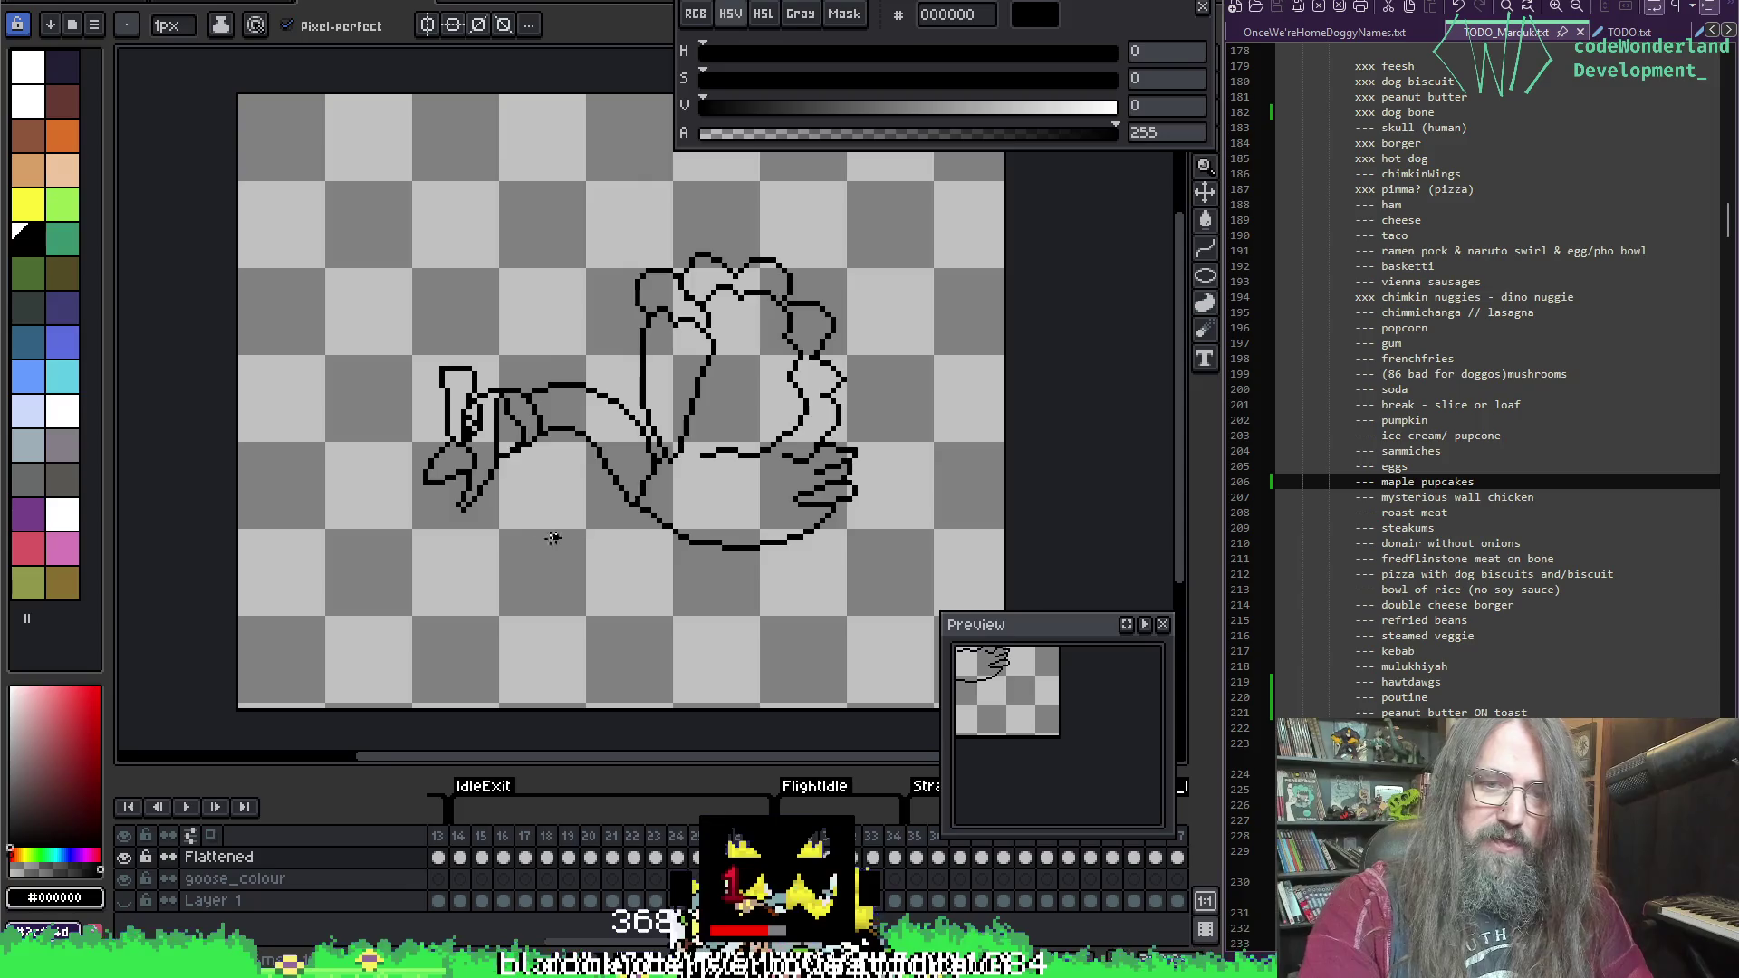
{"action": "key", "text": "Return"}
{"action": "scroll", "coordinate": [625, 509], "scroll_direction": "up", "scroll_amount": 1}
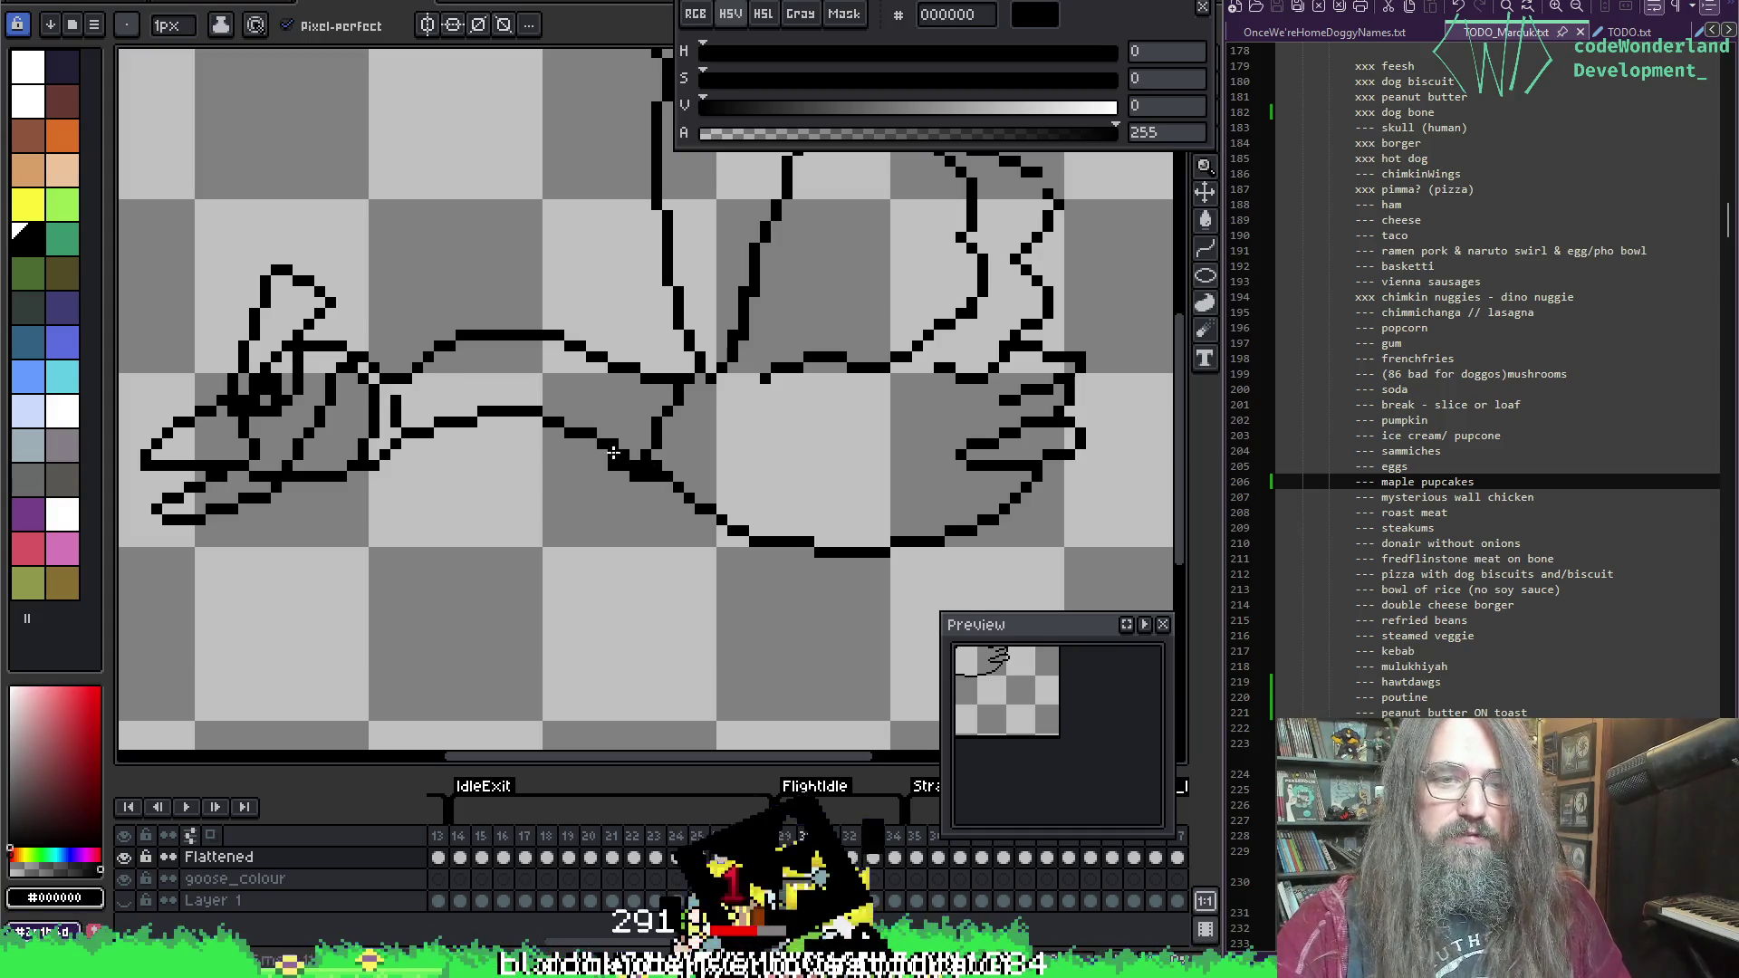
Step: Fix stray pixels on the belly outline near the neck and save the file
{"action": "key", "text": "b"}
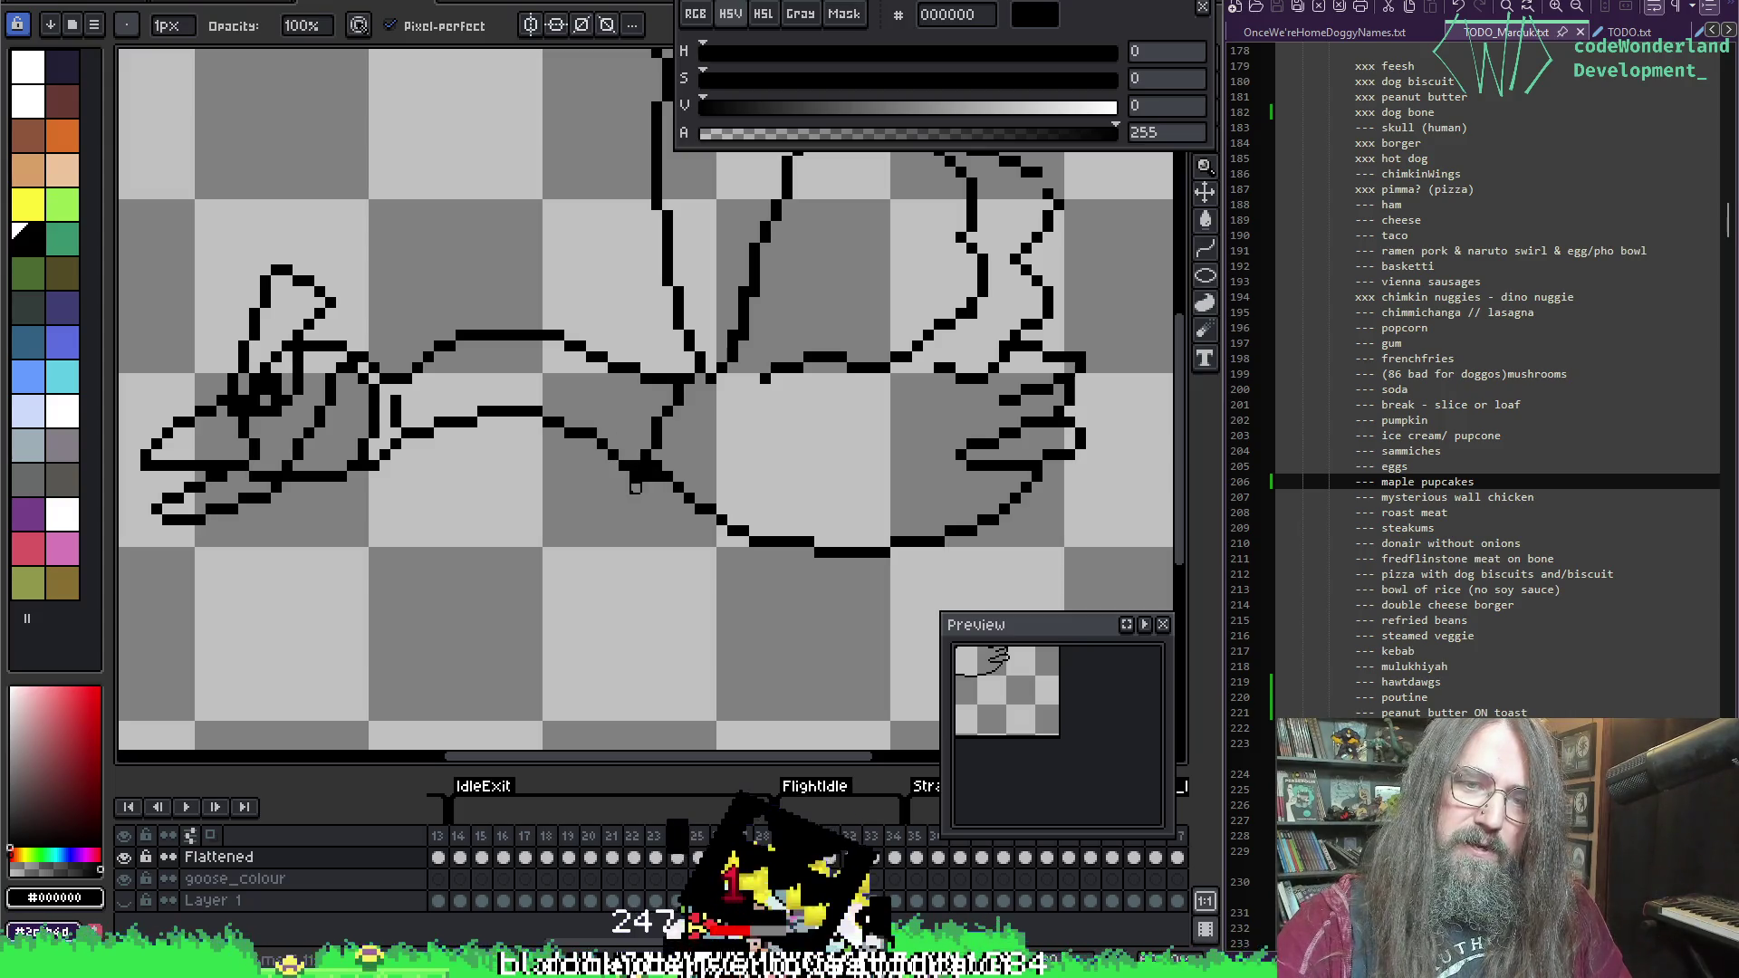
{"action": "key", "text": "e"}
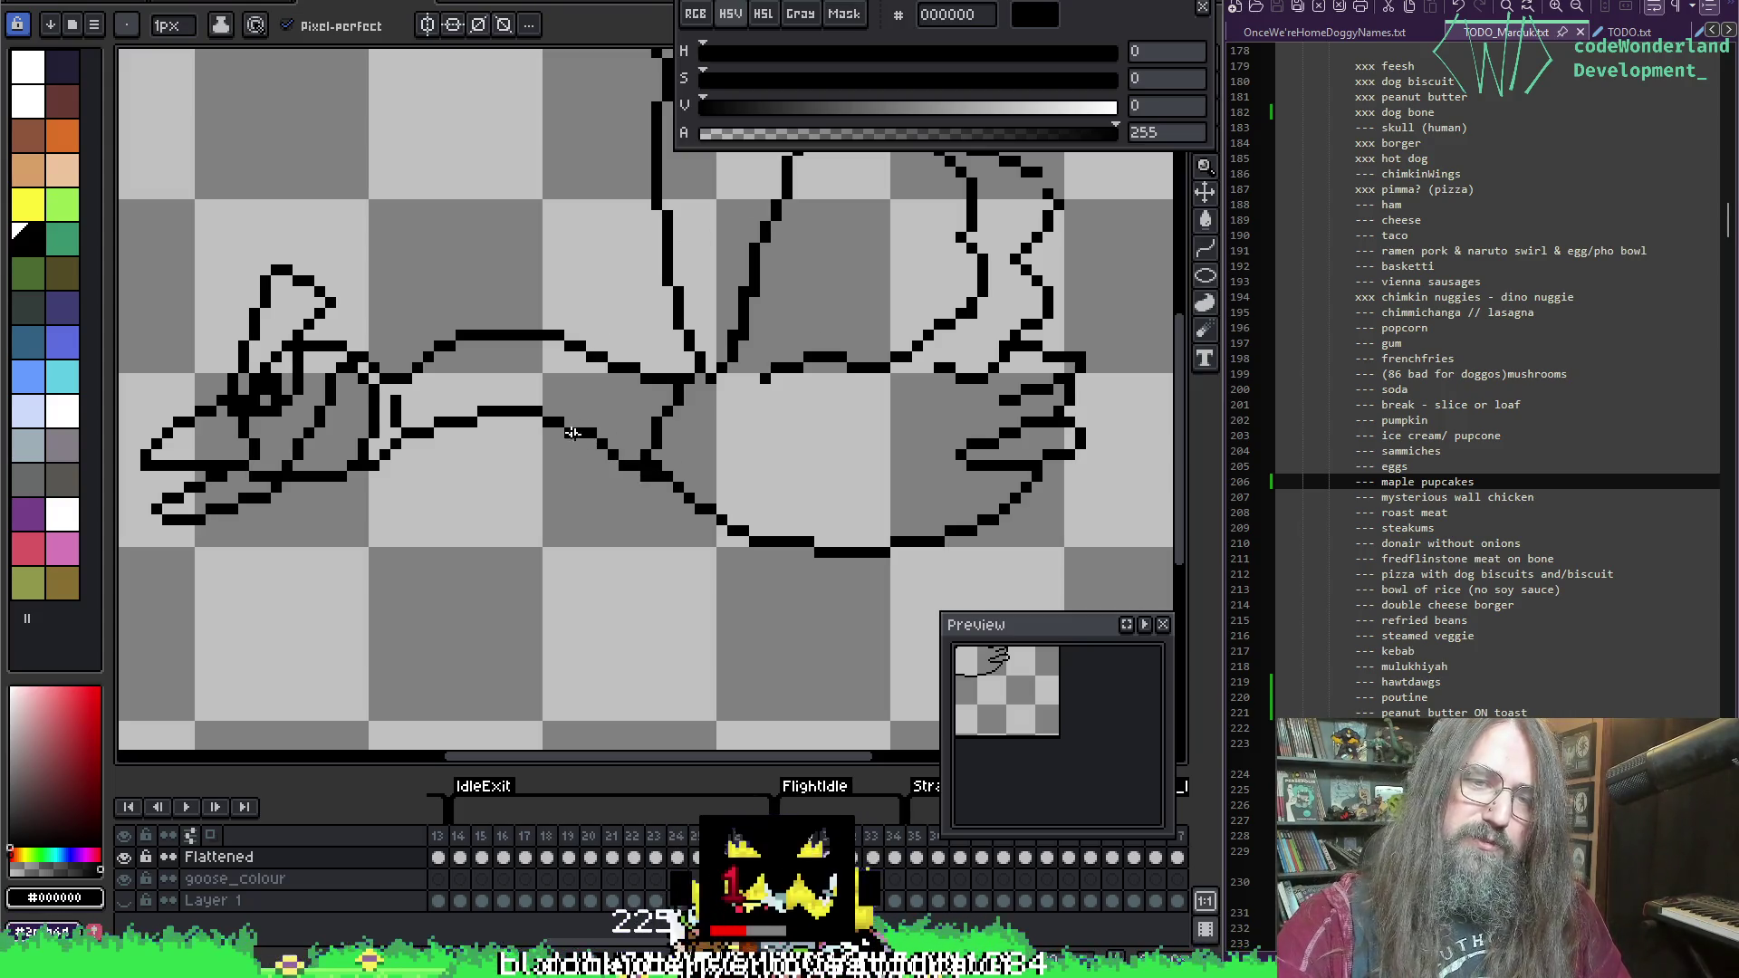
{"action": "key", "text": "b"}
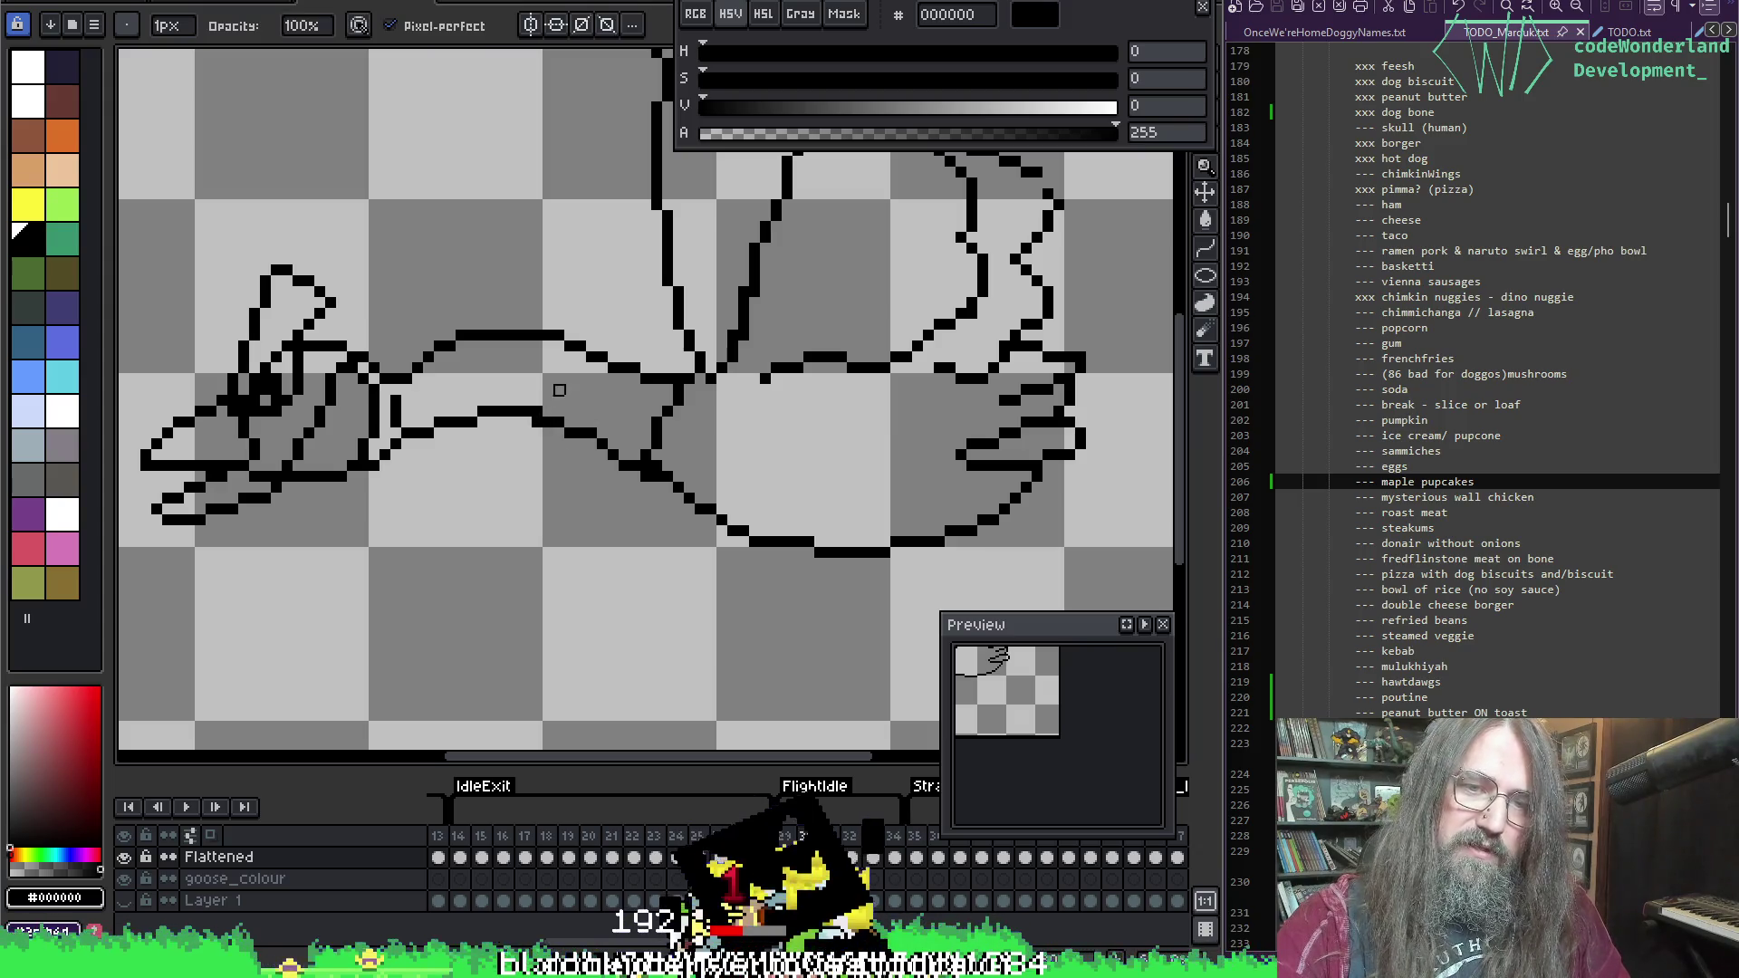
{"action": "left_click_drag", "start_coordinate": [418, 293], "coordinate": [516, 298]}
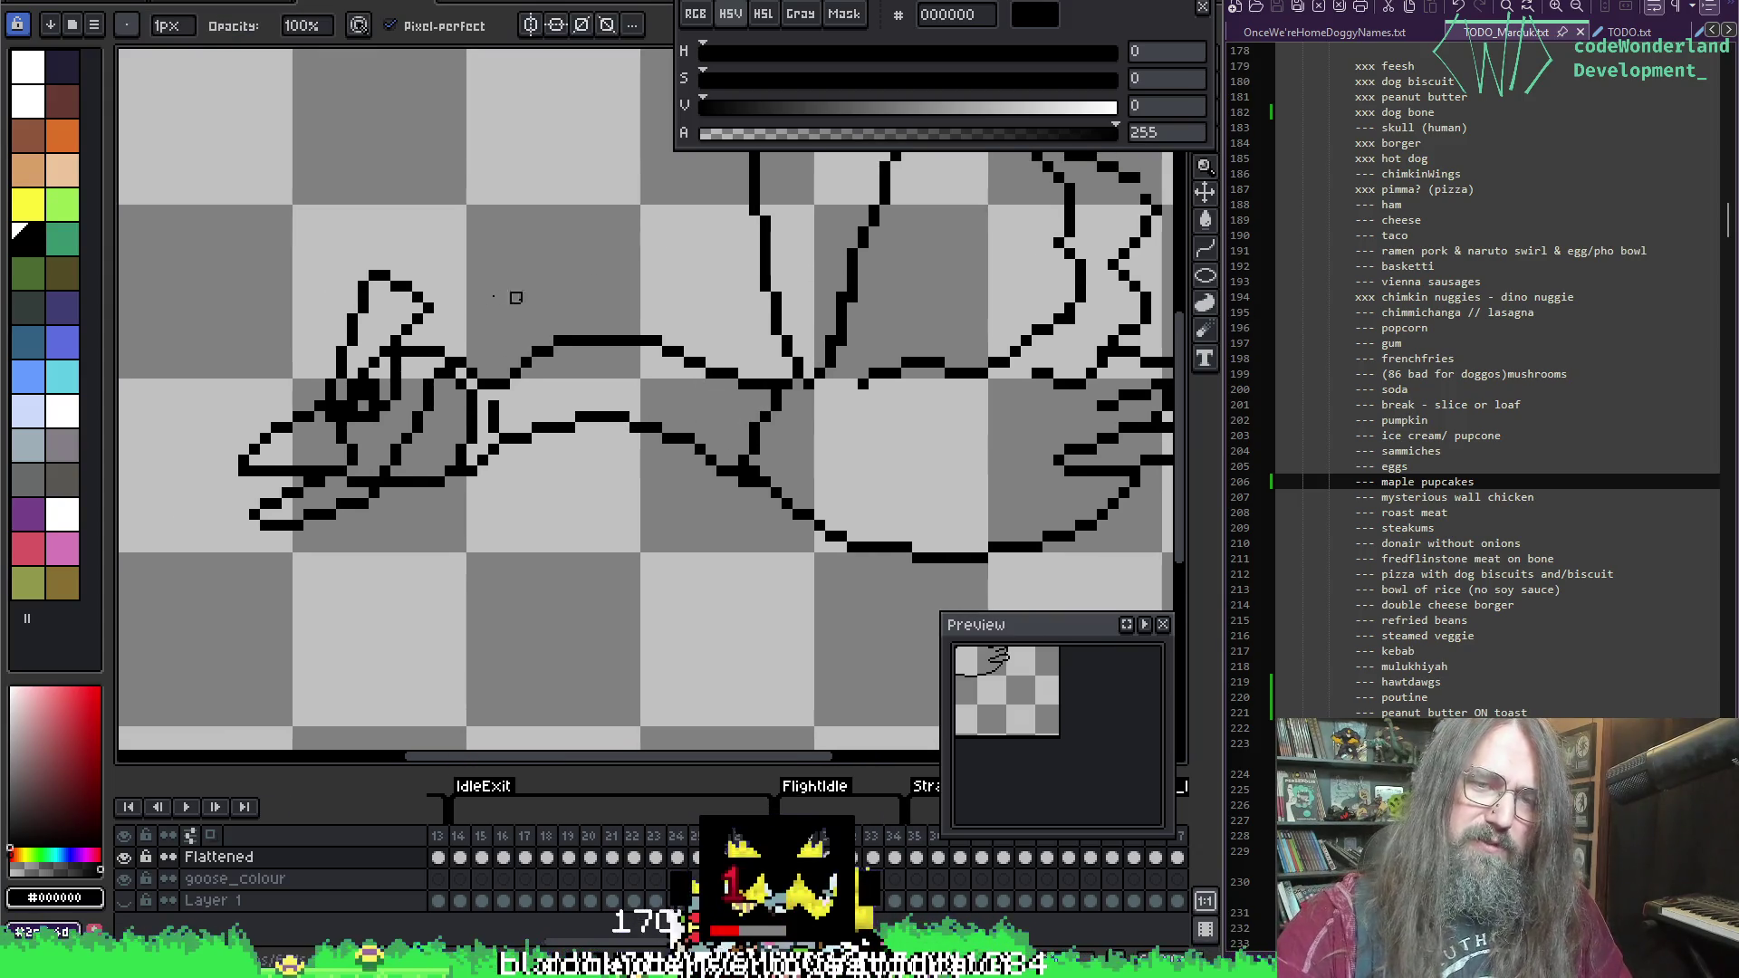
{"action": "key", "text": "e"}
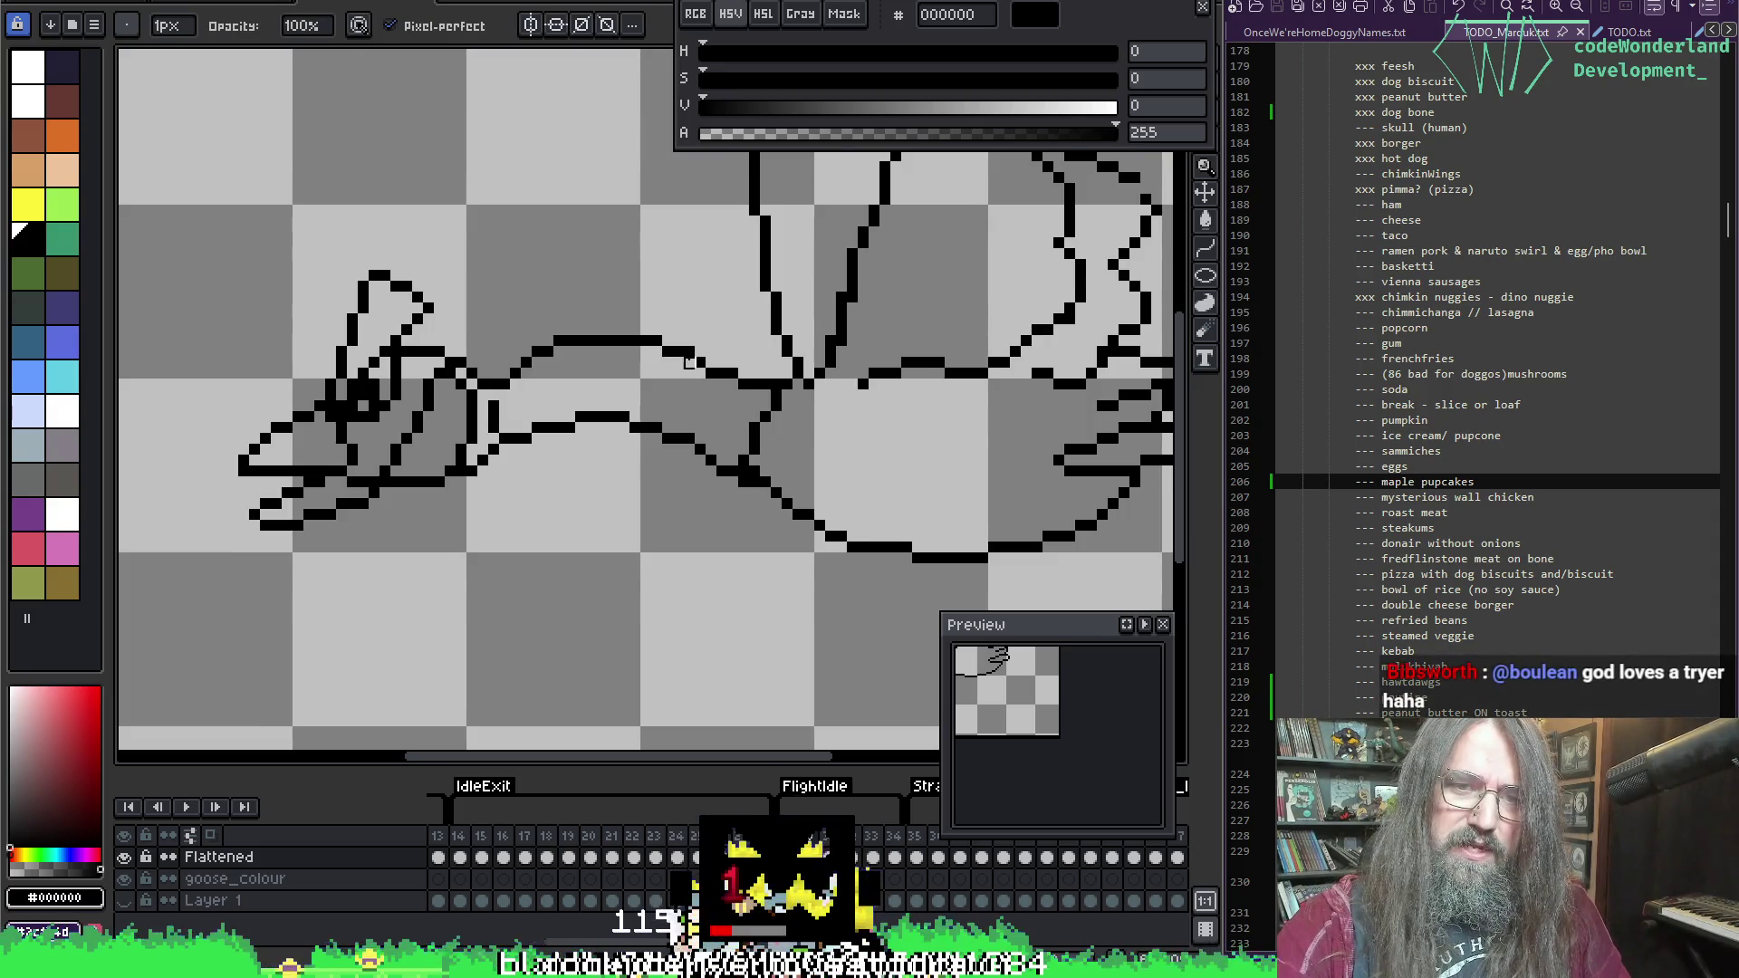
{"action": "key", "text": "b"}
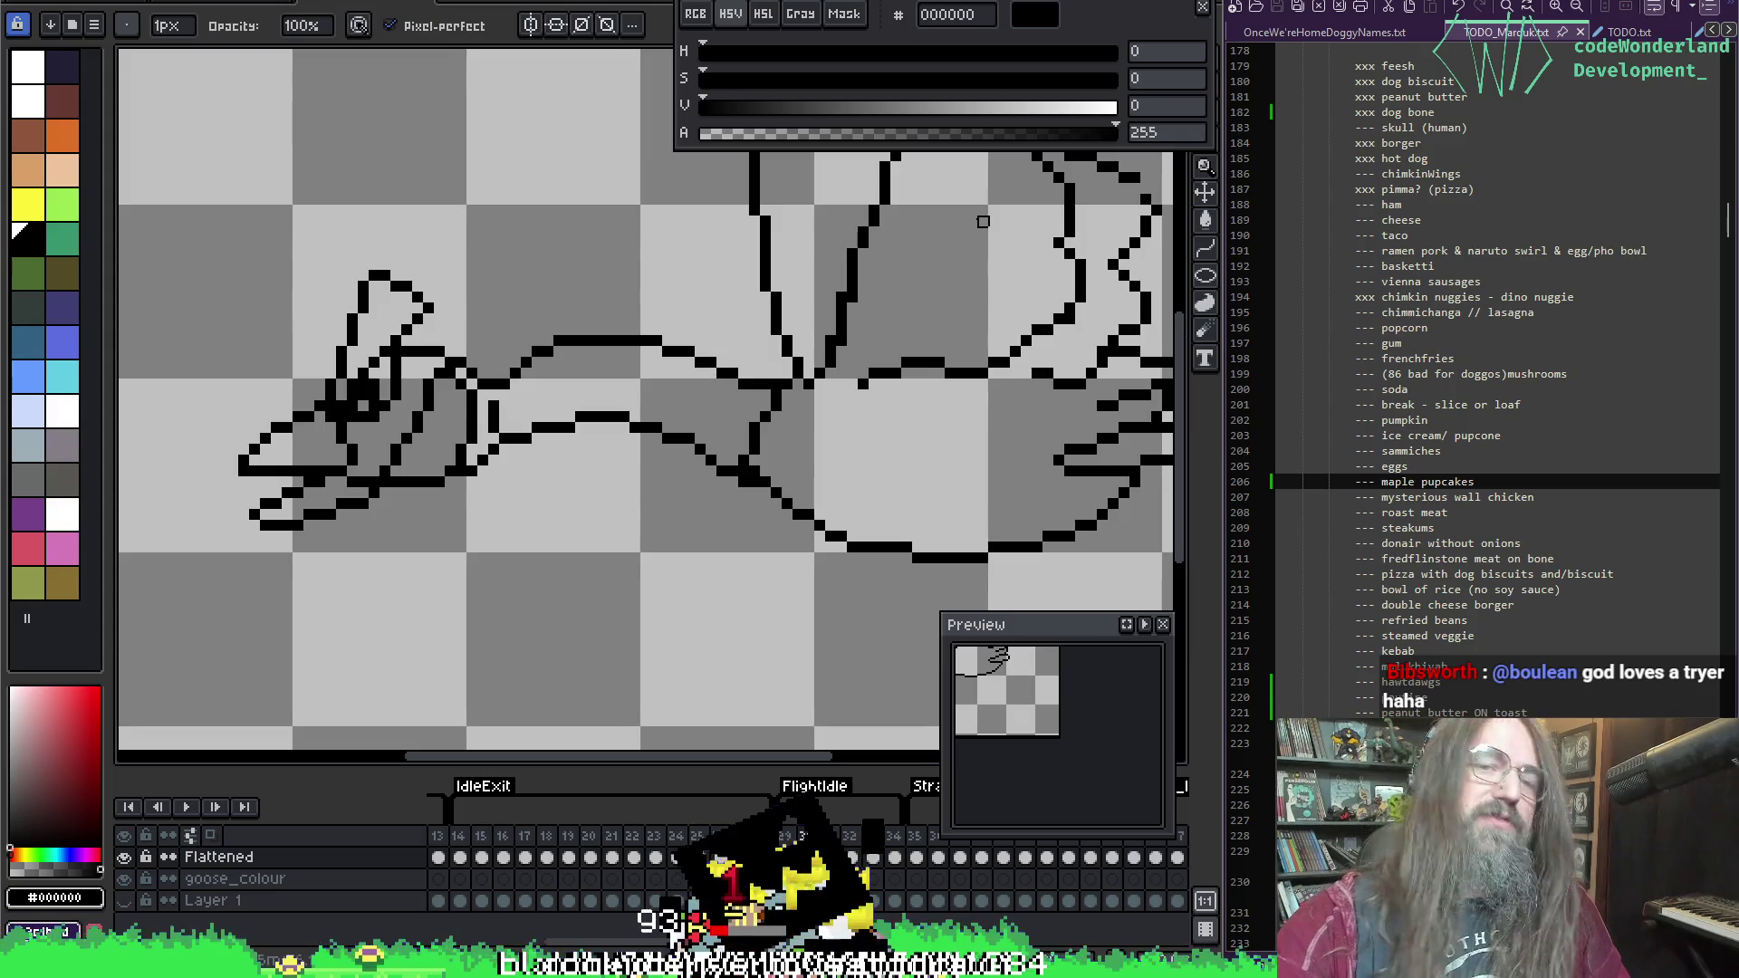
{"action": "key", "text": "ctrl+s"}
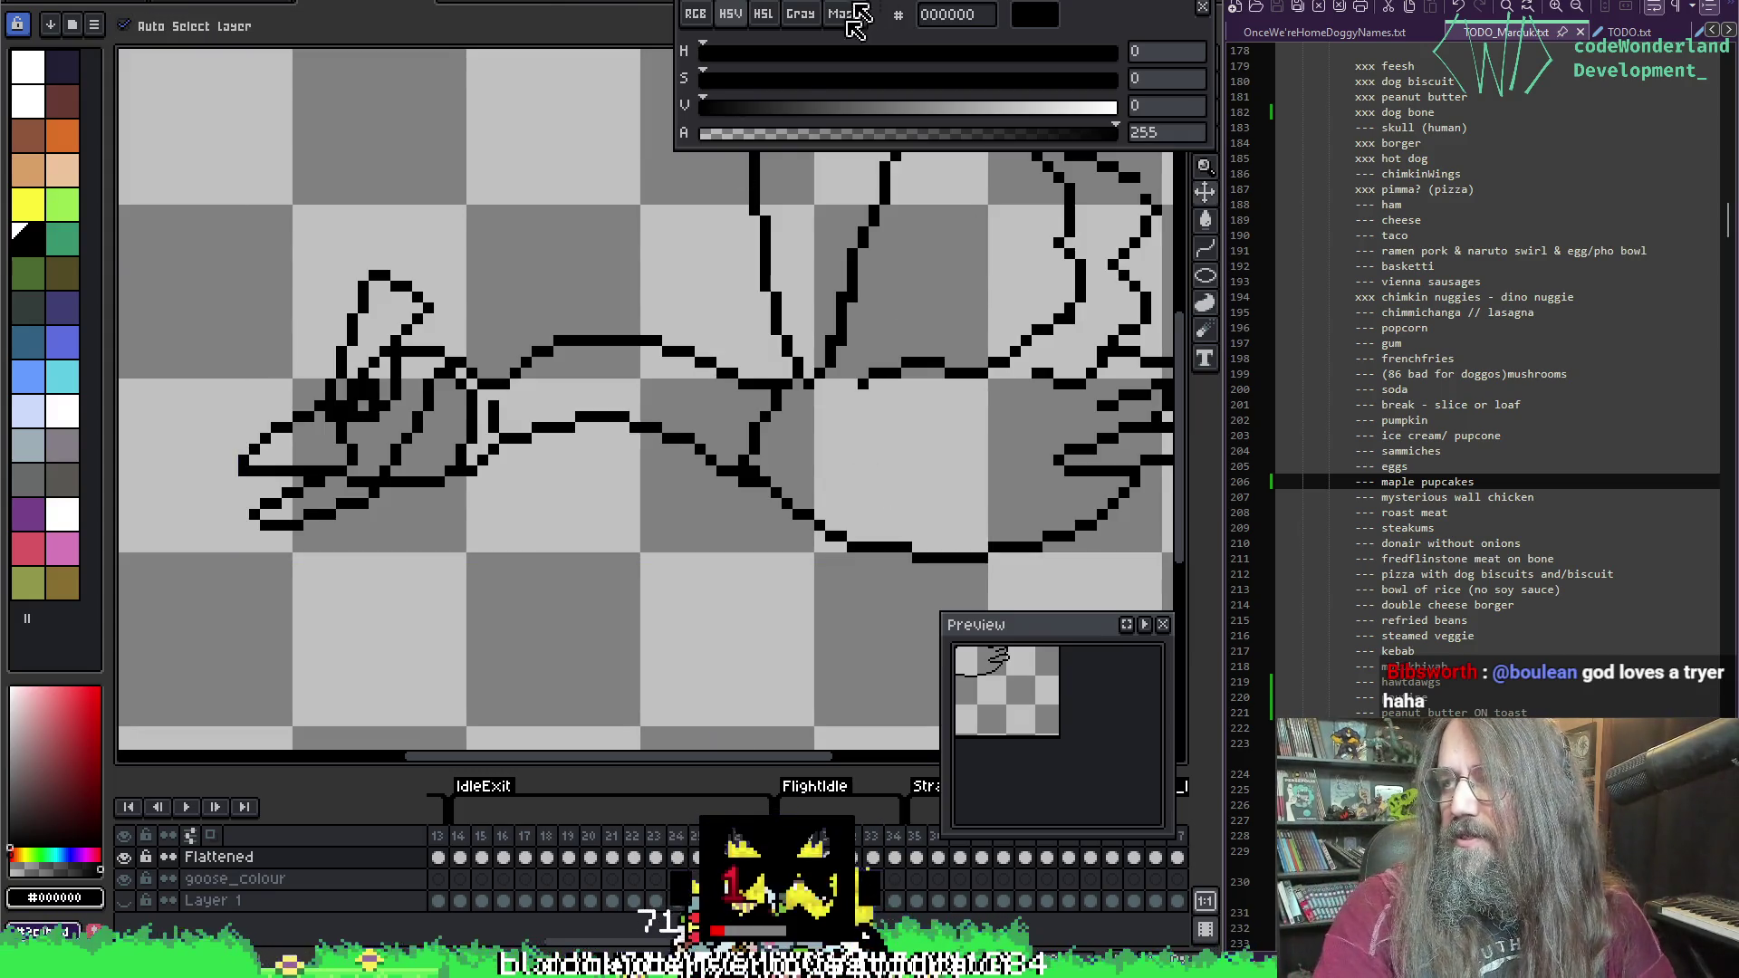
Step: Keep fixing belly-outline pixels, alternating pencil and eraser and sampling black from the outline
{"action": "scroll", "coordinate": [777, 287], "scroll_direction": "down", "scroll_amount": 1}
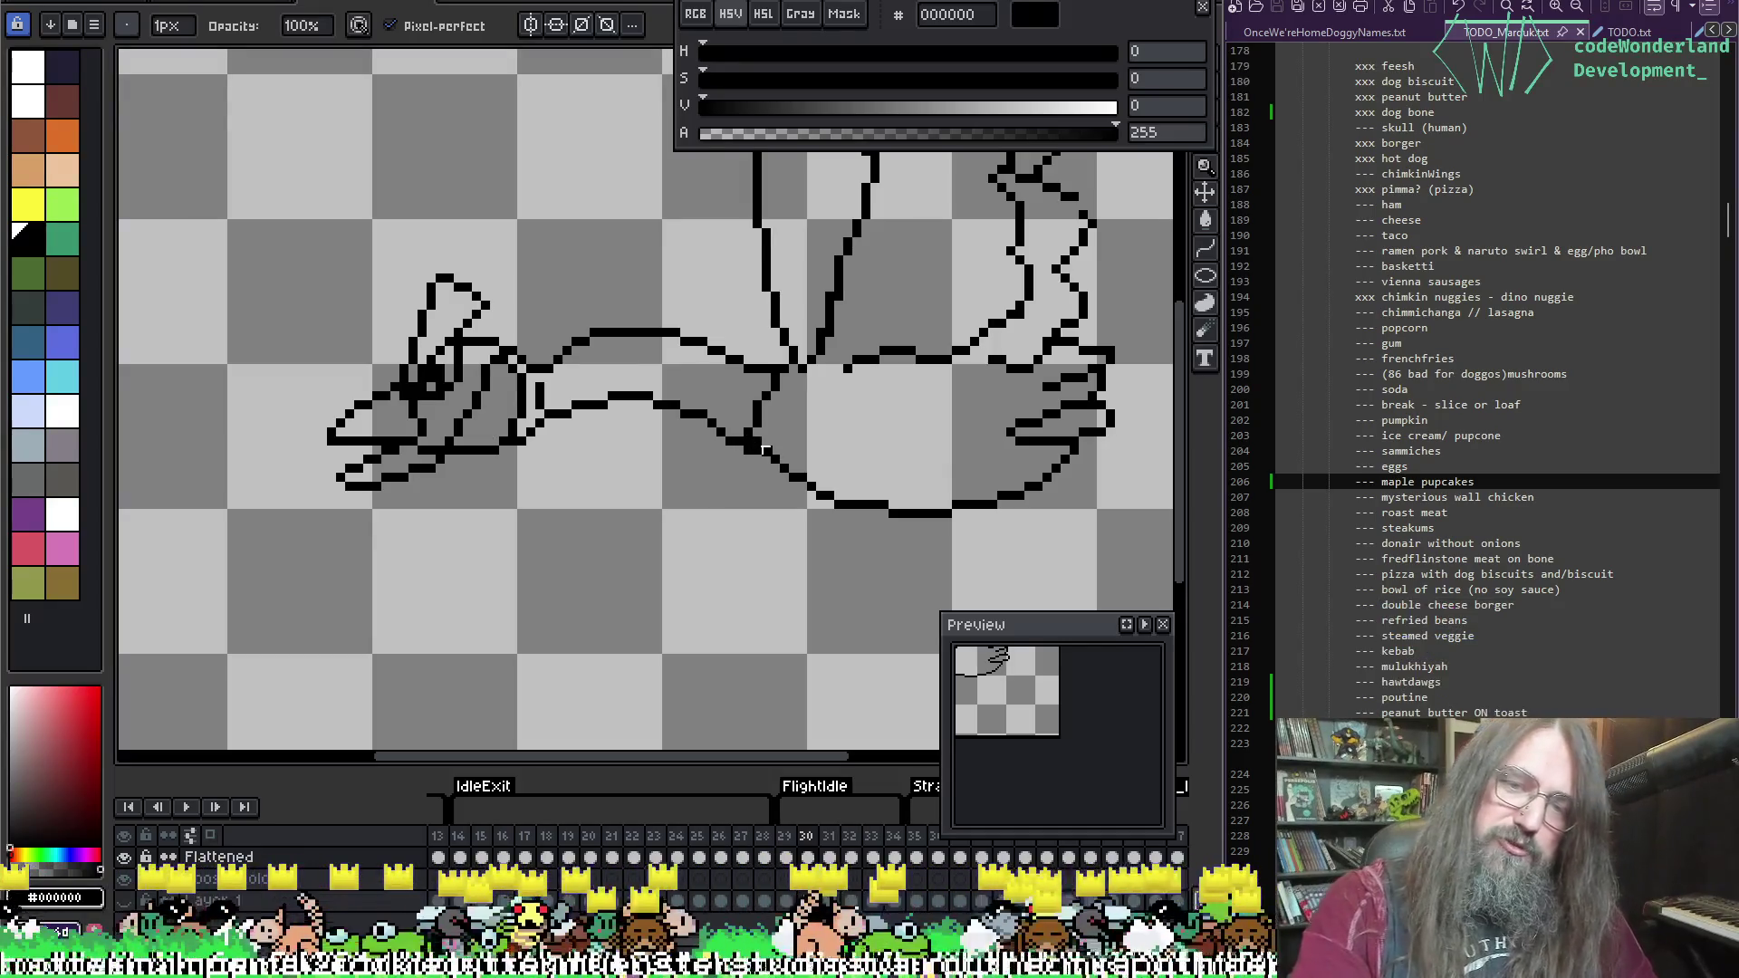
{"action": "key", "text": "alt"}
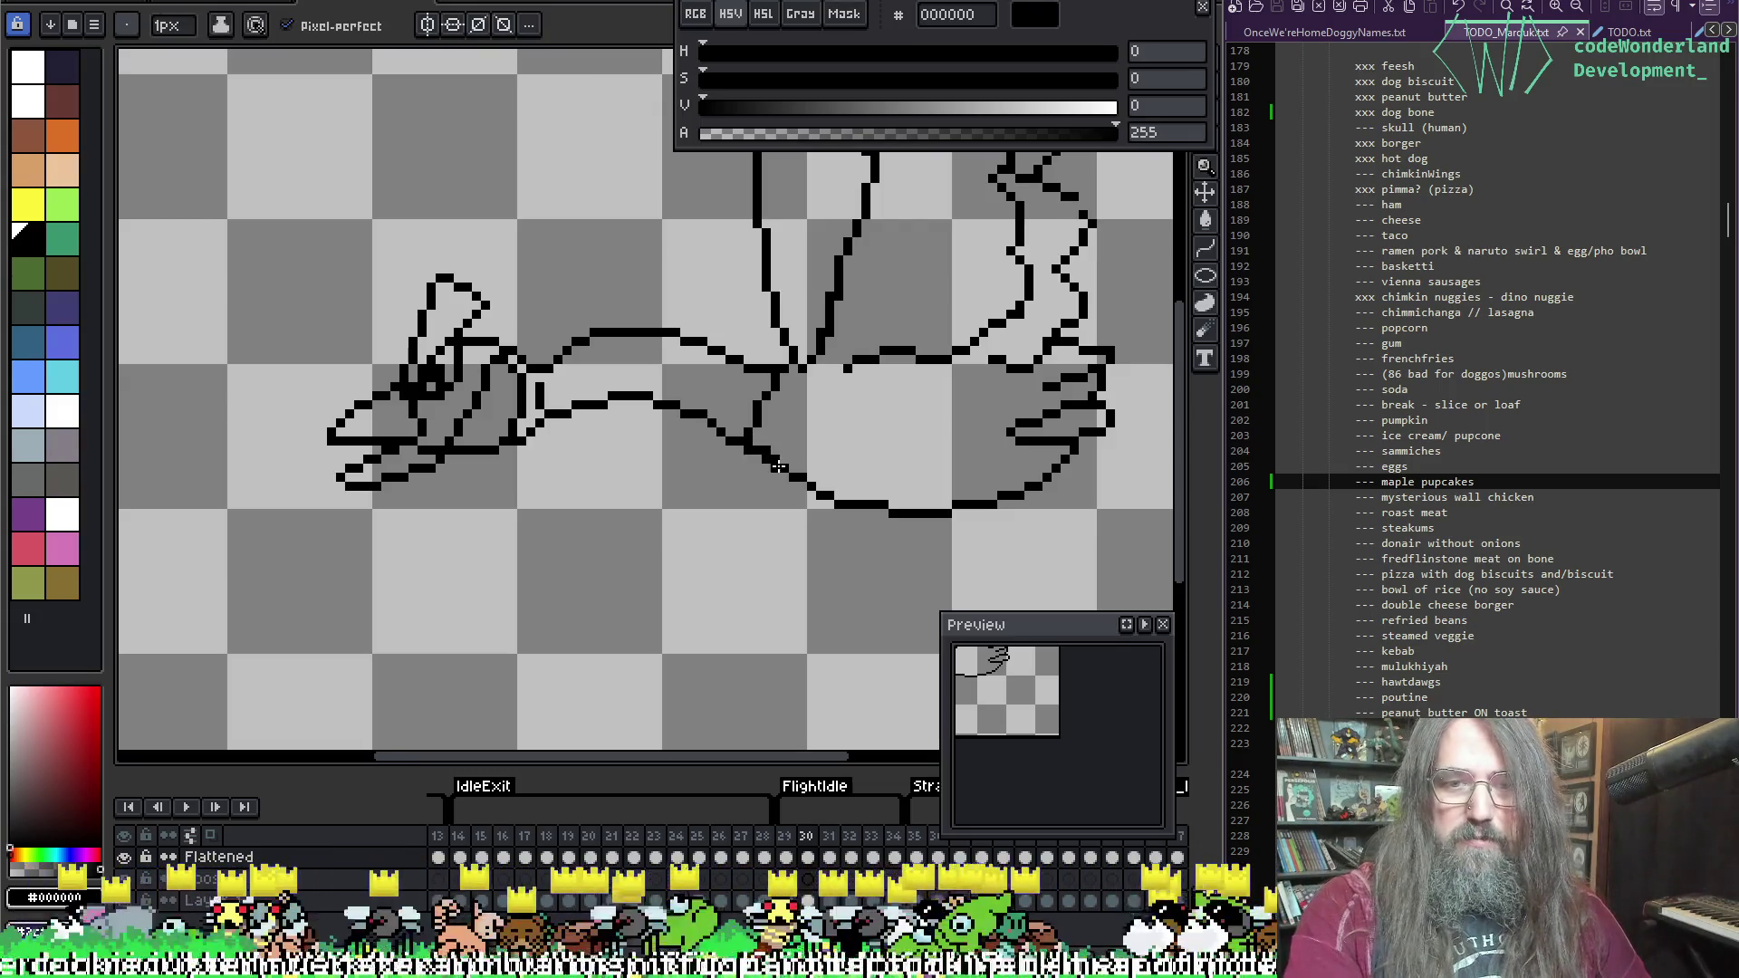
{"action": "key", "text": "e"}
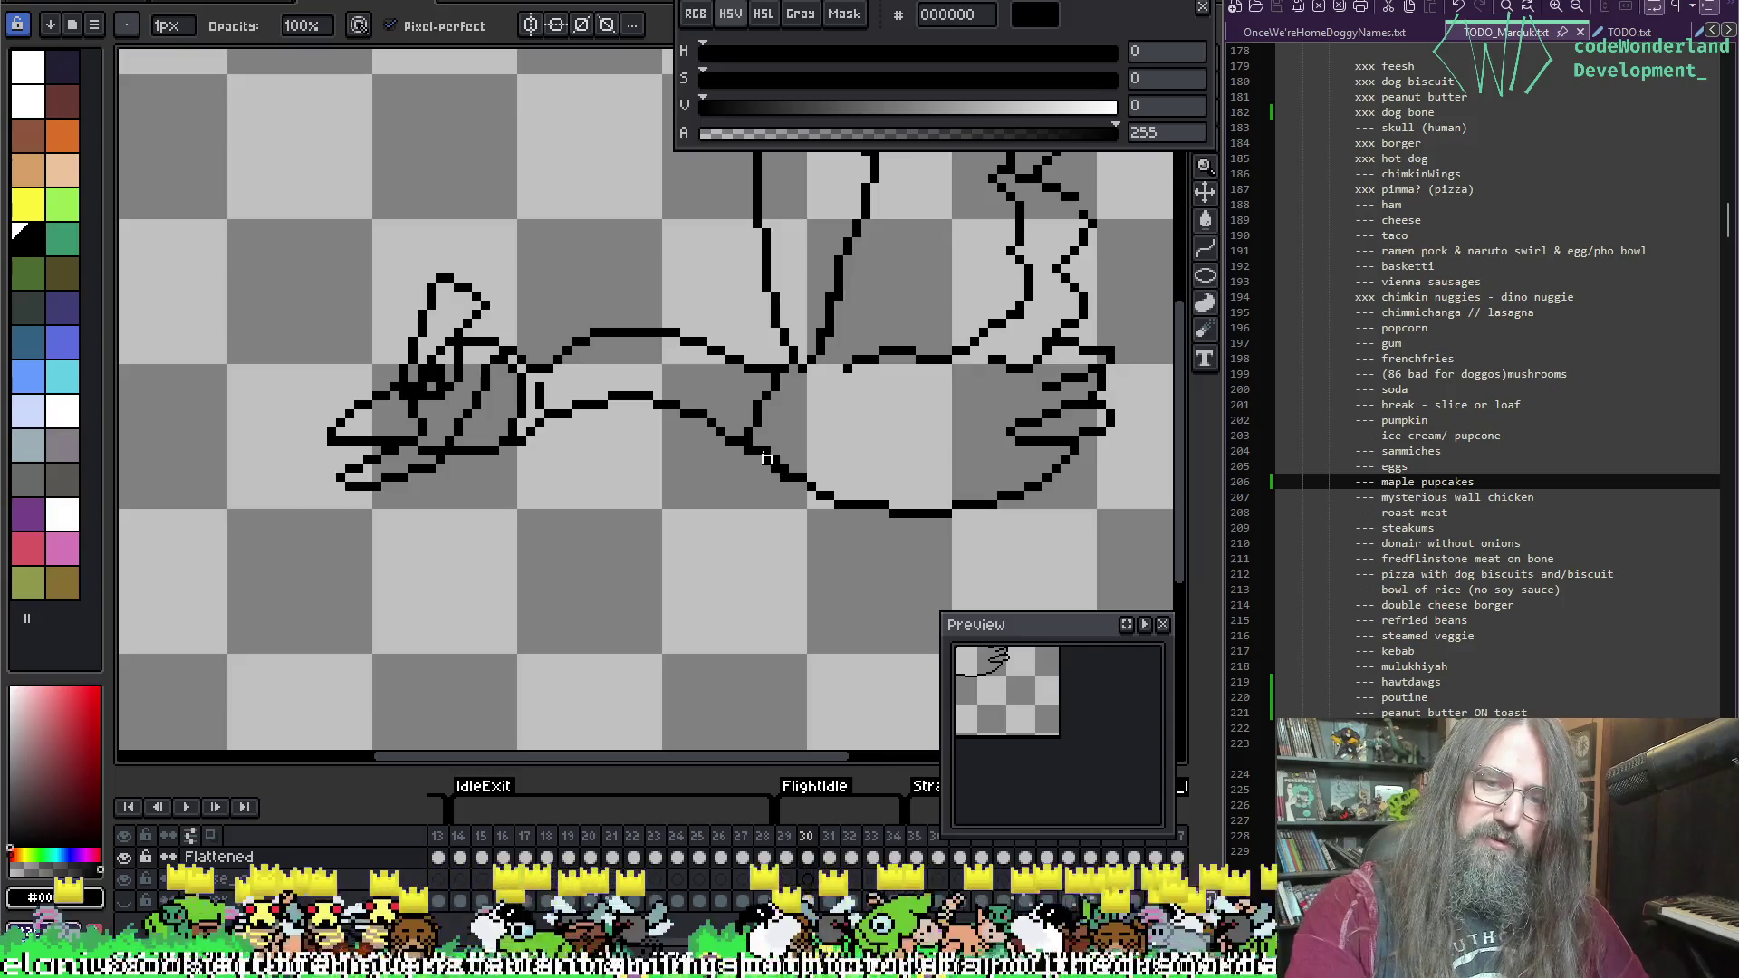
{"action": "key", "text": "b"}
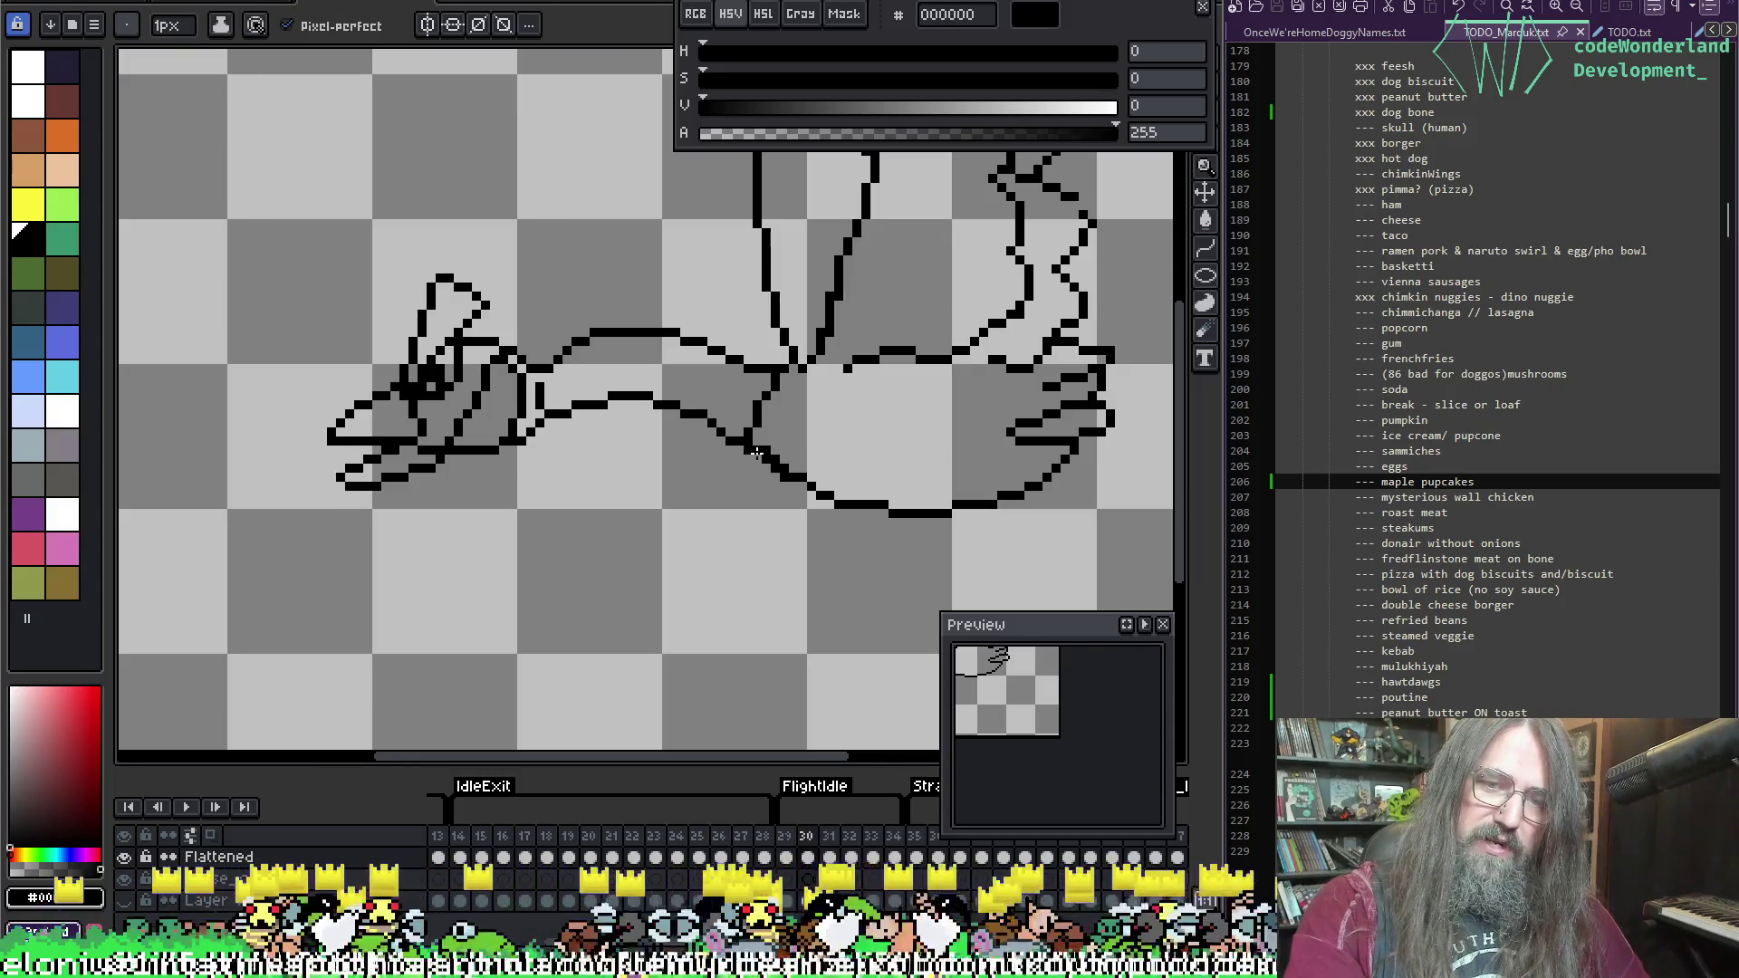
{"action": "key", "text": "e"}
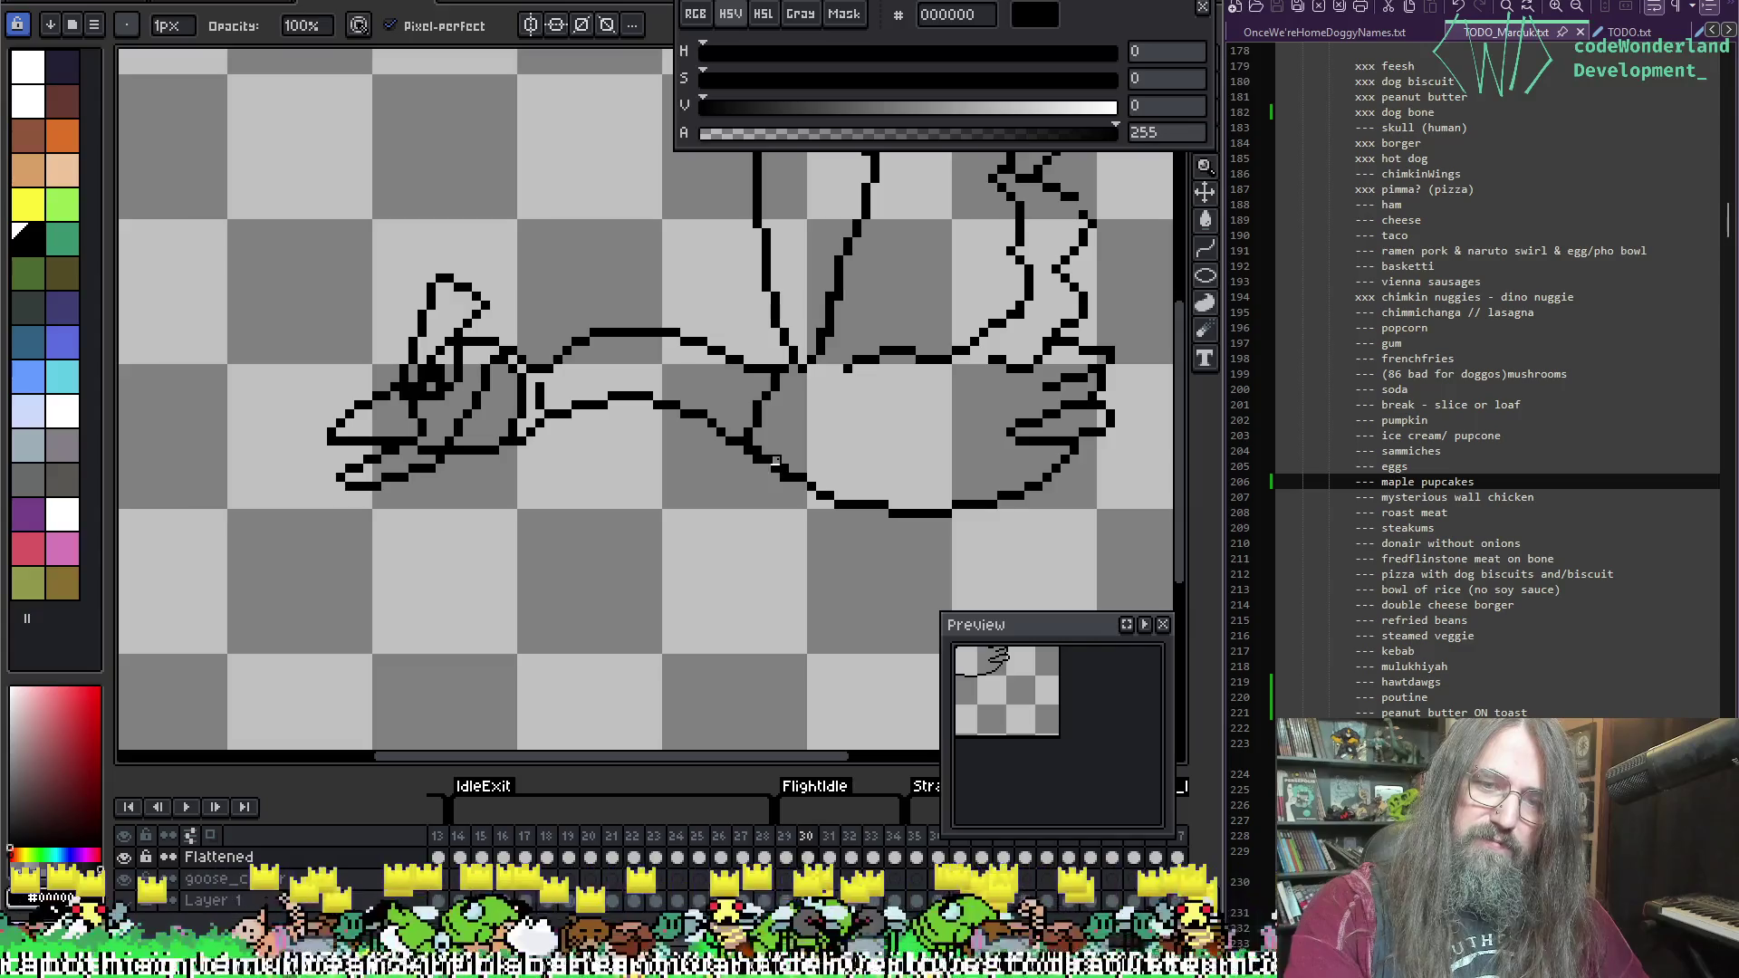
{"action": "key", "text": "e"}
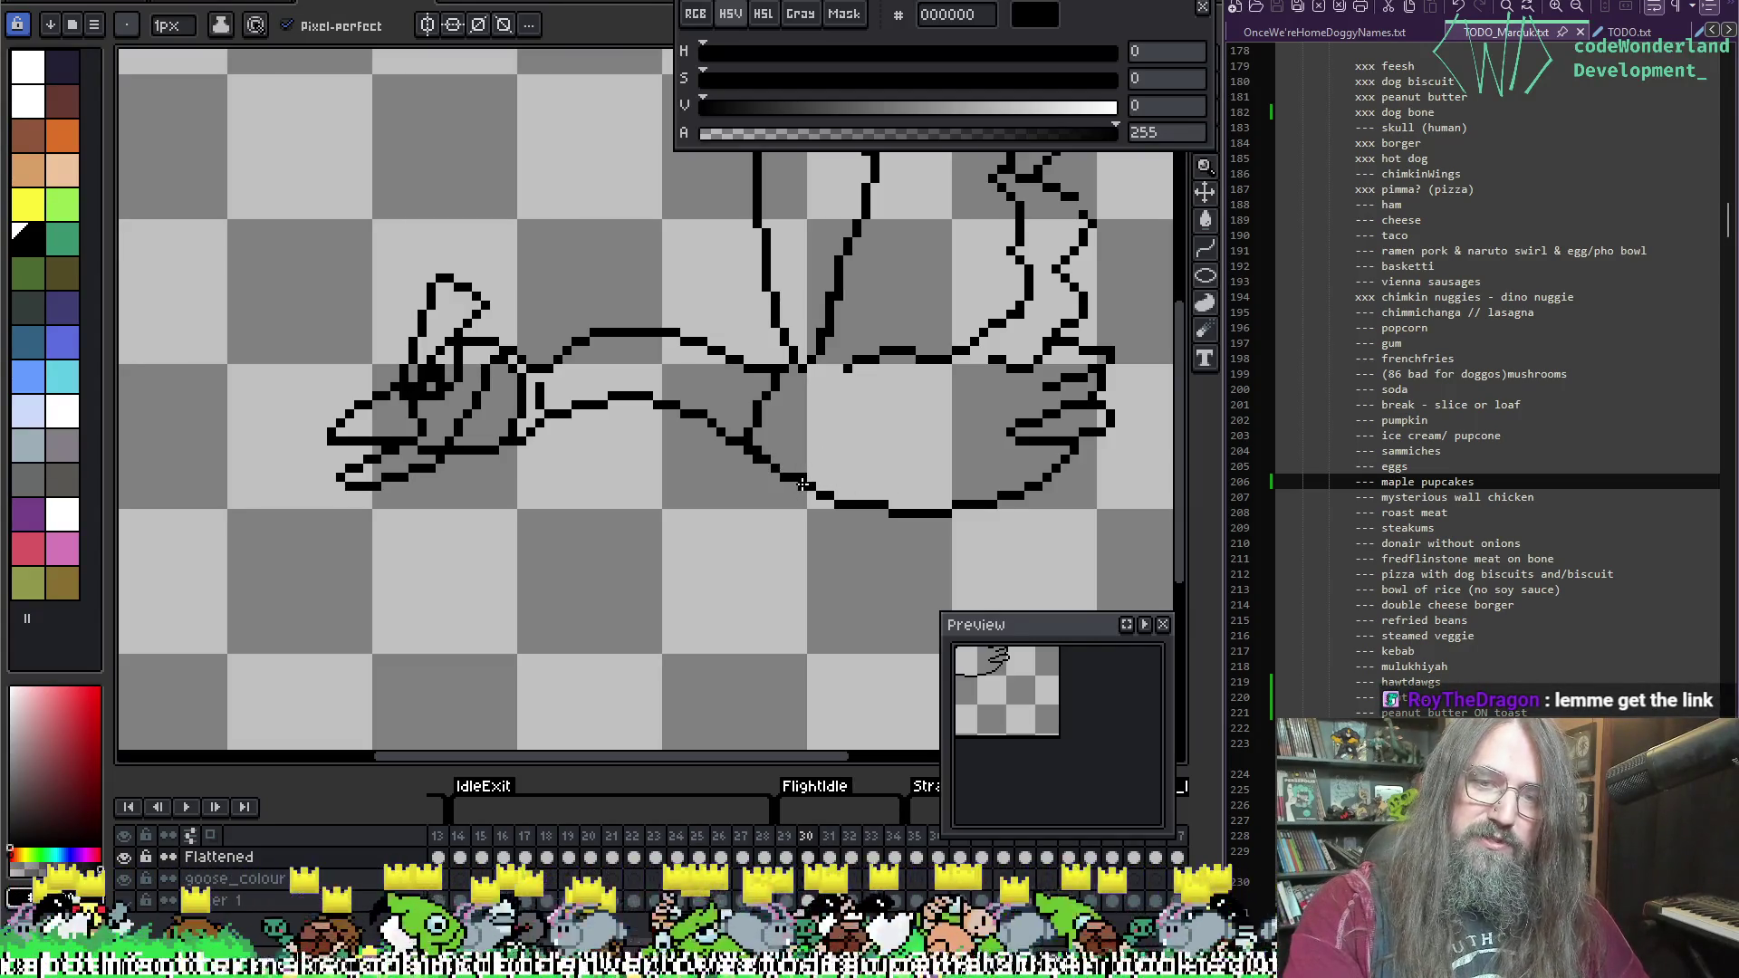
{"action": "key", "text": "b"}
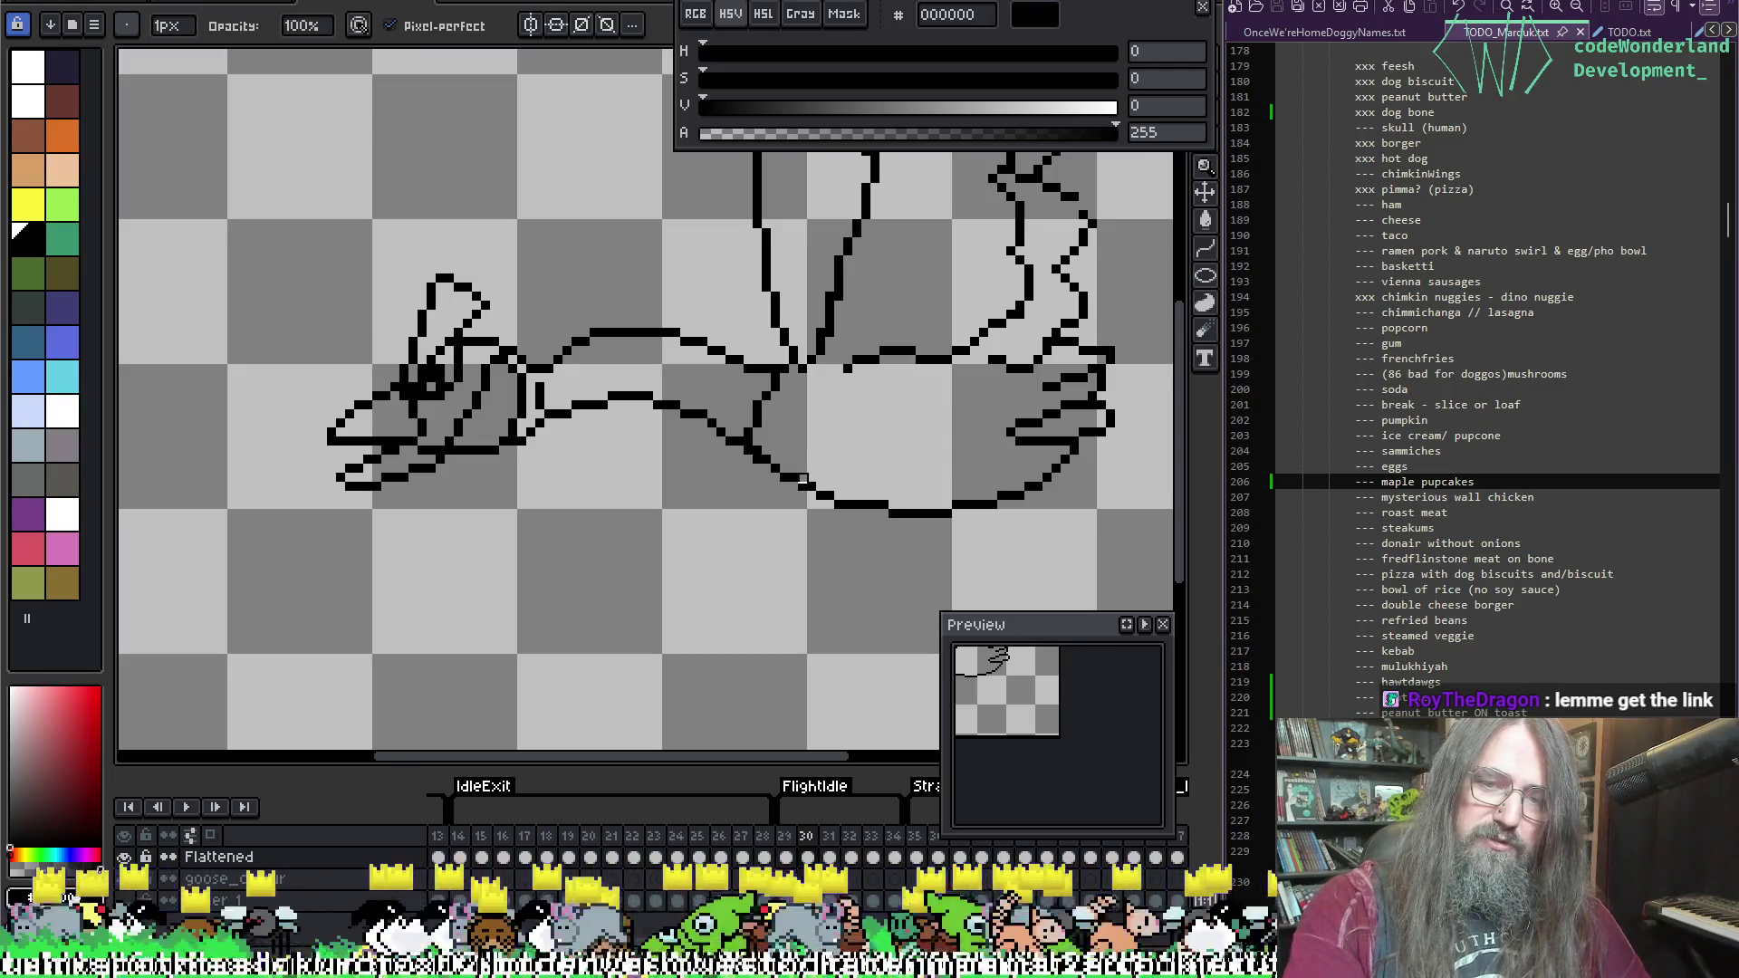
{"action": "scroll", "coordinate": [816, 502], "scroll_direction": "up", "scroll_amount": 3}
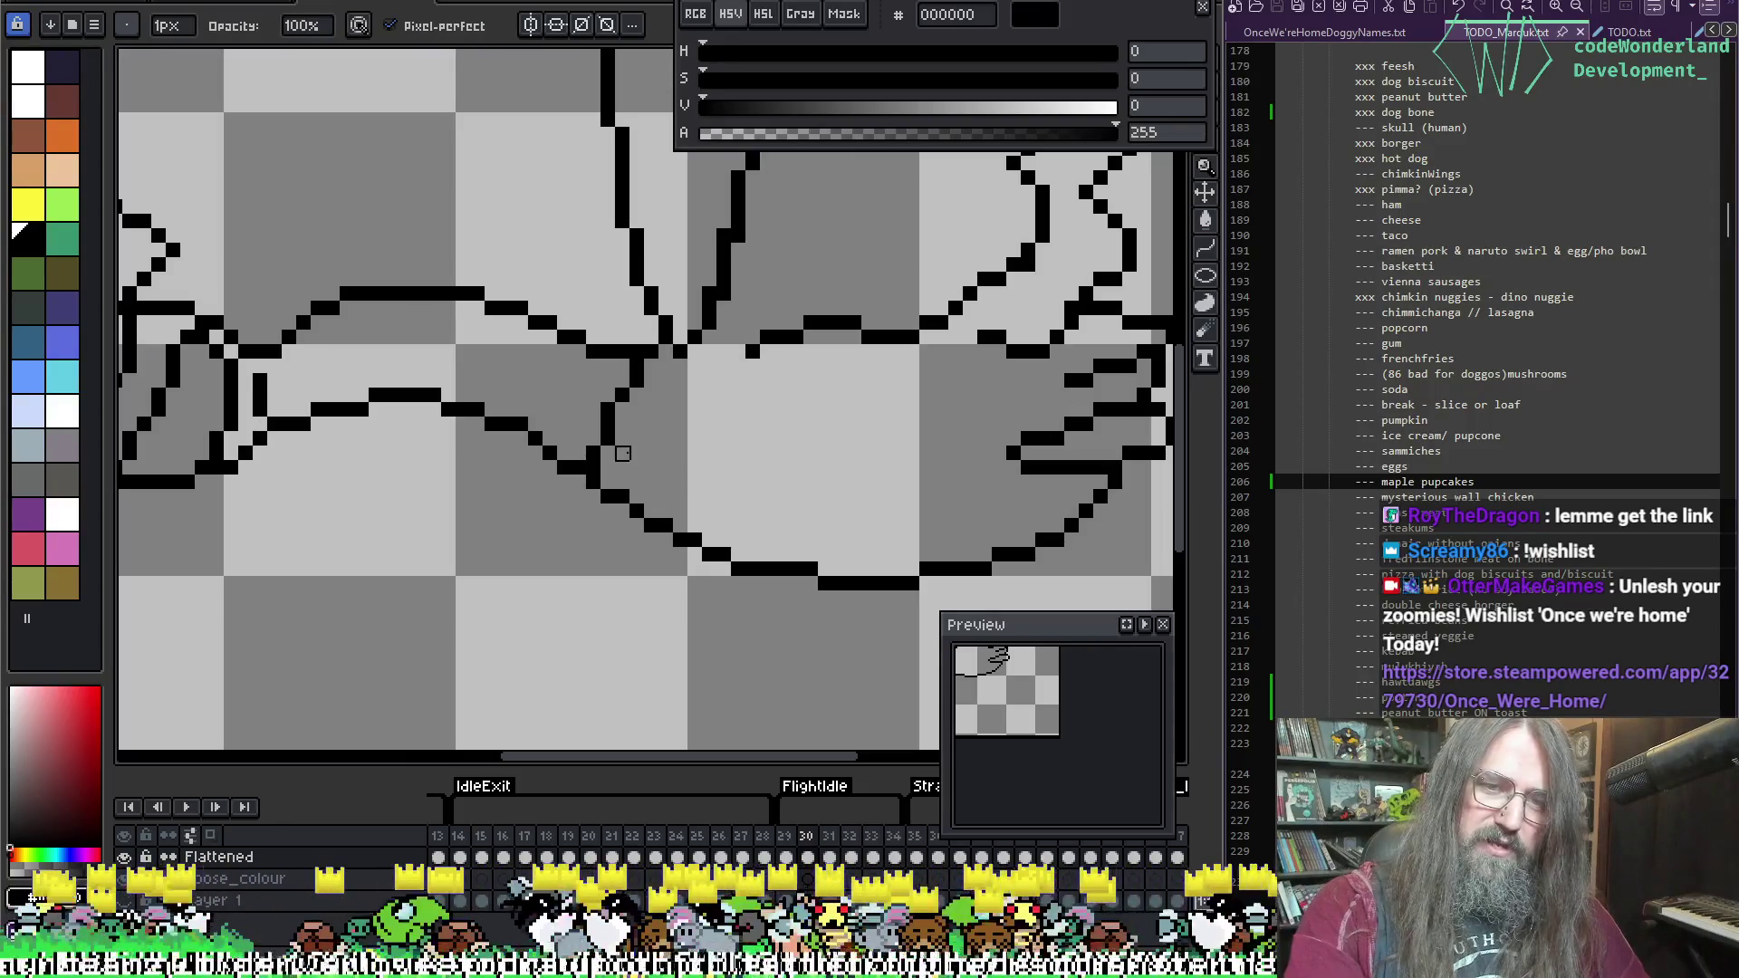
{"action": "key", "text": "alt"}
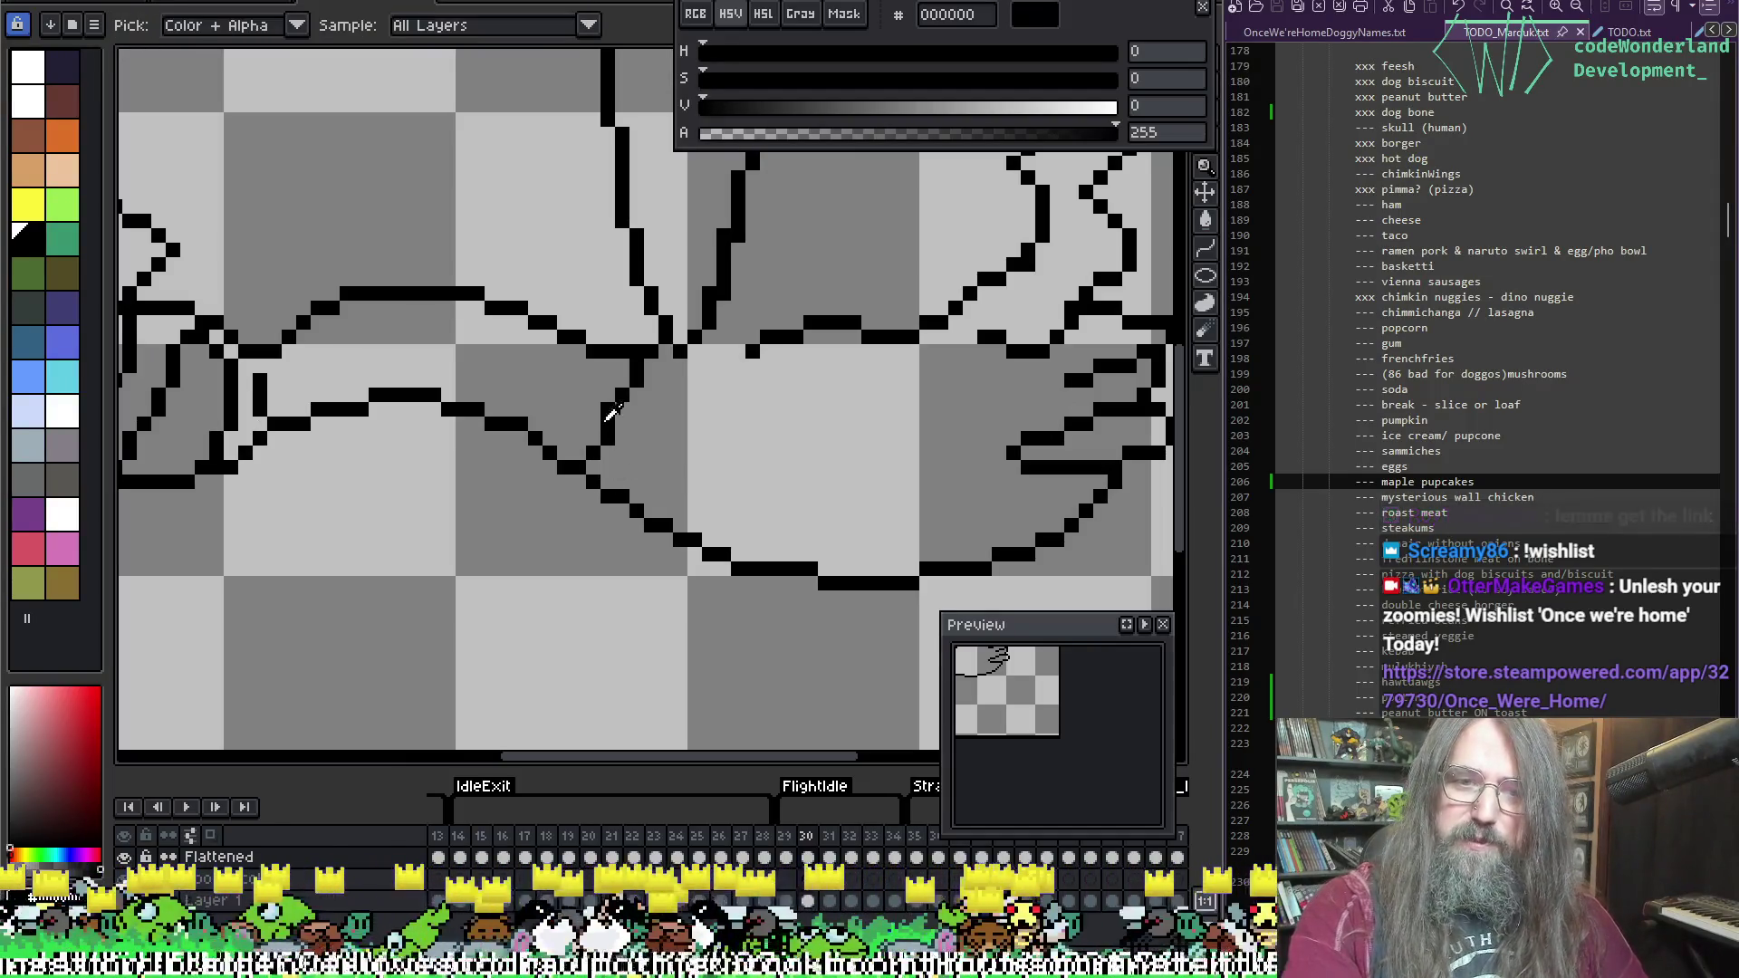
{"action": "key", "text": "e"}
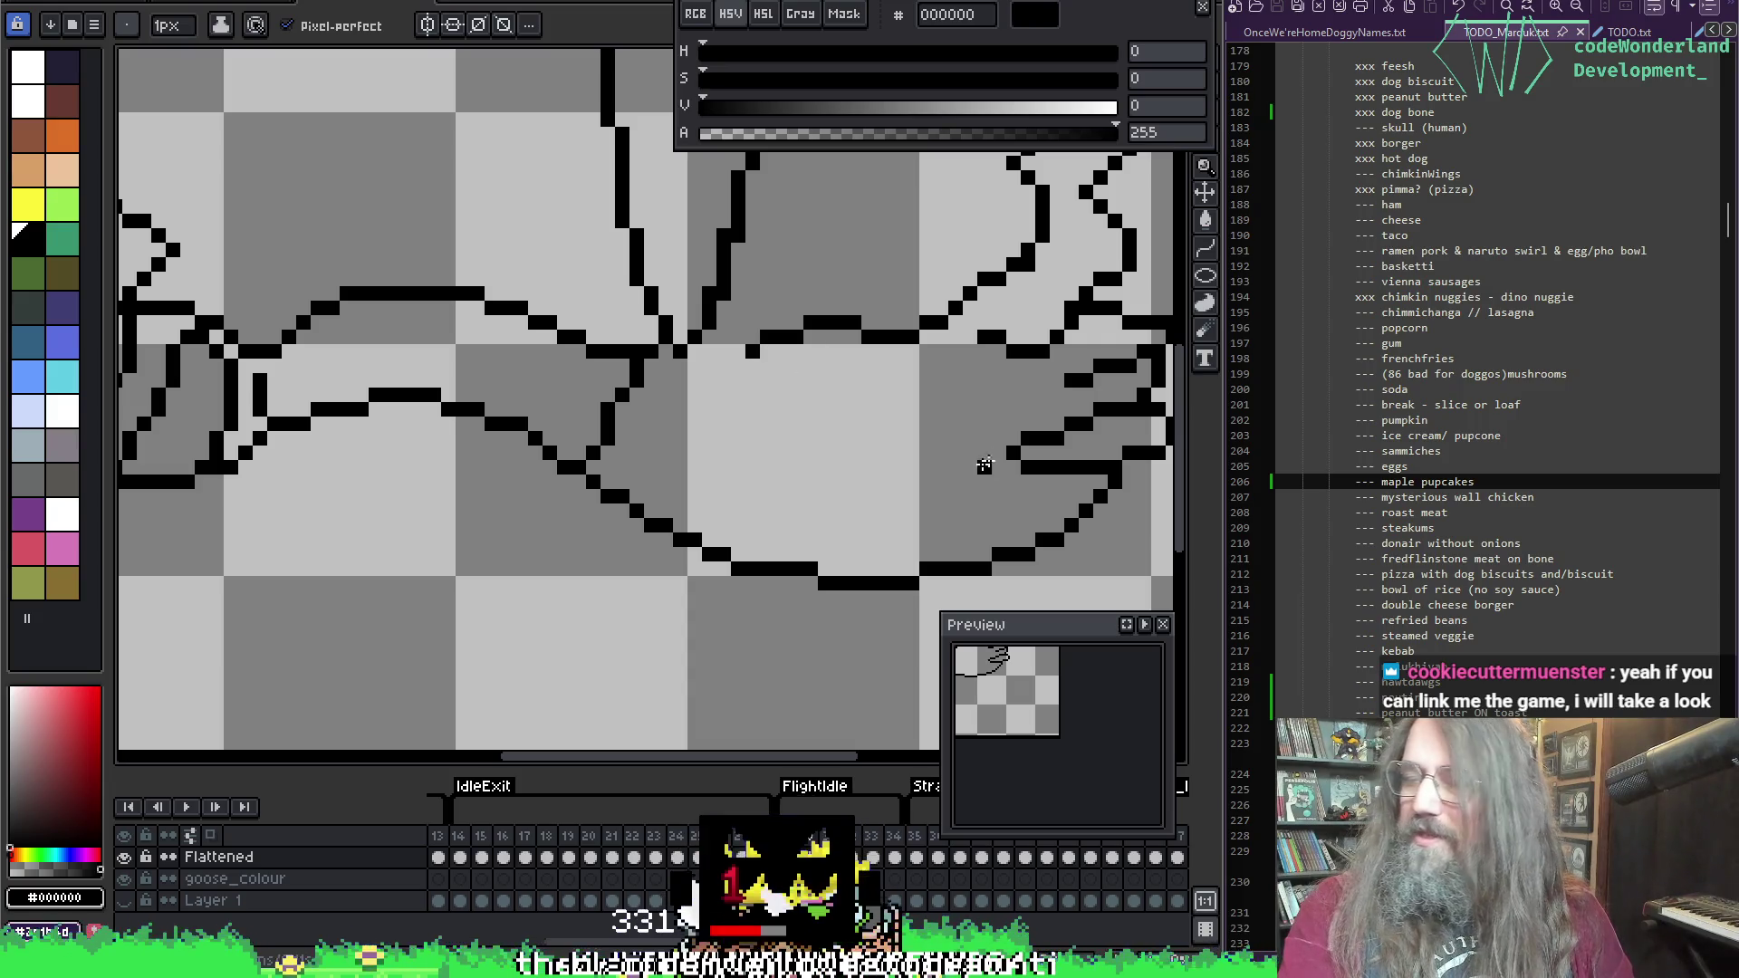
Step: Play the animation to review it, then stop and step to another frame
{"action": "scroll", "coordinate": [806, 458], "scroll_direction": "down", "scroll_amount": 2}
{"action": "scroll", "coordinate": [801, 462], "scroll_direction": "up", "scroll_amount": 3}
{"action": "scroll", "coordinate": [786, 462], "scroll_direction": "down", "scroll_amount": 2}
{"action": "scroll", "coordinate": [1037, 442], "scroll_direction": "down", "scroll_amount": 1}
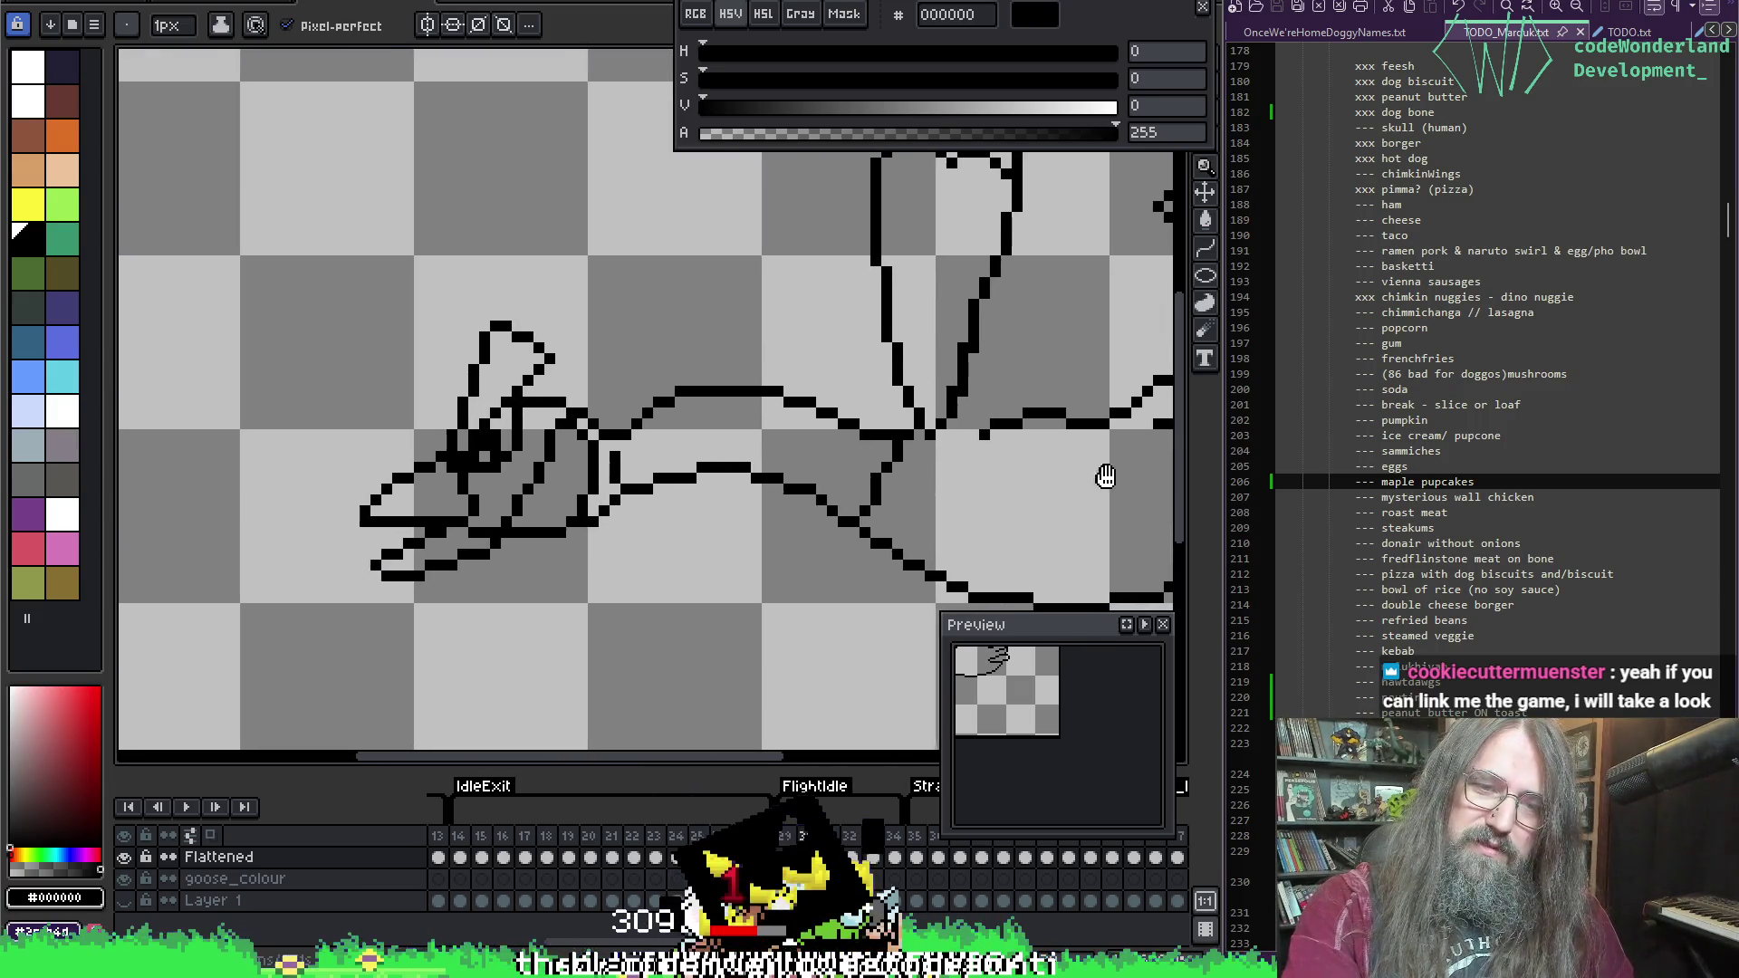
{"action": "scroll", "coordinate": [904, 504], "scroll_direction": "up", "scroll_amount": 1}
{"action": "scroll", "coordinate": [634, 525], "scroll_direction": "down", "scroll_amount": 1}
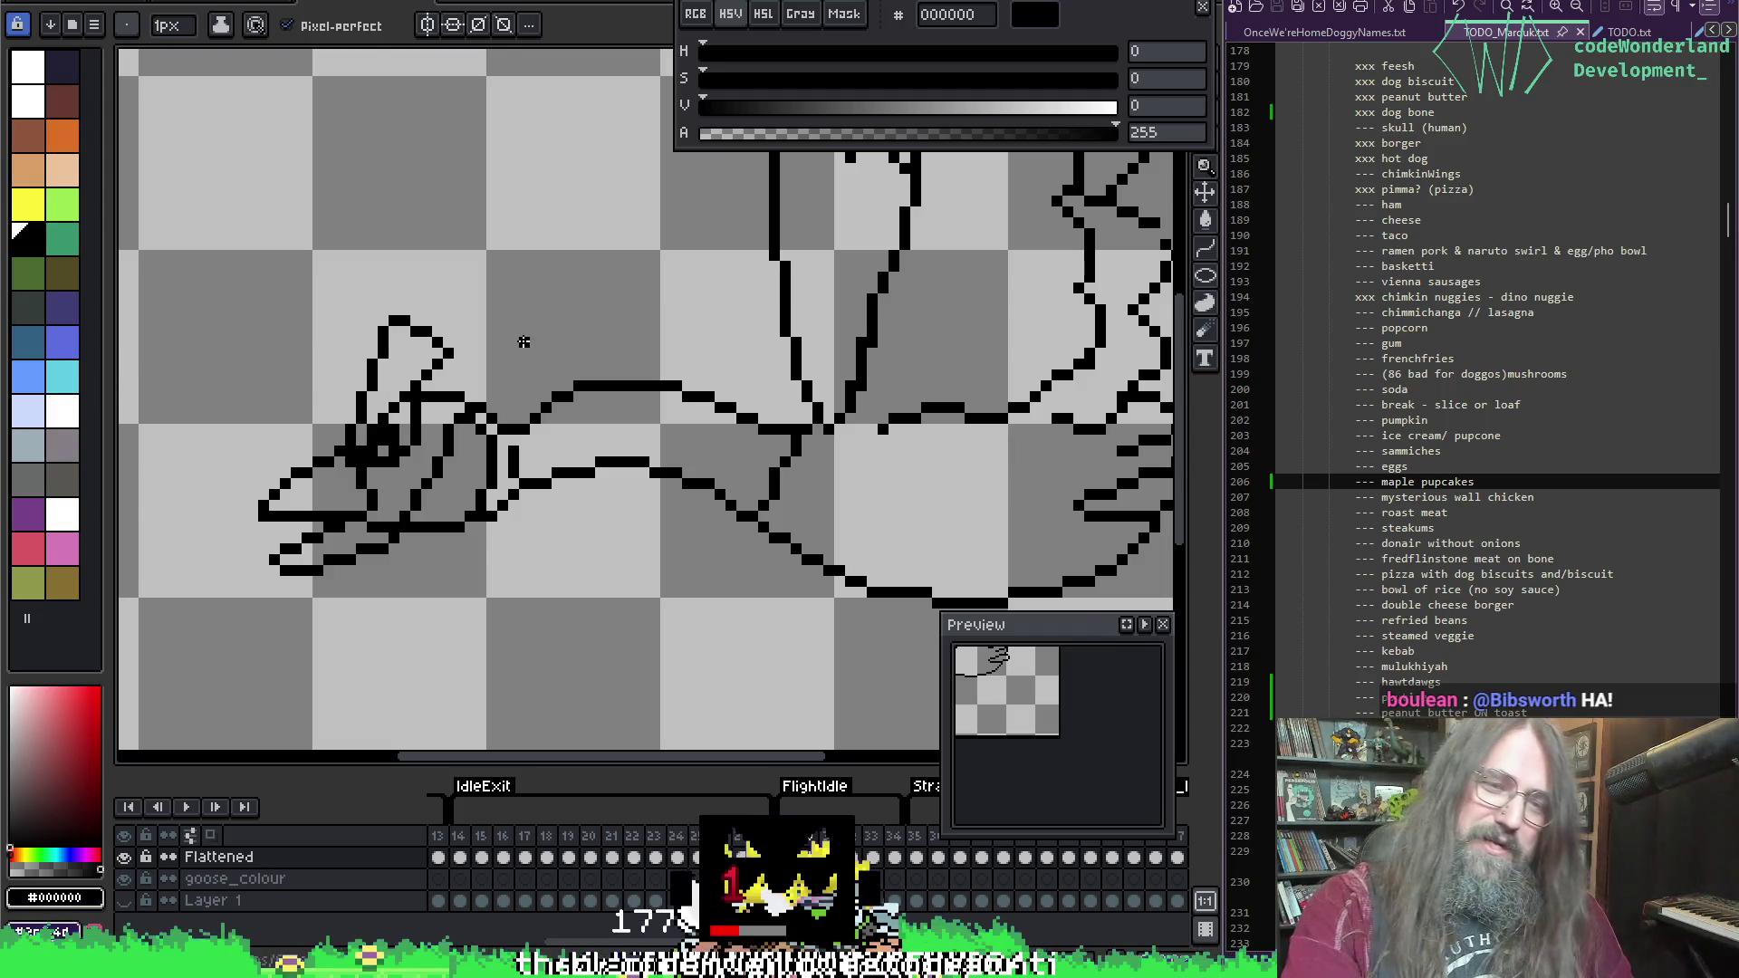
{"action": "scroll", "coordinate": [524, 338], "scroll_direction": "down", "scroll_amount": 3}
{"action": "scroll", "coordinate": [434, 392], "scroll_direction": "up", "scroll_amount": 1}
{"action": "key", "text": "Return"}
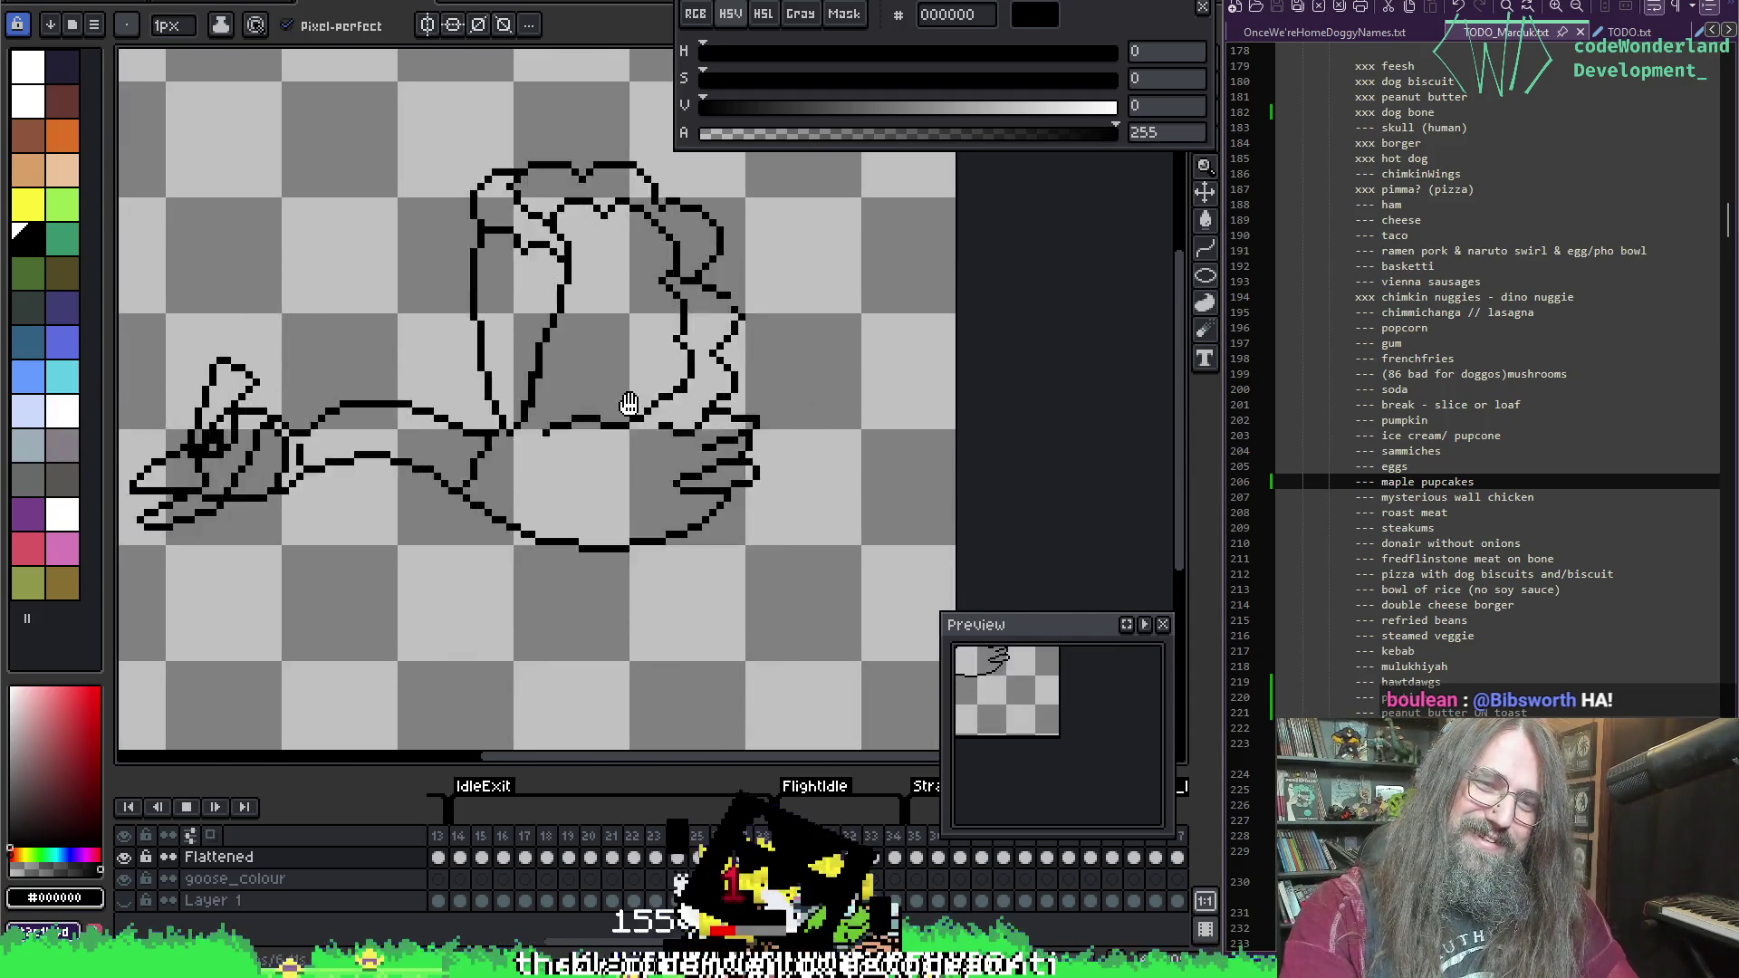
{"action": "left_click_drag", "start_coordinate": [633, 404], "coordinate": [811, 369]}
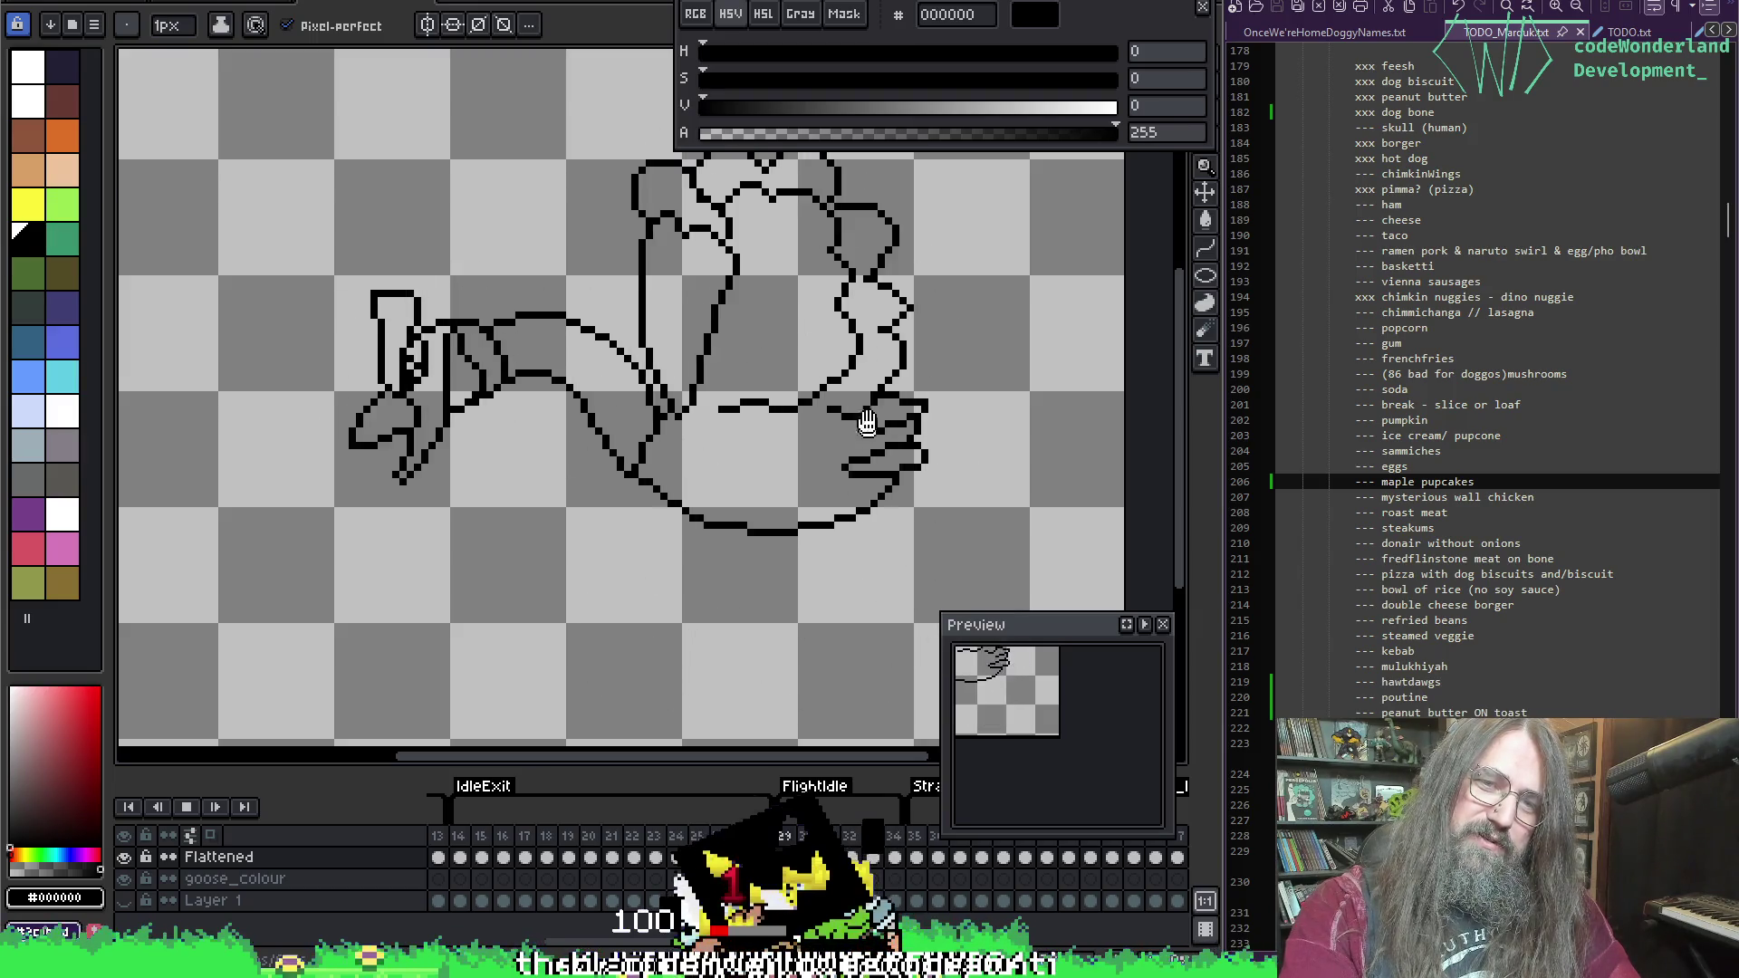
{"action": "key", "text": "Return"}
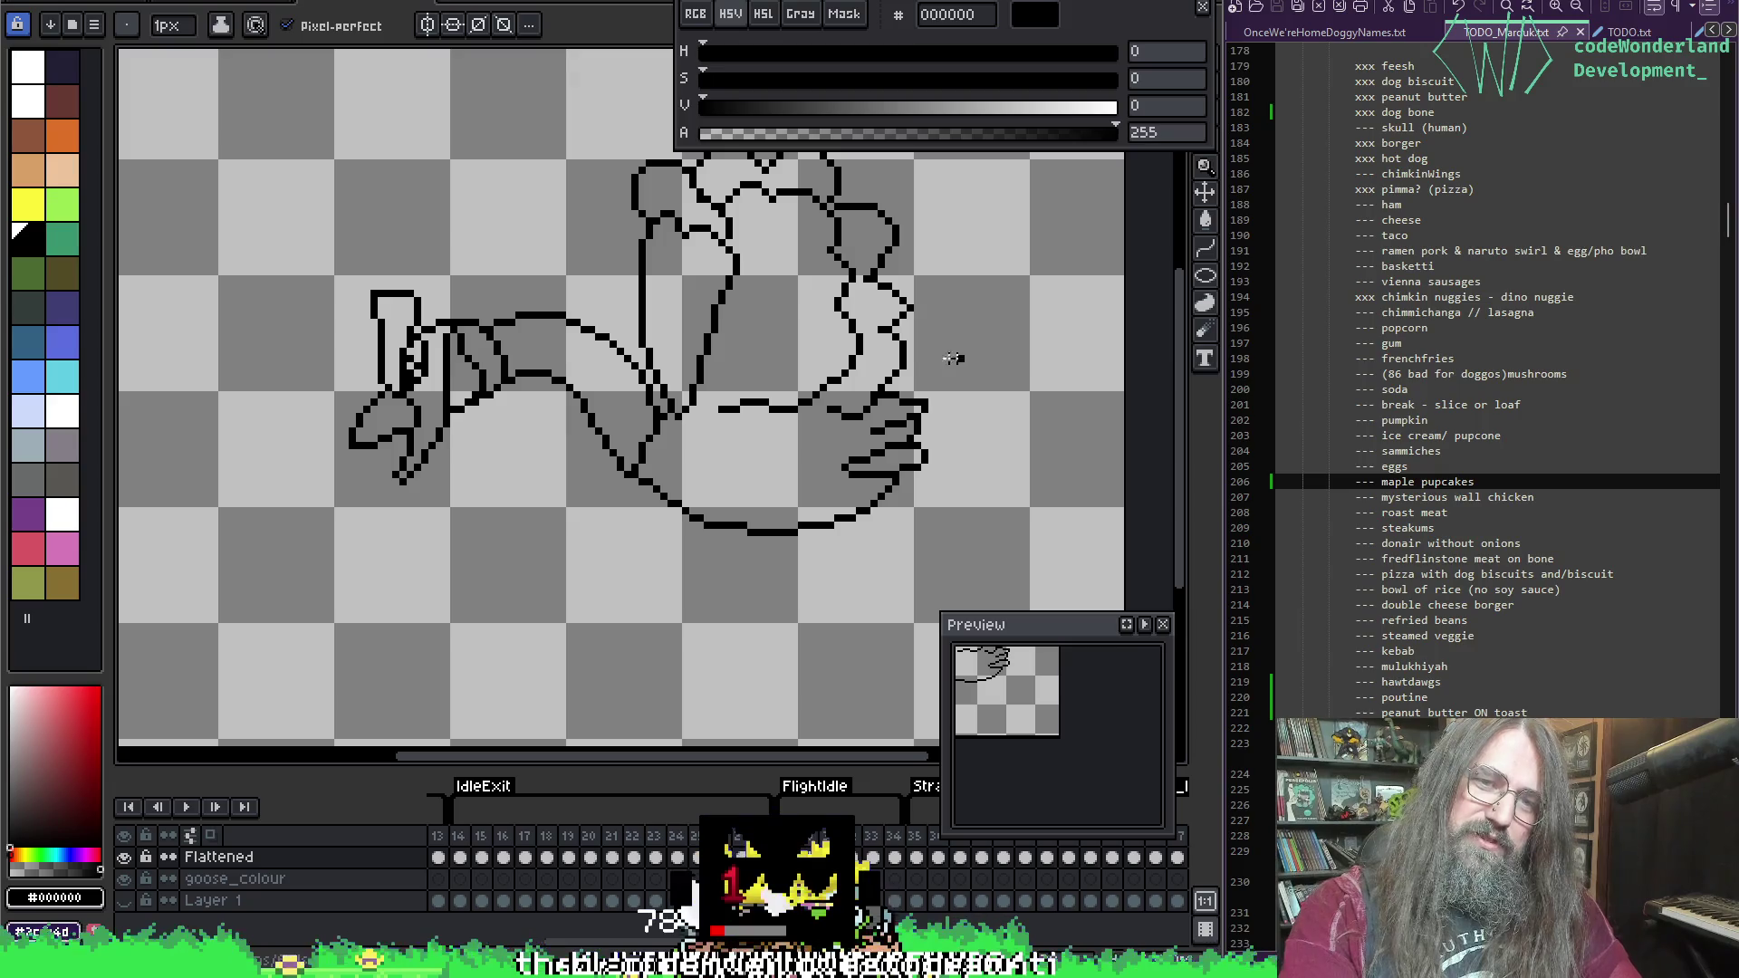
{"action": "key", "text": "Right"}
{"action": "key", "text": "Right"}
{"action": "key", "text": "Right"}
{"action": "key", "text": "Right"}
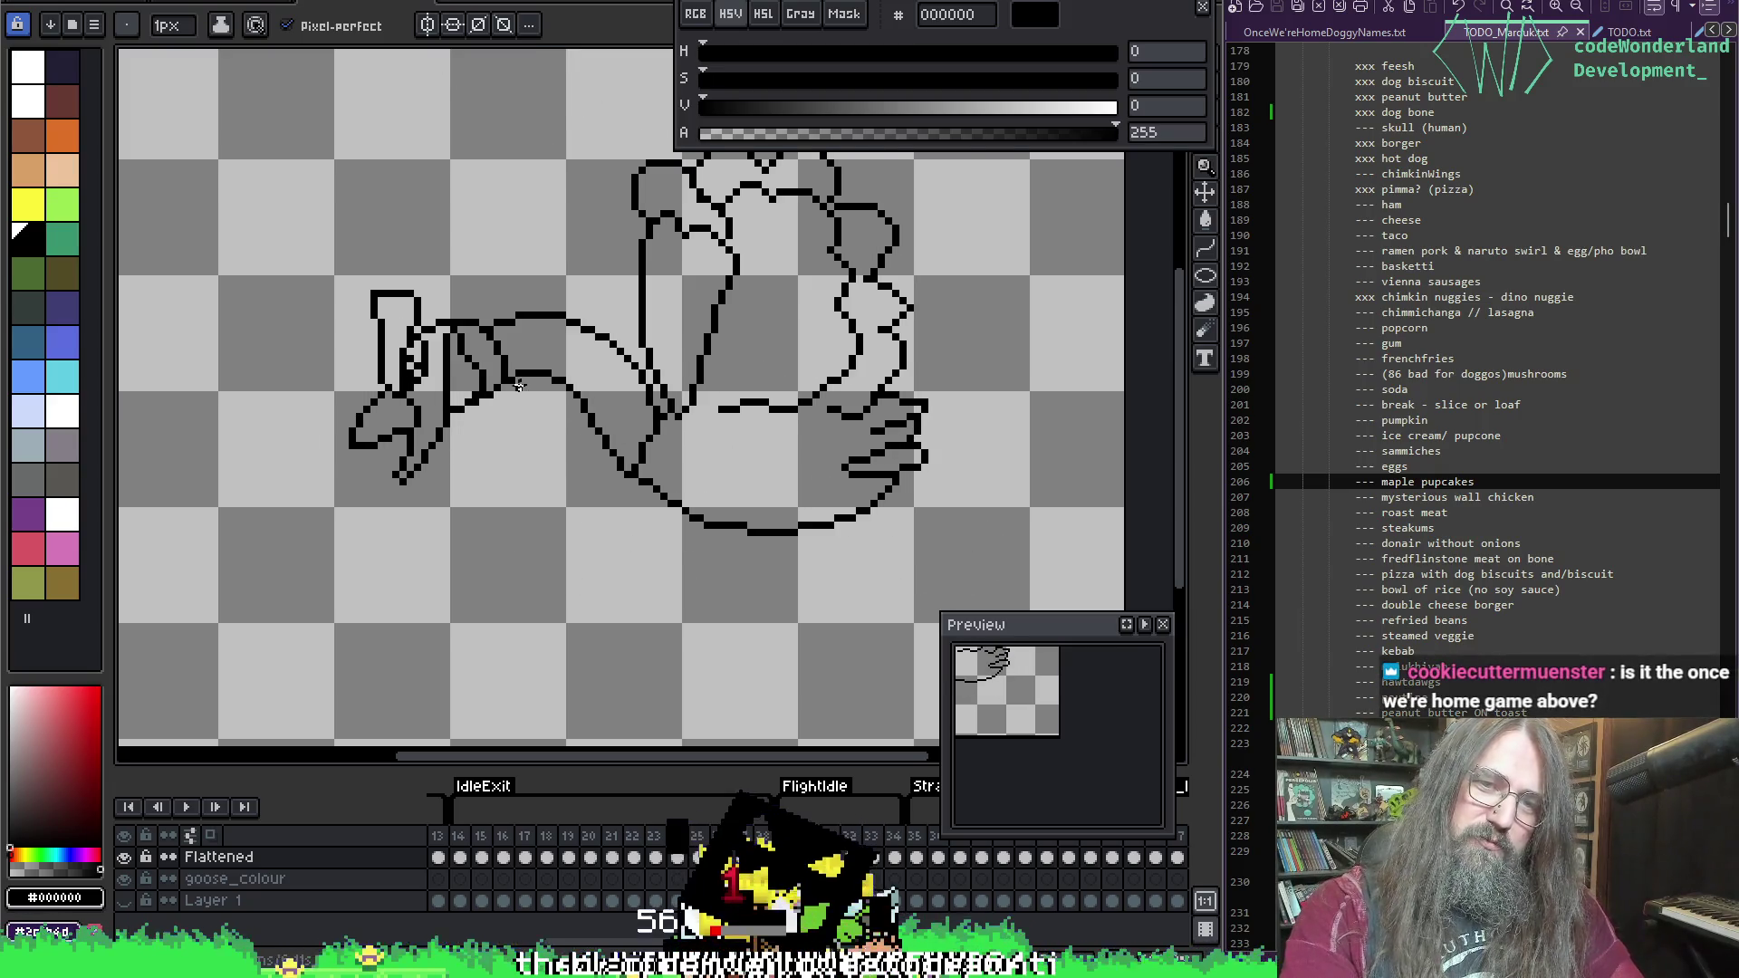
Step: Redraw the back outline down into the wing base and replay the animation to check
{"action": "scroll", "coordinate": [525, 388], "scroll_direction": "up", "scroll_amount": 2}
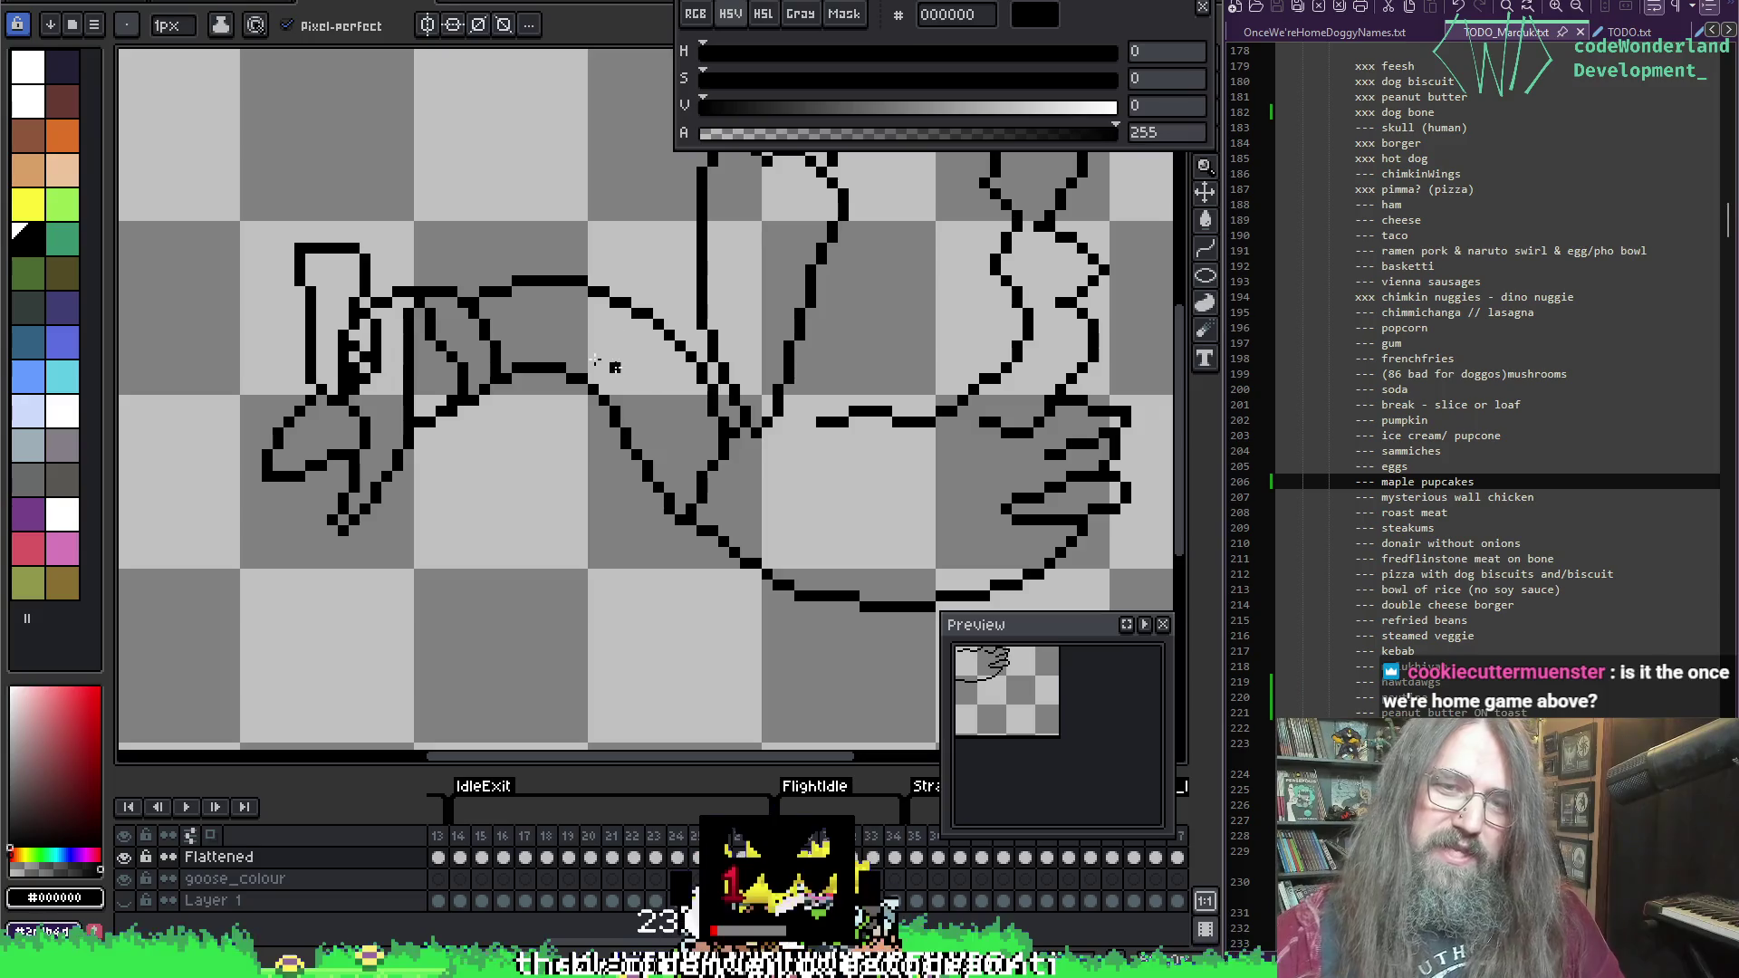
{"action": "key", "text": "e"}
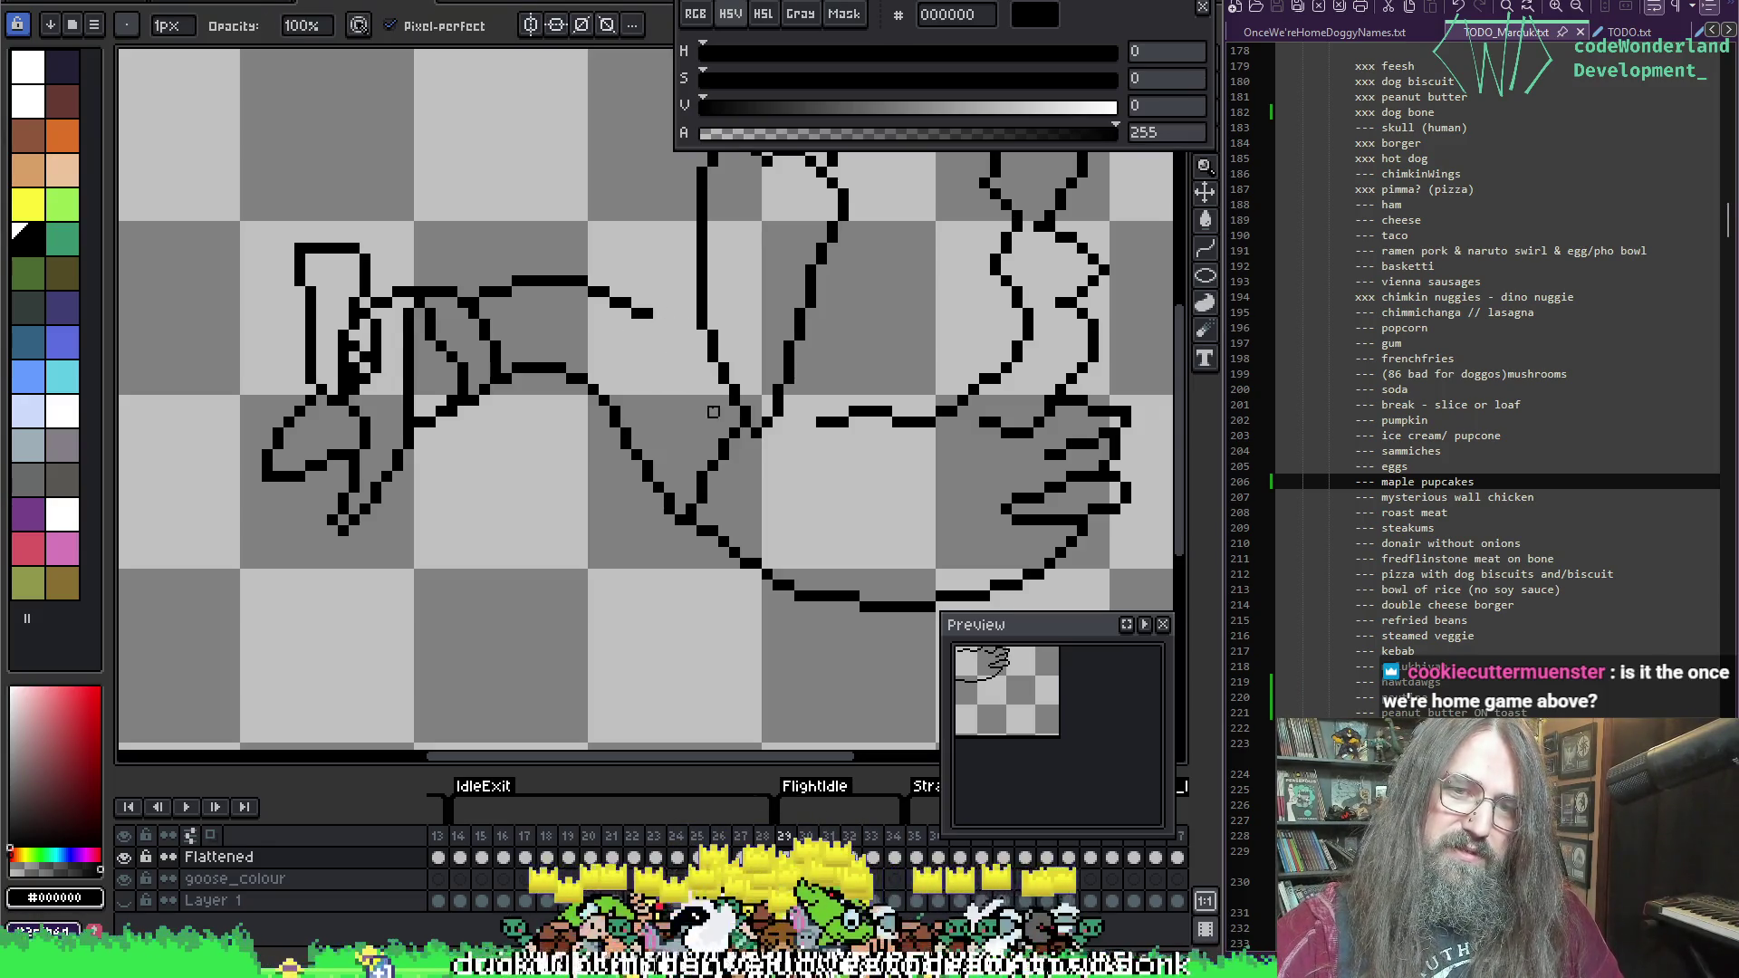
{"action": "key", "text": "b"}
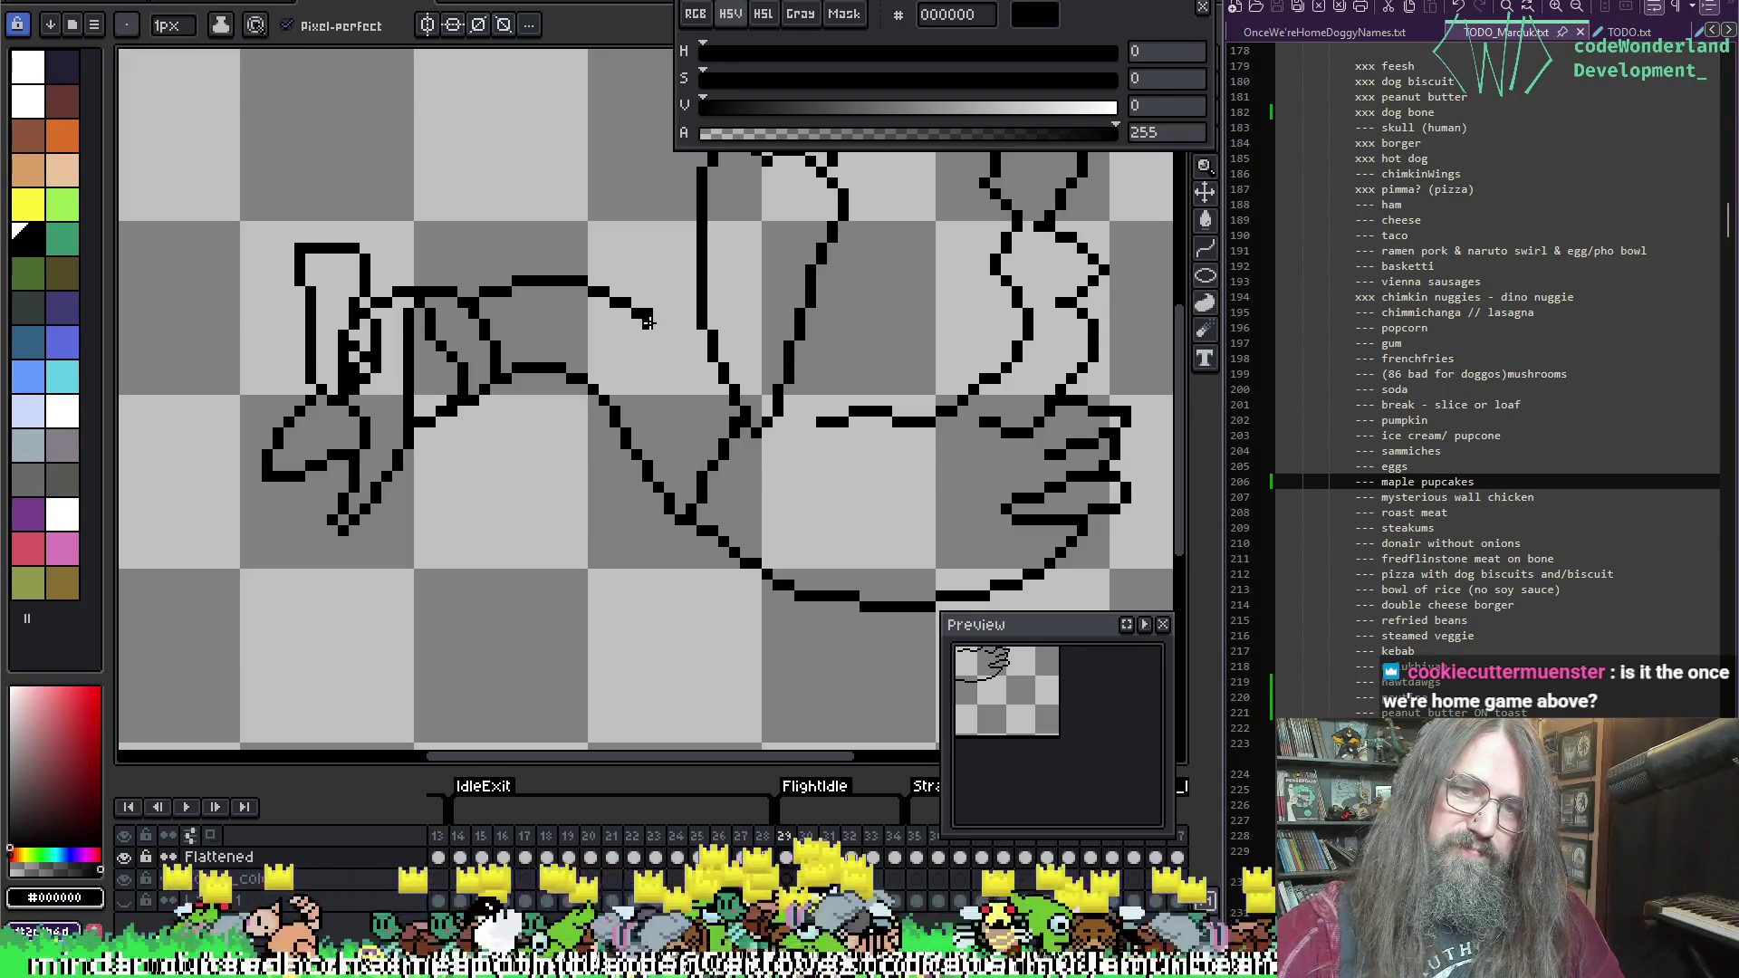
{"action": "key", "text": "e"}
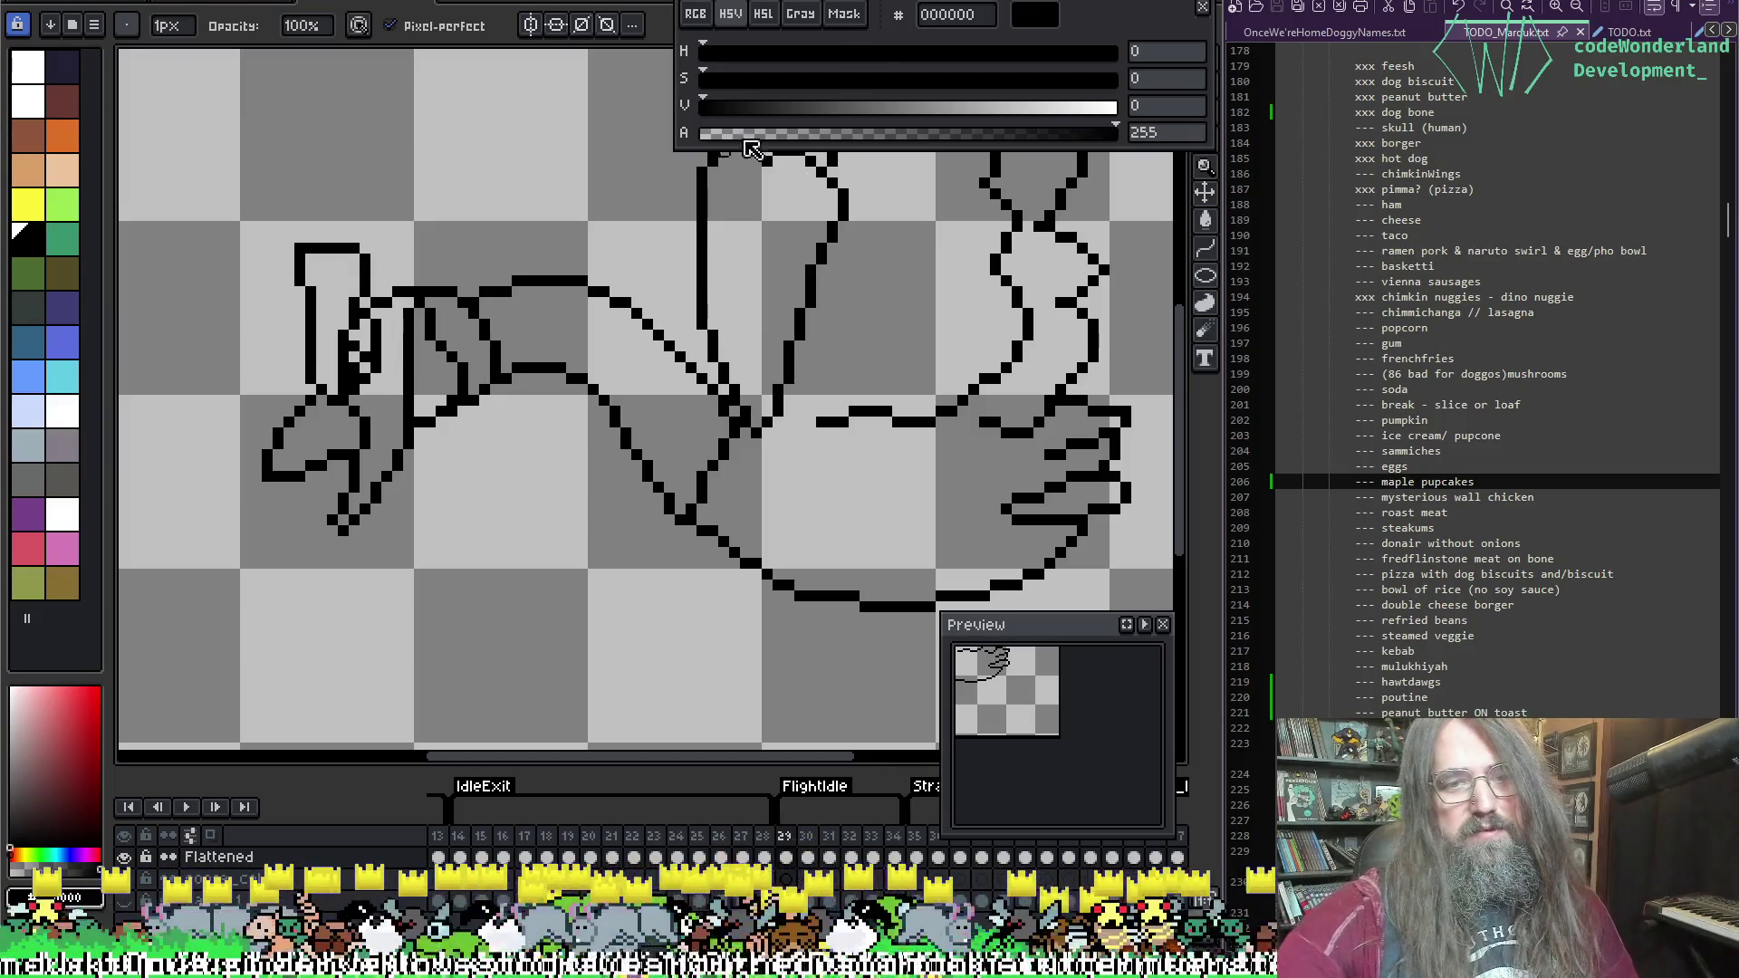
{"action": "key", "text": "Return"}
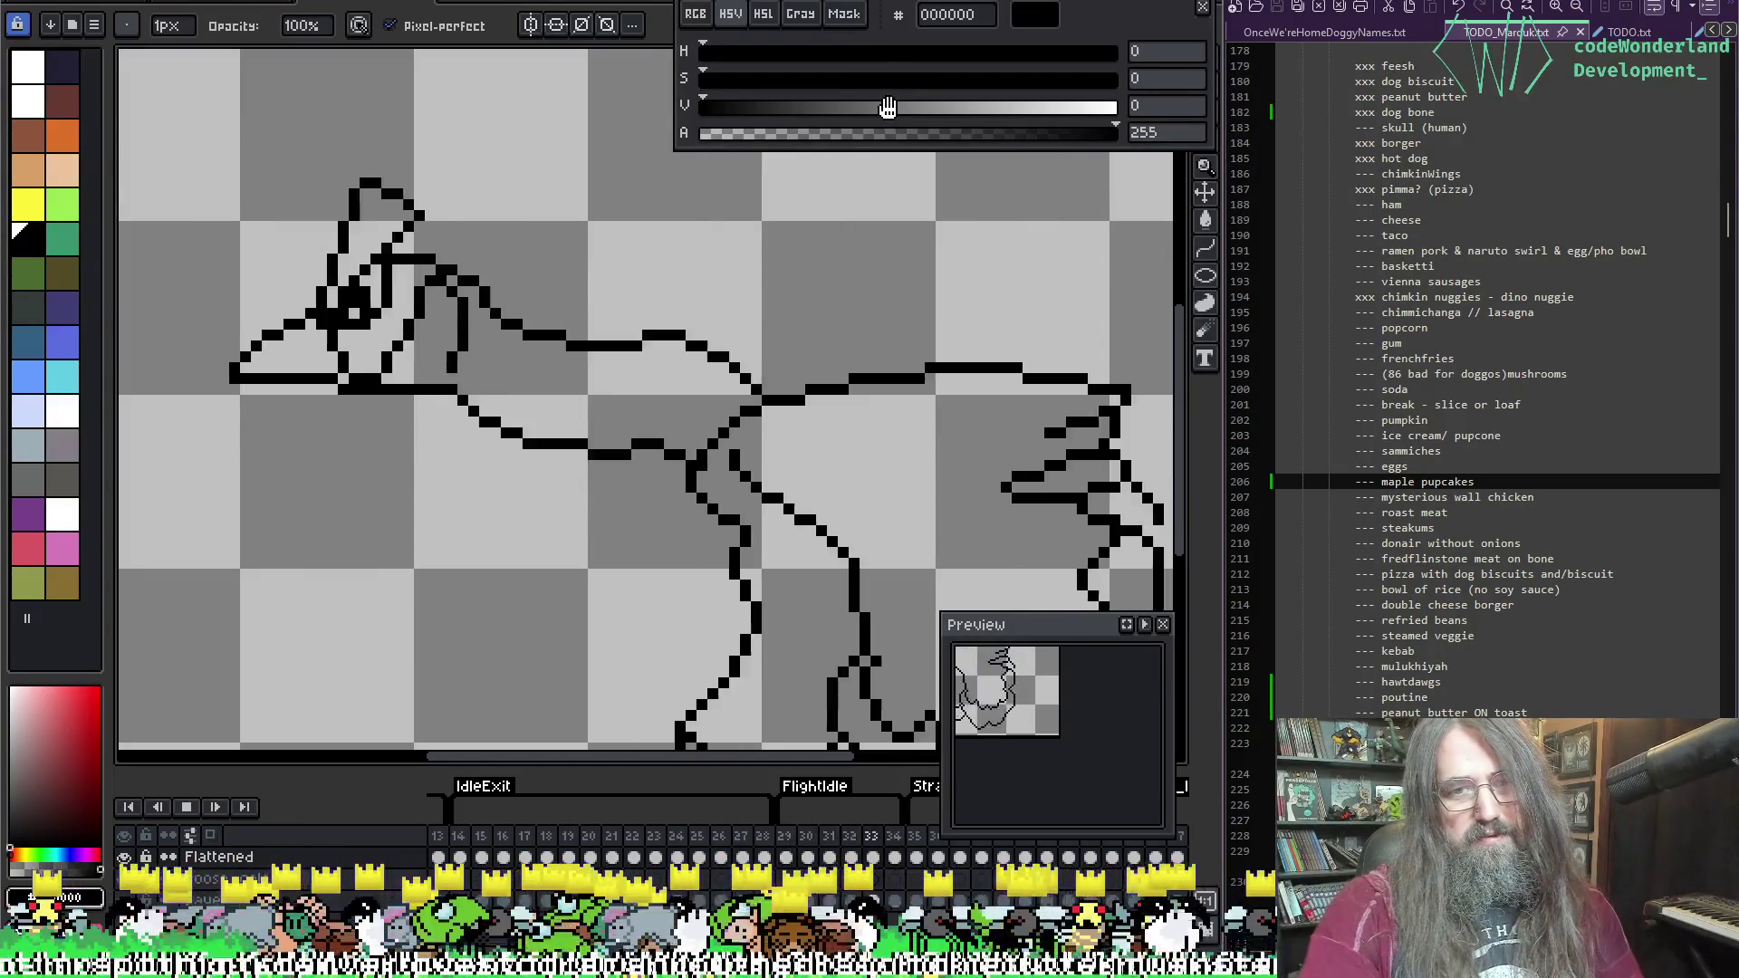
Step: Stop playback, move to frame 31 and zoom onto the raised wing
{"action": "scroll", "coordinate": [840, 468], "scroll_direction": "down", "scroll_amount": 1}
{"action": "scroll", "coordinate": [842, 471], "scroll_direction": "down", "scroll_amount": 1}
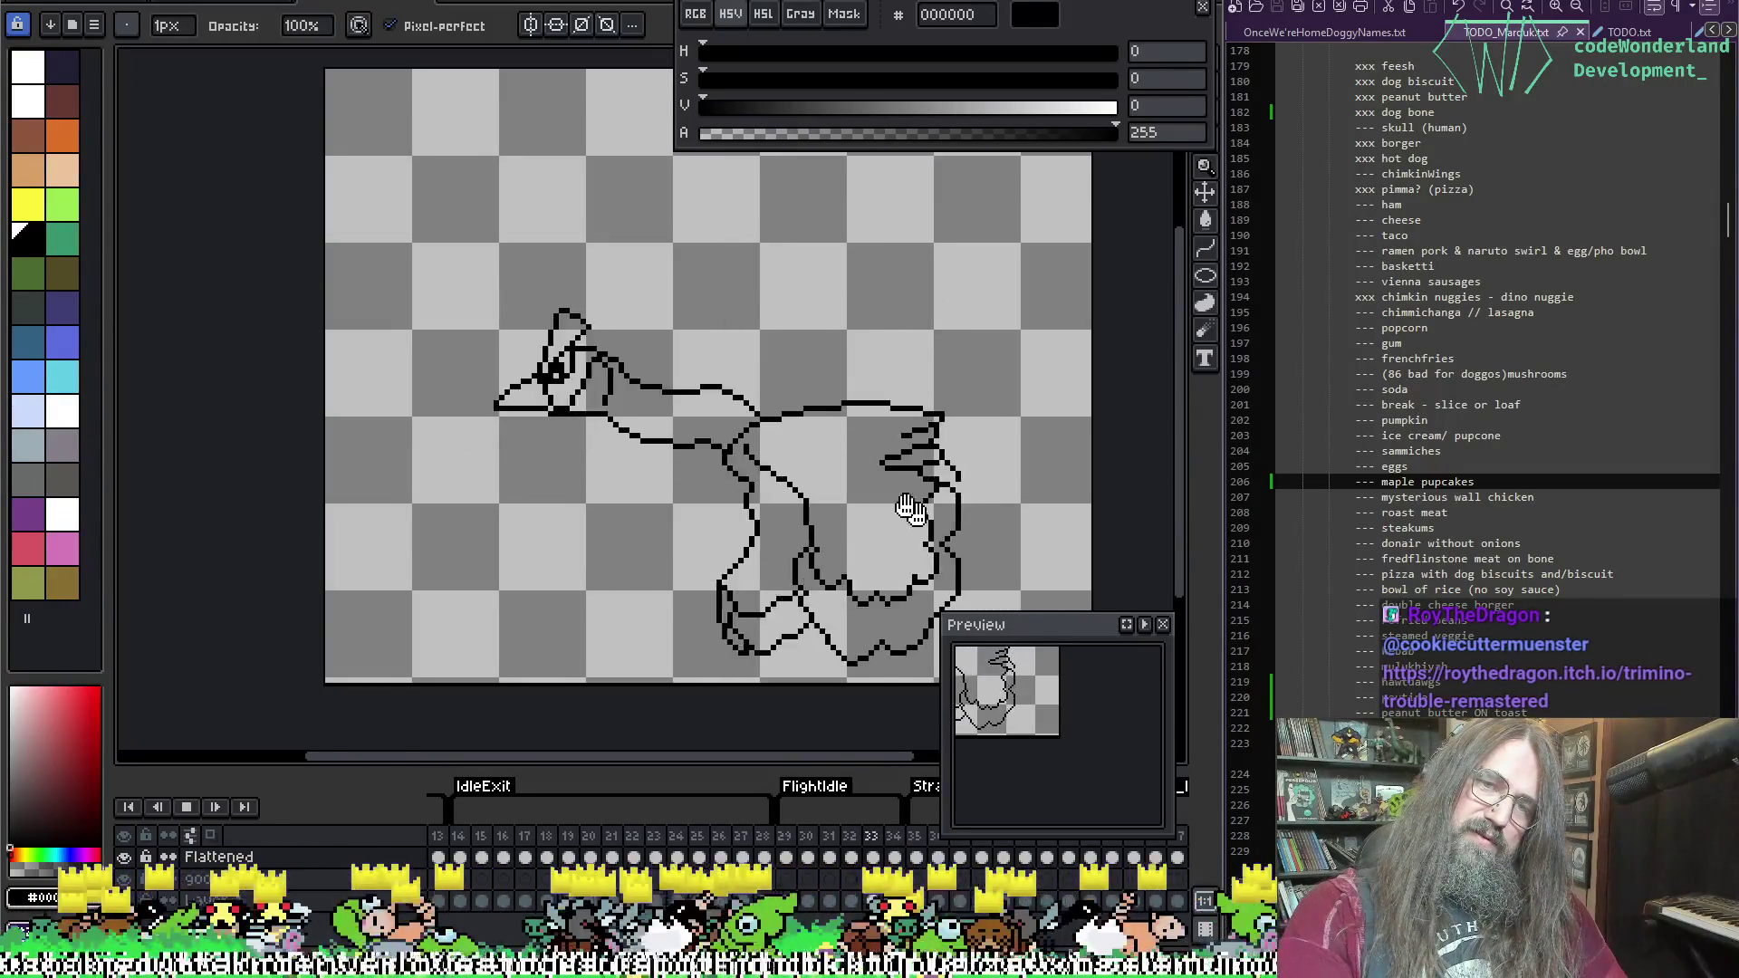
{"action": "left_click_drag", "start_coordinate": [909, 497], "coordinate": [738, 504]}
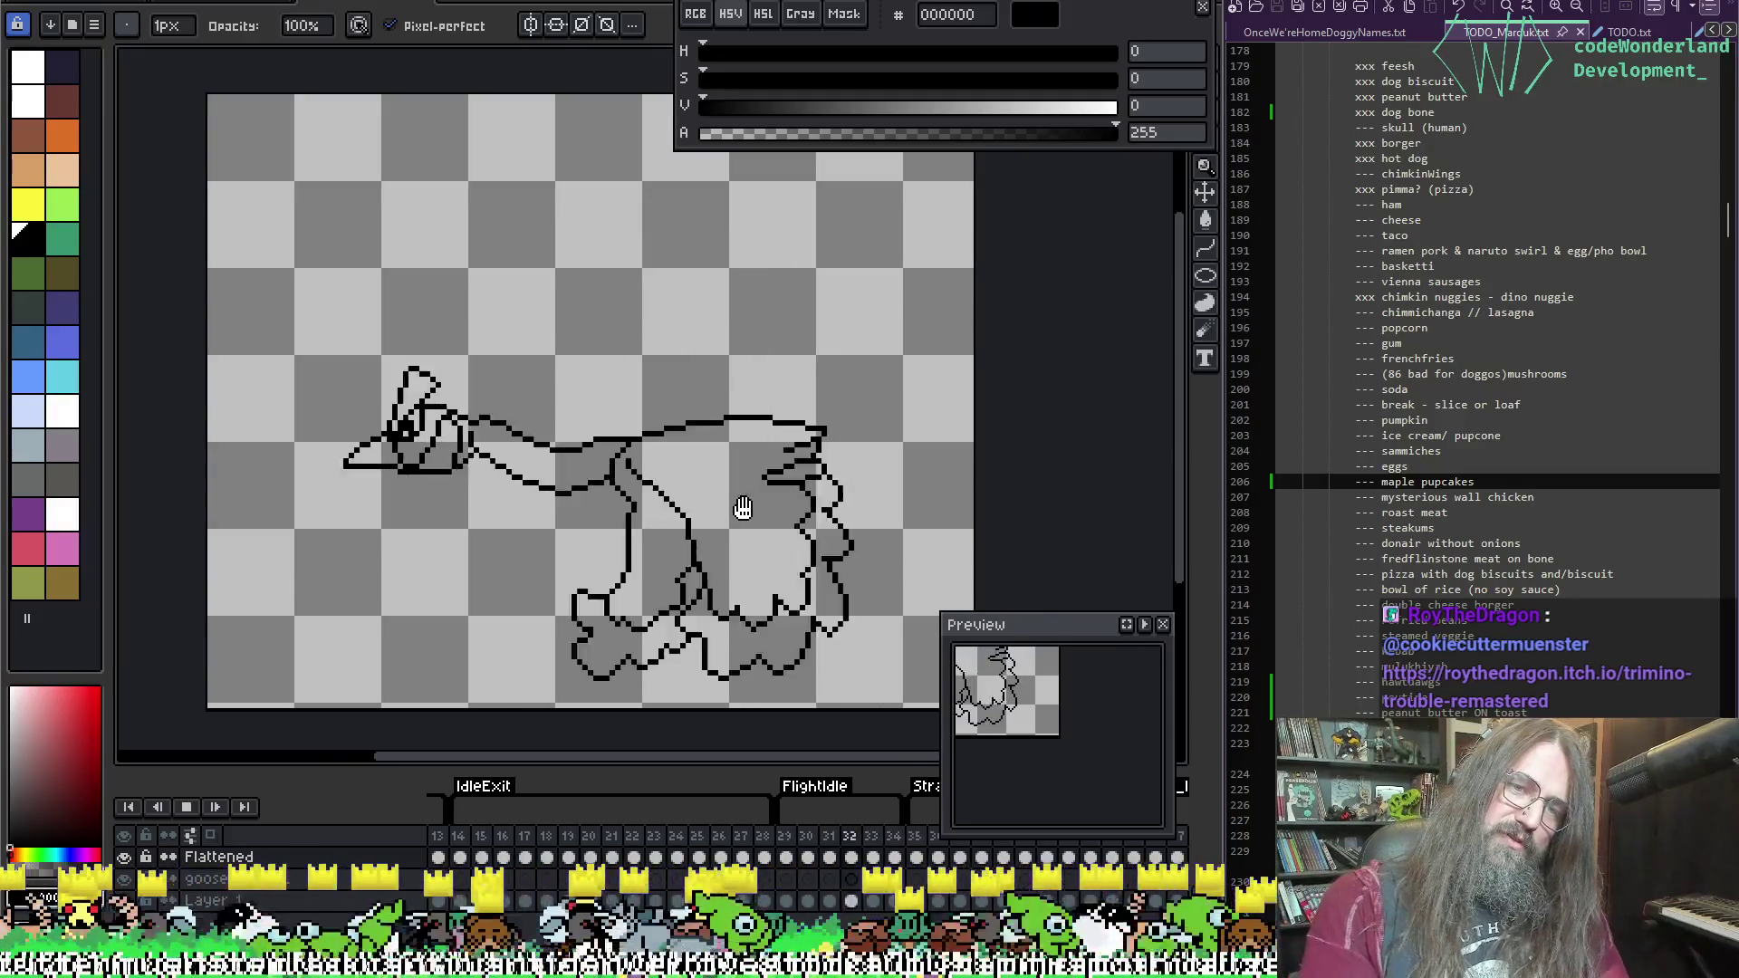
{"action": "key", "text": "Return"}
{"action": "key", "text": "Right"}
{"action": "key", "text": "Right"}
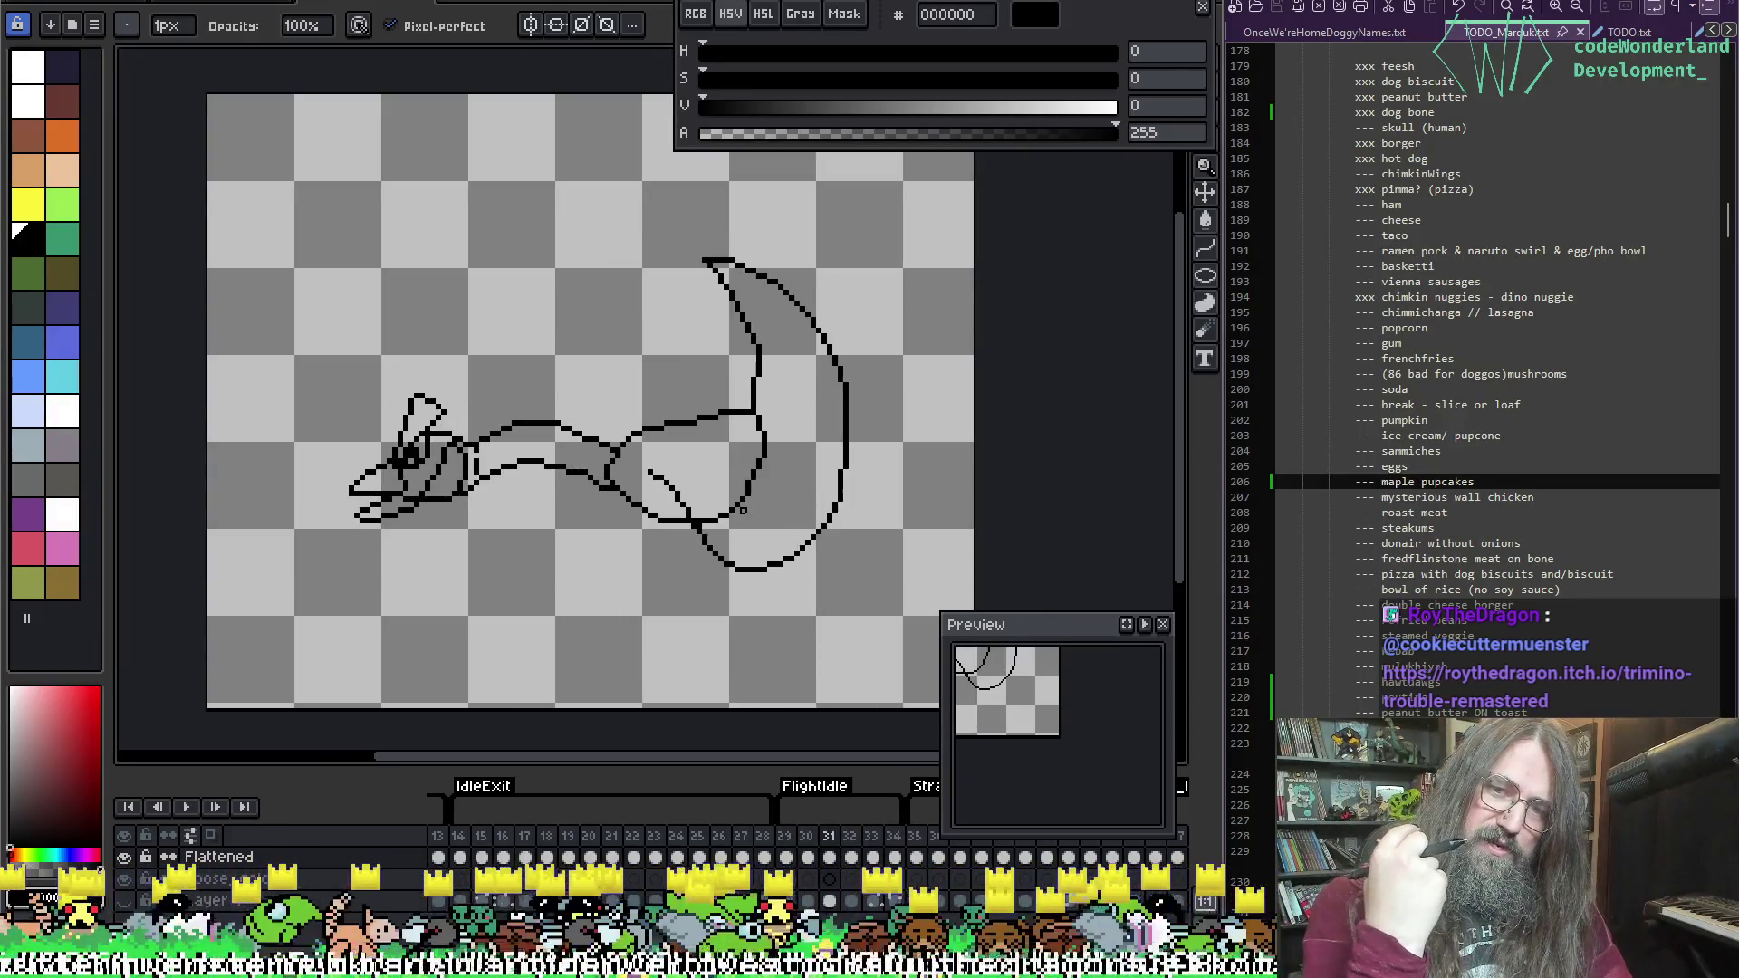
{"action": "scroll", "coordinate": [721, 456], "scroll_direction": "up", "scroll_amount": 2}
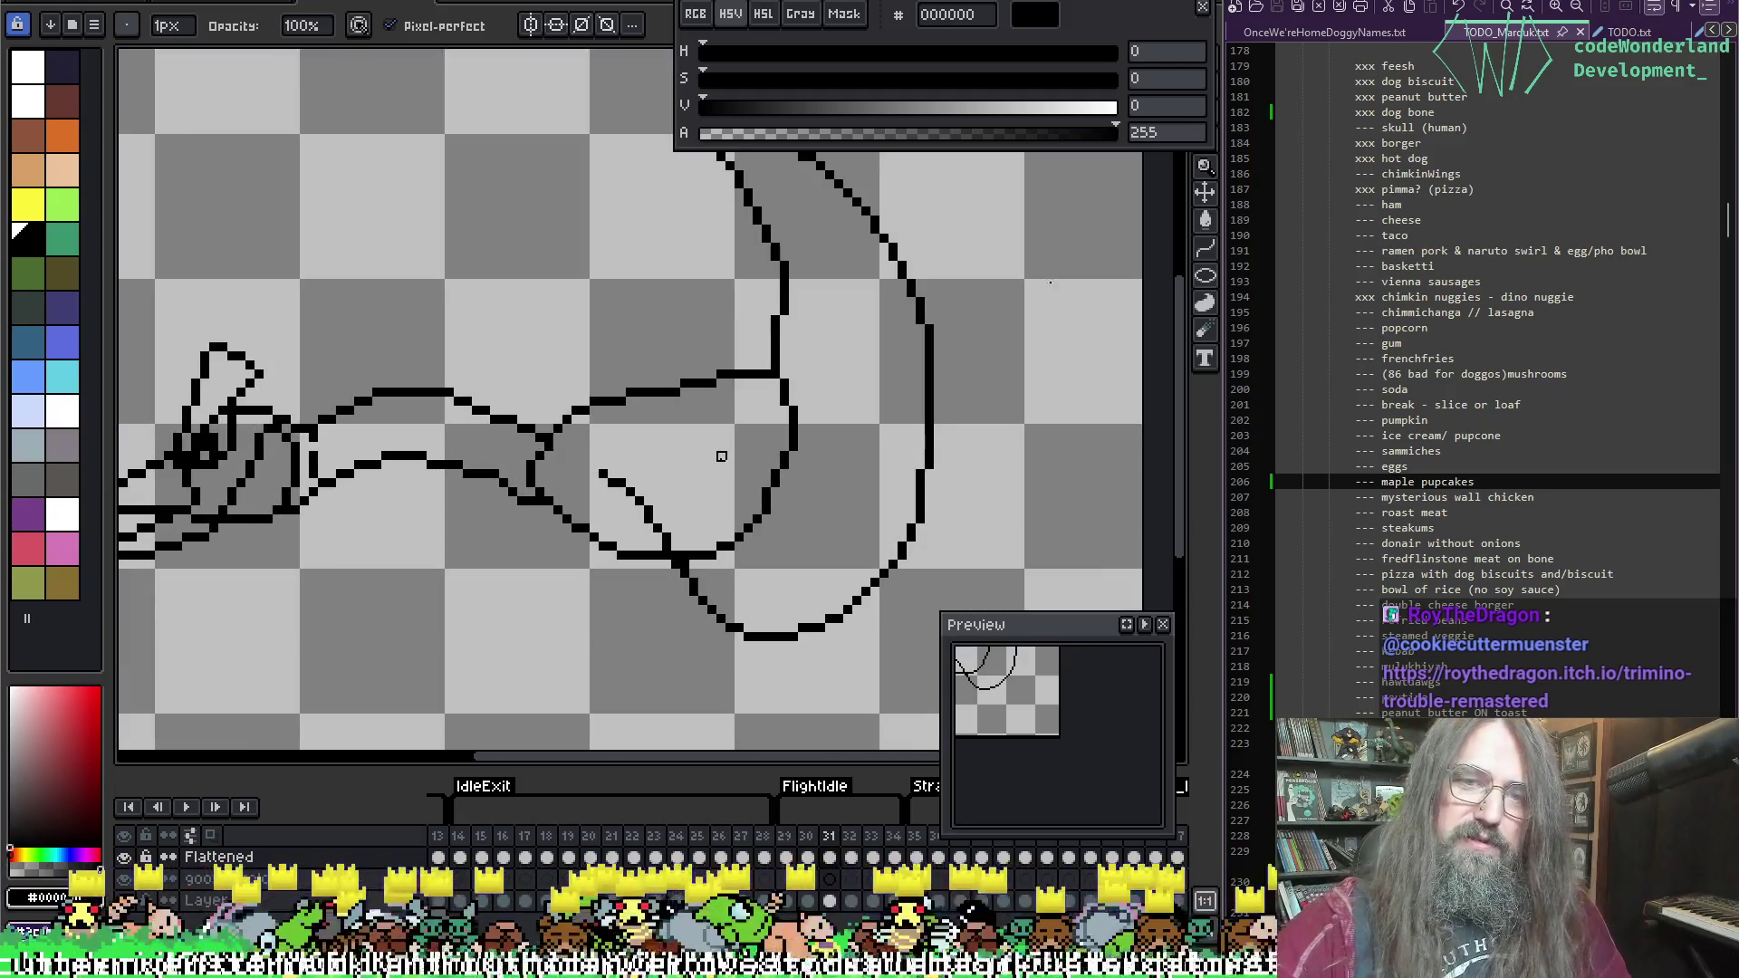
{"action": "left_click_drag", "start_coordinate": [804, 322], "coordinate": [513, 420]}
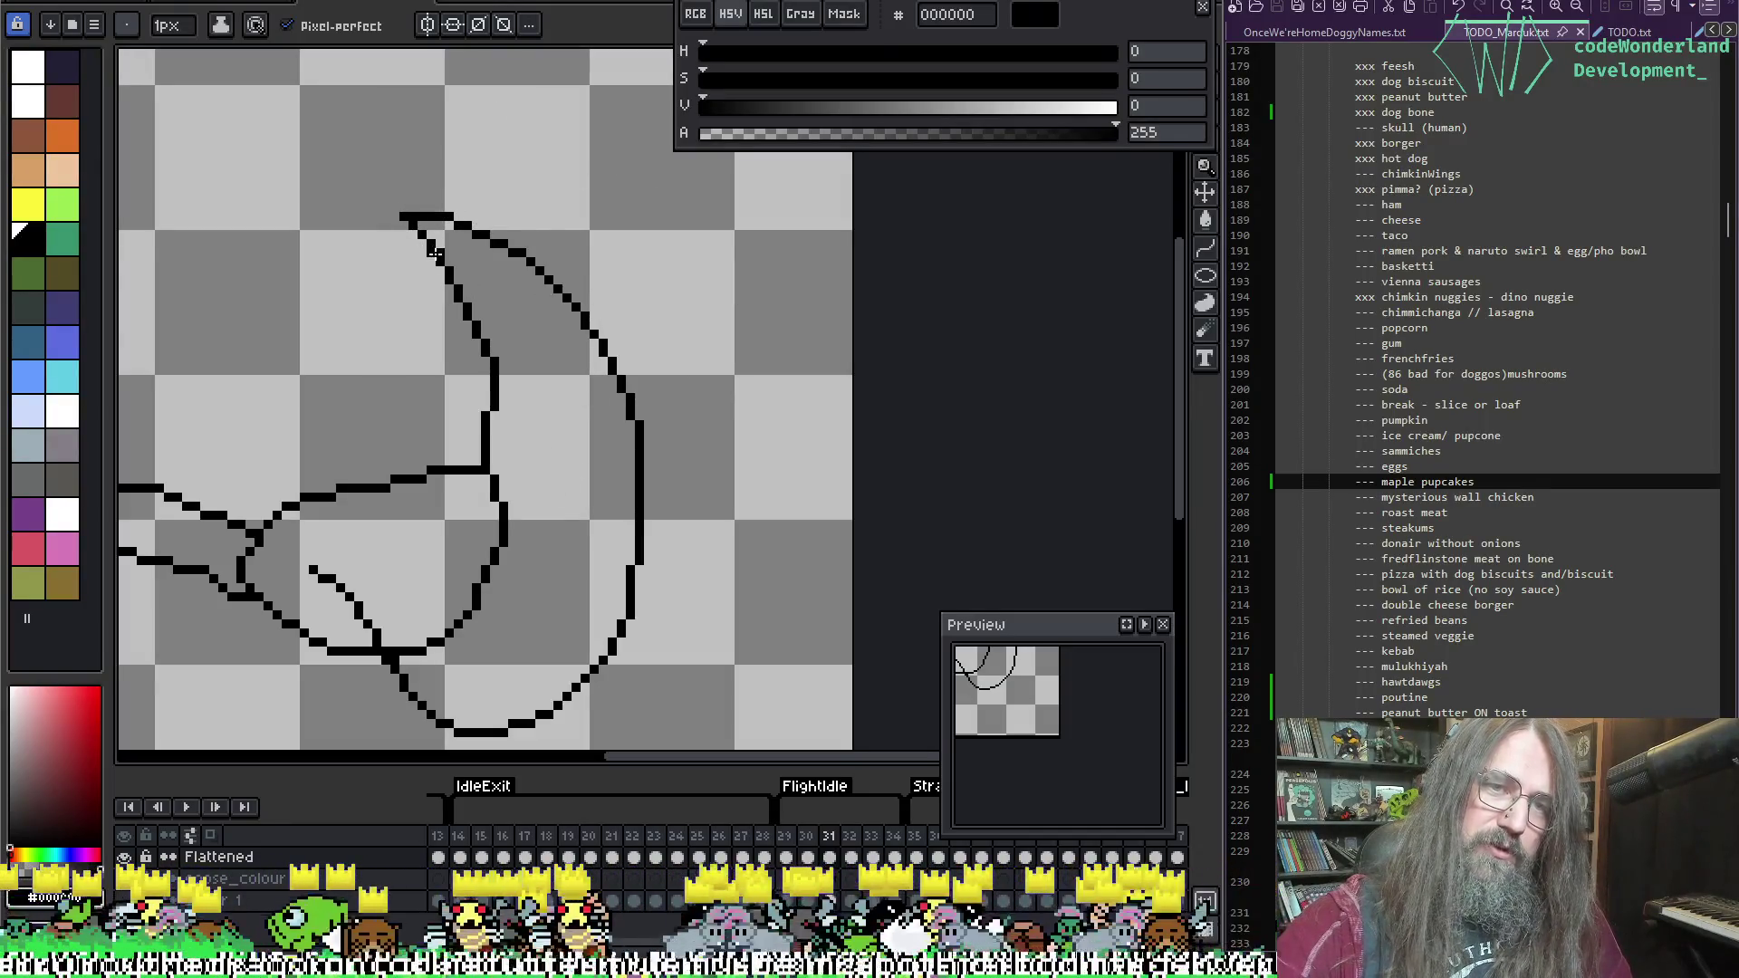
Step: Draw an inner fold line along the wing top and down its edge
{"action": "mouse_move", "coordinate": [395, 181]}
{"action": "left_mouse_down"}
{"action": "mouse_move", "coordinate": [517, 239]}
{"action": "mouse_move", "coordinate": [518, 194]}
{"action": "mouse_move", "coordinate": [634, 300]}
{"action": "mouse_move", "coordinate": [671, 437]}
{"action": "mouse_move", "coordinate": [648, 486]}
{"action": "mouse_move", "coordinate": [666, 599]}
{"action": "mouse_move", "coordinate": [561, 712]}
{"action": "left_mouse_up"}
{"action": "left_click_drag", "start_coordinate": [675, 575], "coordinate": [713, 471]}
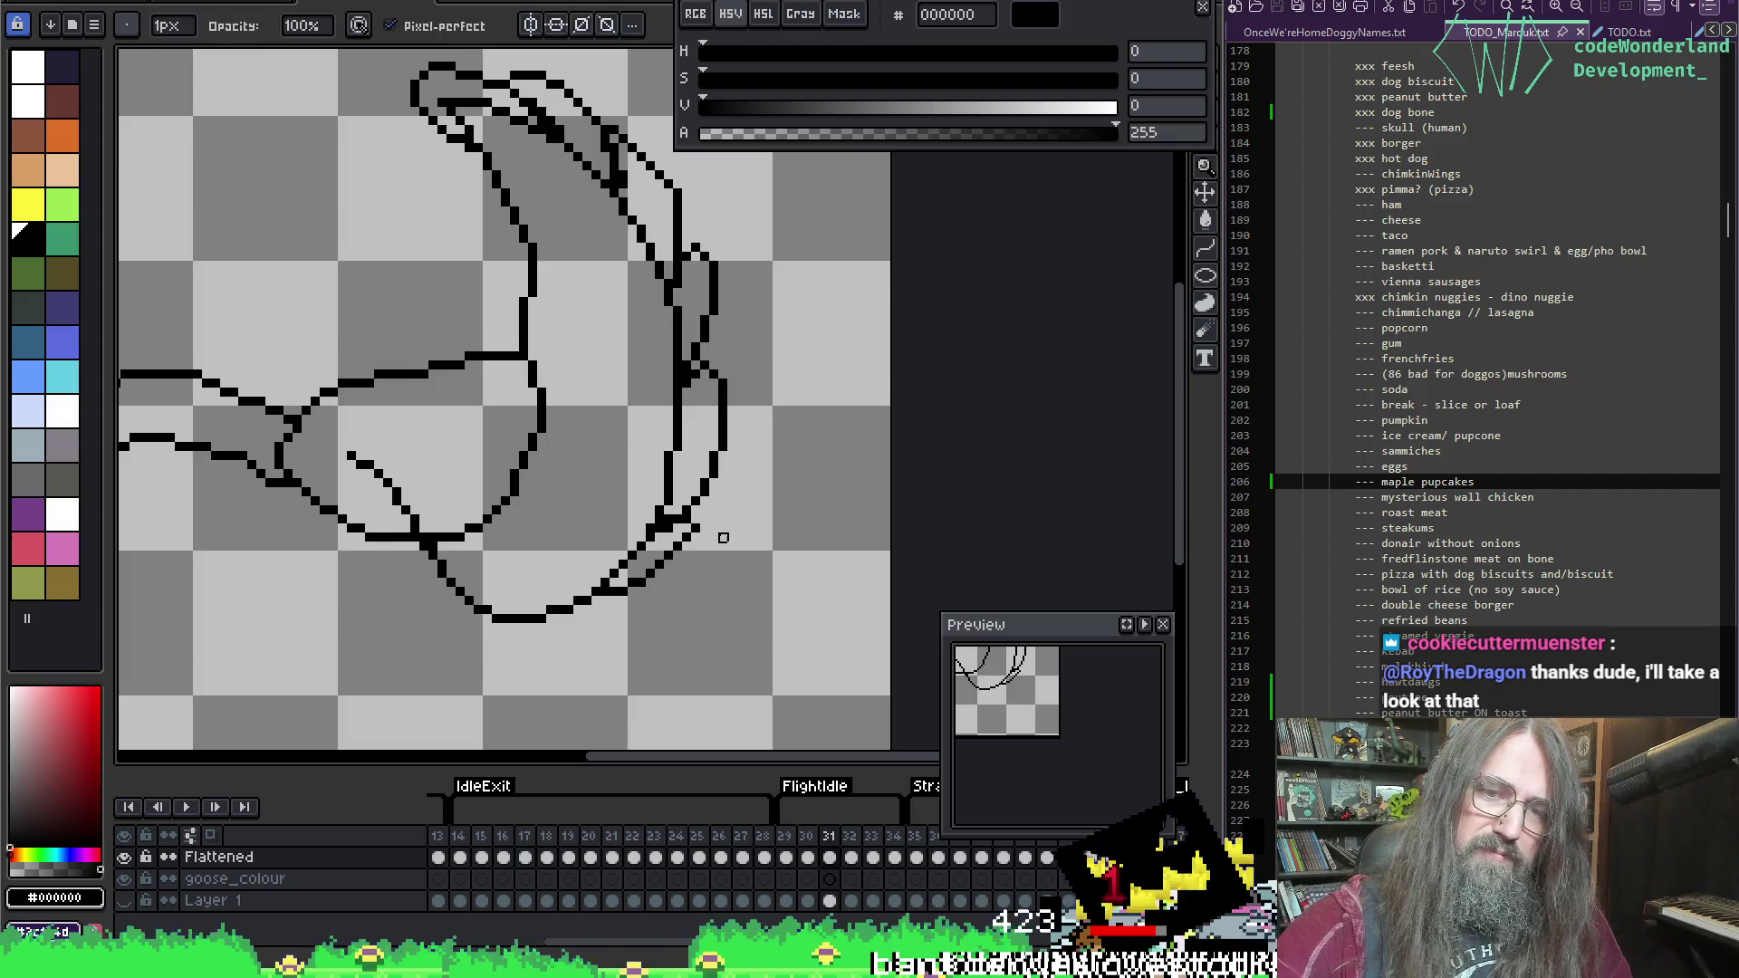
{"action": "key", "text": "e"}
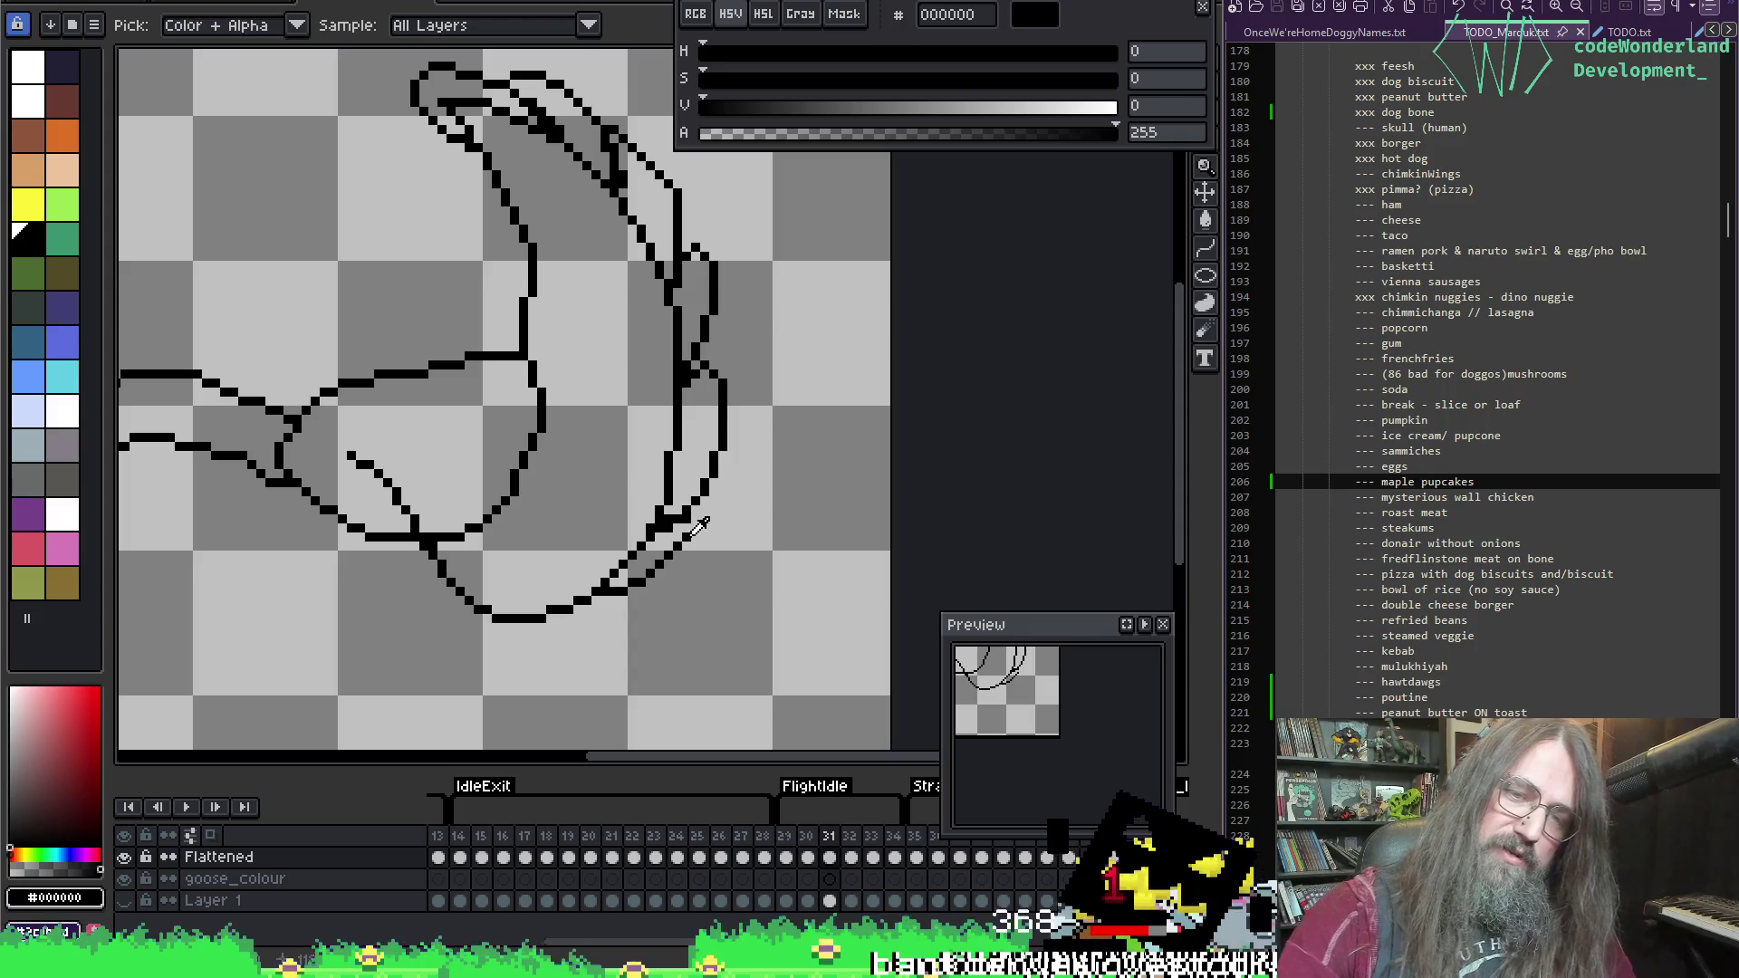
Step: Reselect black from the outline, undo the stray wing pixels and save the sprite
{"action": "key", "text": "b"}
{"action": "key", "text": "i"}
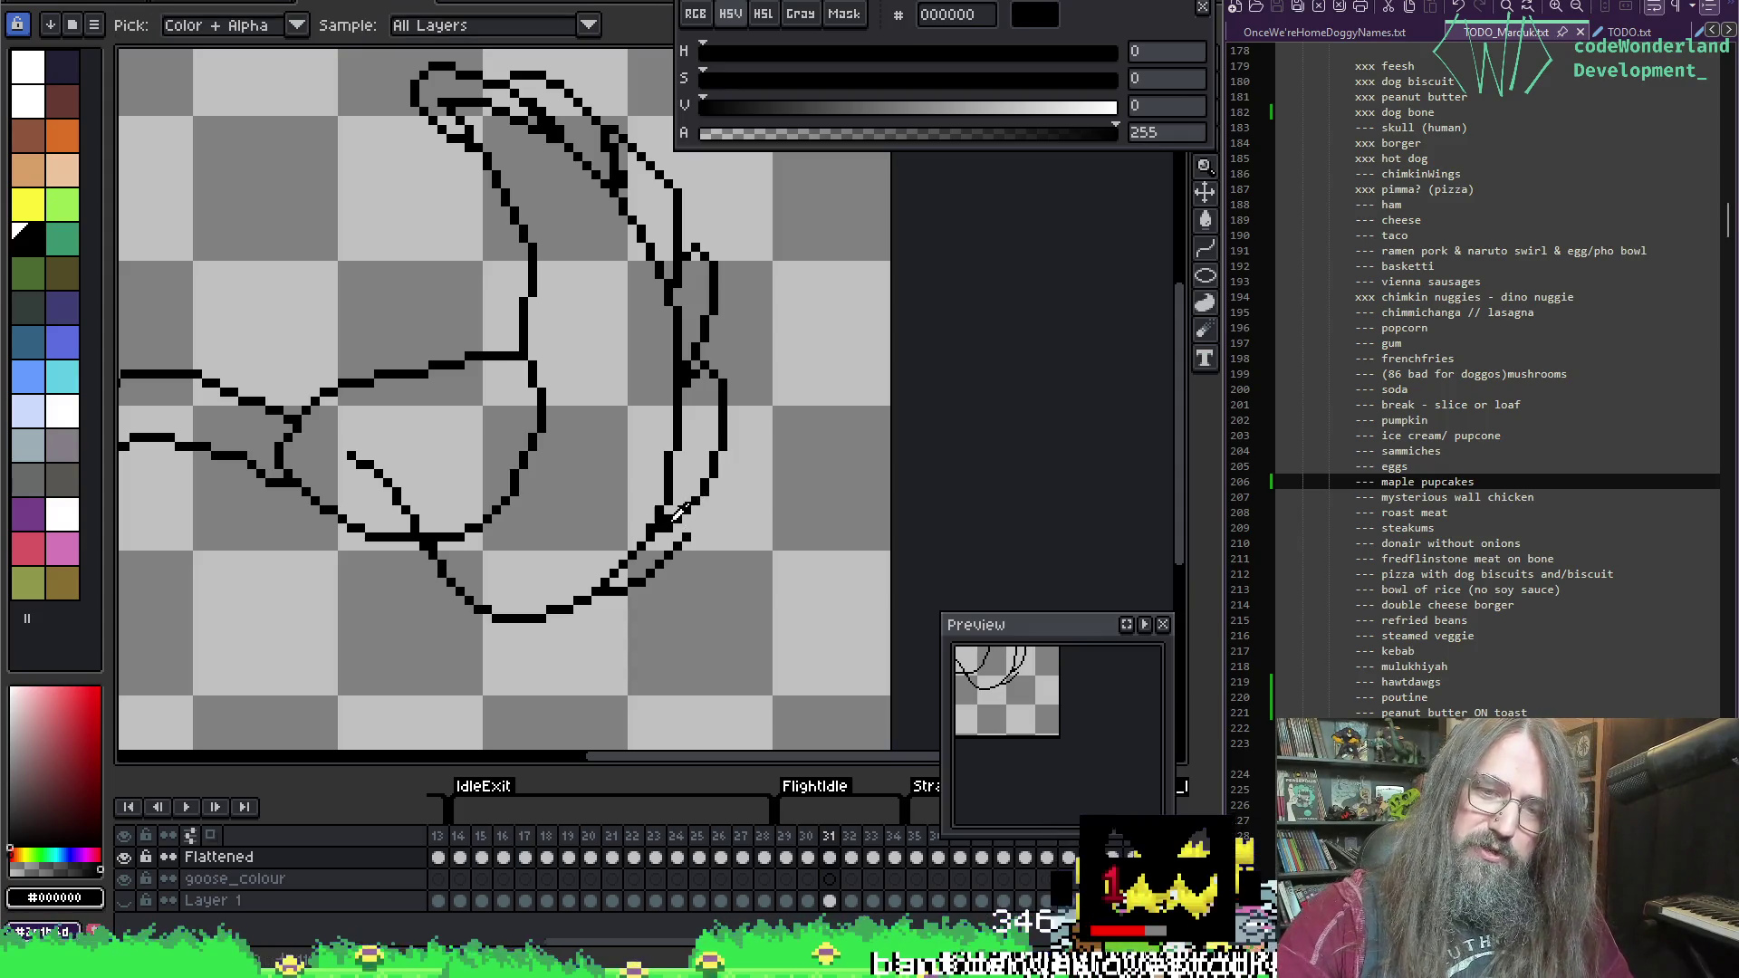
{"action": "key", "text": "b"}
{"action": "left_click", "coordinate": [685, 518], "text": "alt"}
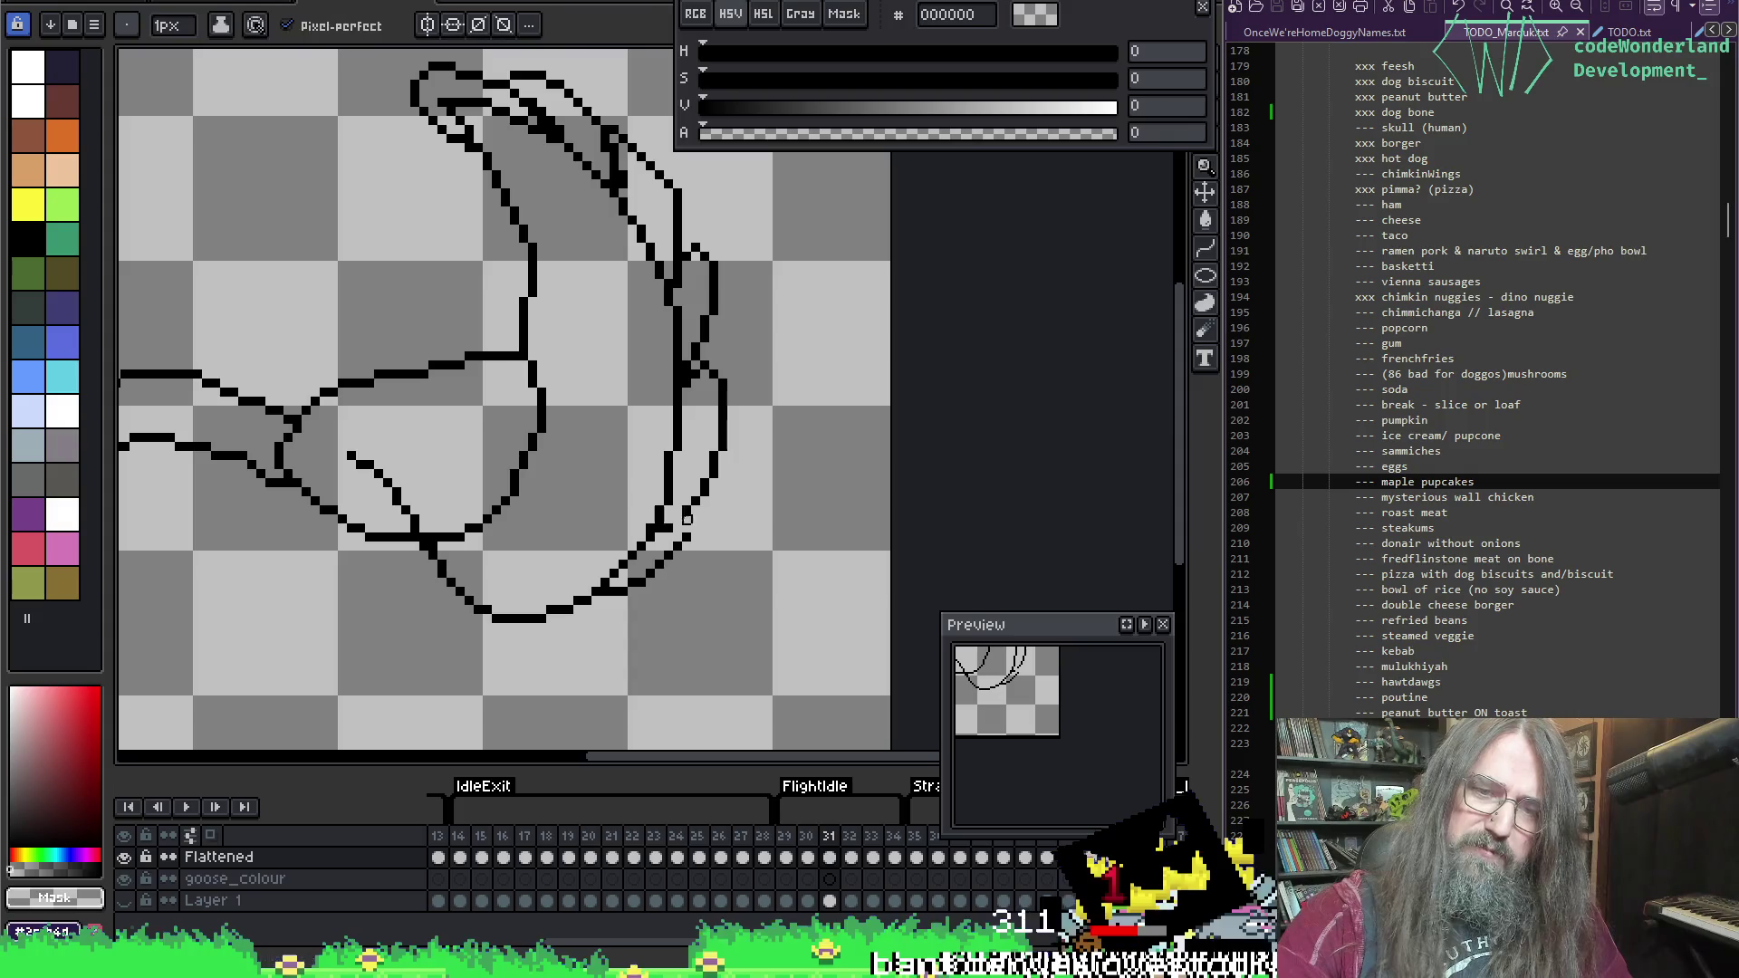
{"action": "left_click", "coordinate": [684, 520], "text": "alt"}
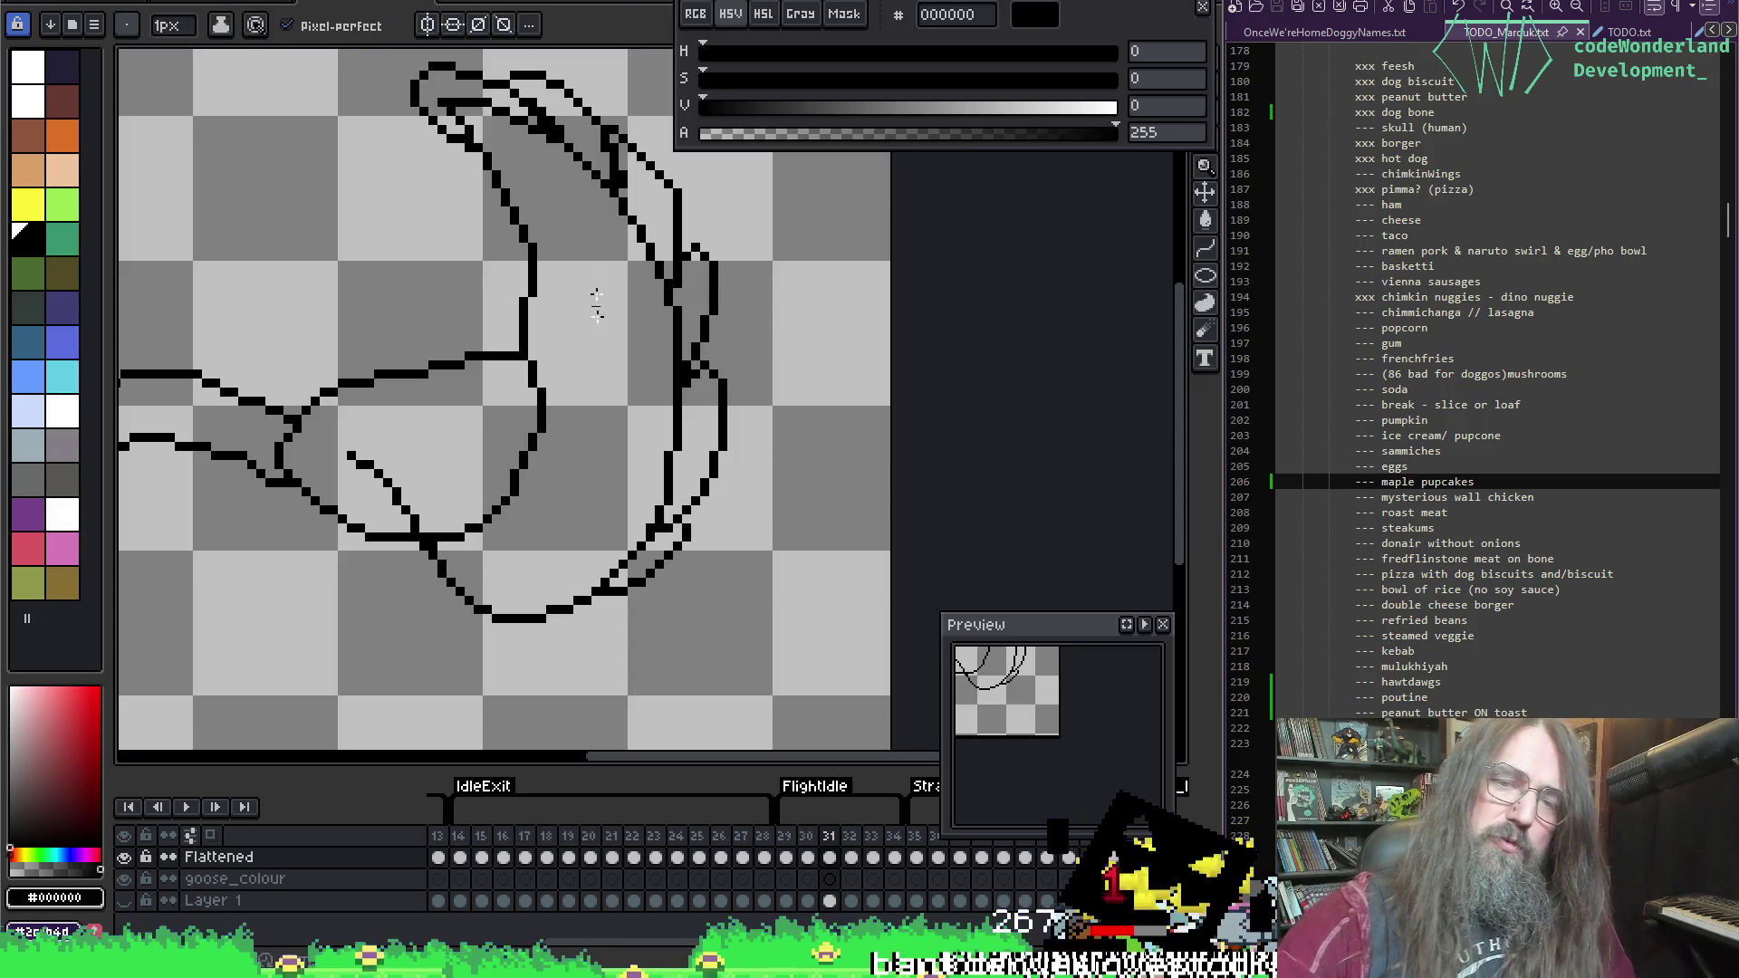
{"action": "key", "text": "b"}
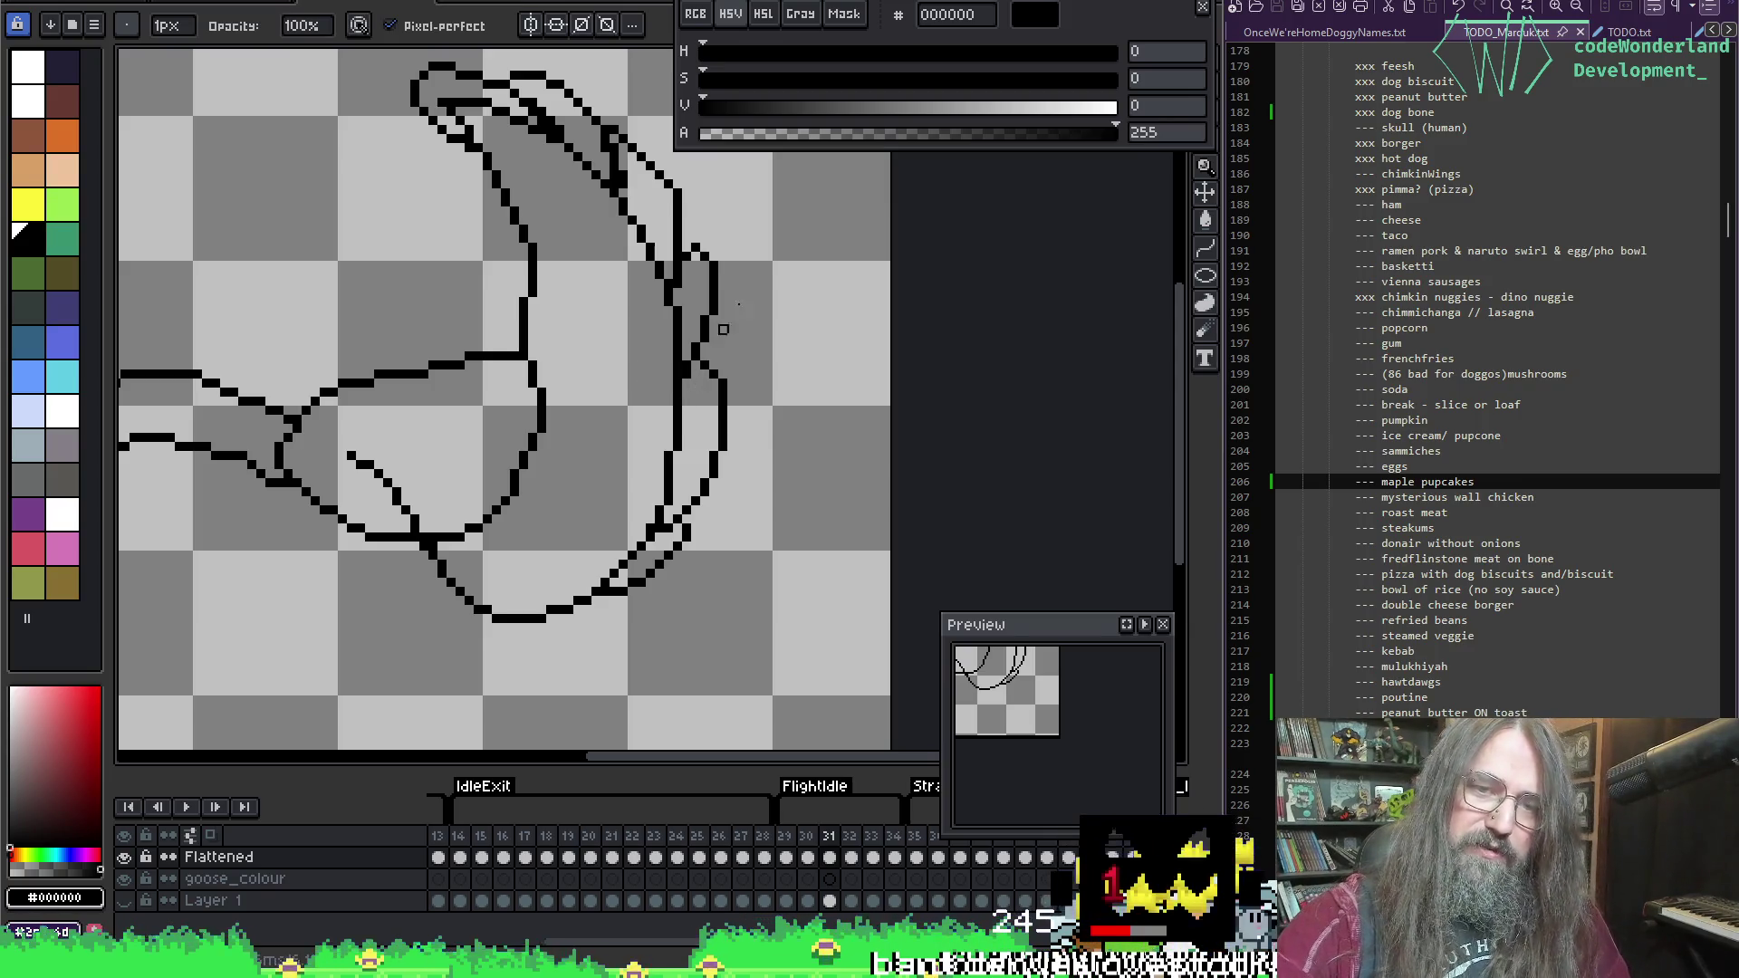
{"action": "key", "text": "ctrl+z"}
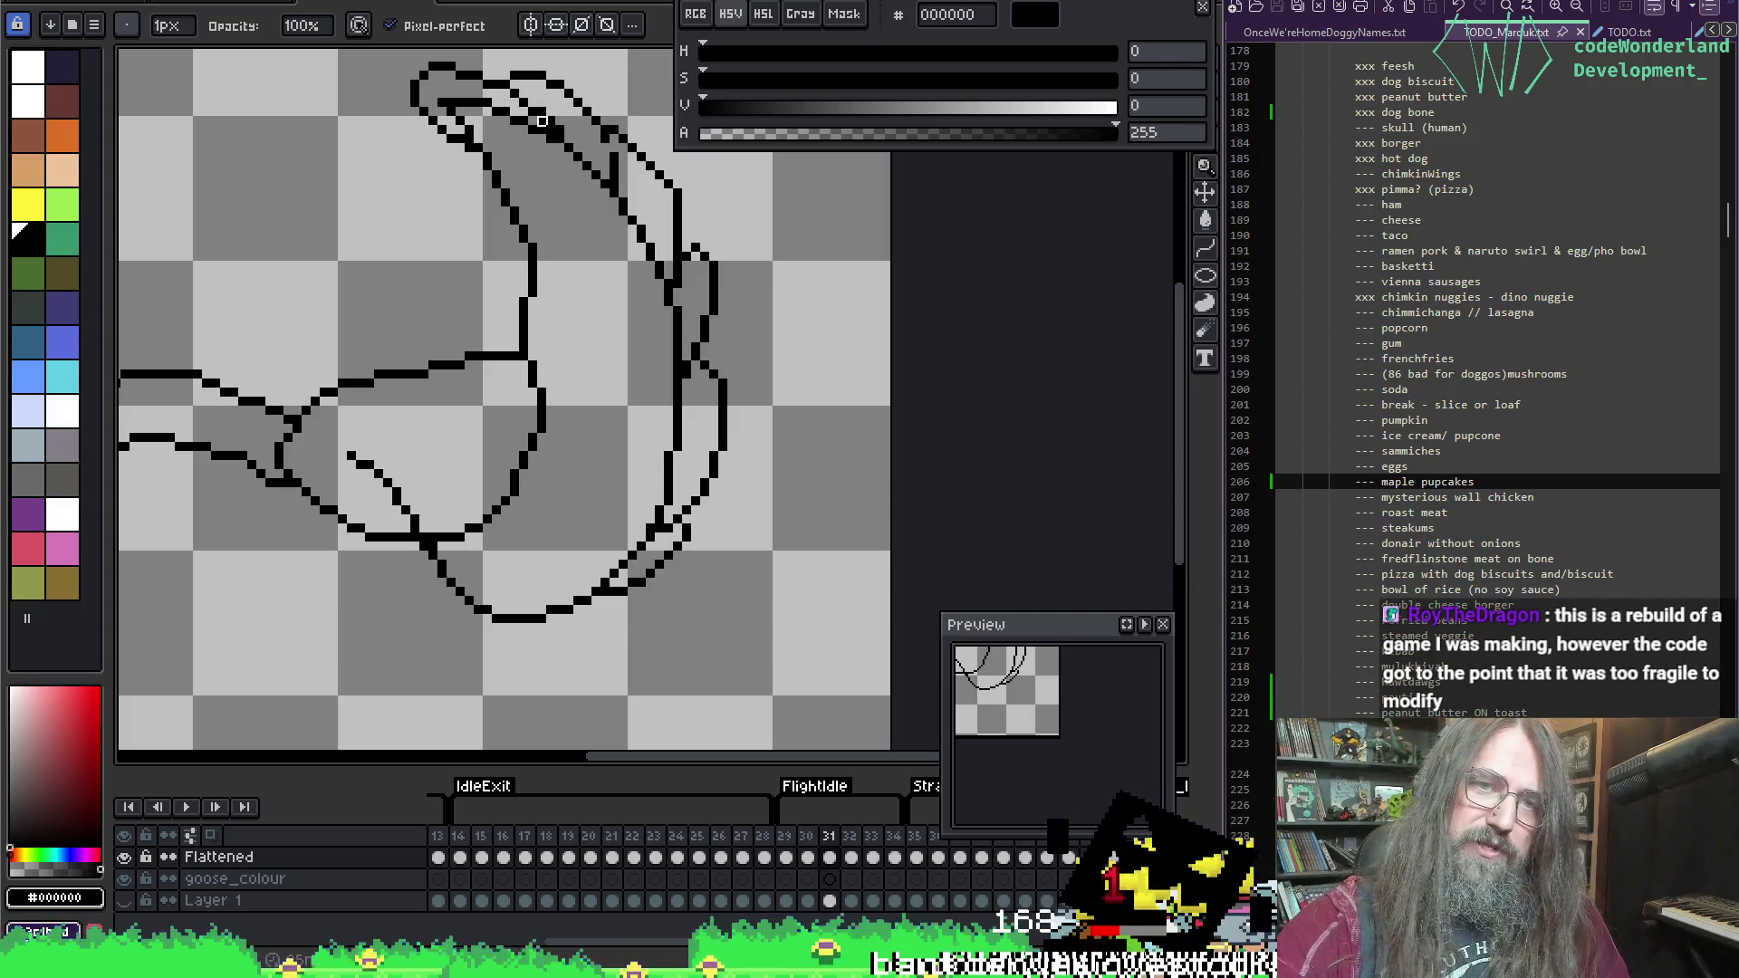
{"action": "left_click_drag", "start_coordinate": [580, 179], "coordinate": [640, 181]}
{"action": "key", "text": "ctrl+s"}
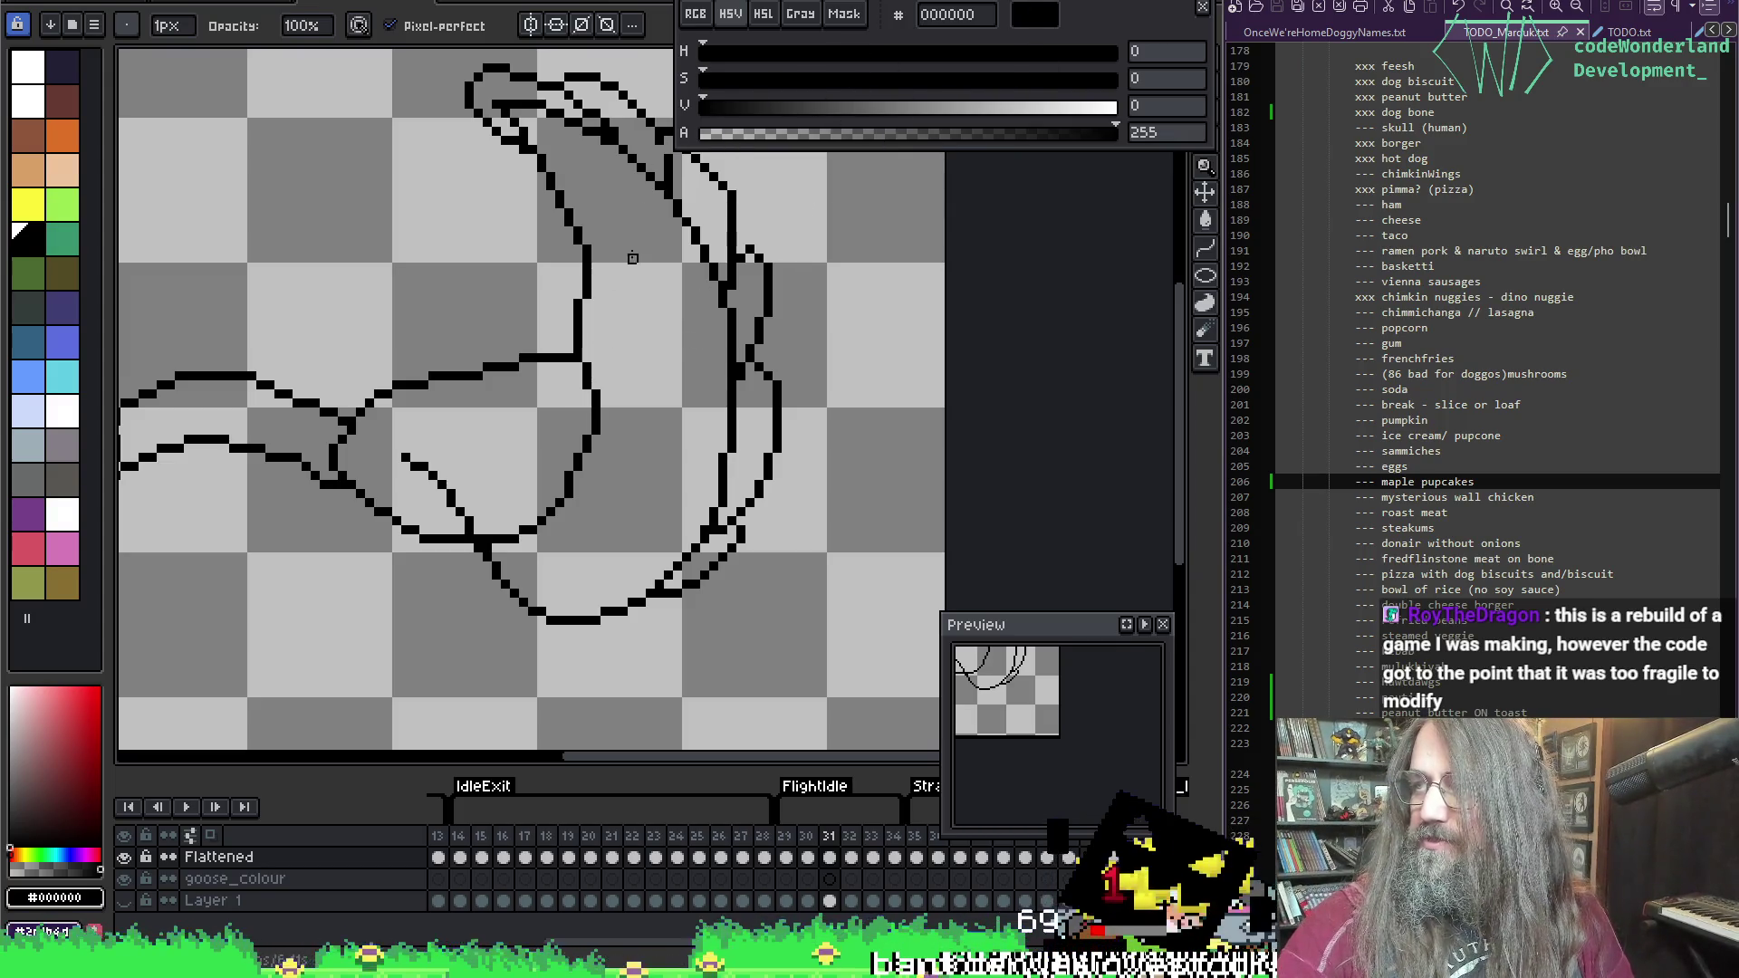
Step: Draw the new inner wing-fold curve down toward the belly and erase the old diagonal below
{"action": "left_click_drag", "start_coordinate": [550, 340], "coordinate": [586, 331]}
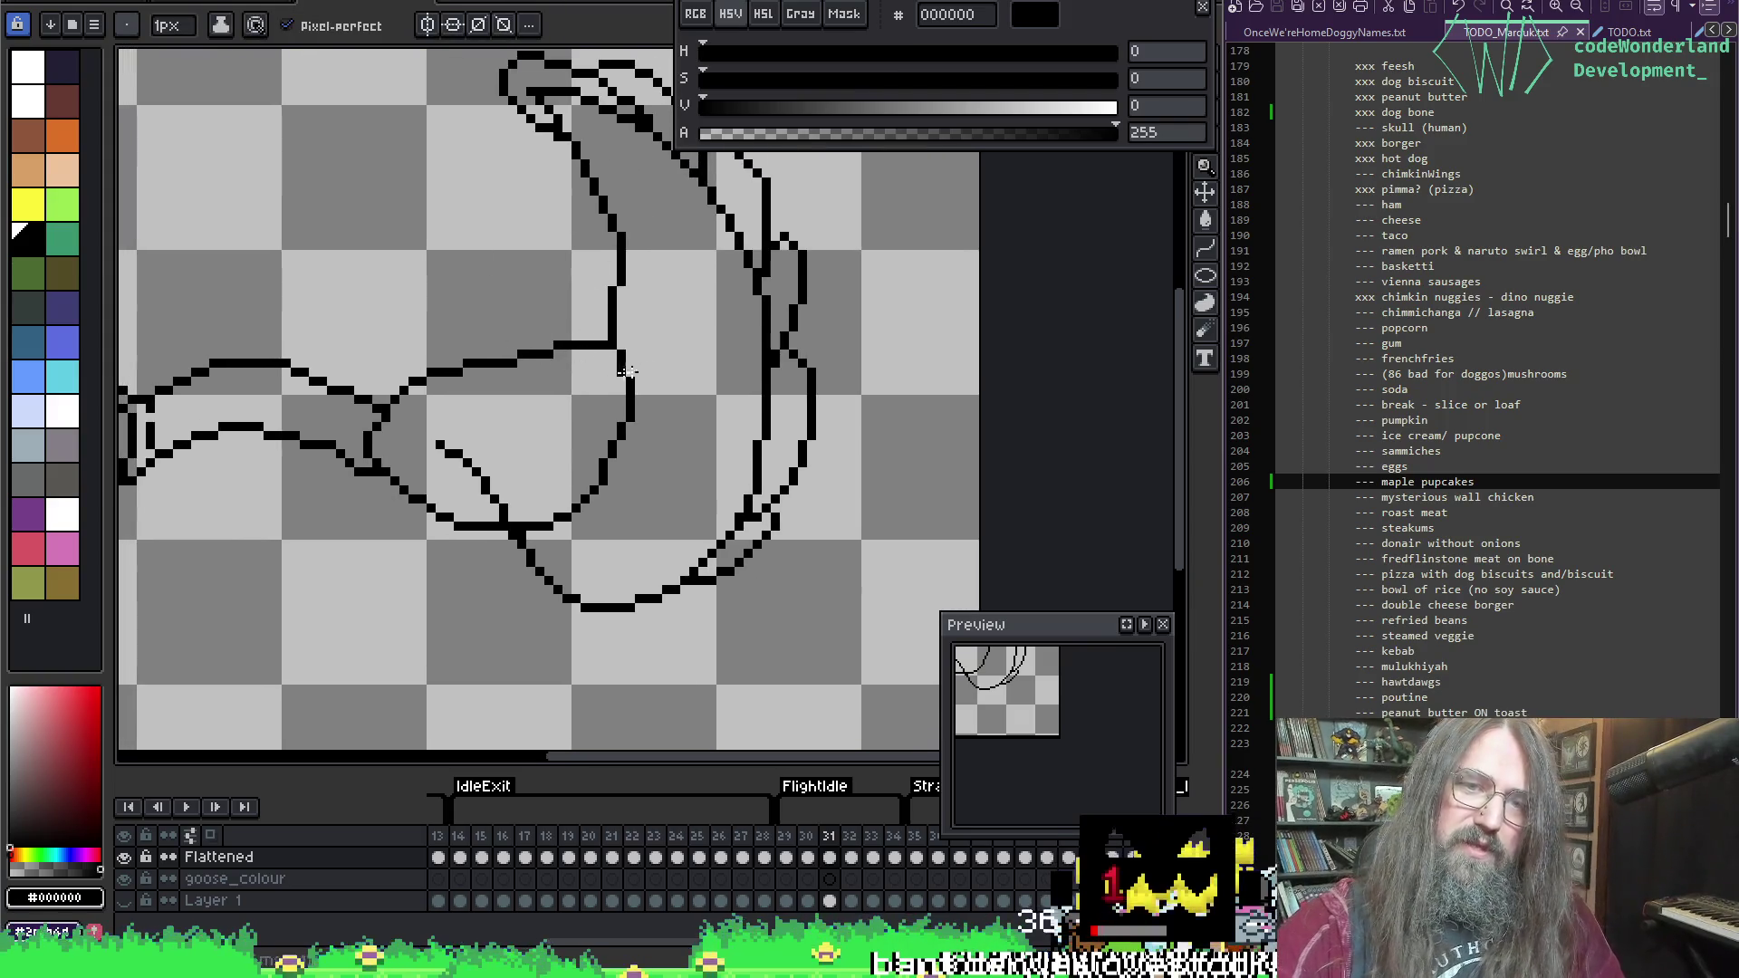
{"action": "mouse_move", "coordinate": [631, 182]}
{"action": "left_mouse_down"}
{"action": "mouse_move", "coordinate": [574, 419]}
{"action": "mouse_move", "coordinate": [481, 496]}
{"action": "mouse_move", "coordinate": [505, 438]}
{"action": "left_mouse_up"}
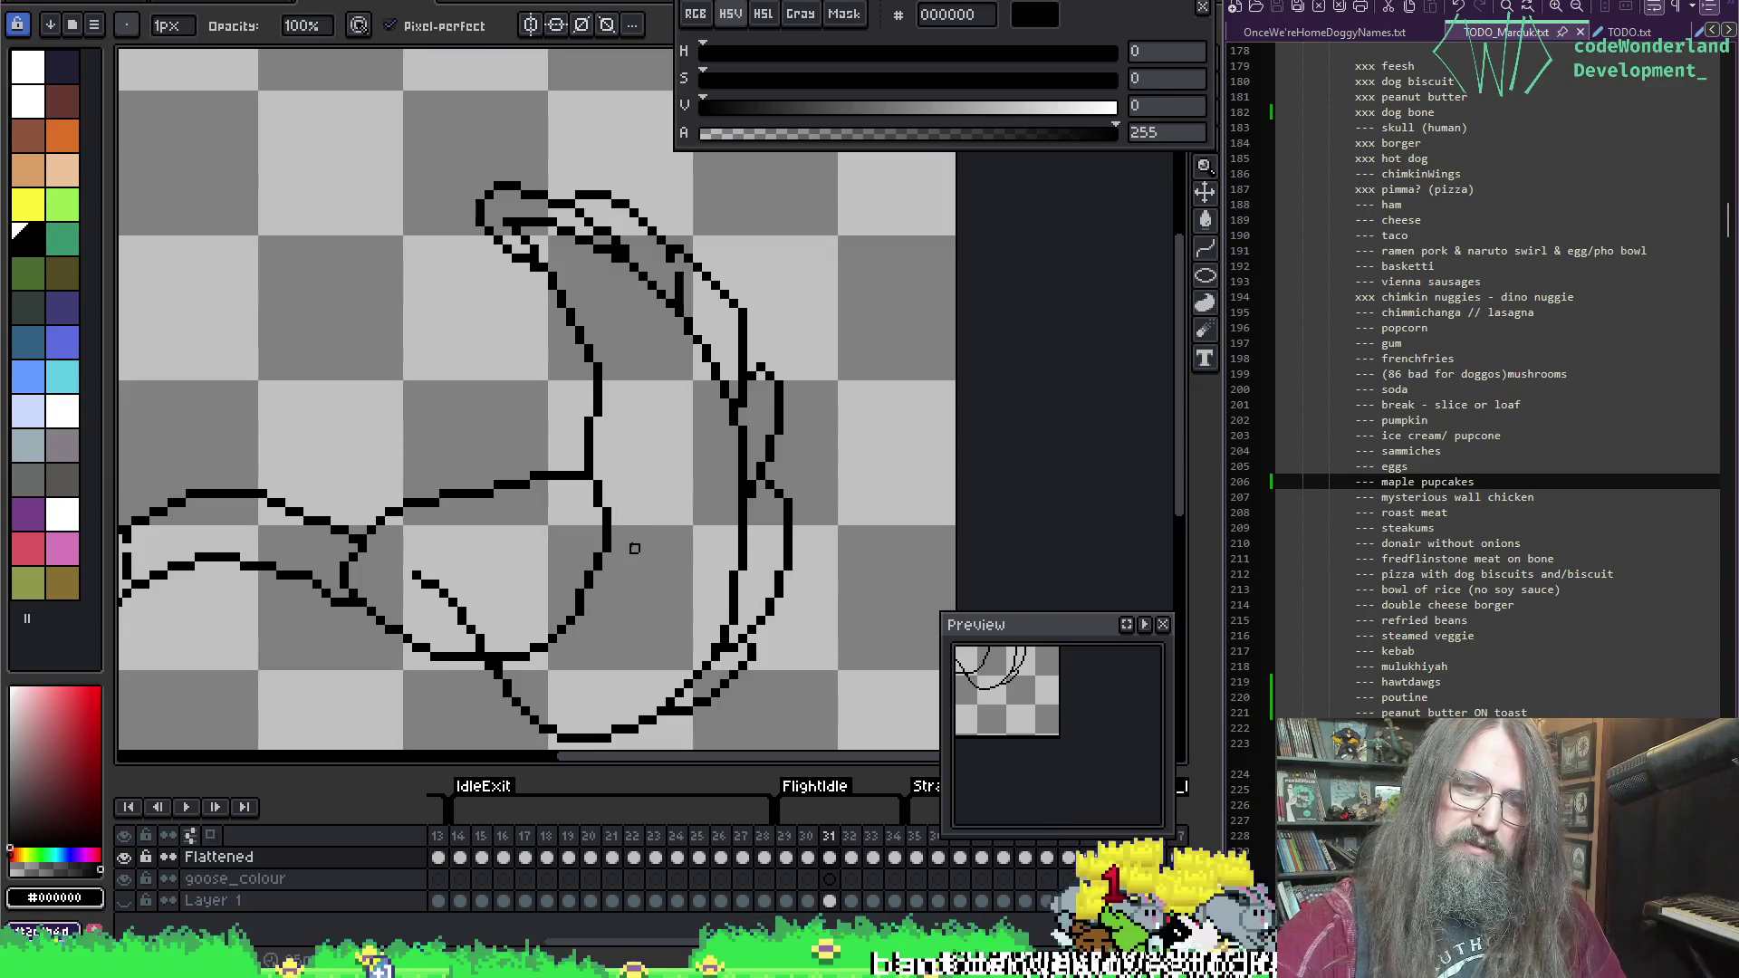
{"action": "key", "text": "e"}
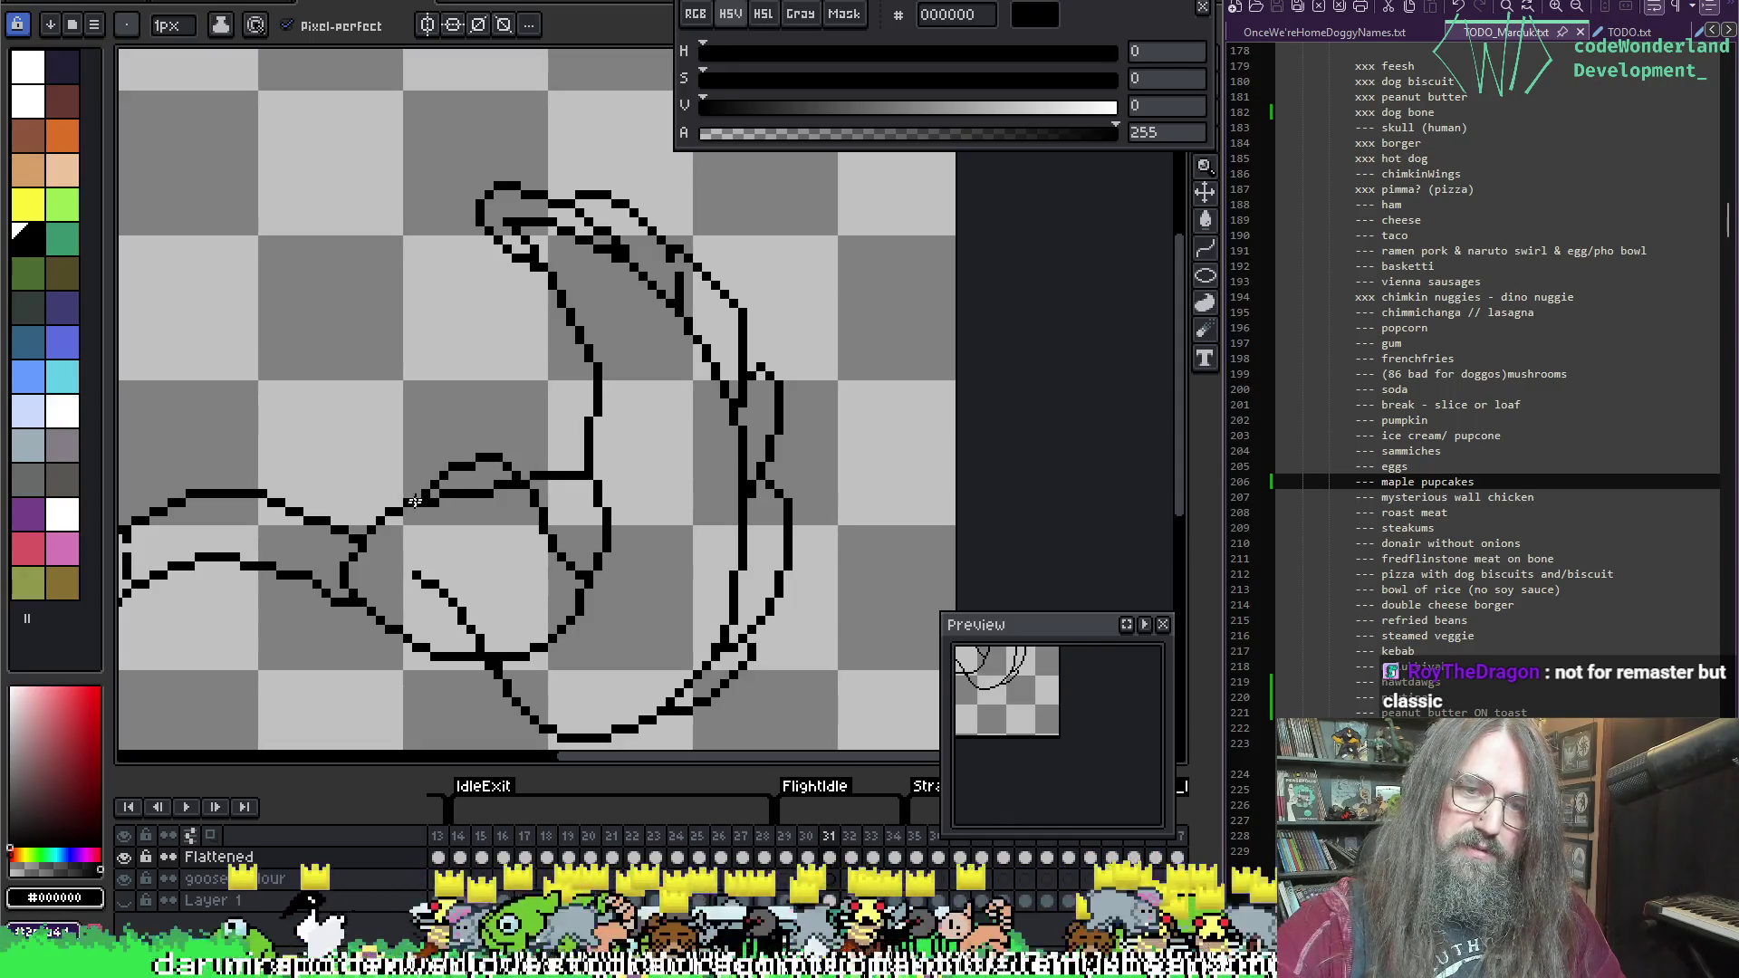
{"action": "mouse_move", "coordinate": [420, 503]}
{"action": "left_mouse_down"}
{"action": "mouse_move", "coordinate": [523, 463]}
{"action": "mouse_move", "coordinate": [587, 470]}
{"action": "left_mouse_up"}
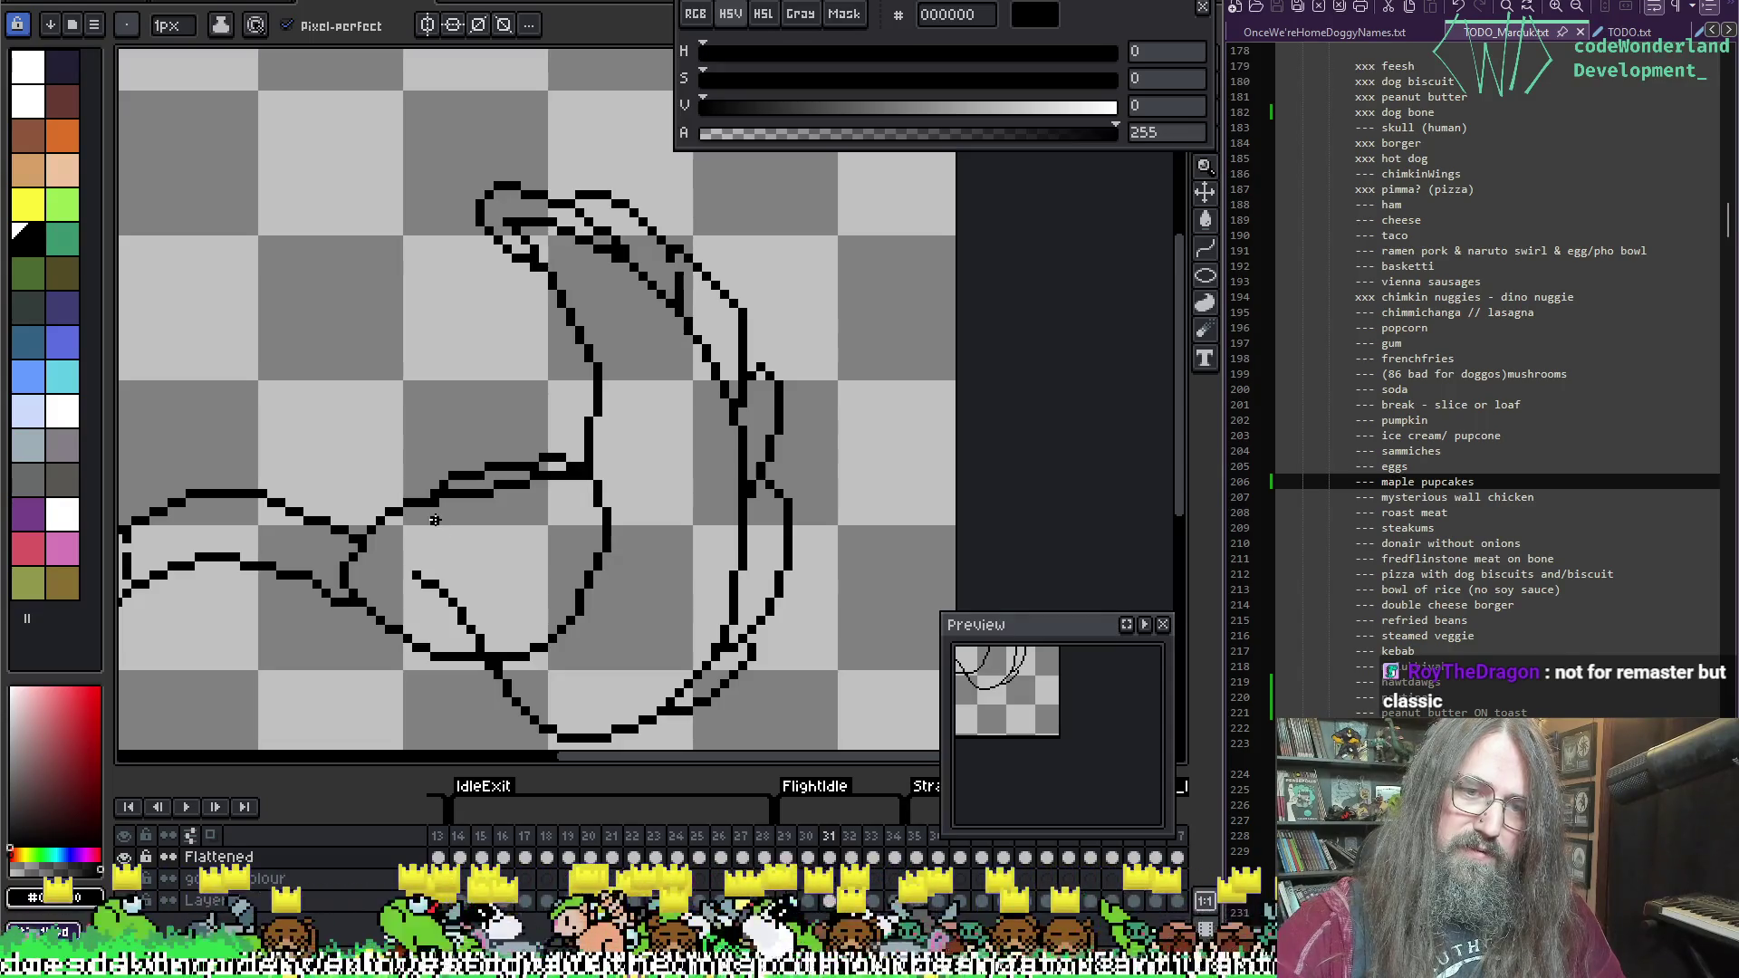
{"action": "mouse_move", "coordinate": [444, 538]}
{"action": "left_mouse_down"}
{"action": "mouse_move", "coordinate": [501, 598]}
{"action": "mouse_move", "coordinate": [563, 601]}
{"action": "left_mouse_up"}
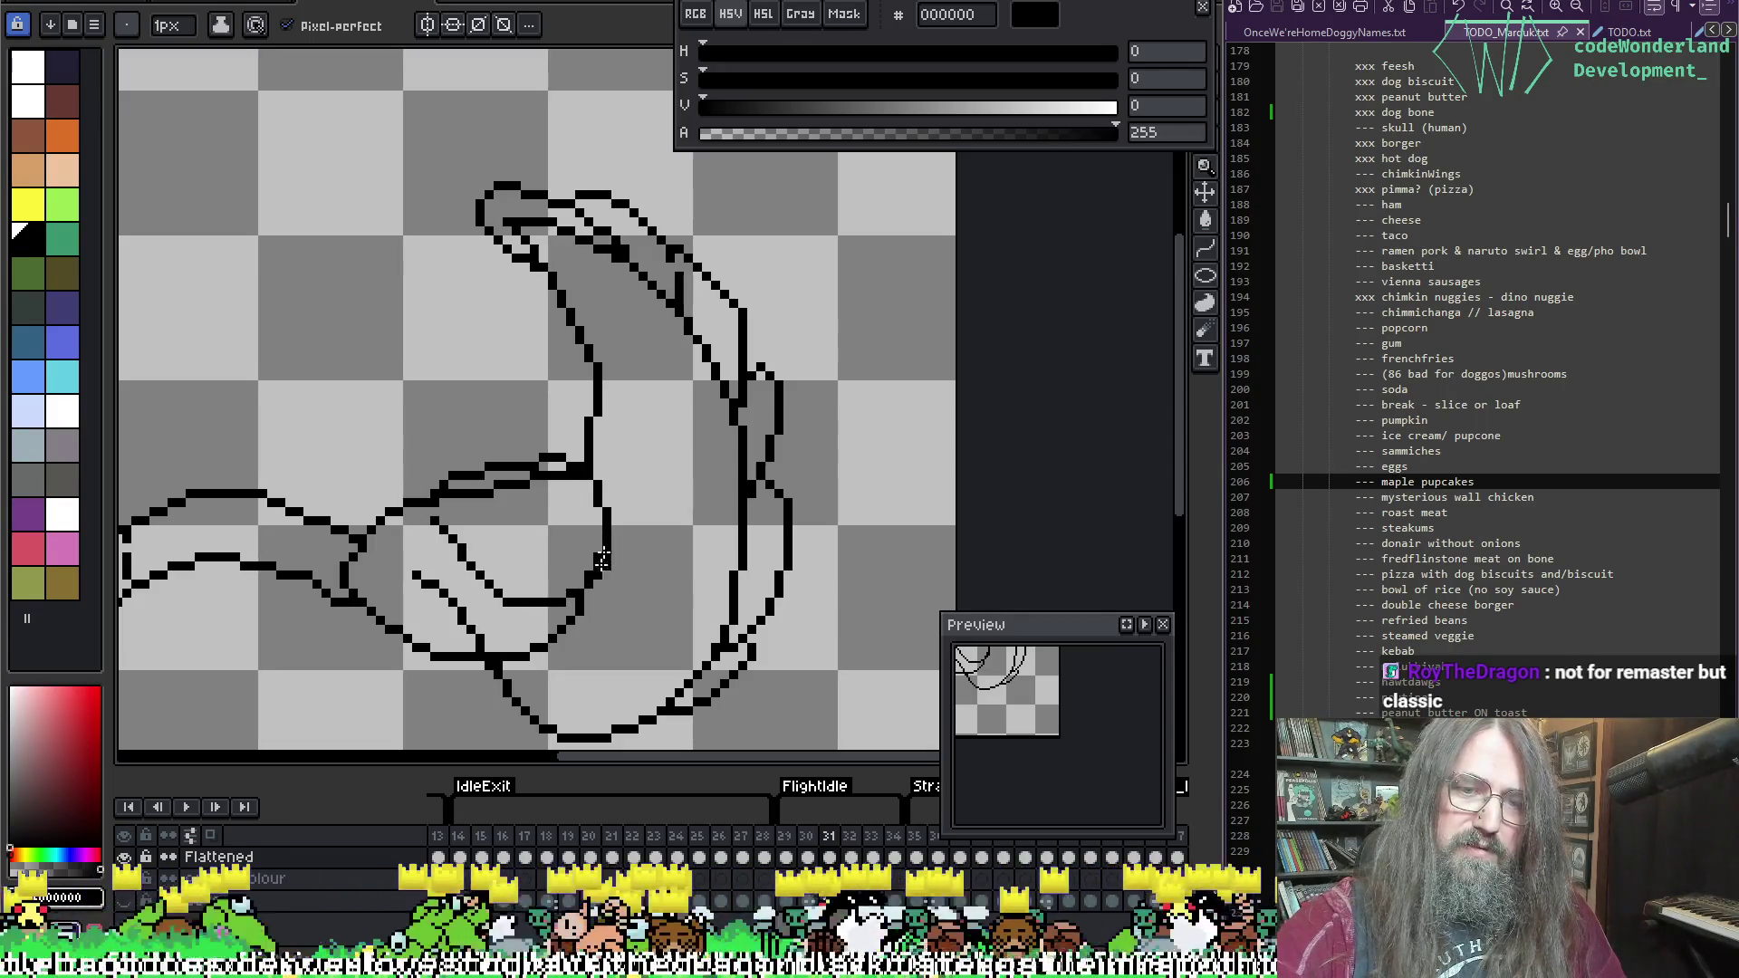
{"action": "key", "text": "e"}
{"action": "mouse_move", "coordinate": [496, 656]}
{"action": "left_mouse_down"}
{"action": "mouse_move", "coordinate": [554, 645]}
{"action": "mouse_move", "coordinate": [579, 603]}
{"action": "left_mouse_up"}
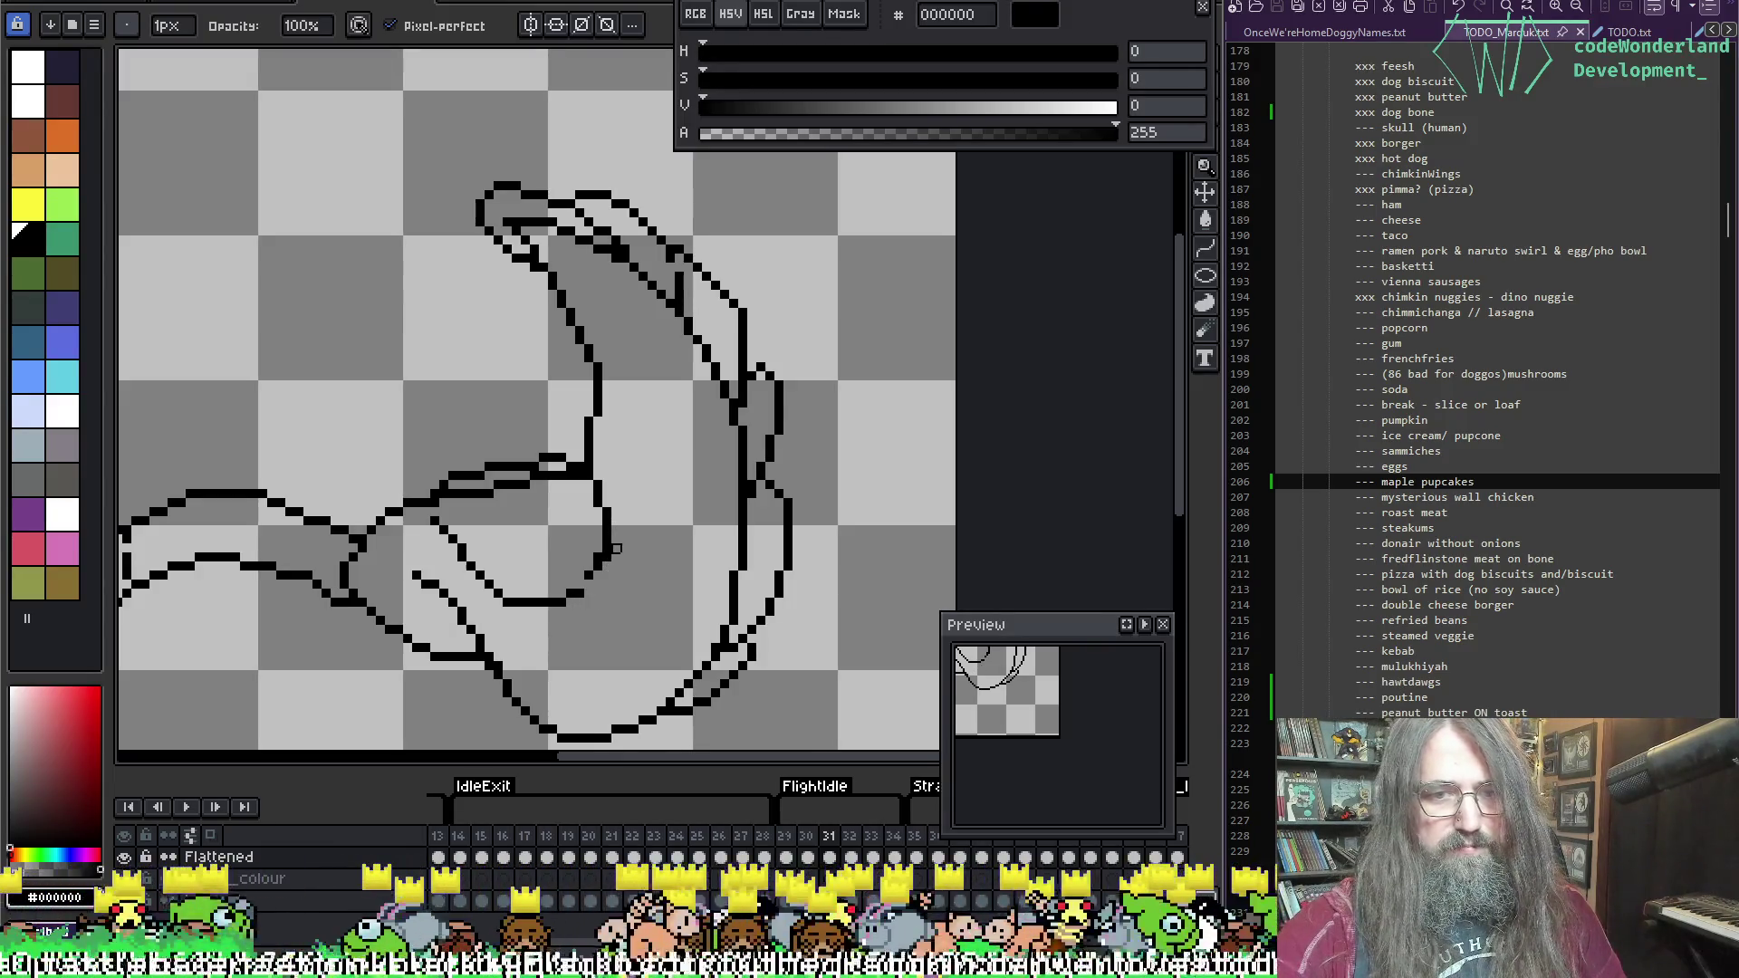
Step: Erase the doubled inner line along the wing's top with a 4px eraser
{"action": "key", "text": "b"}
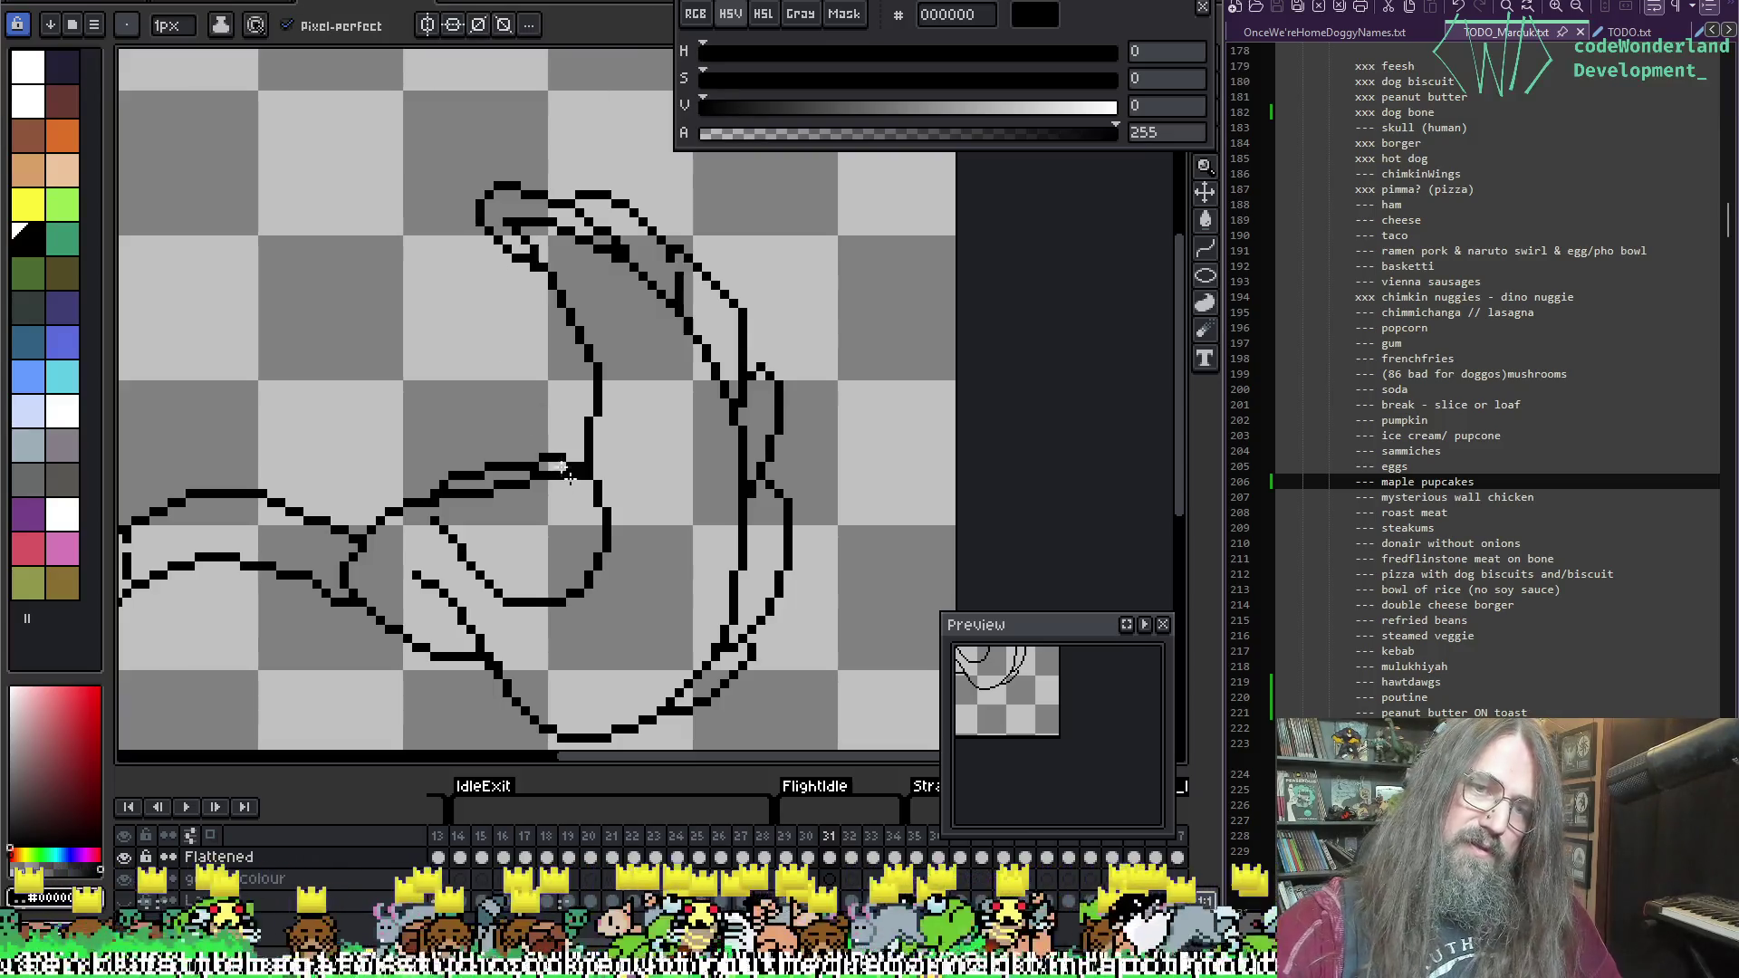
{"action": "key", "text": "e"}
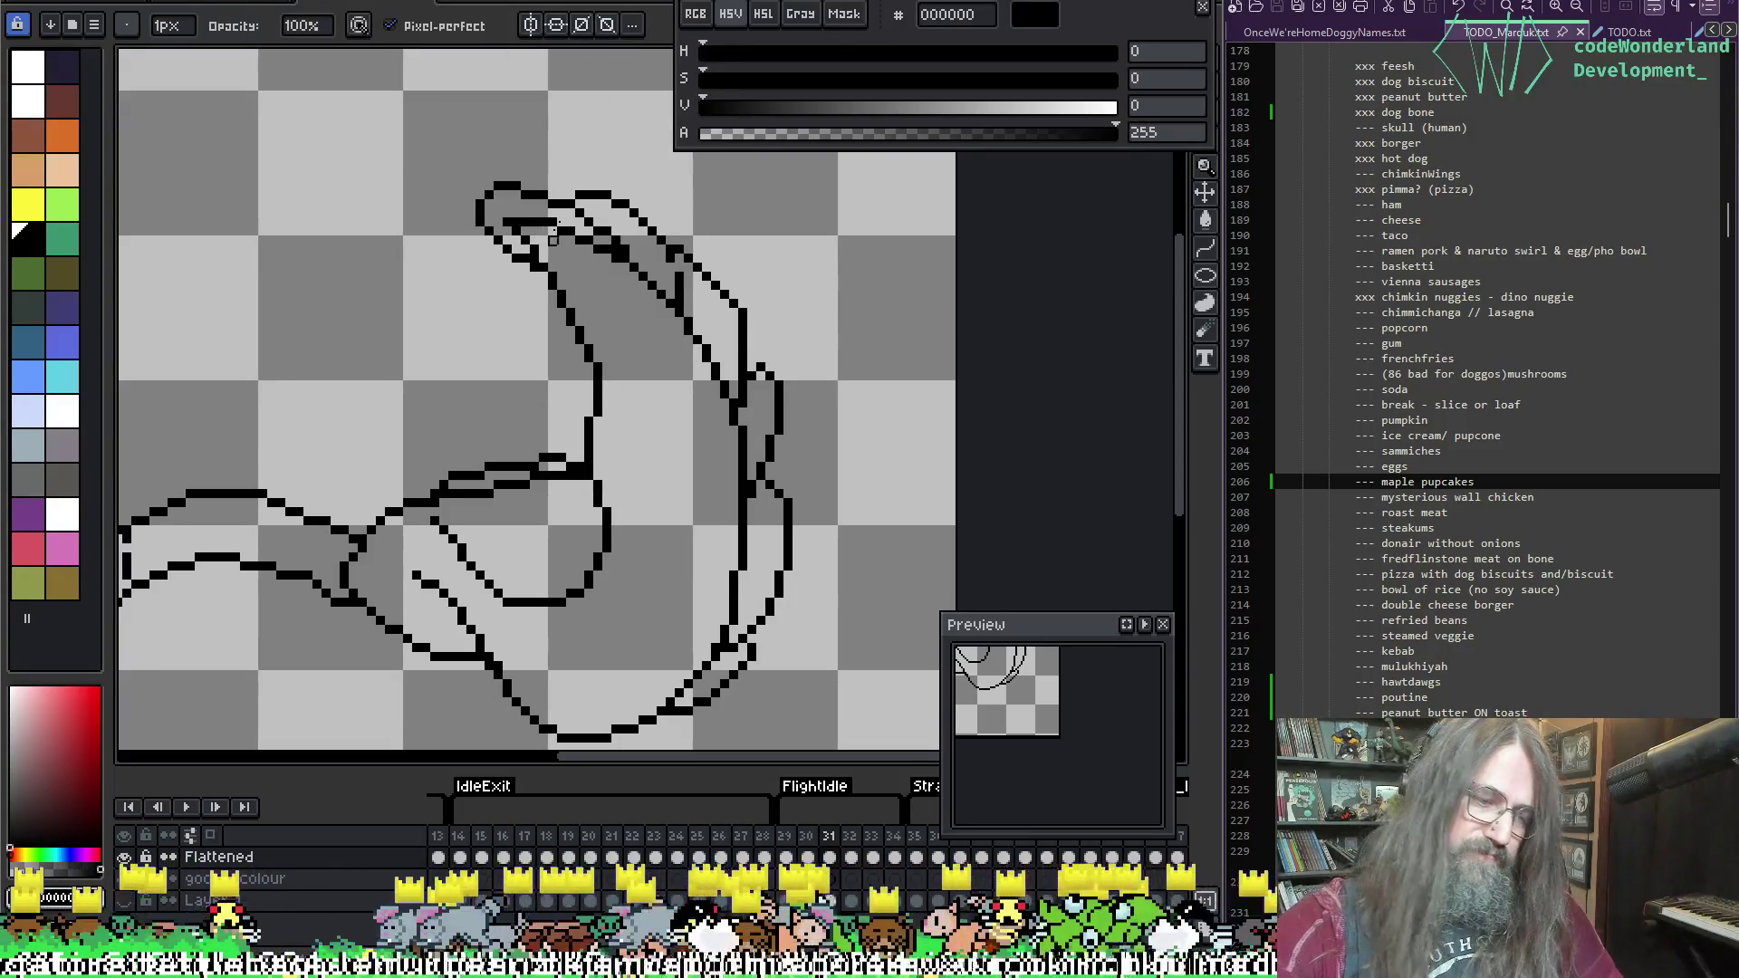
{"action": "key", "text": "plus"}
{"action": "key", "text": "plus"}
{"action": "key", "text": "plus"}
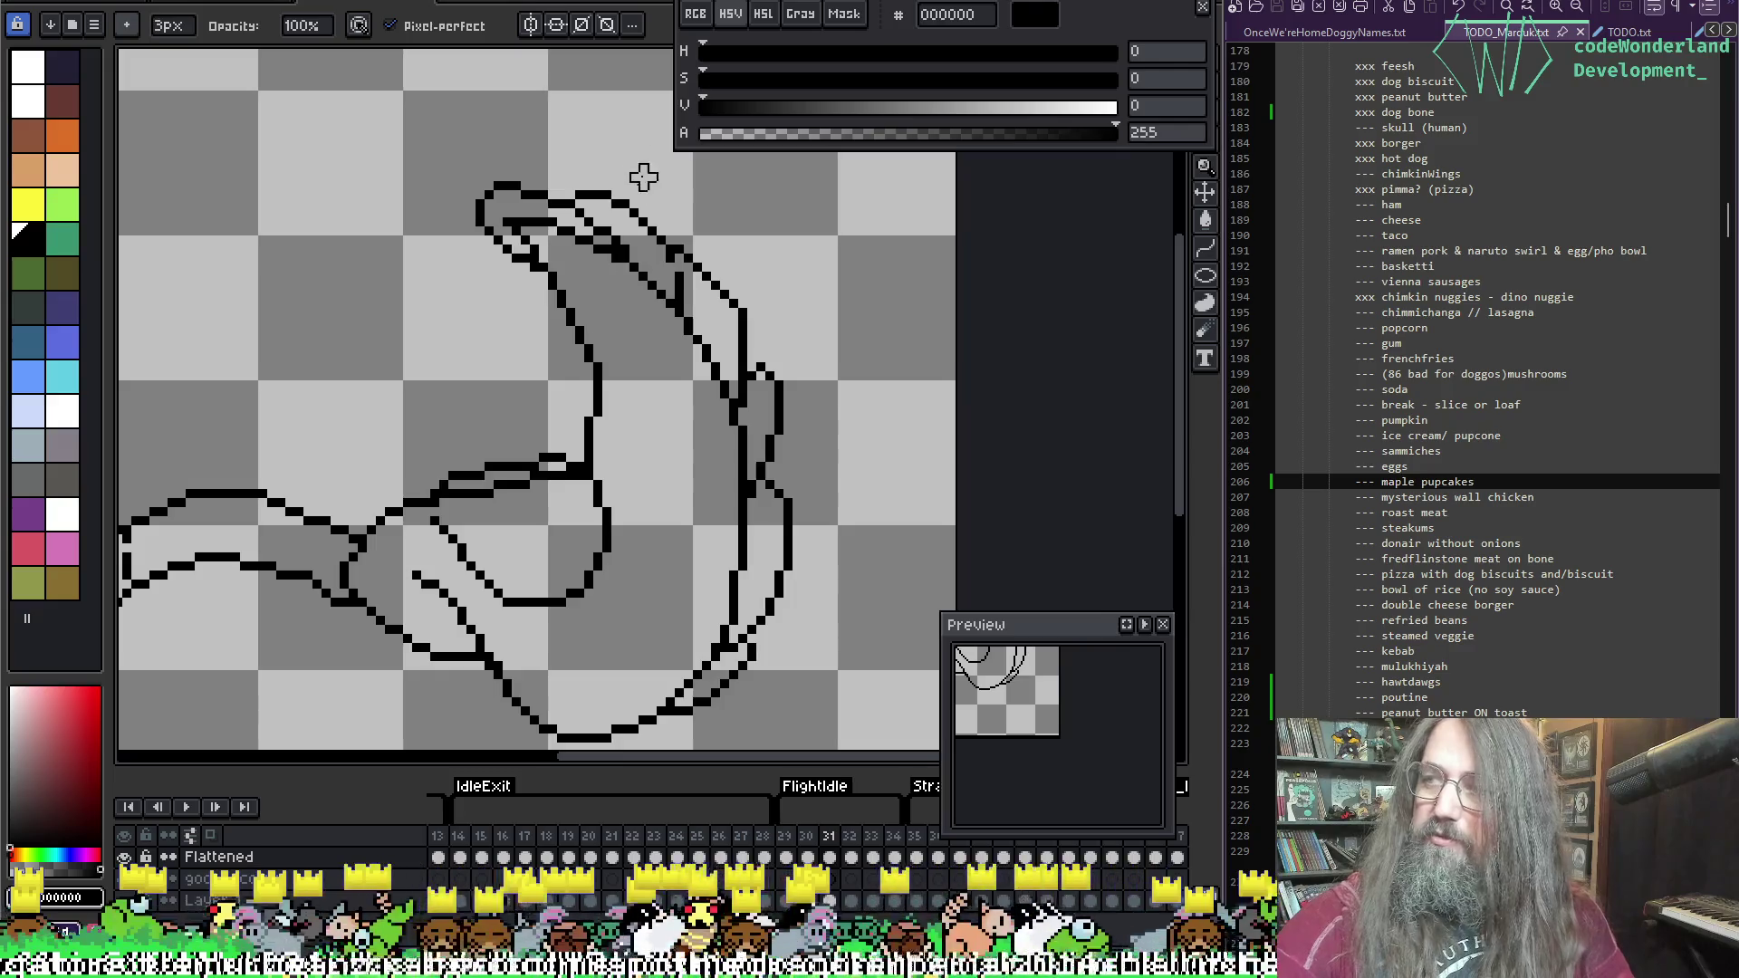
{"action": "mouse_move", "coordinate": [539, 244]}
{"action": "left_mouse_down"}
{"action": "mouse_move", "coordinate": [538, 214]}
{"action": "mouse_move", "coordinate": [530, 231]}
{"action": "mouse_move", "coordinate": [567, 233]}
{"action": "mouse_move", "coordinate": [593, 272]}
{"action": "mouse_move", "coordinate": [645, 276]}
{"action": "mouse_move", "coordinate": [644, 361]}
{"action": "mouse_move", "coordinate": [699, 331]}
{"action": "mouse_move", "coordinate": [712, 400]}
{"action": "left_mouse_up"}
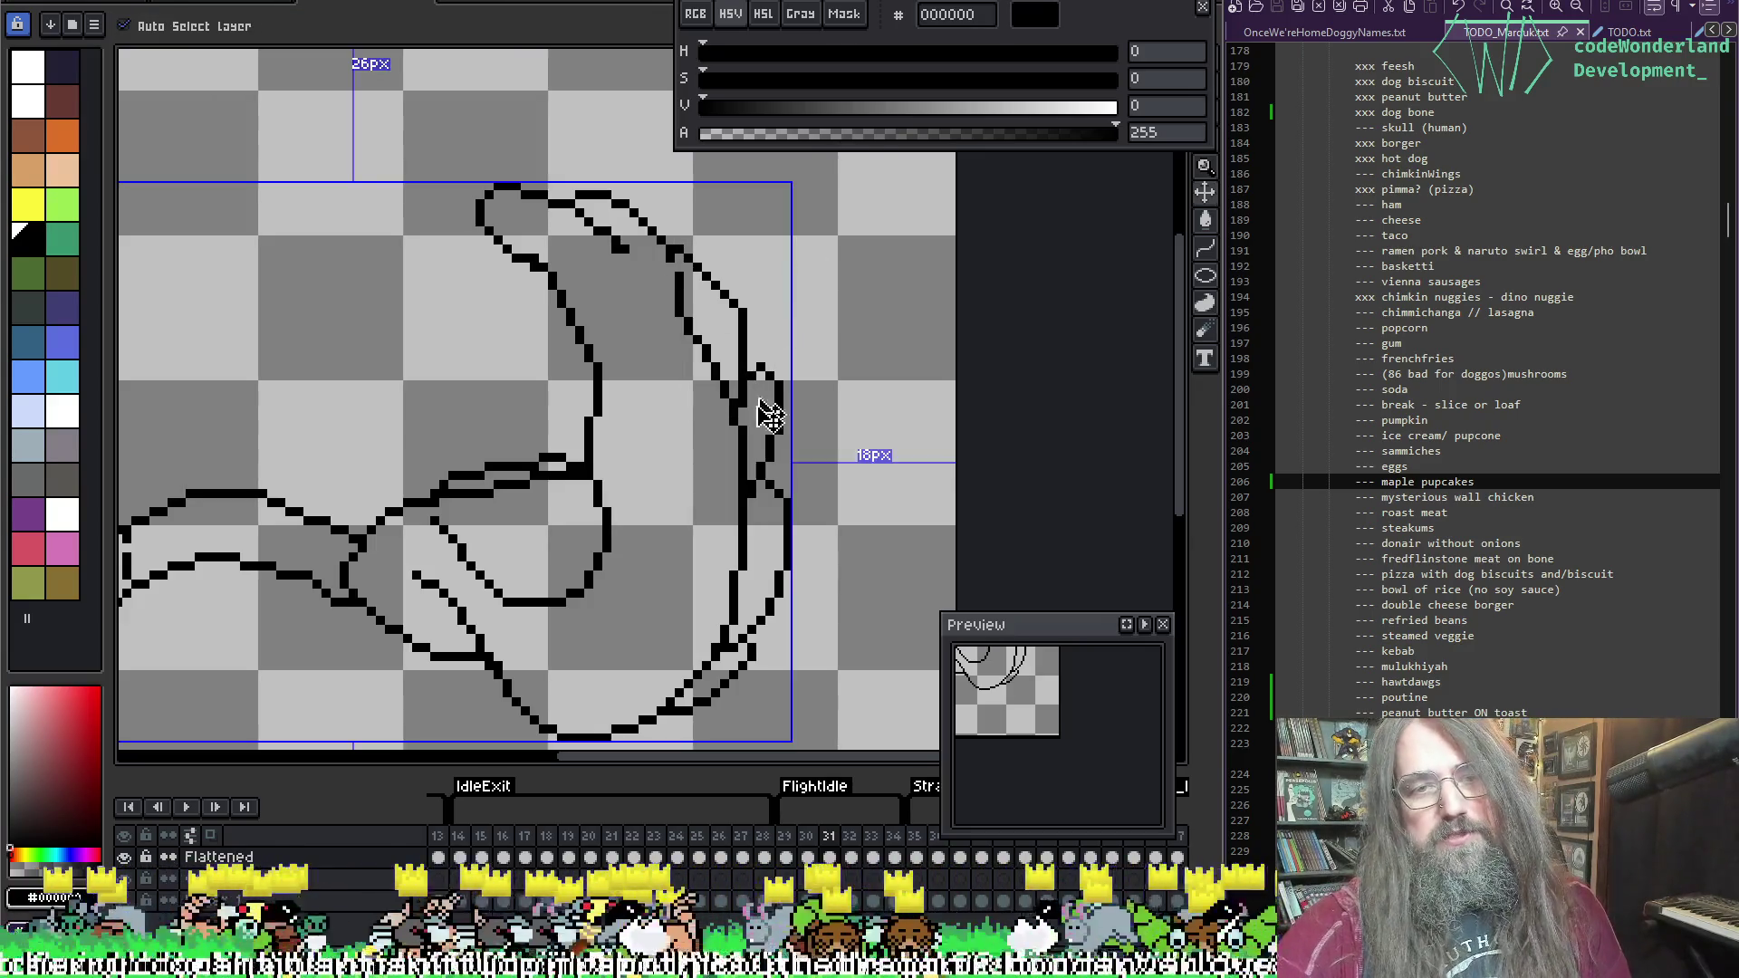
Step: Undo the last erase, then remove the inner diagonal and the duplicate right-side wing lines
{"action": "key", "text": "ctrl+z"}
{"action": "mouse_move", "coordinate": [679, 280]}
{"action": "left_mouse_down"}
{"action": "mouse_move", "coordinate": [671, 311]}
{"action": "mouse_move", "coordinate": [710, 392]}
{"action": "mouse_move", "coordinate": [739, 407]}
{"action": "mouse_move", "coordinate": [719, 474]}
{"action": "mouse_move", "coordinate": [731, 390]}
{"action": "left_mouse_up"}
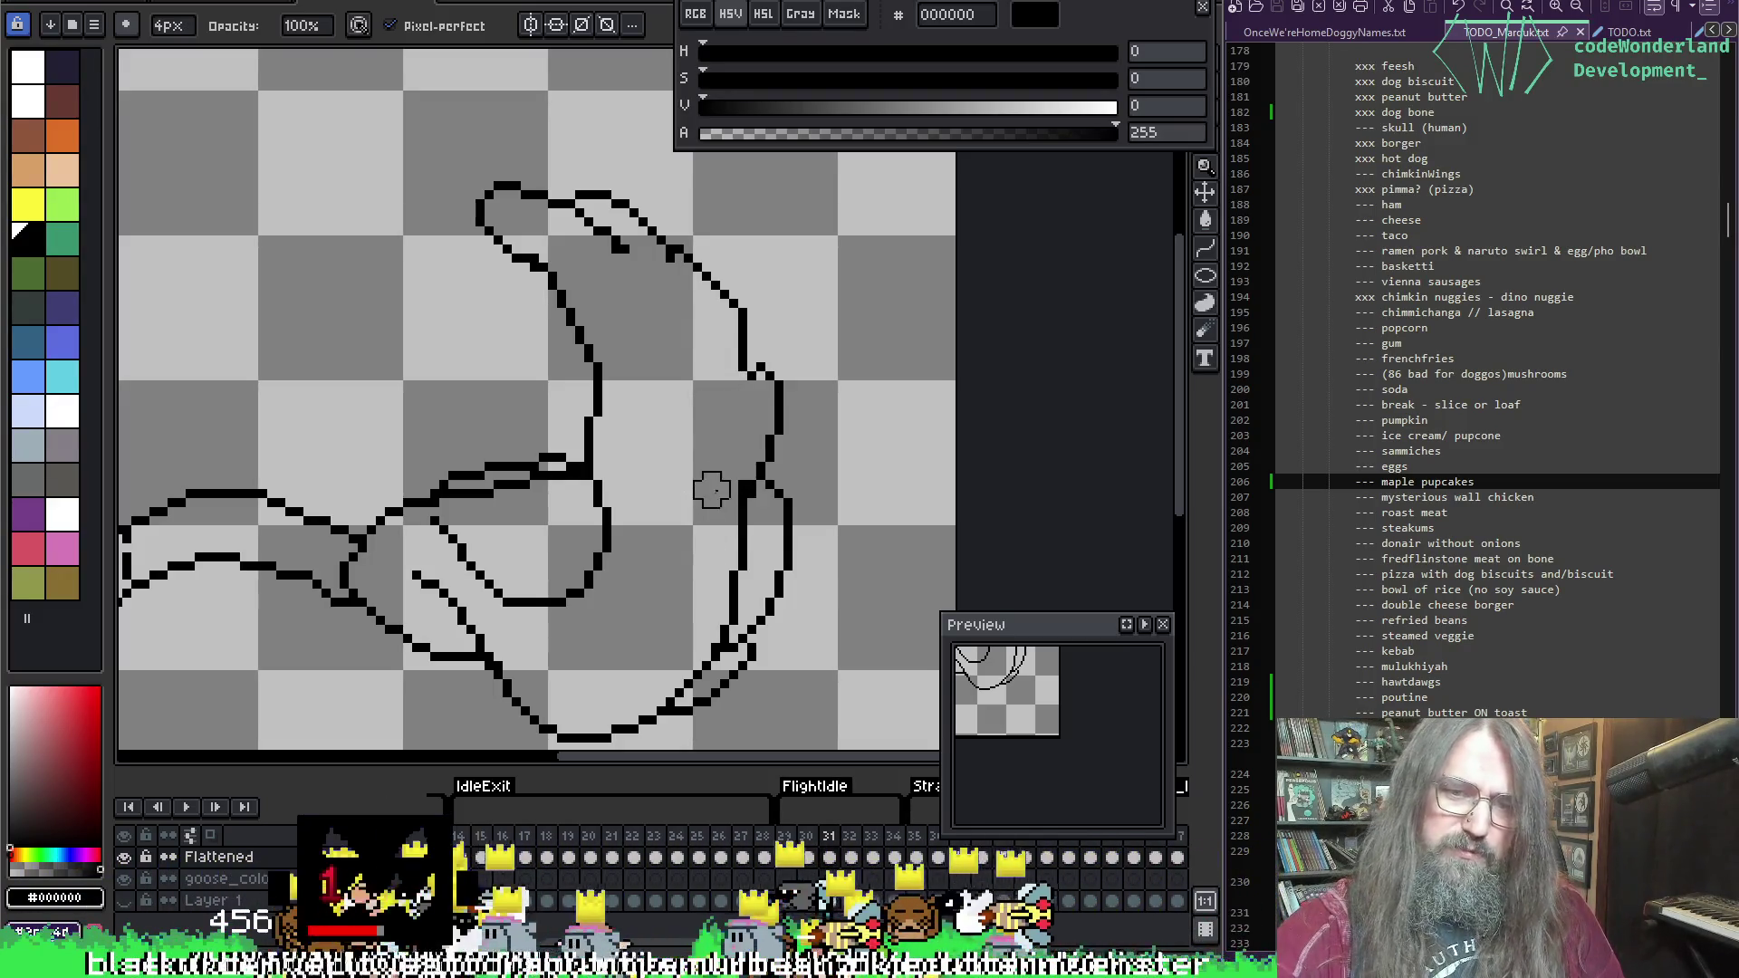
{"action": "mouse_move", "coordinate": [730, 528]}
{"action": "left_mouse_down"}
{"action": "mouse_move", "coordinate": [703, 653]}
{"action": "mouse_move", "coordinate": [719, 641]}
{"action": "mouse_move", "coordinate": [667, 683]}
{"action": "mouse_move", "coordinate": [703, 633]}
{"action": "left_mouse_up"}
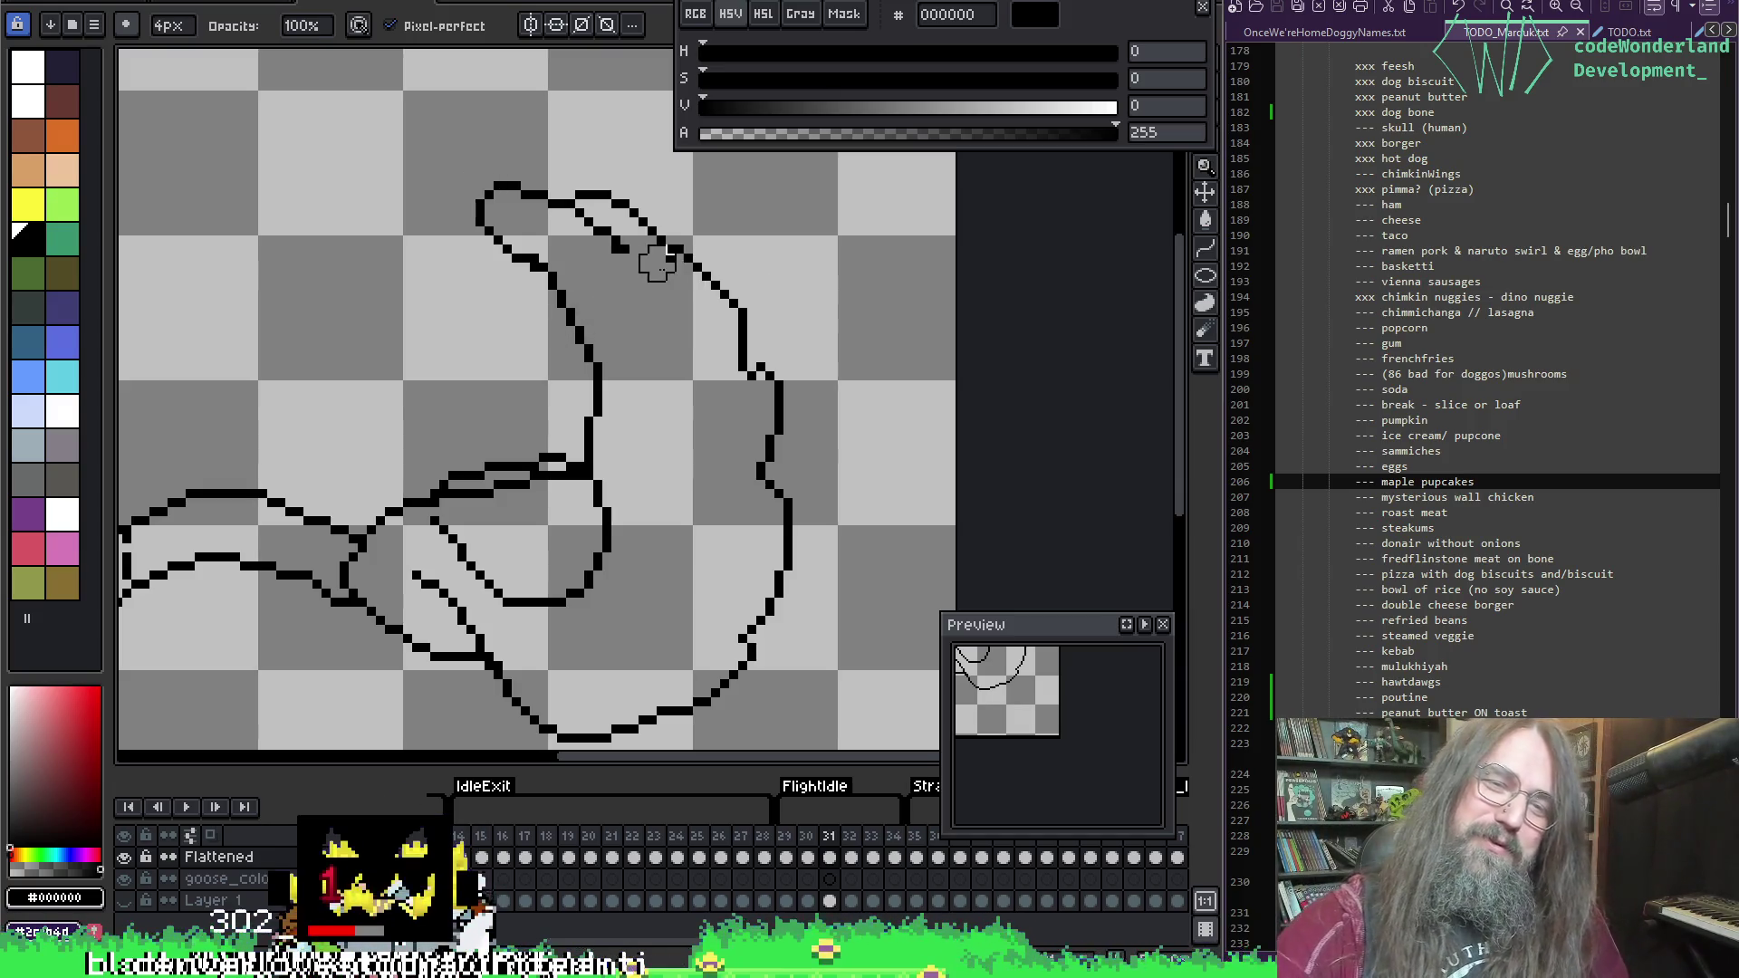
Step: Patch the wing's right outline near its middle at 1px
{"action": "key", "text": "b"}
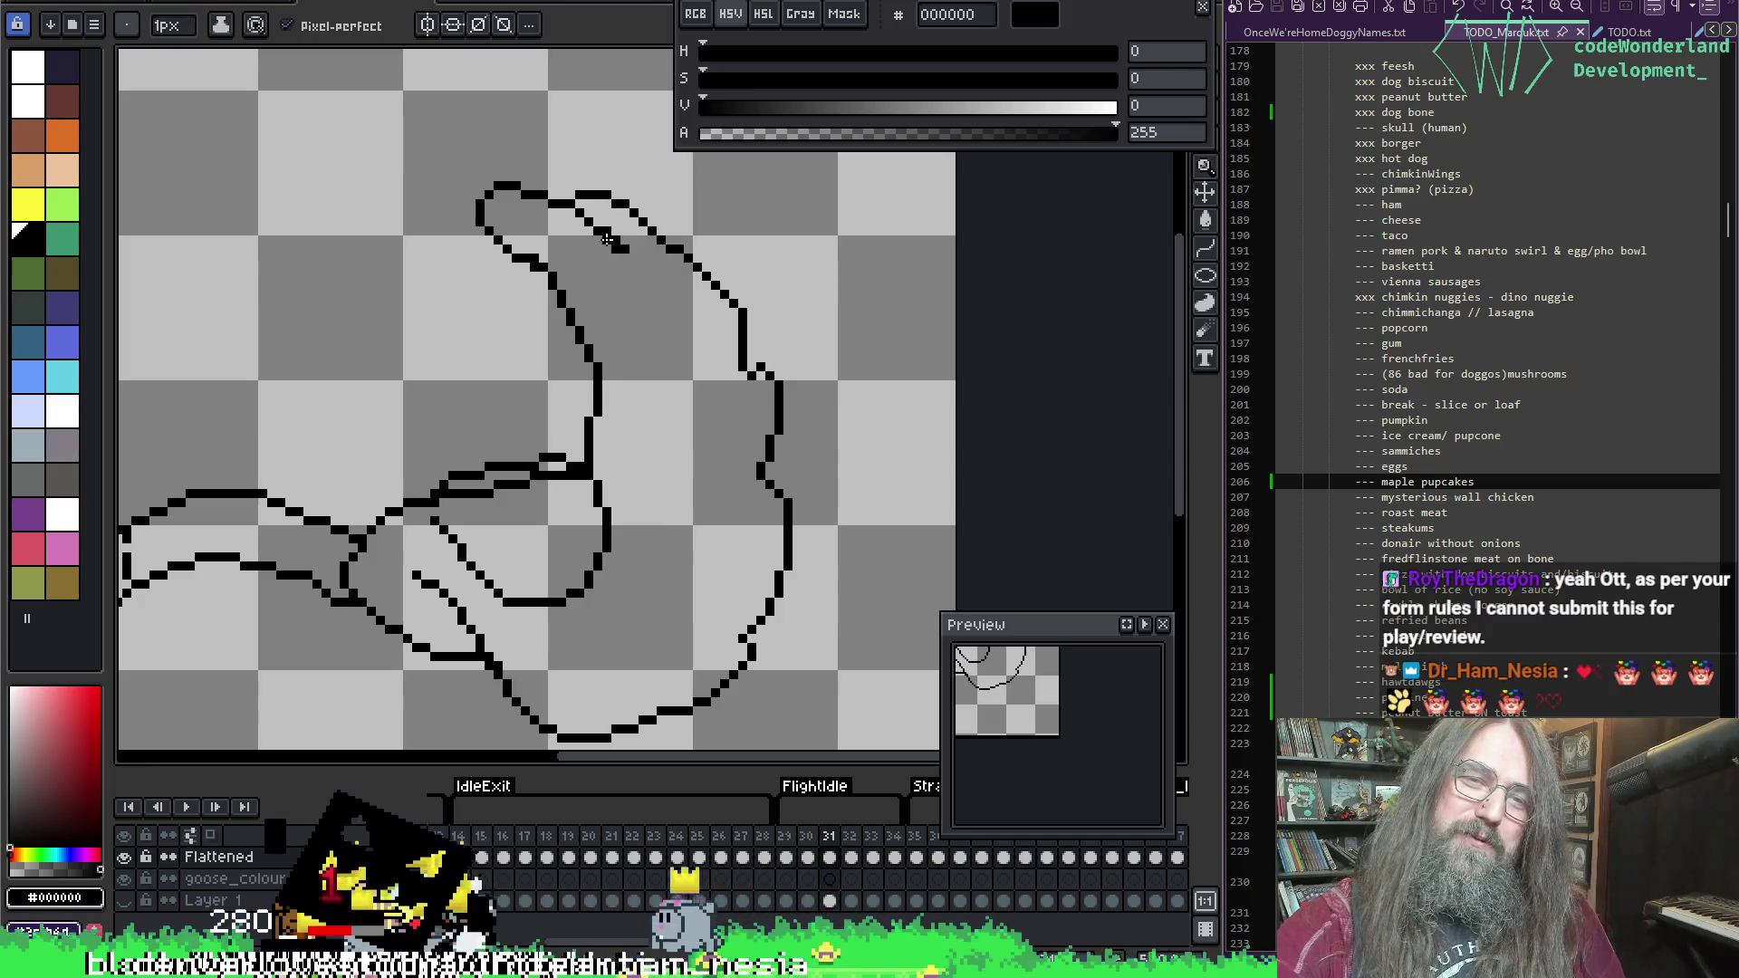
{"action": "key", "text": "e"}
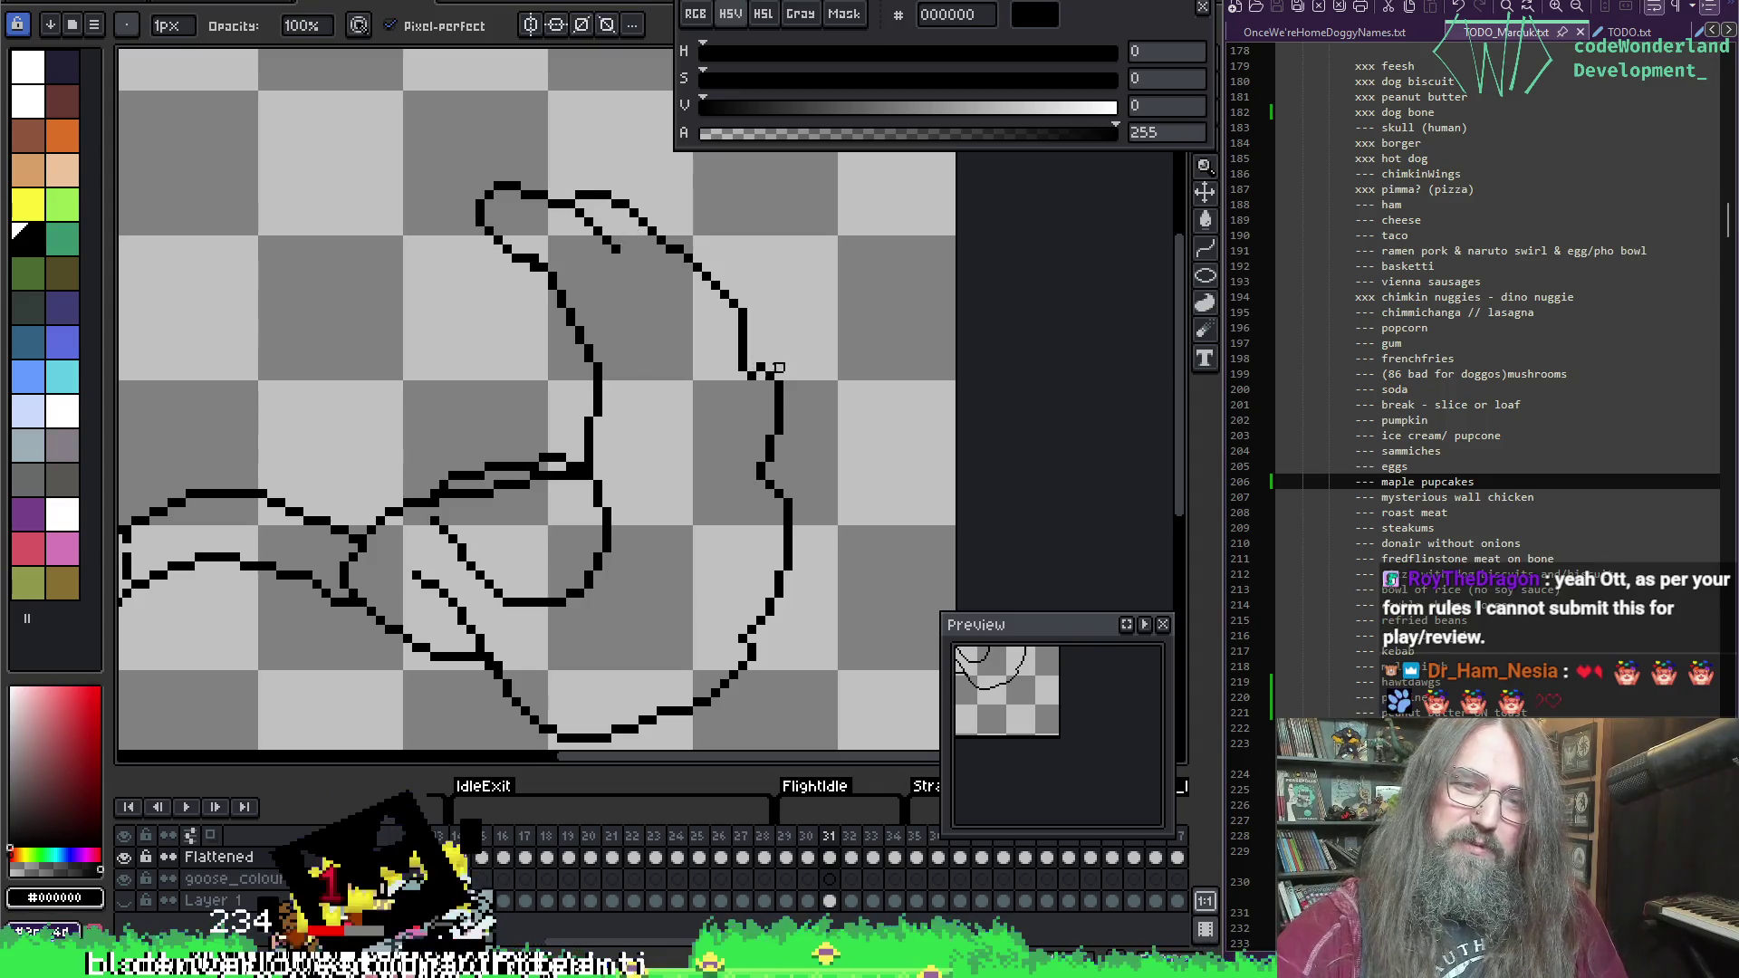
{"action": "left_click_drag", "start_coordinate": [749, 326], "coordinate": [761, 372]}
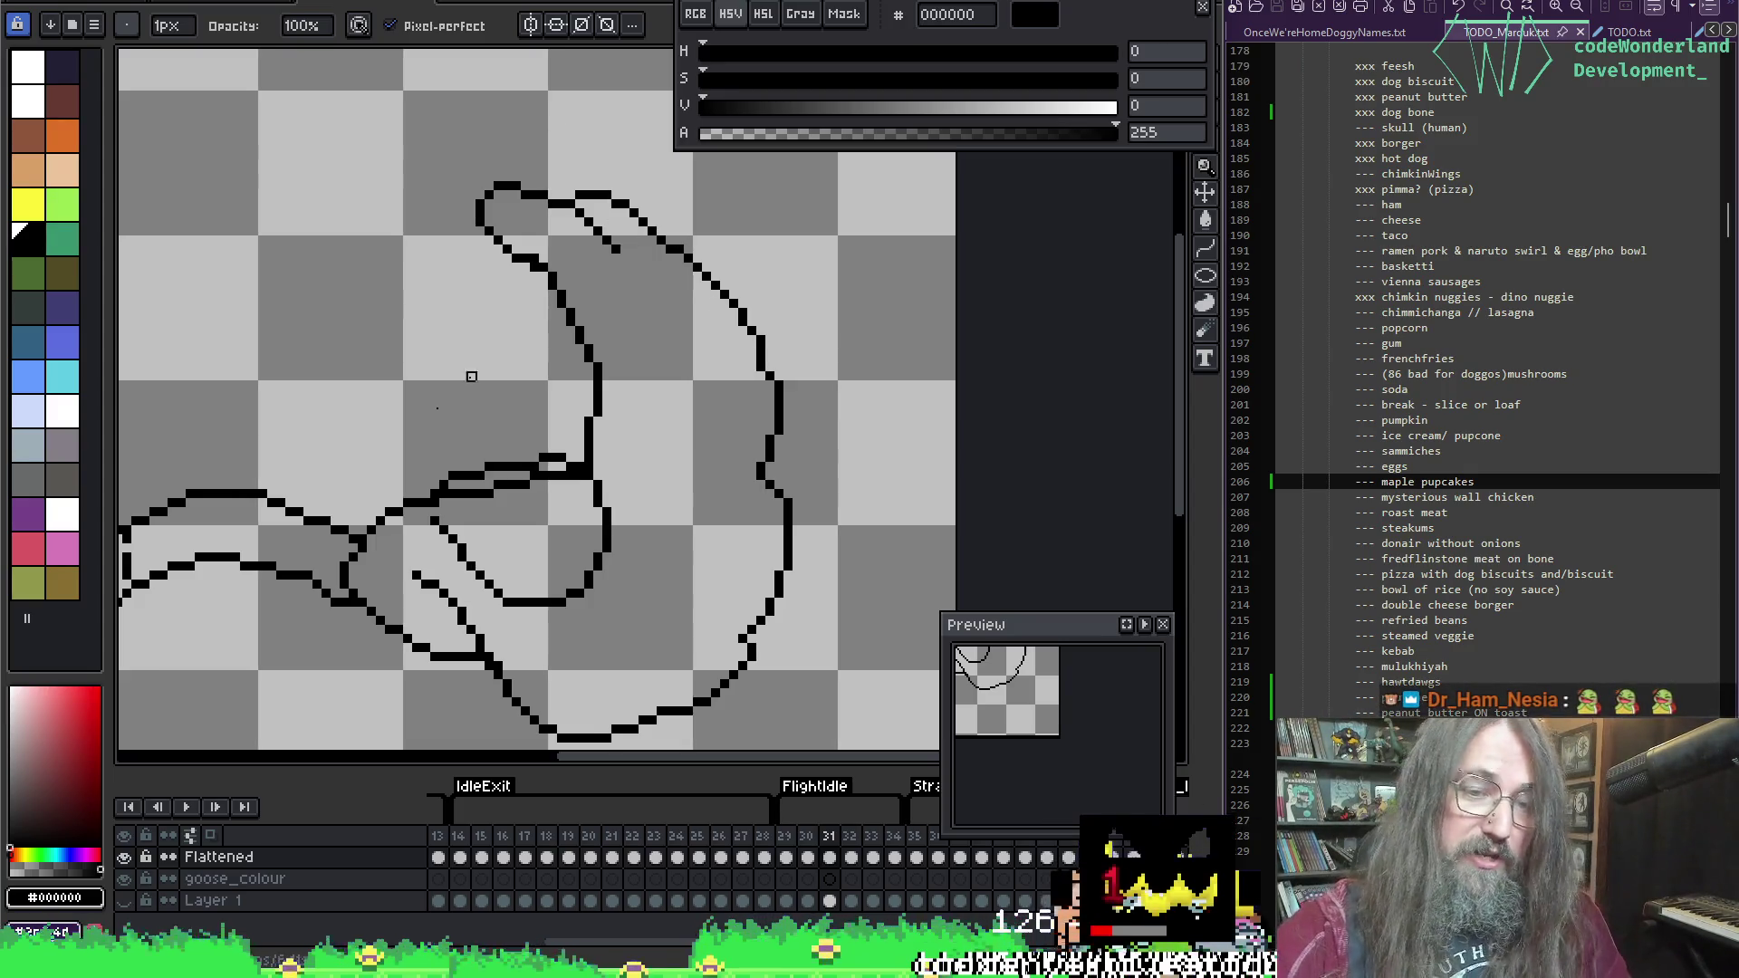
Step: Erase the old diagonal strokes at the neck-body join and connect the upper and lower fold lines
{"action": "key", "text": "i"}
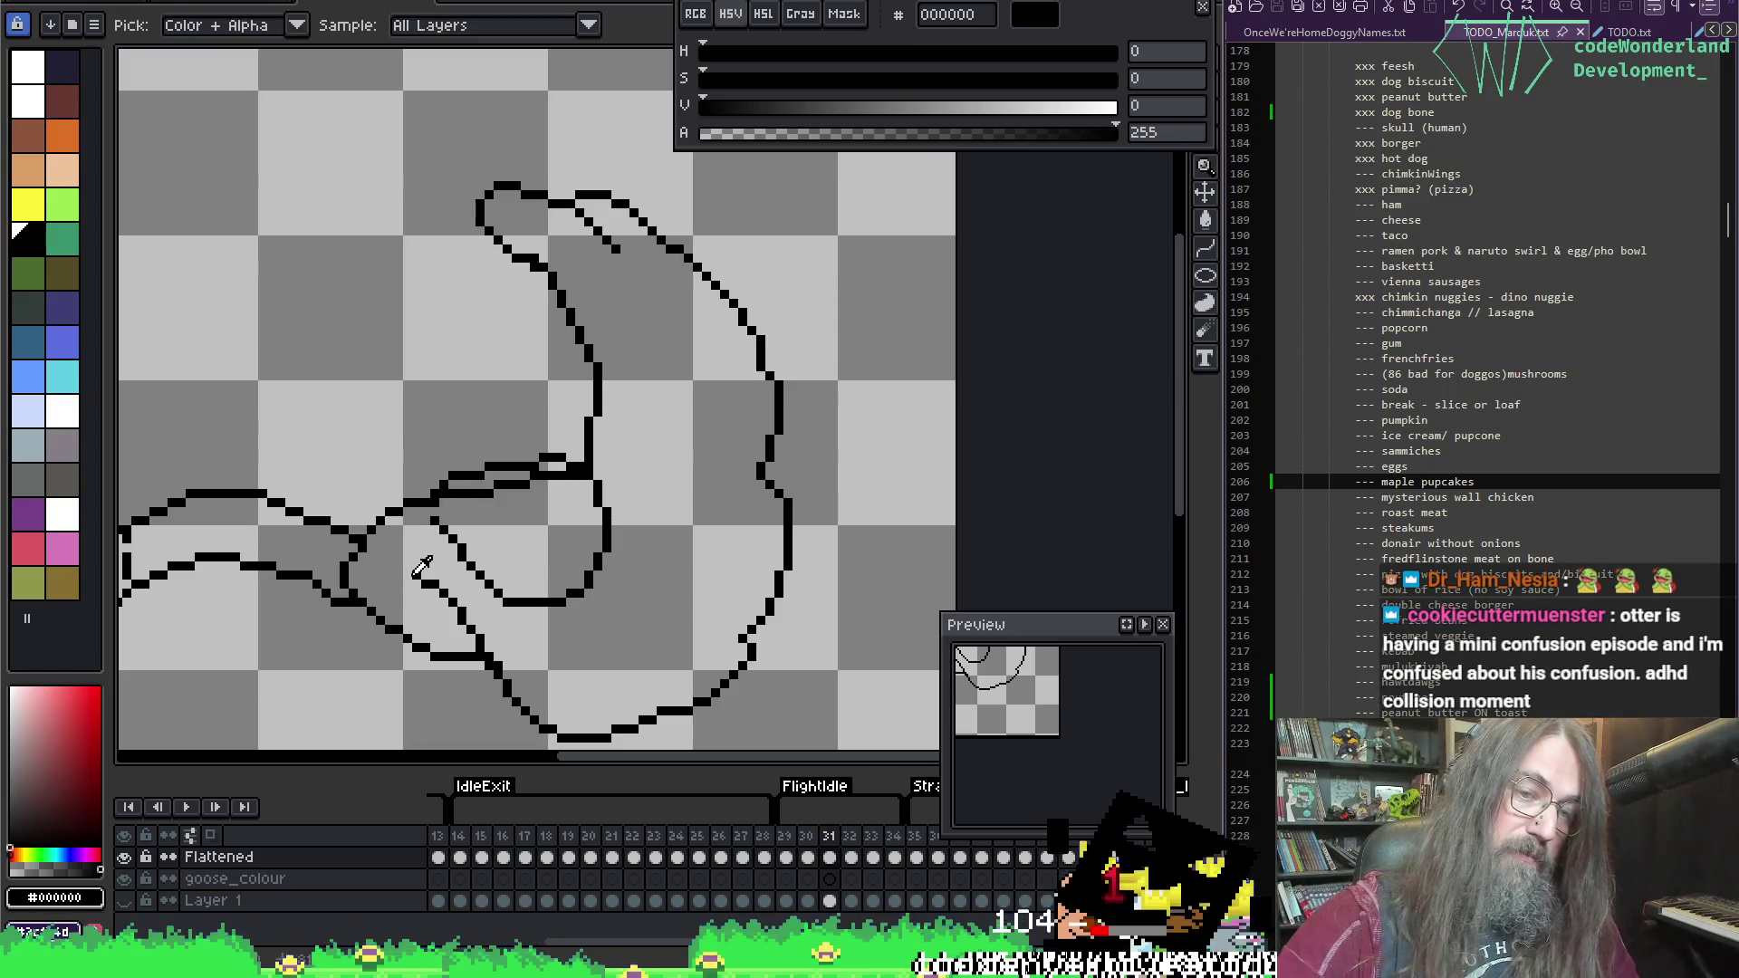
{"action": "key", "text": "b"}
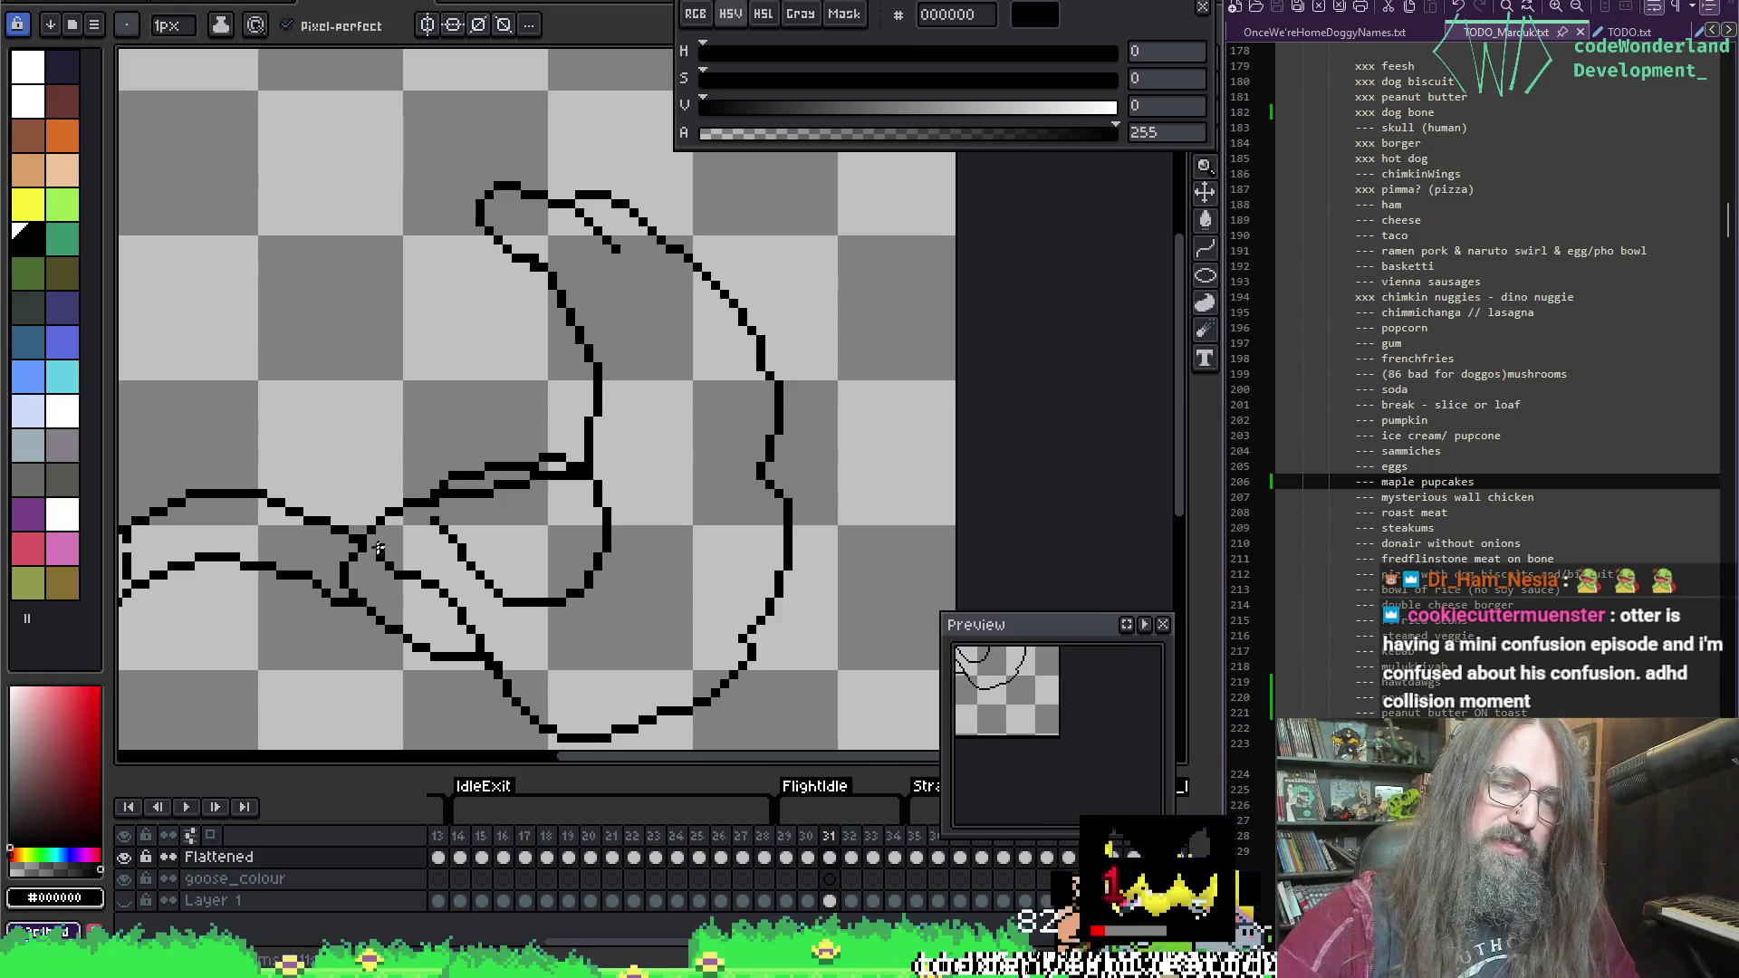
{"action": "key", "text": "e"}
{"action": "left_click_drag", "start_coordinate": [427, 530], "coordinate": [474, 568]}
{"action": "key", "text": "b"}
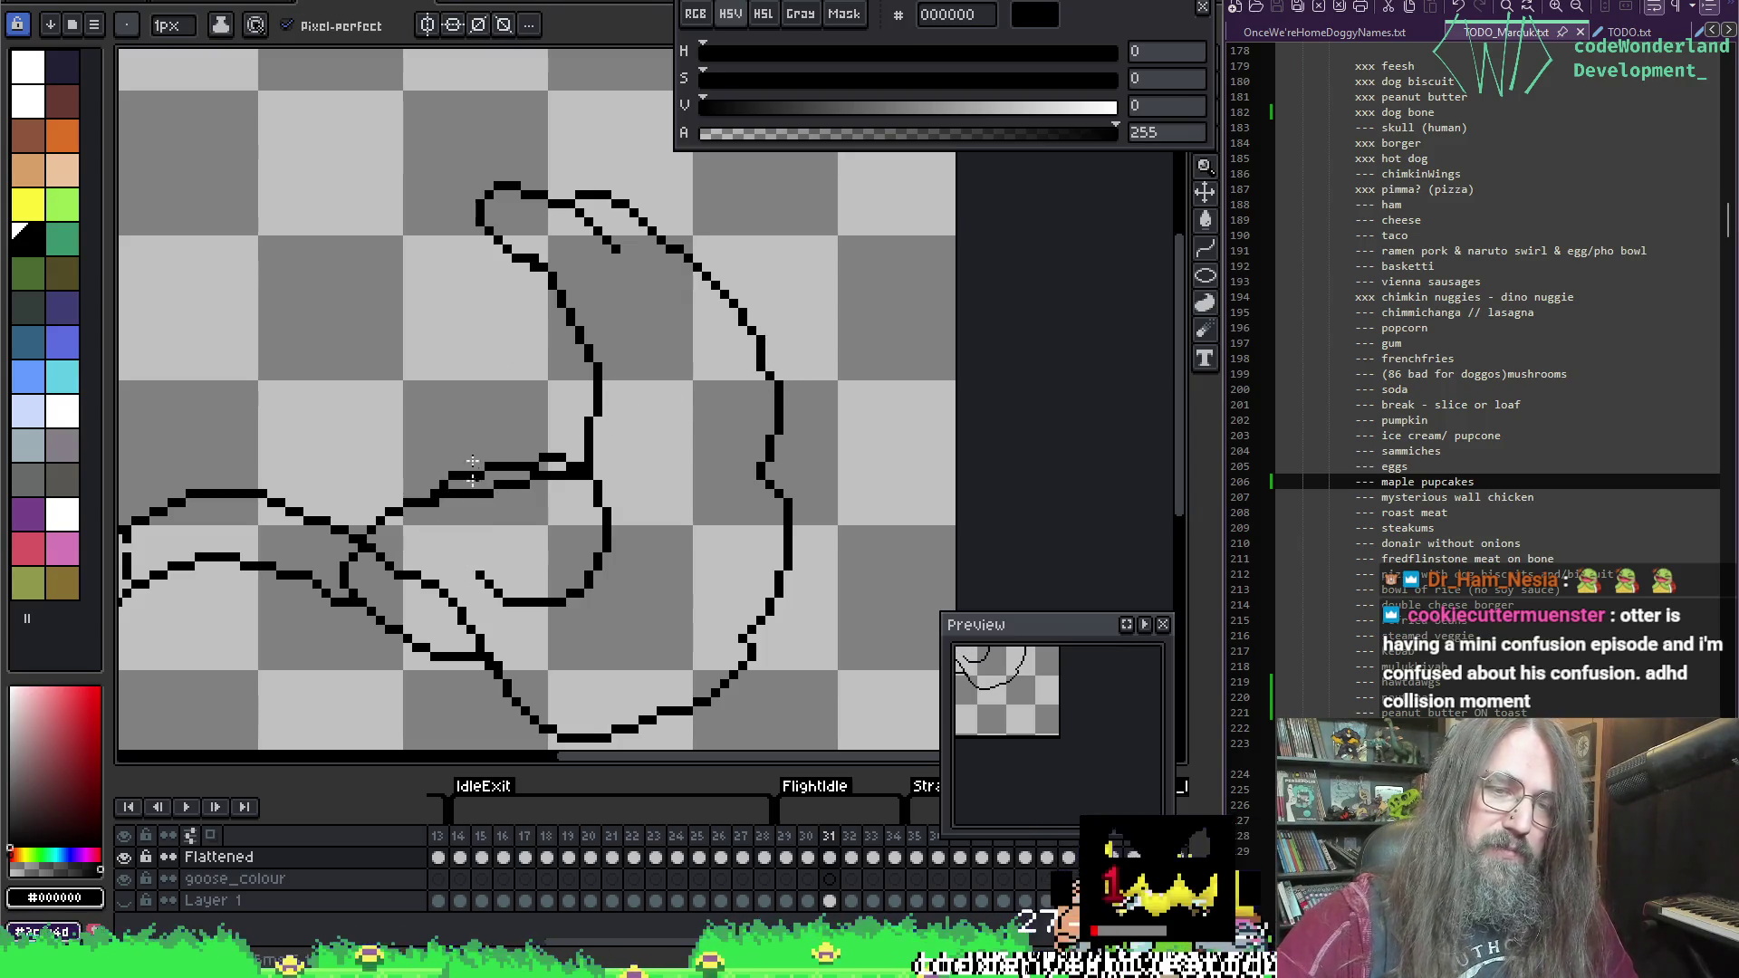
{"action": "key", "text": "e"}
{"action": "mouse_move", "coordinate": [471, 500]}
{"action": "left_mouse_down"}
{"action": "mouse_move", "coordinate": [415, 504]}
{"action": "mouse_move", "coordinate": [562, 476]}
{"action": "left_mouse_up"}
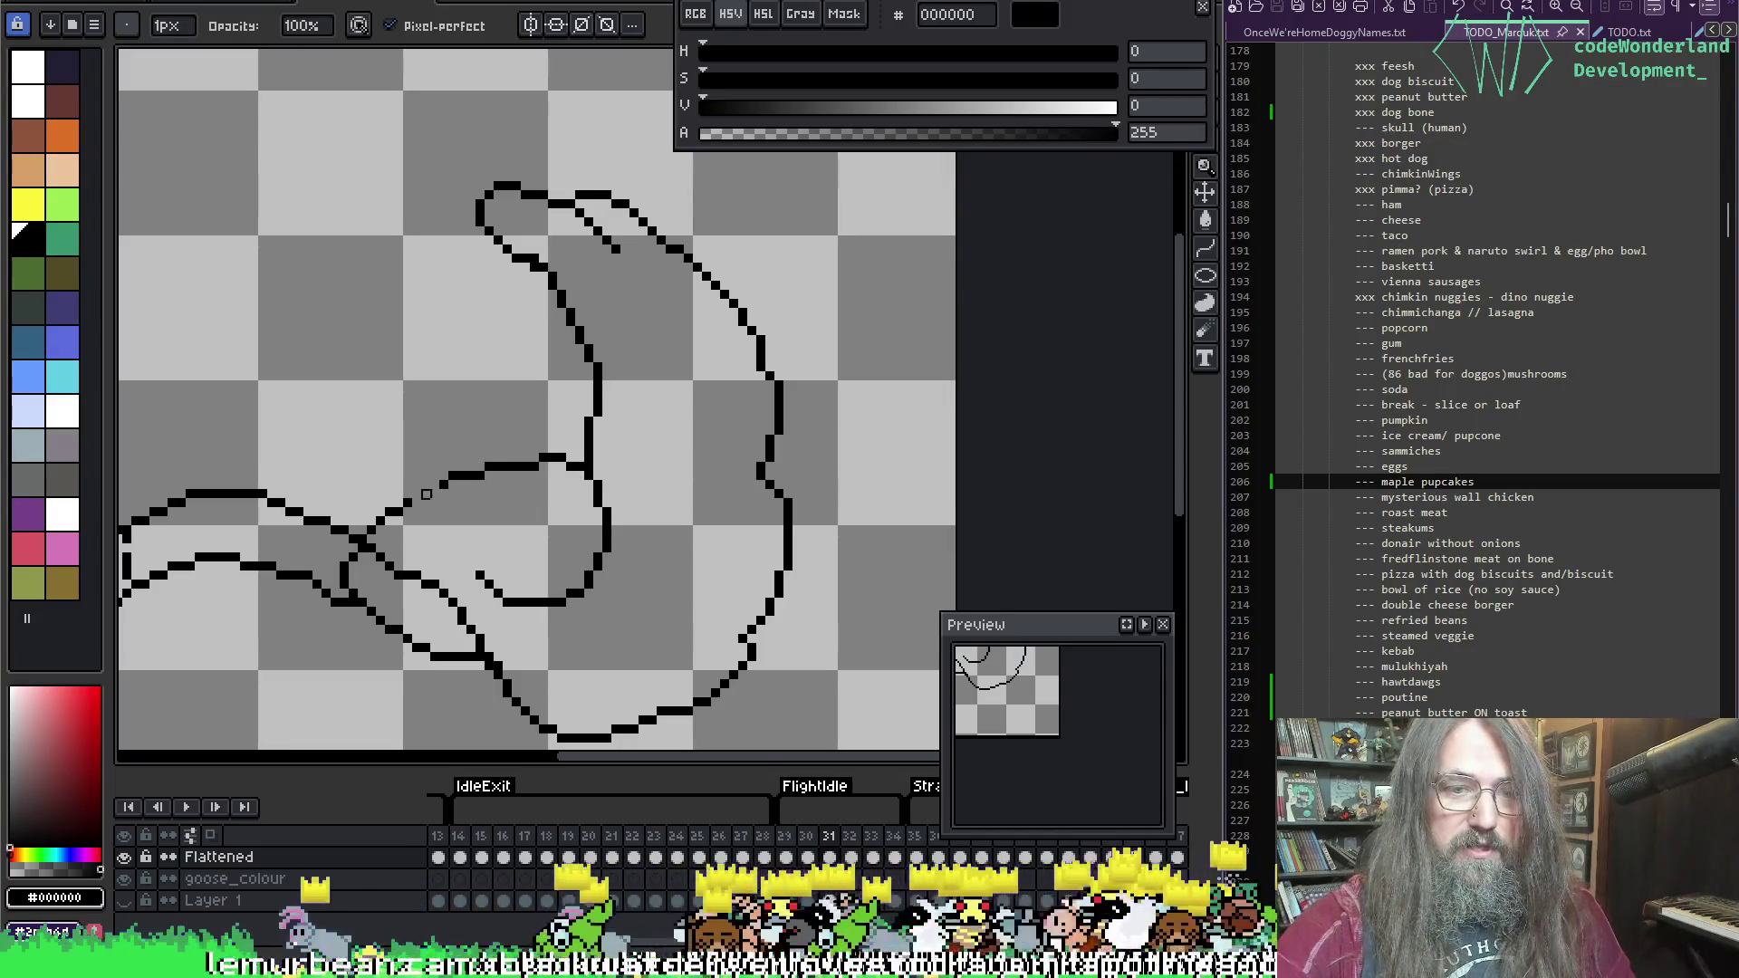
{"action": "left_click_drag", "start_coordinate": [443, 476], "coordinate": [398, 512]}
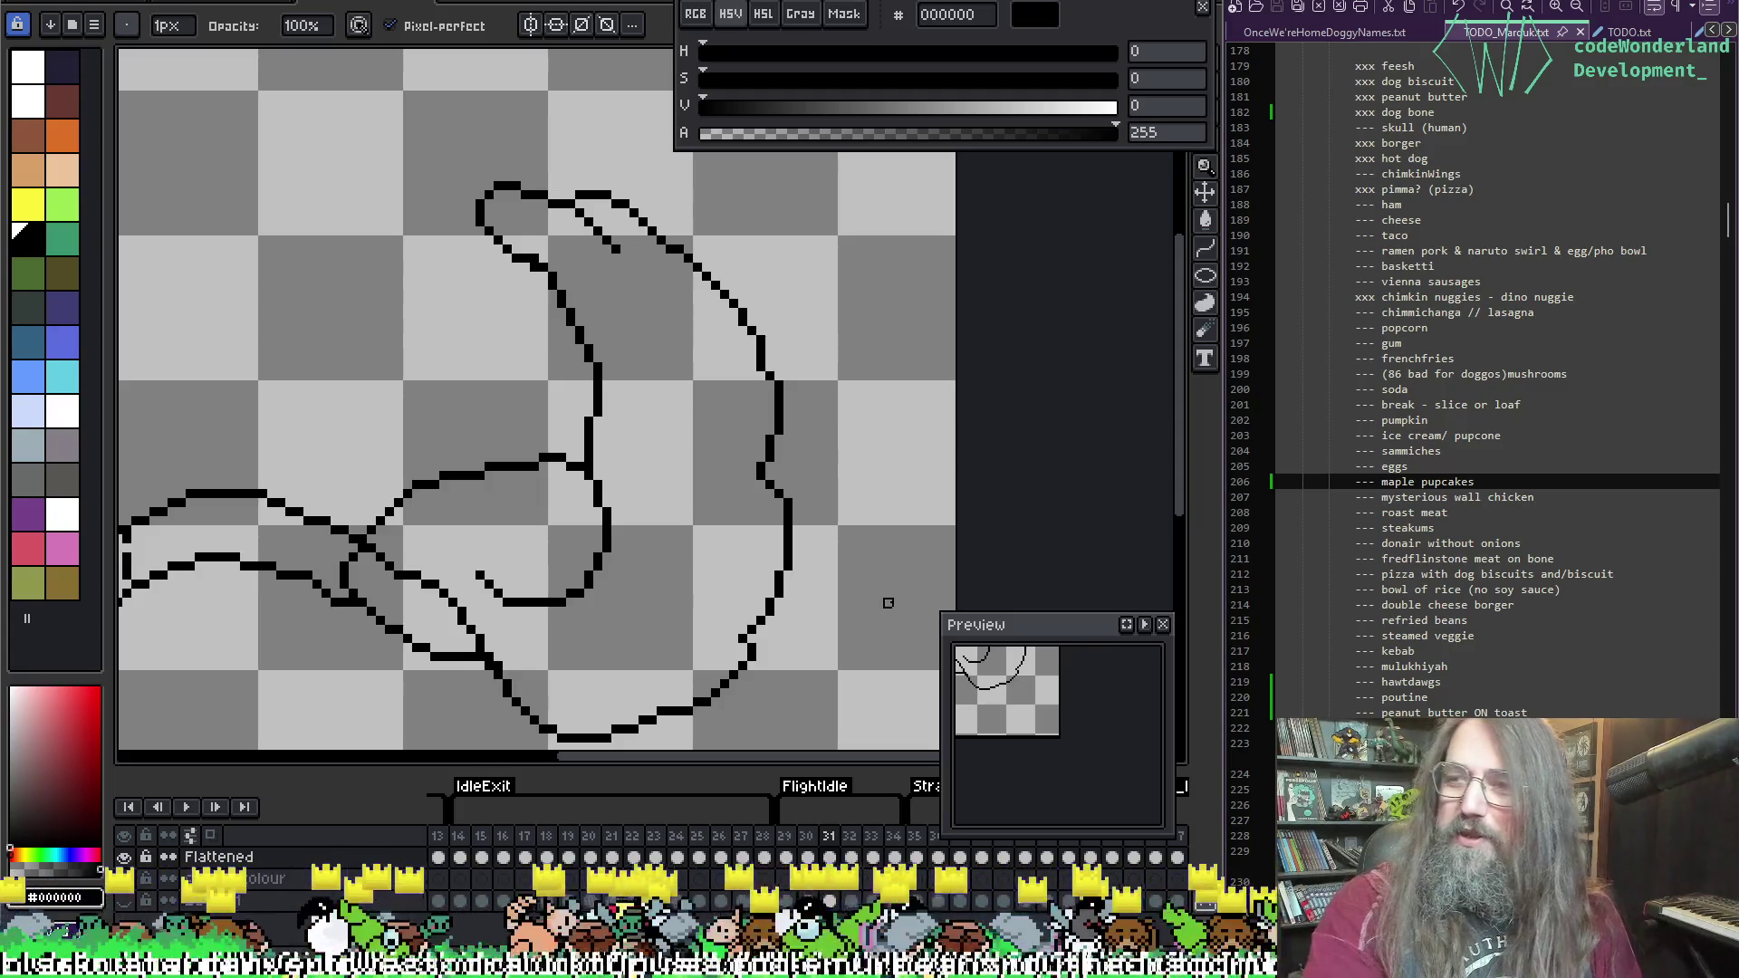
Step: Erase the lower inner loop stroke, redraw the inner wing fold, and save the sprite
{"action": "scroll", "coordinate": [657, 453], "scroll_direction": "down", "scroll_amount": 2}
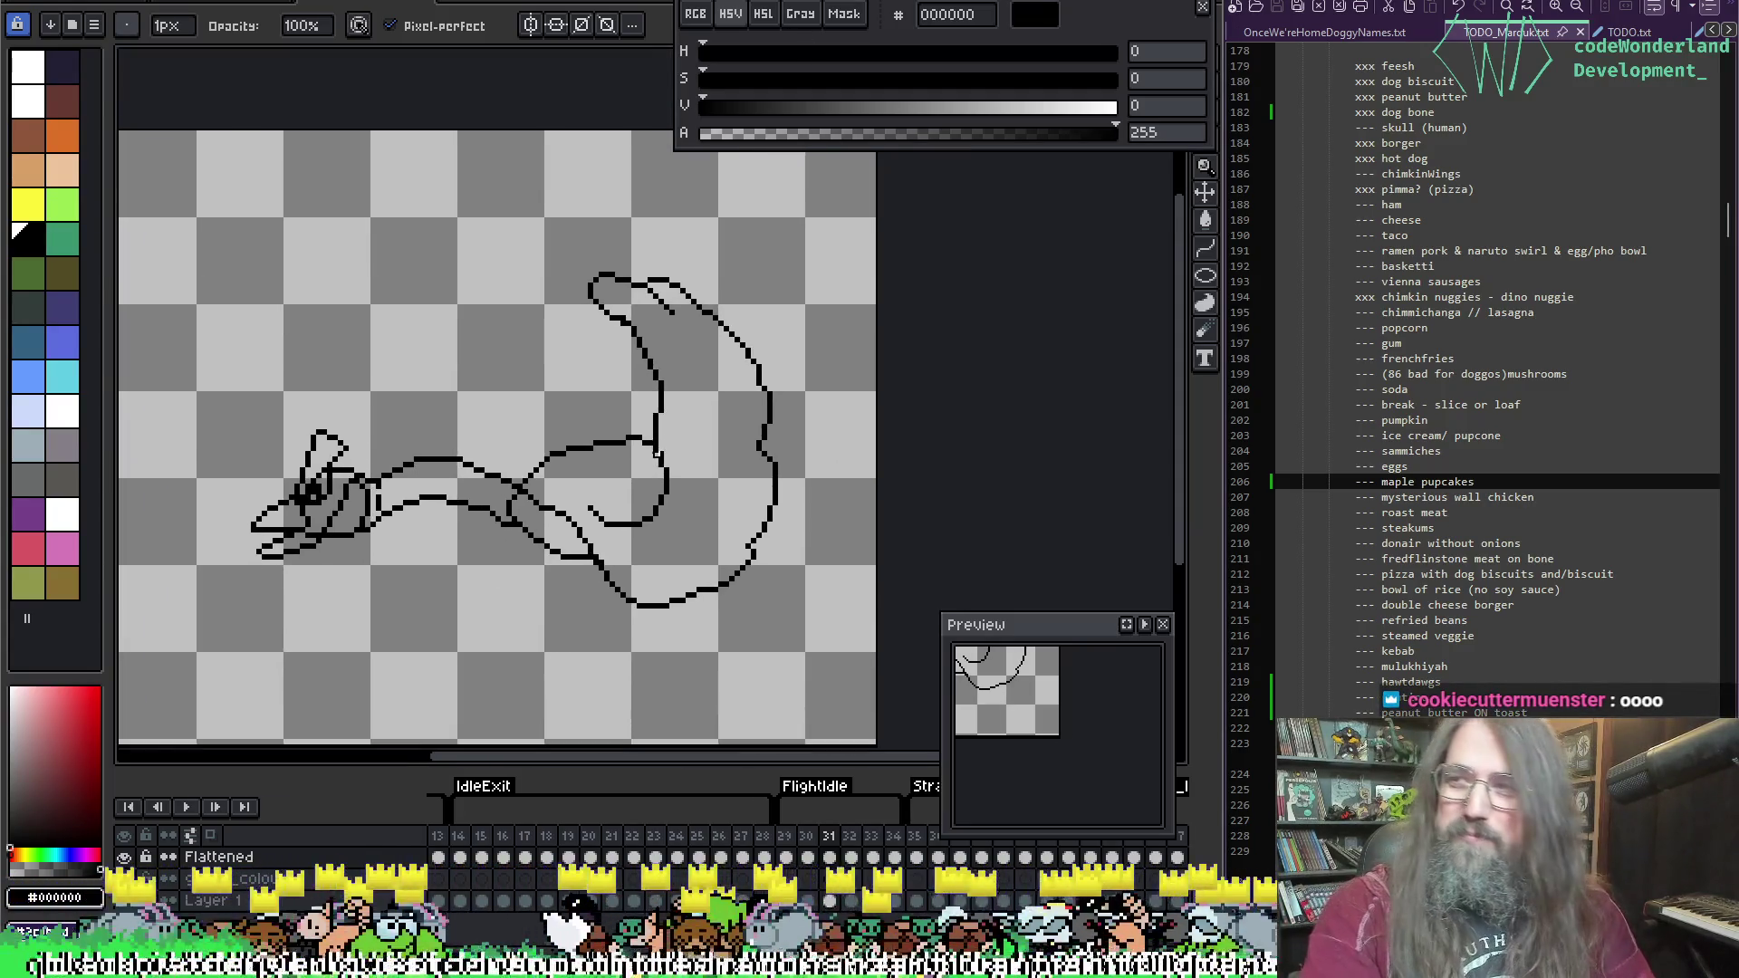
{"action": "scroll", "coordinate": [656, 453], "scroll_direction": "up", "scroll_amount": 2}
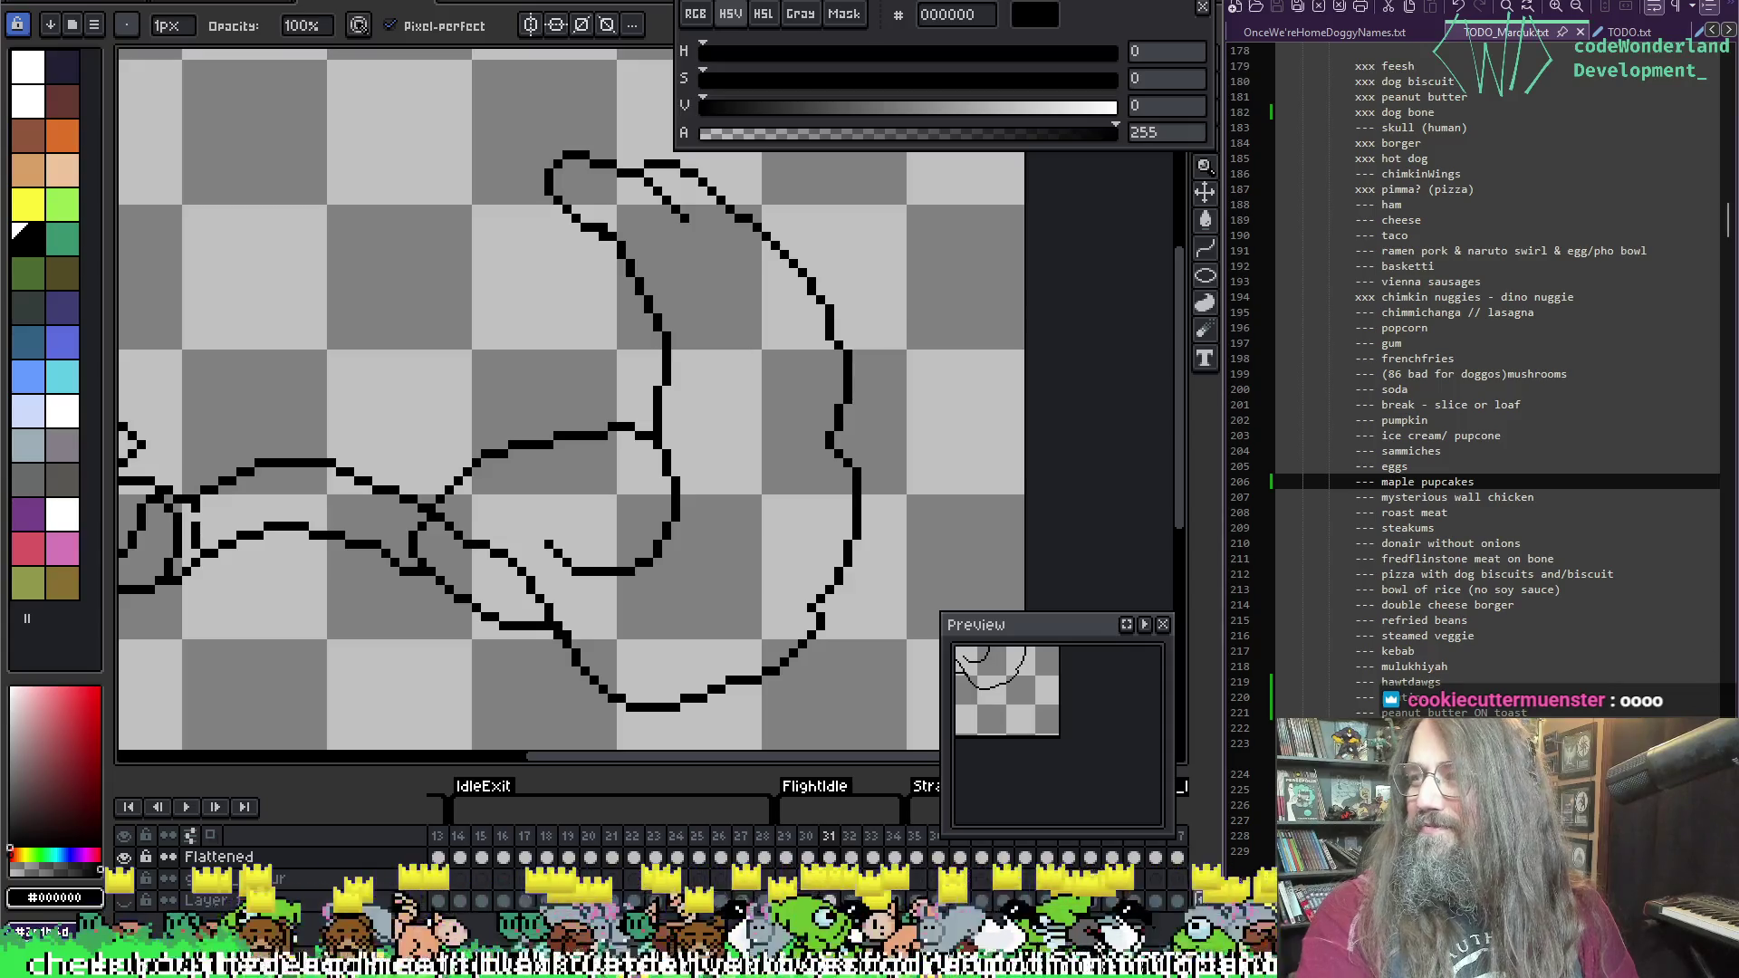
{"action": "scroll", "coordinate": [585, 537], "scroll_direction": "up", "scroll_amount": 1}
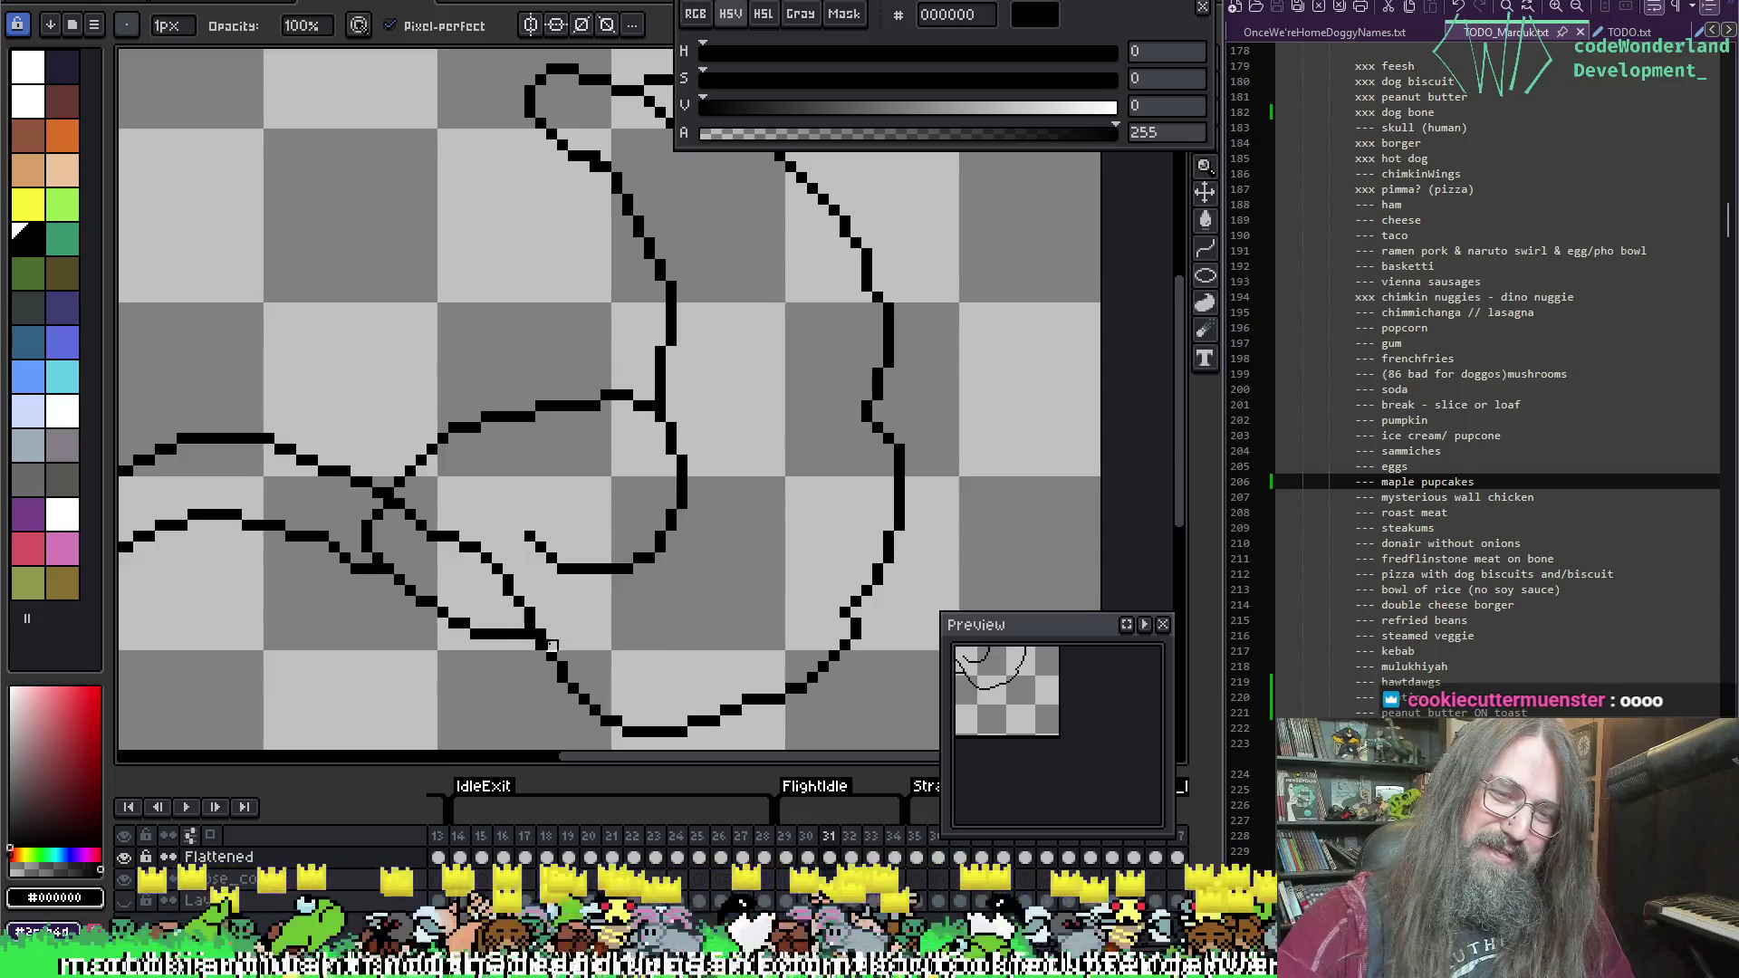
{"action": "mouse_move", "coordinate": [550, 566]}
{"action": "left_mouse_down"}
{"action": "mouse_move", "coordinate": [583, 543]}
{"action": "mouse_move", "coordinate": [551, 535]}
{"action": "mouse_move", "coordinate": [606, 537]}
{"action": "mouse_move", "coordinate": [610, 570]}
{"action": "mouse_move", "coordinate": [593, 569]}
{"action": "left_mouse_up"}
{"action": "key", "text": "b"}
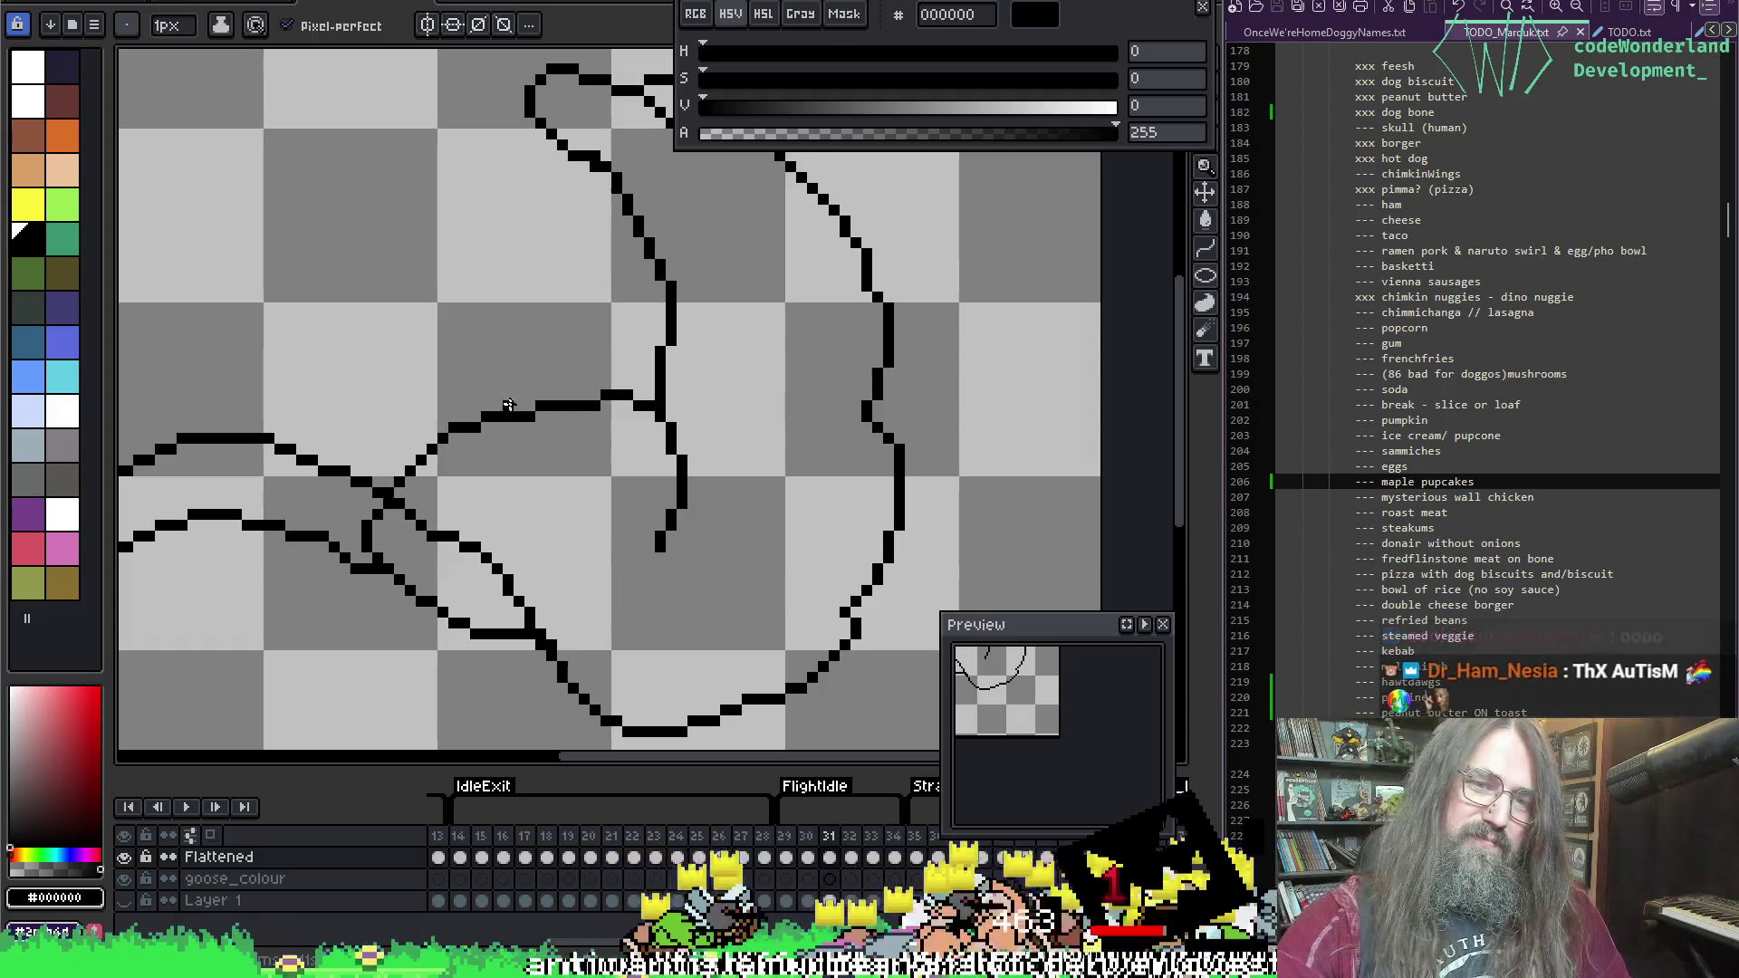
{"action": "left_click_drag", "start_coordinate": [541, 411], "coordinate": [658, 543]}
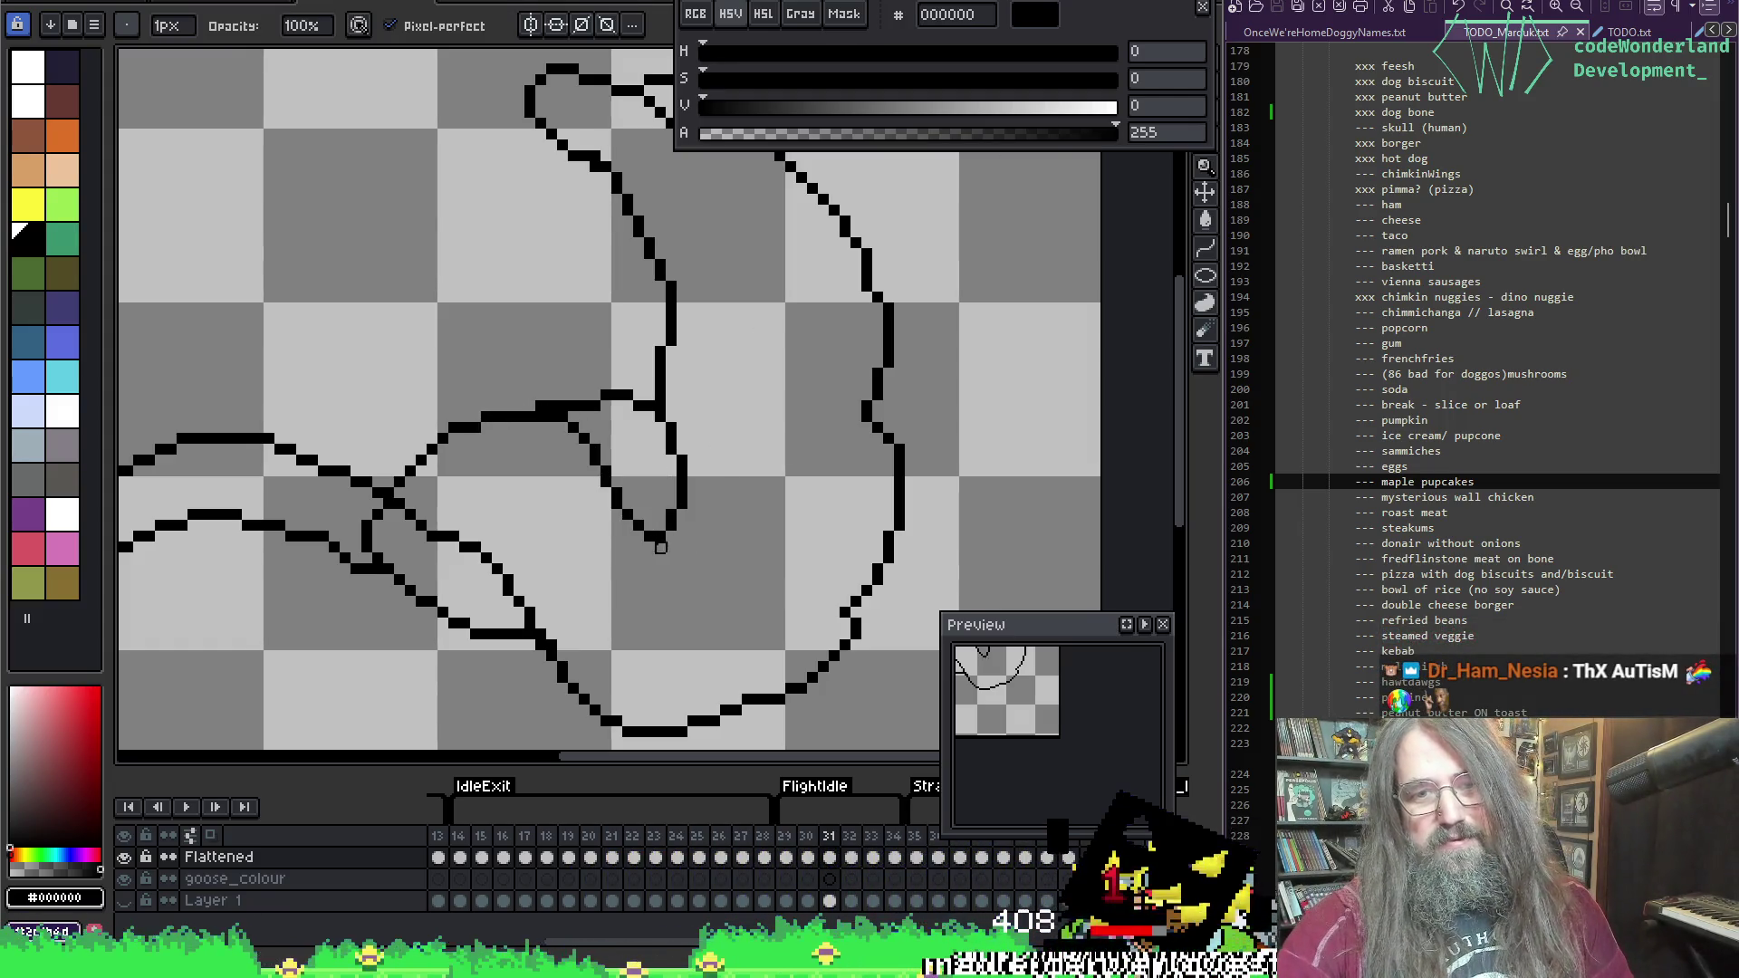
{"action": "key", "text": "ctrl+s"}
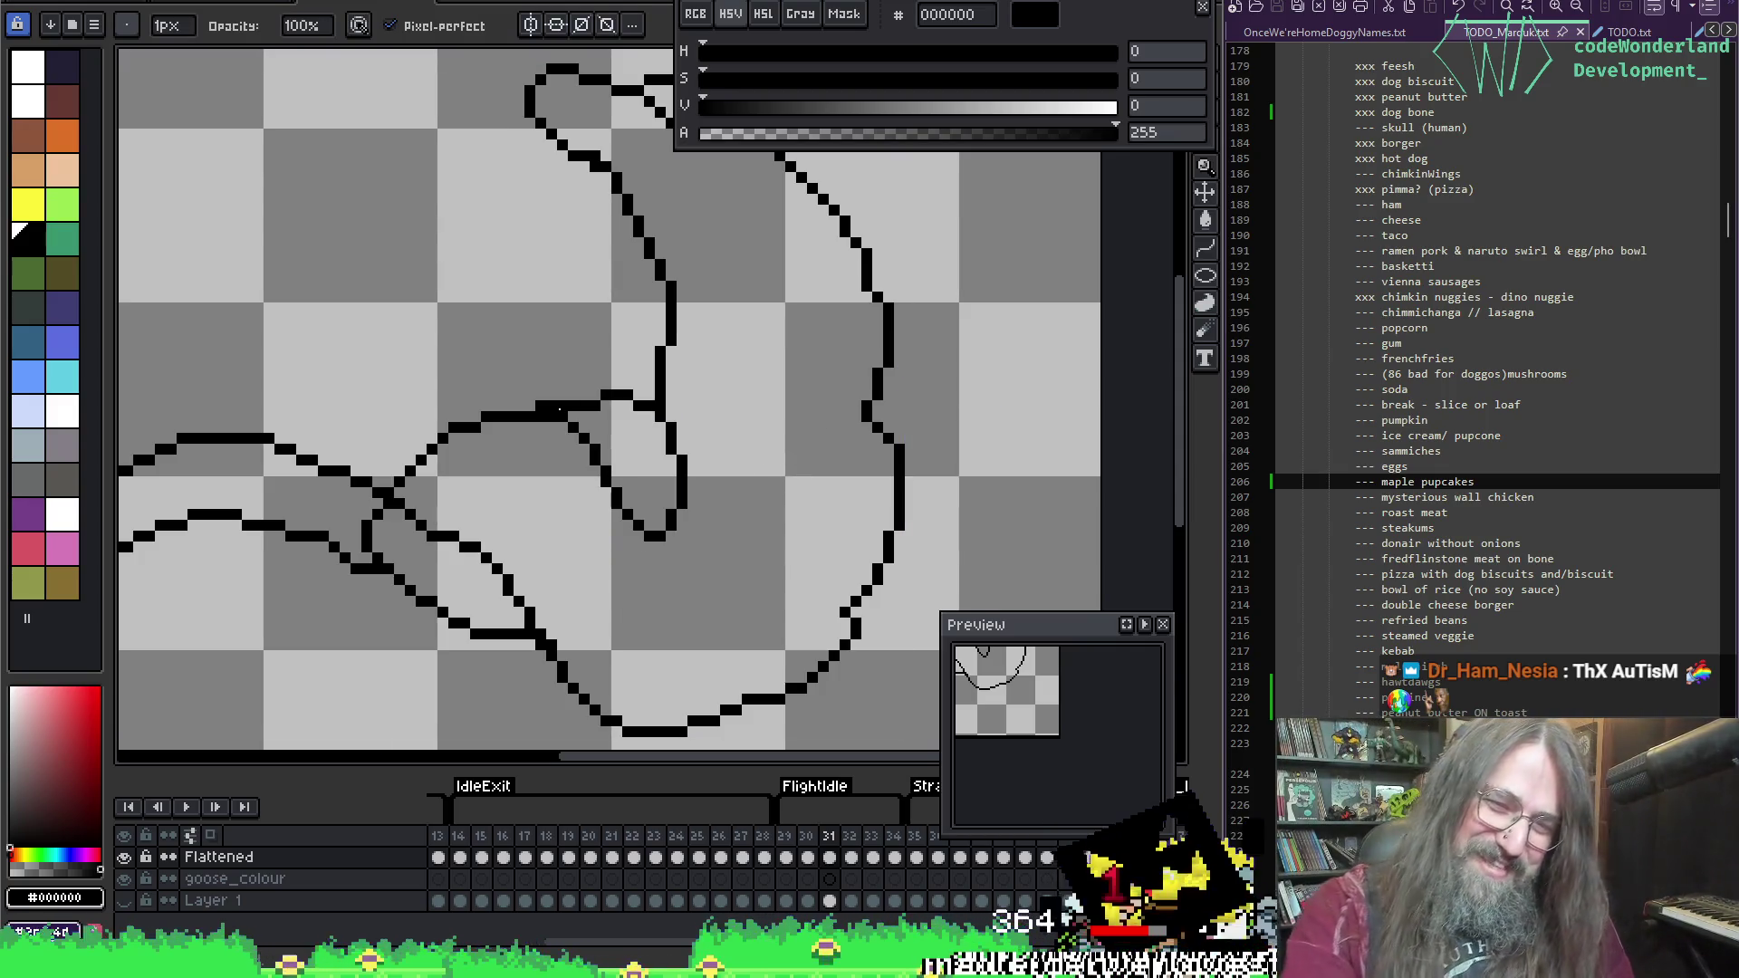
Step: Erase the diagonal line below the wing fold and redraw the upper body curve into the wing
{"action": "scroll", "coordinate": [559, 409], "scroll_direction": "down", "scroll_amount": 3}
{"action": "scroll", "coordinate": [577, 482], "scroll_direction": "up", "scroll_amount": 3}
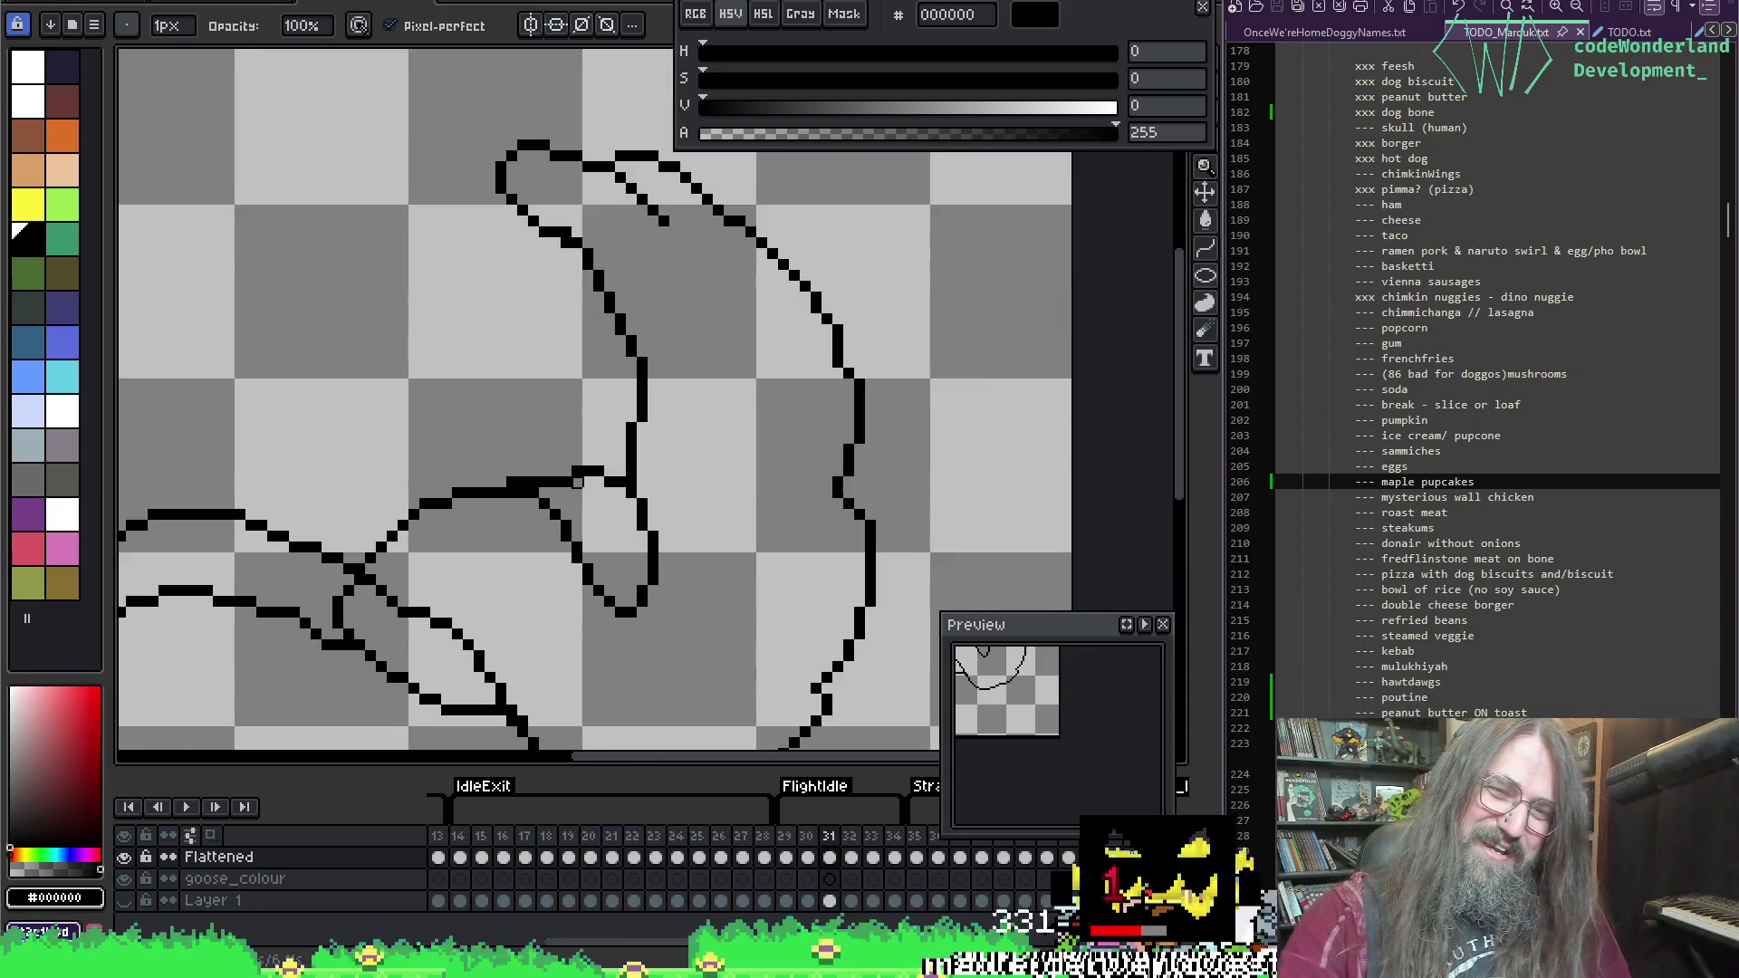
{"action": "mouse_move", "coordinate": [555, 547]}
{"action": "left_mouse_down"}
{"action": "mouse_move", "coordinate": [533, 503]}
{"action": "mouse_move", "coordinate": [574, 501]}
{"action": "mouse_move", "coordinate": [577, 558]}
{"action": "left_mouse_up"}
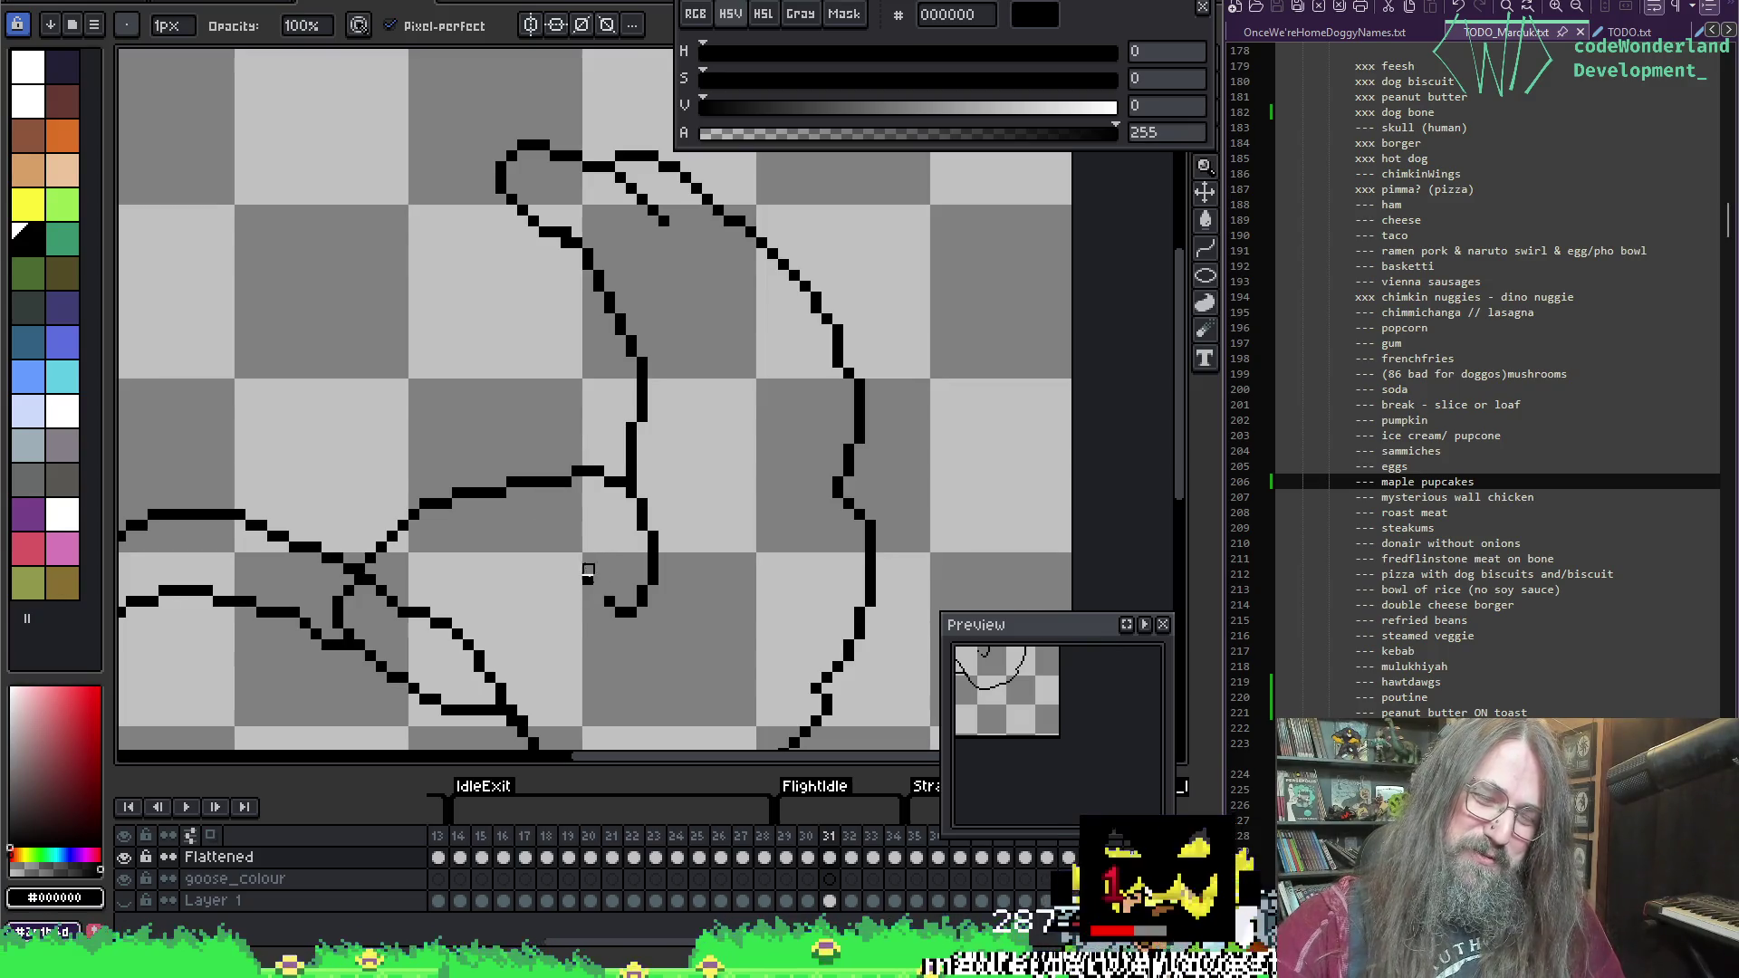
{"action": "key", "text": "b"}
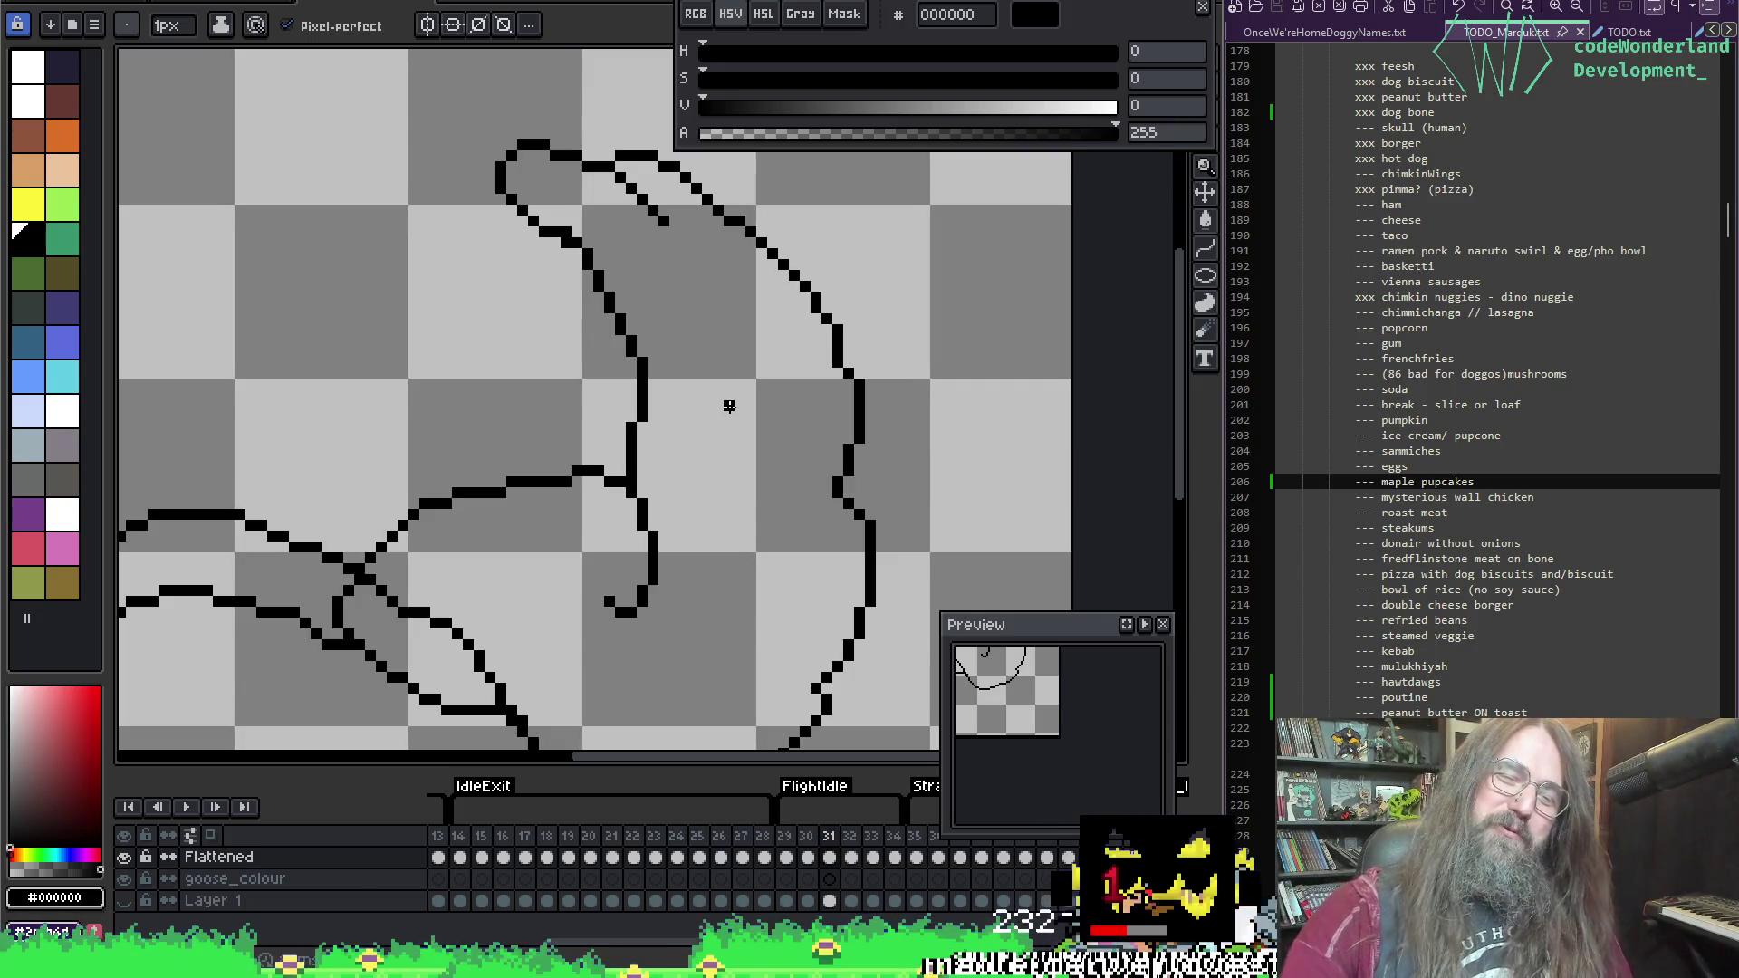
{"action": "left_click_drag", "start_coordinate": [710, 485], "coordinate": [894, 392]}
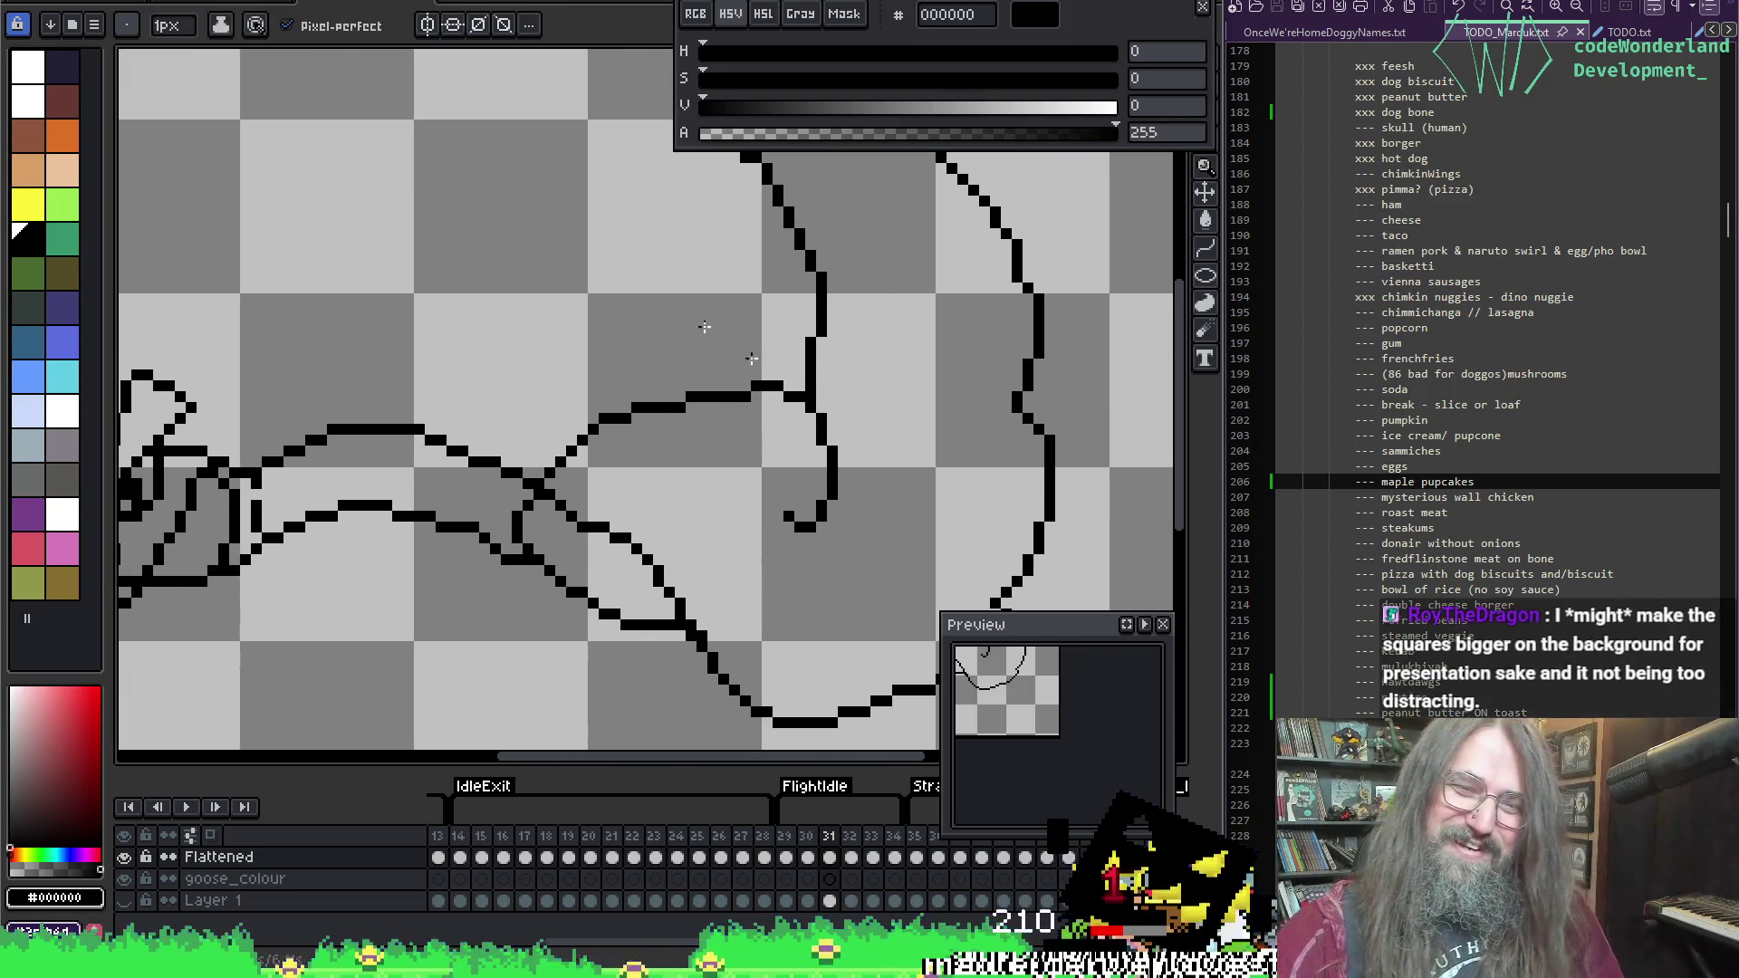
{"action": "key", "text": "e"}
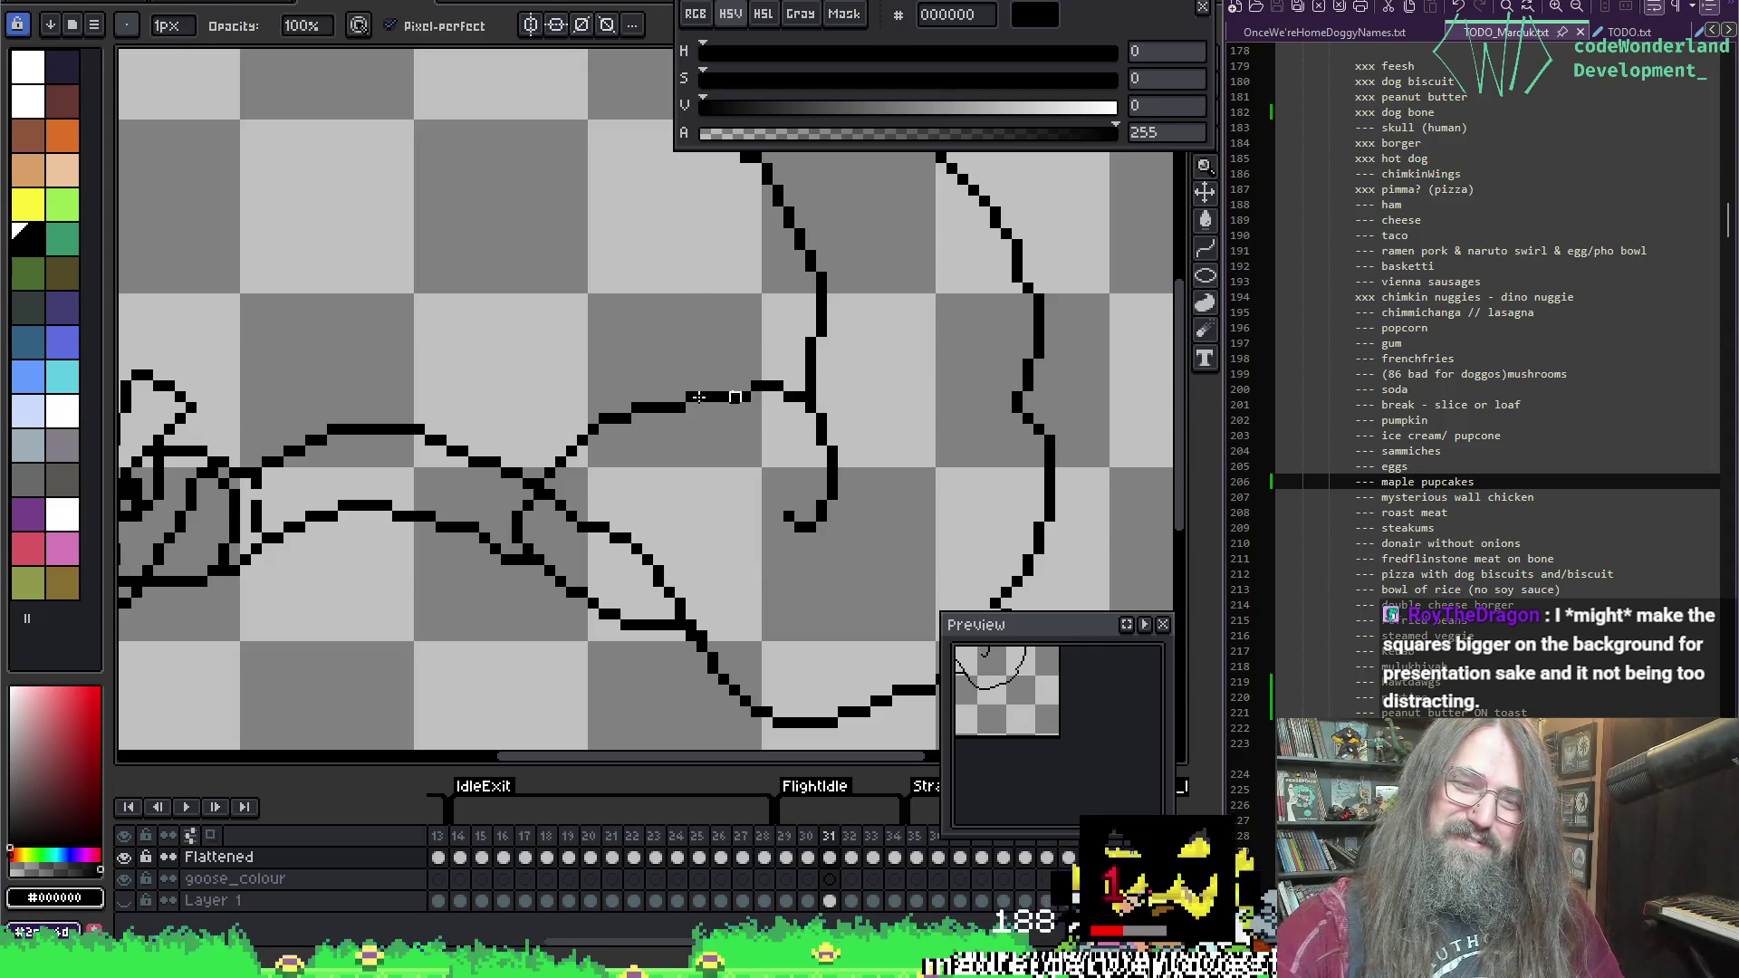
{"action": "key", "text": "b"}
{"action": "mouse_move", "coordinate": [758, 385]}
{"action": "left_mouse_down"}
{"action": "mouse_move", "coordinate": [675, 367]}
{"action": "mouse_move", "coordinate": [553, 444]}
{"action": "left_mouse_up"}
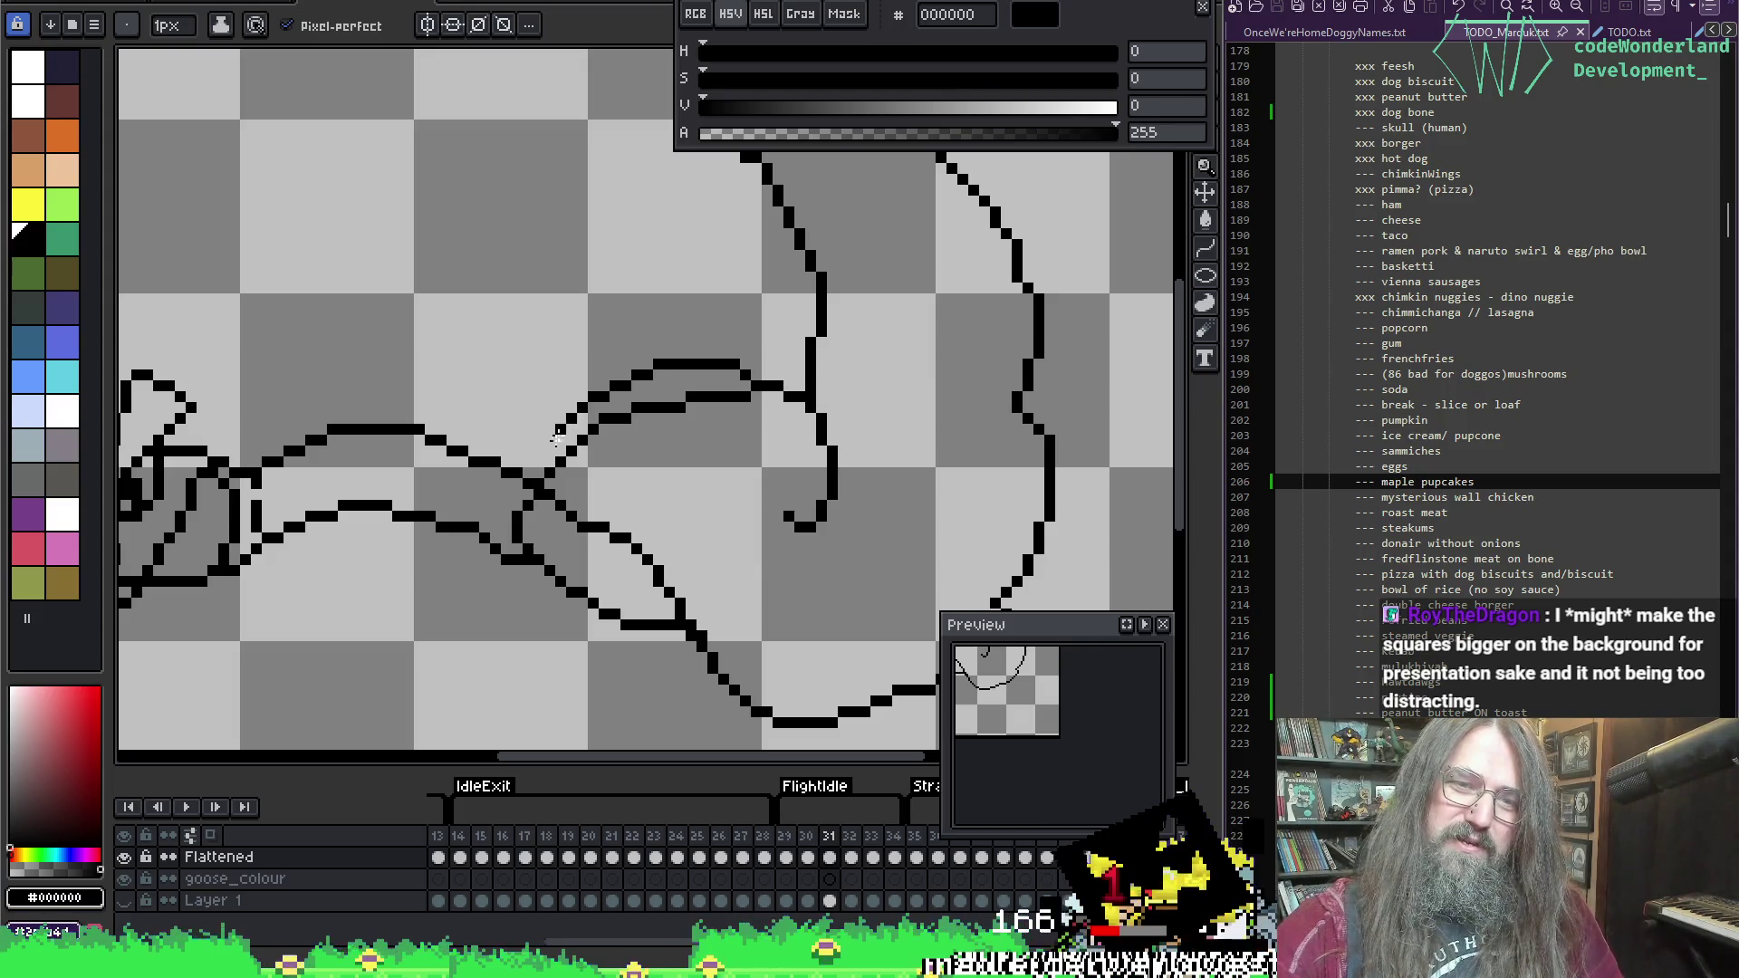
{"action": "key", "text": "ctrl+z"}
{"action": "mouse_move", "coordinate": [767, 380]}
{"action": "left_mouse_down"}
{"action": "mouse_move", "coordinate": [698, 372]}
{"action": "mouse_move", "coordinate": [564, 438]}
{"action": "mouse_move", "coordinate": [549, 471]}
{"action": "mouse_move", "coordinate": [650, 410]}
{"action": "mouse_move", "coordinate": [746, 404]}
{"action": "left_mouse_up"}
Step: Draw a small loop at the line's end, erase the old hook, and close the loop's bottom
{"action": "key", "text": "e"}
{"action": "key", "text": "b"}
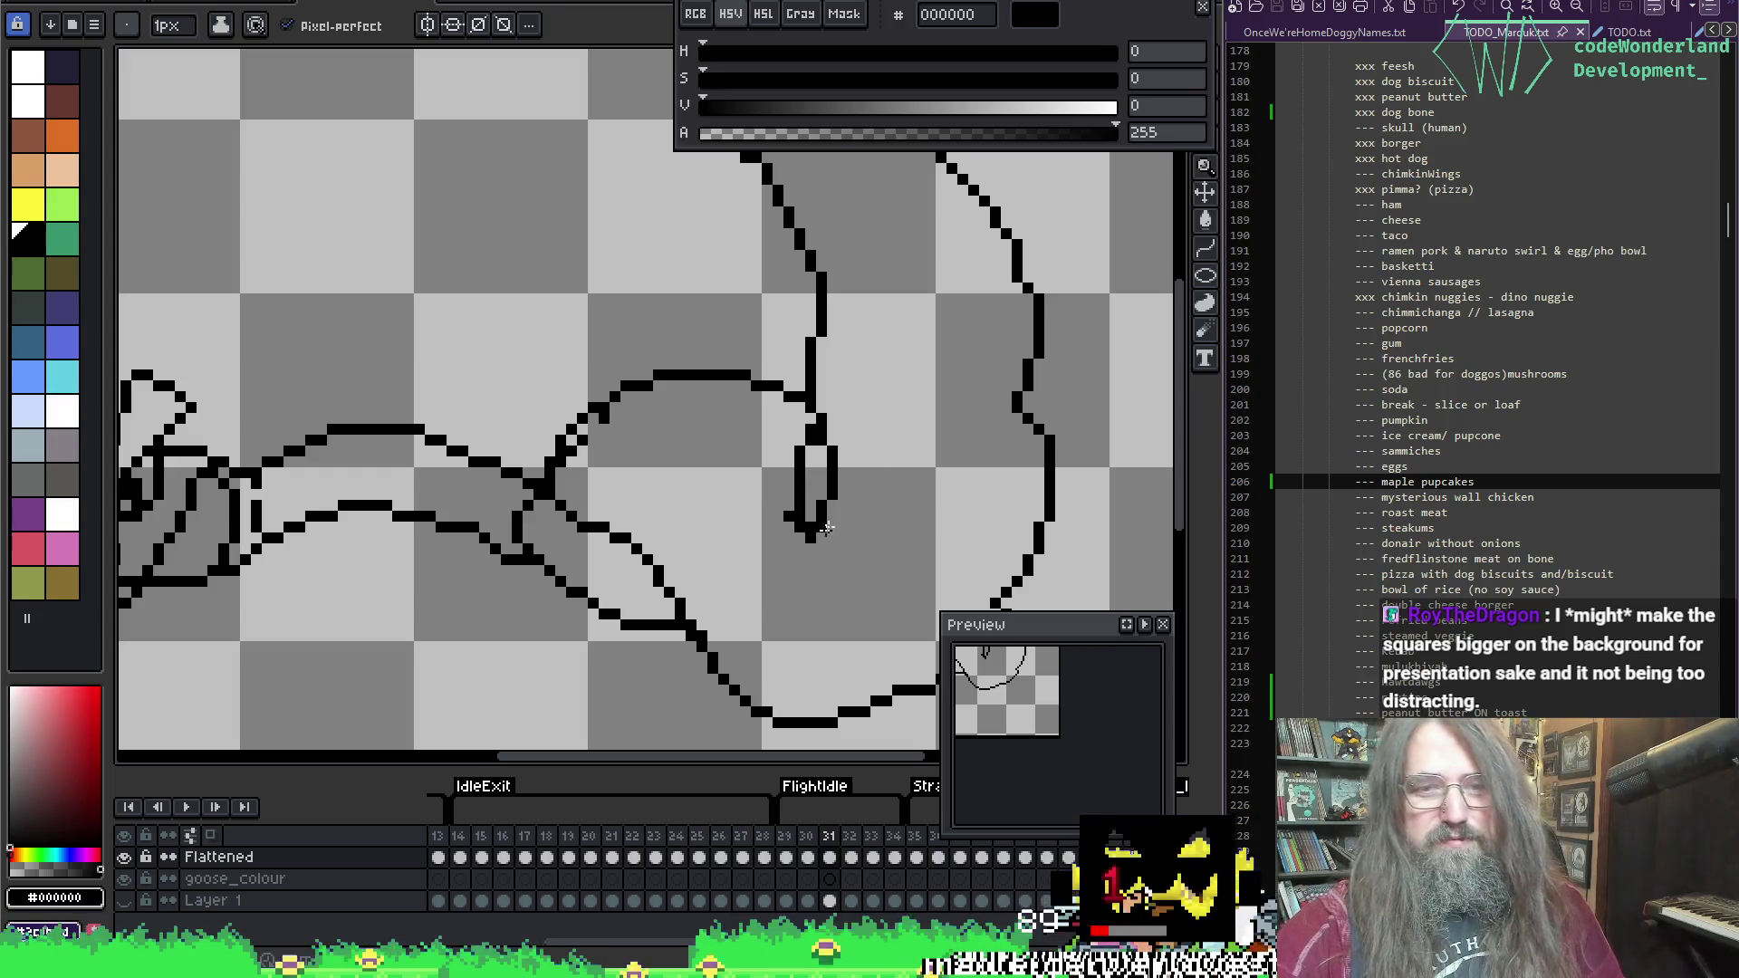
{"action": "key", "text": "v"}
{"action": "key", "text": "b"}
{"action": "mouse_move", "coordinate": [826, 446]}
{"action": "left_mouse_down"}
{"action": "mouse_move", "coordinate": [795, 518]}
{"action": "mouse_move", "coordinate": [819, 511]}
{"action": "left_mouse_up"}
{"action": "key", "text": "e"}
{"action": "mouse_move", "coordinate": [777, 521]}
{"action": "left_mouse_down"}
{"action": "mouse_move", "coordinate": [822, 538]}
{"action": "mouse_move", "coordinate": [821, 517]}
{"action": "left_mouse_up"}
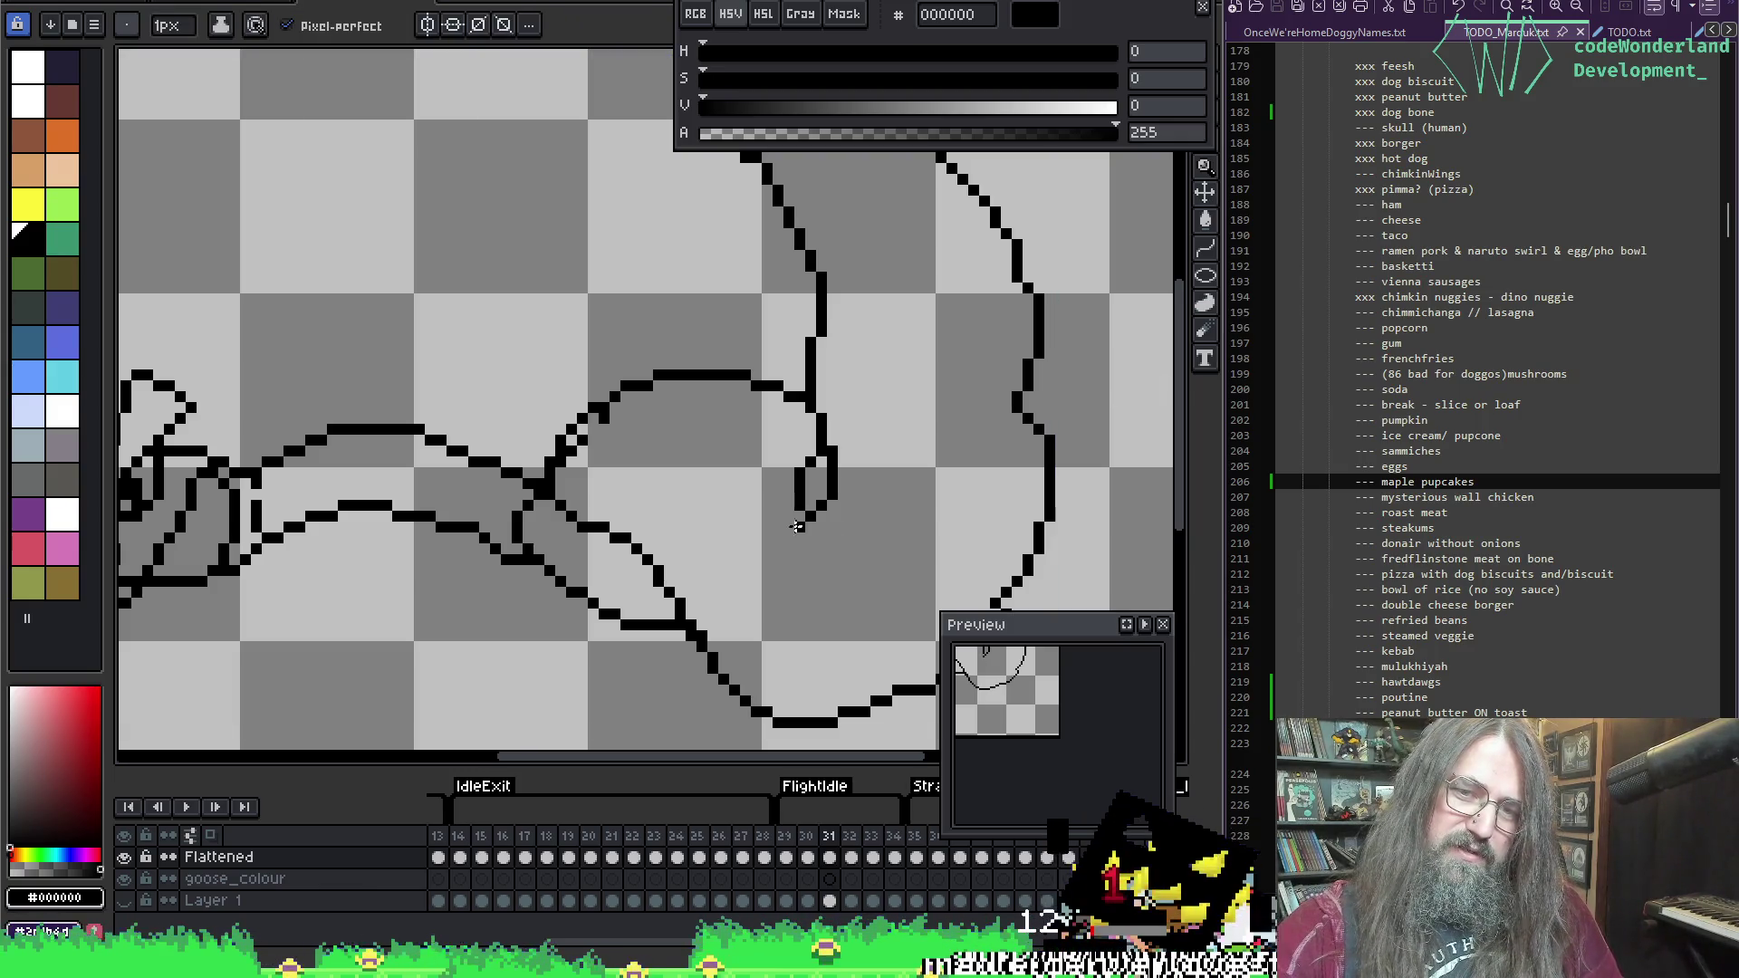
{"action": "left_click", "coordinate": [810, 536]}
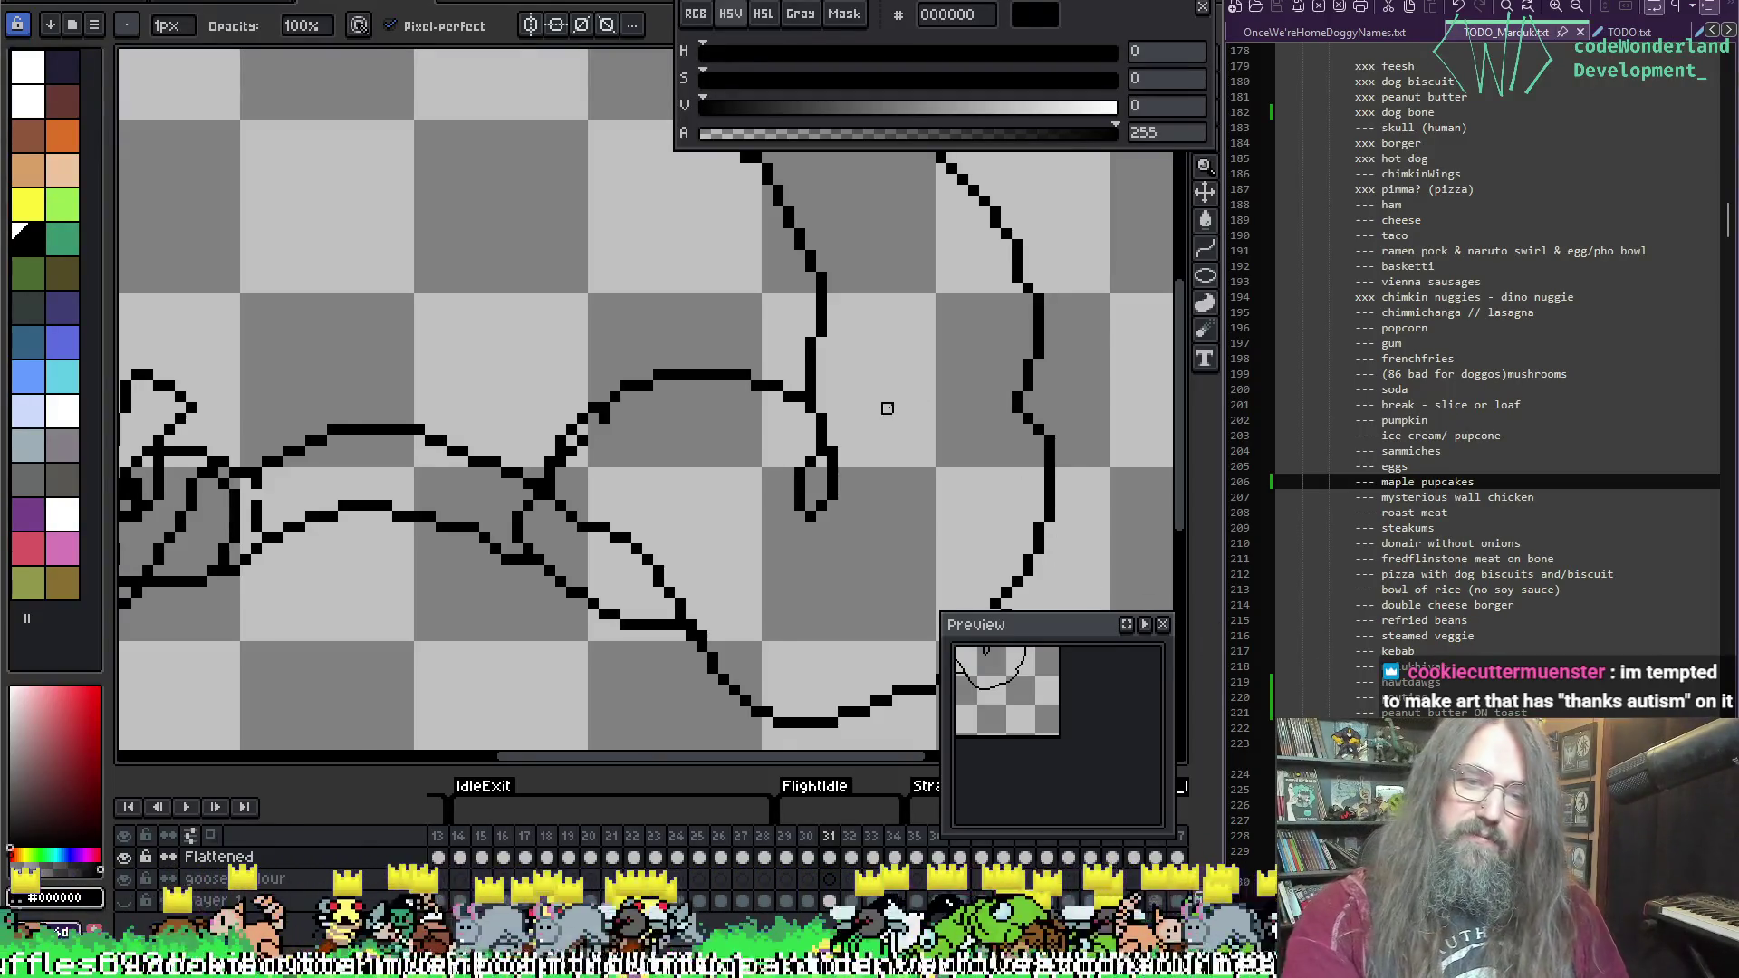
Step: Erase the small loop and its leftover hook pixels at the end of the body line
{"action": "scroll", "coordinate": [832, 472], "scroll_direction": "down", "scroll_amount": 1}
{"action": "scroll", "coordinate": [833, 472], "scroll_direction": "up", "scroll_amount": 1}
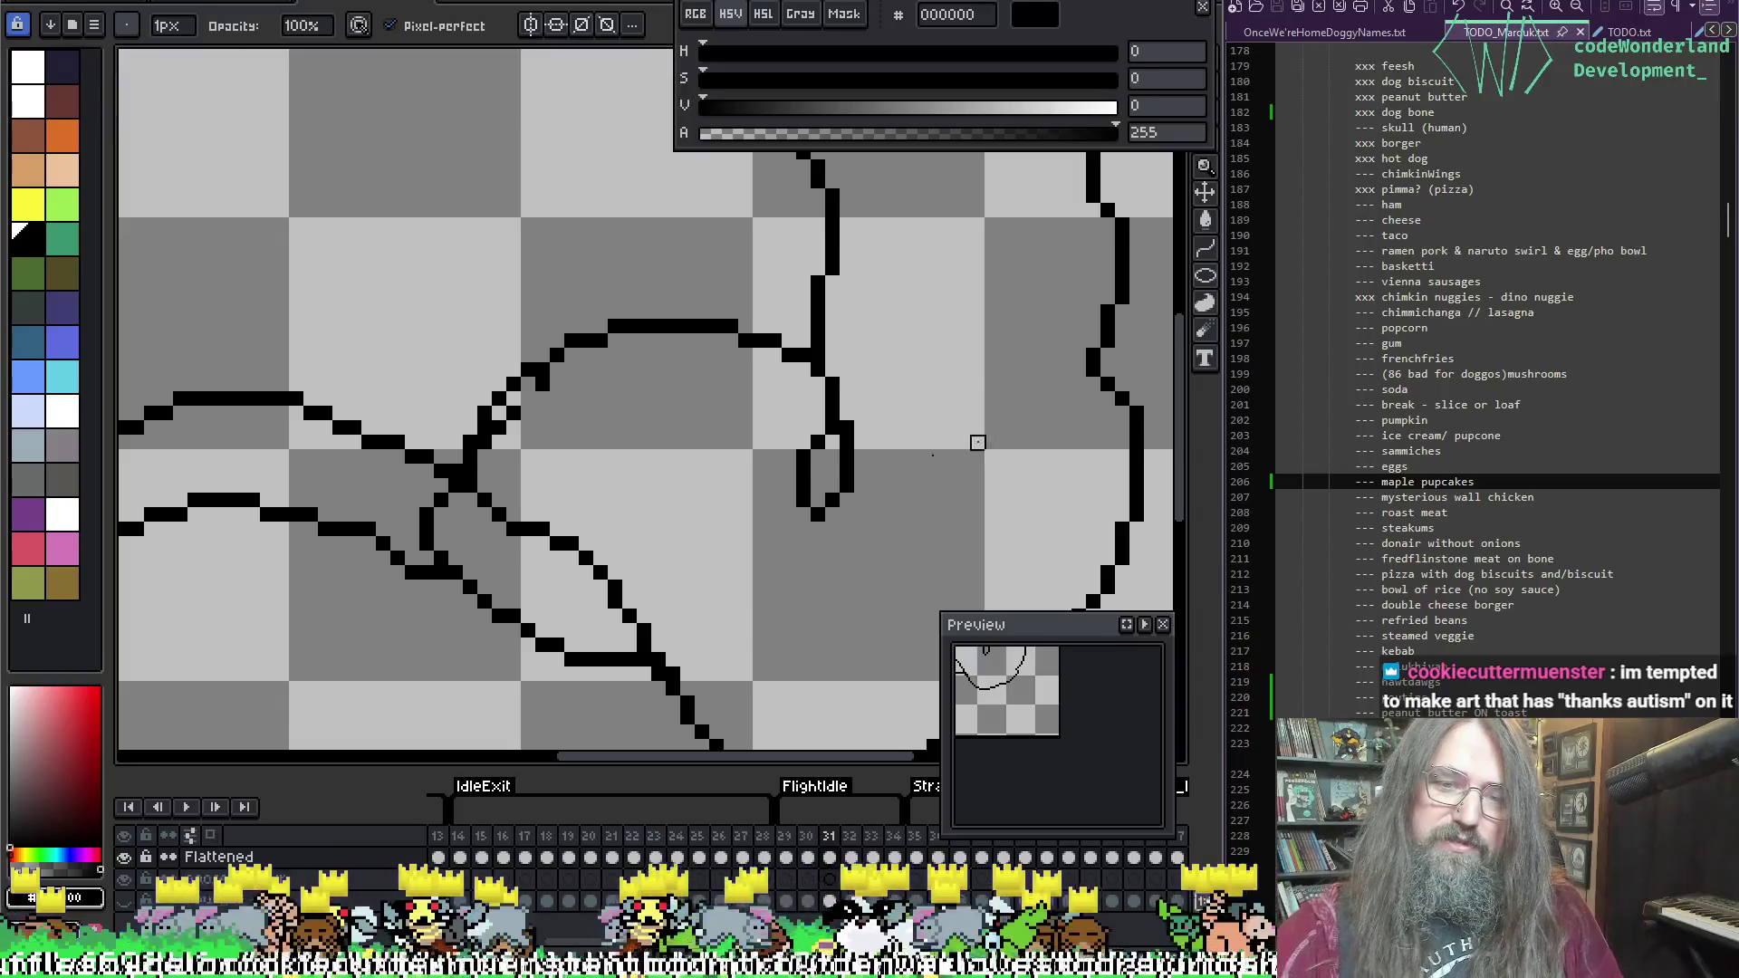
{"action": "mouse_move", "coordinate": [804, 451]}
{"action": "left_mouse_down"}
{"action": "mouse_move", "coordinate": [815, 523]}
{"action": "mouse_move", "coordinate": [804, 498]}
{"action": "mouse_move", "coordinate": [843, 503]}
{"action": "left_mouse_up"}
{"action": "key", "text": "b"}
{"action": "left_click", "coordinate": [804, 457]}
{"action": "key", "text": "e"}
{"action": "left_click", "coordinate": [834, 500]}
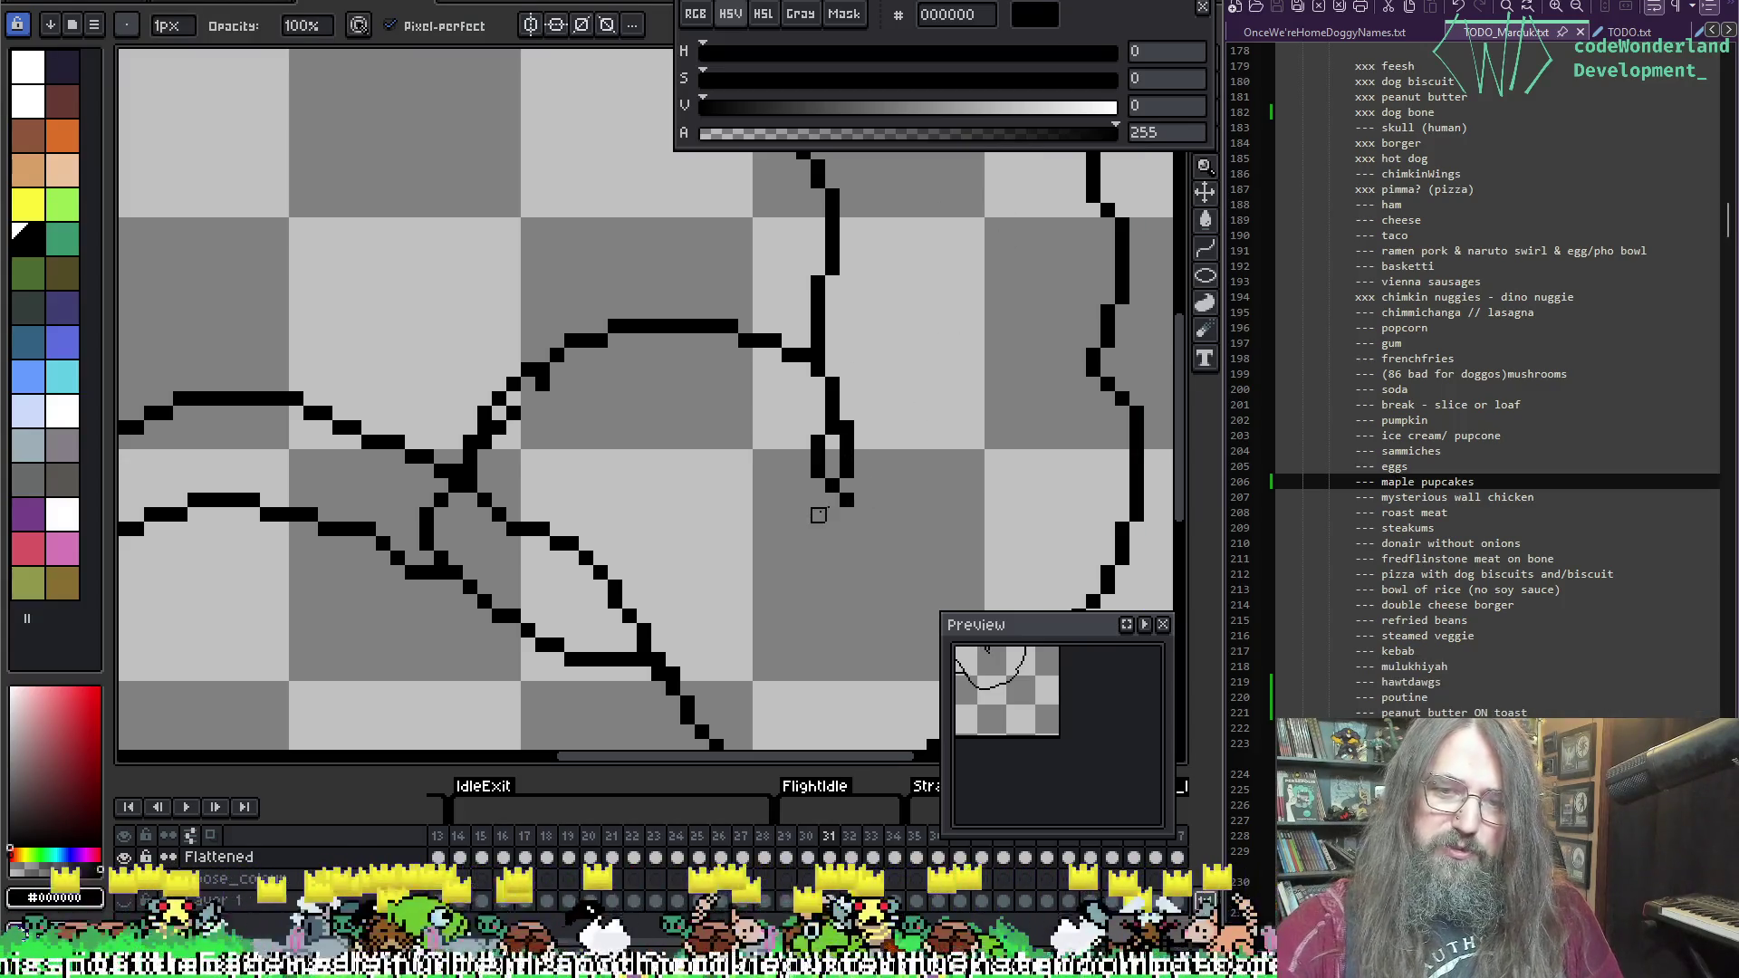
{"action": "left_click", "coordinate": [847, 487]}
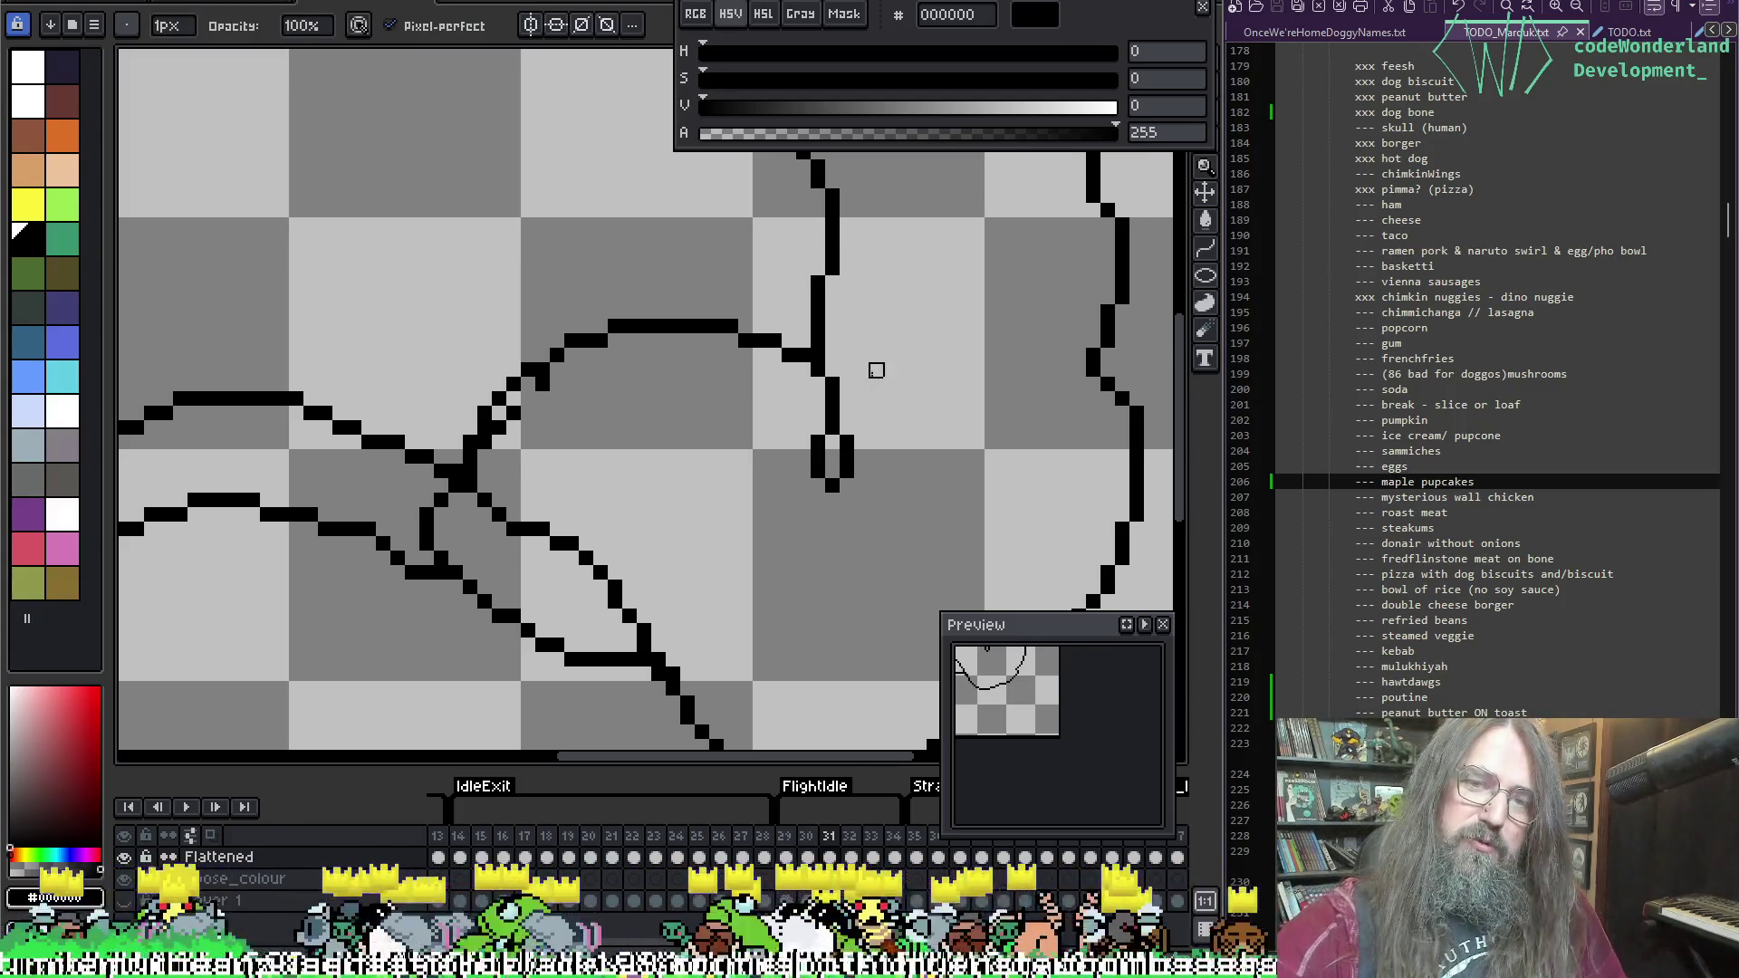
{"action": "scroll", "coordinate": [1006, 283], "scroll_direction": "down", "scroll_amount": 3}
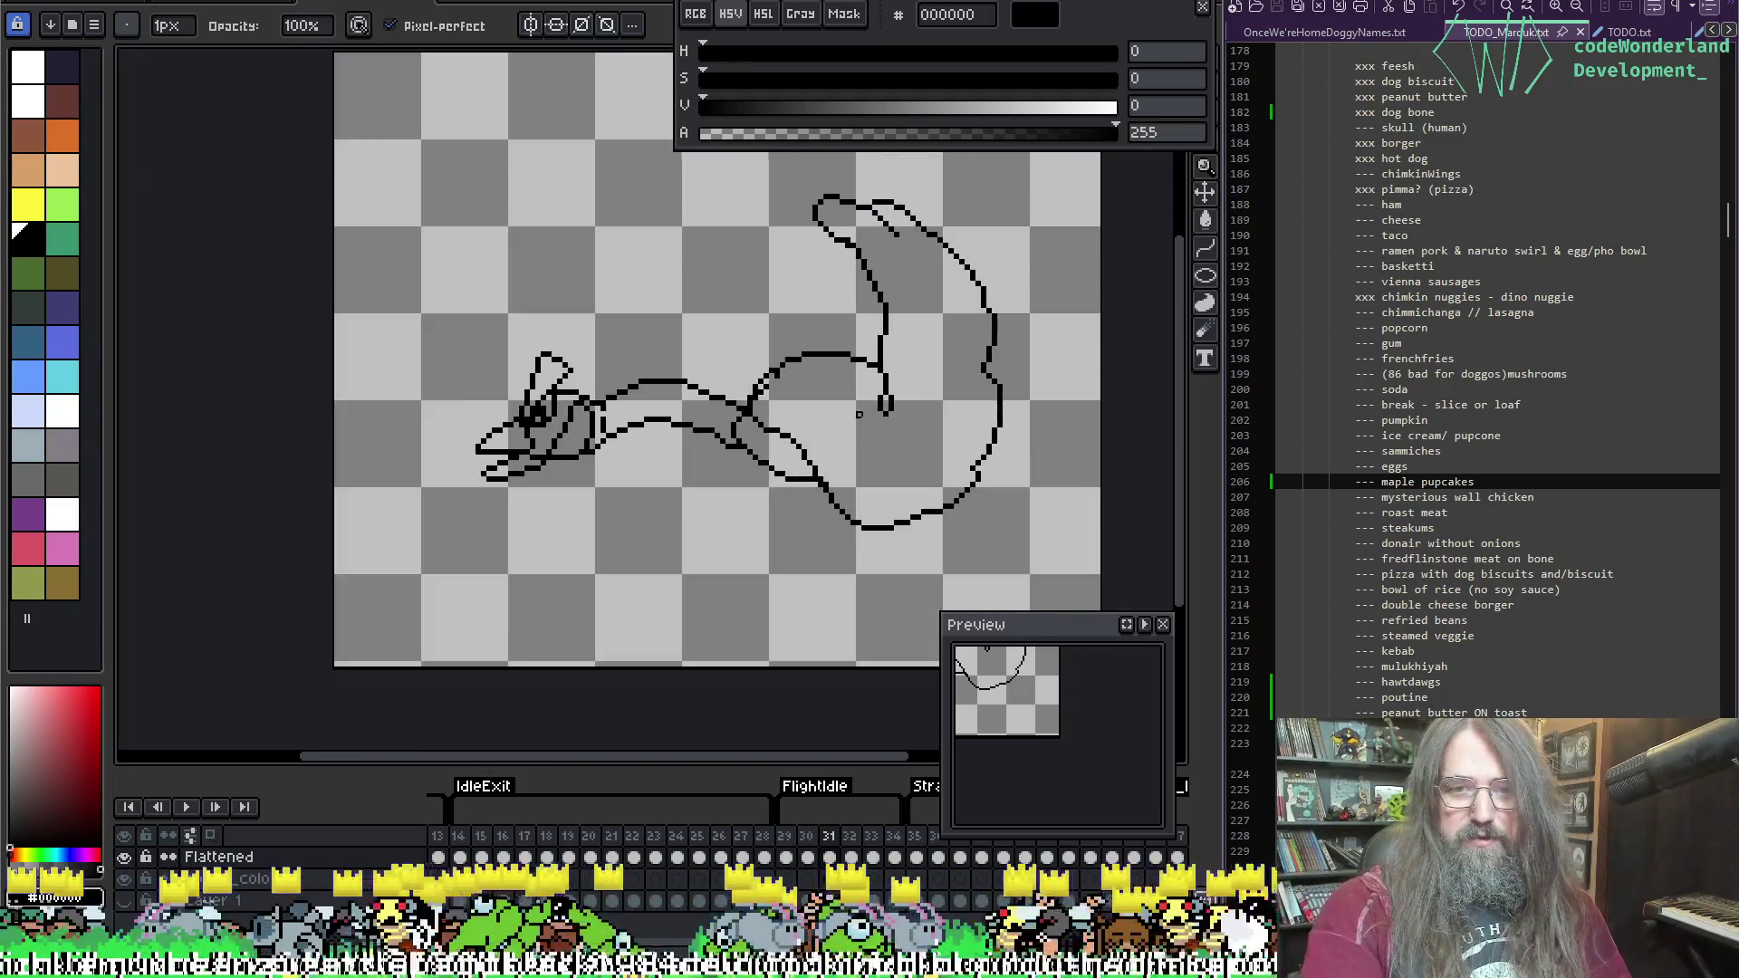
{"action": "scroll", "coordinate": [766, 423], "scroll_direction": "up", "scroll_amount": 2}
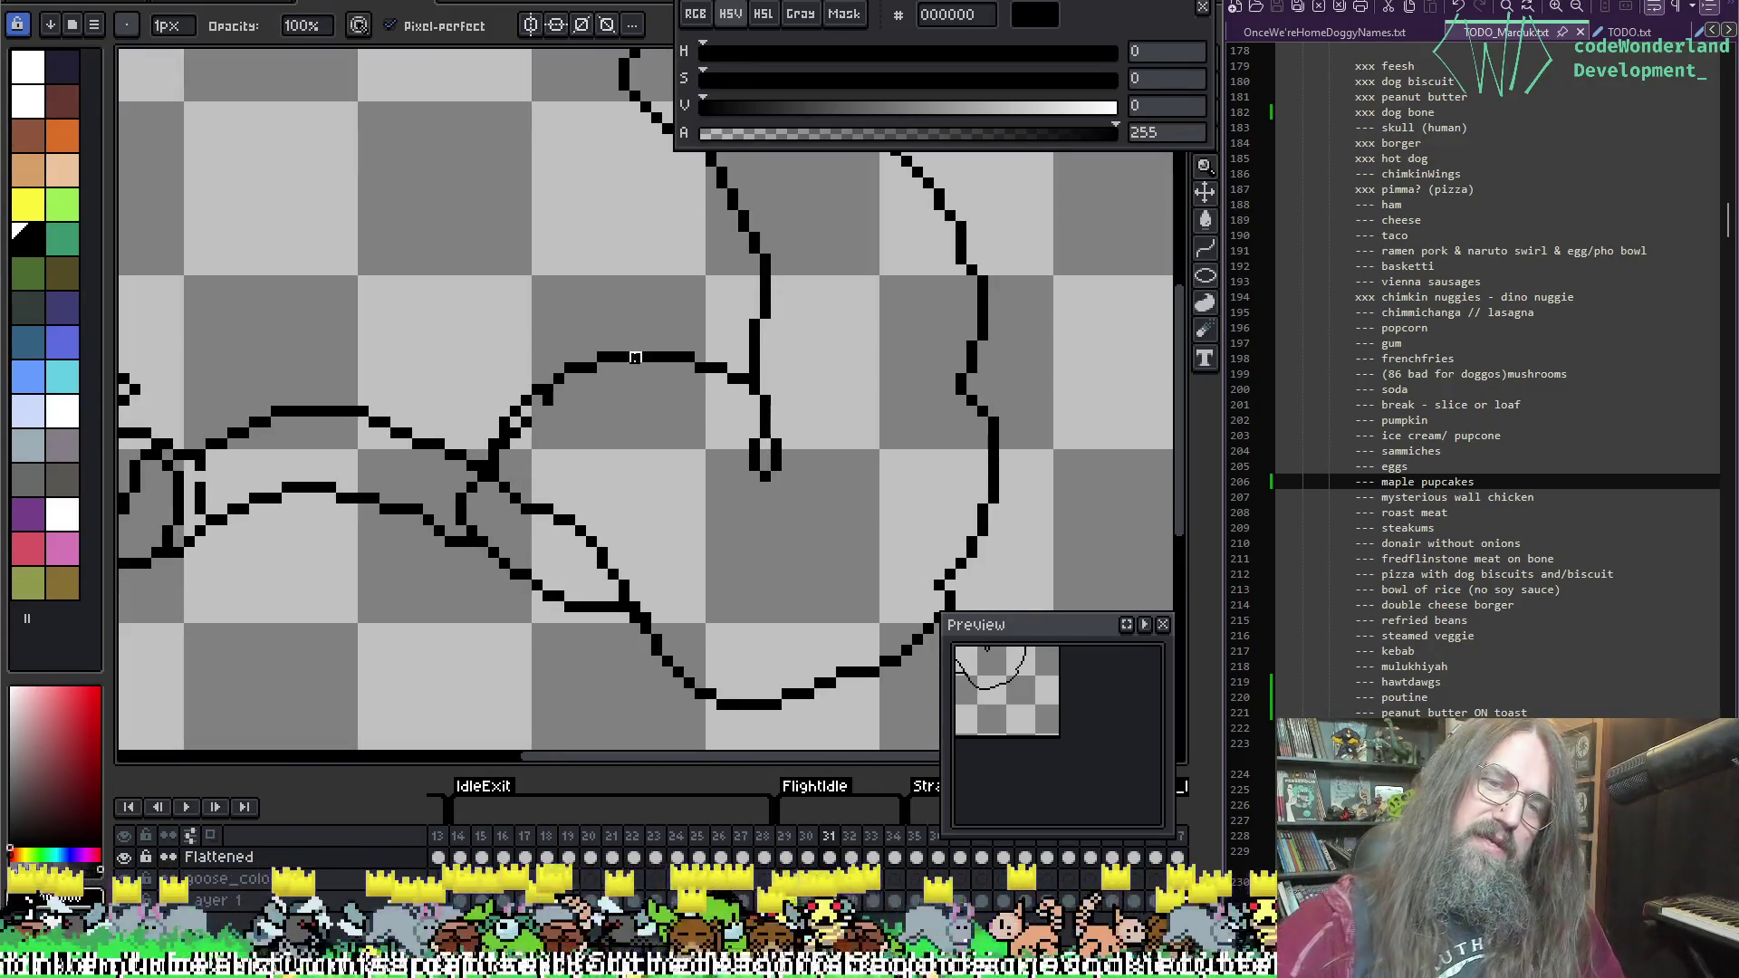
{"action": "key", "text": "ctrl+z"}
{"action": "key", "text": "ctrl+z"}
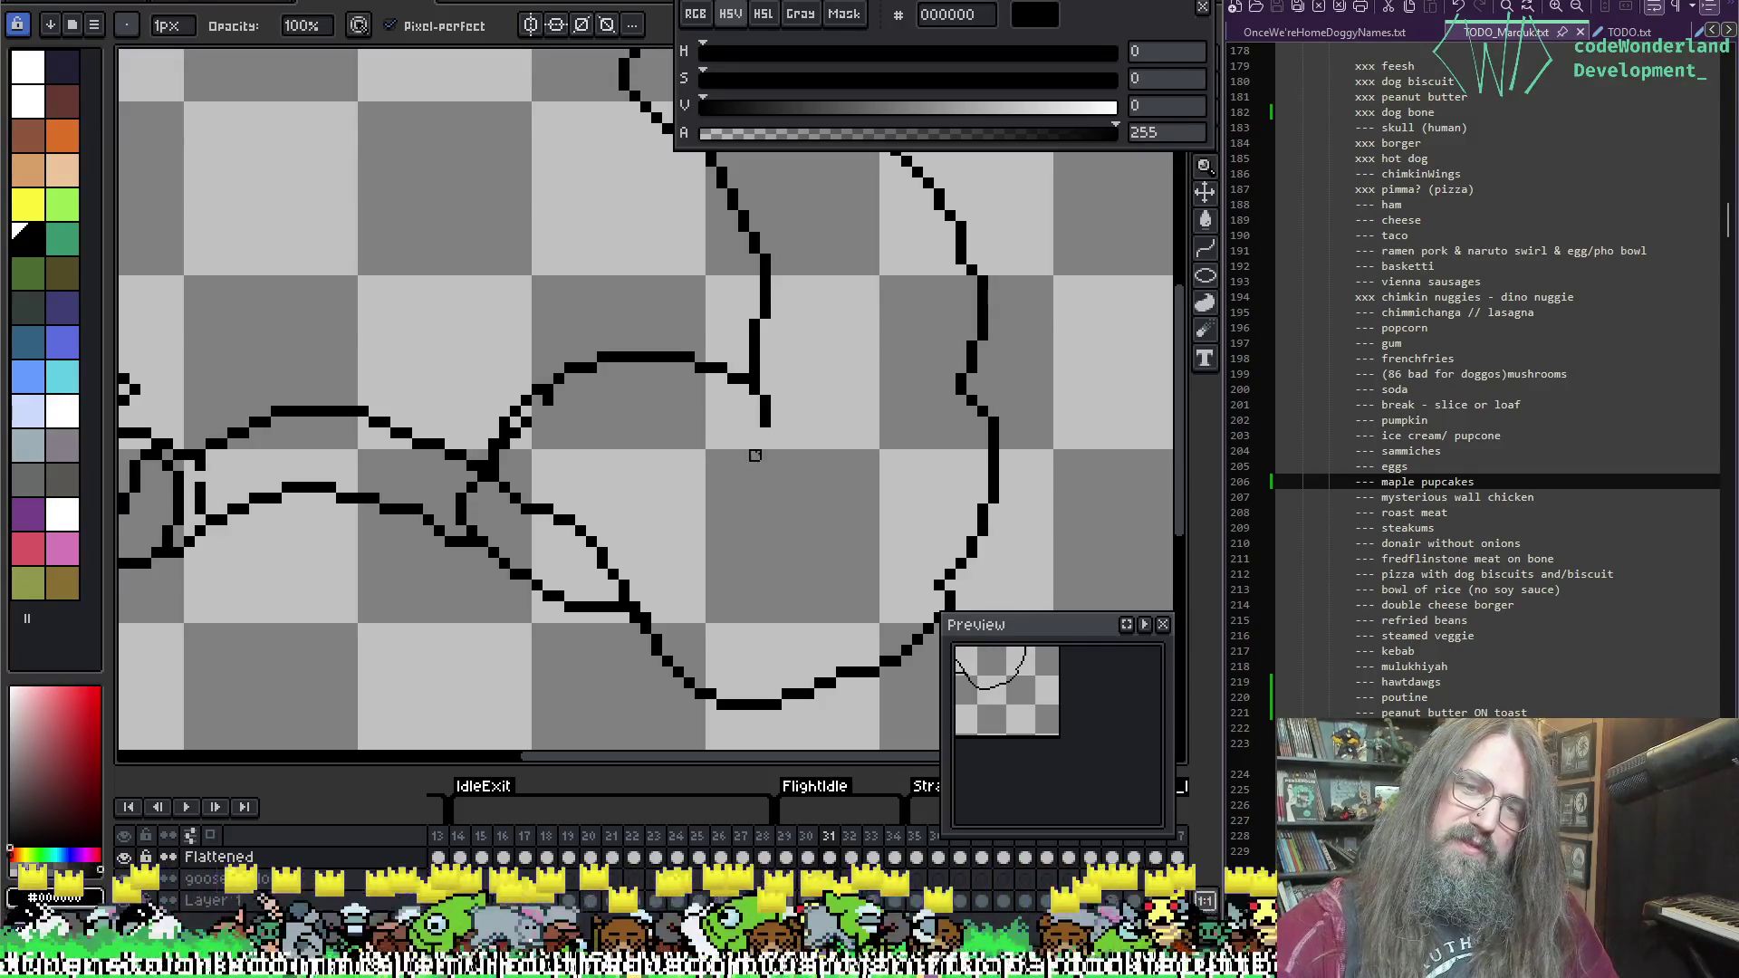
{"action": "key", "text": "e"}
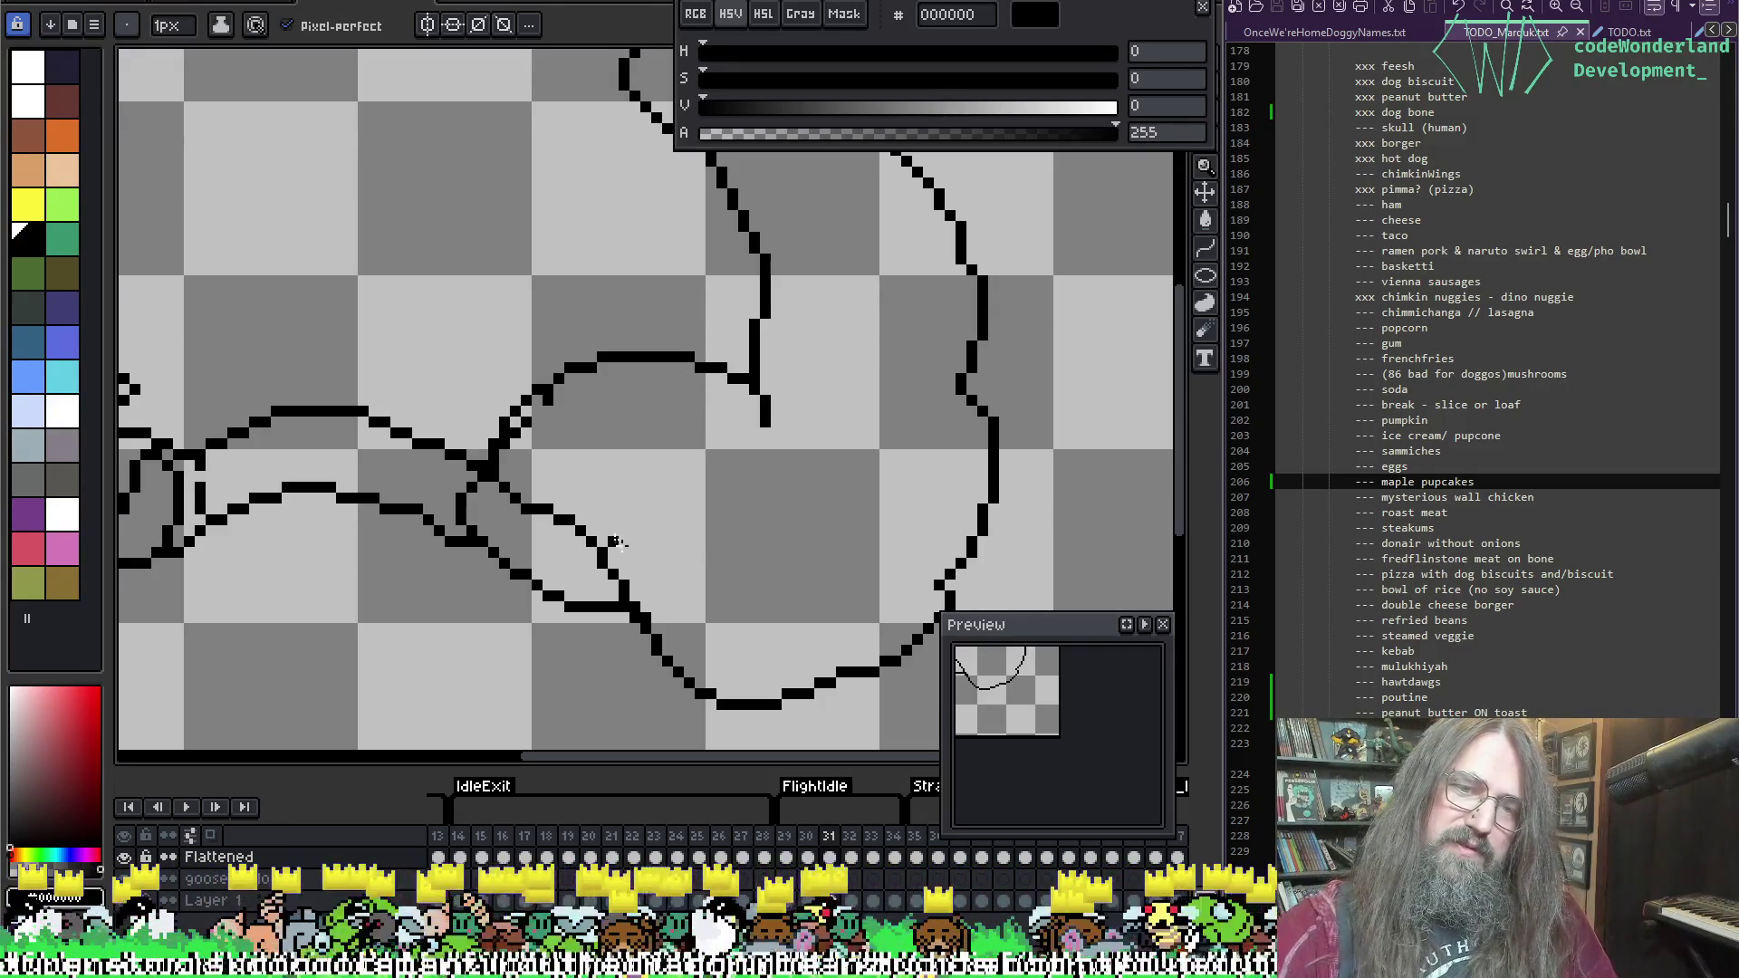
Step: Draw a new fold curve sweeping from the lower body up toward the wing
{"action": "mouse_move", "coordinate": [625, 587]}
{"action": "left_mouse_down"}
{"action": "mouse_move", "coordinate": [761, 566]}
{"action": "mouse_move", "coordinate": [763, 391]}
{"action": "left_mouse_up"}
{"action": "key", "text": "b"}
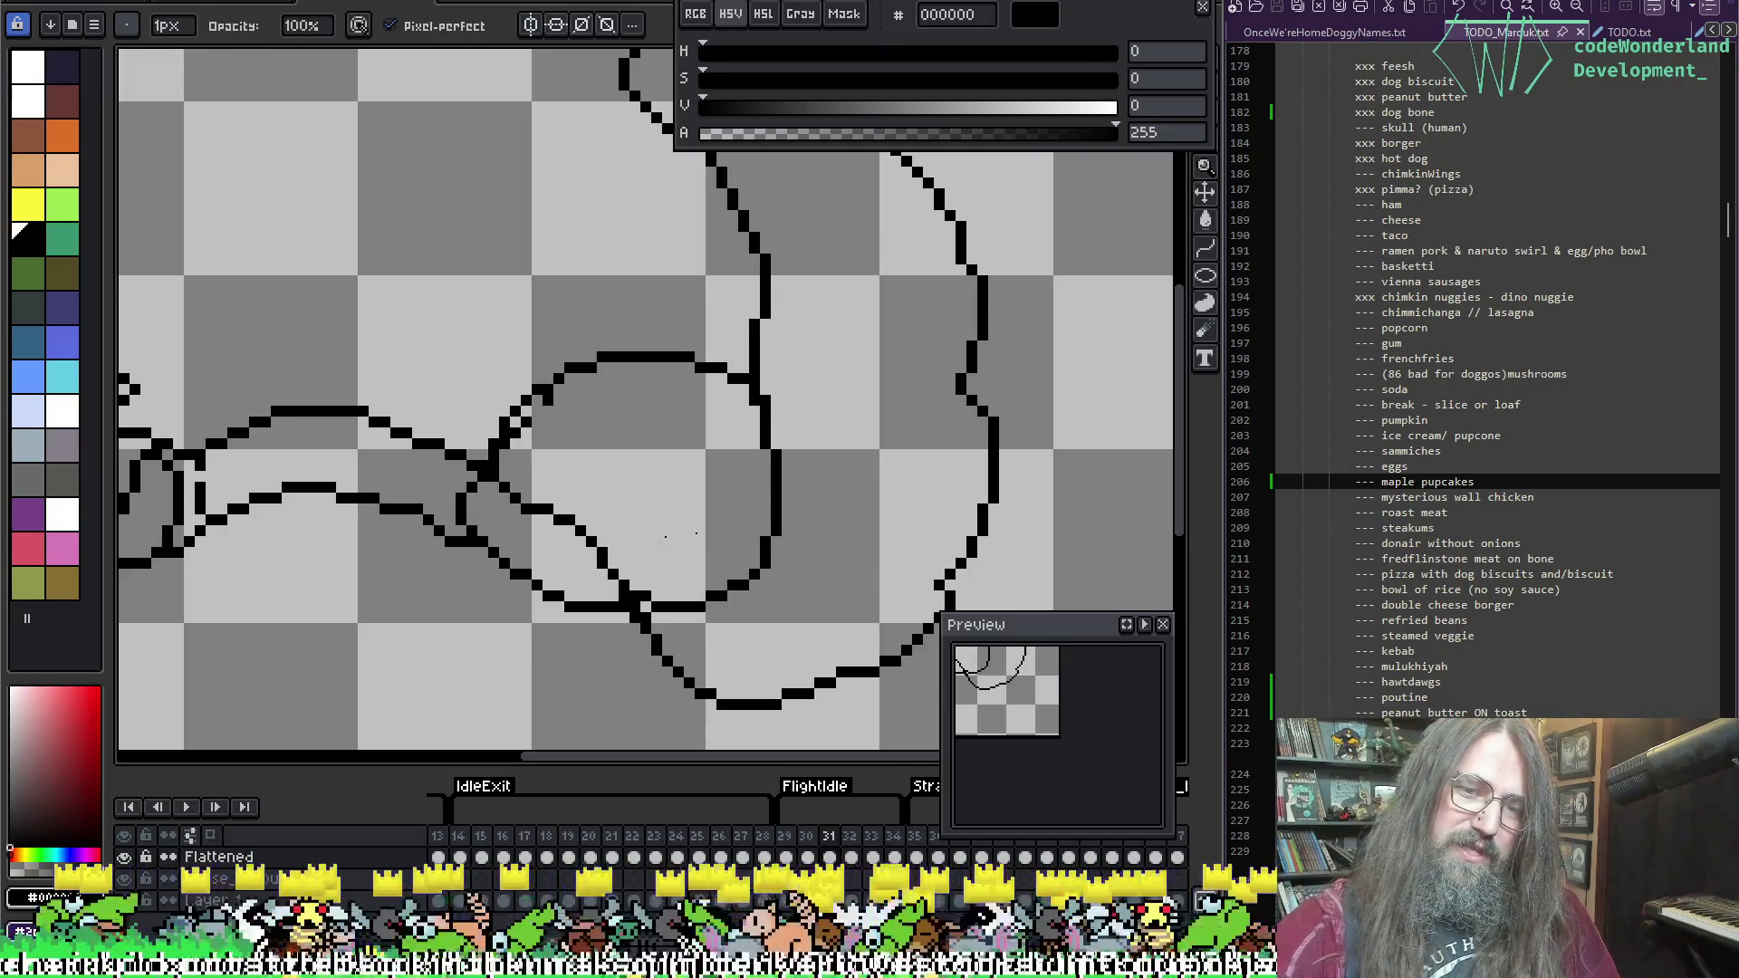
{"action": "key", "text": "e"}
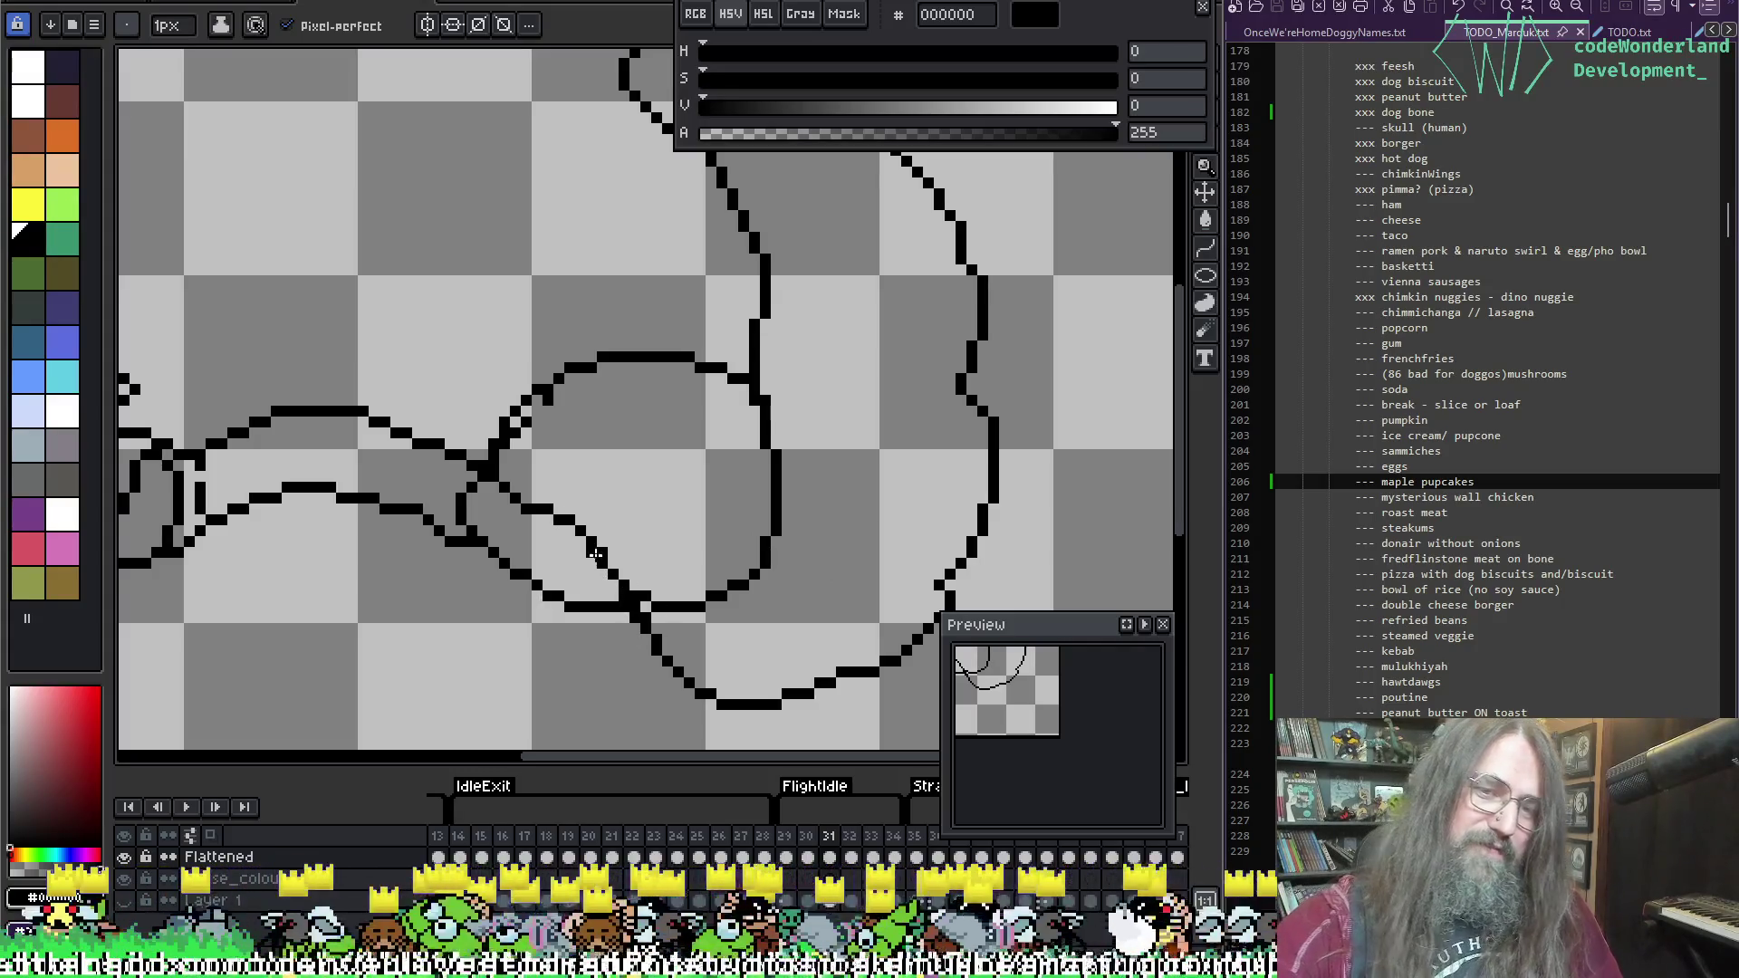
{"action": "mouse_move", "coordinate": [564, 520]}
{"action": "left_mouse_down"}
{"action": "mouse_move", "coordinate": [622, 639]}
{"action": "mouse_move", "coordinate": [689, 693]}
{"action": "left_mouse_up"}
{"action": "key", "text": "b"}
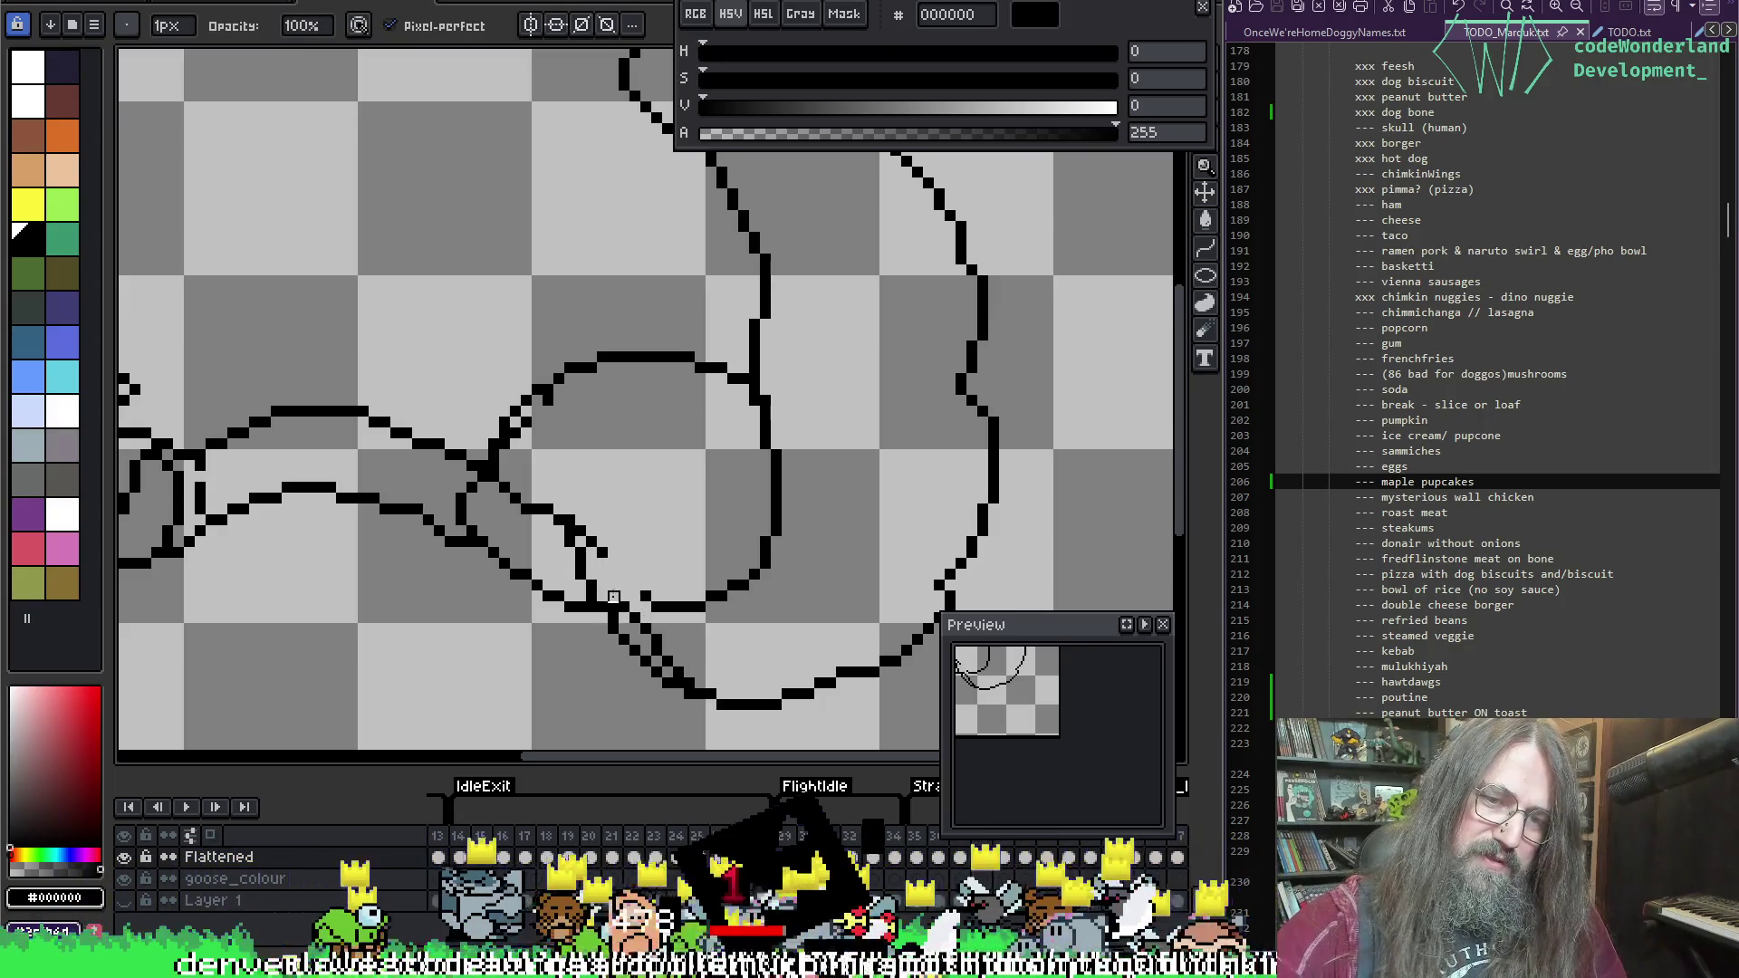
{"action": "key", "text": "ctrl+z"}
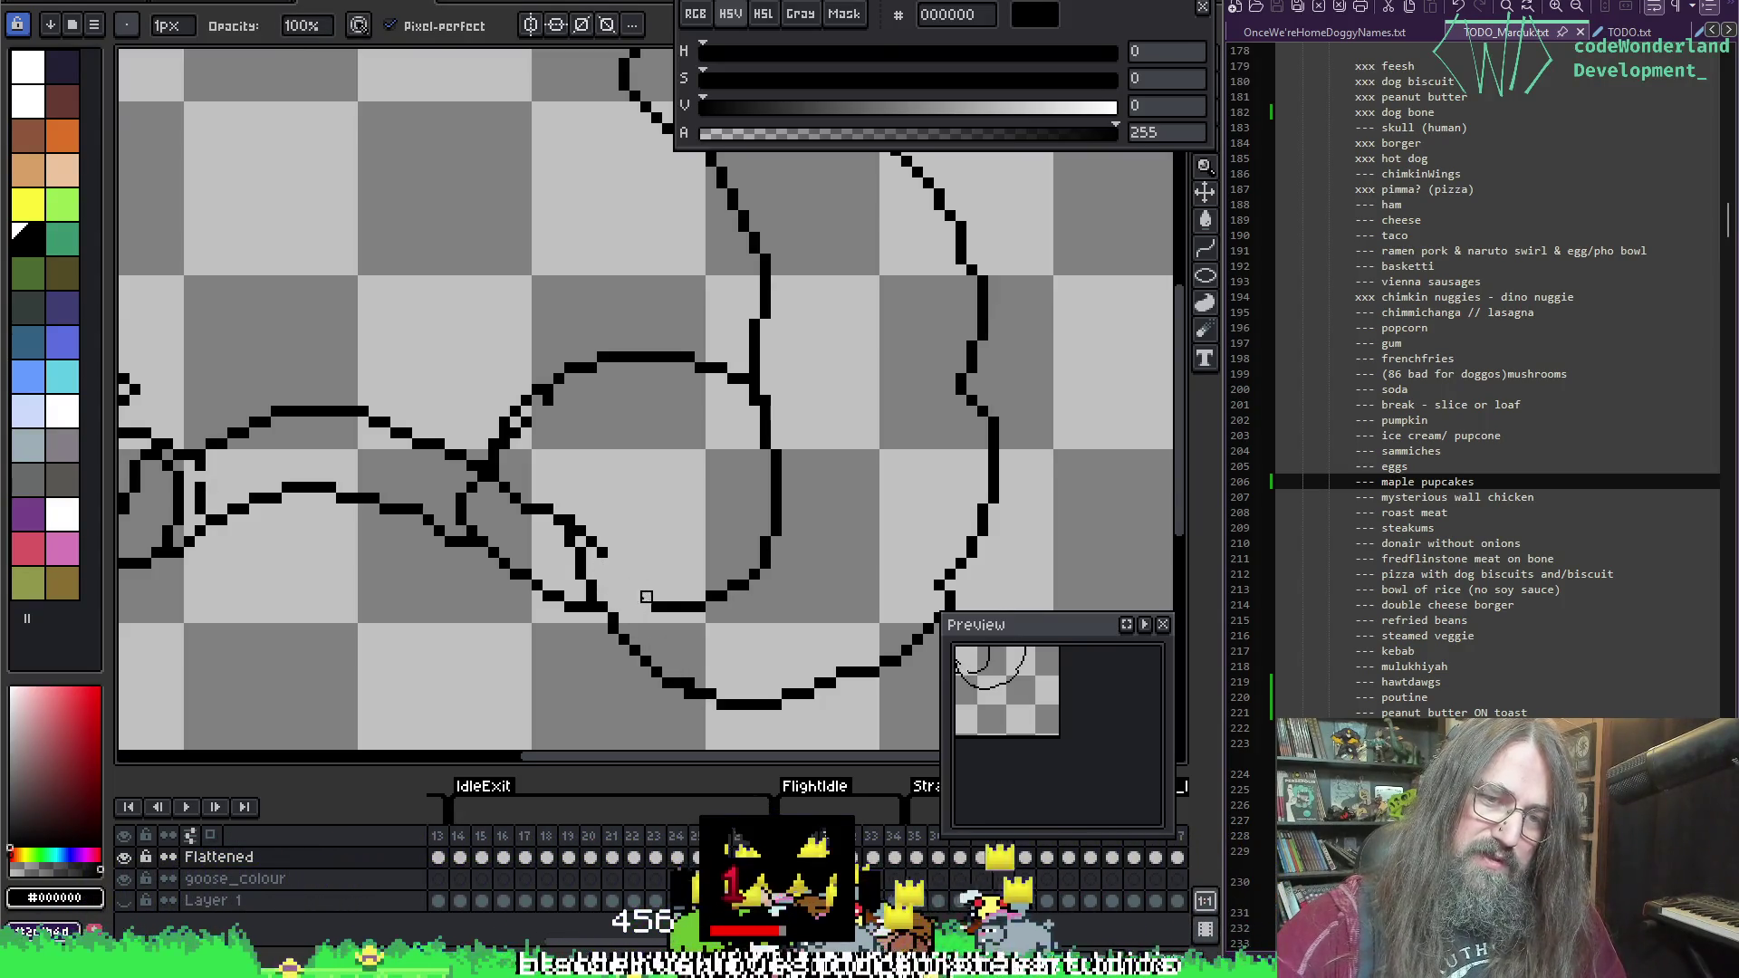
Step: Redraw the diagonal fold stroke cleanly beside the body outline
{"action": "left_click", "coordinate": [646, 597]}
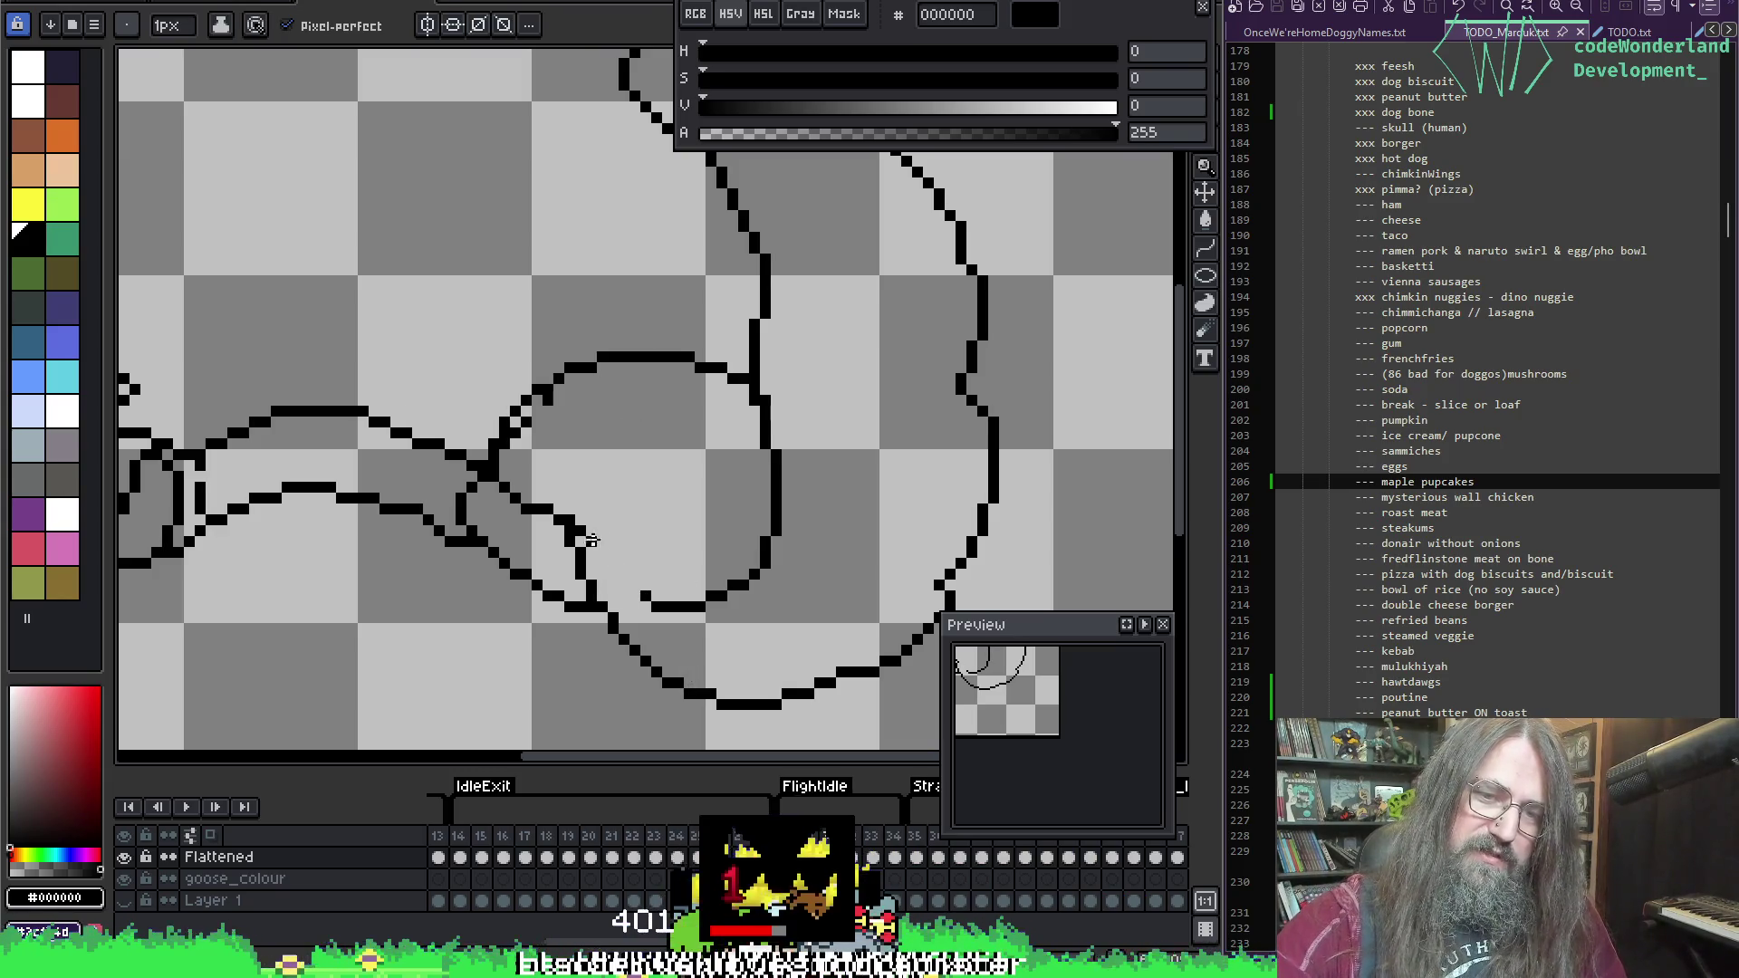
{"action": "key", "text": "ctrl+z"}
{"action": "mouse_move", "coordinate": [585, 534]}
{"action": "left_mouse_down"}
{"action": "mouse_move", "coordinate": [630, 596]}
{"action": "mouse_move", "coordinate": [657, 604]}
{"action": "left_mouse_up"}
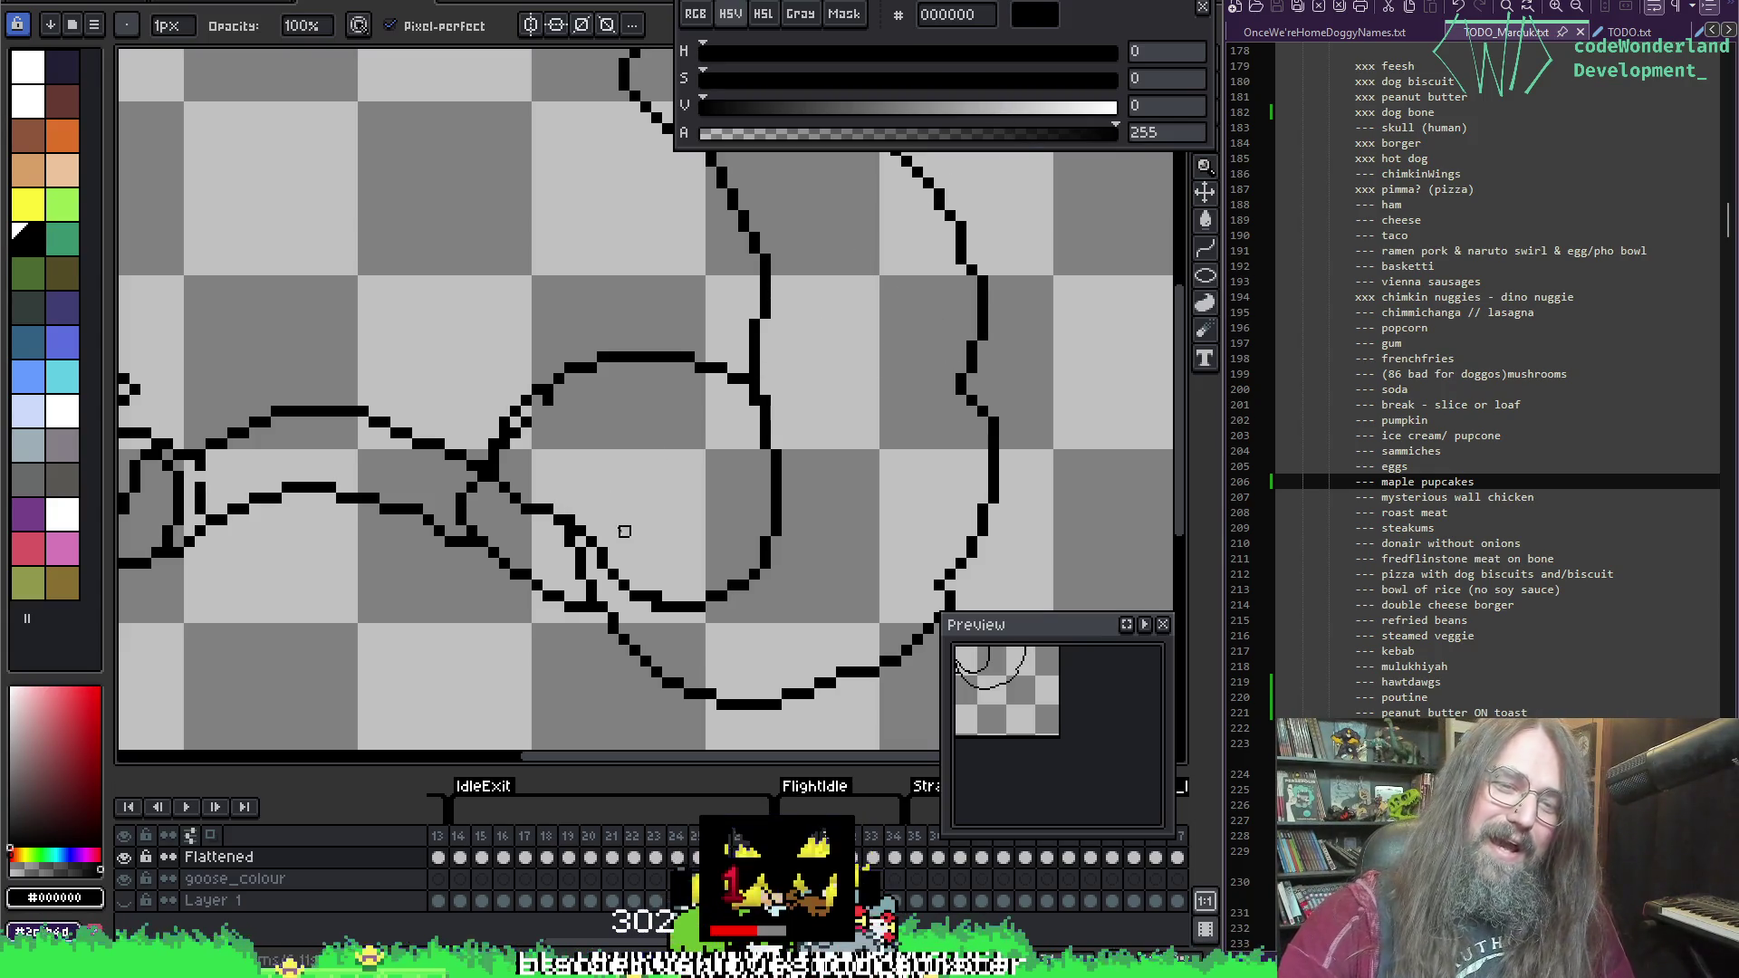
{"action": "key", "text": "i"}
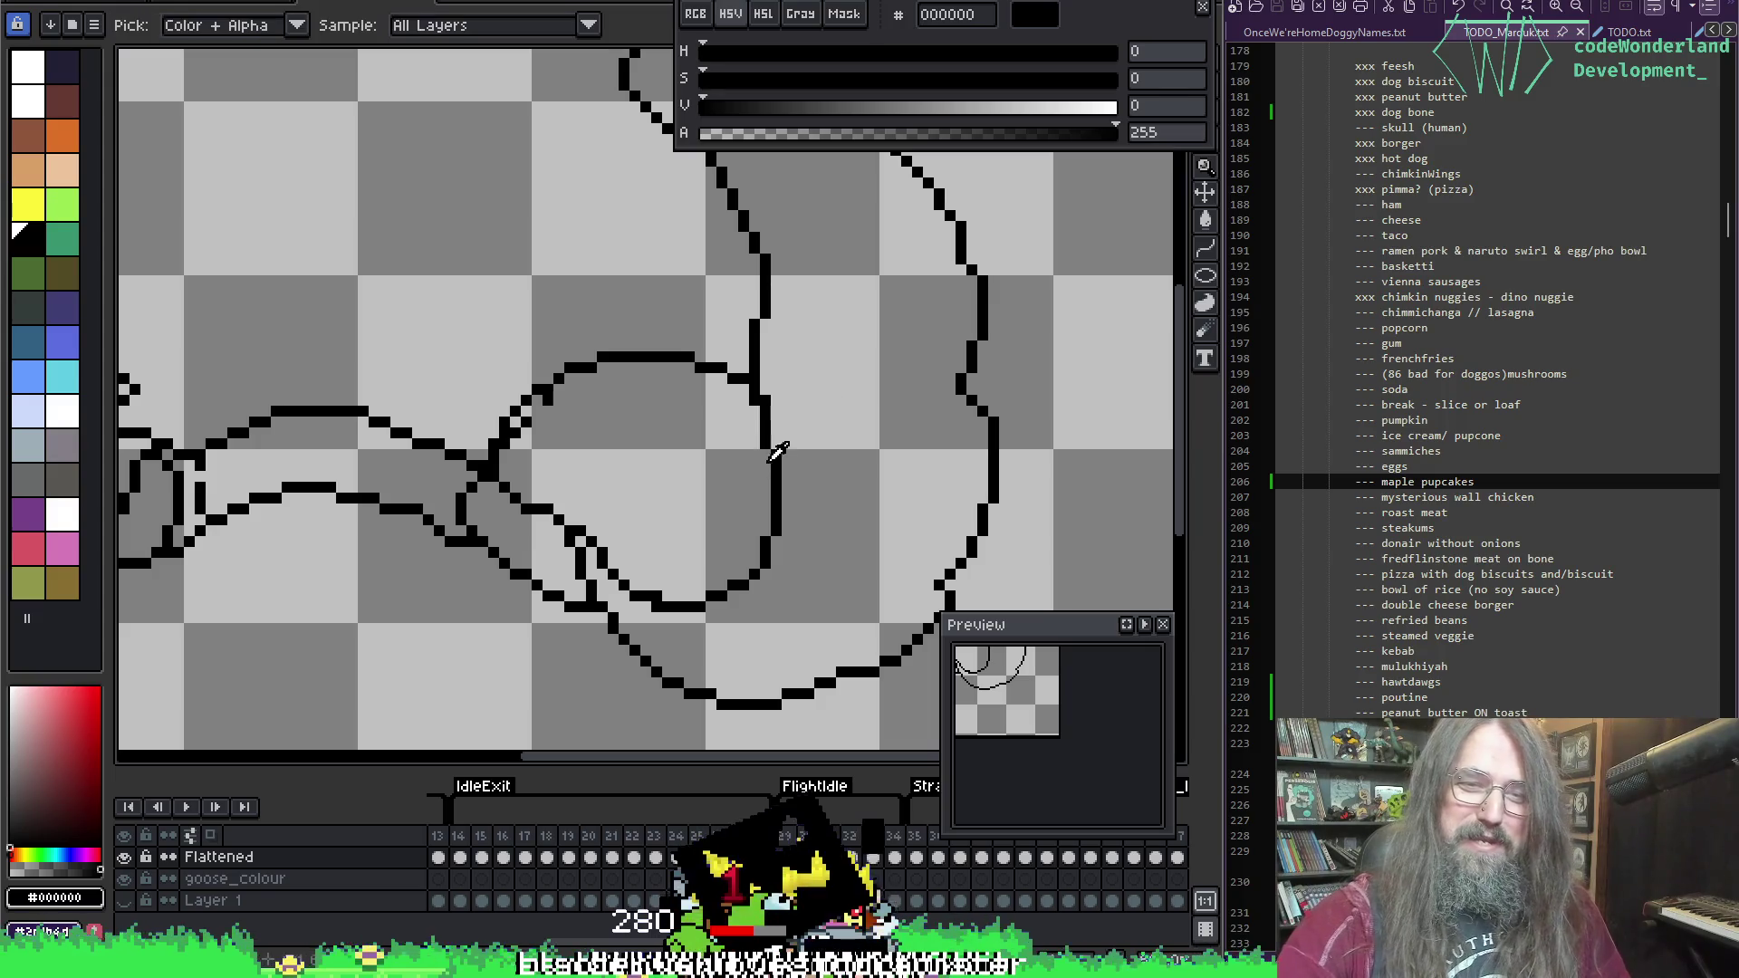
{"action": "key", "text": "b"}
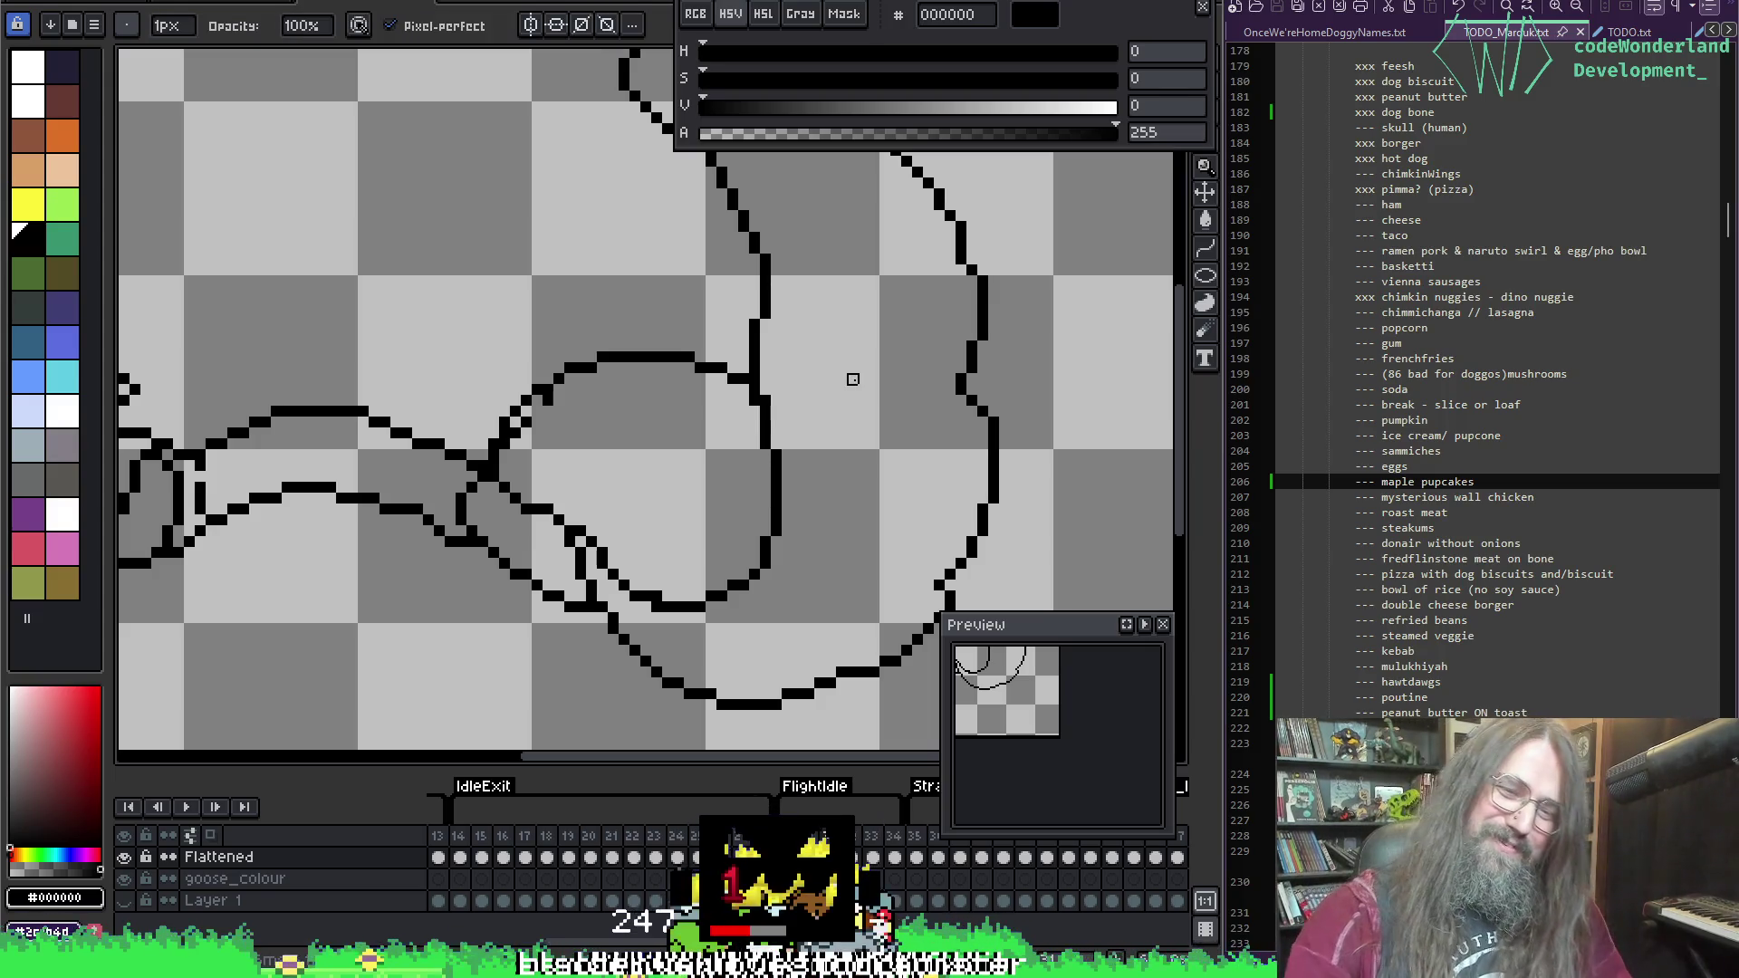
{"action": "key", "text": "i"}
{"action": "key", "text": "b"}
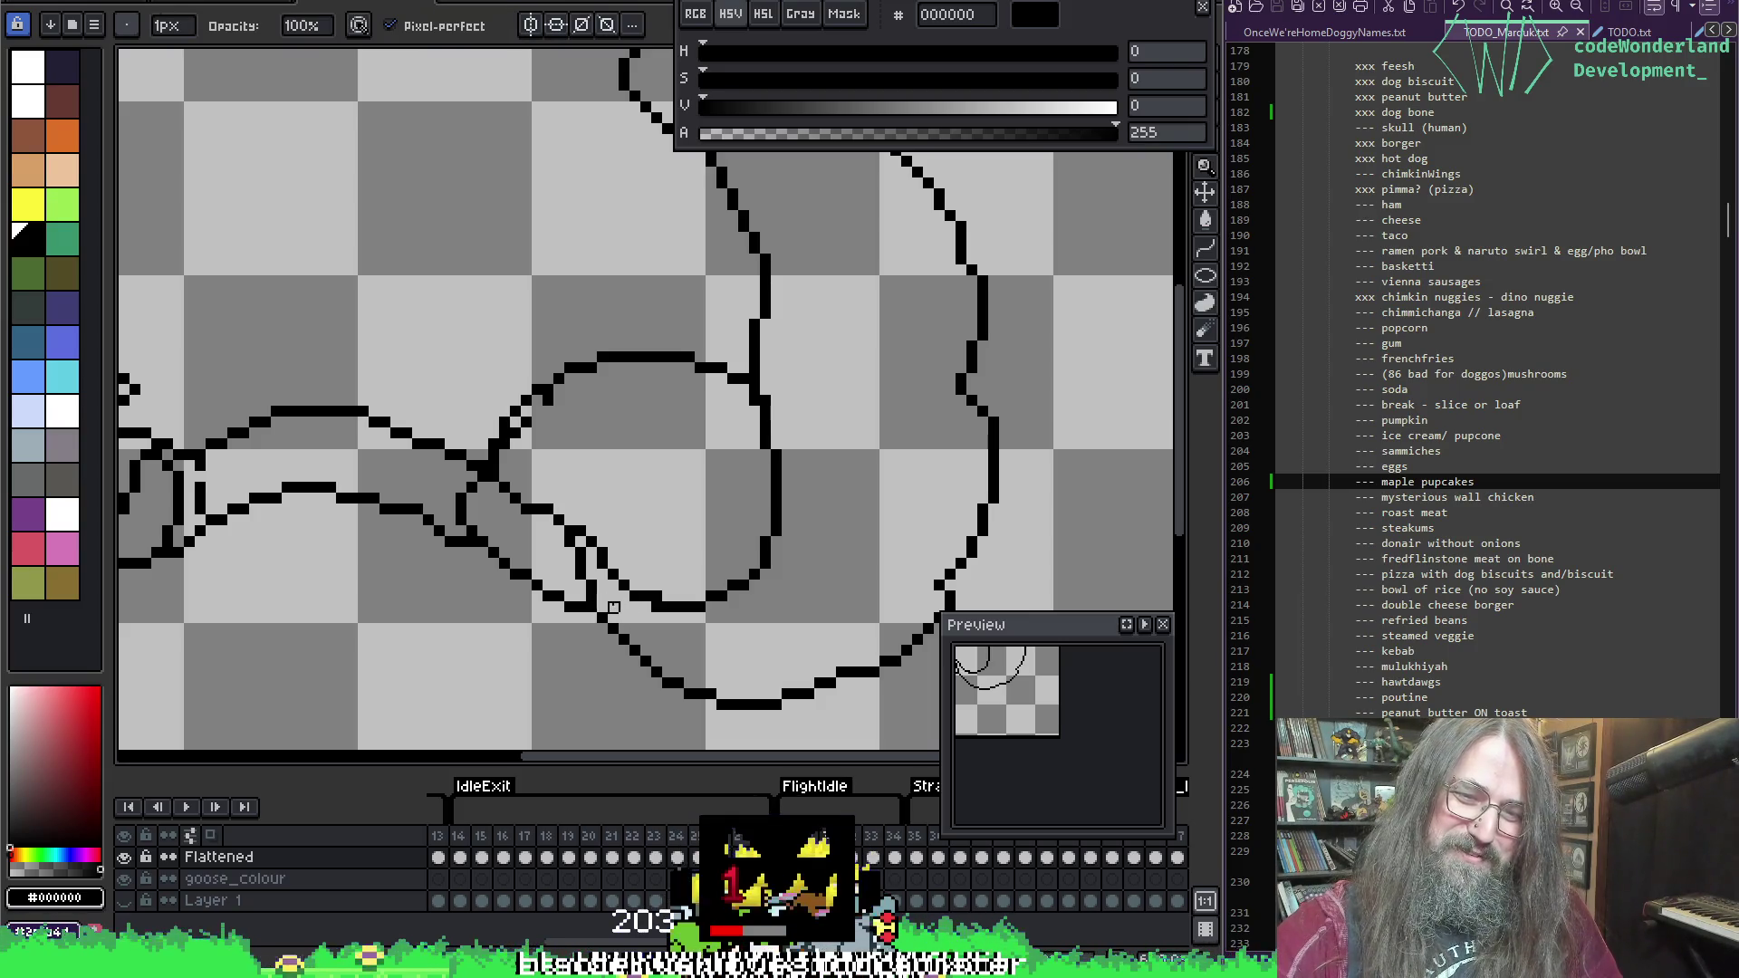
{"action": "scroll", "coordinate": [693, 238], "scroll_direction": "down", "scroll_amount": 3}
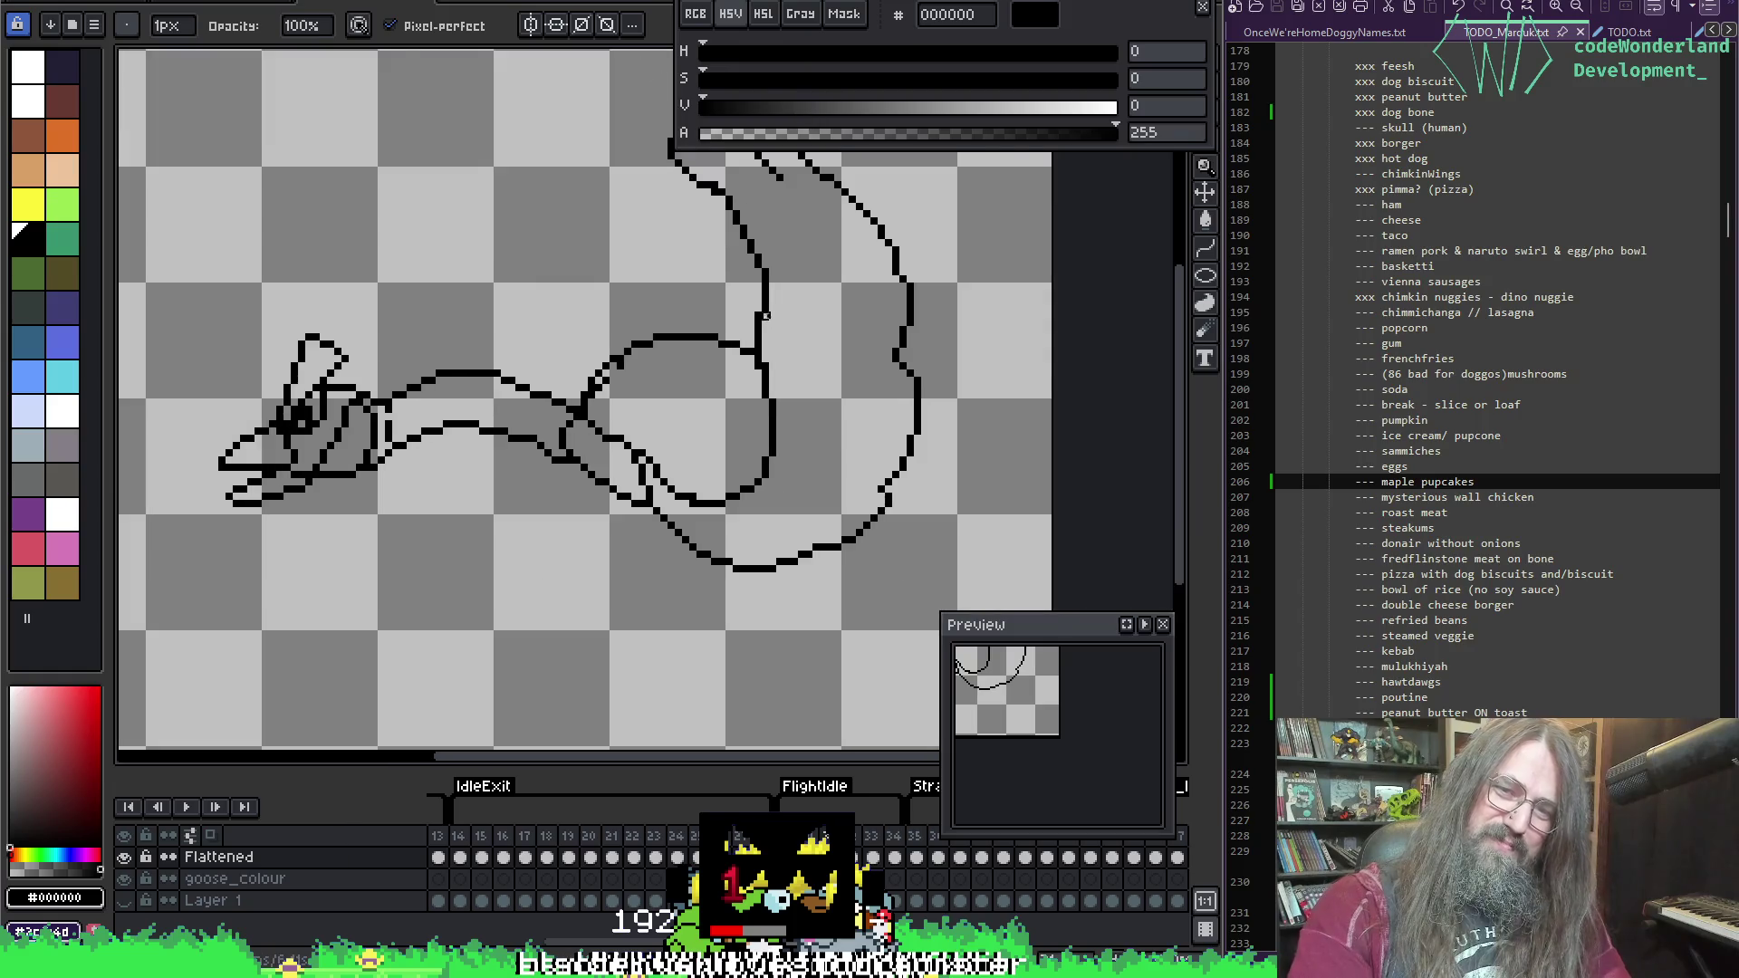
{"action": "scroll", "coordinate": [693, 239], "scroll_direction": "up", "scroll_amount": 2}
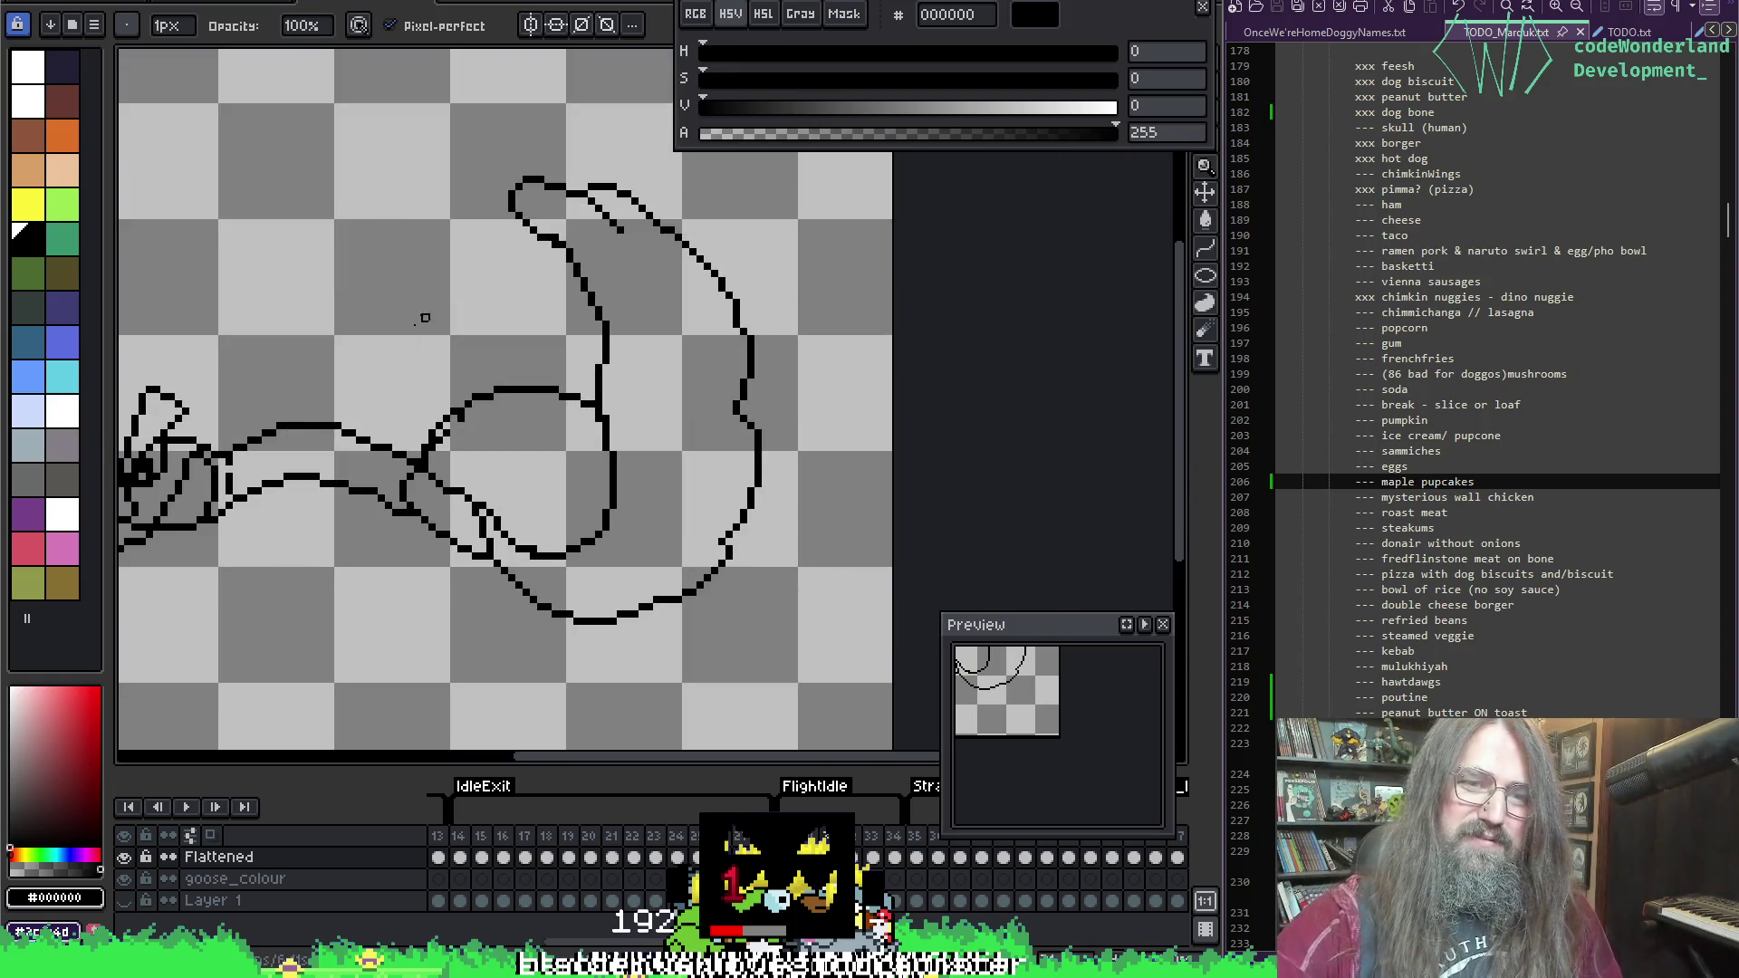
{"action": "key", "text": "i"}
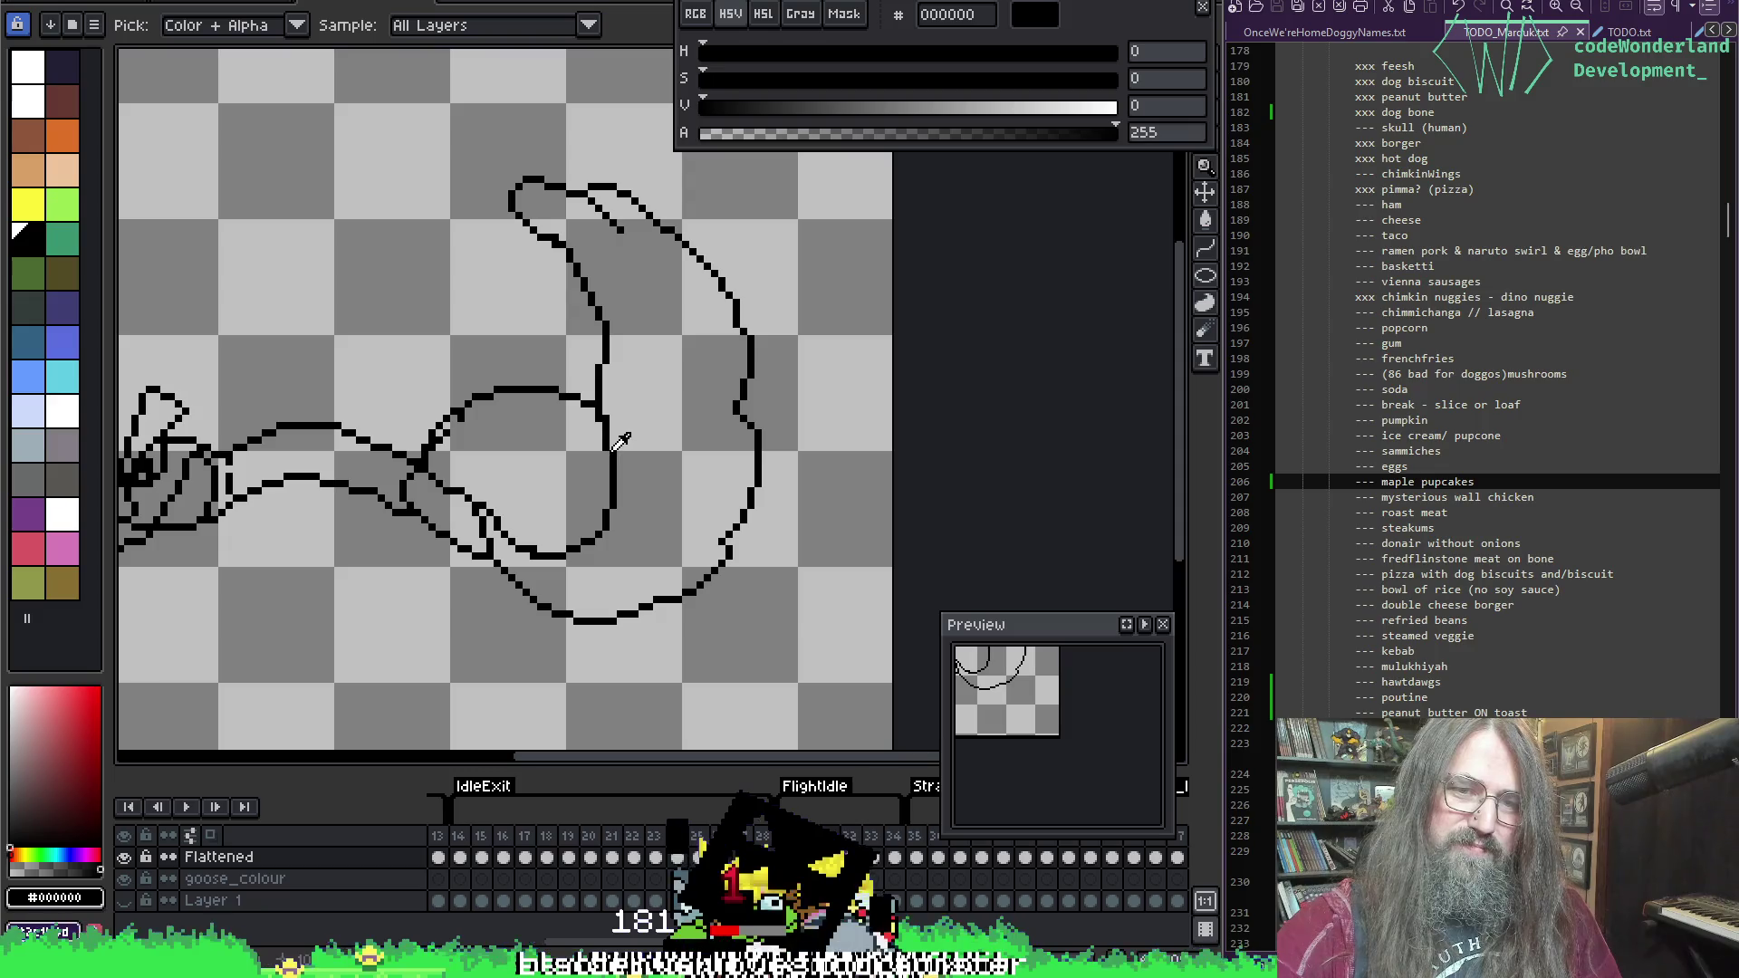
{"action": "key", "text": "e"}
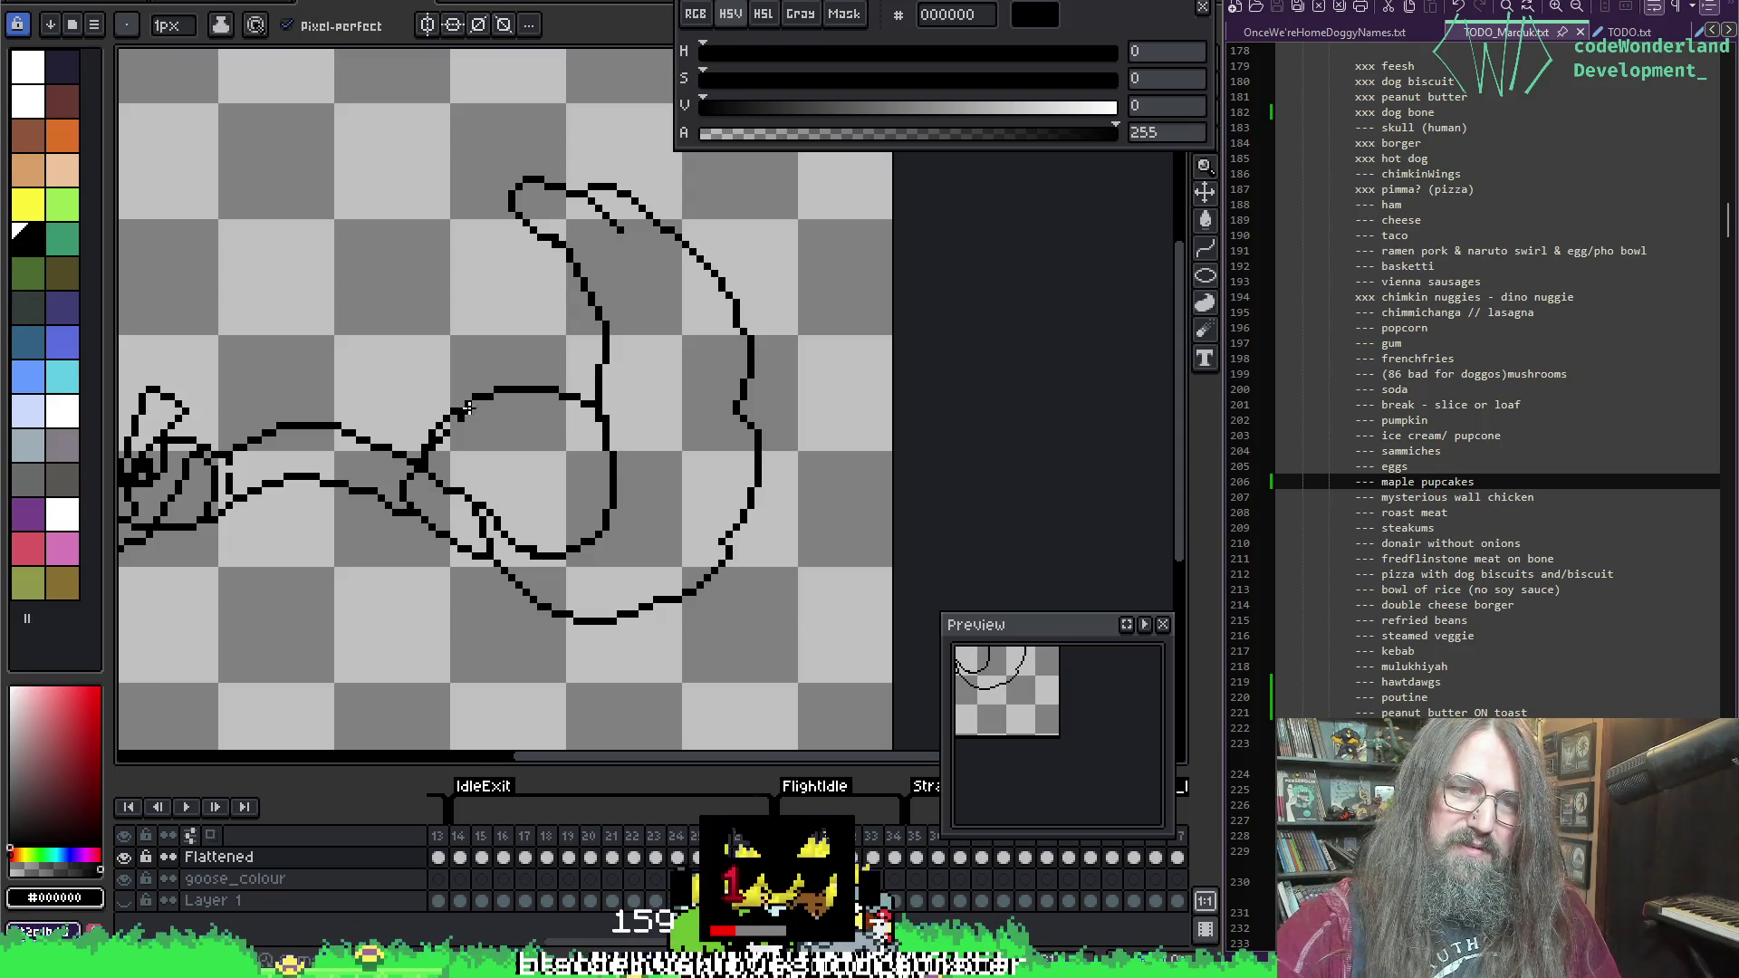
{"action": "mouse_move", "coordinate": [490, 401]}
{"action": "left_mouse_down"}
{"action": "mouse_move", "coordinate": [534, 422]}
{"action": "mouse_move", "coordinate": [515, 446]}
{"action": "mouse_move", "coordinate": [586, 486]}
{"action": "left_mouse_up"}
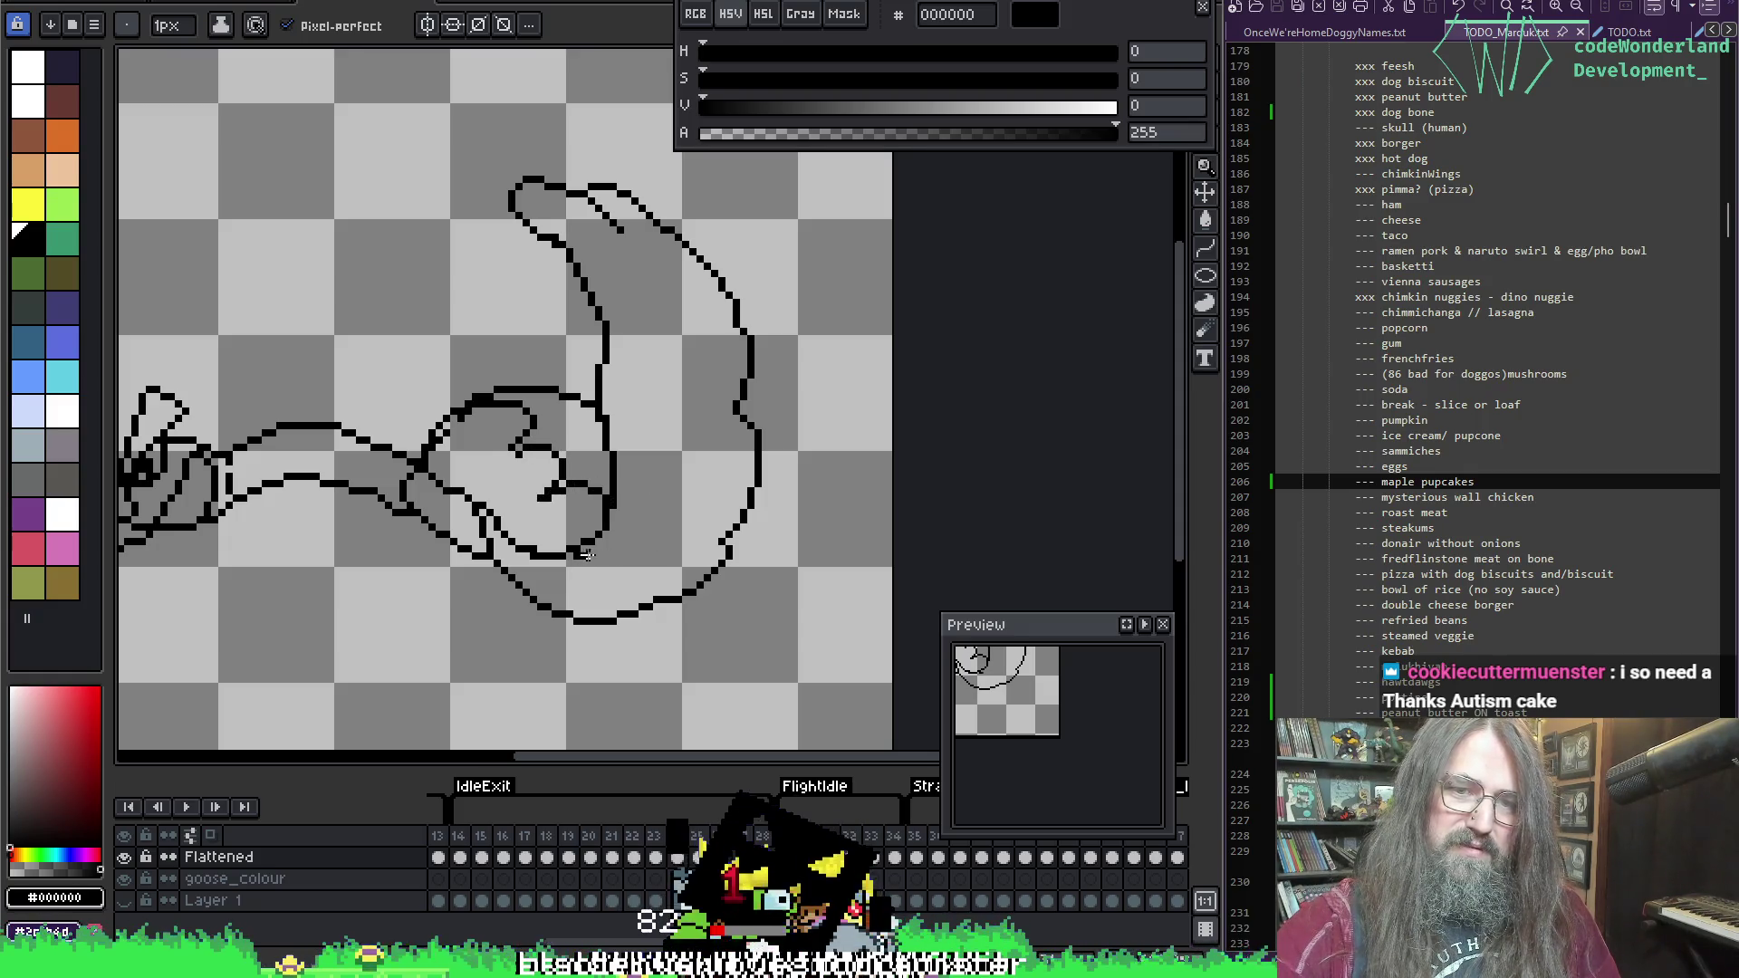
{"action": "mouse_move", "coordinate": [587, 554]}
{"action": "left_mouse_down"}
{"action": "mouse_move", "coordinate": [669, 542]}
{"action": "mouse_move", "coordinate": [691, 485]}
{"action": "mouse_move", "coordinate": [676, 330]}
{"action": "mouse_move", "coordinate": [650, 277]}
{"action": "mouse_move", "coordinate": [619, 274]}
{"action": "left_mouse_up"}
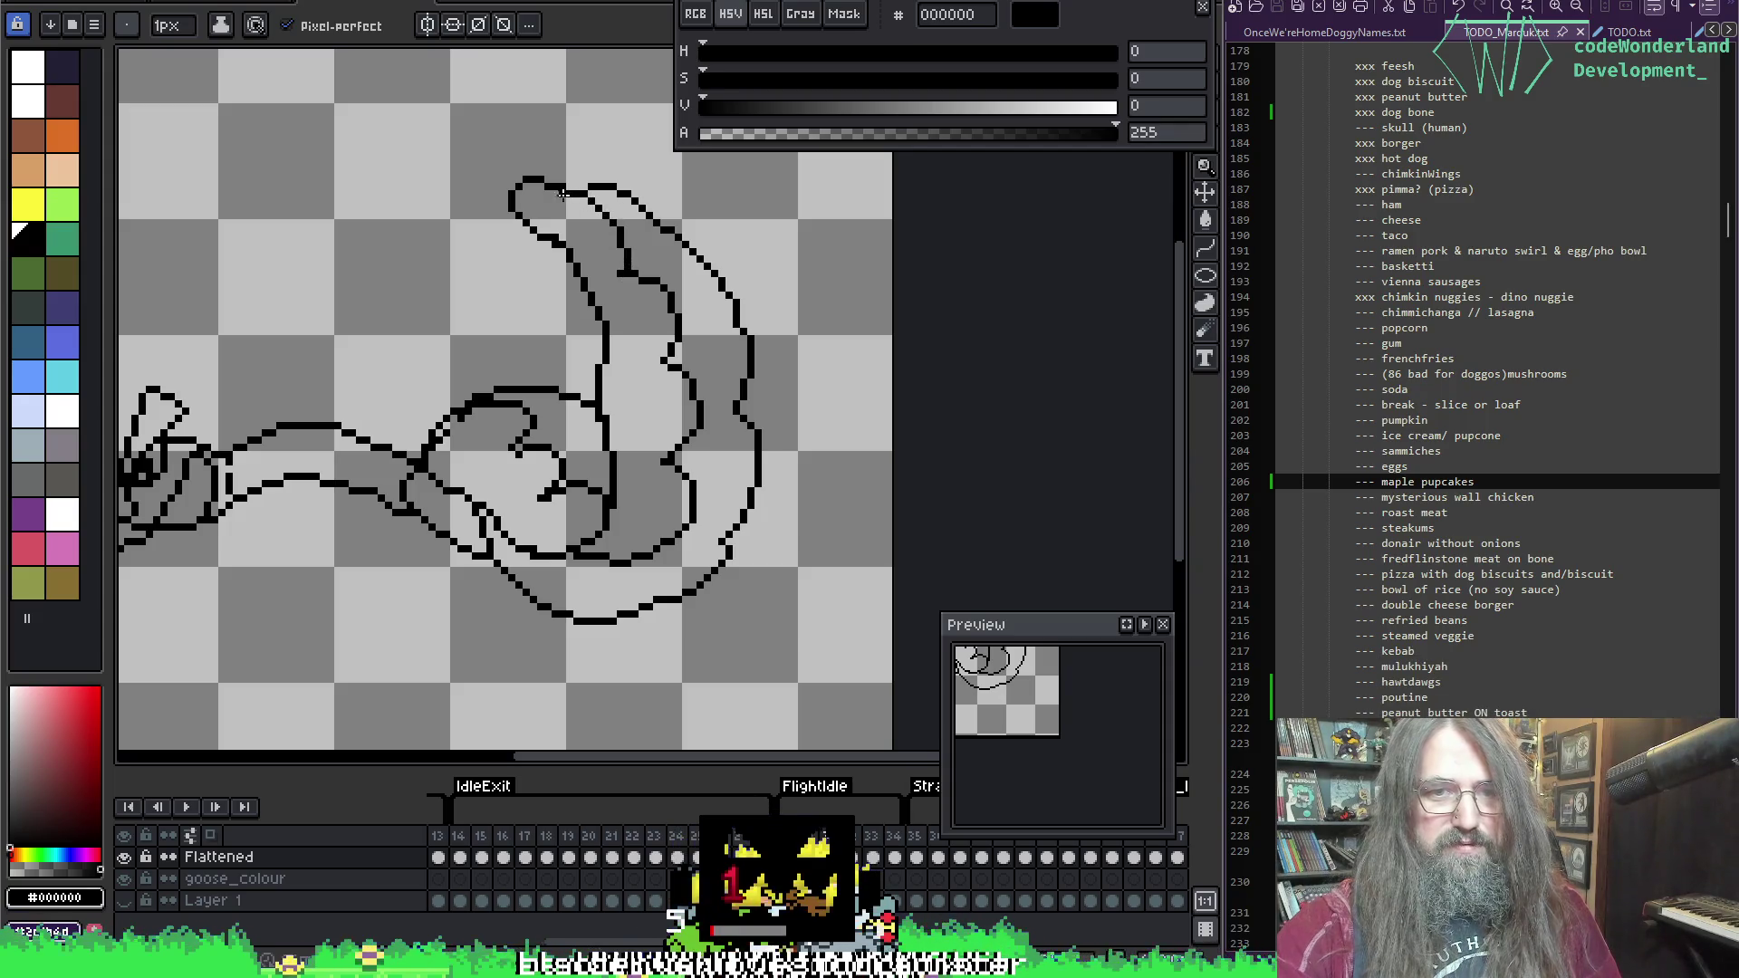
{"action": "key", "text": "e"}
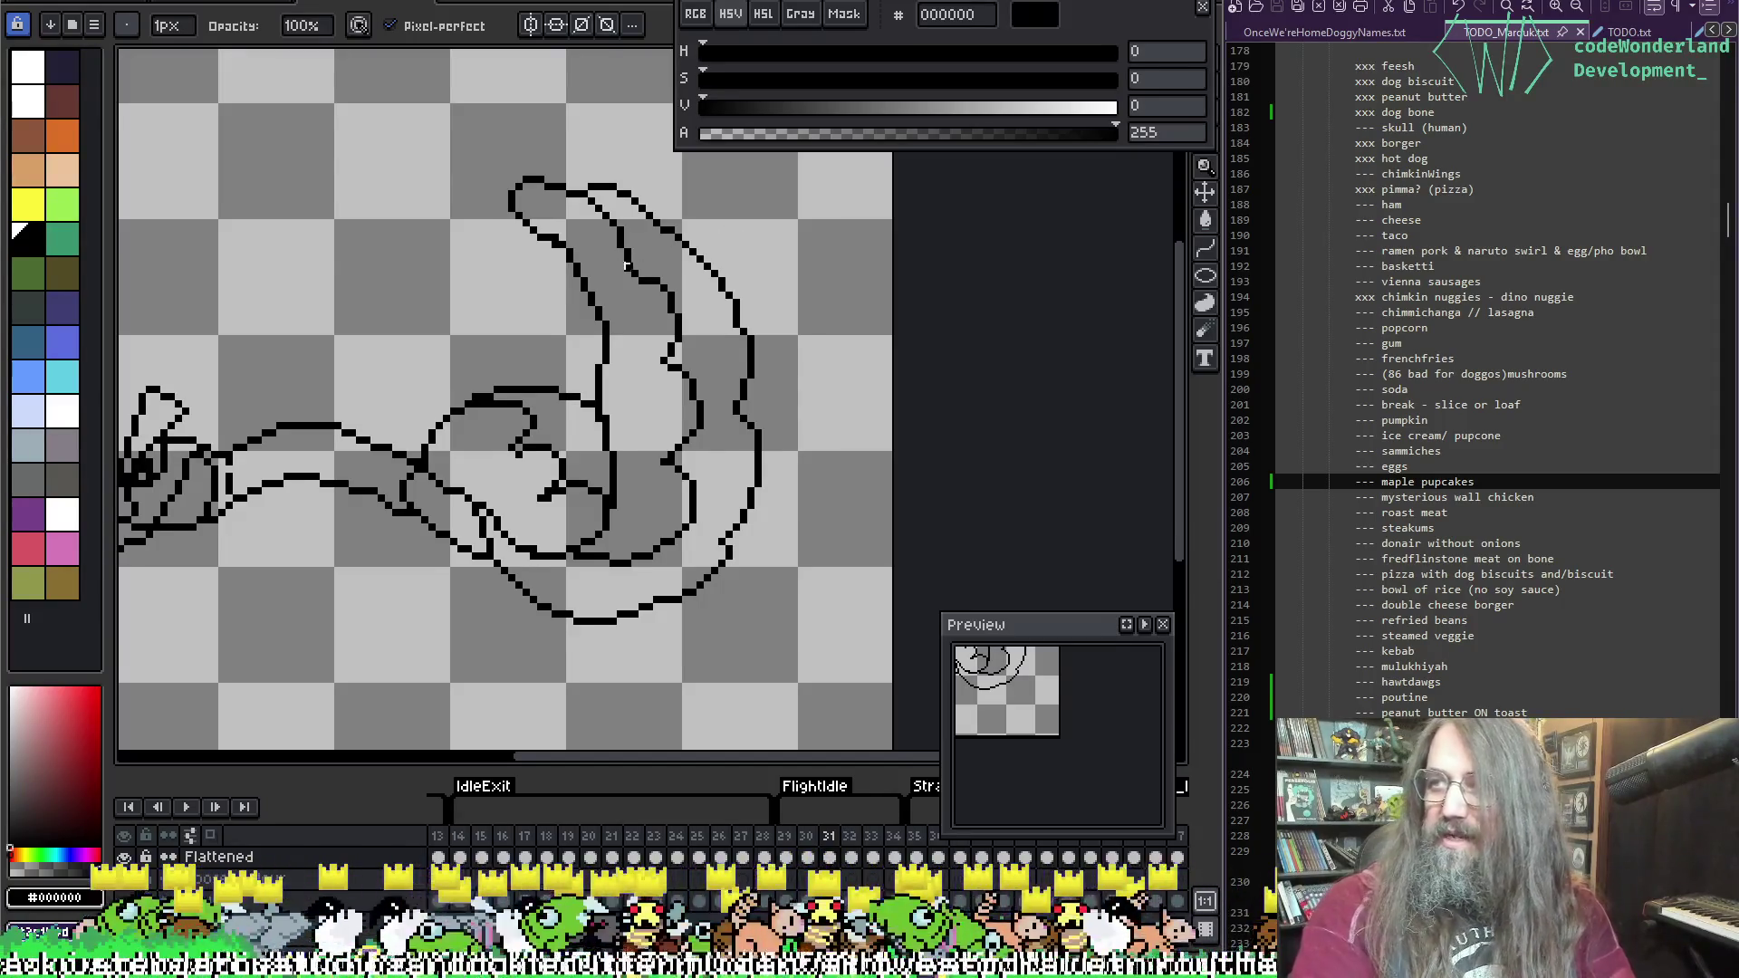
{"action": "mouse_move", "coordinate": [626, 264]}
{"action": "left_mouse_down"}
{"action": "mouse_move", "coordinate": [699, 197]}
{"action": "mouse_move", "coordinate": [588, 412]}
{"action": "left_mouse_up"}
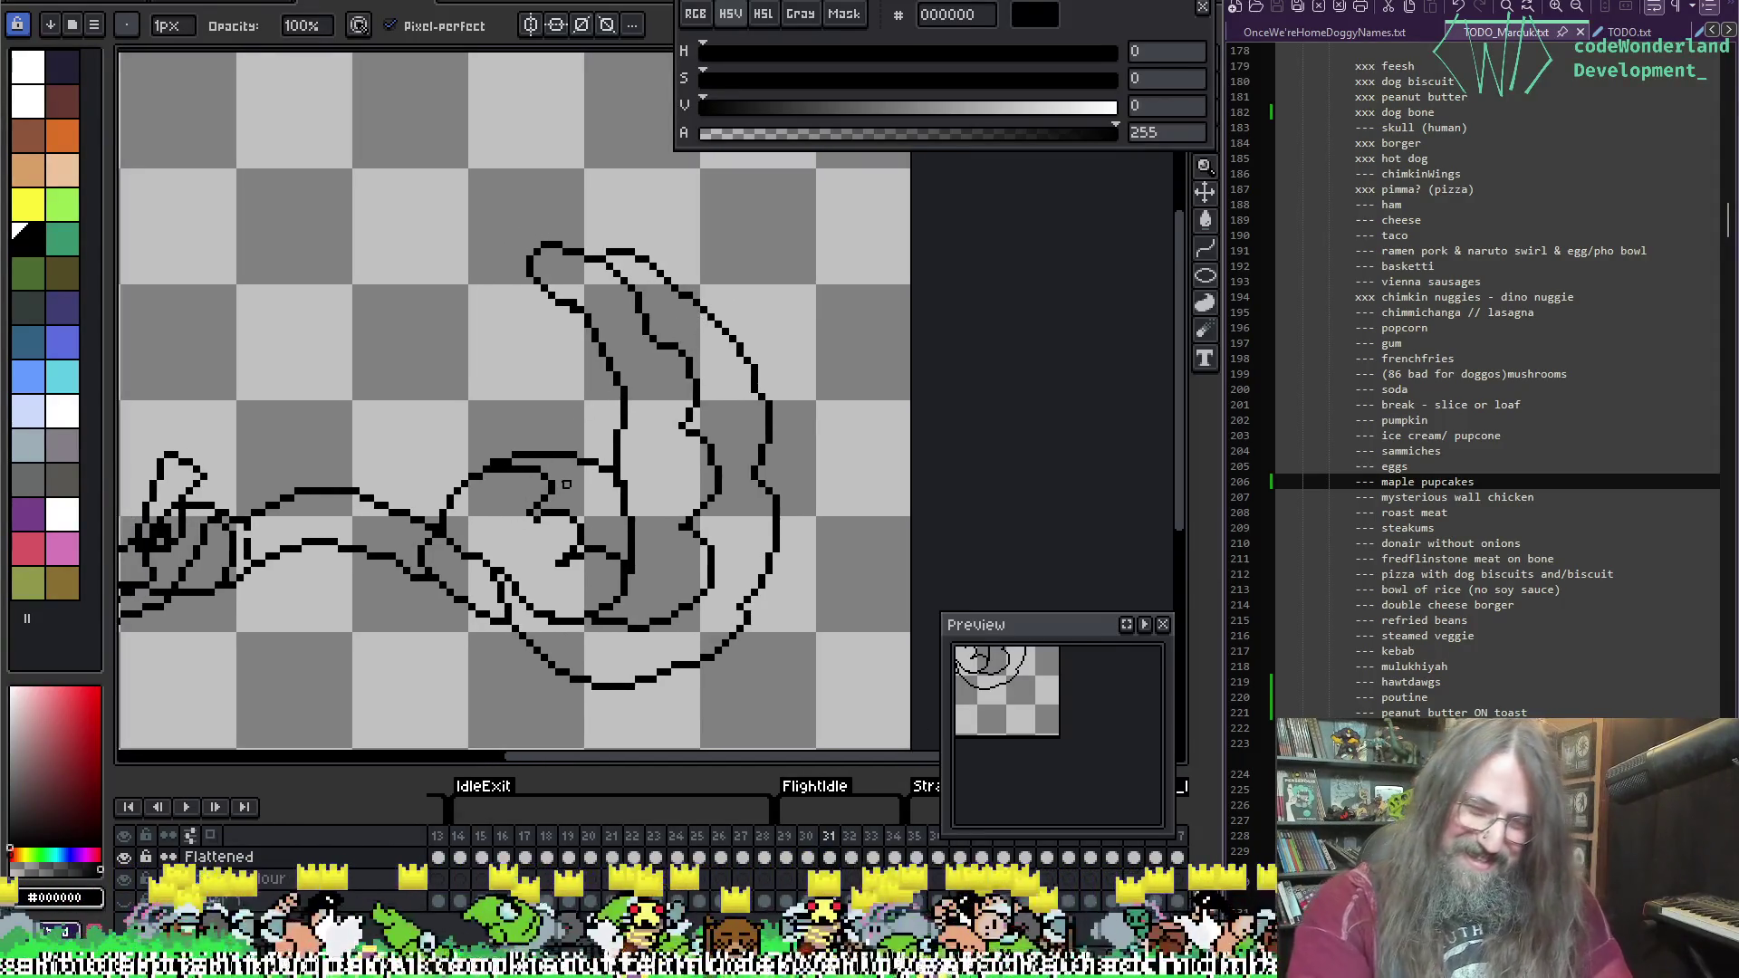
Step: Zoom to the neck-body junction, sample black, and draw the diagonal fold line below the neck
{"action": "scroll", "coordinate": [566, 484], "scroll_direction": "up", "scroll_amount": 1}
{"action": "scroll", "coordinate": [698, 462], "scroll_direction": "down", "scroll_amount": 1}
{"action": "left_click_drag", "start_coordinate": [701, 459], "coordinate": [715, 479]}
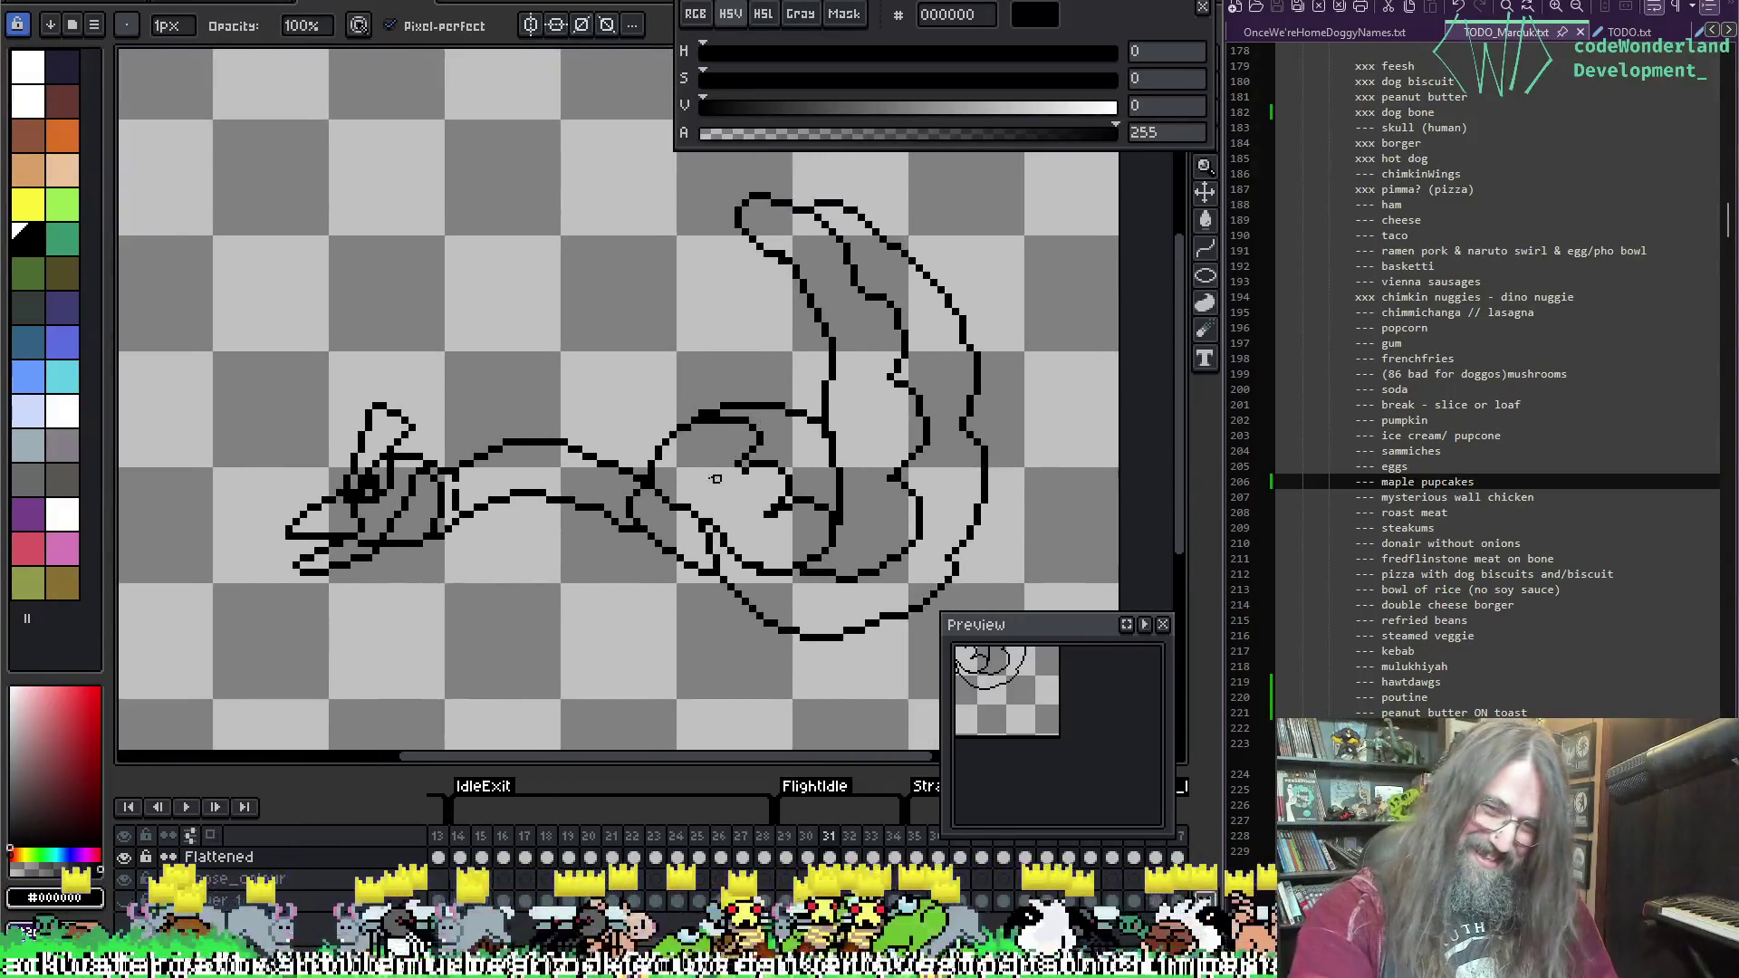
{"action": "scroll", "coordinate": [716, 479], "scroll_direction": "up", "scroll_amount": 1}
{"action": "scroll", "coordinate": [532, 473], "scroll_direction": "up", "scroll_amount": 1}
{"action": "scroll", "coordinate": [707, 436], "scroll_direction": "down", "scroll_amount": 1}
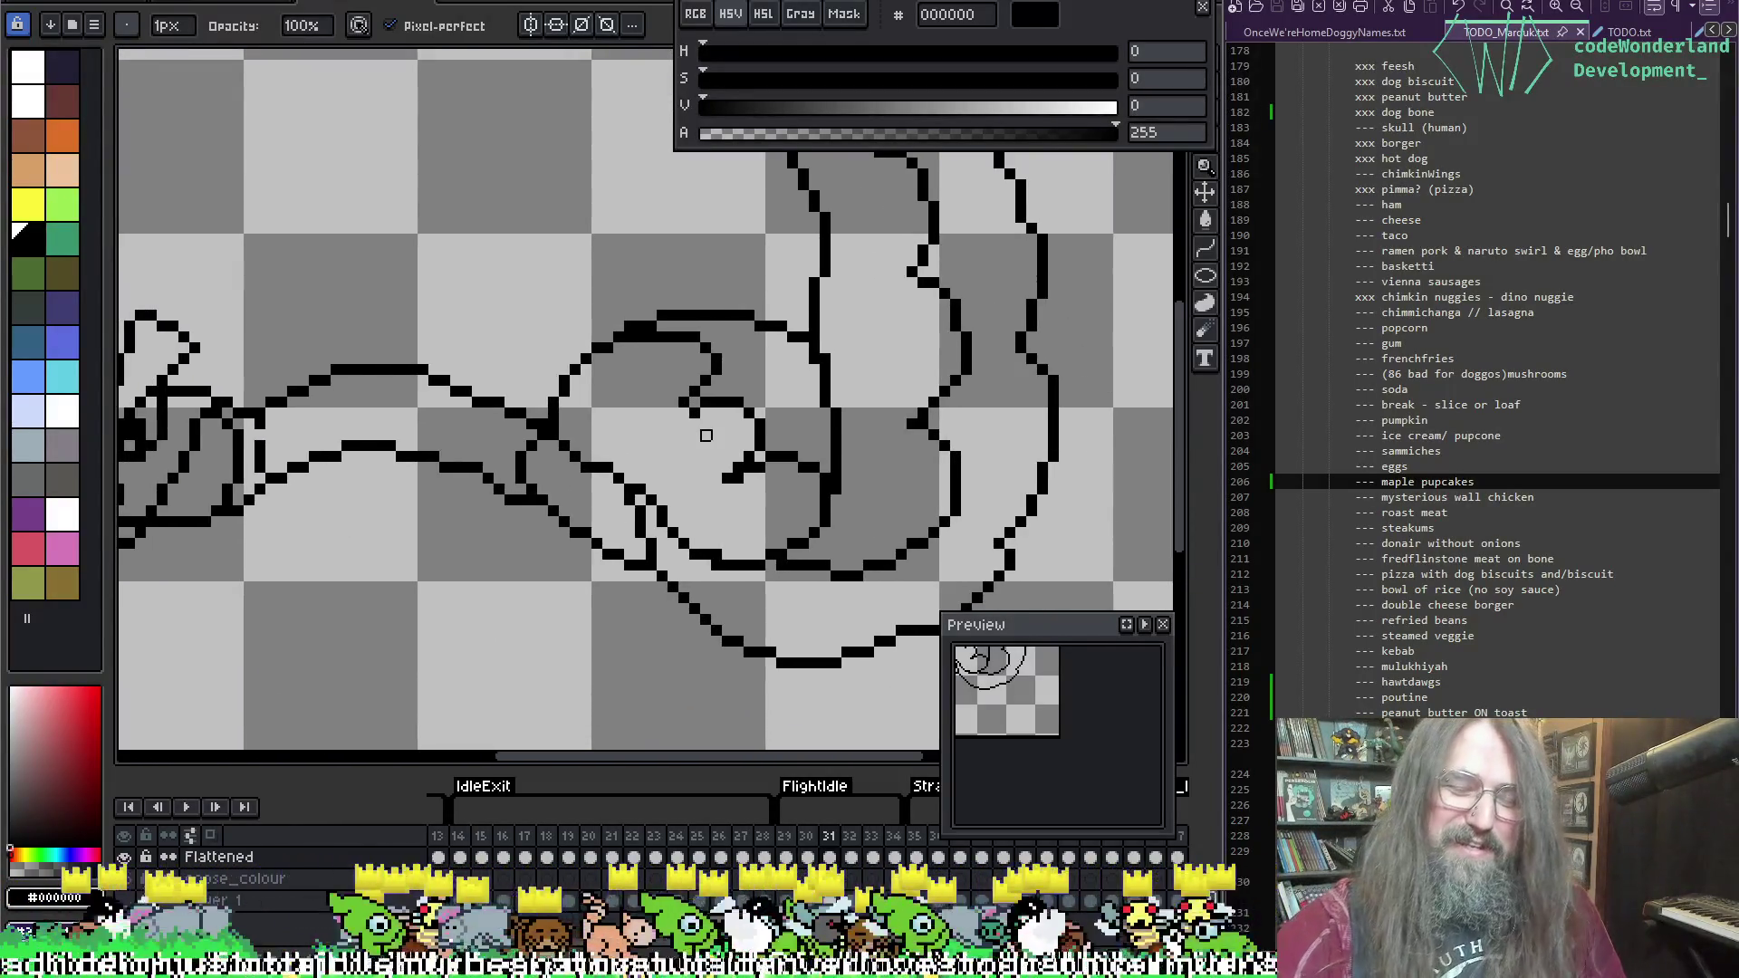
{"action": "left_click_drag", "start_coordinate": [644, 415], "coordinate": [481, 447]}
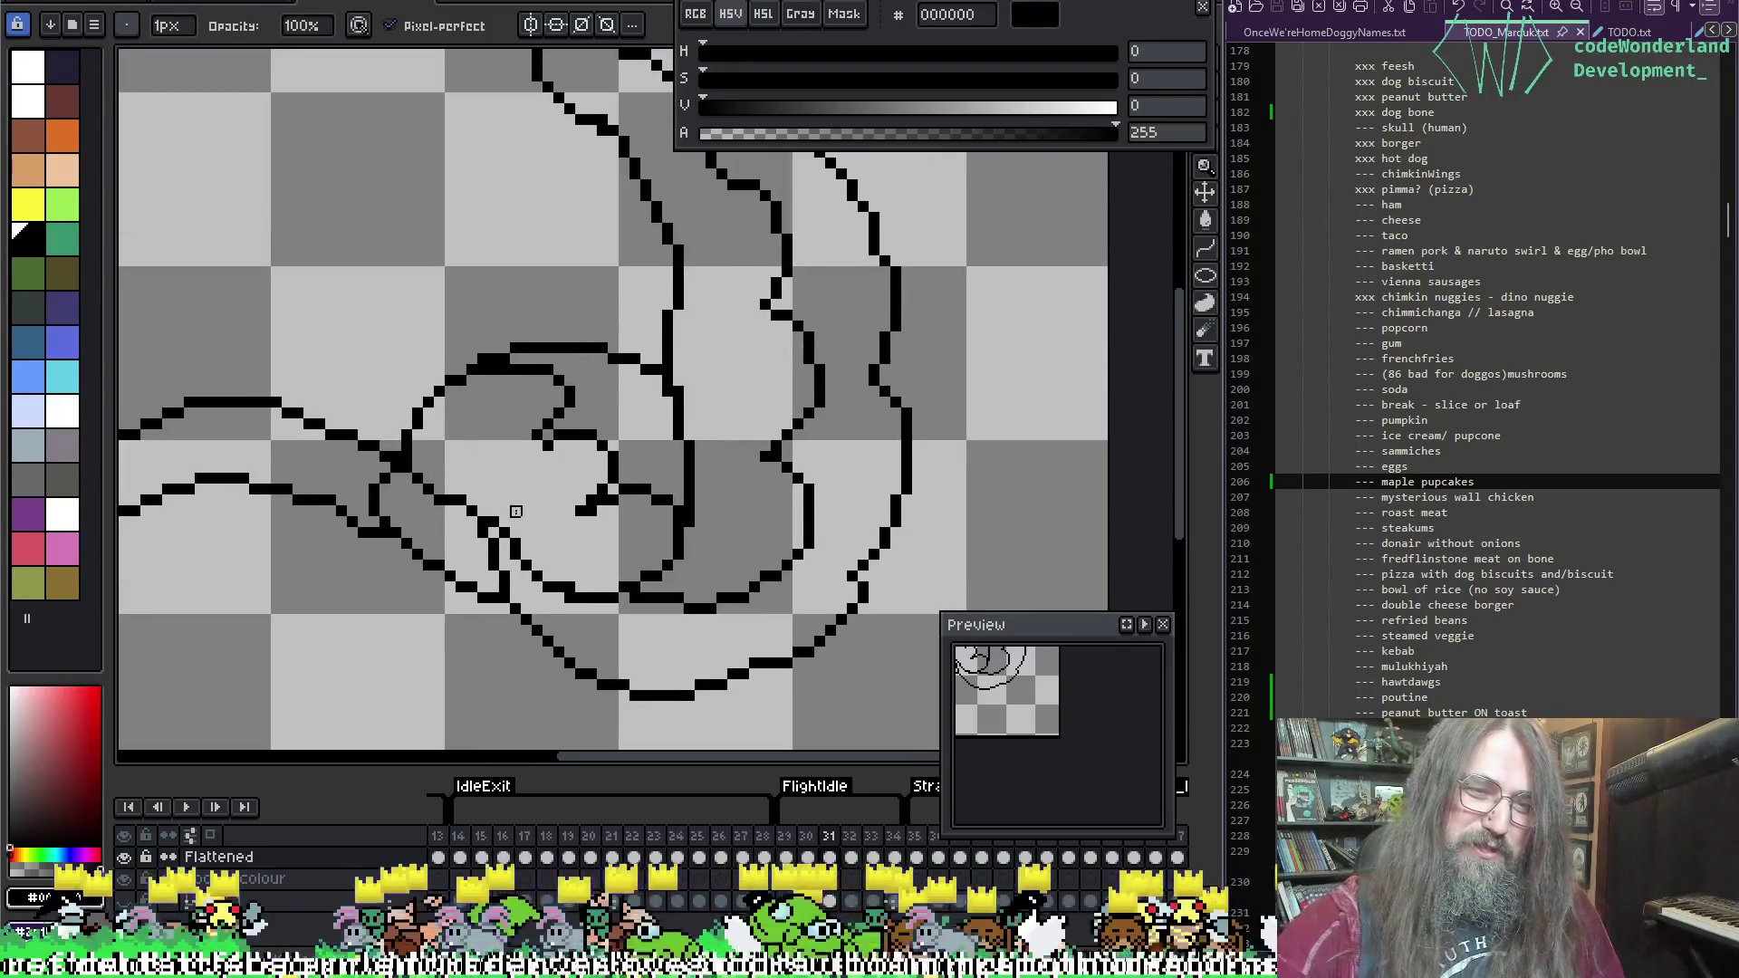
{"action": "key", "text": "alt"}
{"action": "left_click", "coordinate": [497, 545], "text": "alt"}
{"action": "mouse_move", "coordinate": [452, 514]}
{"action": "left_mouse_down"}
{"action": "mouse_move", "coordinate": [501, 604]}
{"action": "mouse_move", "coordinate": [571, 660]}
{"action": "left_mouse_up"}
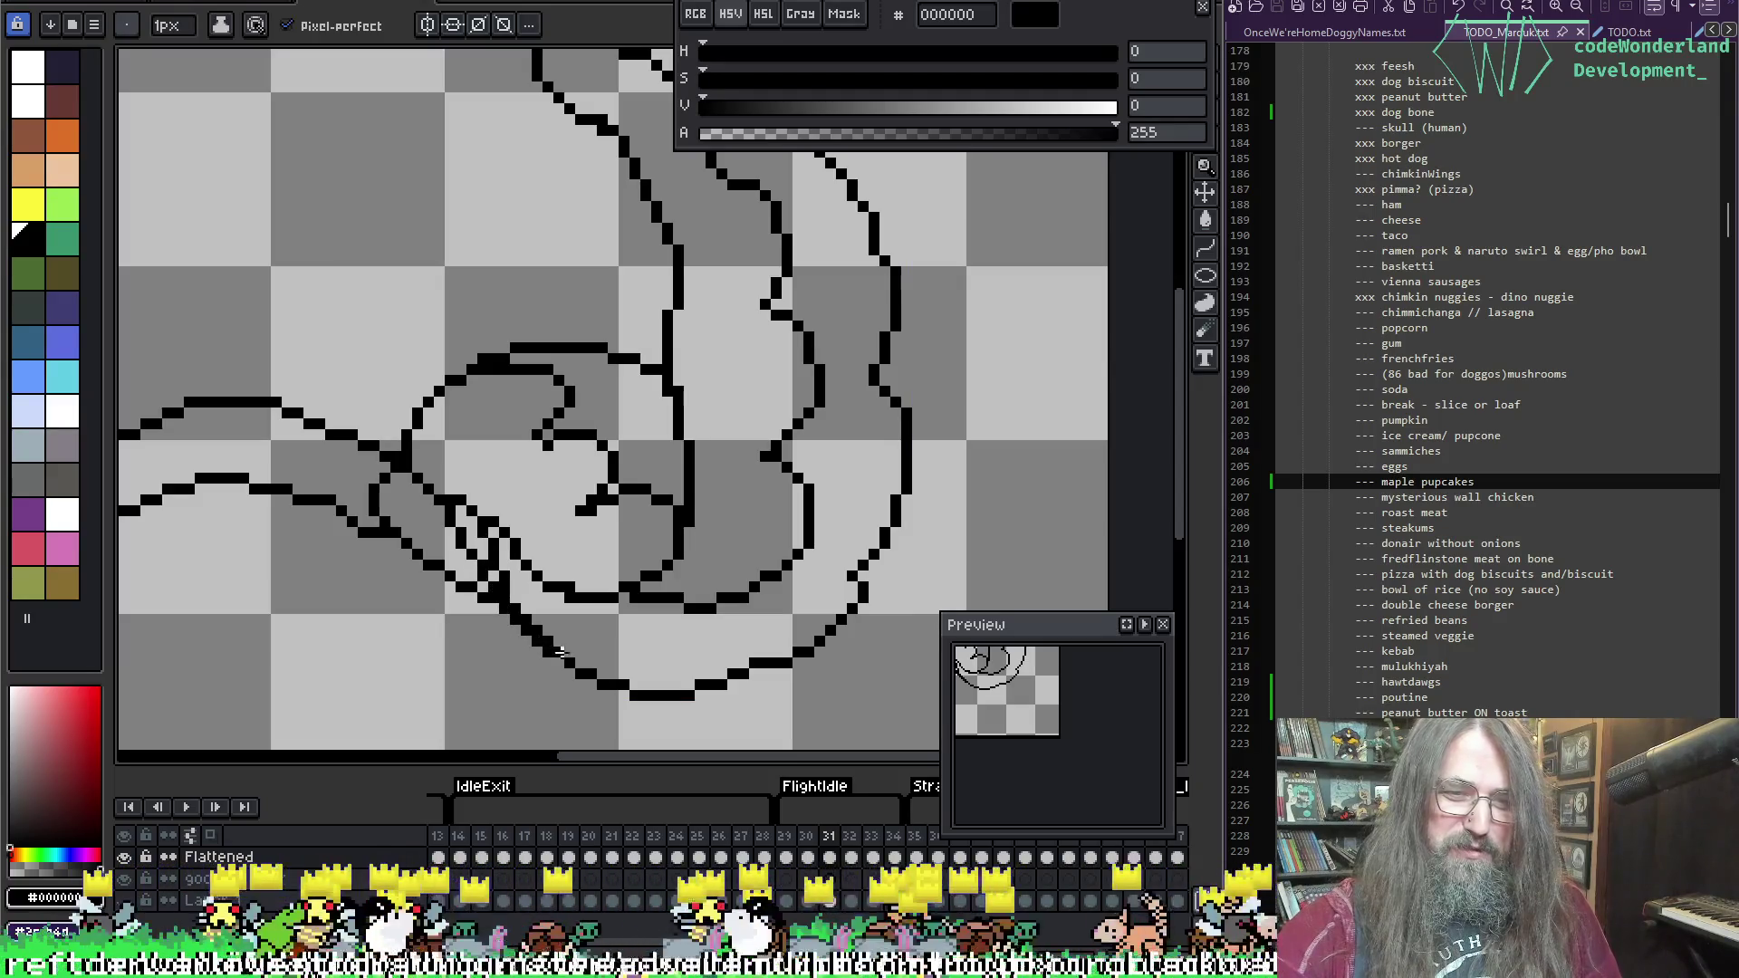
Step: Erase the doubled pixels along the diagonal fold line, then pan to the upper wing
{"action": "key", "text": "e"}
{"action": "left_click_drag", "start_coordinate": [484, 533], "coordinate": [505, 587]}
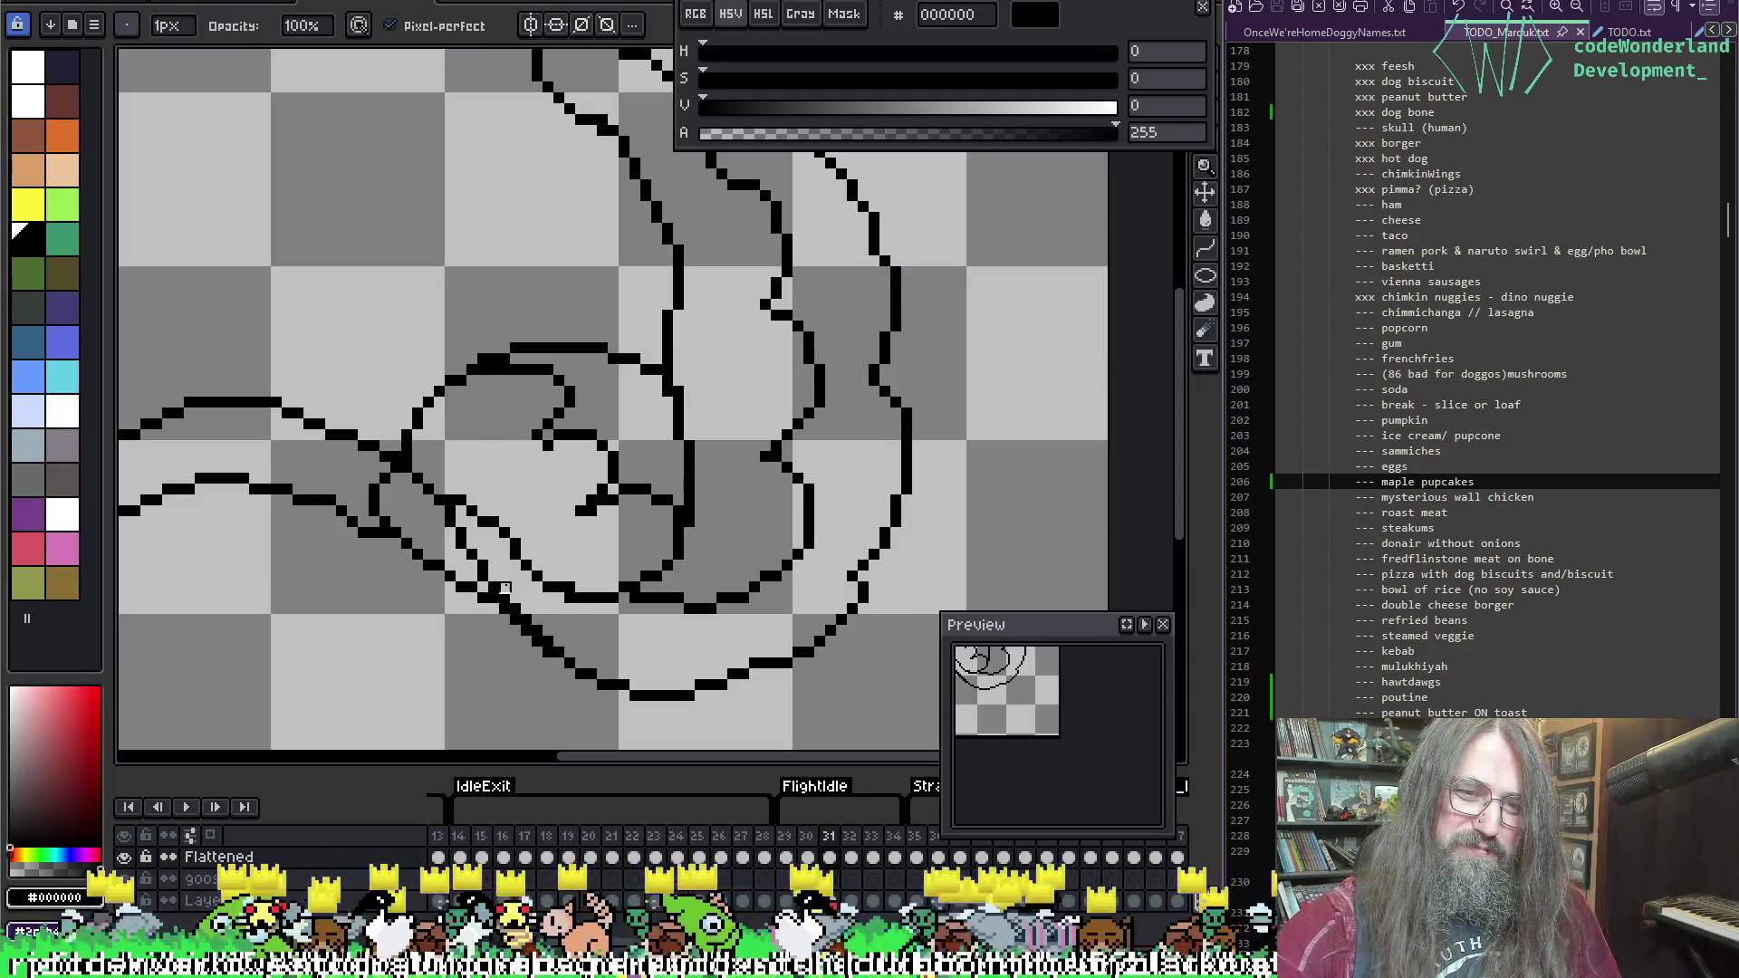
{"action": "left_click_drag", "start_coordinate": [547, 641], "coordinate": [514, 611]}
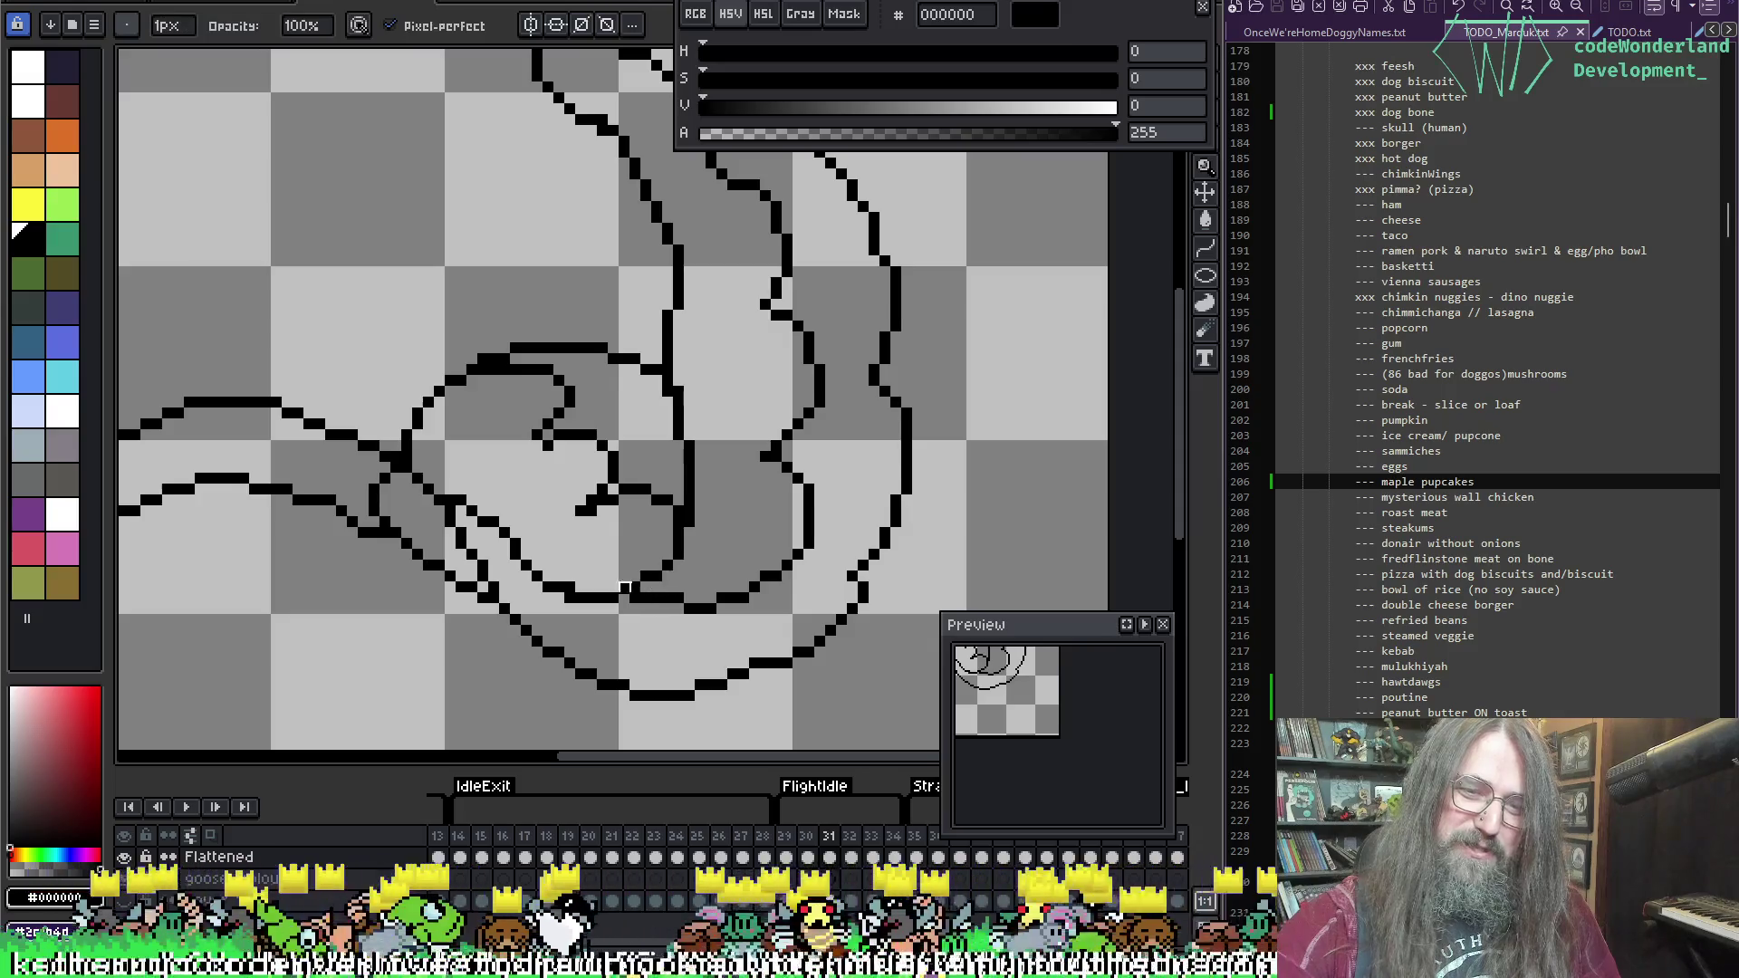
{"action": "key", "text": "alt"}
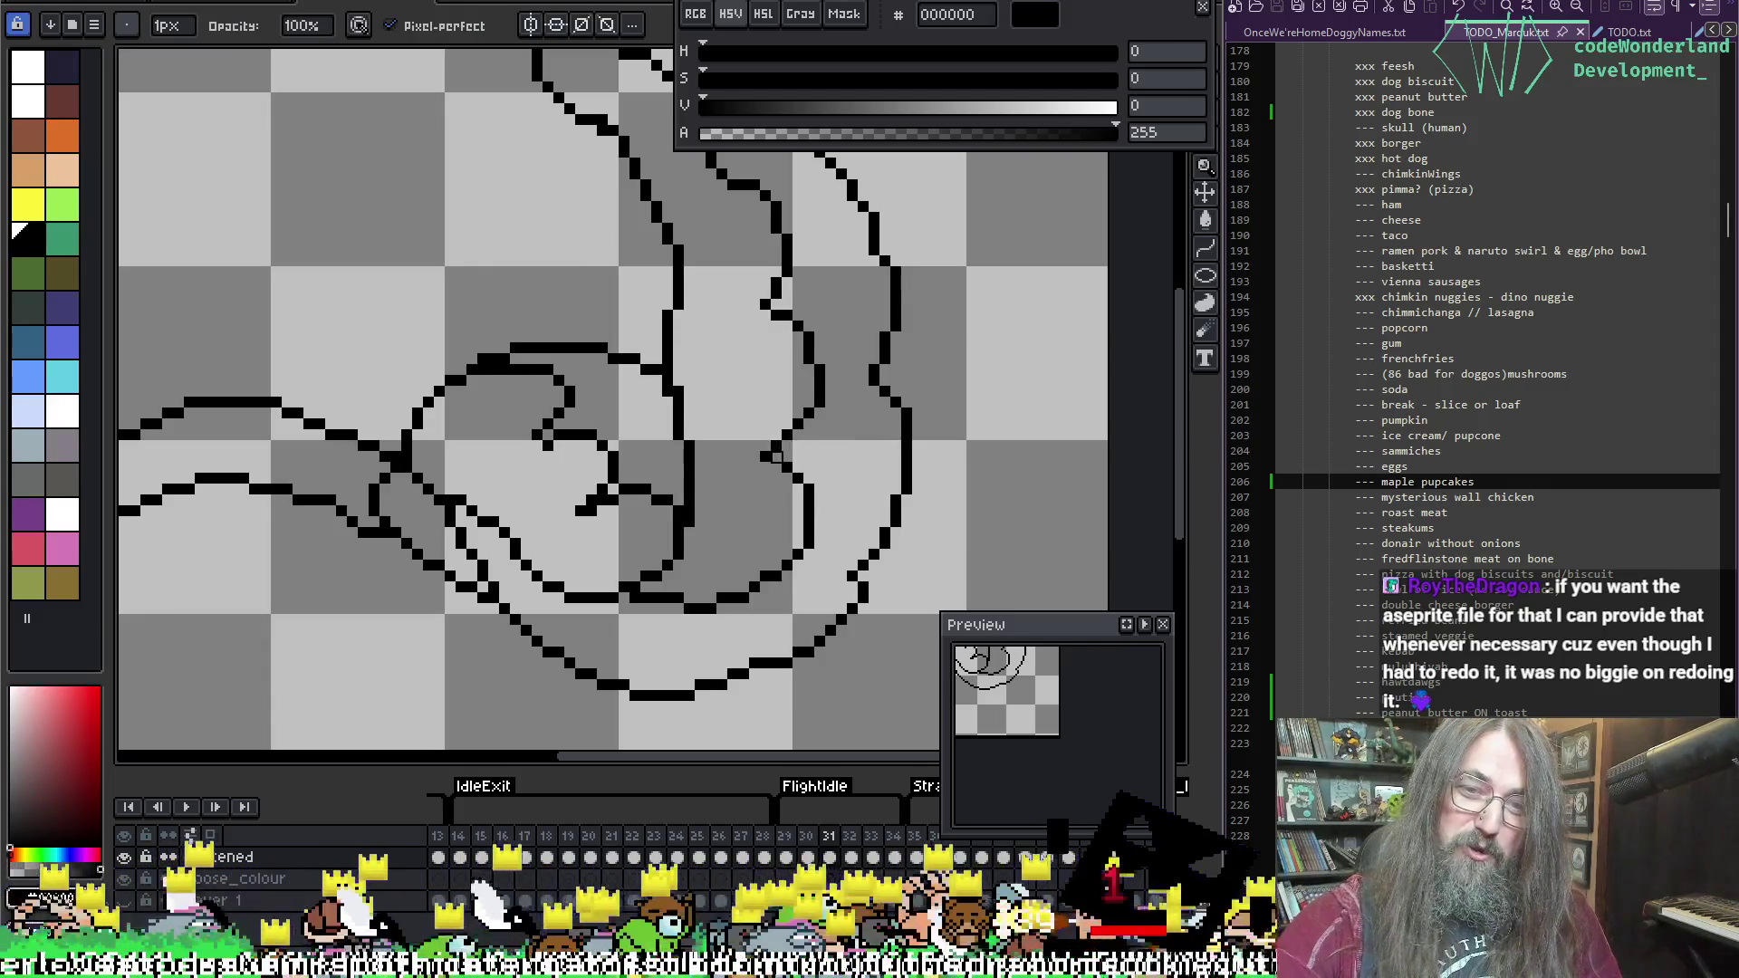
{"action": "key", "text": "e"}
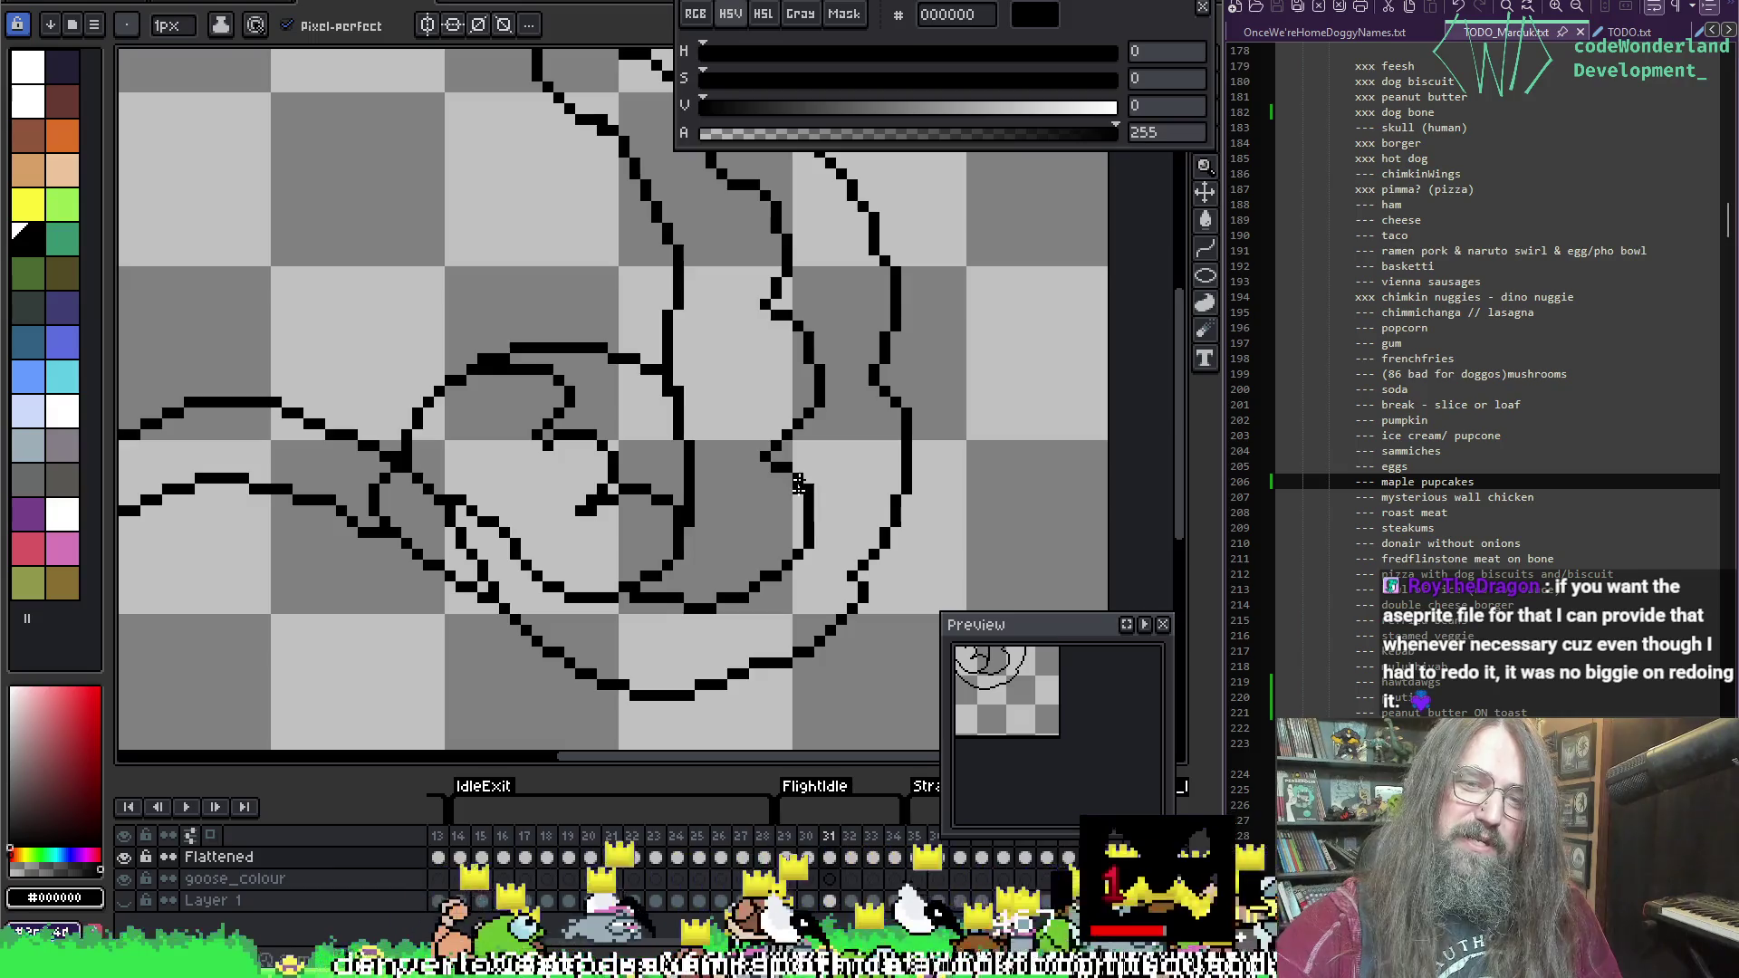
{"action": "mouse_move", "coordinate": [796, 317]}
{"action": "left_mouse_down"}
{"action": "mouse_move", "coordinate": [777, 485]}
{"action": "mouse_move", "coordinate": [889, 312]}
{"action": "left_mouse_up"}
{"action": "mouse_move", "coordinate": [653, 401]}
{"action": "left_mouse_down"}
{"action": "mouse_move", "coordinate": [486, 380]}
{"action": "mouse_move", "coordinate": [718, 547]}
{"action": "mouse_move", "coordinate": [750, 504]}
{"action": "left_mouse_up"}
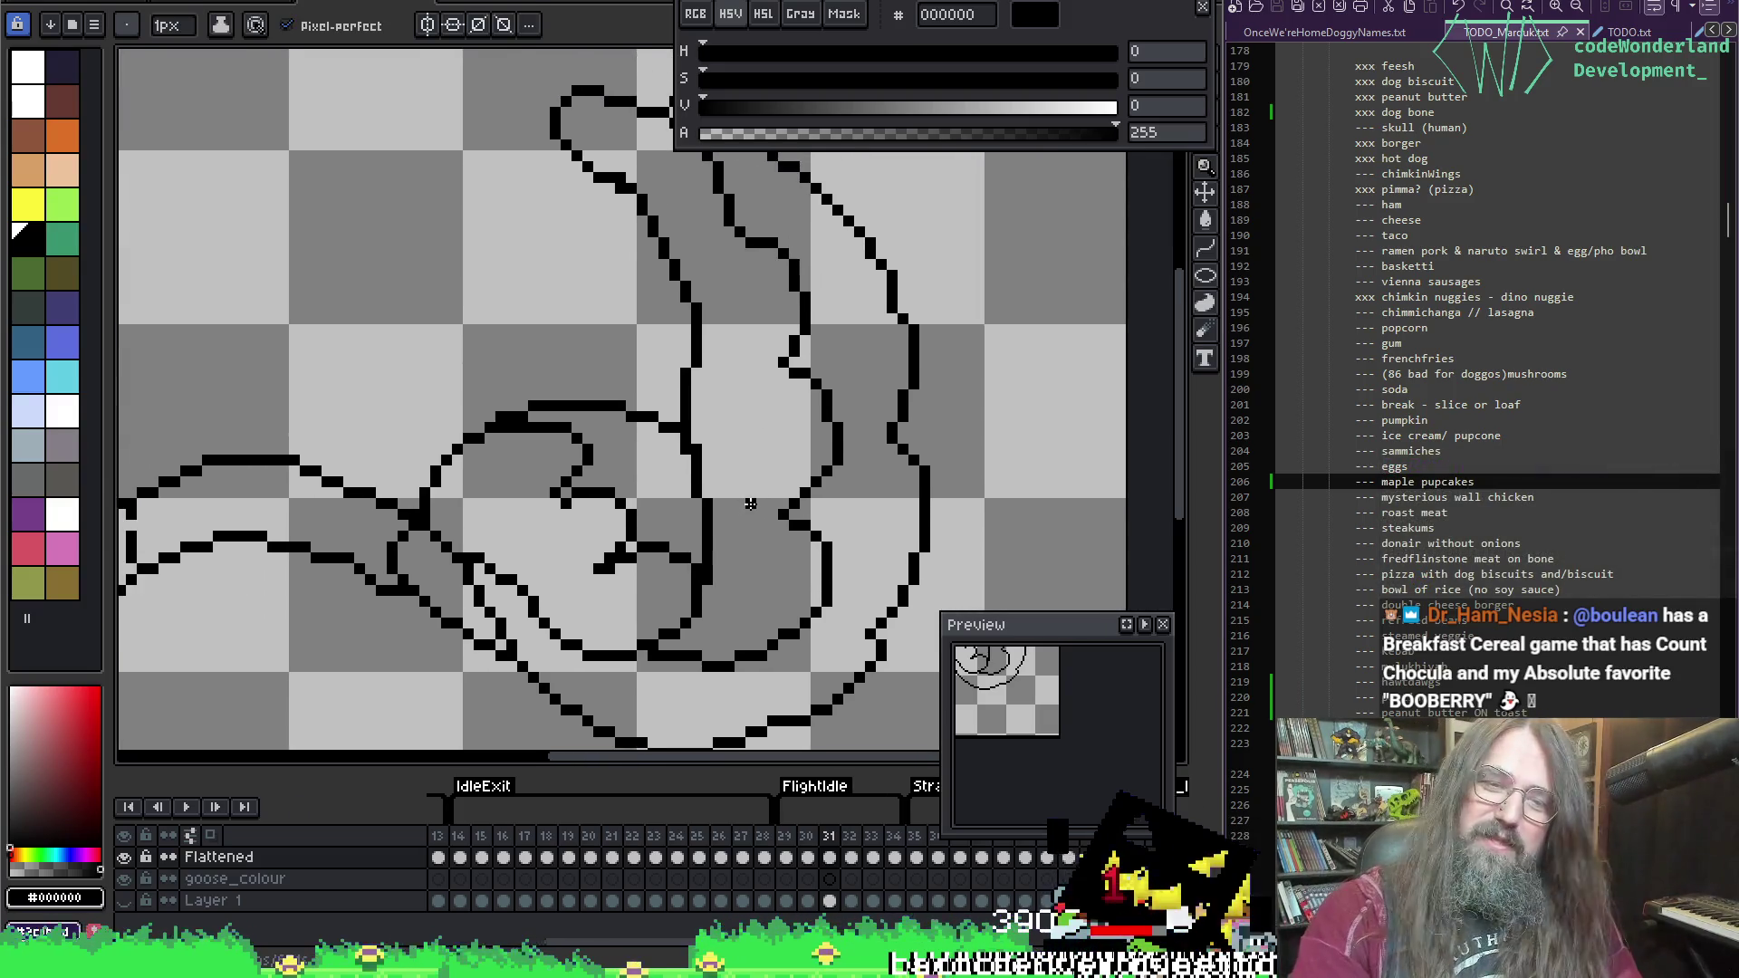
{"action": "scroll", "coordinate": [717, 489], "scroll_direction": "down", "scroll_amount": 1}
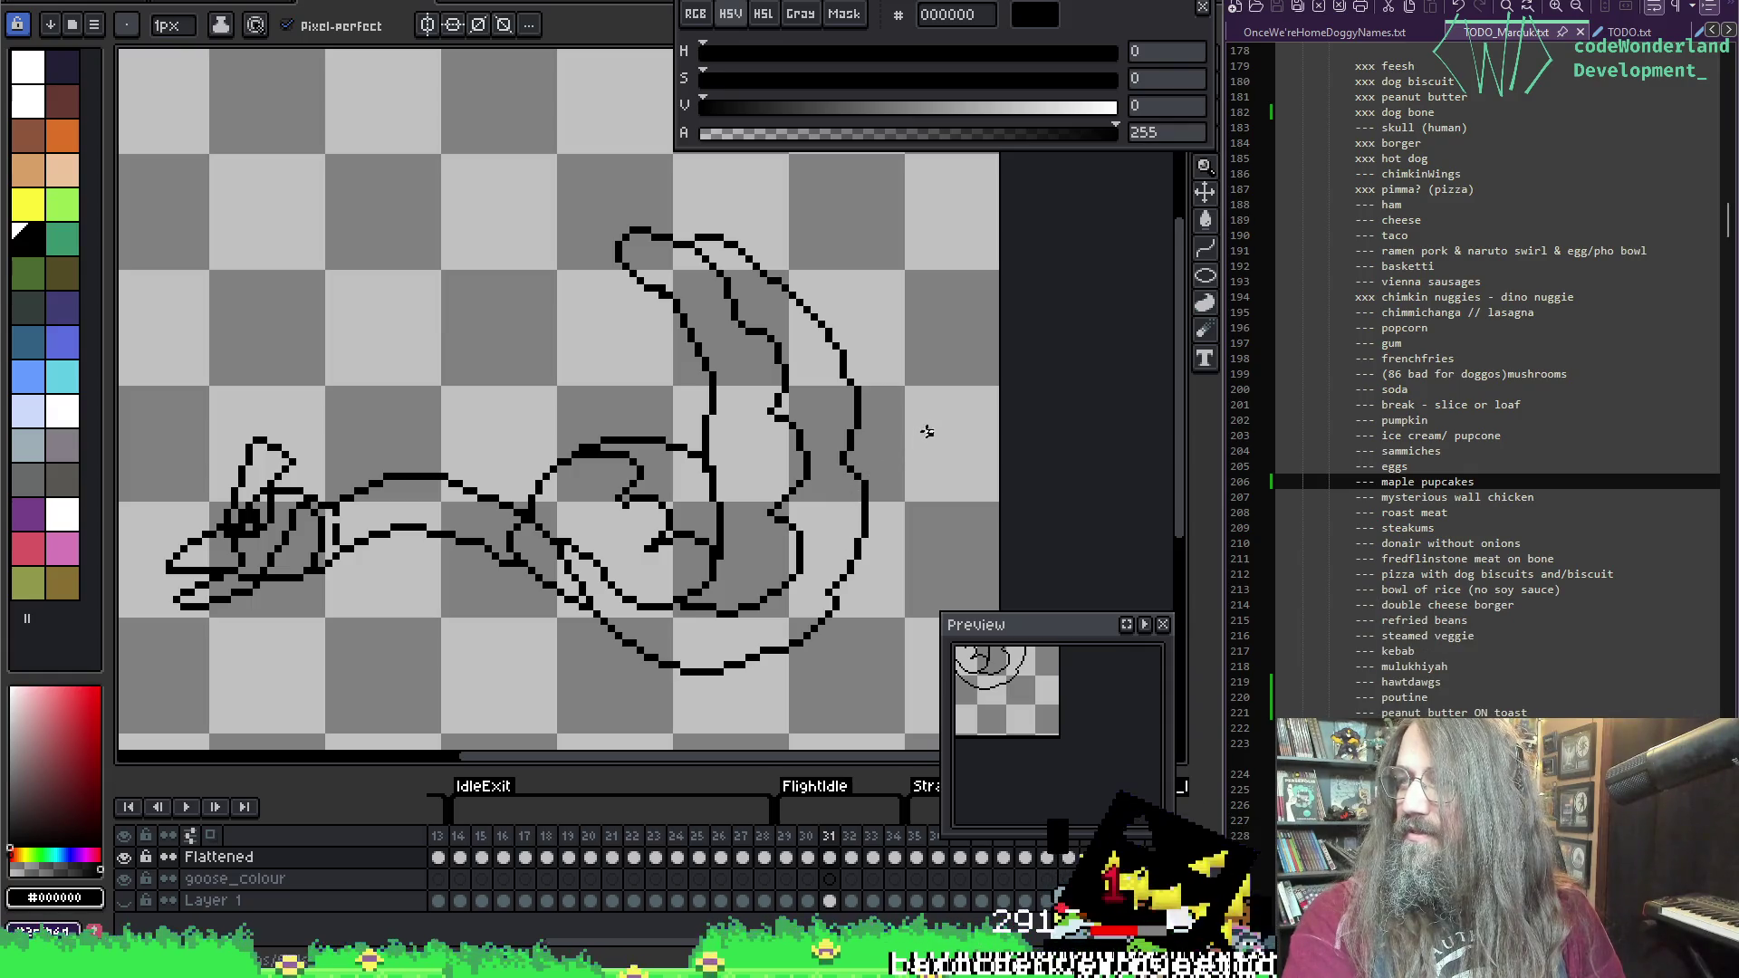
{"action": "scroll", "coordinate": [856, 357], "scroll_direction": "down", "scroll_amount": 1}
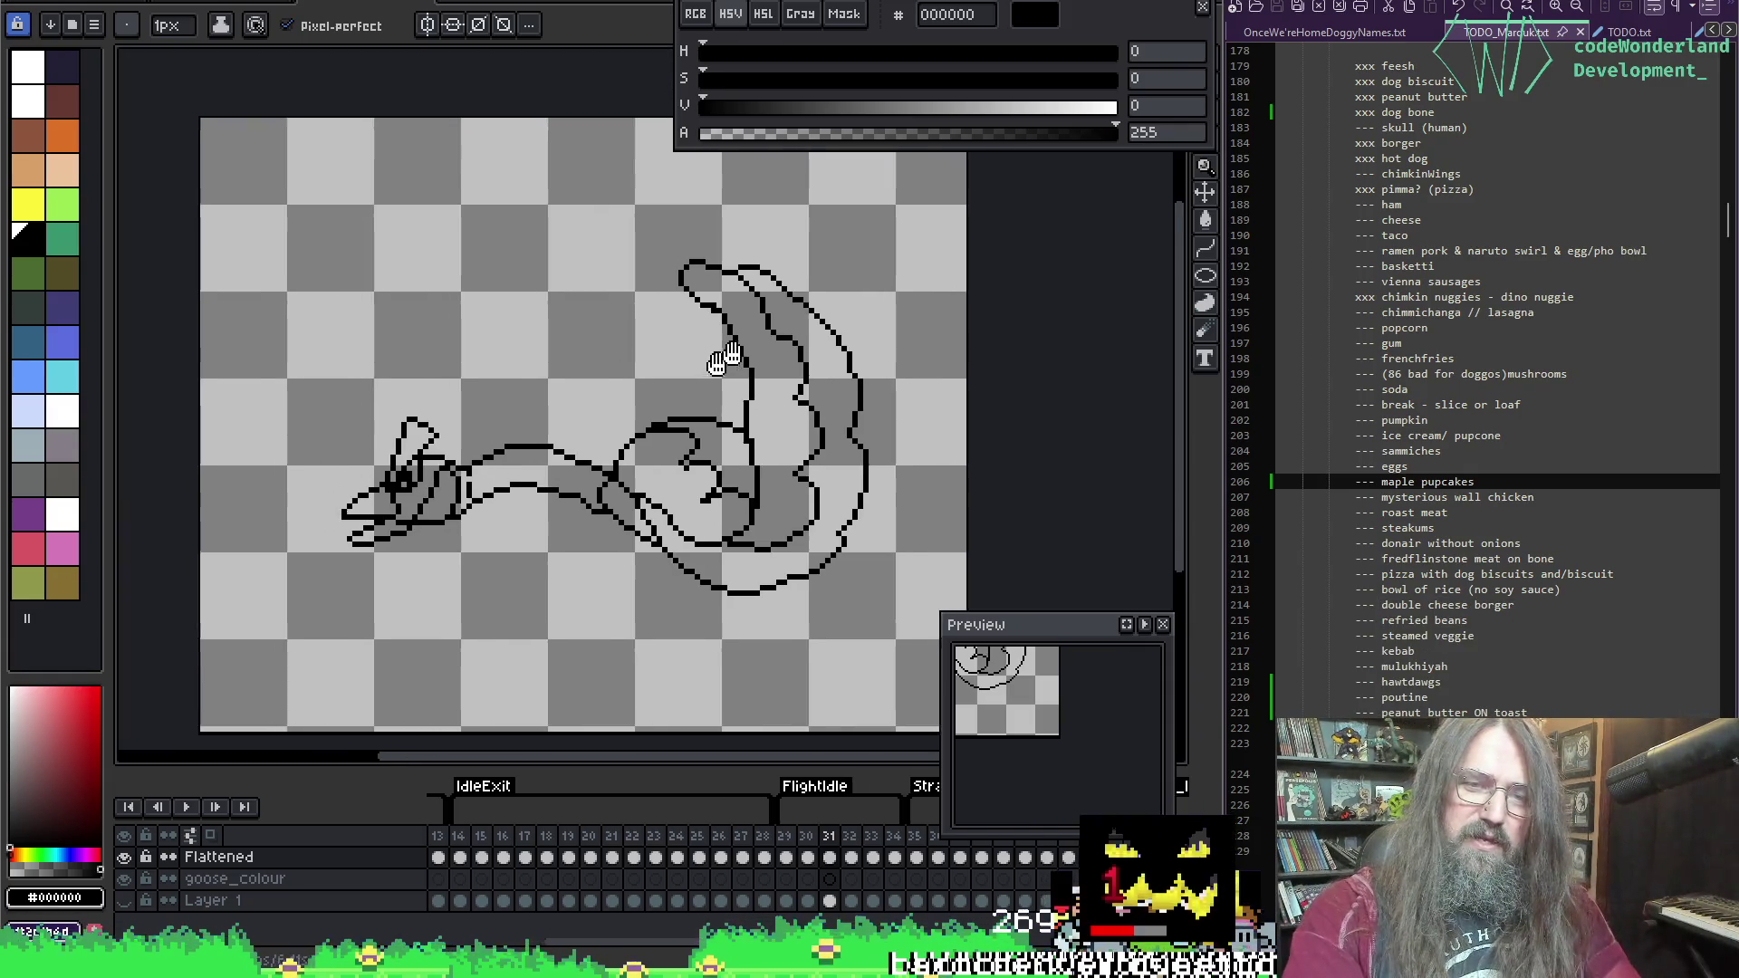
{"action": "left_click_drag", "start_coordinate": [725, 358], "coordinate": [695, 352]}
{"action": "key", "text": "Return"}
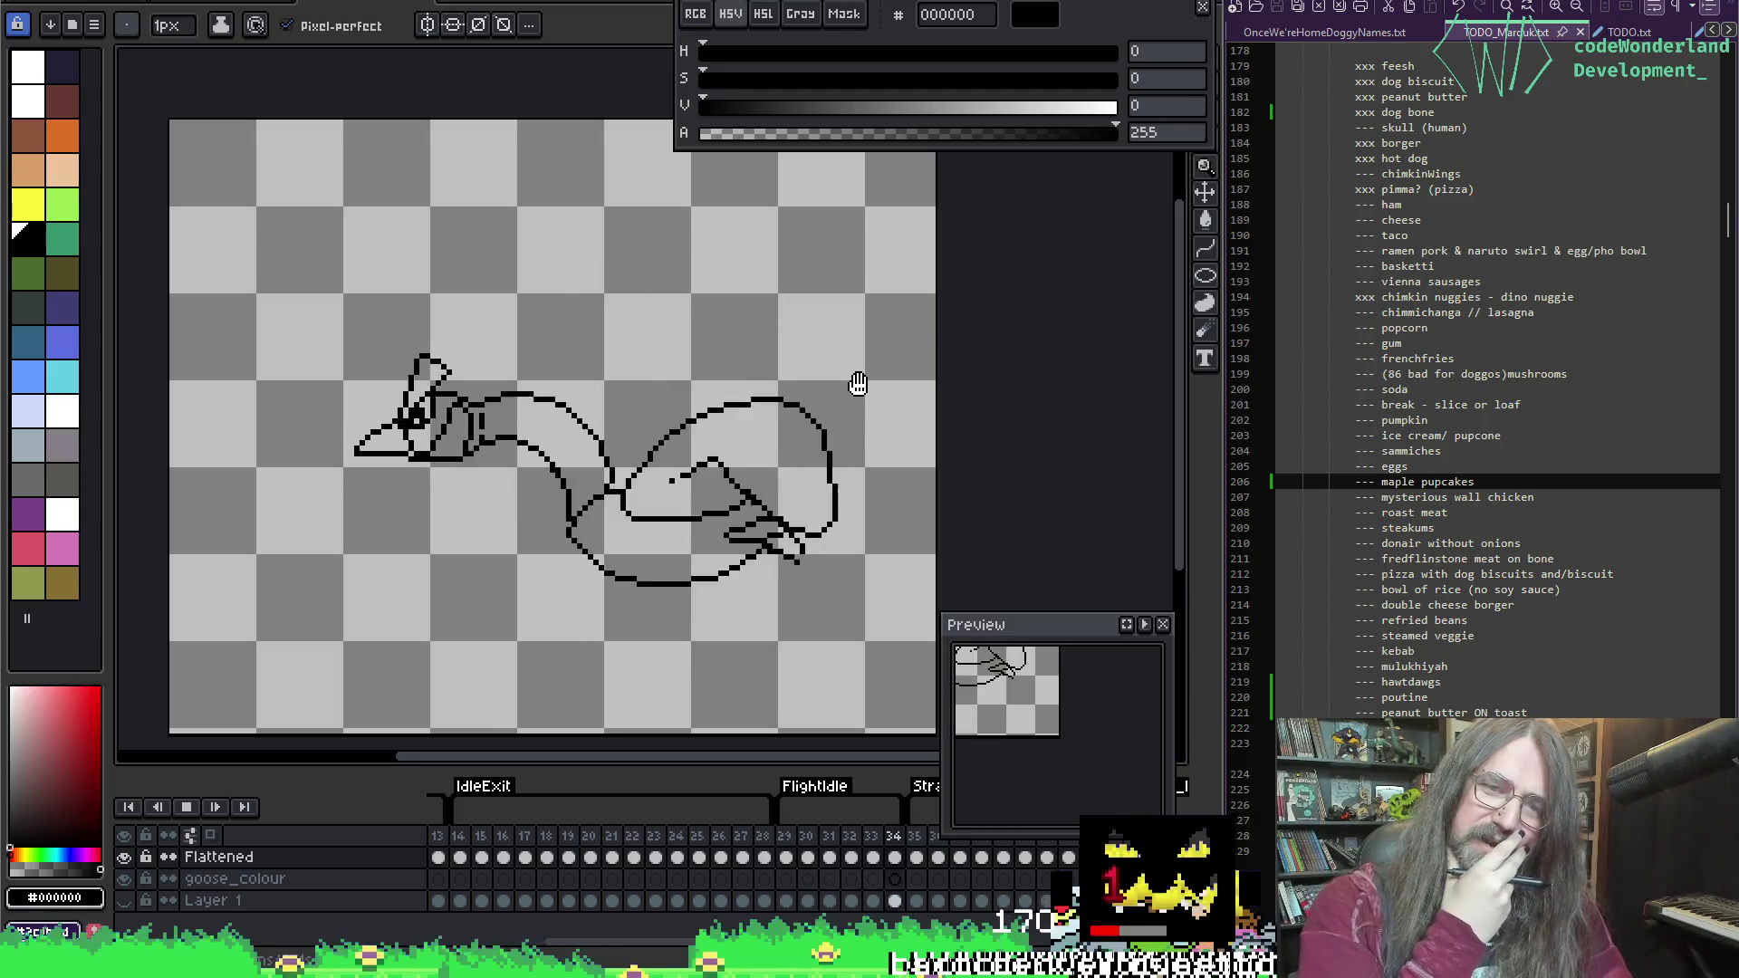
{"action": "key", "text": "Return"}
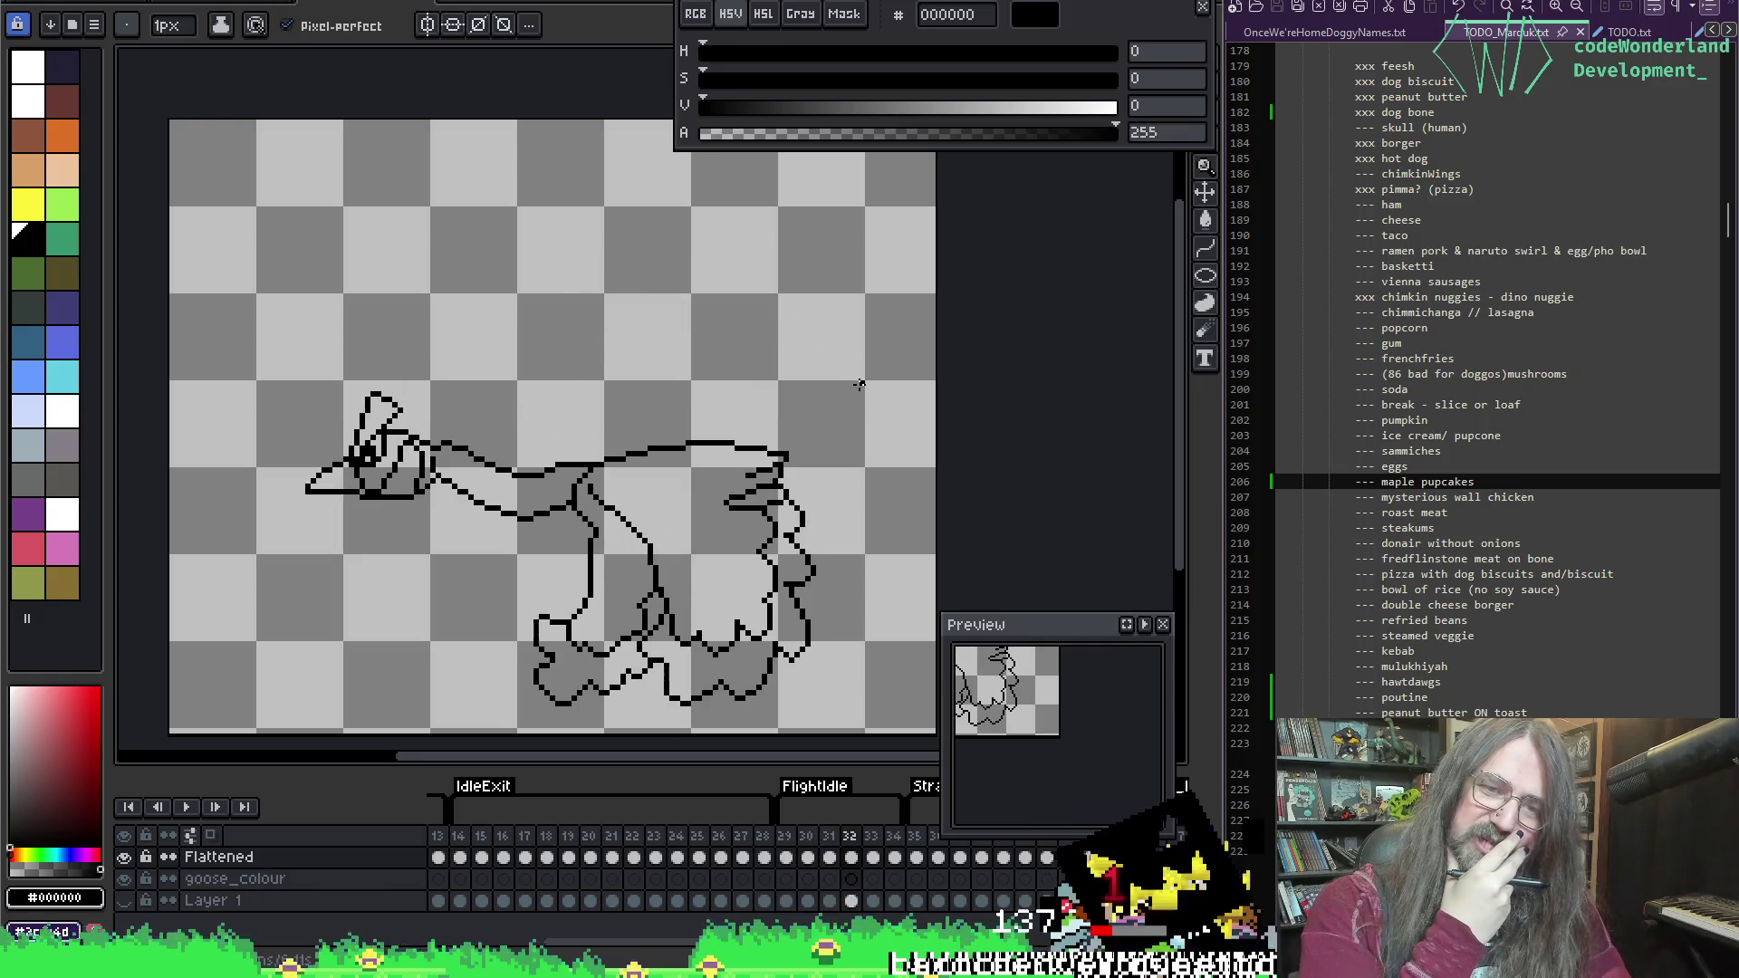
{"action": "key", "text": "Return"}
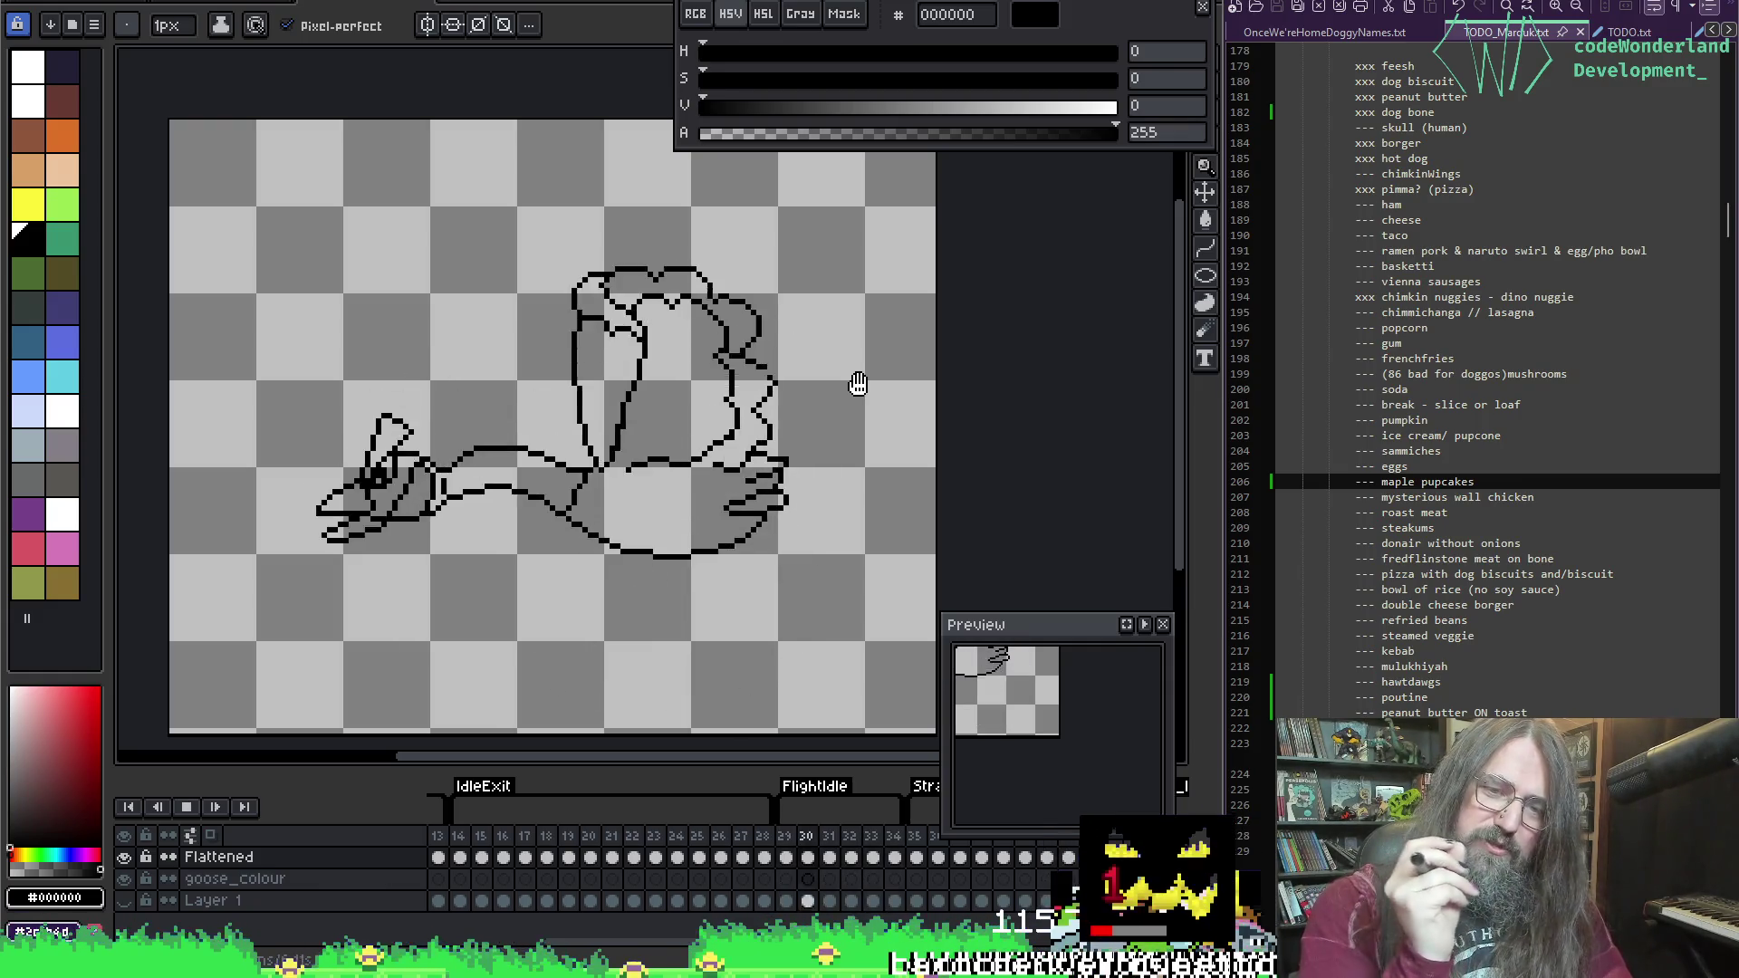
{"action": "key", "text": "Return"}
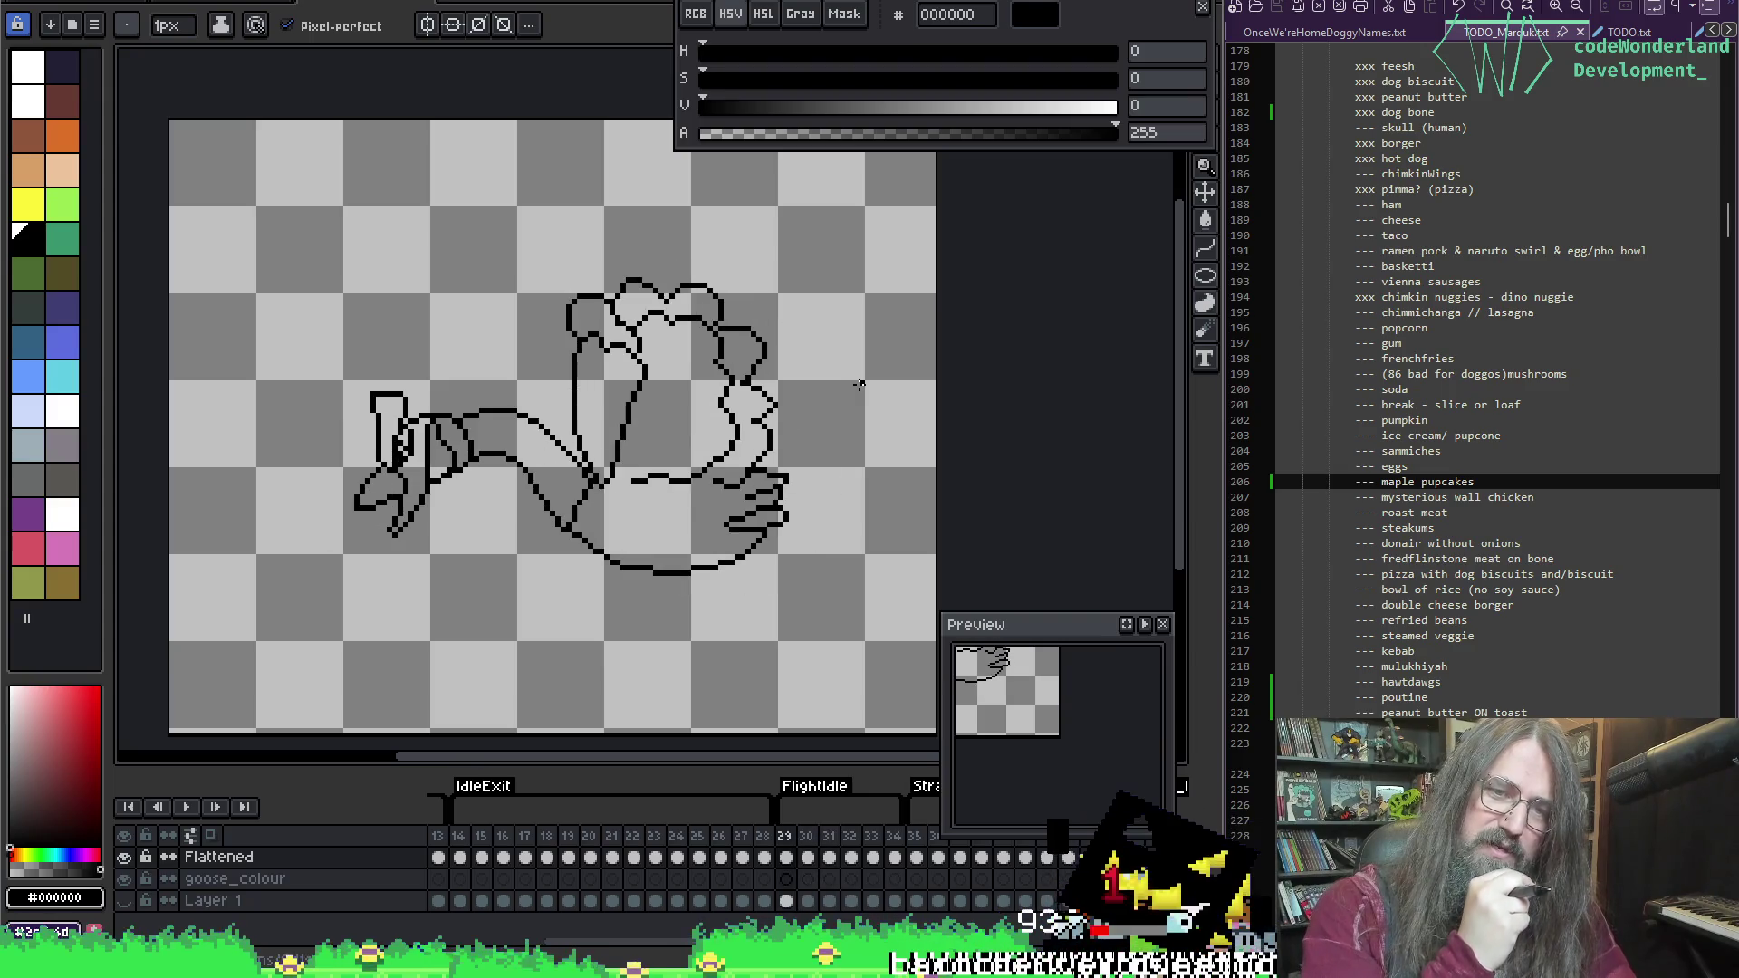
{"action": "key", "text": "Right"}
{"action": "key", "text": "Right"}
Step: Compare frame 31 with its neighbour and draw a line plus pixel joining the neck to the body
{"action": "scroll", "coordinate": [670, 419], "scroll_direction": "up", "scroll_amount": 1}
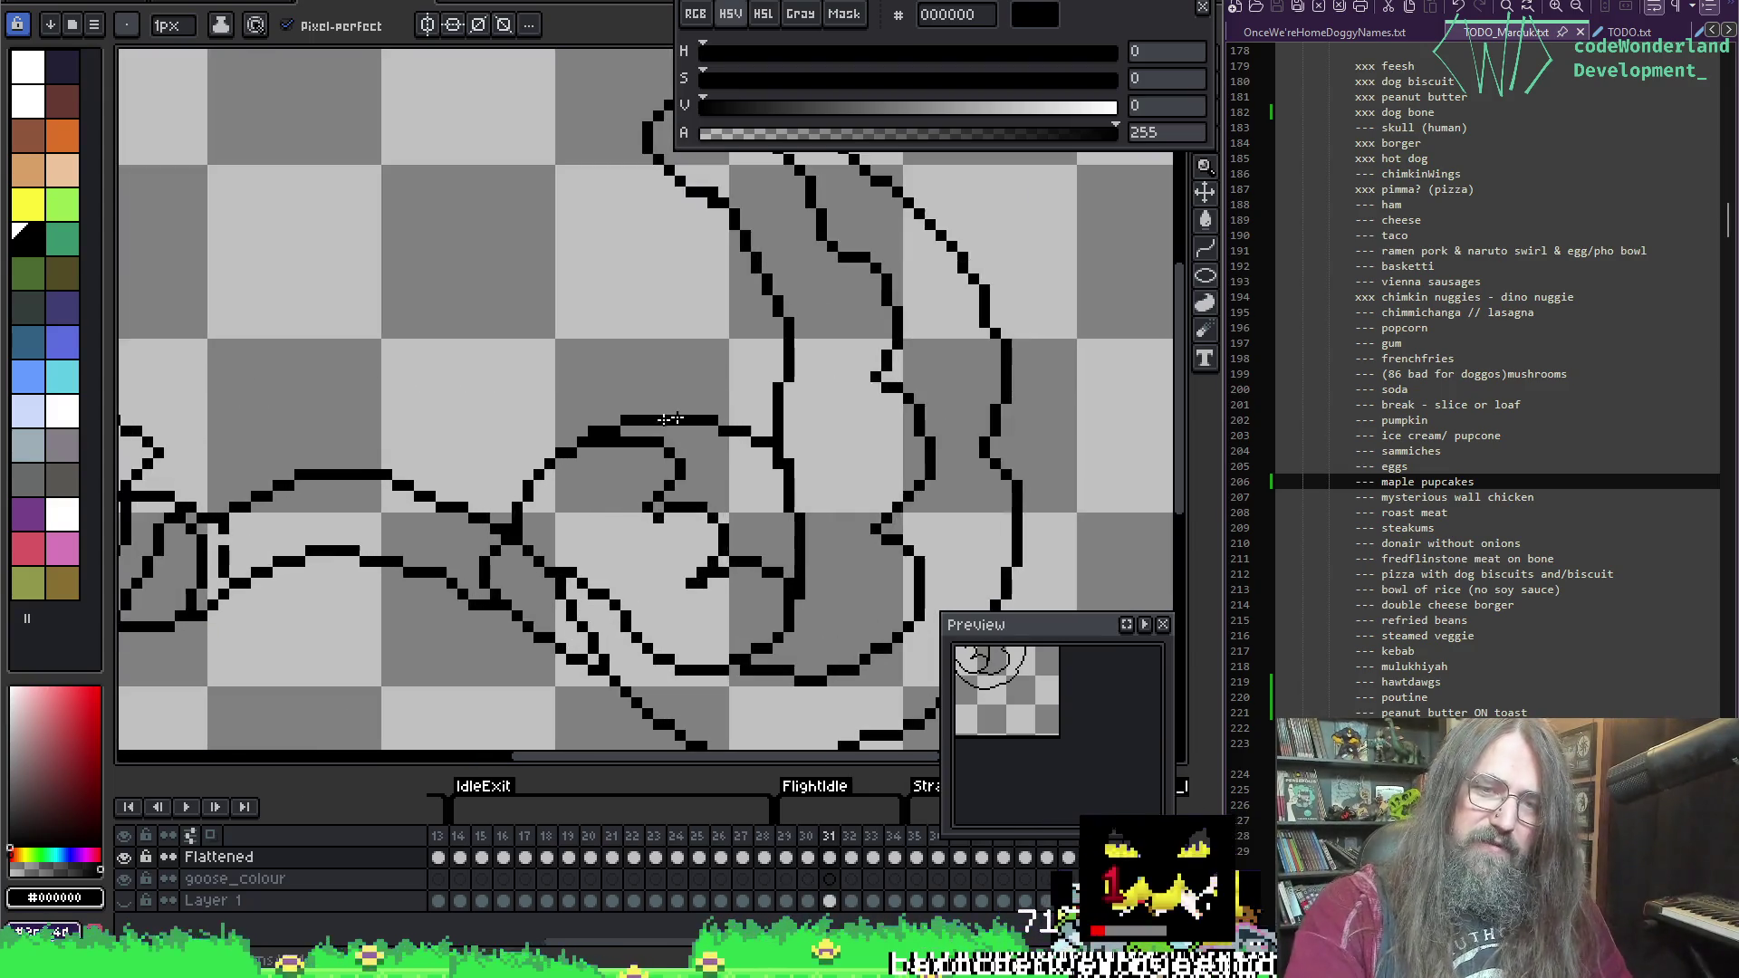
{"action": "left_click_drag", "start_coordinate": [812, 493], "coordinate": [1035, 407]}
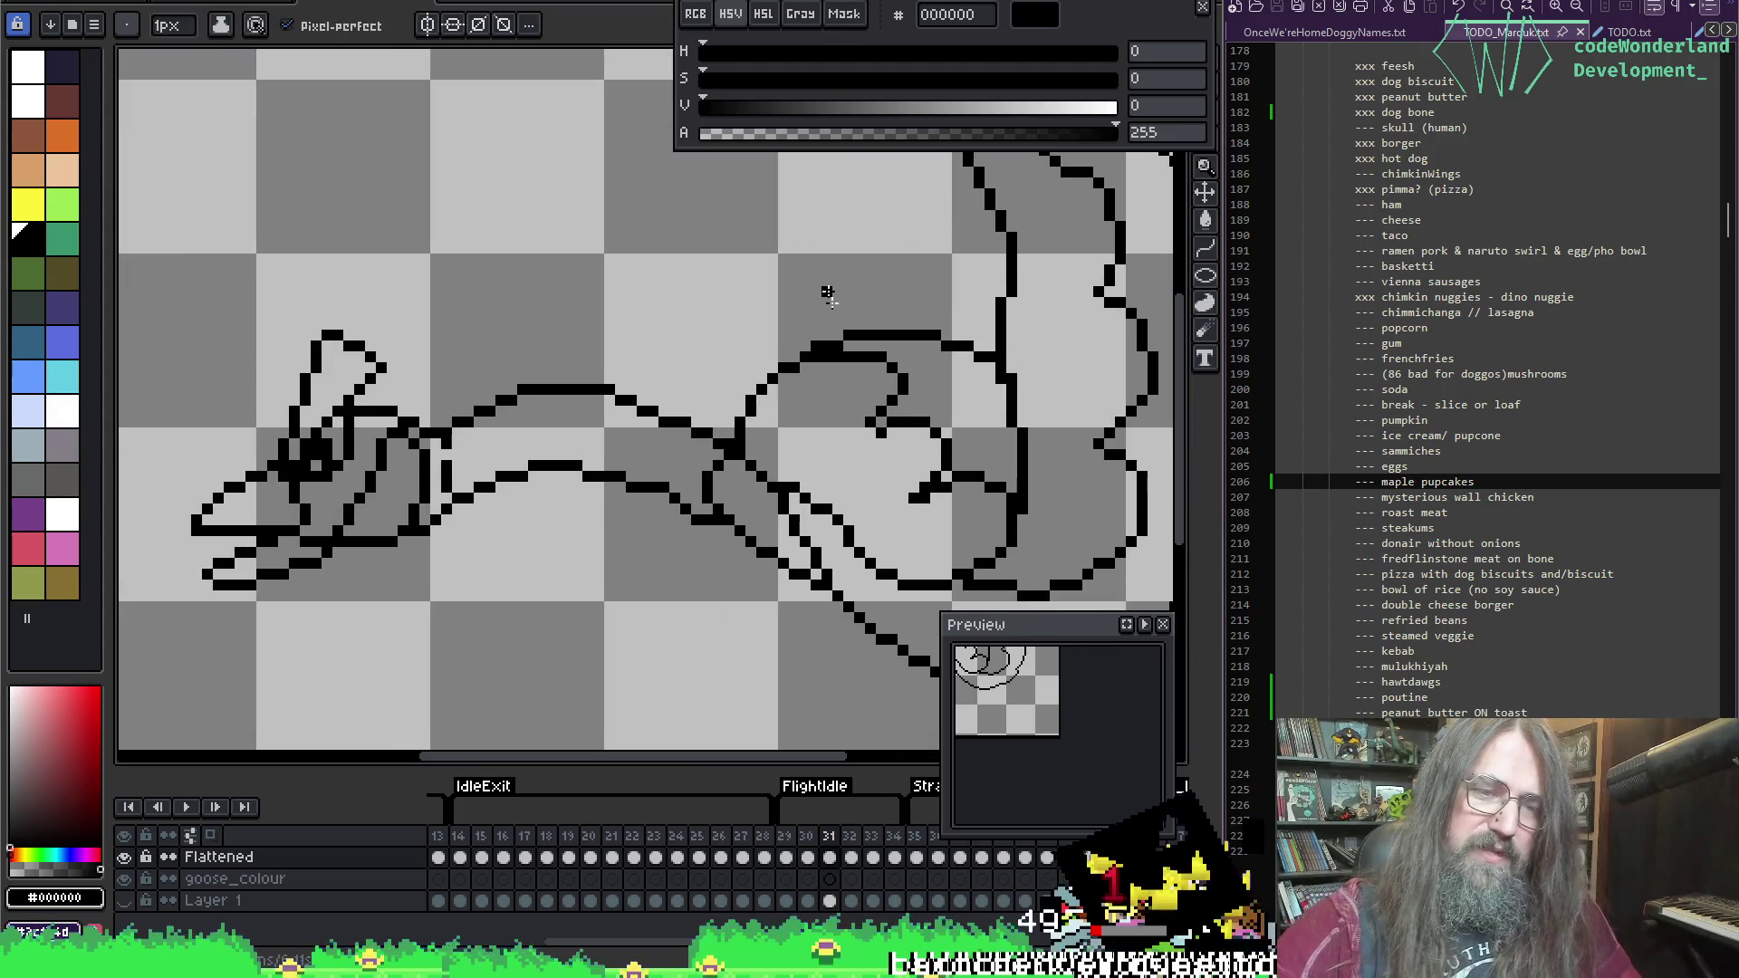
{"action": "key", "text": "Left"}
{"action": "key", "text": "Right"}
{"action": "key", "text": "Left"}
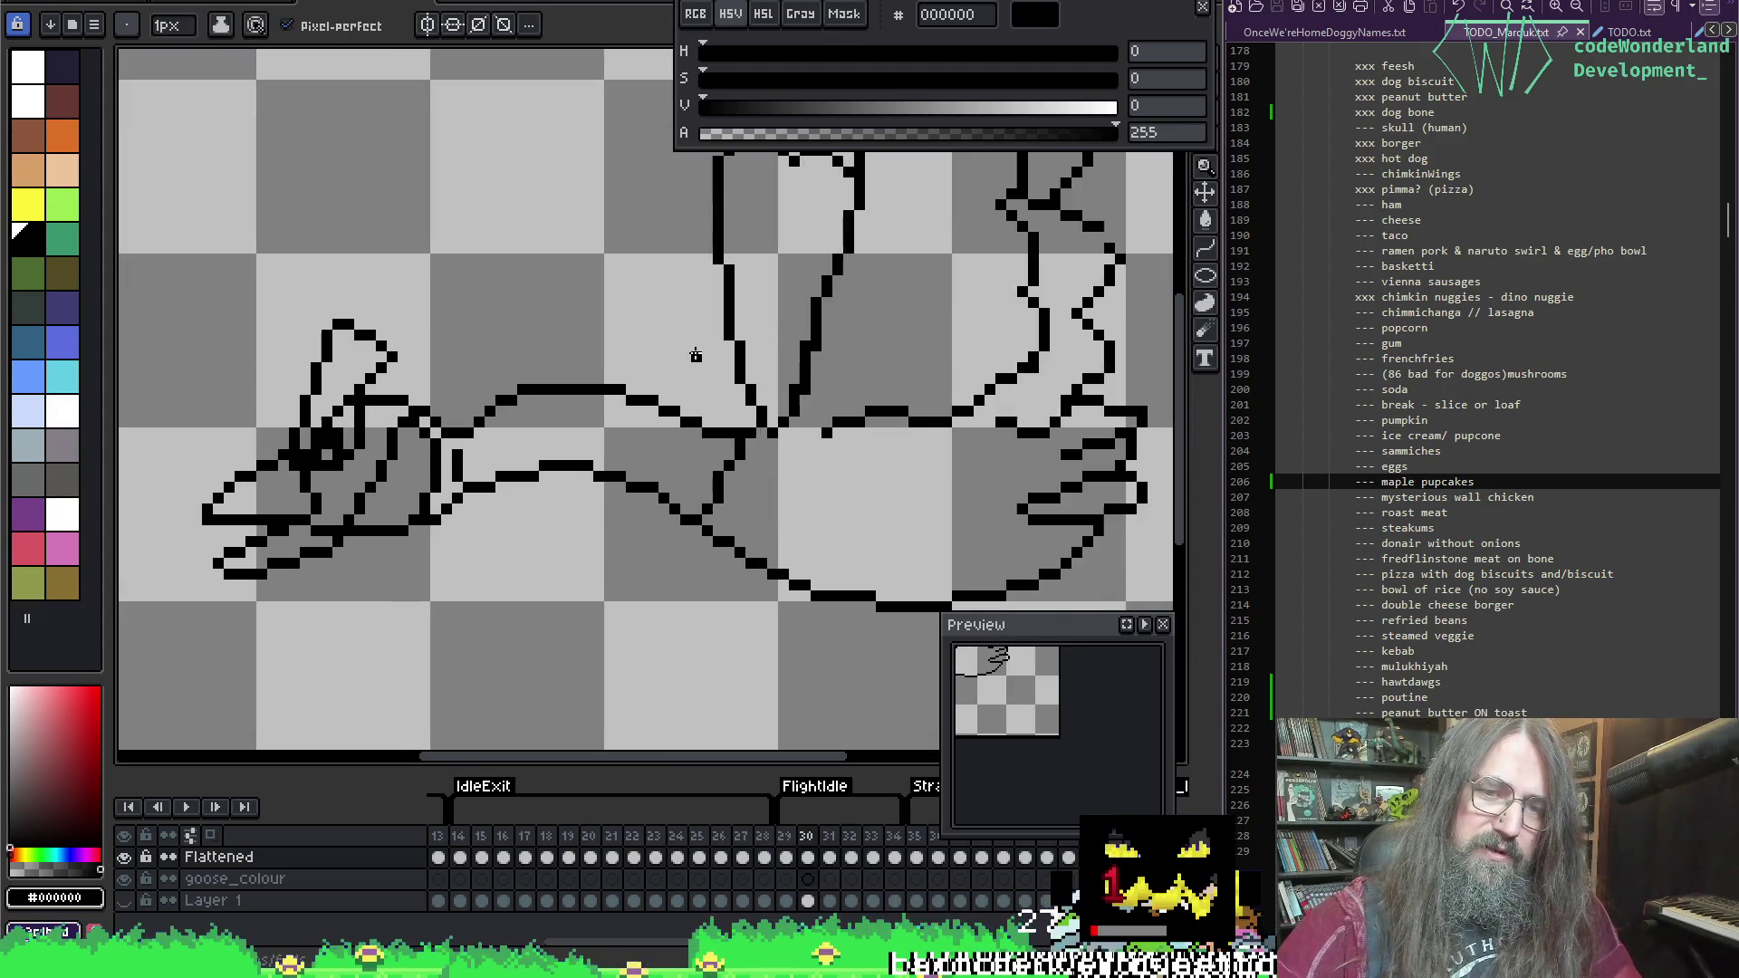
{"action": "key", "text": "Right"}
{"action": "key", "text": "Left"}
{"action": "key", "text": "Right"}
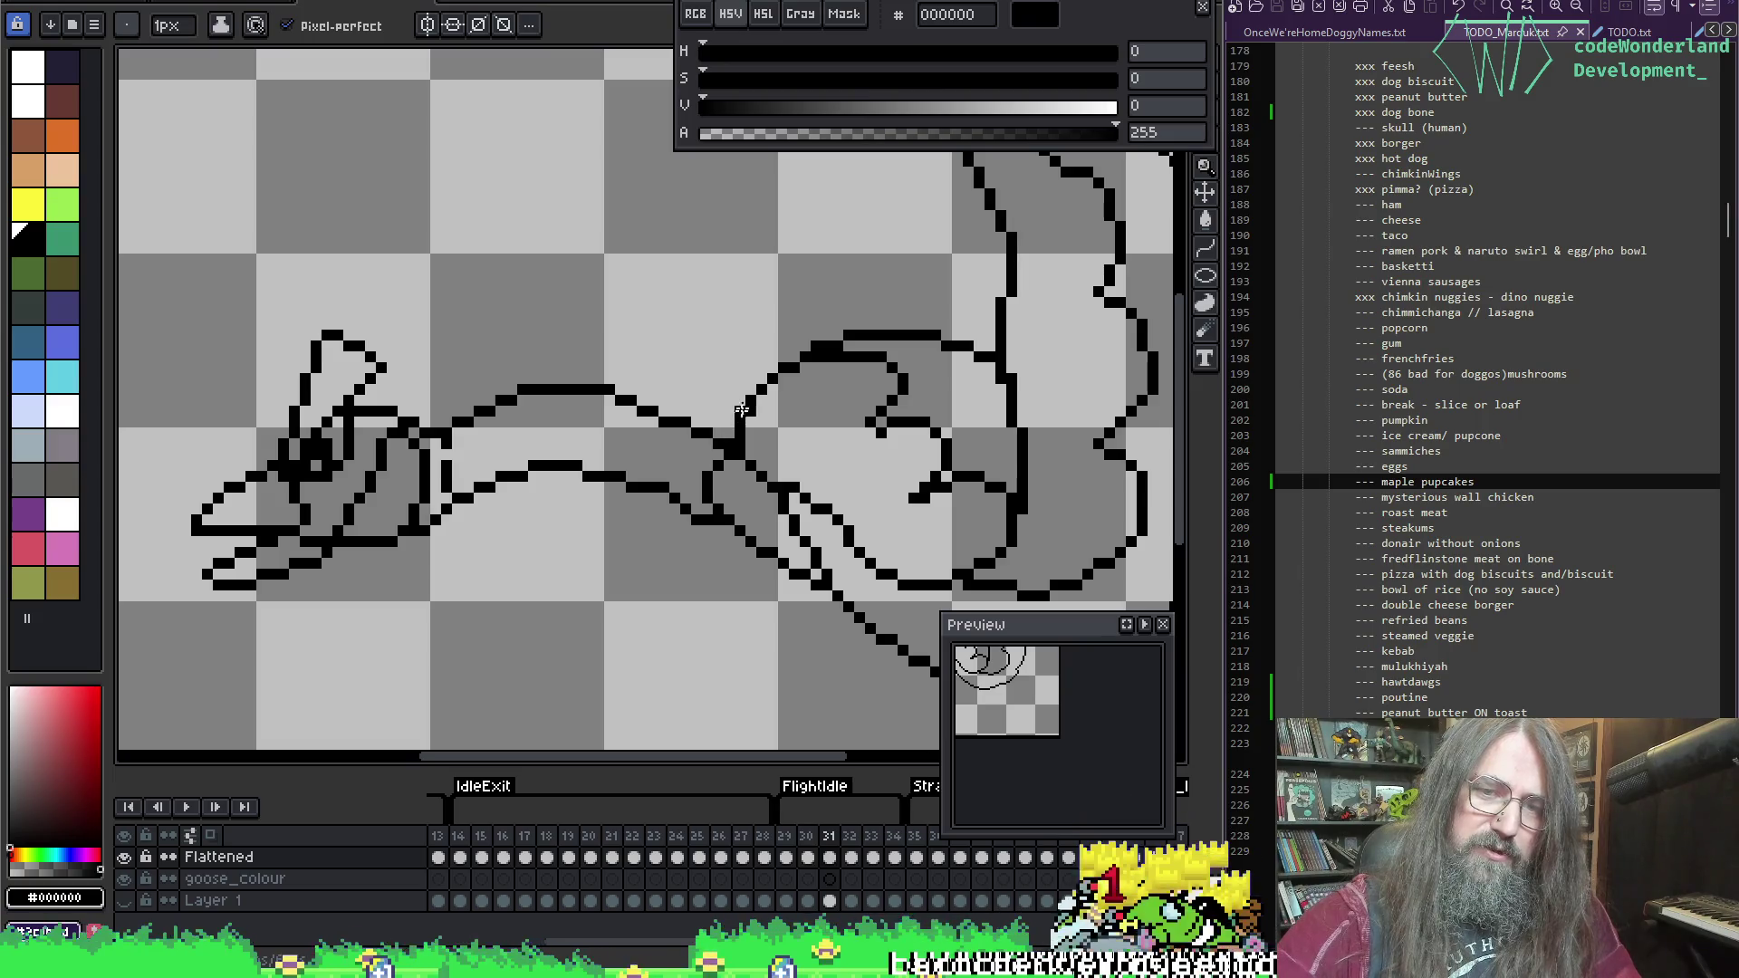
{"action": "left_click_drag", "start_coordinate": [703, 438], "coordinate": [687, 500]}
{"action": "left_click", "coordinate": [709, 522]}
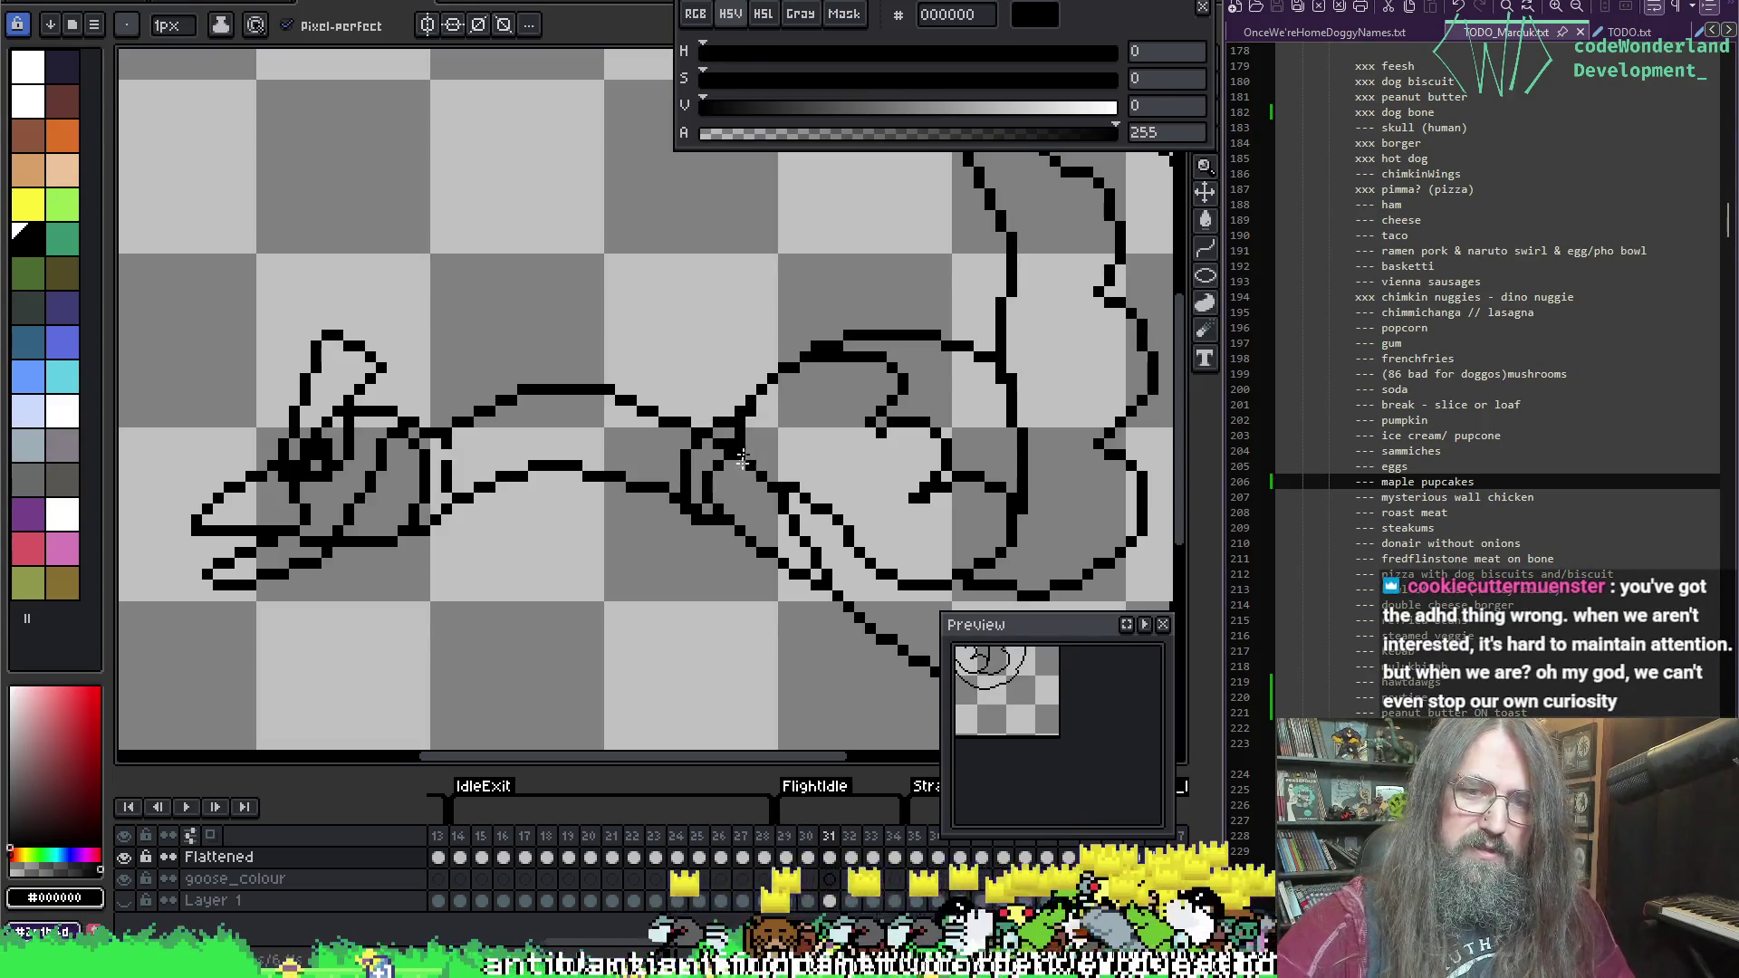
Step: Extend the neck-body joint down into the wing fold, checking neighbouring frames and undoing a doubled stroke
{"action": "key", "text": "Left"}
{"action": "key", "text": "Right"}
{"action": "mouse_move", "coordinate": [736, 409]}
{"action": "left_mouse_down"}
{"action": "mouse_move", "coordinate": [699, 479]}
{"action": "mouse_move", "coordinate": [720, 521]}
{"action": "left_mouse_up"}
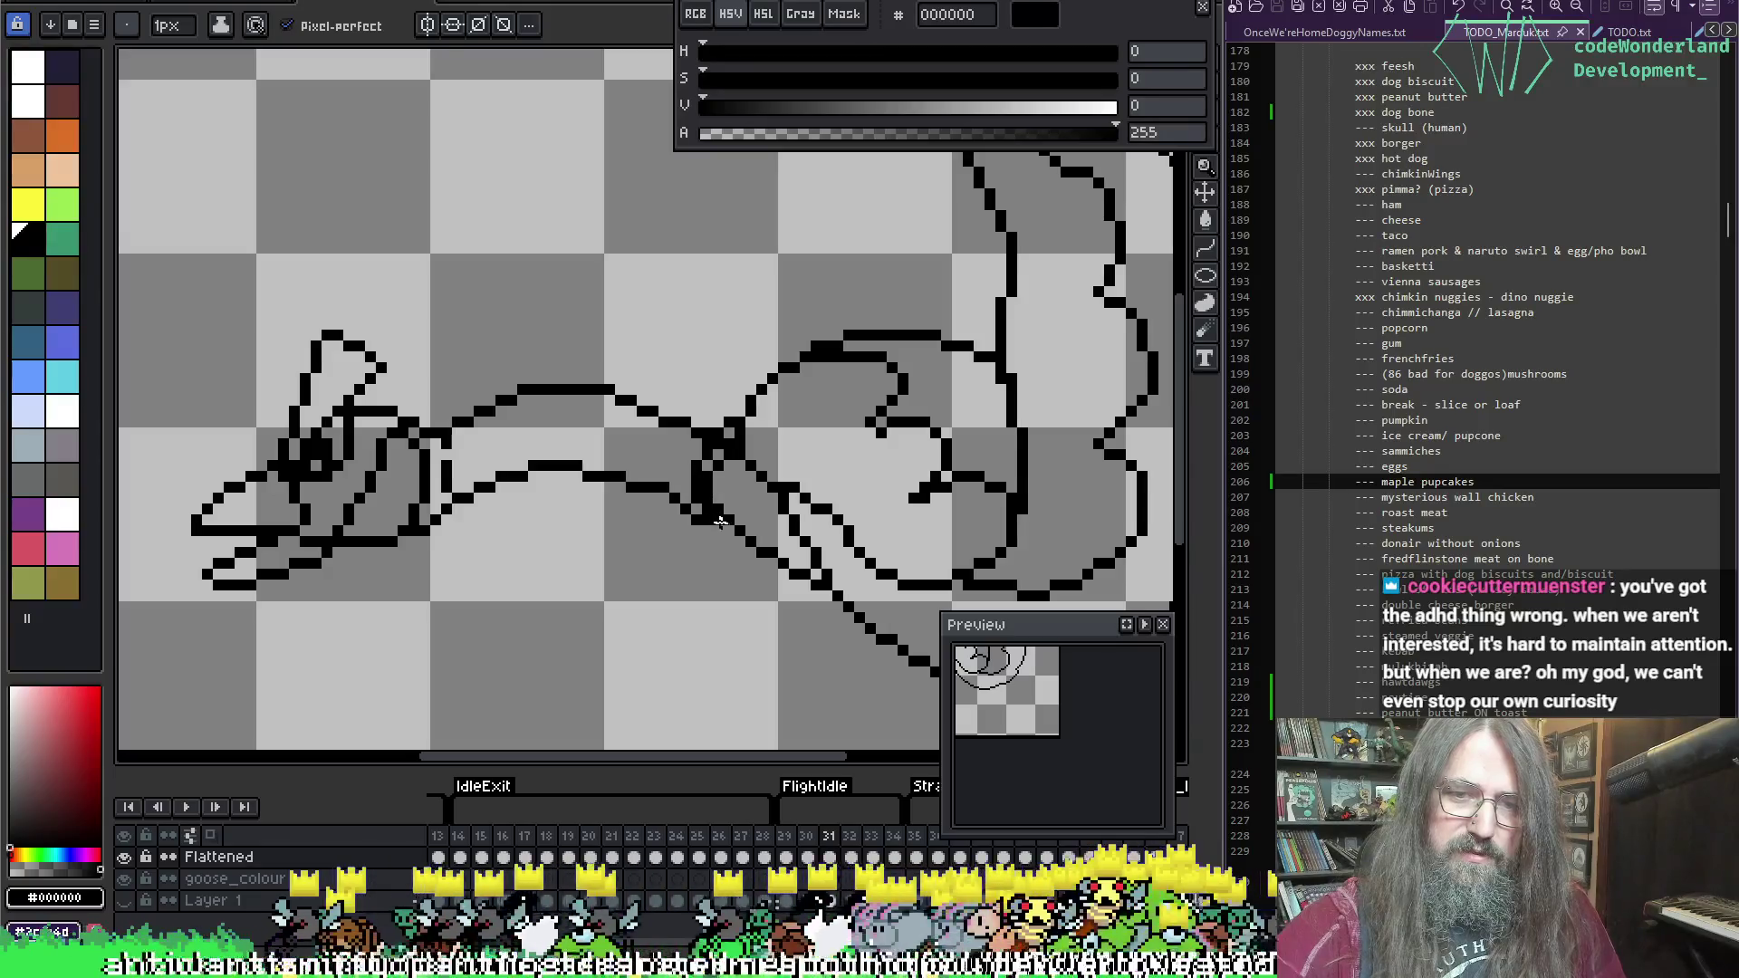
{"action": "key", "text": "Right"}
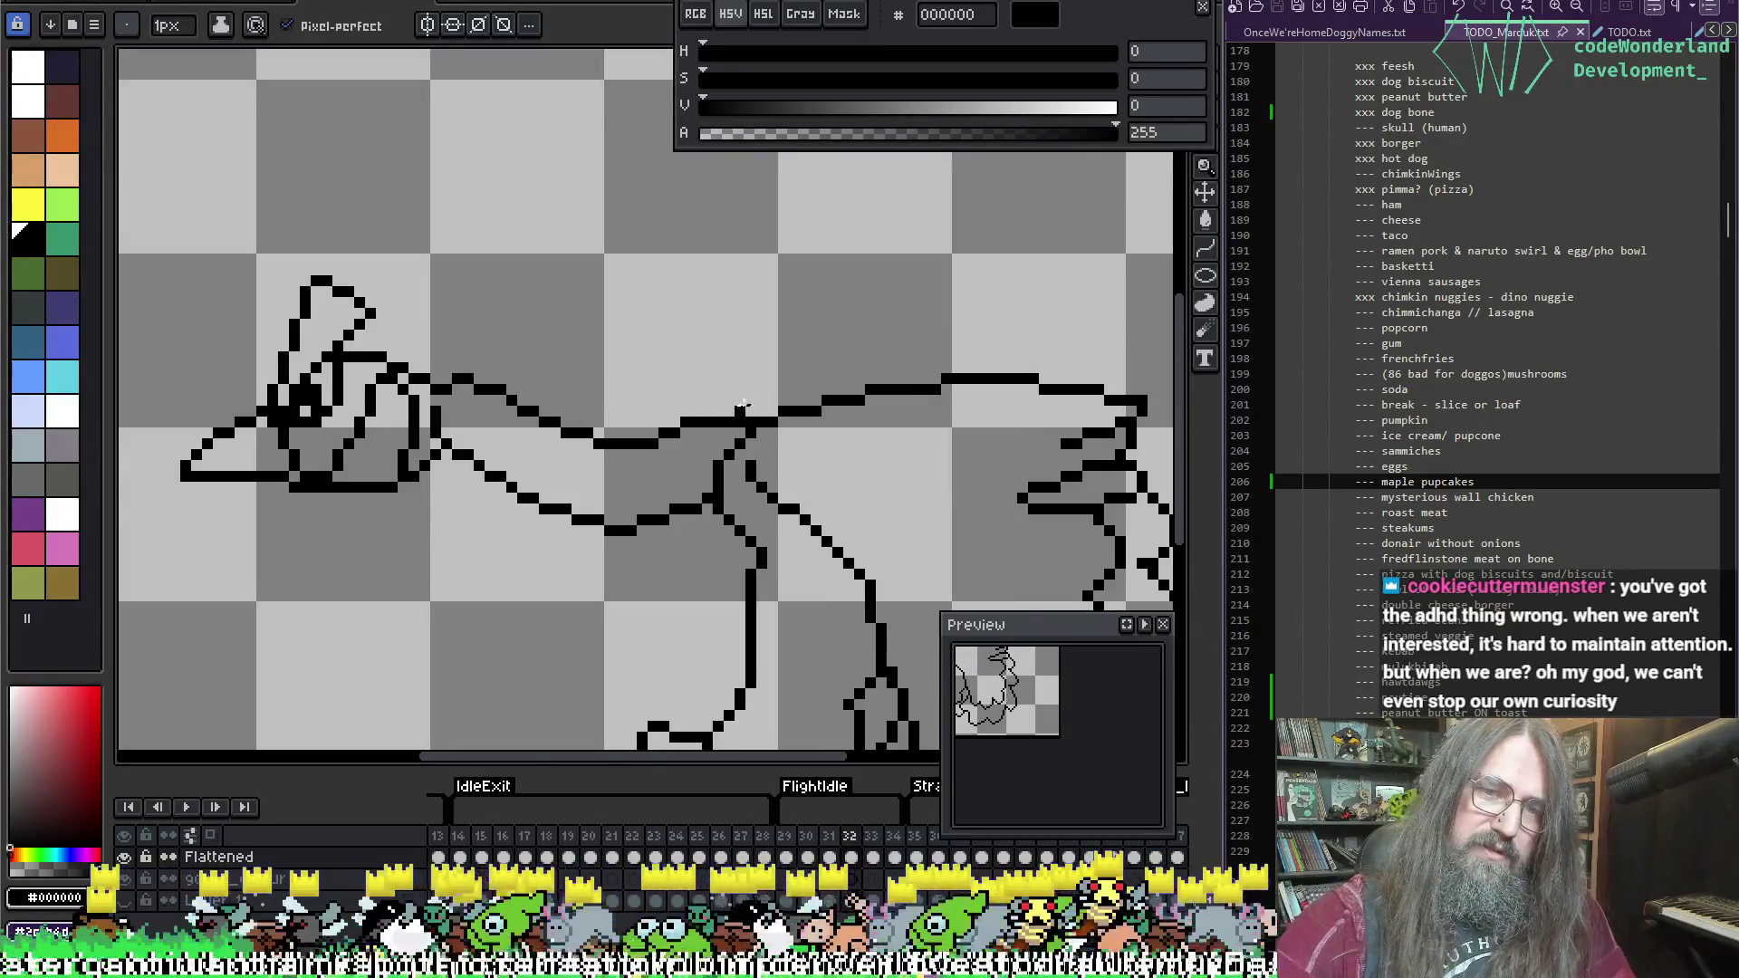
{"action": "key", "text": "Left"}
{"action": "key", "text": "Left"}
{"action": "key", "text": "Right"}
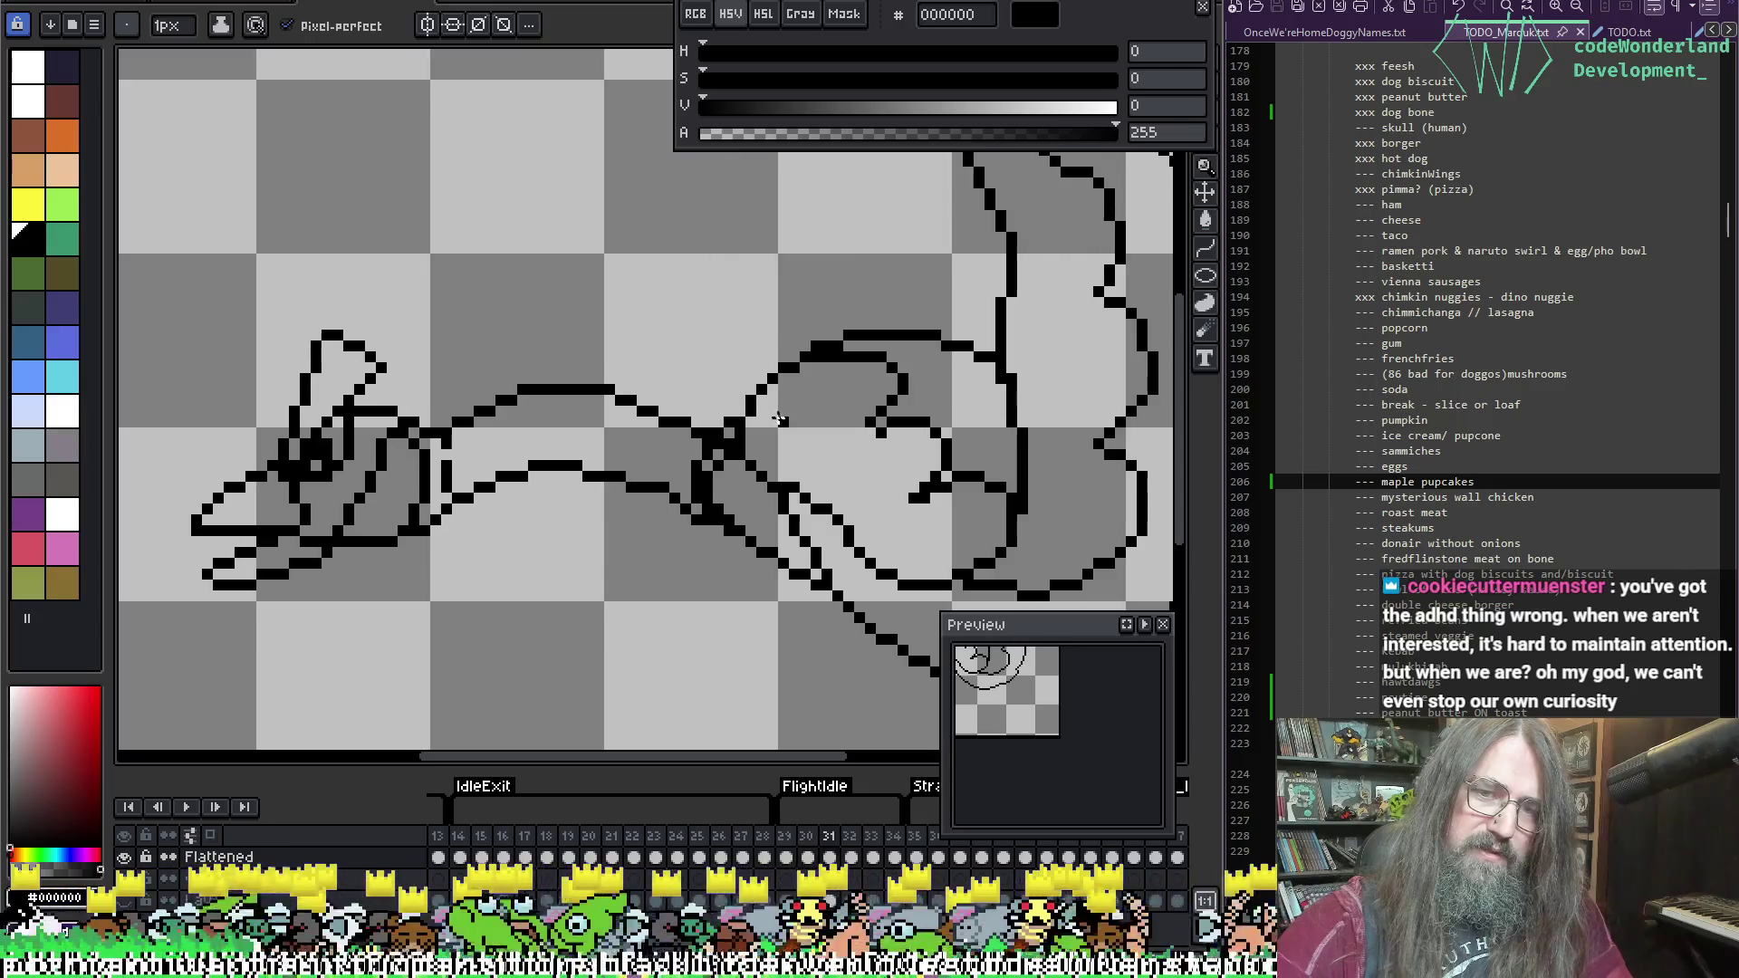
{"action": "key", "text": "Left"}
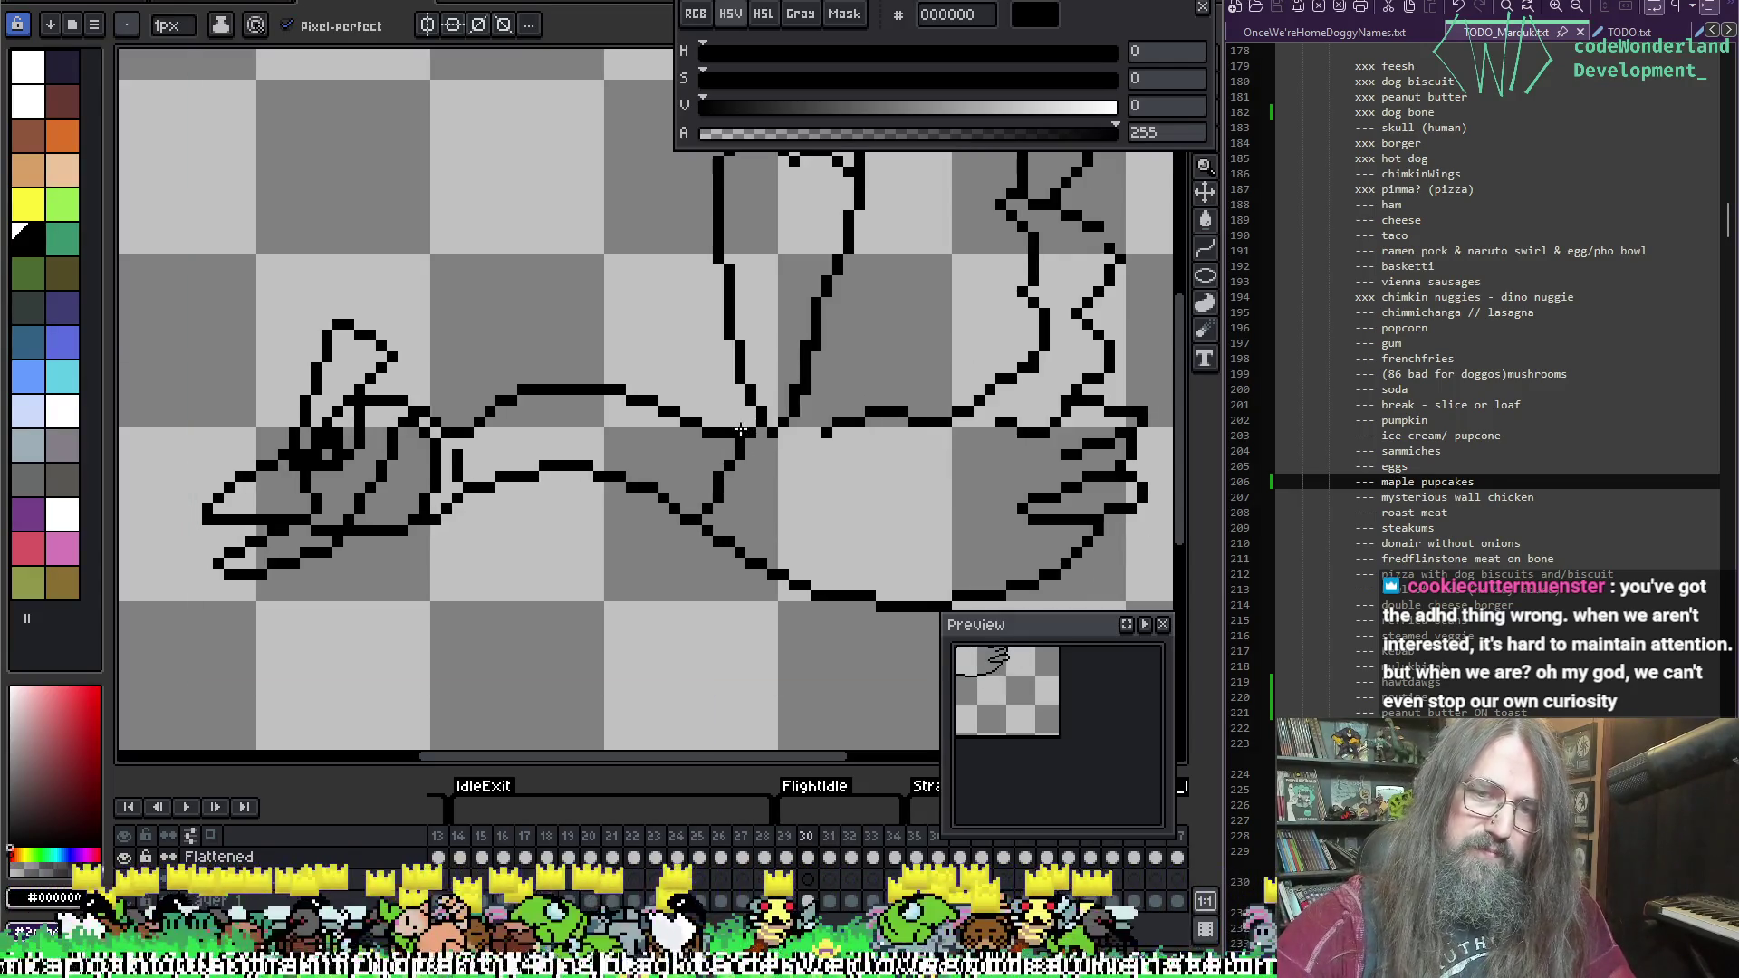
{"action": "left_click_drag", "start_coordinate": [746, 427], "coordinate": [693, 533]}
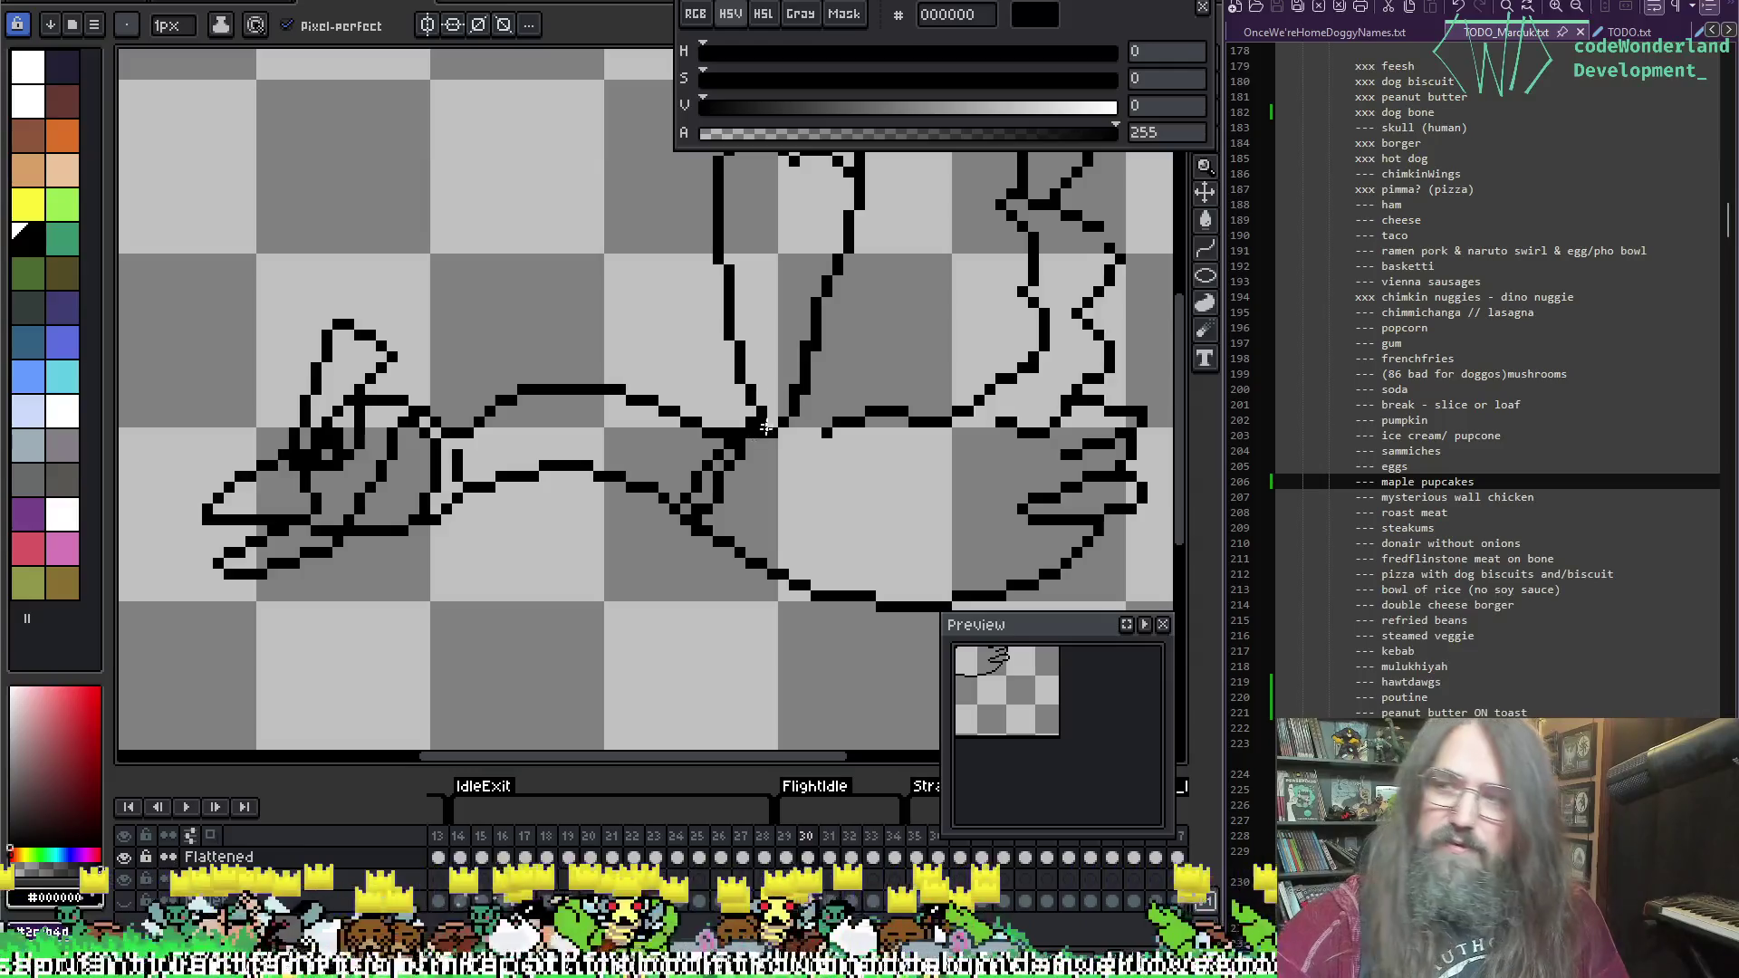
{"action": "key", "text": "ctrl+z"}
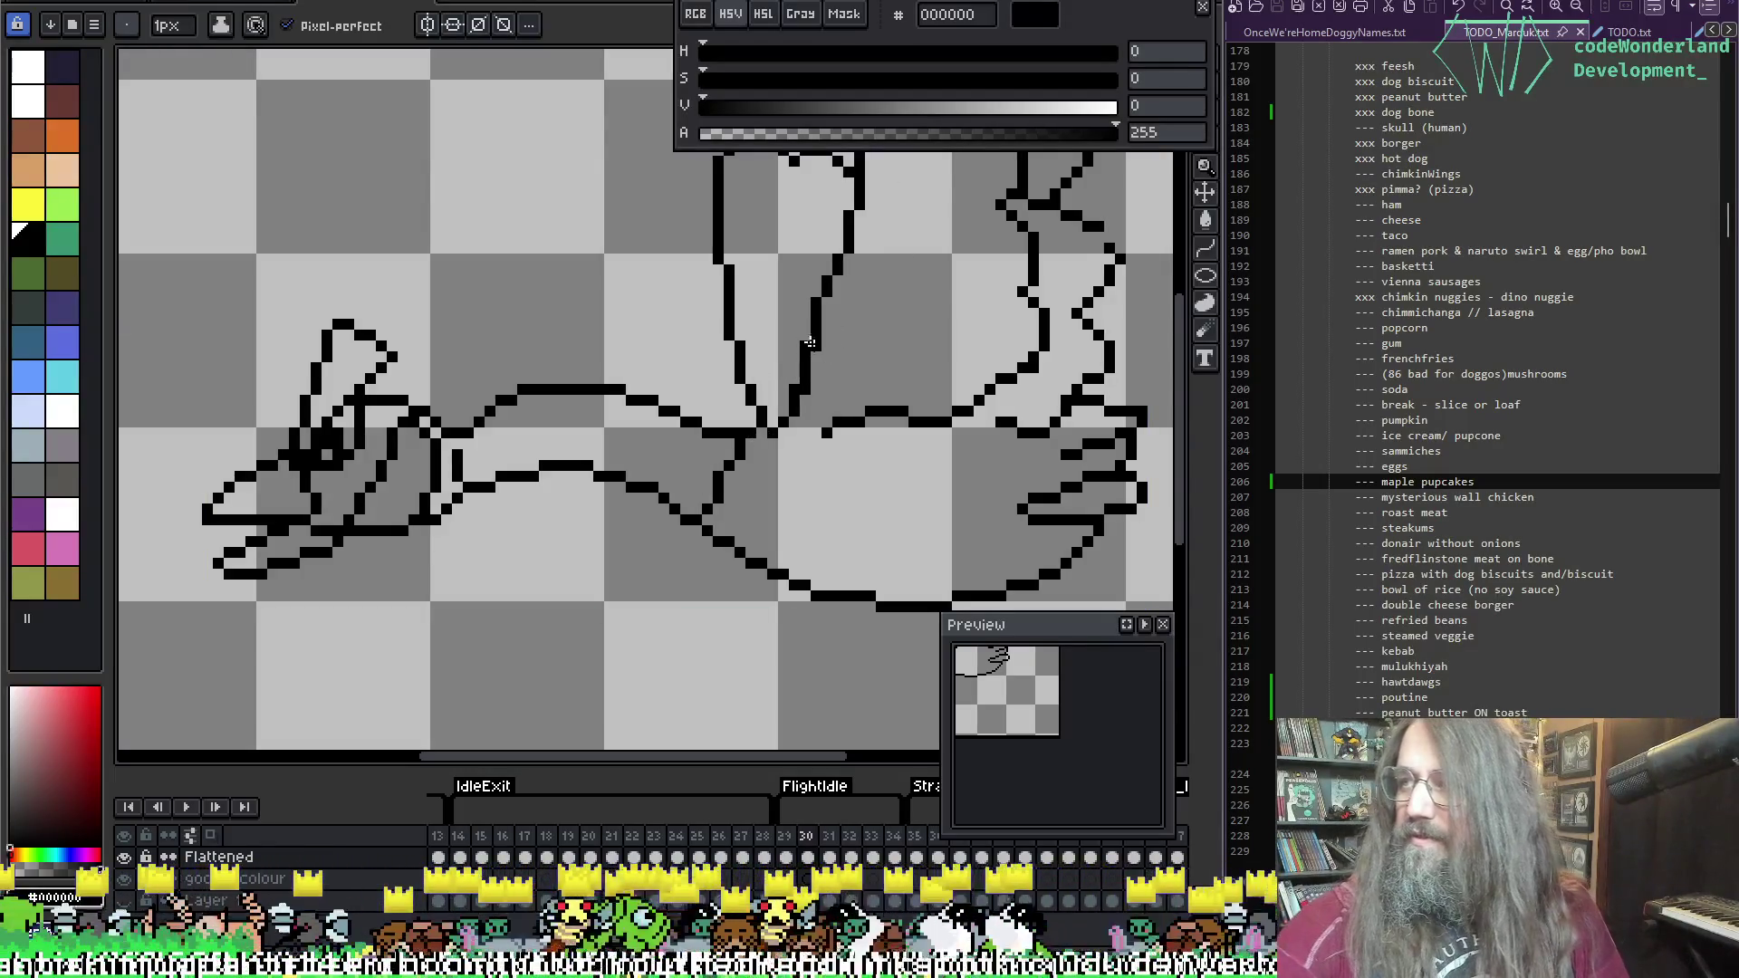
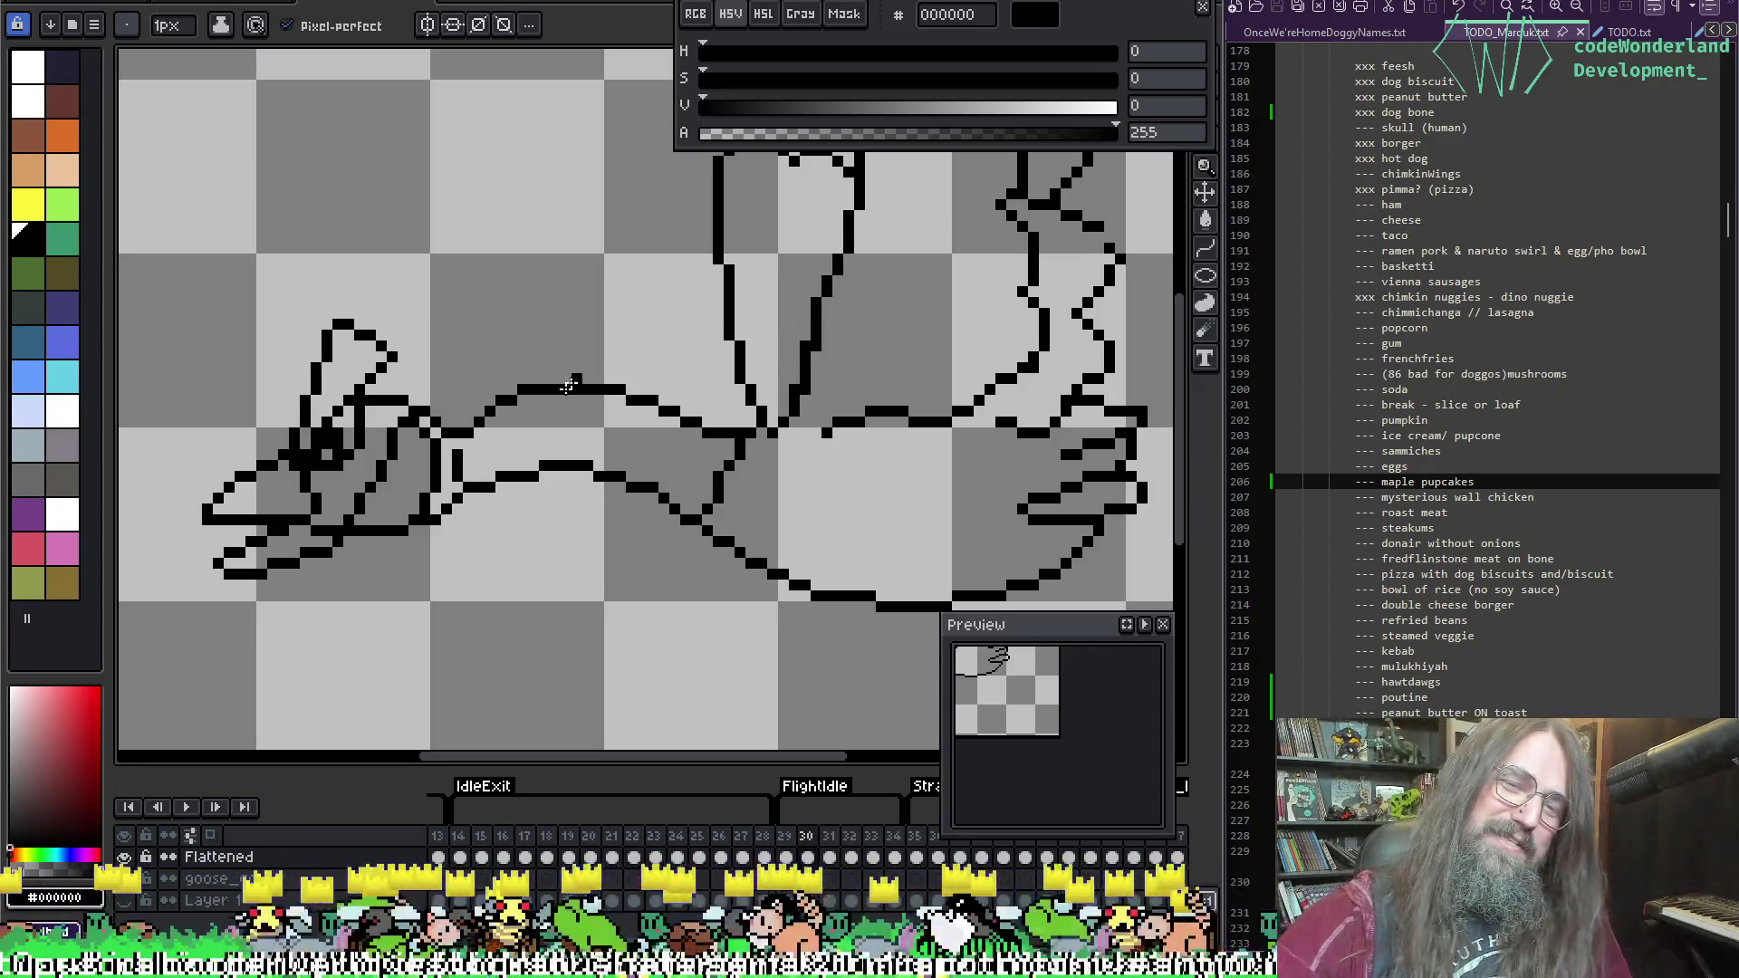
Step: Try a thicker outline stroke below the goose's neck, then undo it
{"action": "left_click_drag", "start_coordinate": [752, 426], "coordinate": [706, 512]}
{"action": "key", "text": "b"}
{"action": "key", "text": "ctrl+z"}
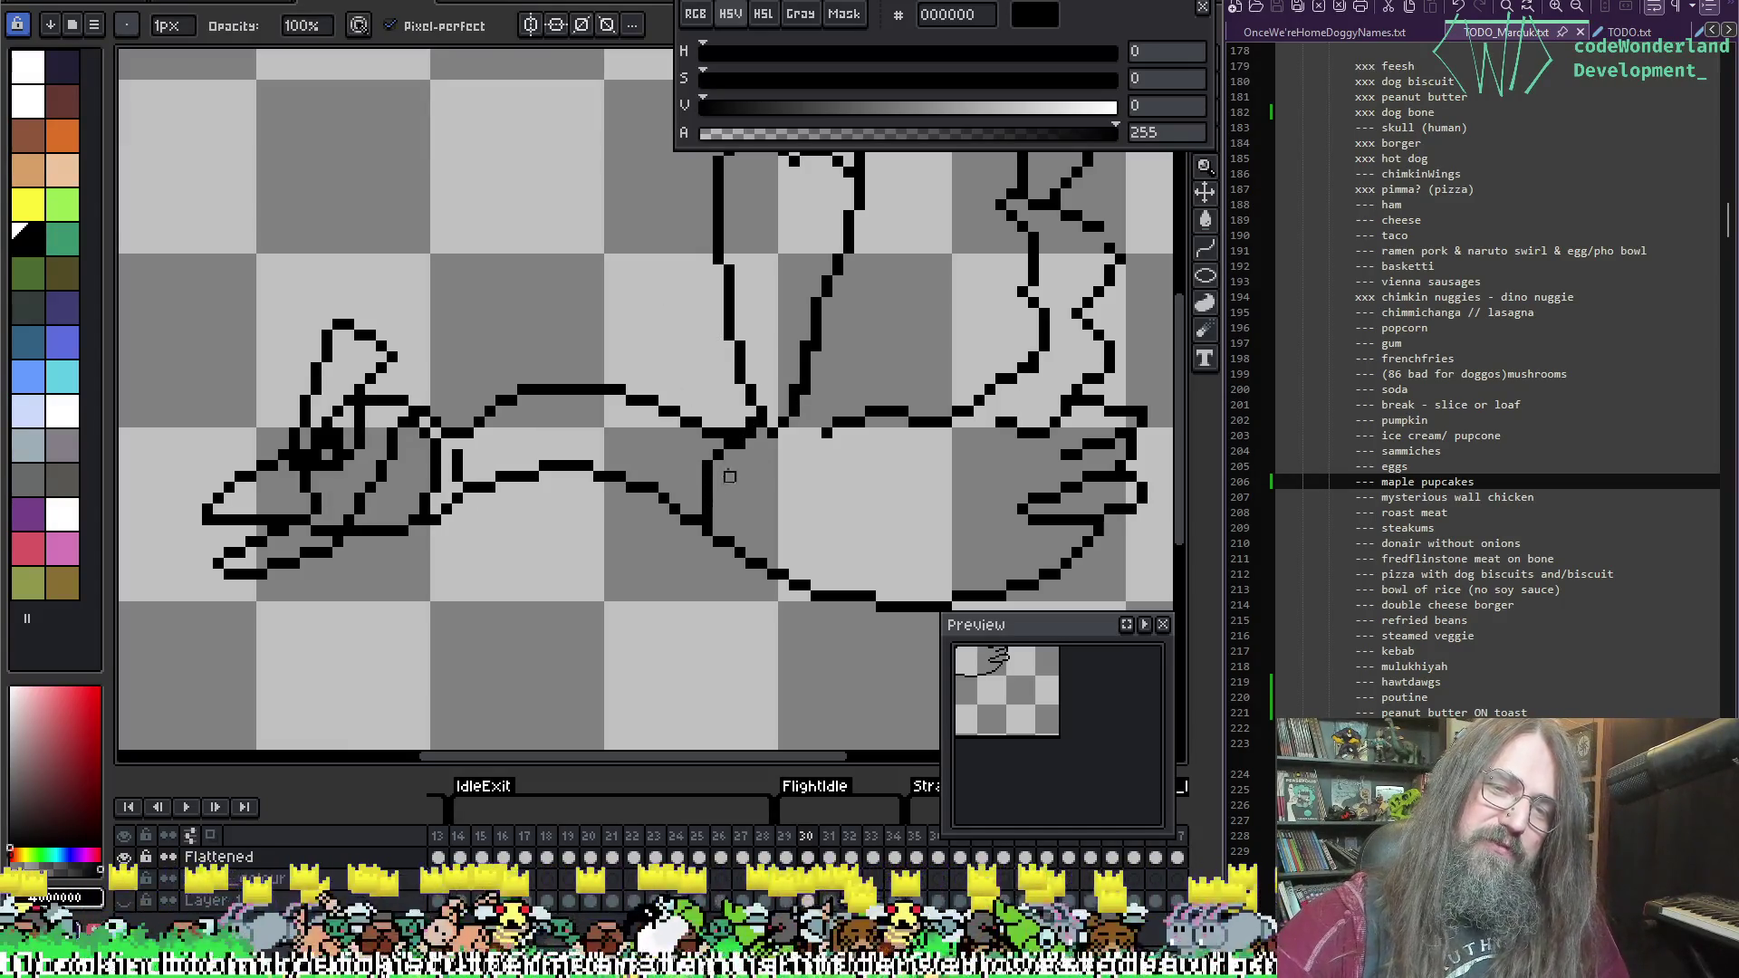
Step: On the next frame, redraw the neck-to-body outline stroke, undoing the rejected attempts
{"action": "key", "text": "Right"}
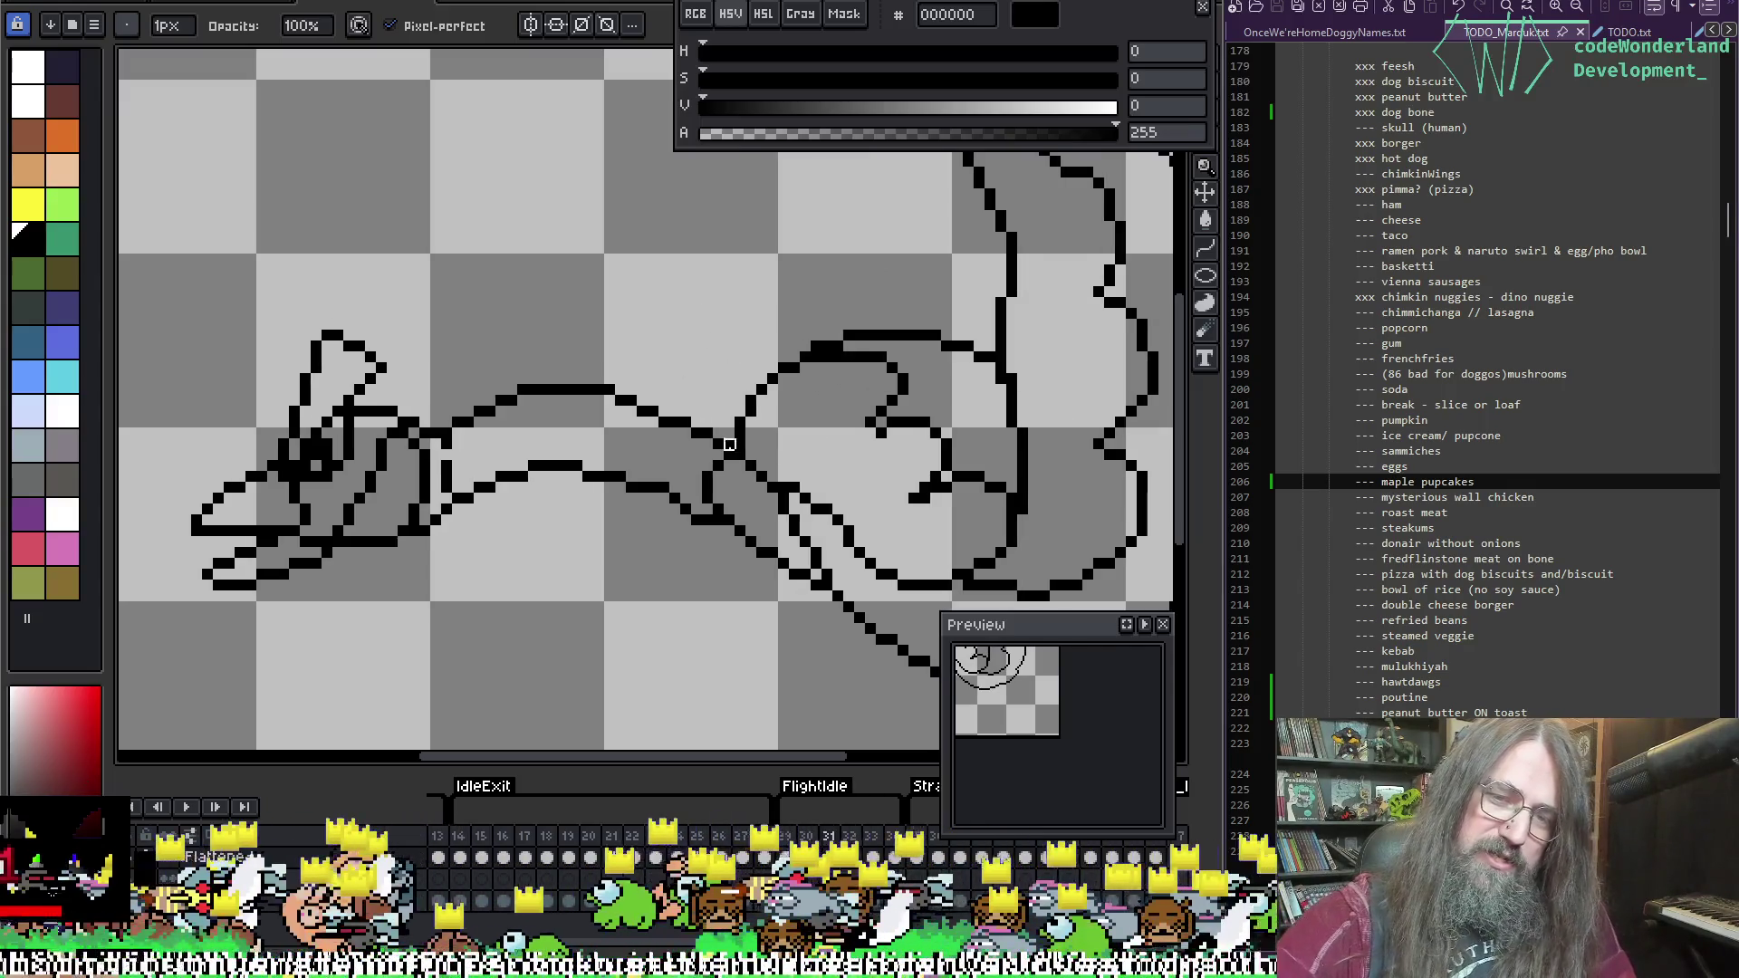
{"action": "key", "text": "g"}
{"action": "key", "text": "g"}
{"action": "key", "text": "e"}
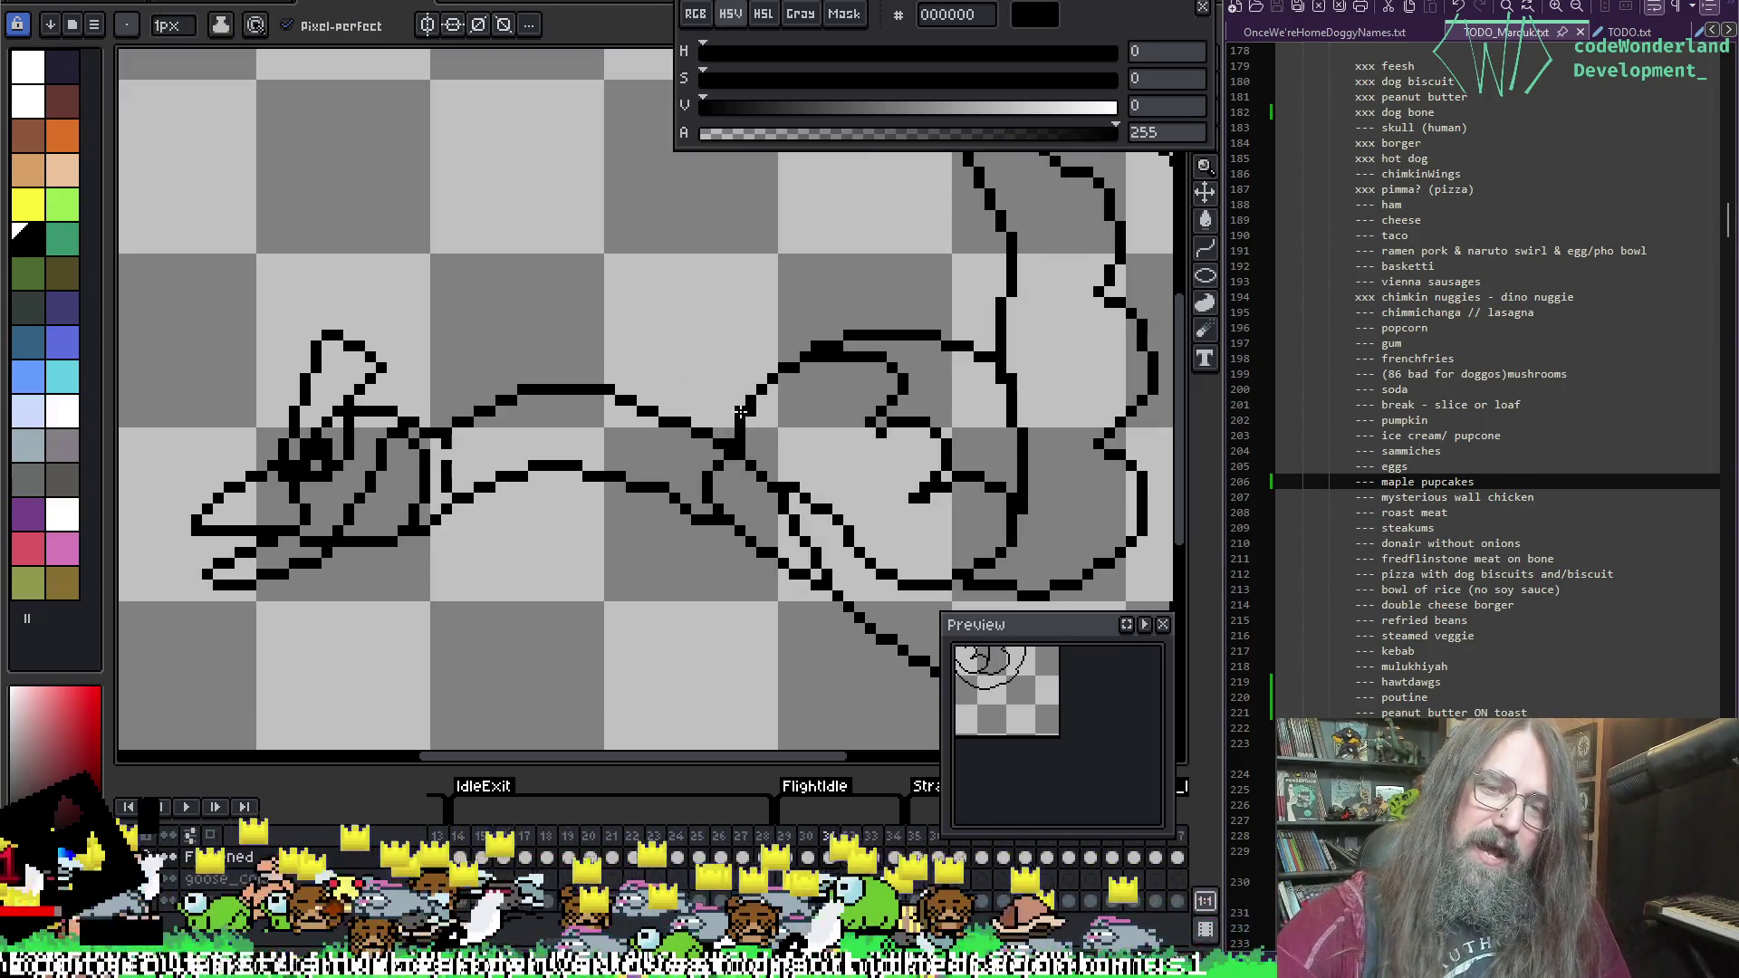
{"action": "left_click_drag", "start_coordinate": [716, 457], "coordinate": [697, 510]}
{"action": "key", "text": "ctrl+z"}
{"action": "key", "text": "ctrl+z"}
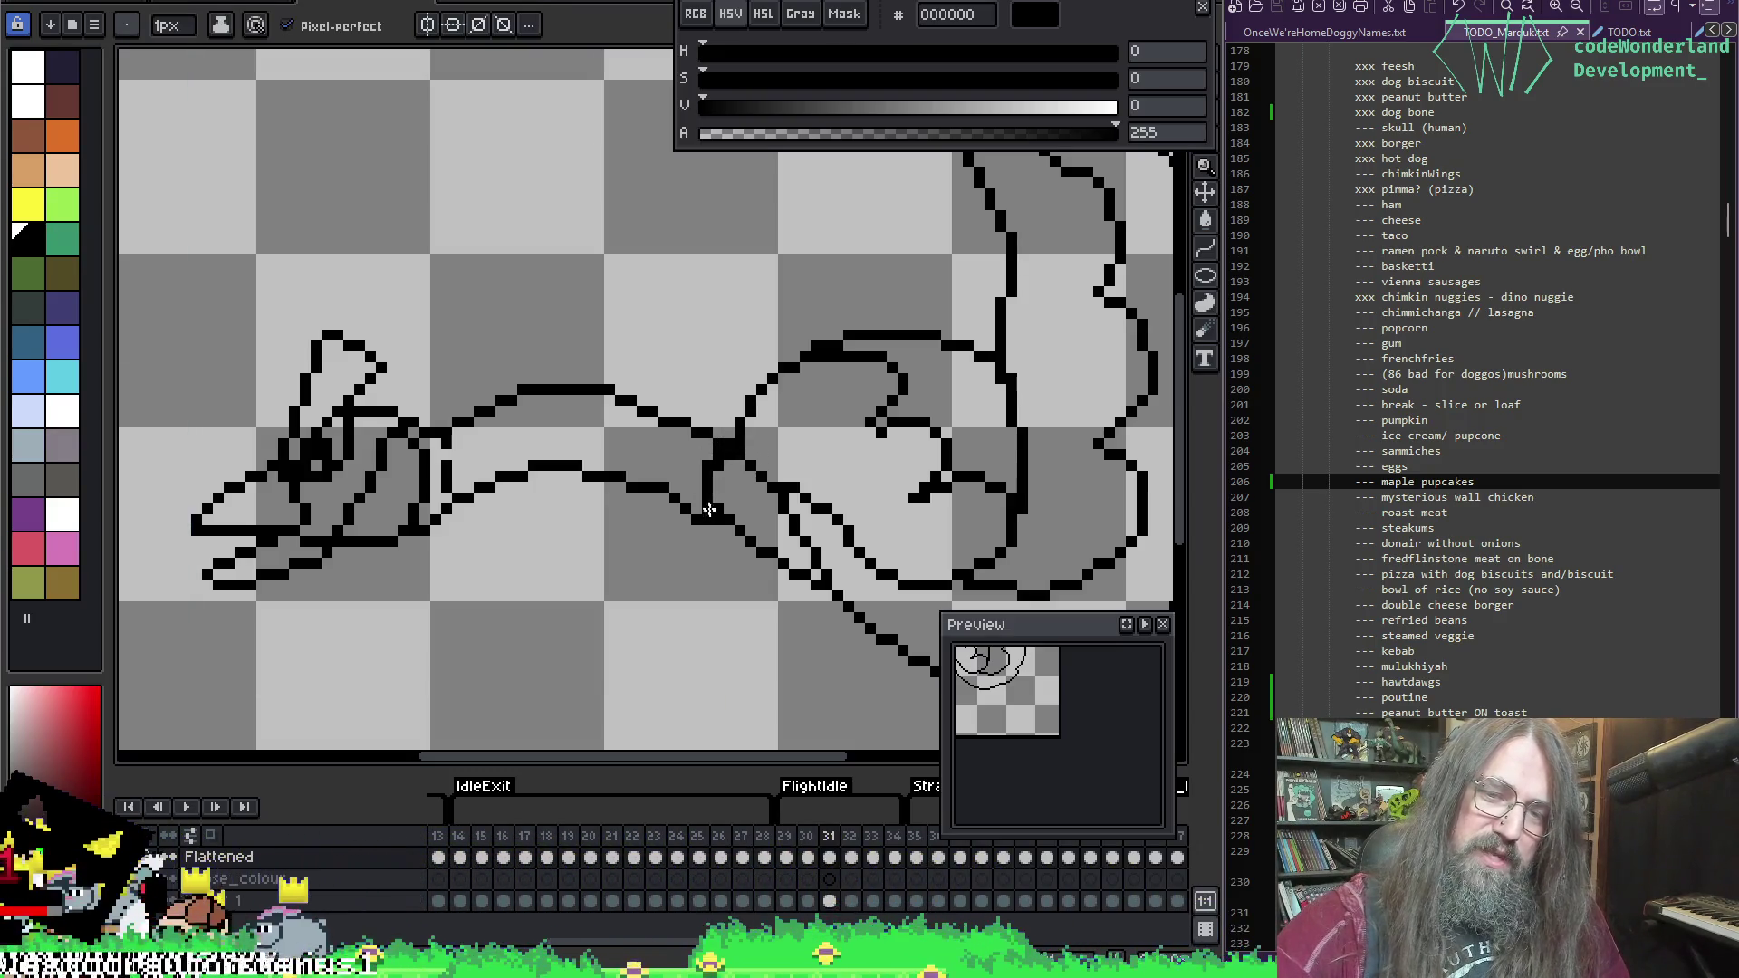
{"action": "left_click_drag", "start_coordinate": [742, 430], "coordinate": [705, 513]}
{"action": "key", "text": "ctrl+z"}
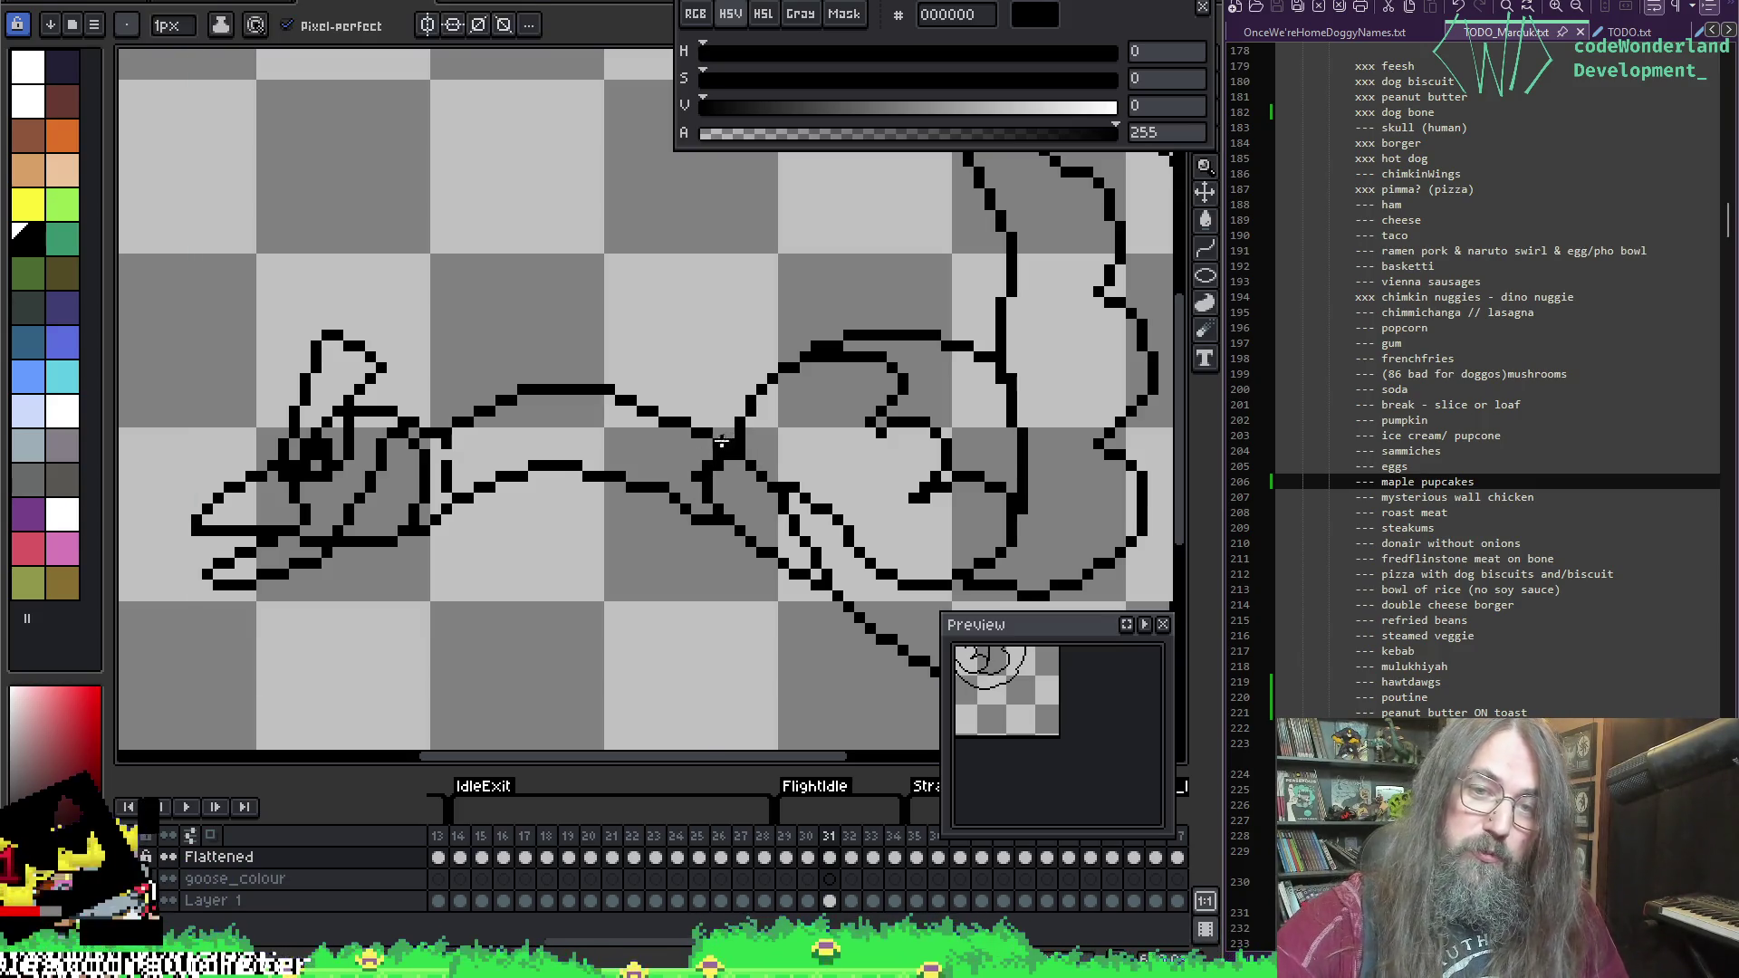
{"action": "key", "text": "ctrl+z"}
{"action": "mouse_move", "coordinate": [739, 442]}
{"action": "left_mouse_down"}
{"action": "mouse_move", "coordinate": [697, 493]}
{"action": "mouse_move", "coordinate": [707, 516]}
{"action": "left_mouse_up"}
Step: Pick the black outline colour from the drawing and save the sprite
{"action": "key", "text": "e"}
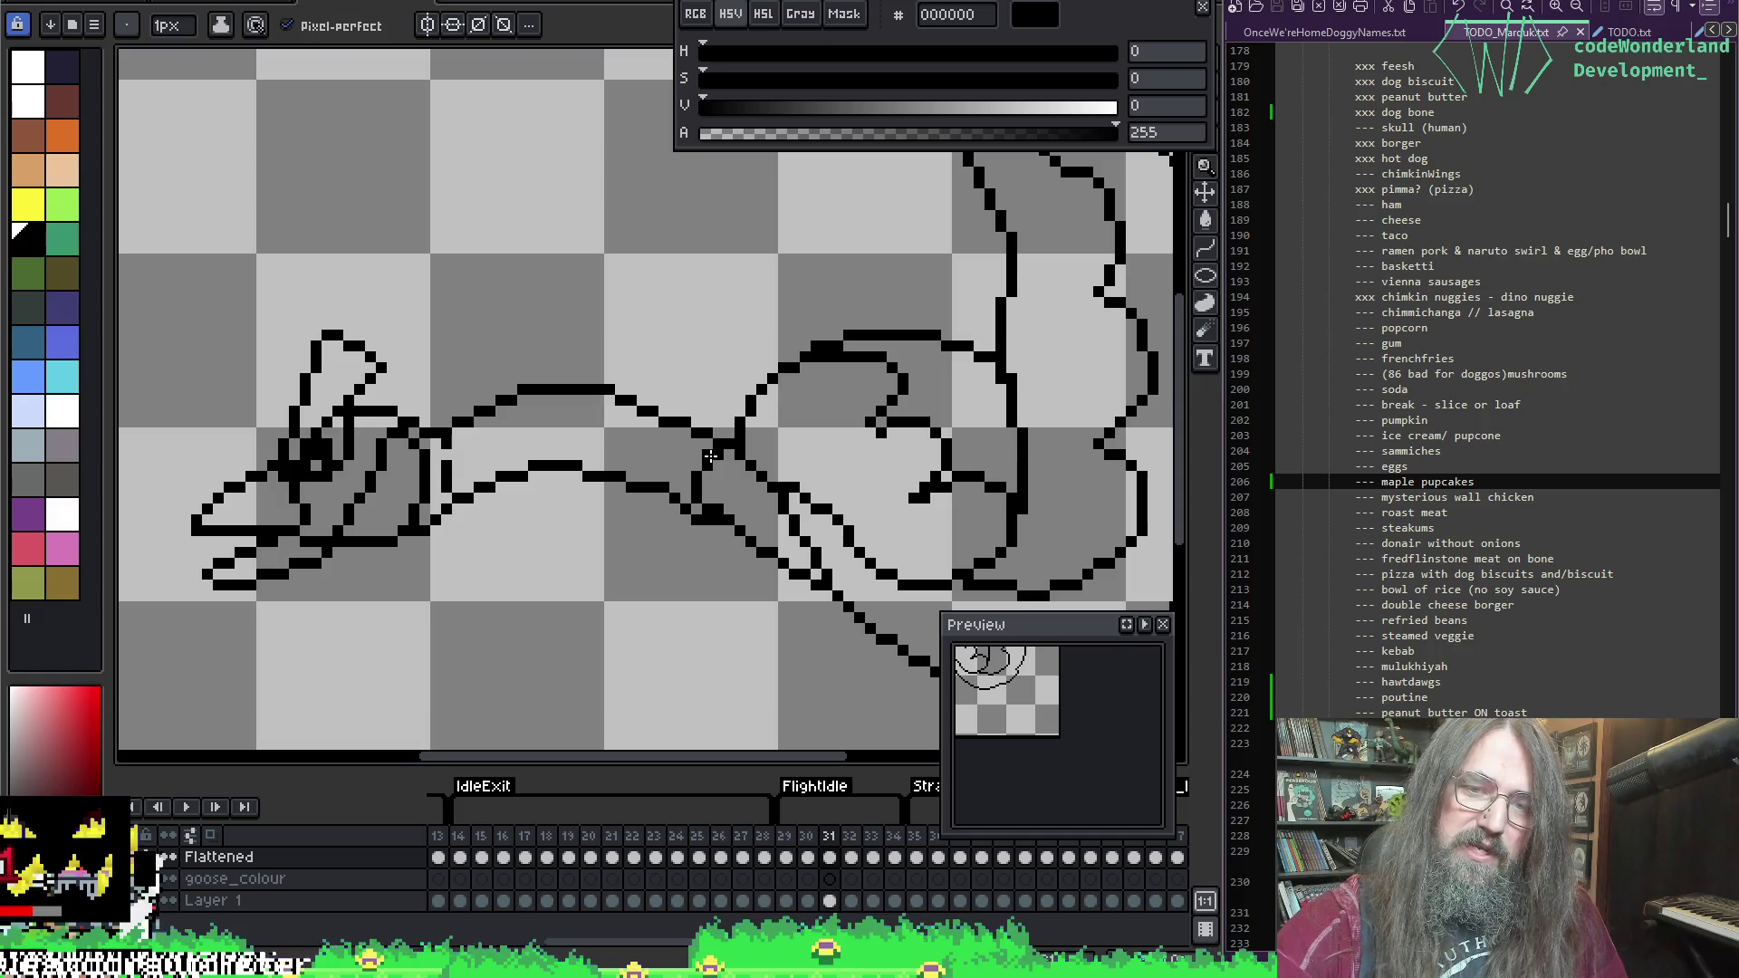
{"action": "key", "text": "i"}
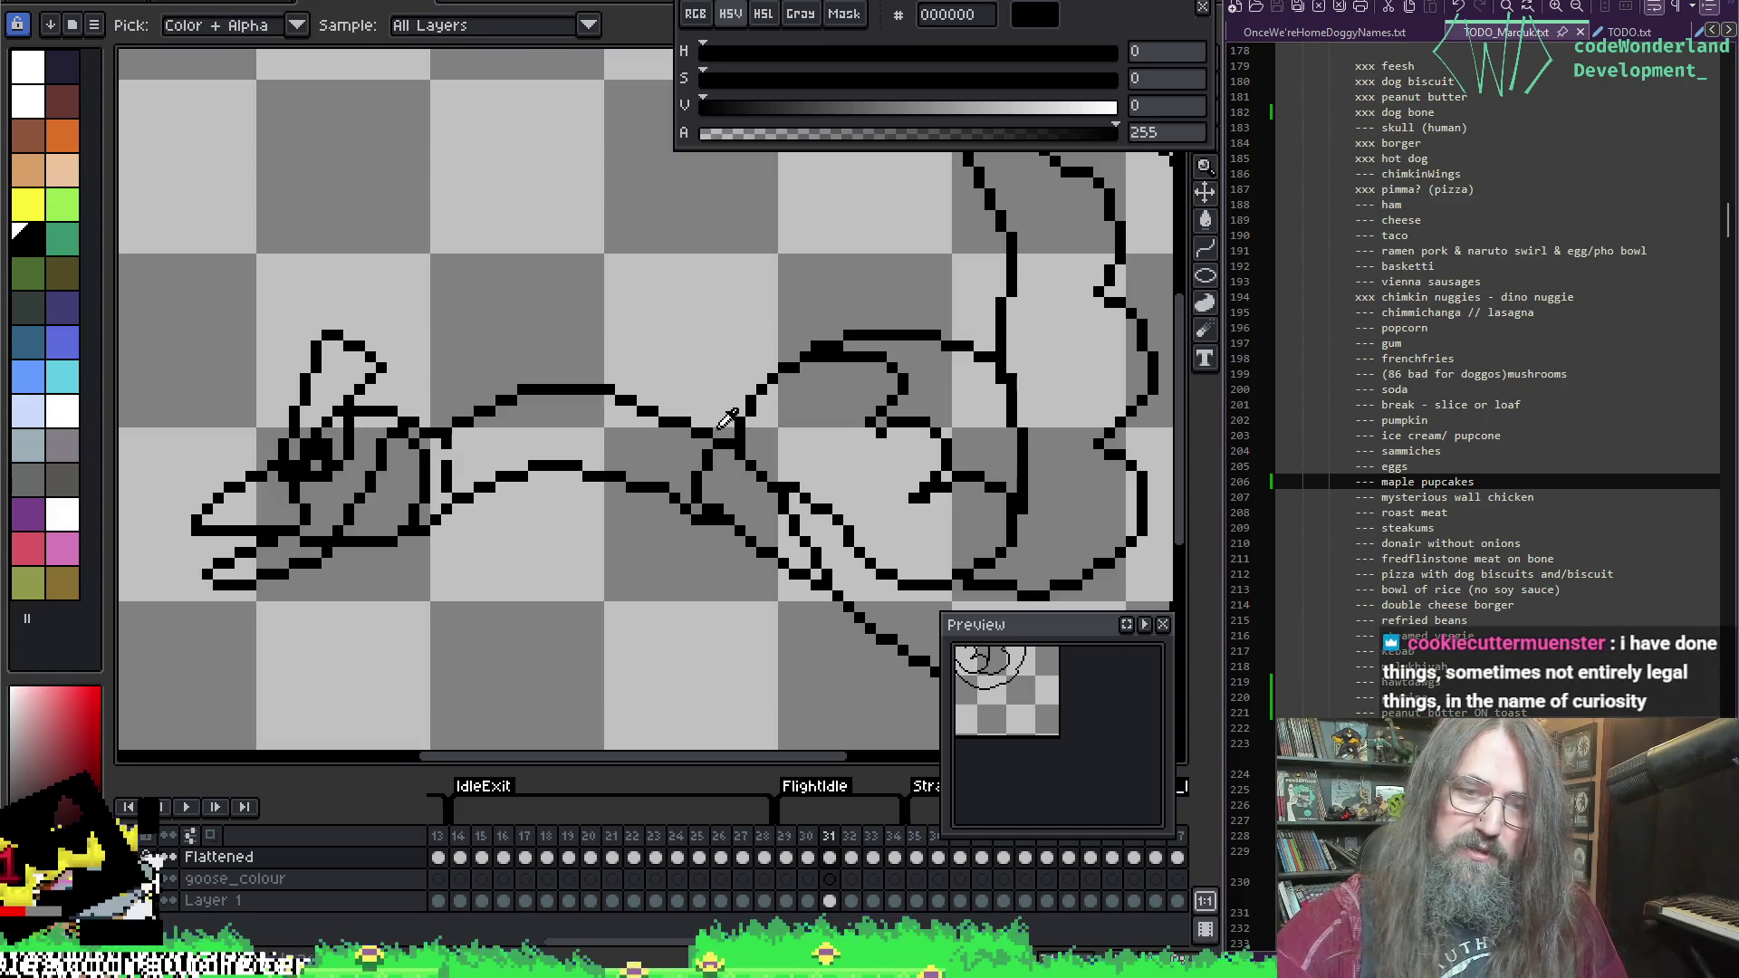
{"action": "key", "text": "b"}
{"action": "key", "text": "e"}
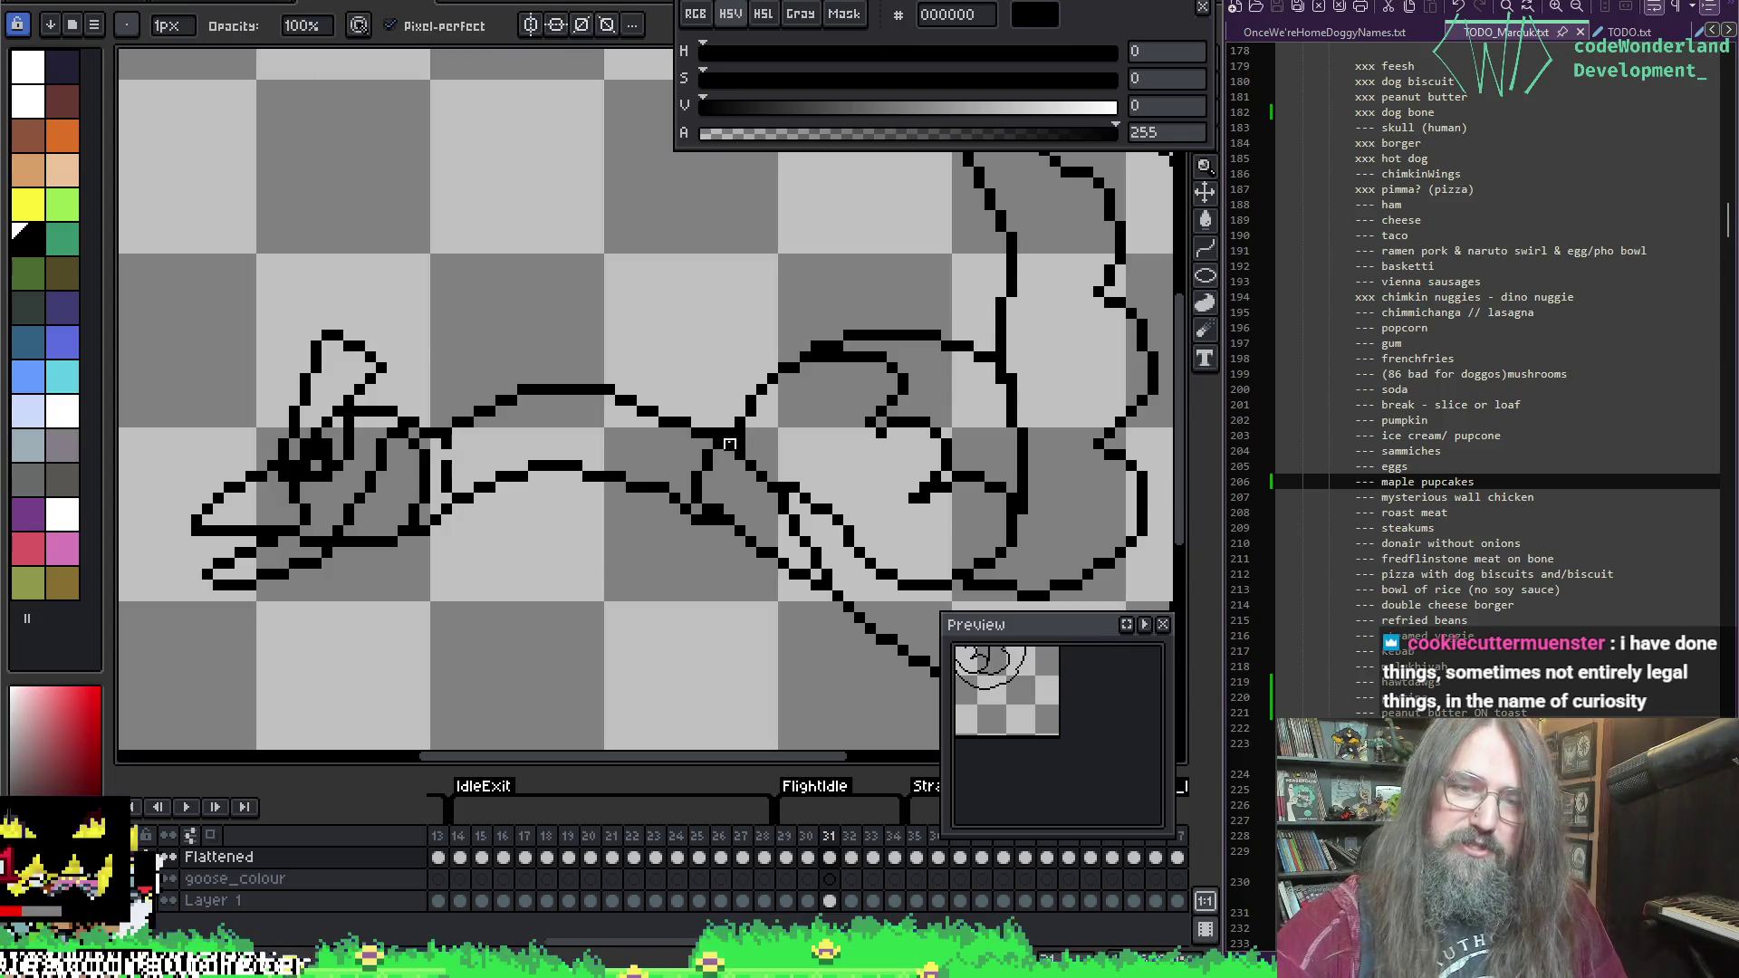
{"action": "key", "text": "b"}
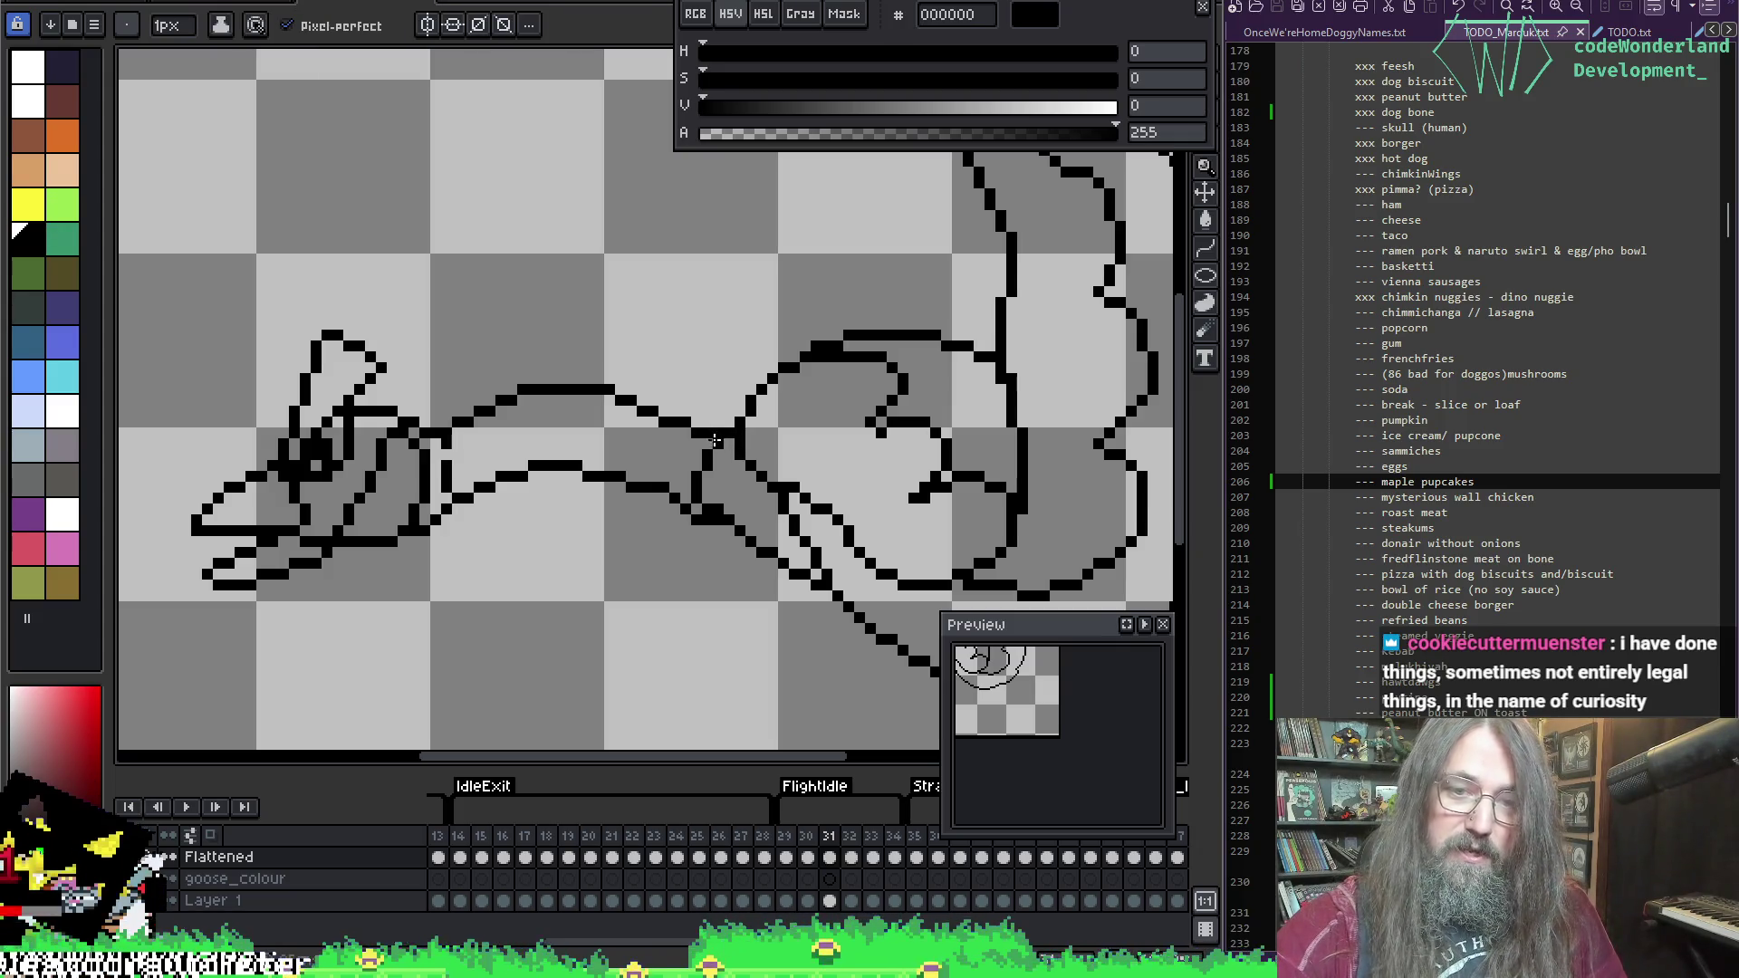
{"action": "left_click", "coordinate": [716, 441], "text": "alt"}
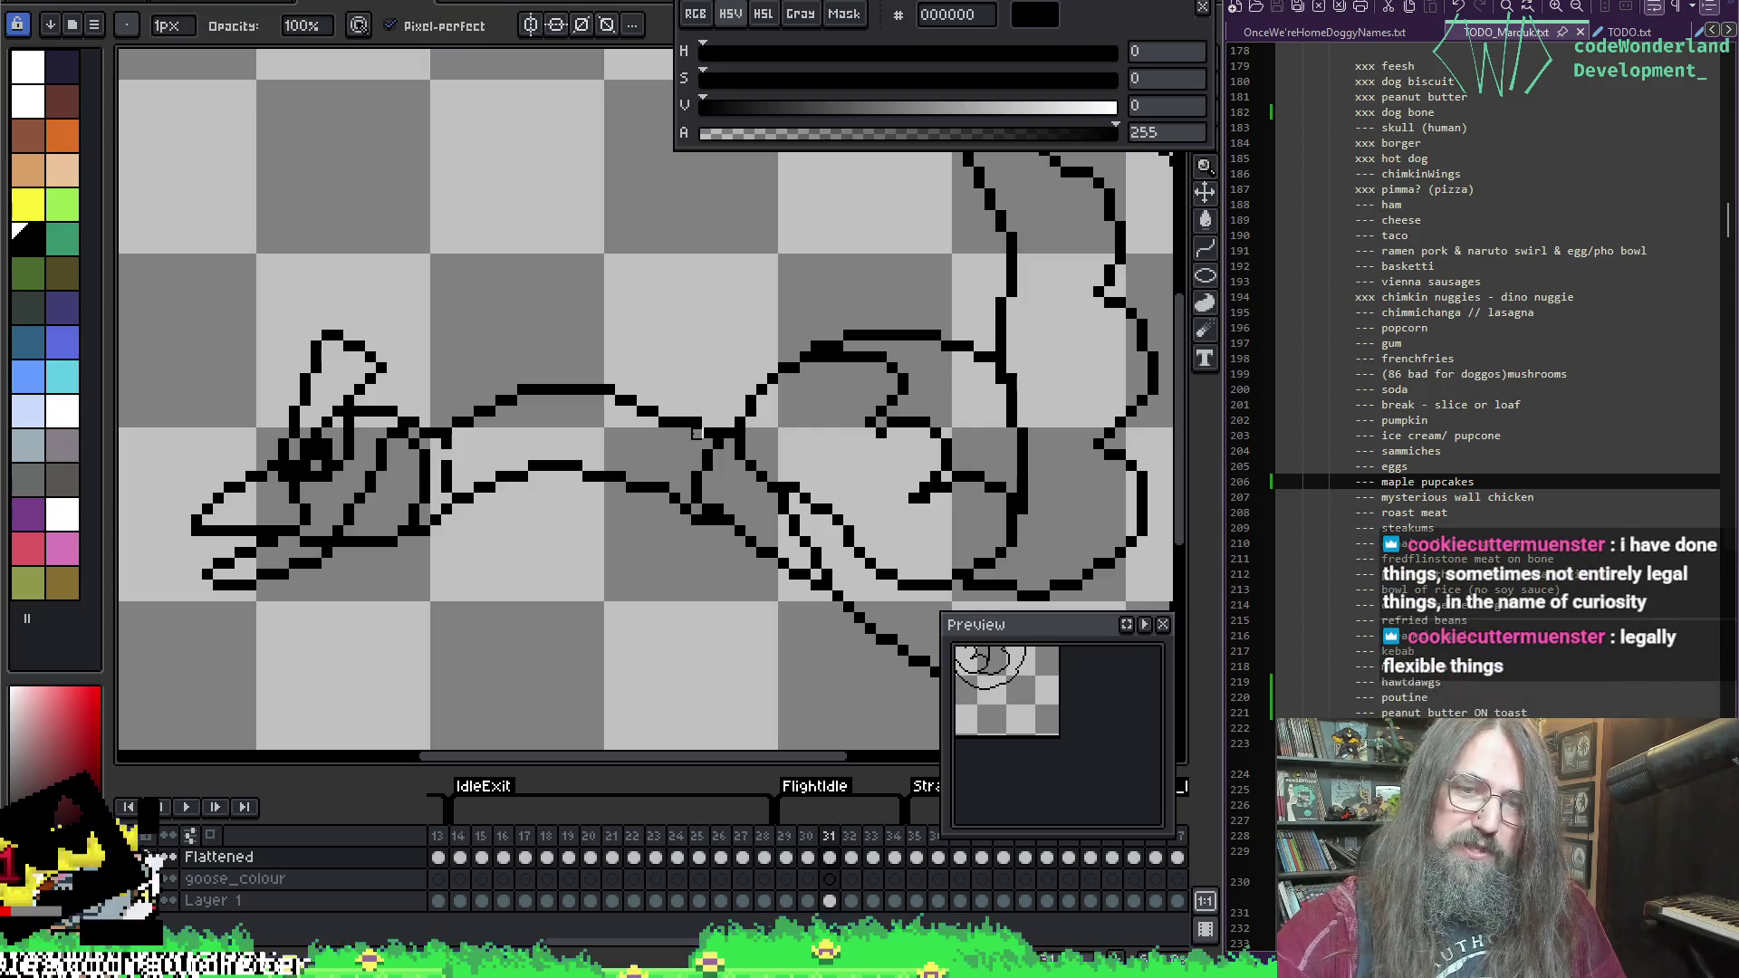
{"action": "key", "text": "e"}
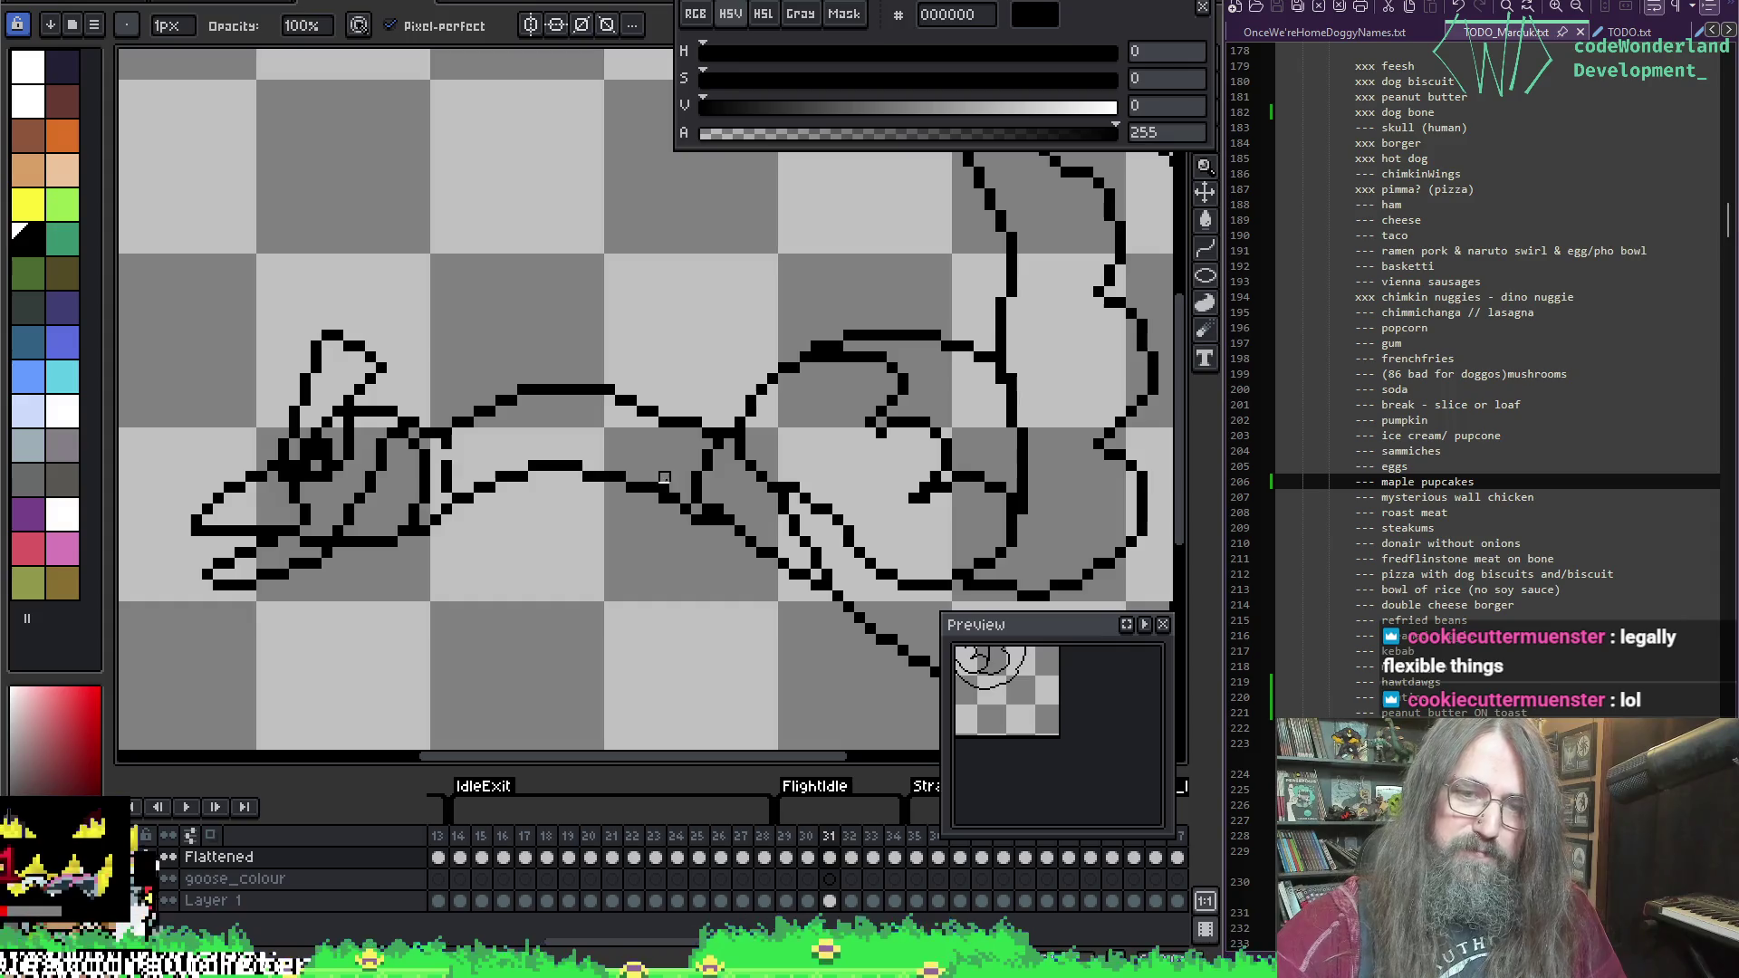
{"action": "key", "text": "ctrl+s"}
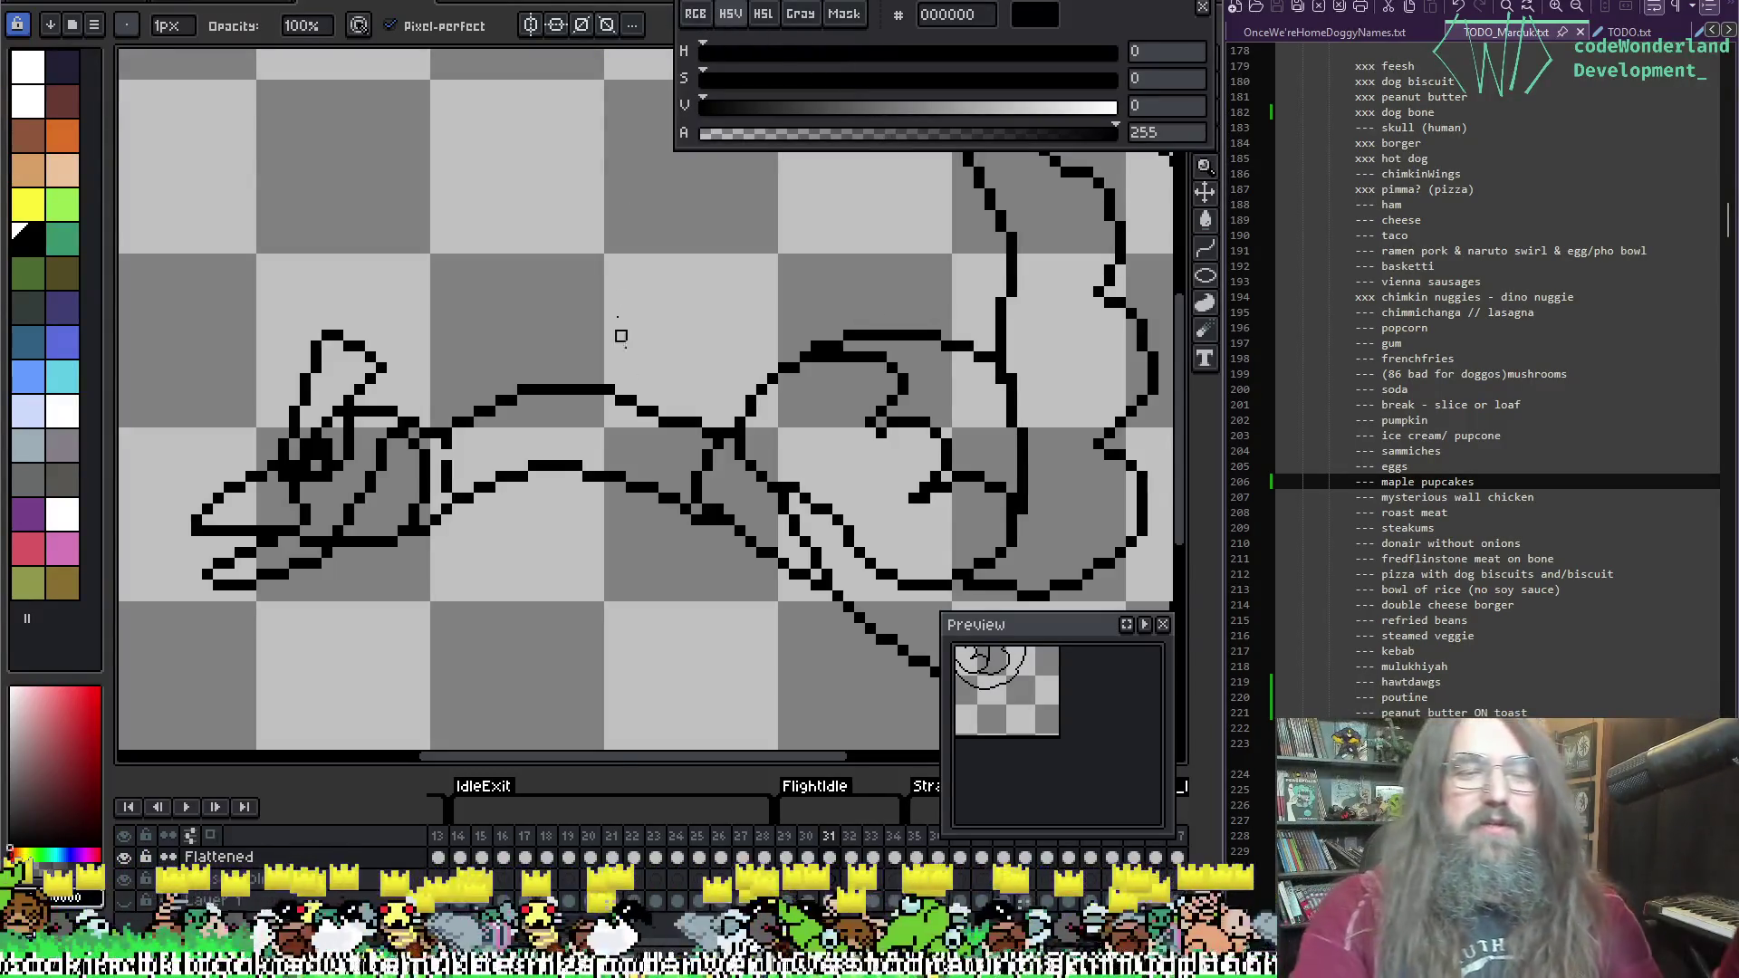
Step: Zoom in and join the wing outline with a diagonal black stroke
{"action": "scroll", "coordinate": [729, 497], "scroll_direction": "up", "scroll_amount": 1}
{"action": "left_click", "coordinate": [729, 497]}
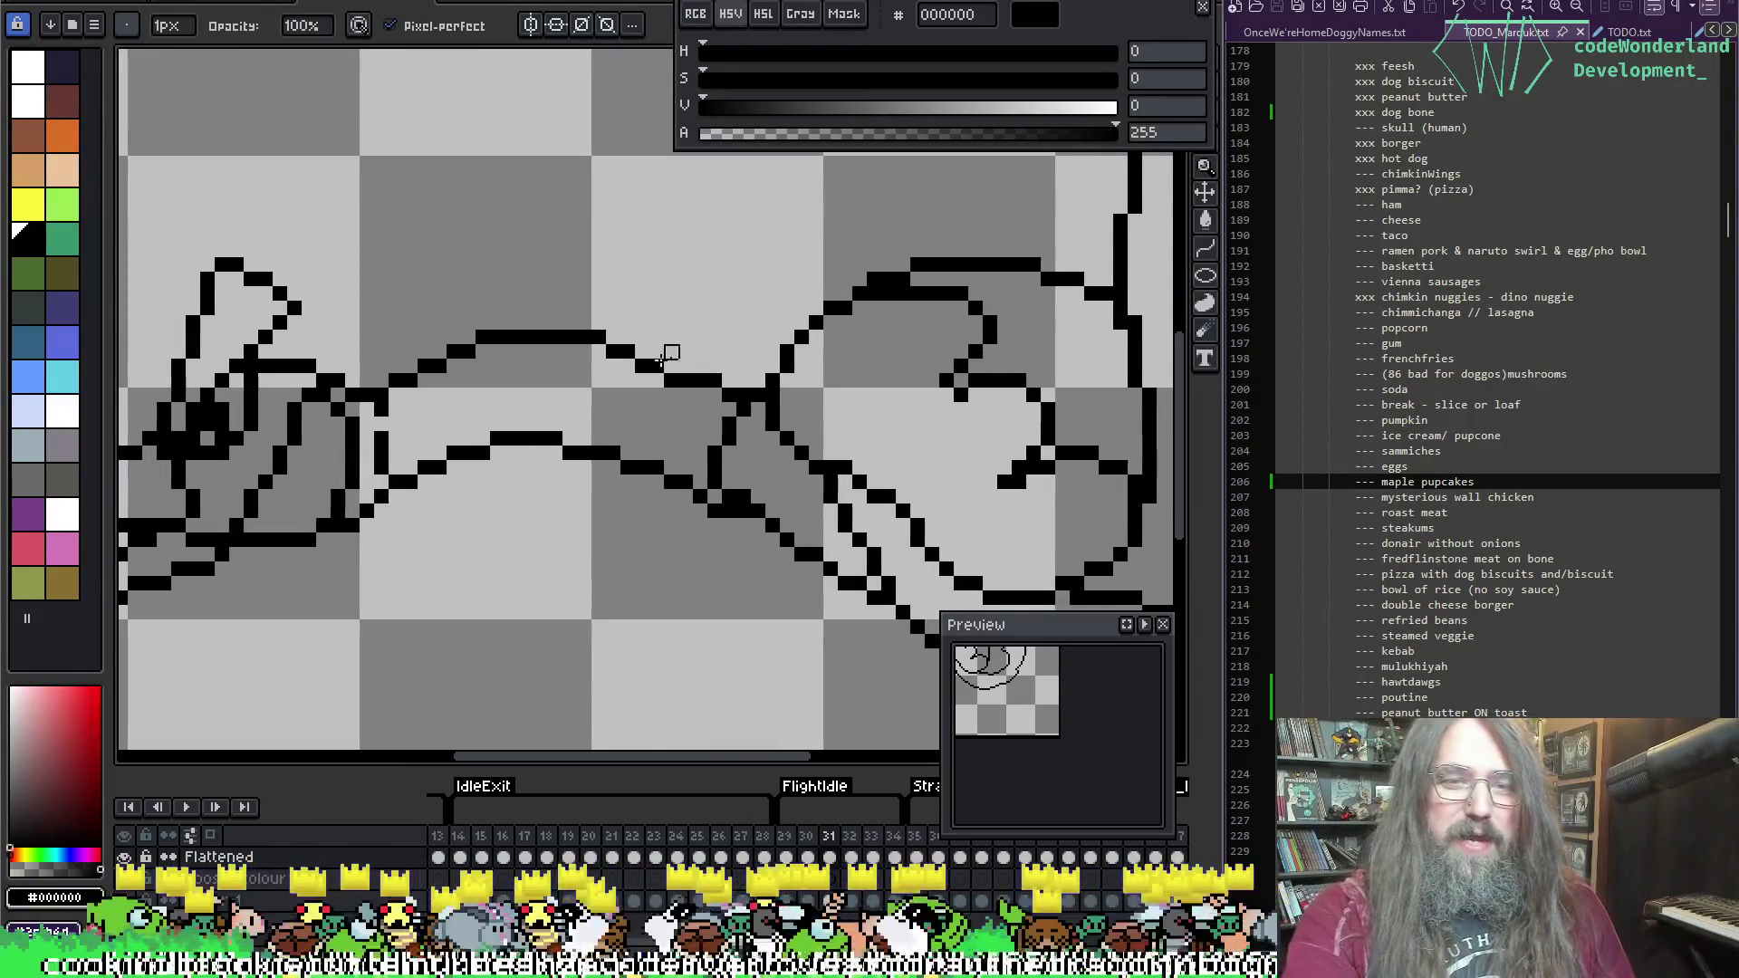
{"action": "key", "text": "i"}
{"action": "key", "text": "e"}
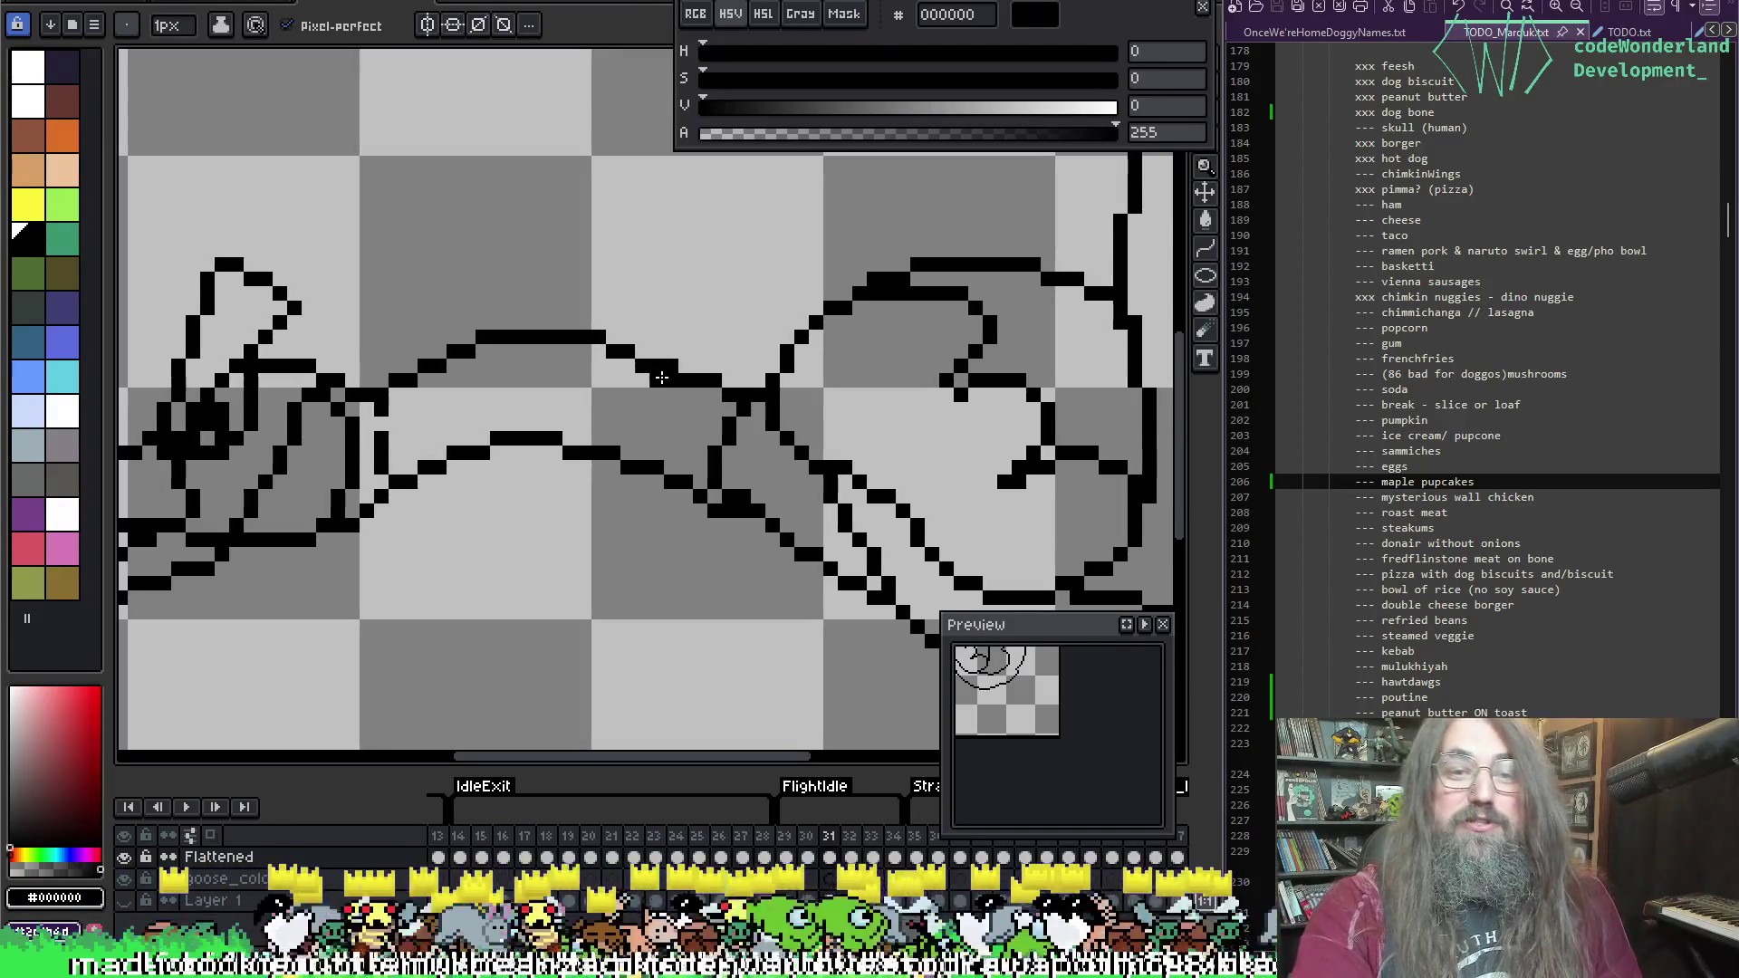
{"action": "key", "text": "b"}
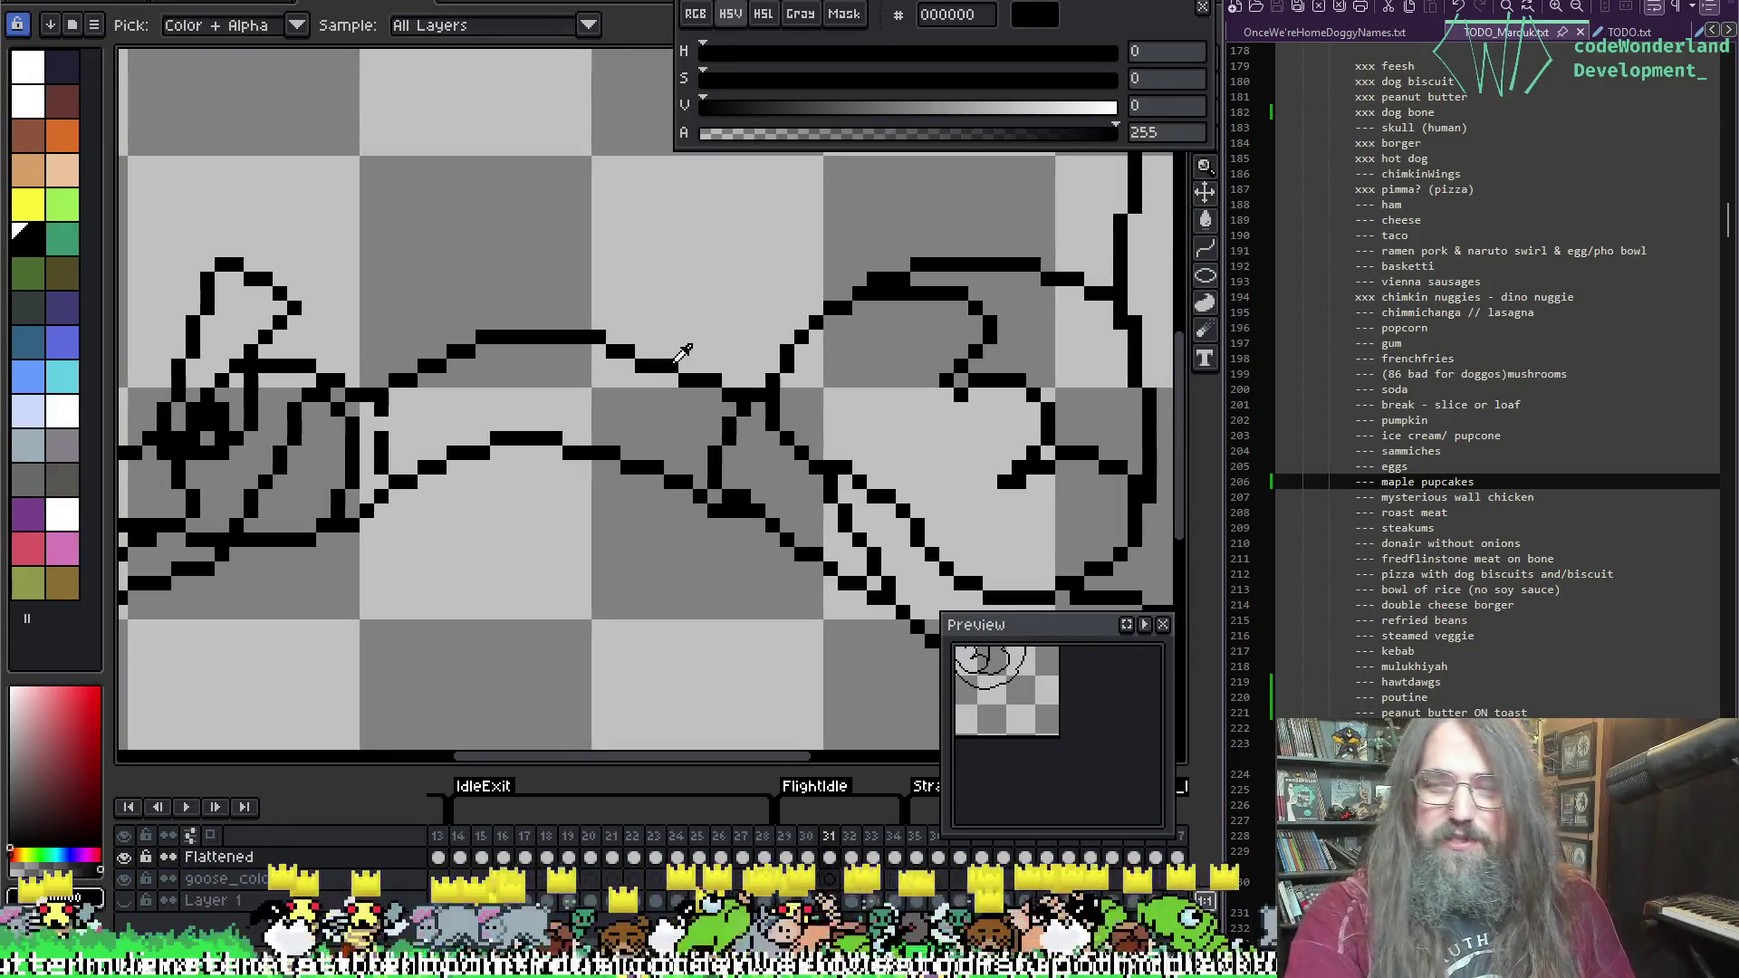
{"action": "key", "text": "e"}
{"action": "scroll", "coordinate": [675, 422], "scroll_direction": "down", "scroll_amount": 2}
{"action": "scroll", "coordinate": [675, 422], "scroll_direction": "up", "scroll_amount": 2}
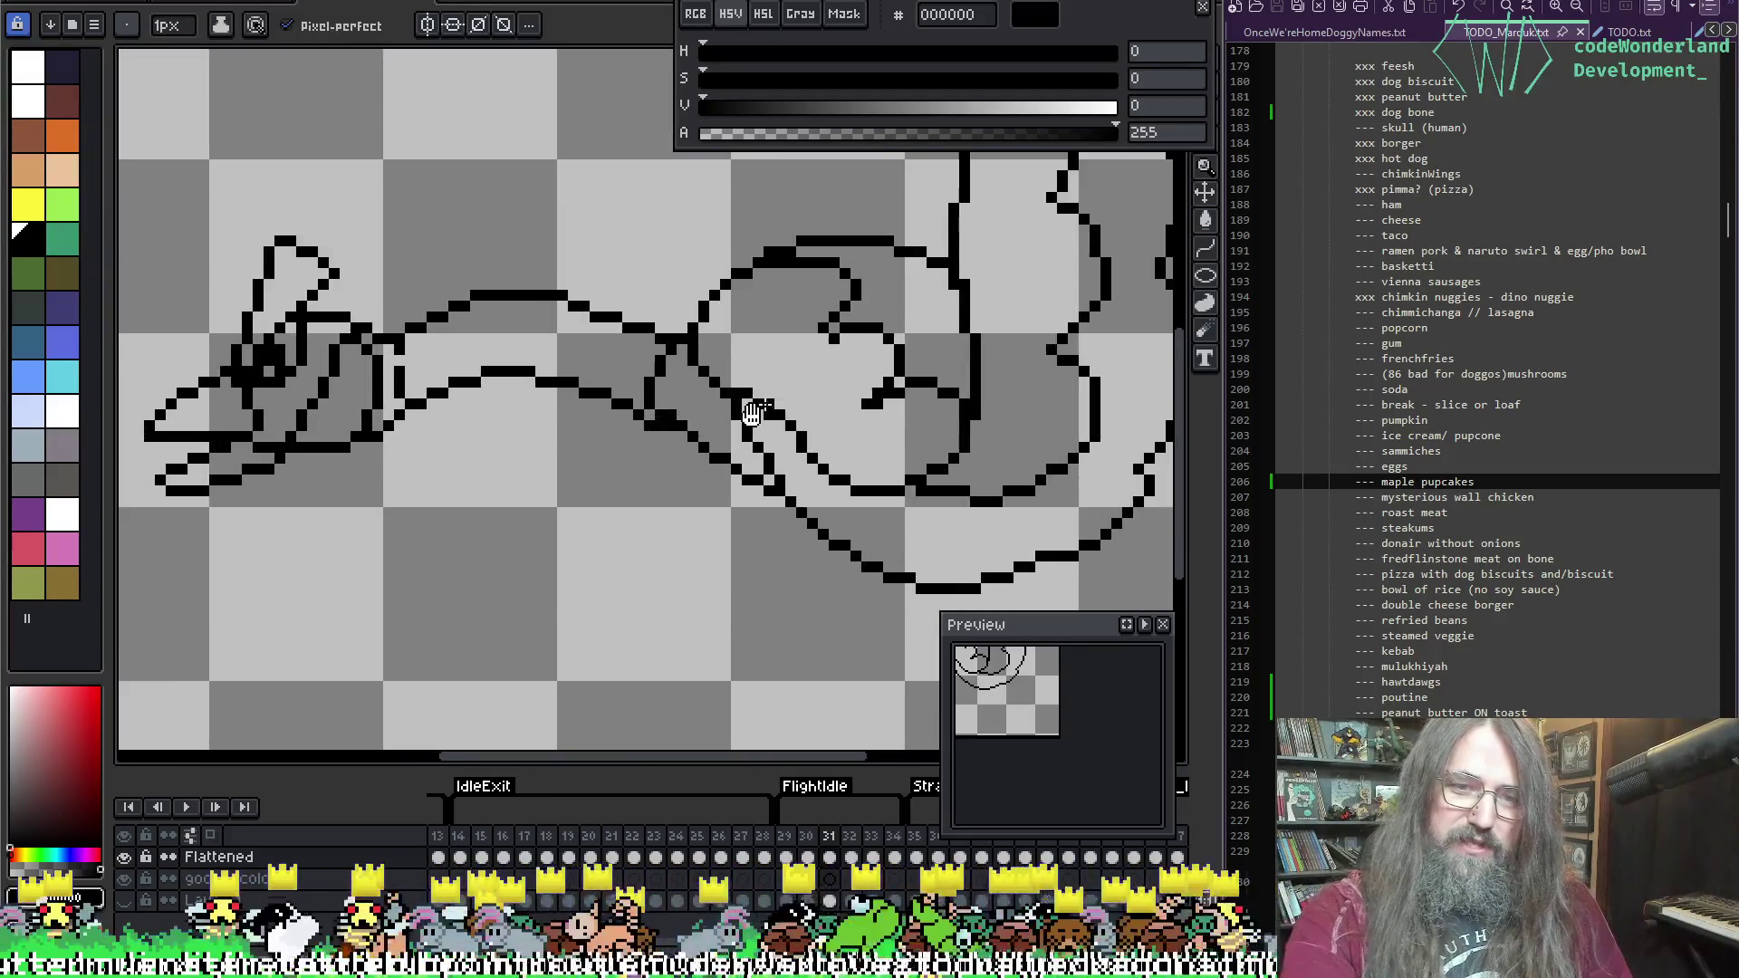
{"action": "scroll", "coordinate": [711, 500], "scroll_direction": "down", "scroll_amount": 3}
{"action": "scroll", "coordinate": [772, 417], "scroll_direction": "up", "scroll_amount": 1}
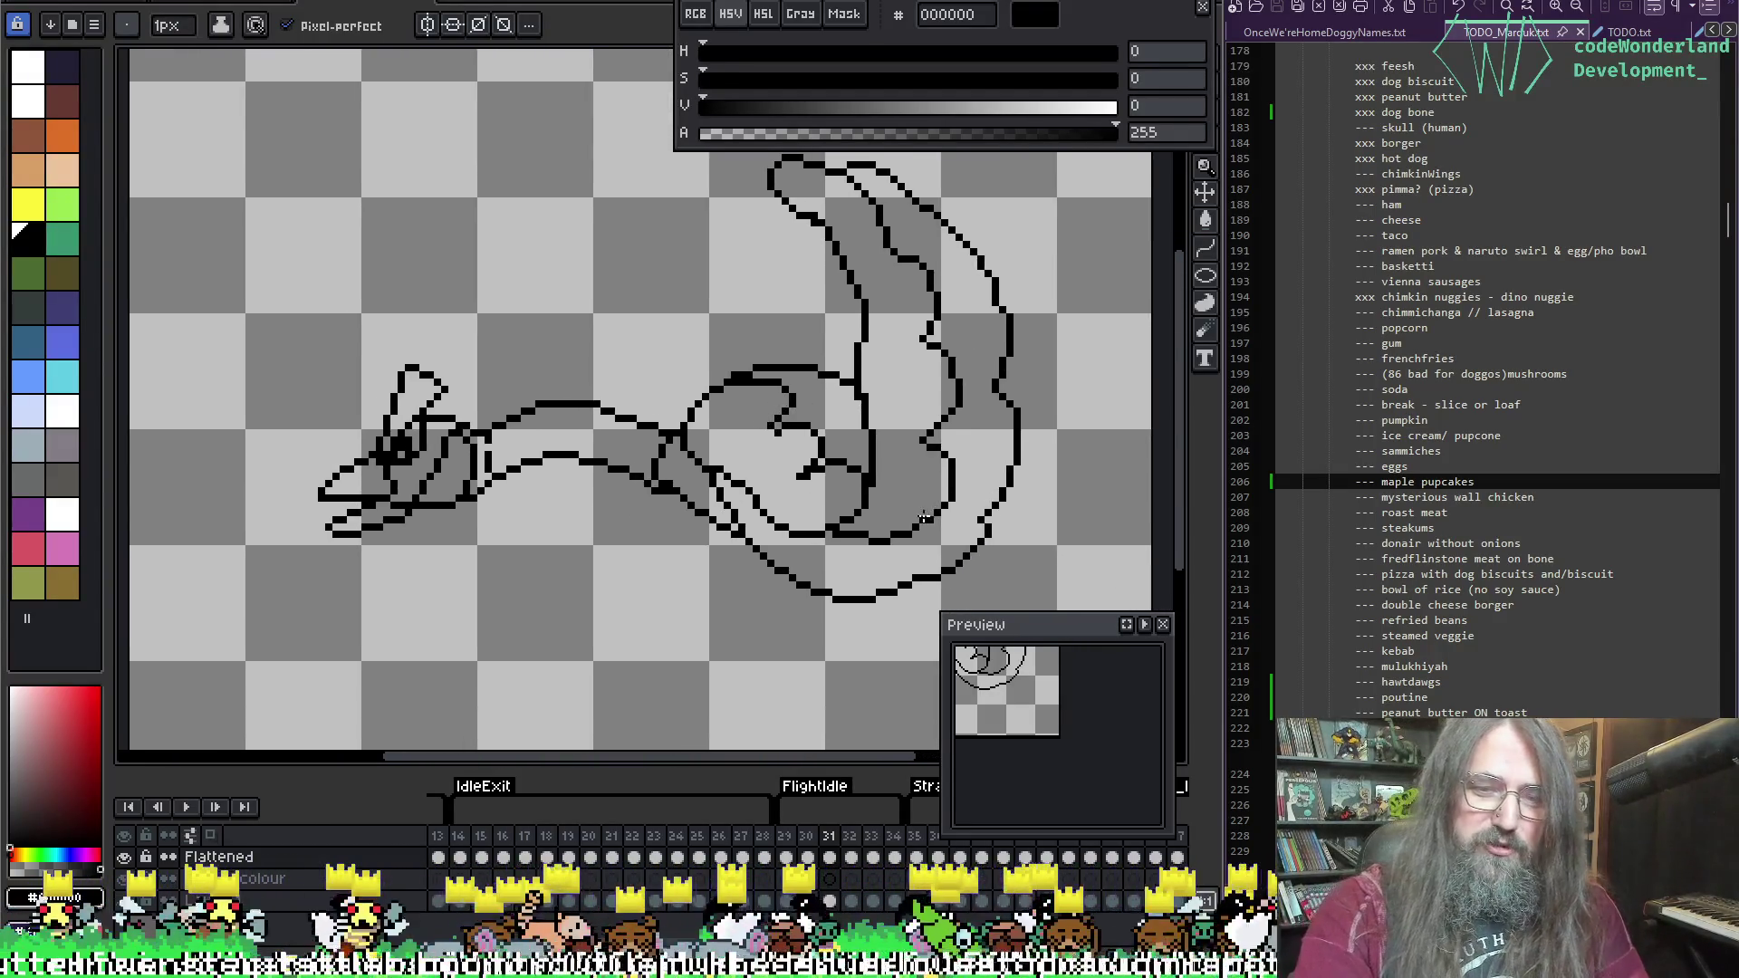
{"action": "scroll", "coordinate": [752, 480], "scroll_direction": "up", "scroll_amount": 2}
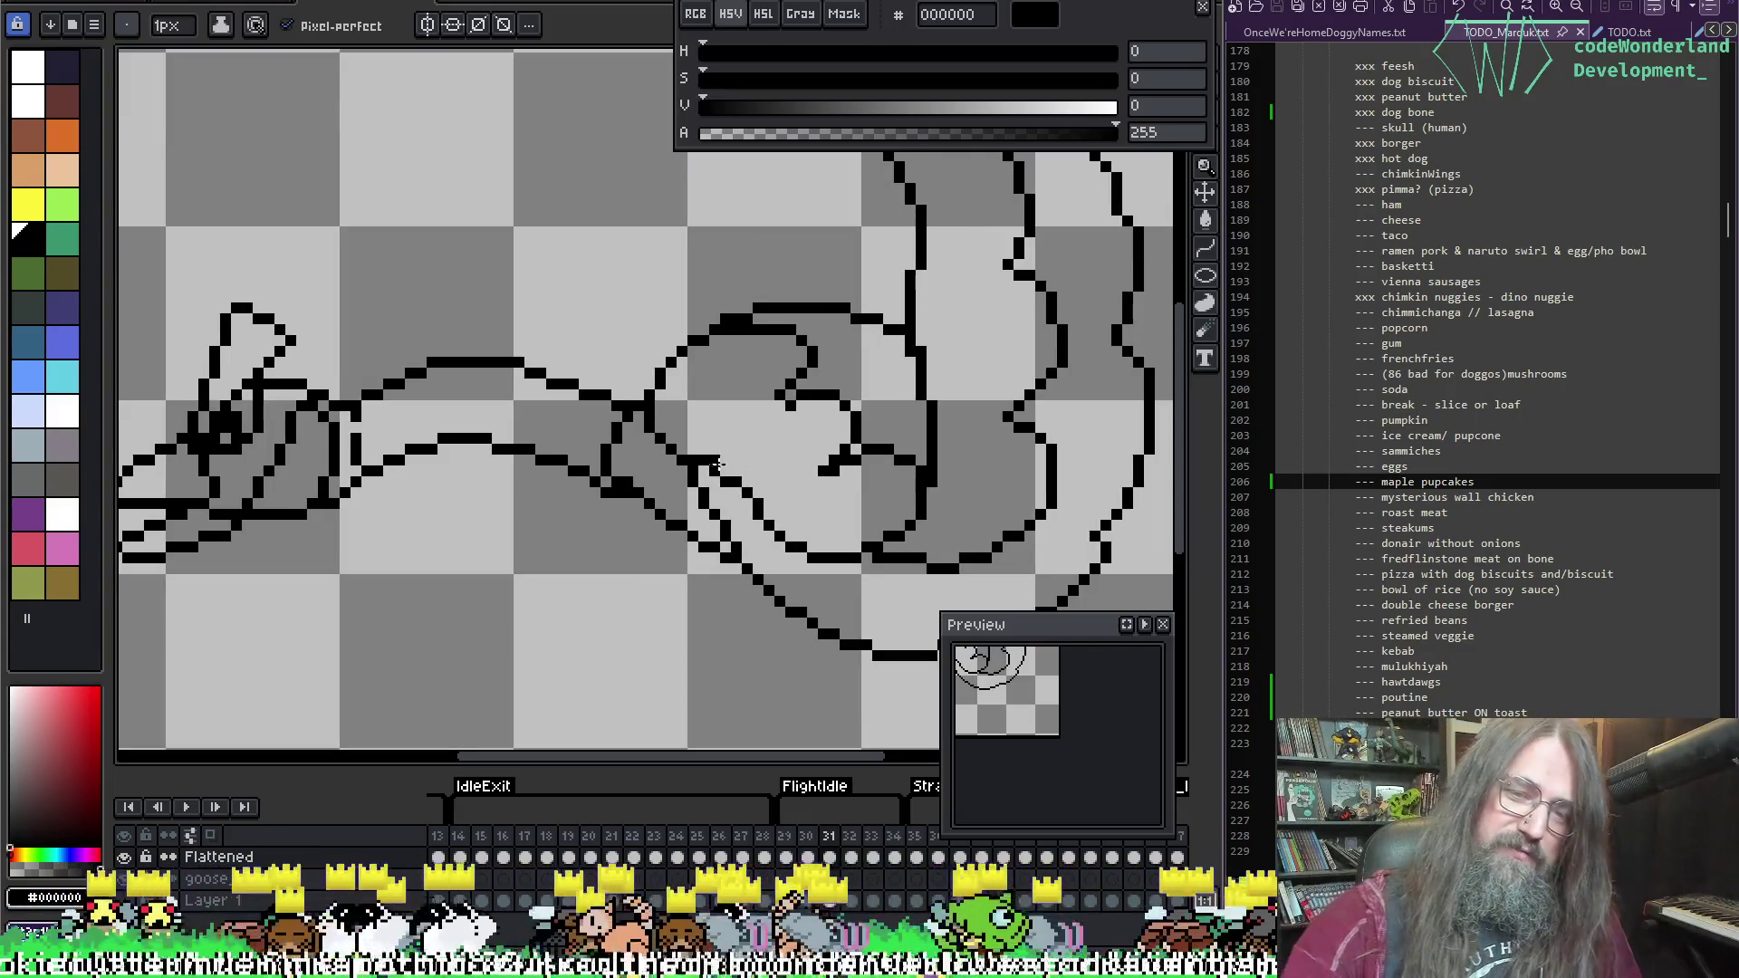
{"action": "key", "text": "e"}
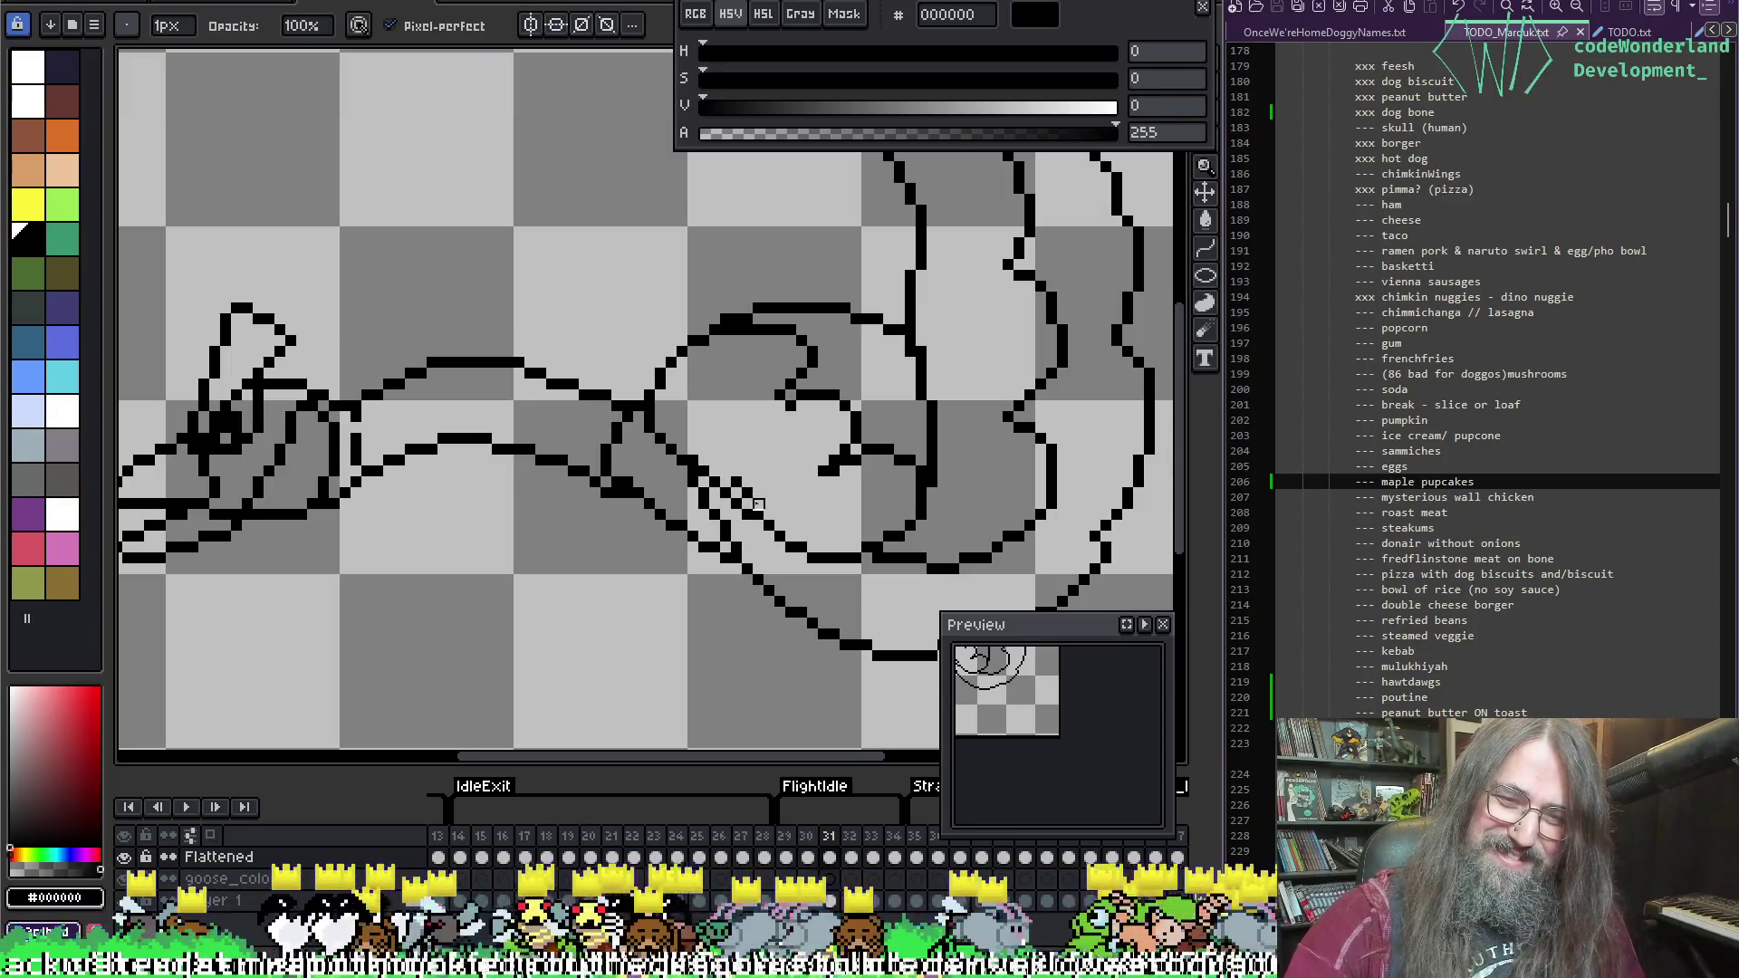
{"action": "left_click_drag", "start_coordinate": [737, 500], "coordinate": [769, 540]}
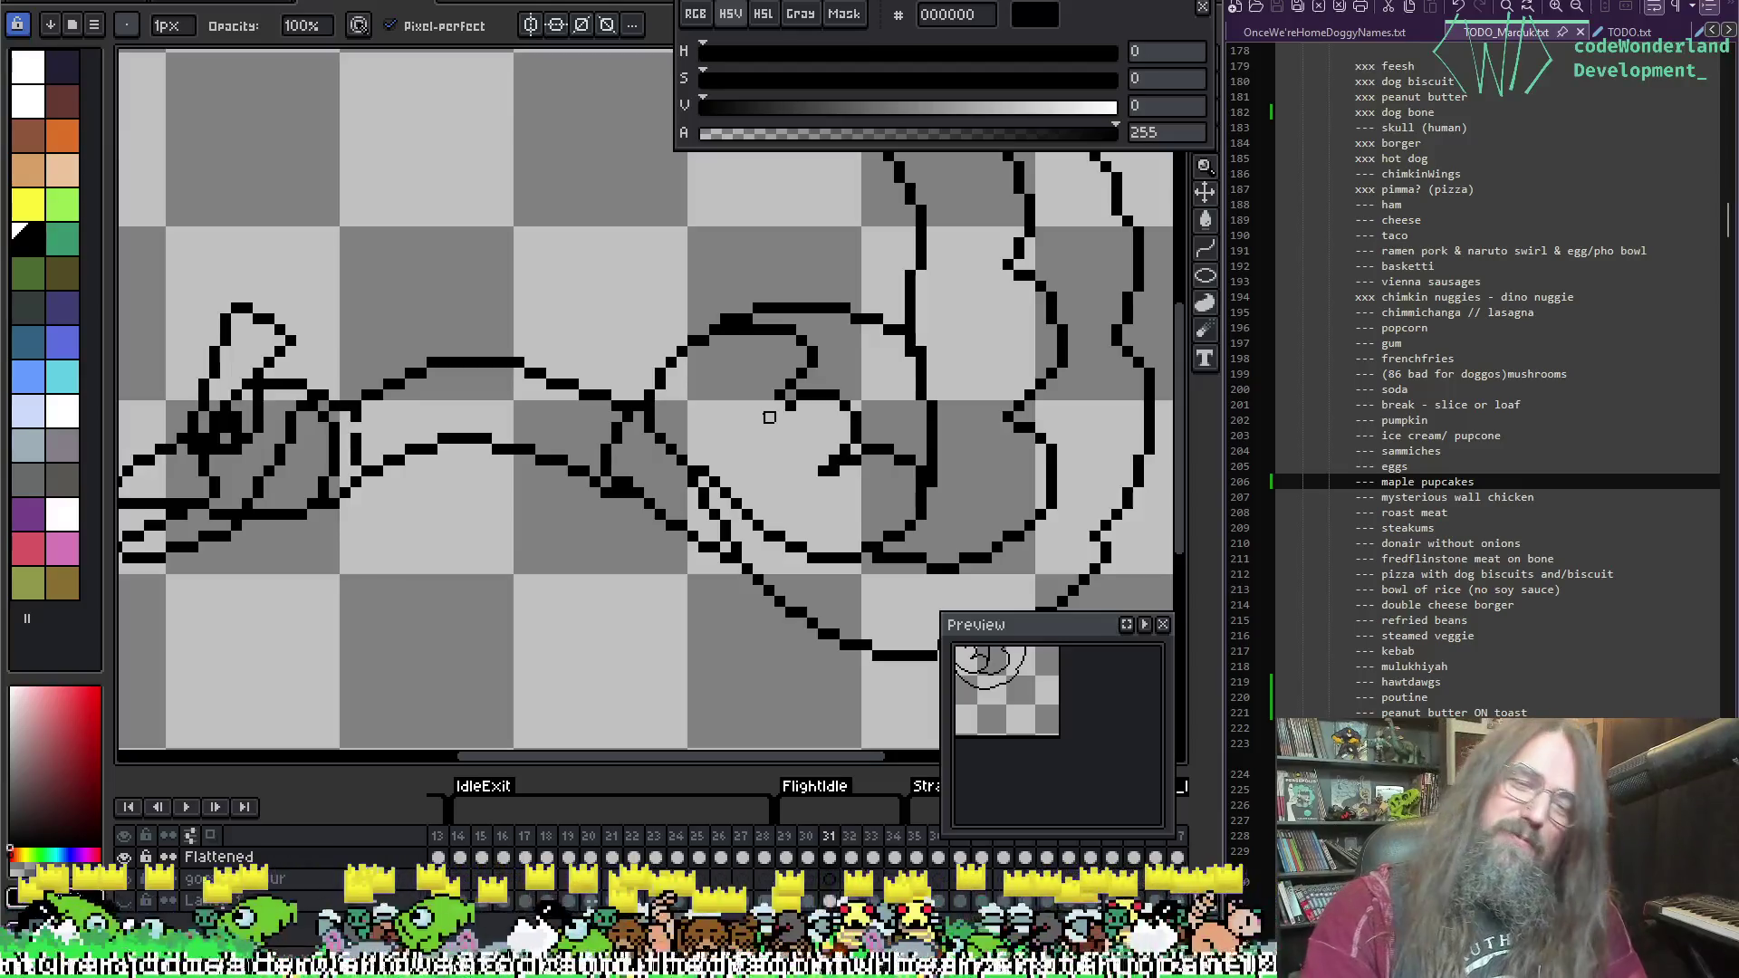
Step: Play the animation to check the frames, then stop playback
{"action": "scroll", "coordinate": [769, 418], "scroll_direction": "down", "scroll_amount": 3}
{"action": "key", "text": "Return"}
{"action": "left_click_drag", "start_coordinate": [816, 622], "coordinate": [846, 465]}
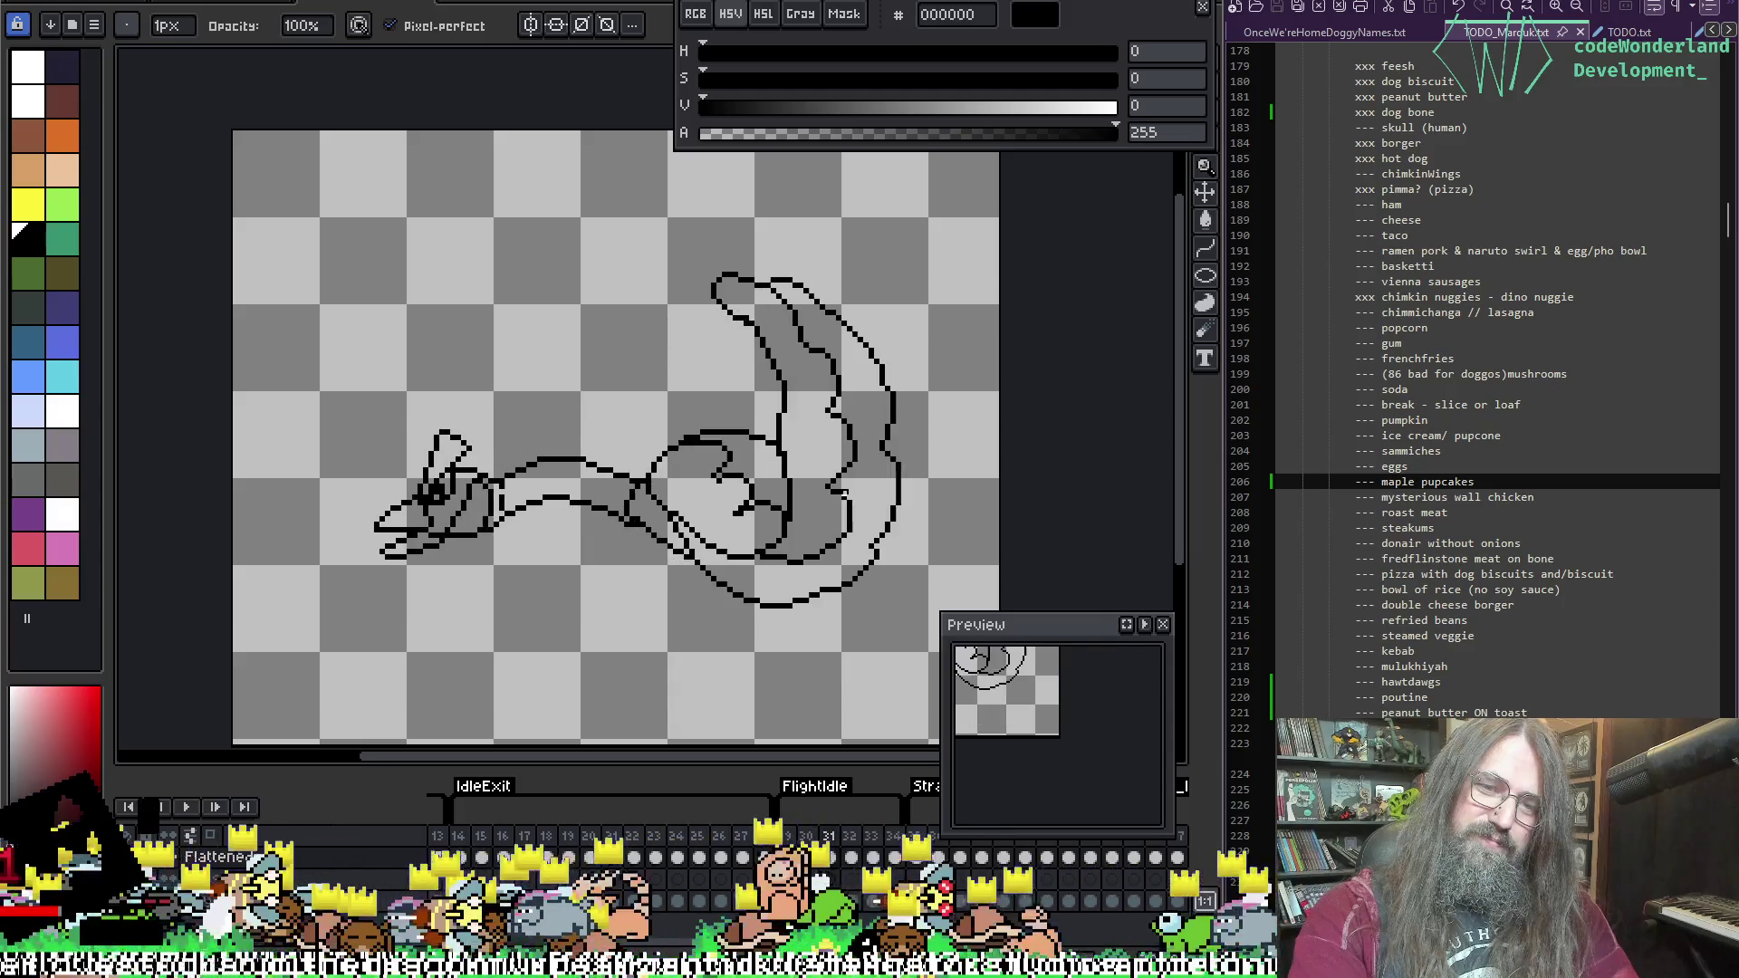
{"action": "key", "text": "Return"}
{"action": "key", "text": "Return"}
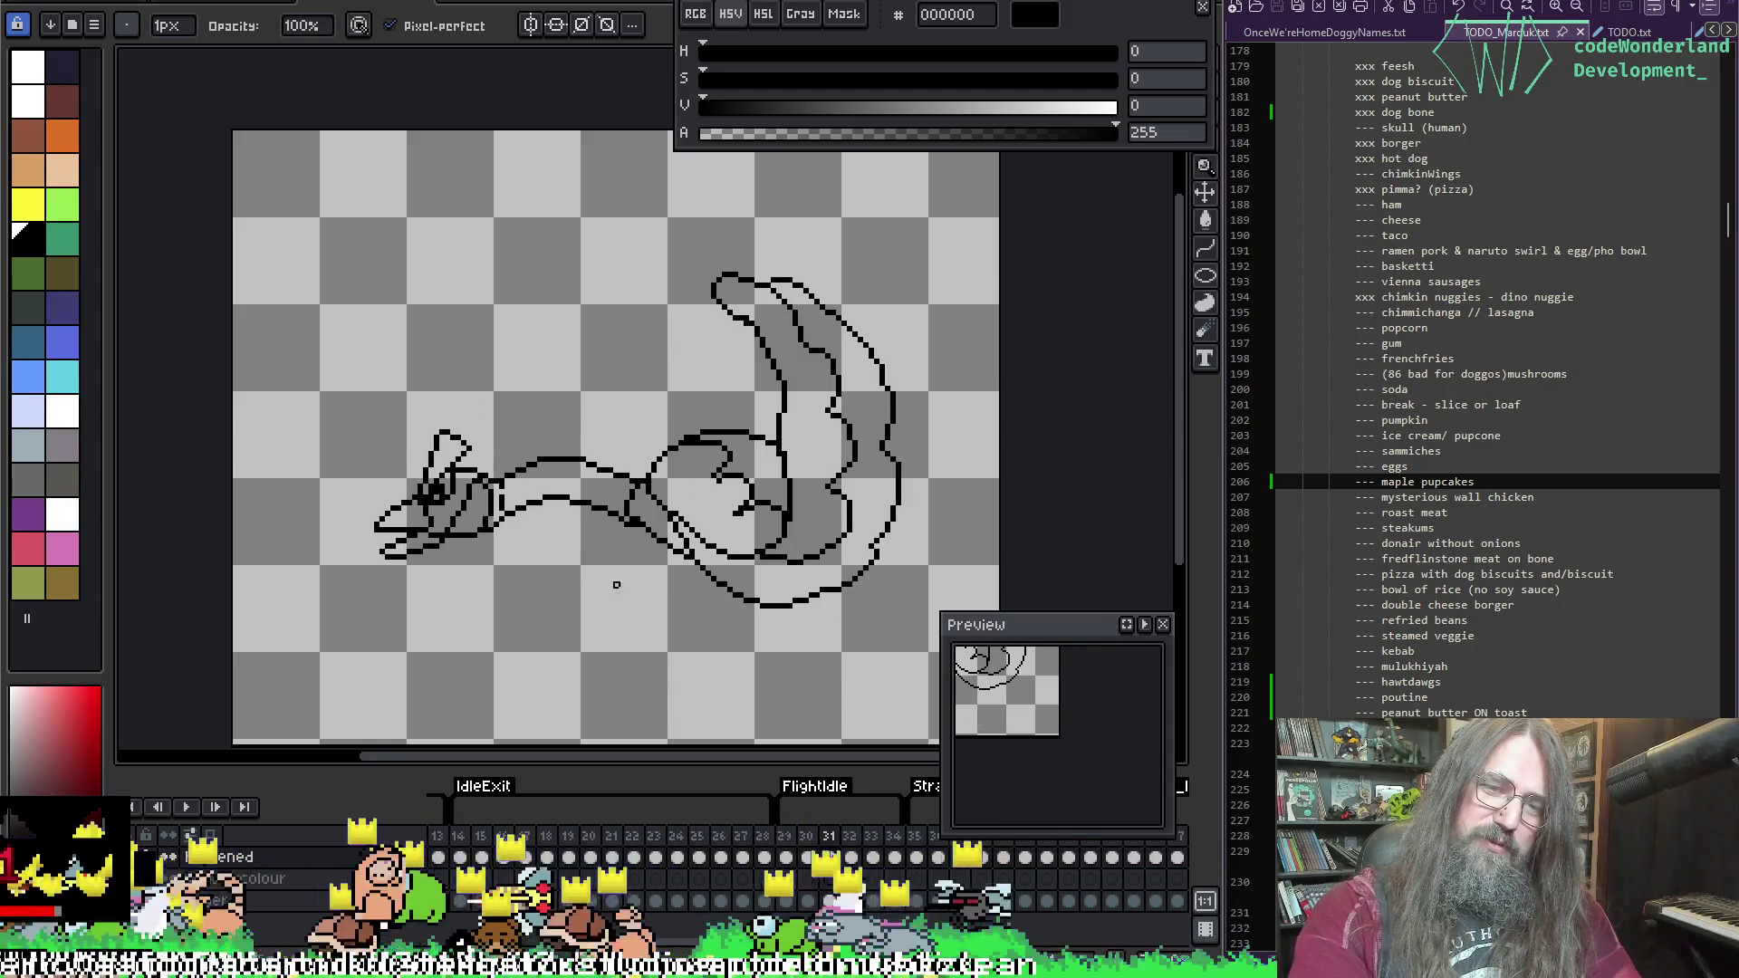
{"action": "key", "text": "Return"}
{"action": "key", "text": "Return"}
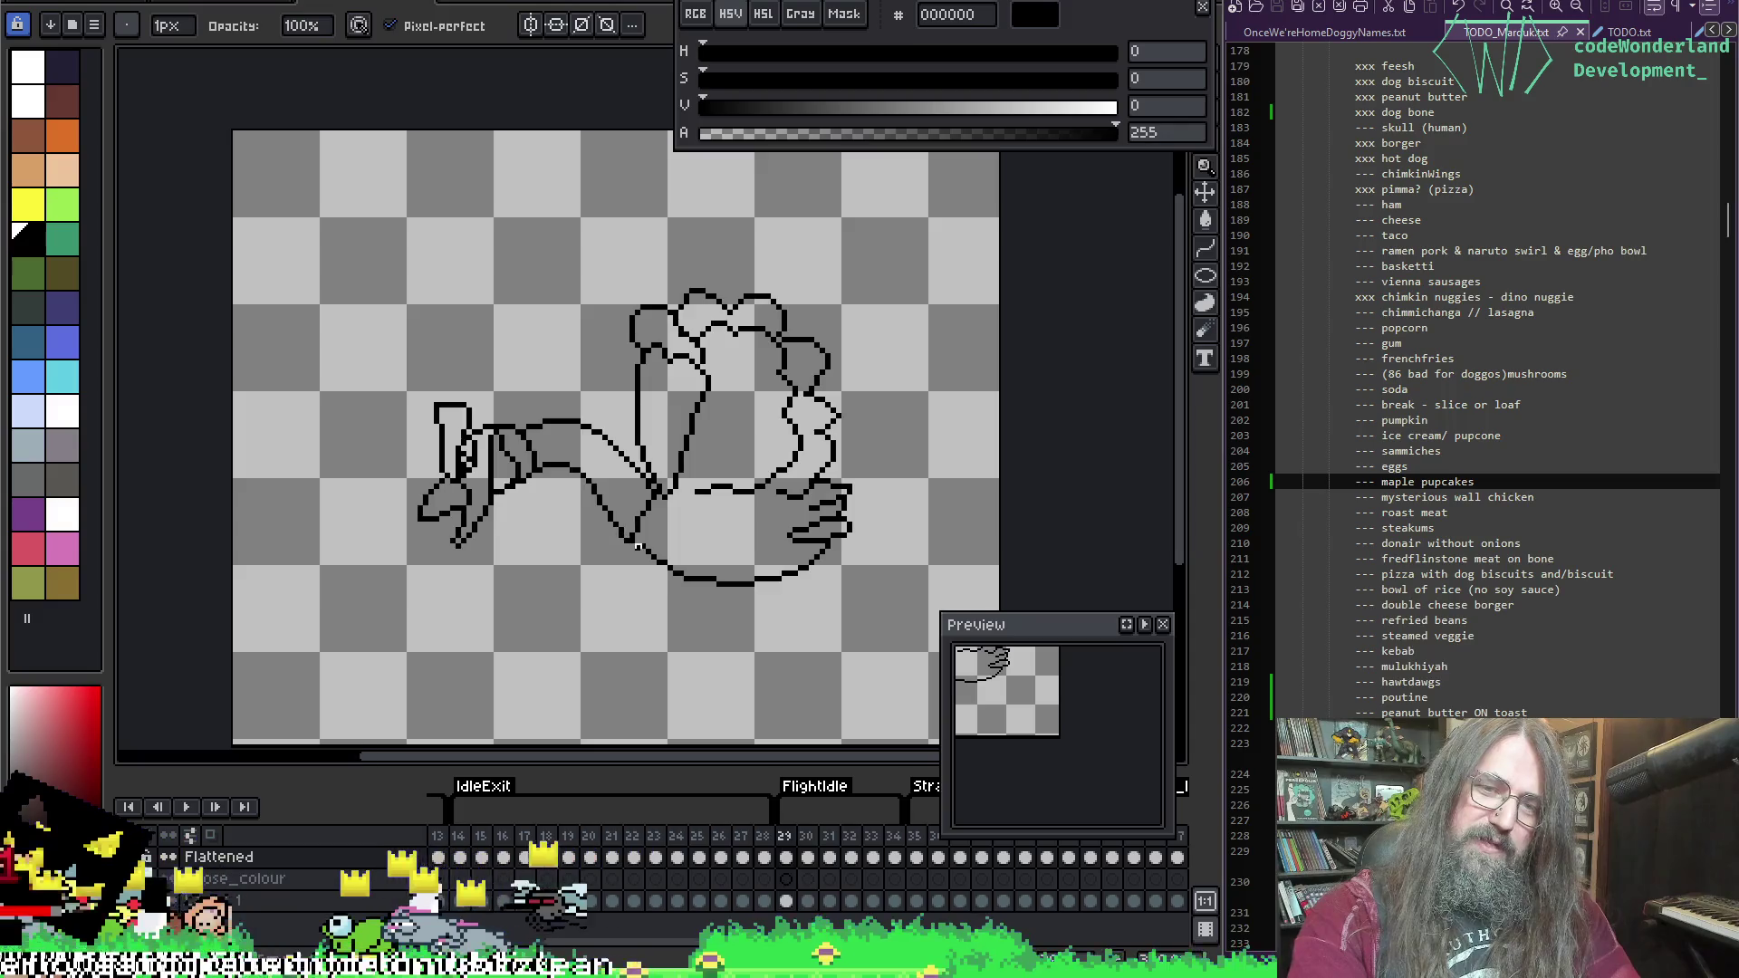
{"action": "scroll", "coordinate": [638, 496], "scroll_direction": "up", "scroll_amount": 2}
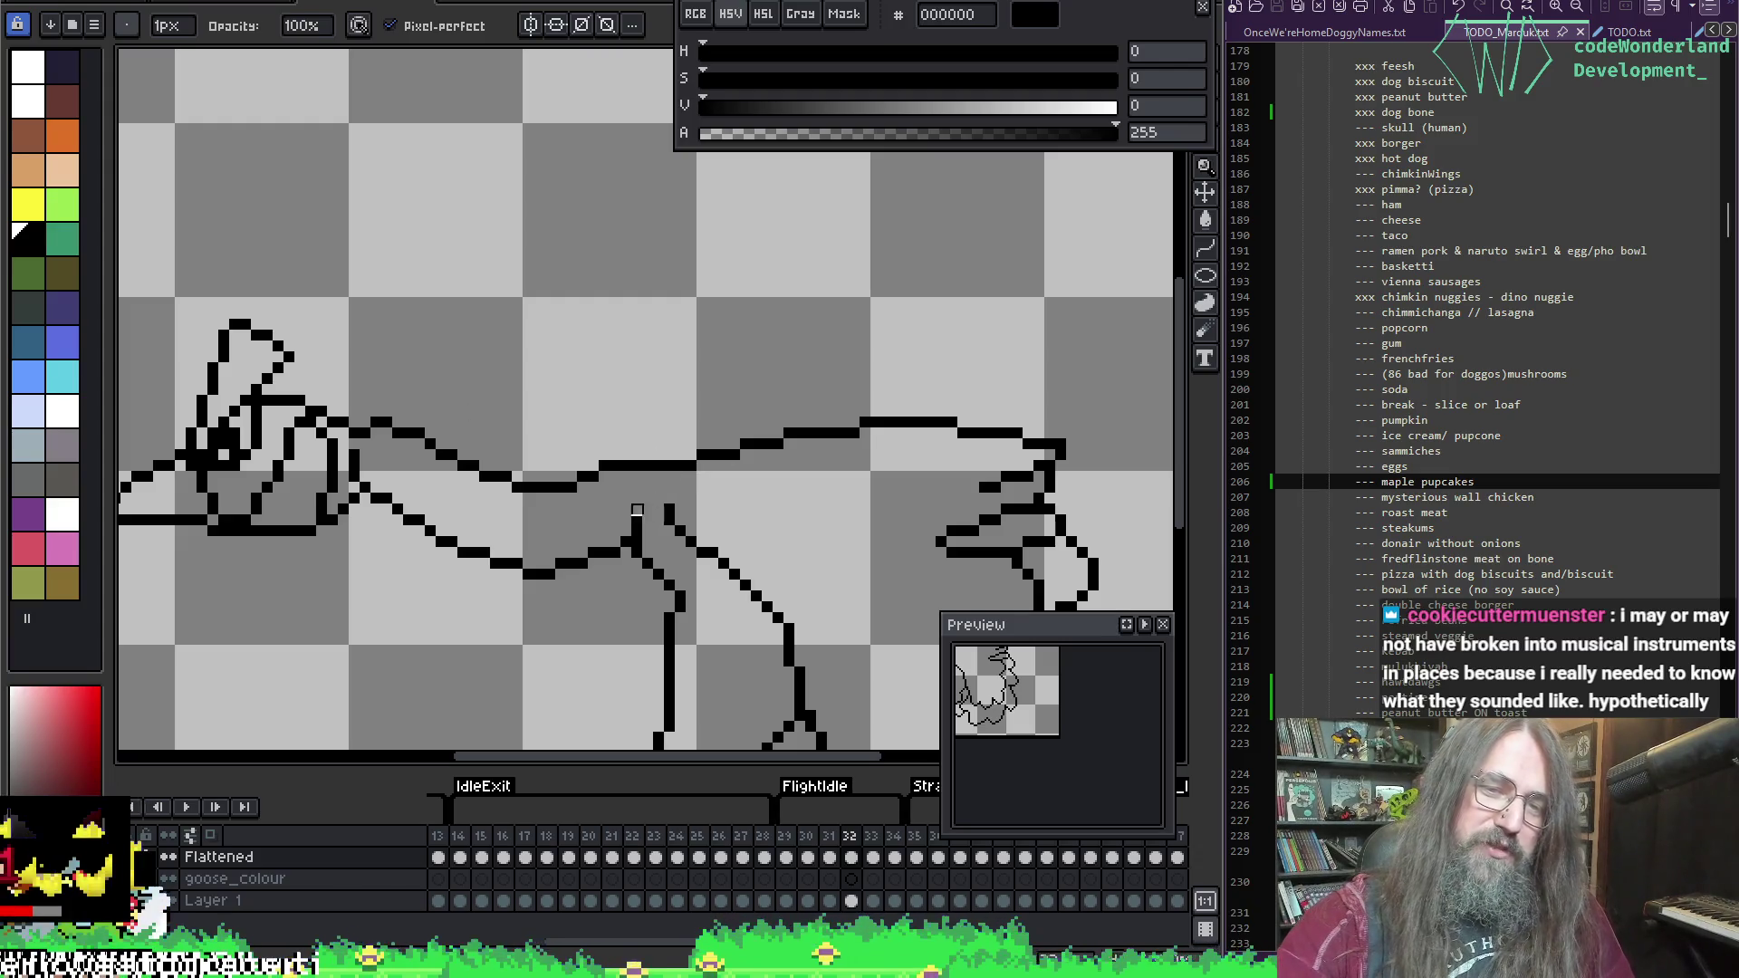
Step: Toggle onion skin to compare neighbouring frames and play the animation
{"action": "key", "text": "F3"}
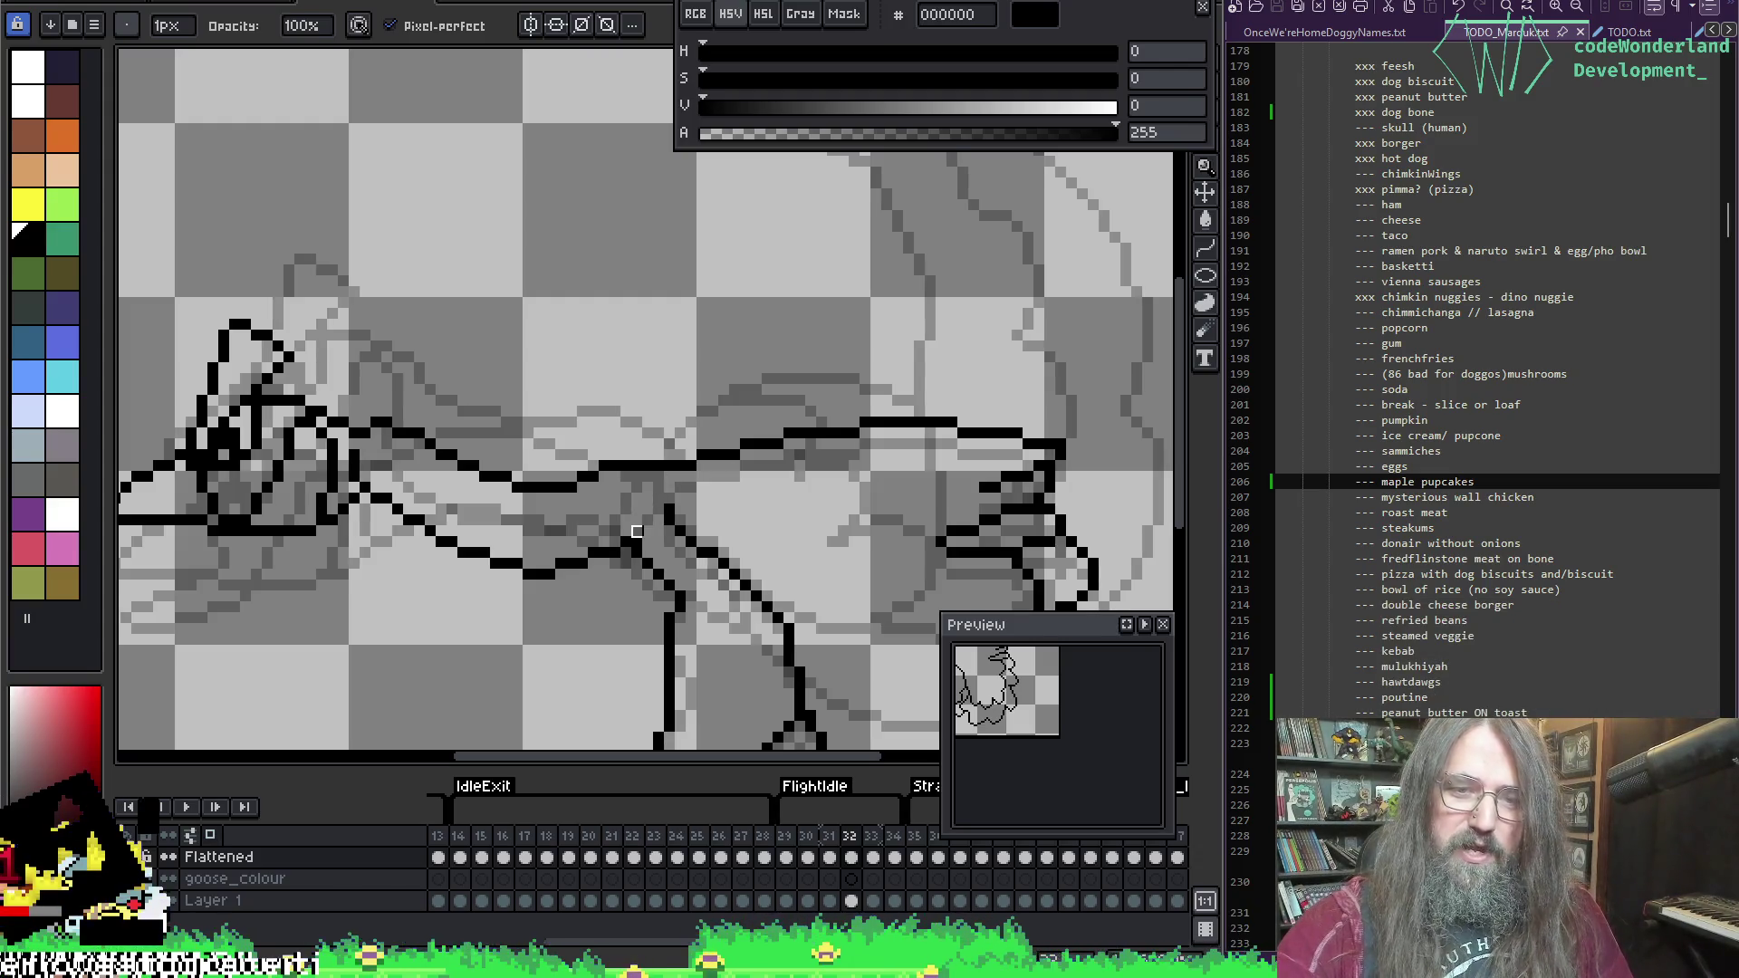
{"action": "key", "text": "e"}
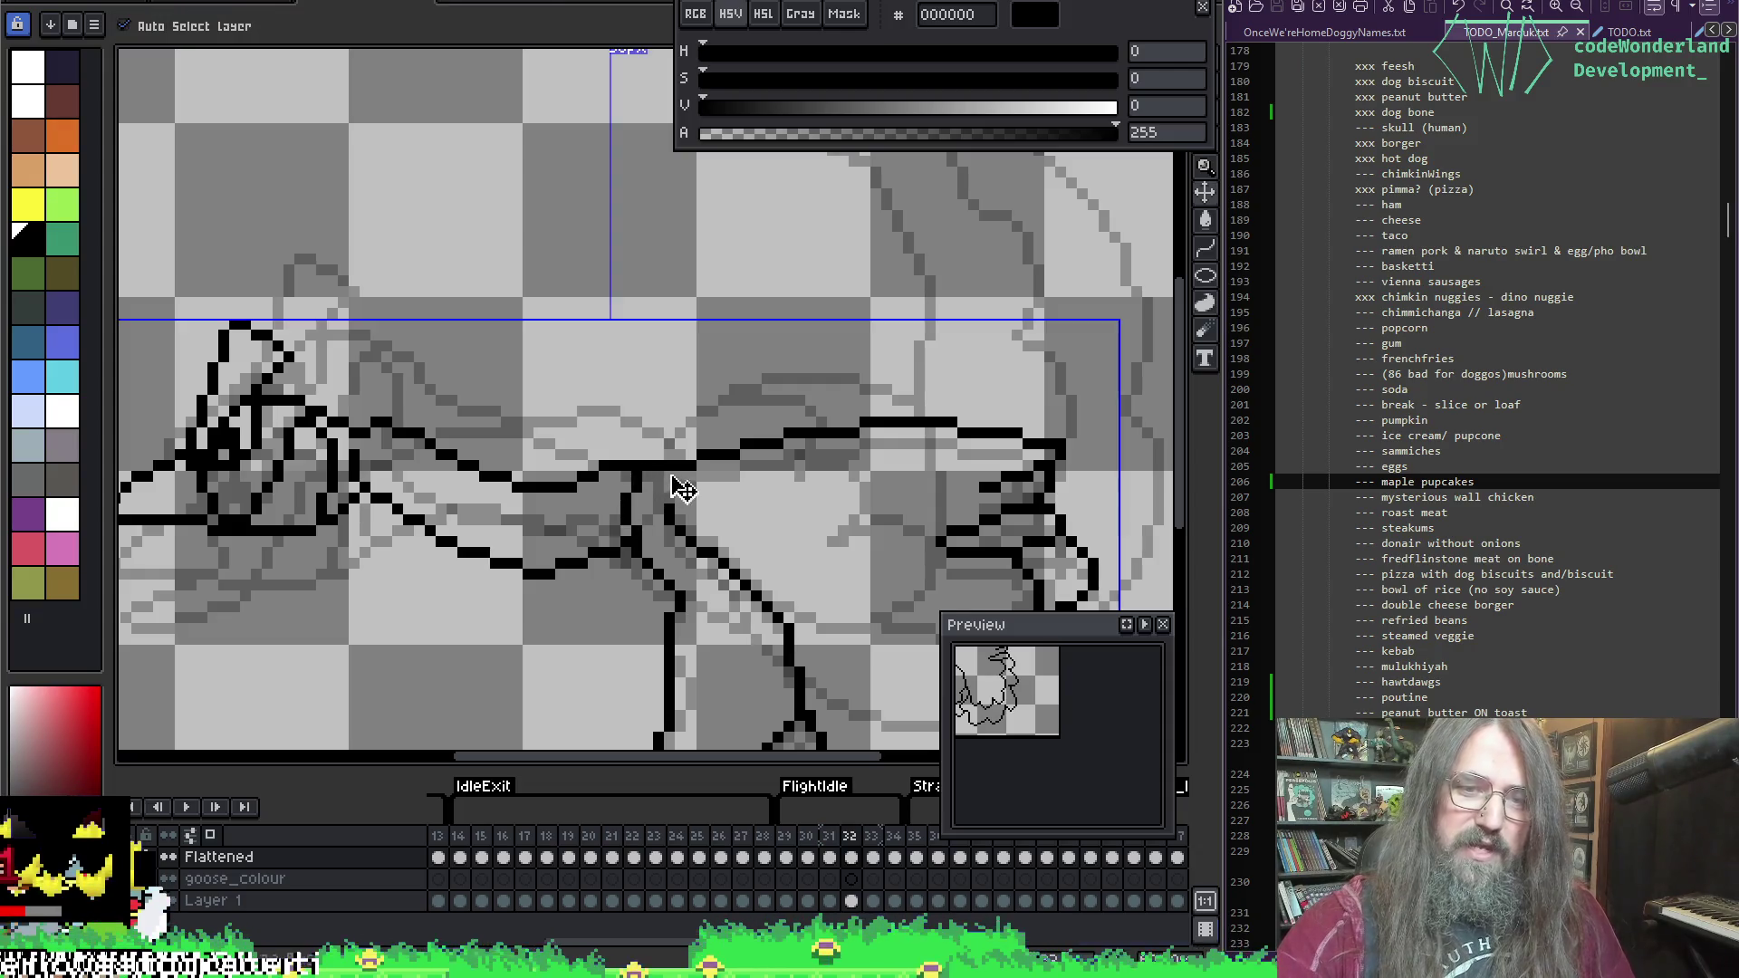
{"action": "key", "text": "F3"}
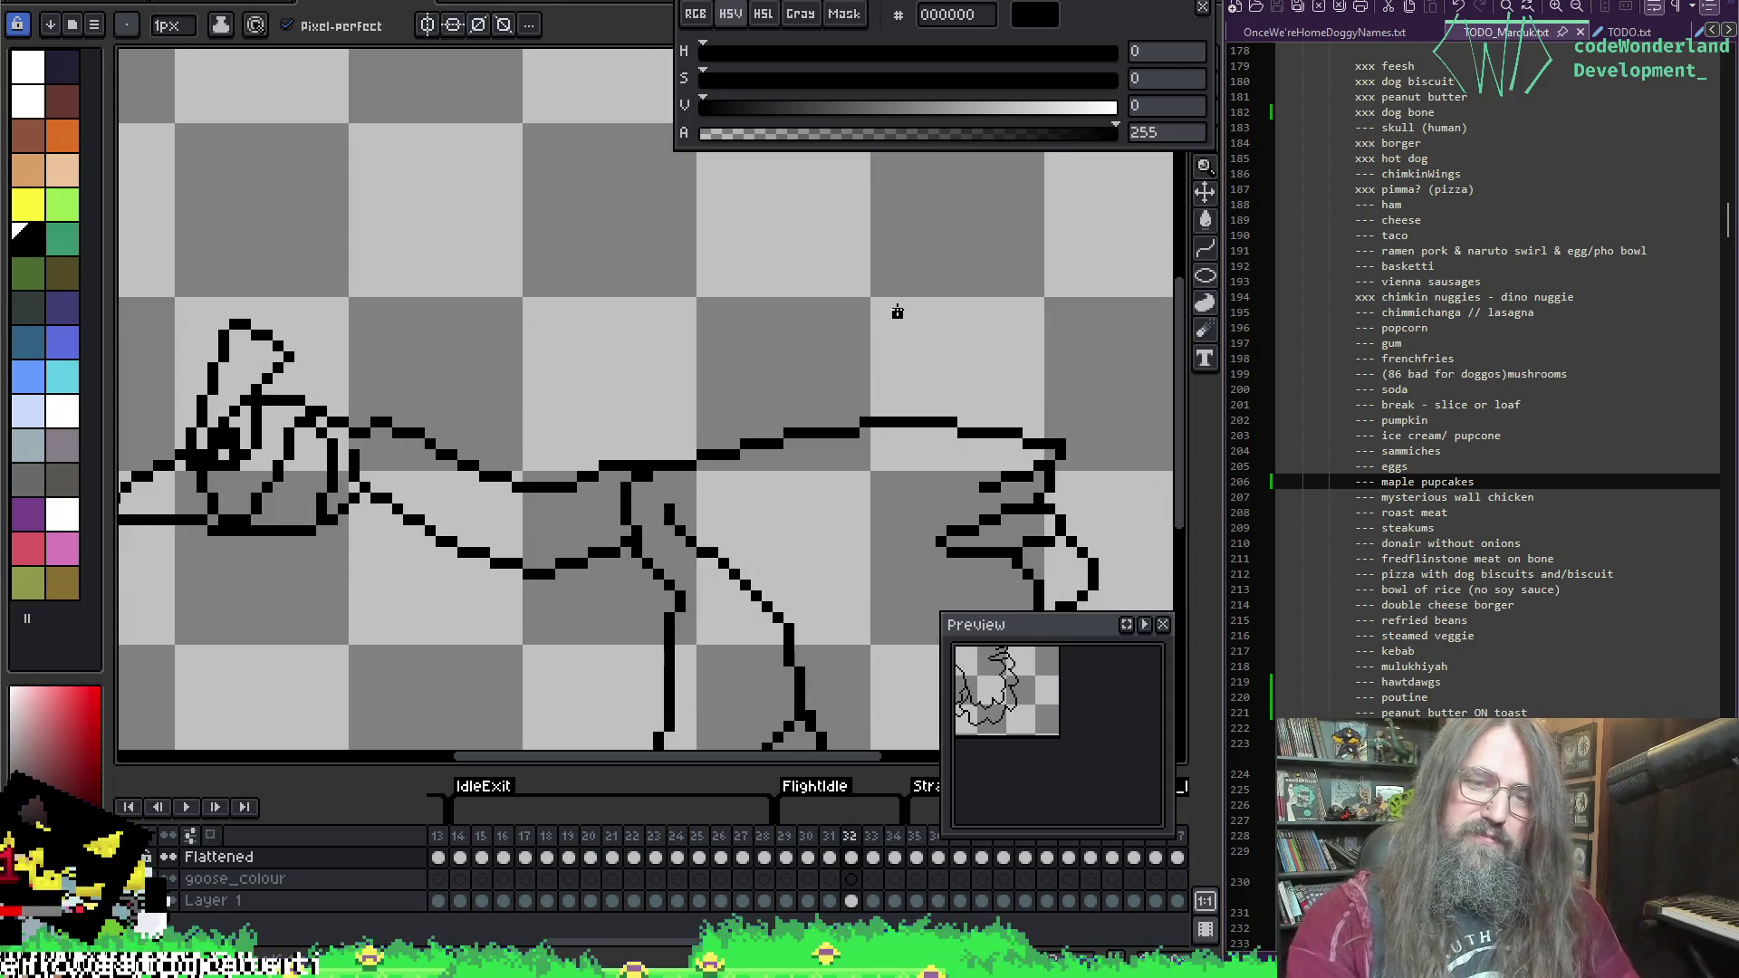
{"action": "scroll", "coordinate": [894, 310], "scroll_direction": "down", "scroll_amount": 2}
{"action": "mouse_move", "coordinate": [917, 458]}
{"action": "left_mouse_down"}
{"action": "mouse_move", "coordinate": [723, 567]}
{"action": "mouse_move", "coordinate": [702, 602]}
{"action": "left_mouse_up"}
{"action": "key", "text": "Return"}
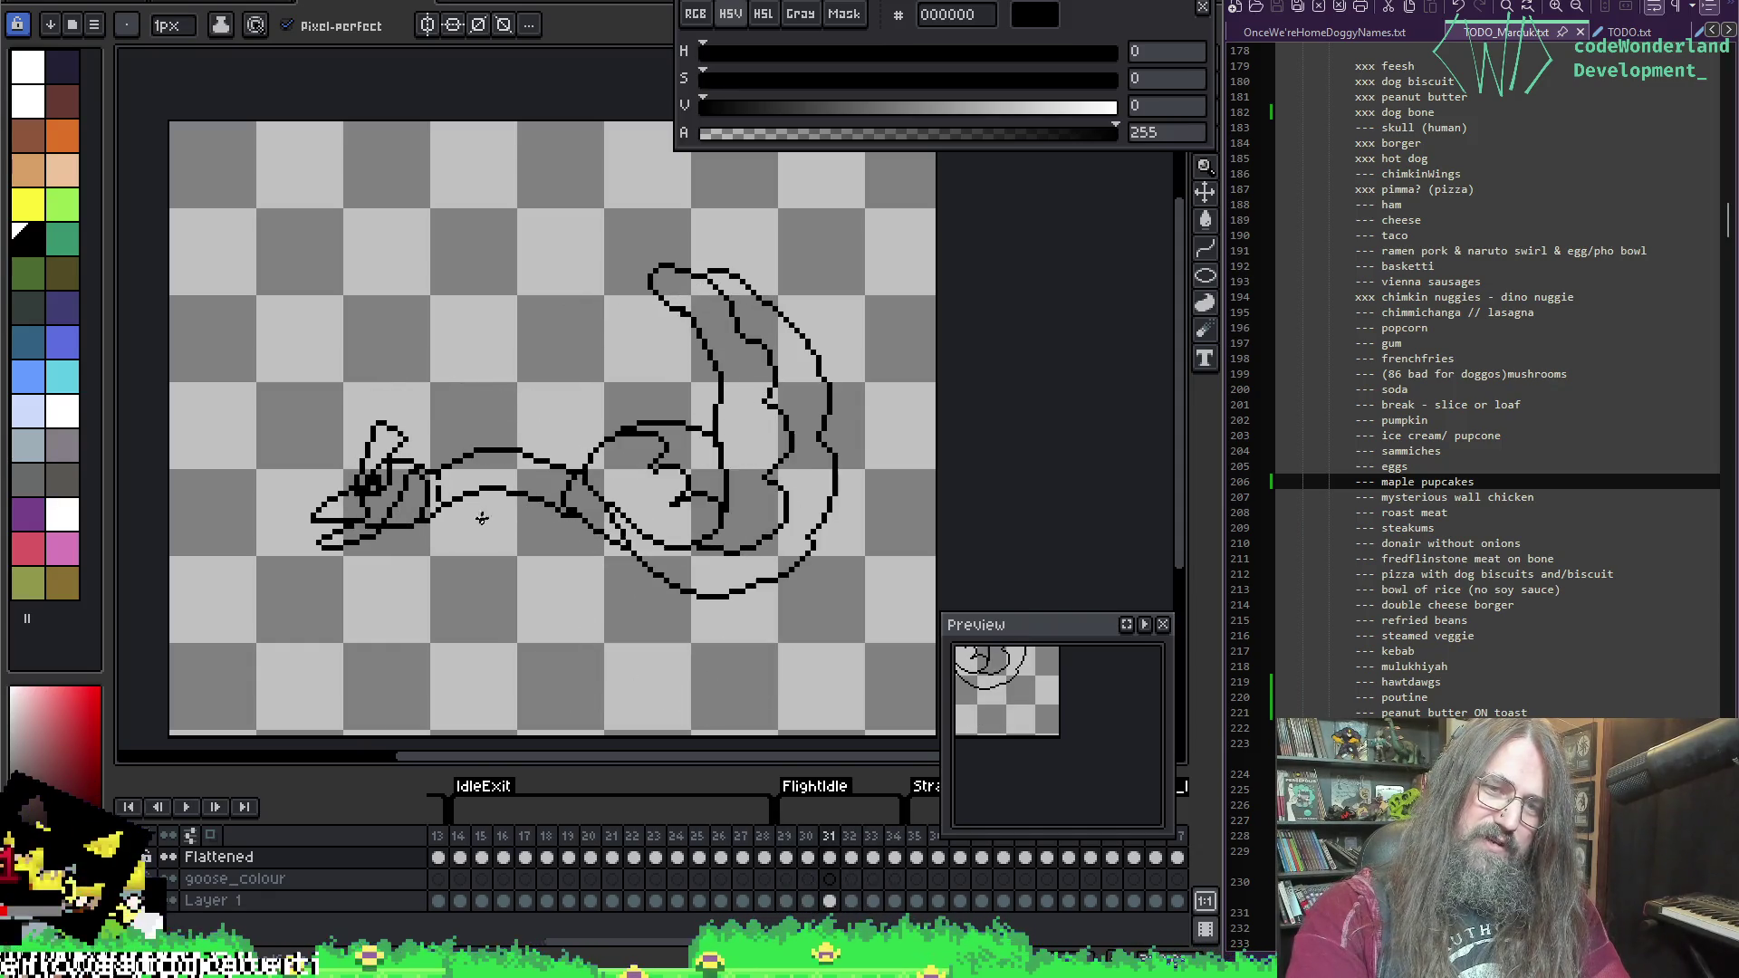
{"action": "scroll", "coordinate": [460, 562], "scroll_direction": "up", "scroll_amount": 2}
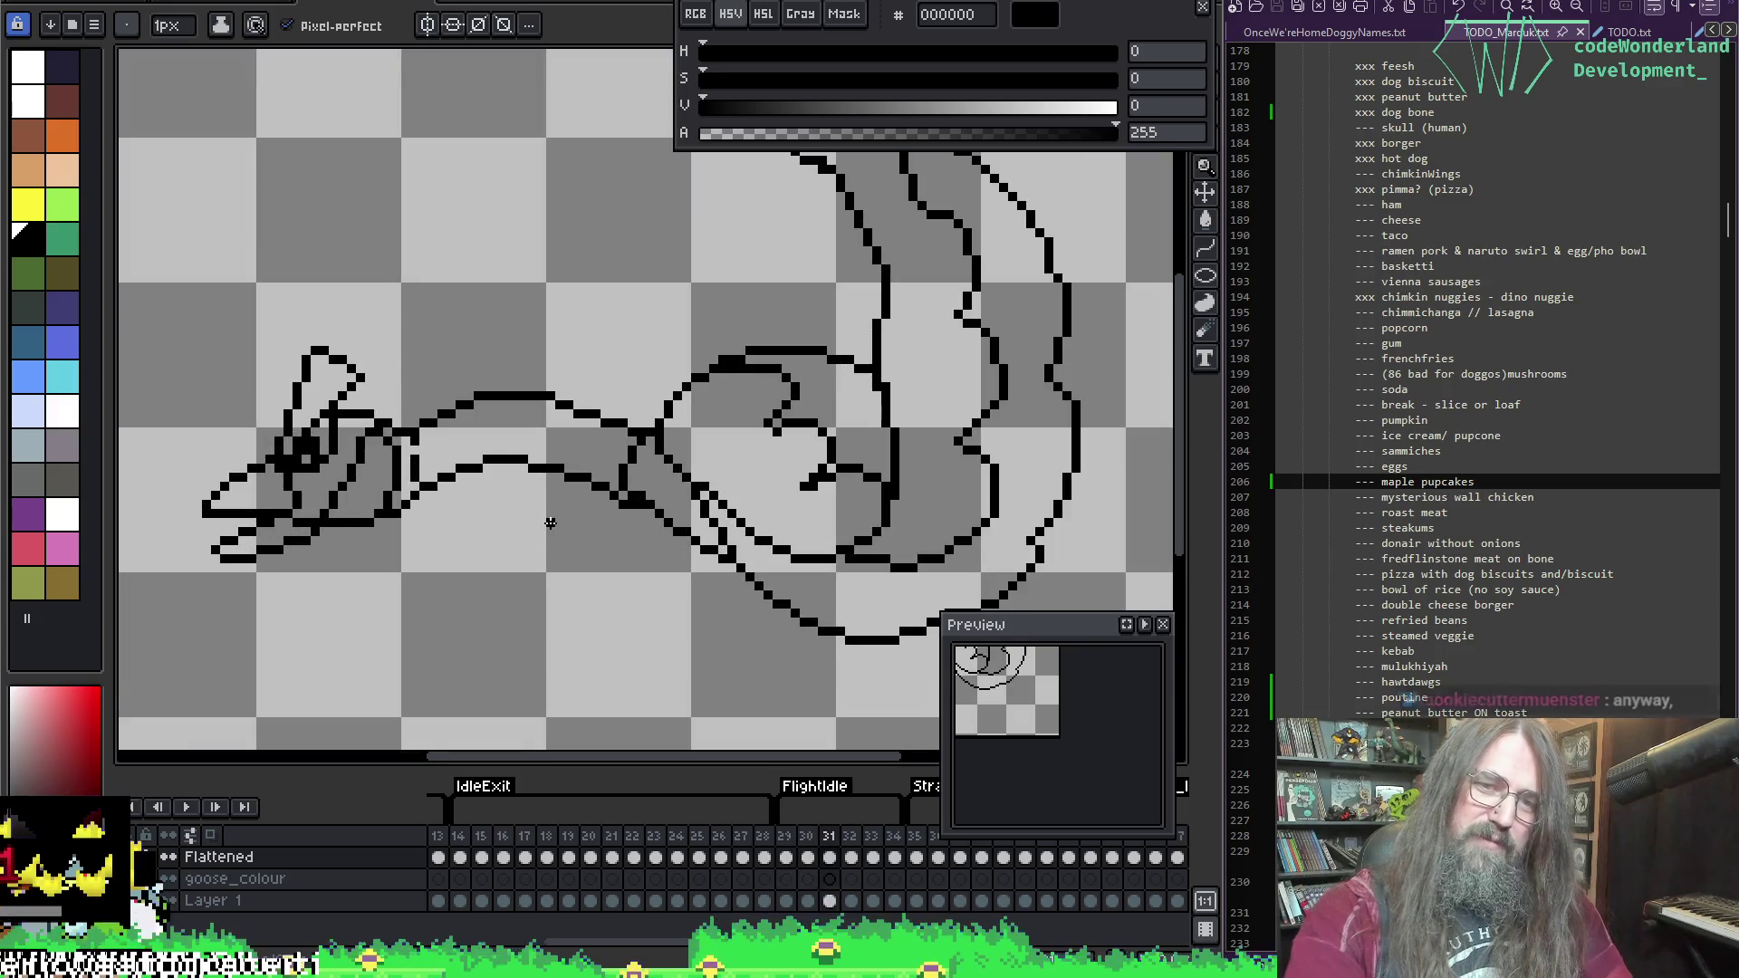
{"action": "scroll", "coordinate": [640, 358], "scroll_direction": "up", "scroll_amount": 2}
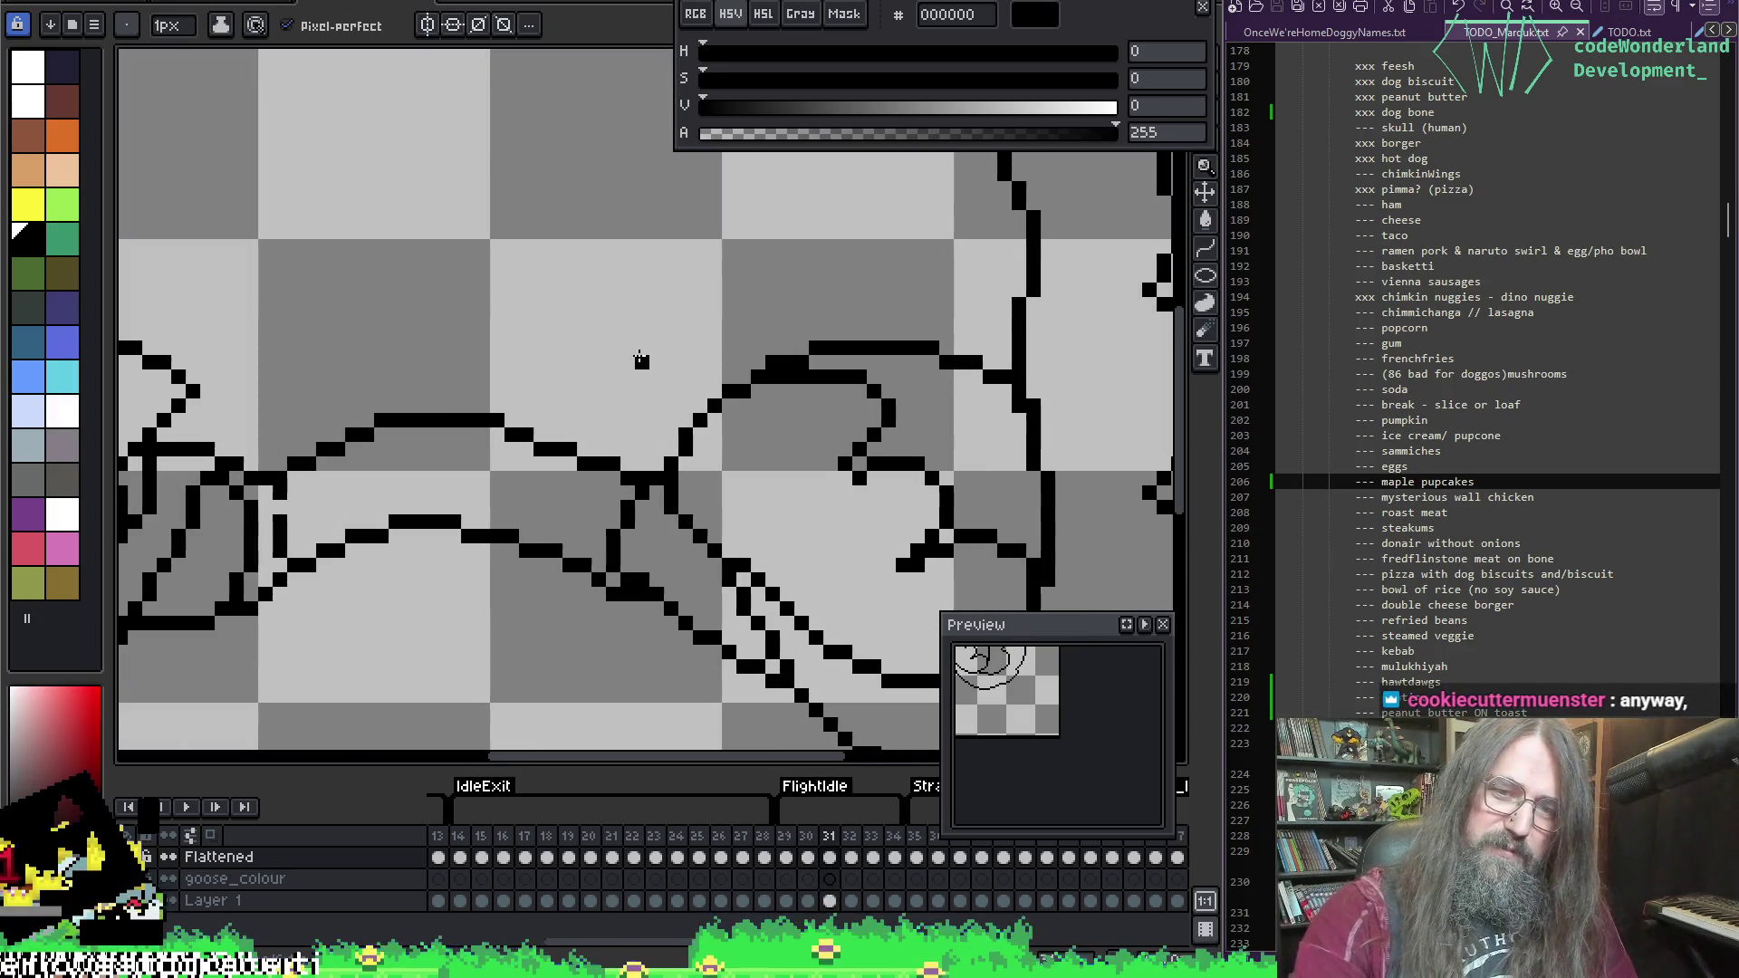
Step: Select the short neck outline stretch, move it up one pixel, and deselect
{"action": "key", "text": "m"}
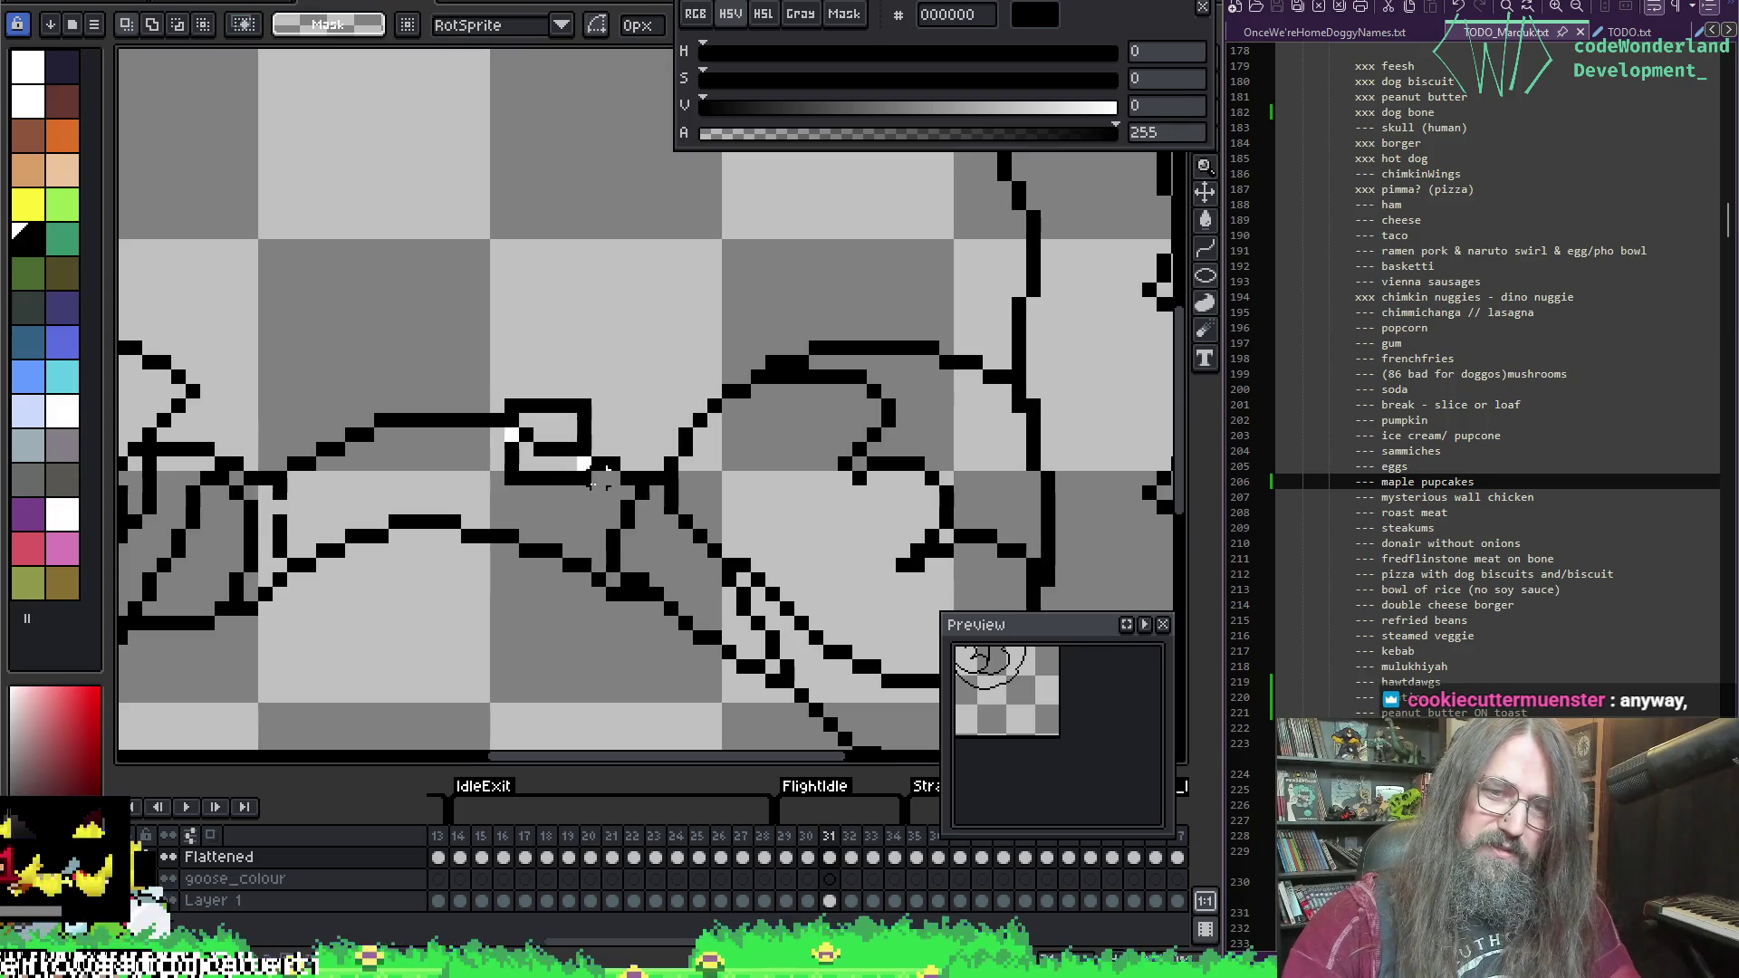
{"action": "left_click_drag", "start_coordinate": [628, 481], "coordinate": [671, 466]}
{"action": "key", "text": "ctrl+d"}
{"action": "key", "text": "b"}
{"action": "key", "text": "e"}
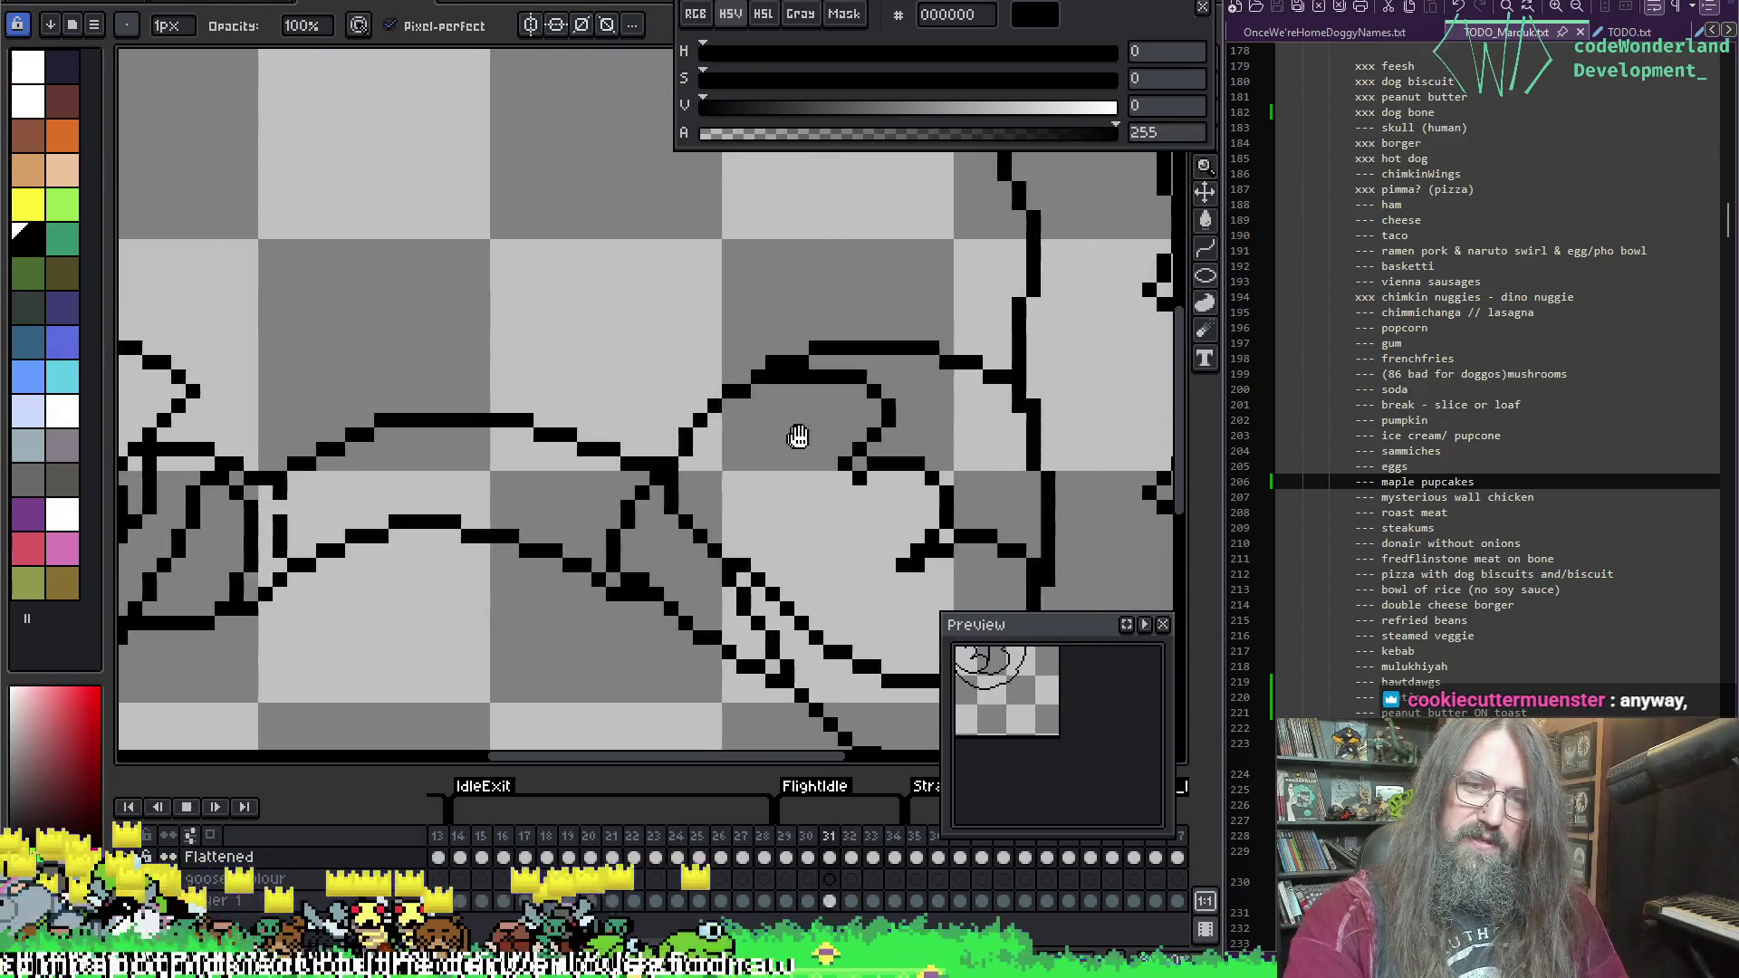
{"action": "scroll", "coordinate": [875, 437], "scroll_direction": "down", "scroll_amount": 3}
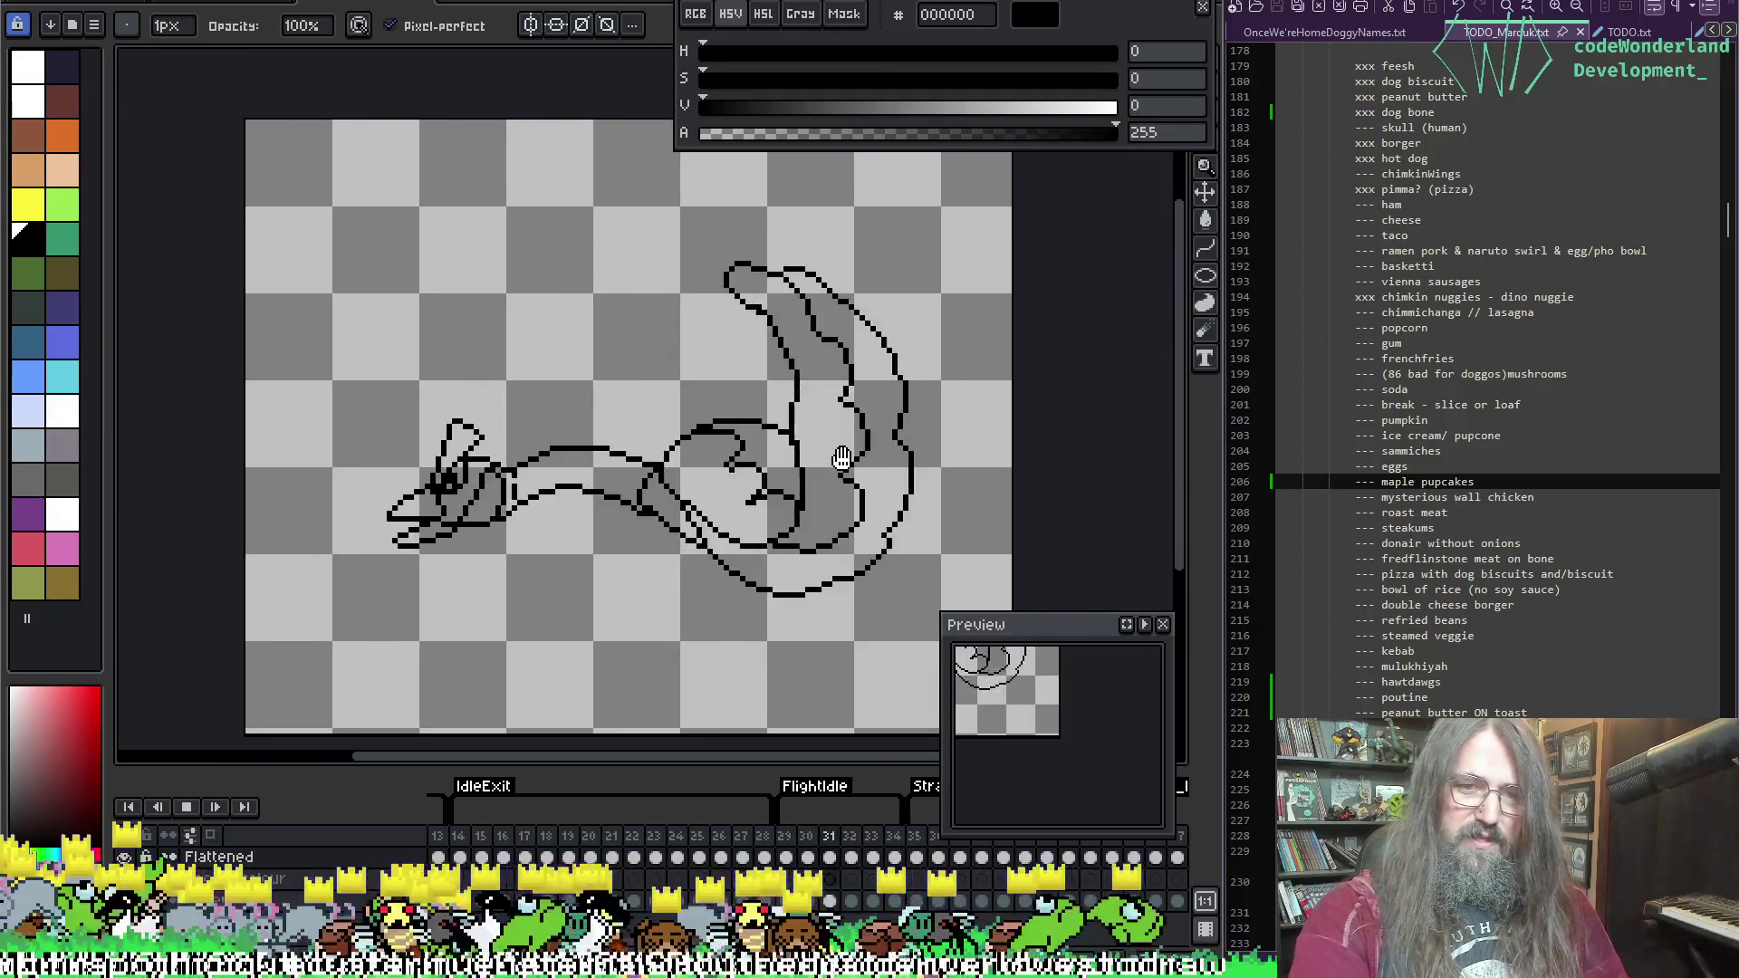
Step: Stop playback, zoom in on frame 34's neck-body join, and sample the black outline colour
{"action": "mouse_move", "coordinate": [875, 438]}
{"action": "left_mouse_down"}
{"action": "mouse_move", "coordinate": [798, 386]}
{"action": "mouse_move", "coordinate": [981, 345]}
{"action": "left_mouse_up"}
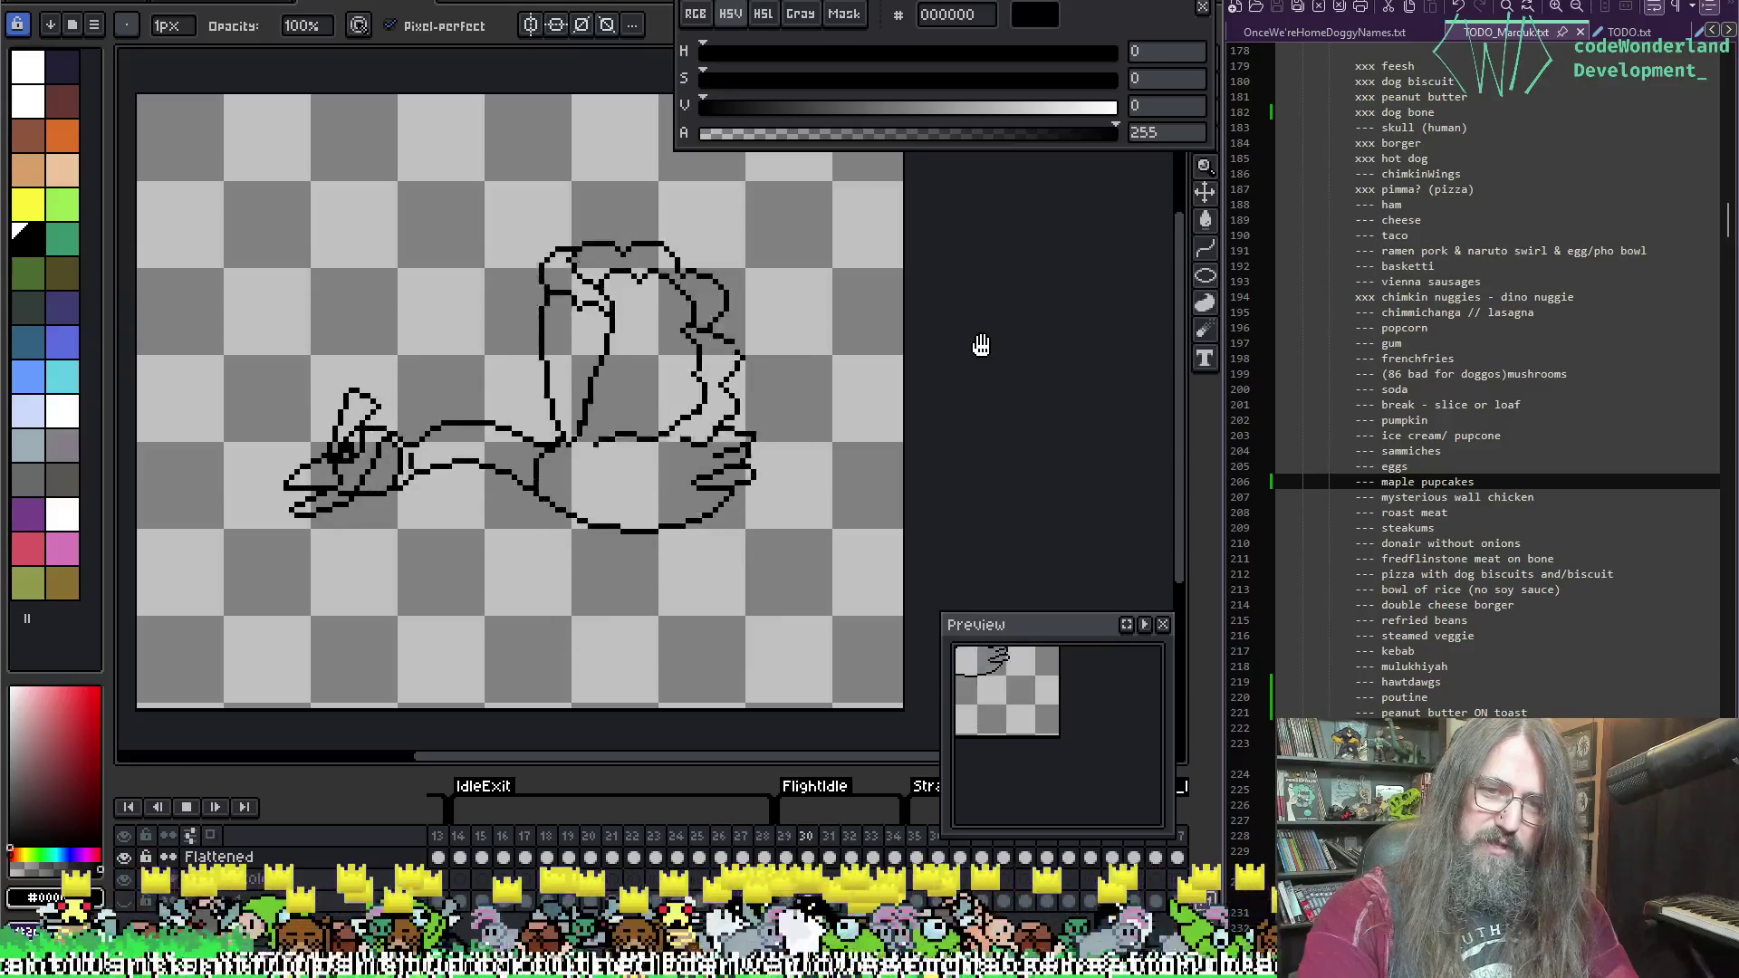
{"action": "key", "text": "Return"}
{"action": "key", "text": "Return"}
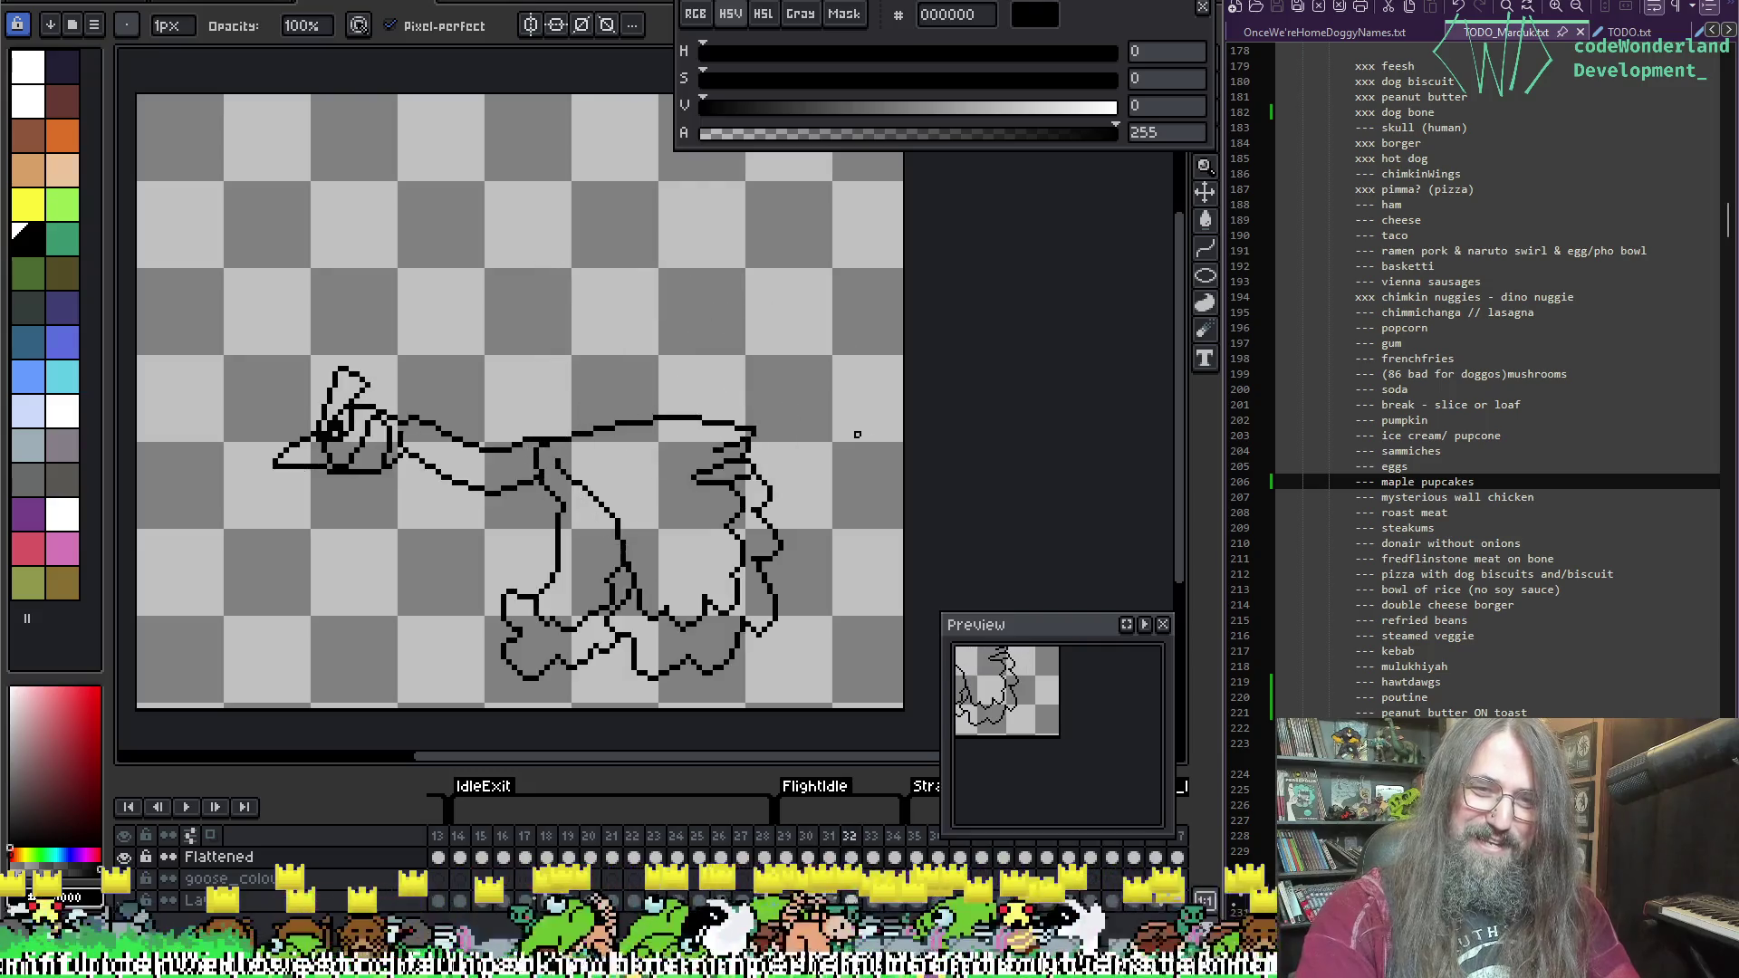
{"action": "scroll", "coordinate": [623, 456], "scroll_direction": "up", "scroll_amount": 1}
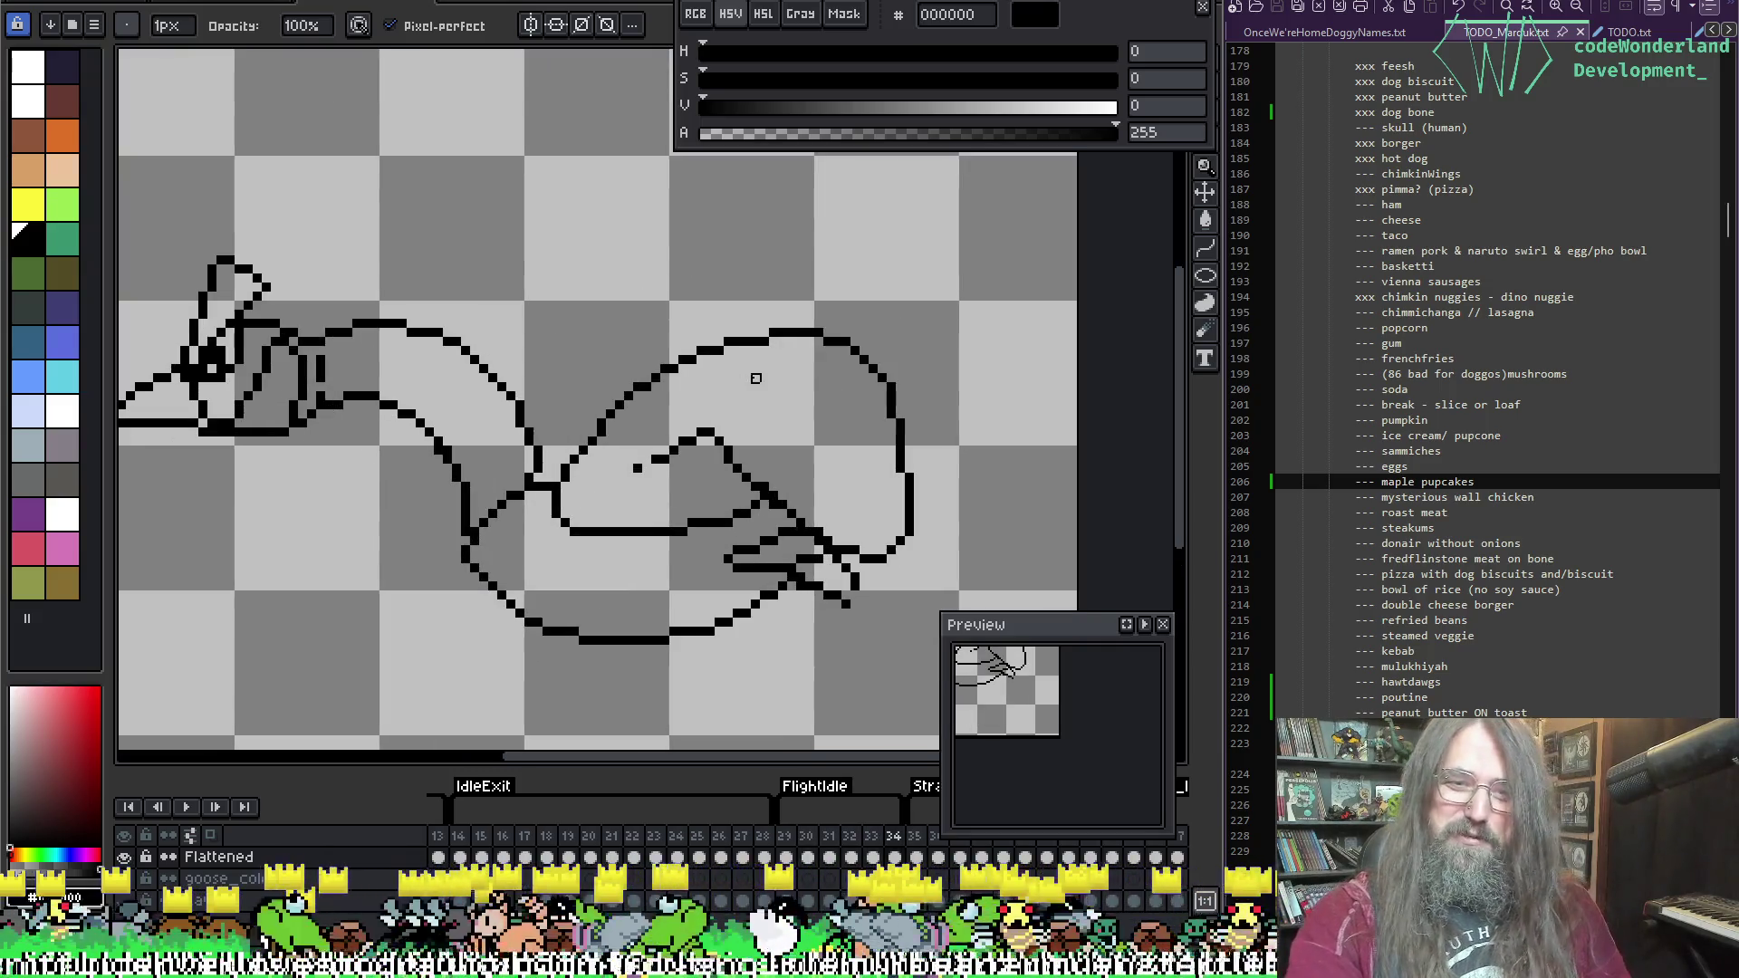
{"action": "left_click_drag", "start_coordinate": [845, 451], "coordinate": [827, 454]}
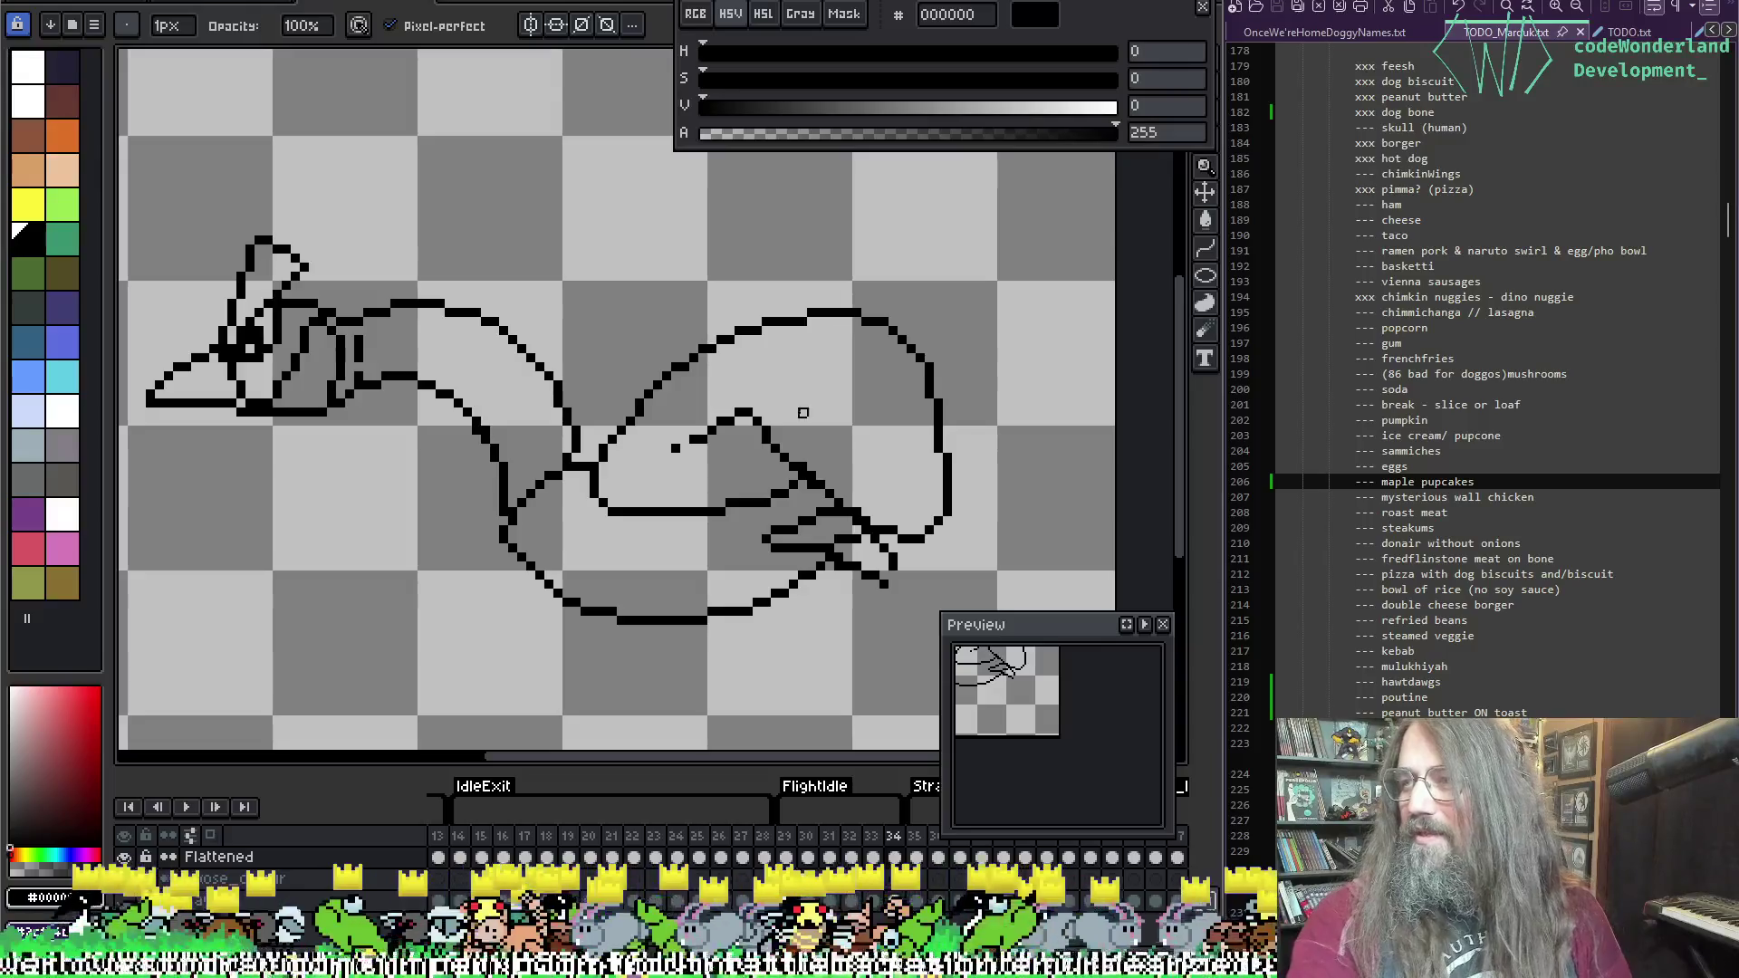
{"action": "key", "text": "i"}
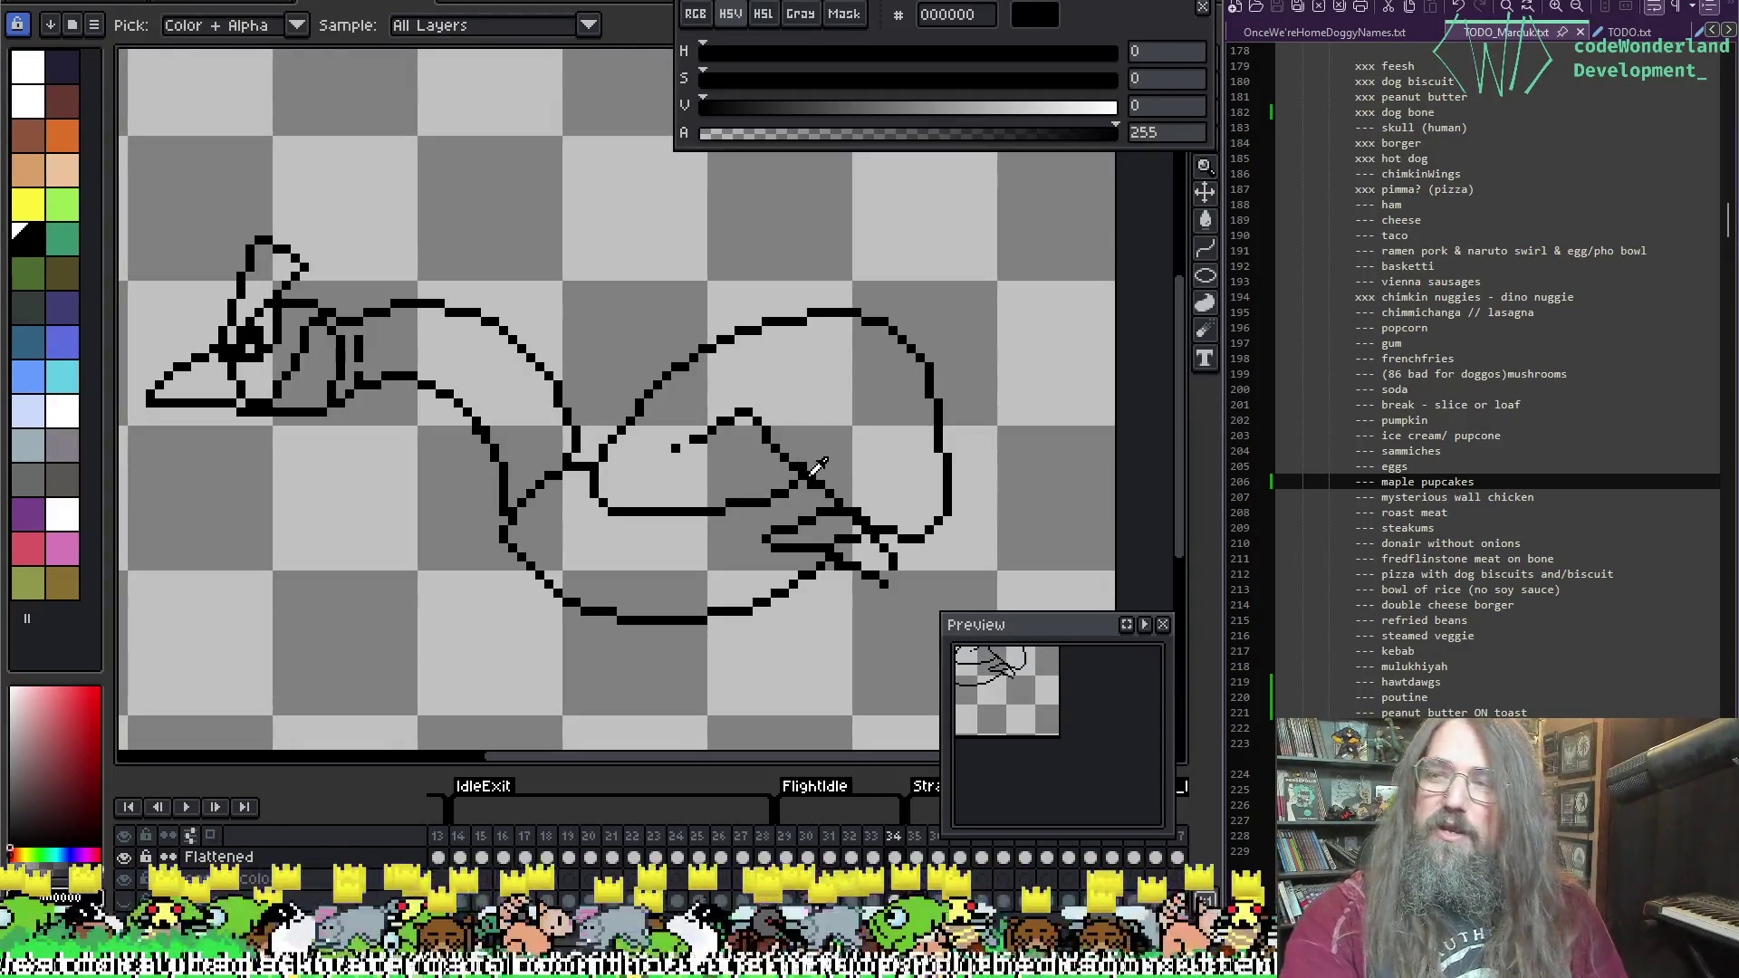
{"action": "key", "text": "b"}
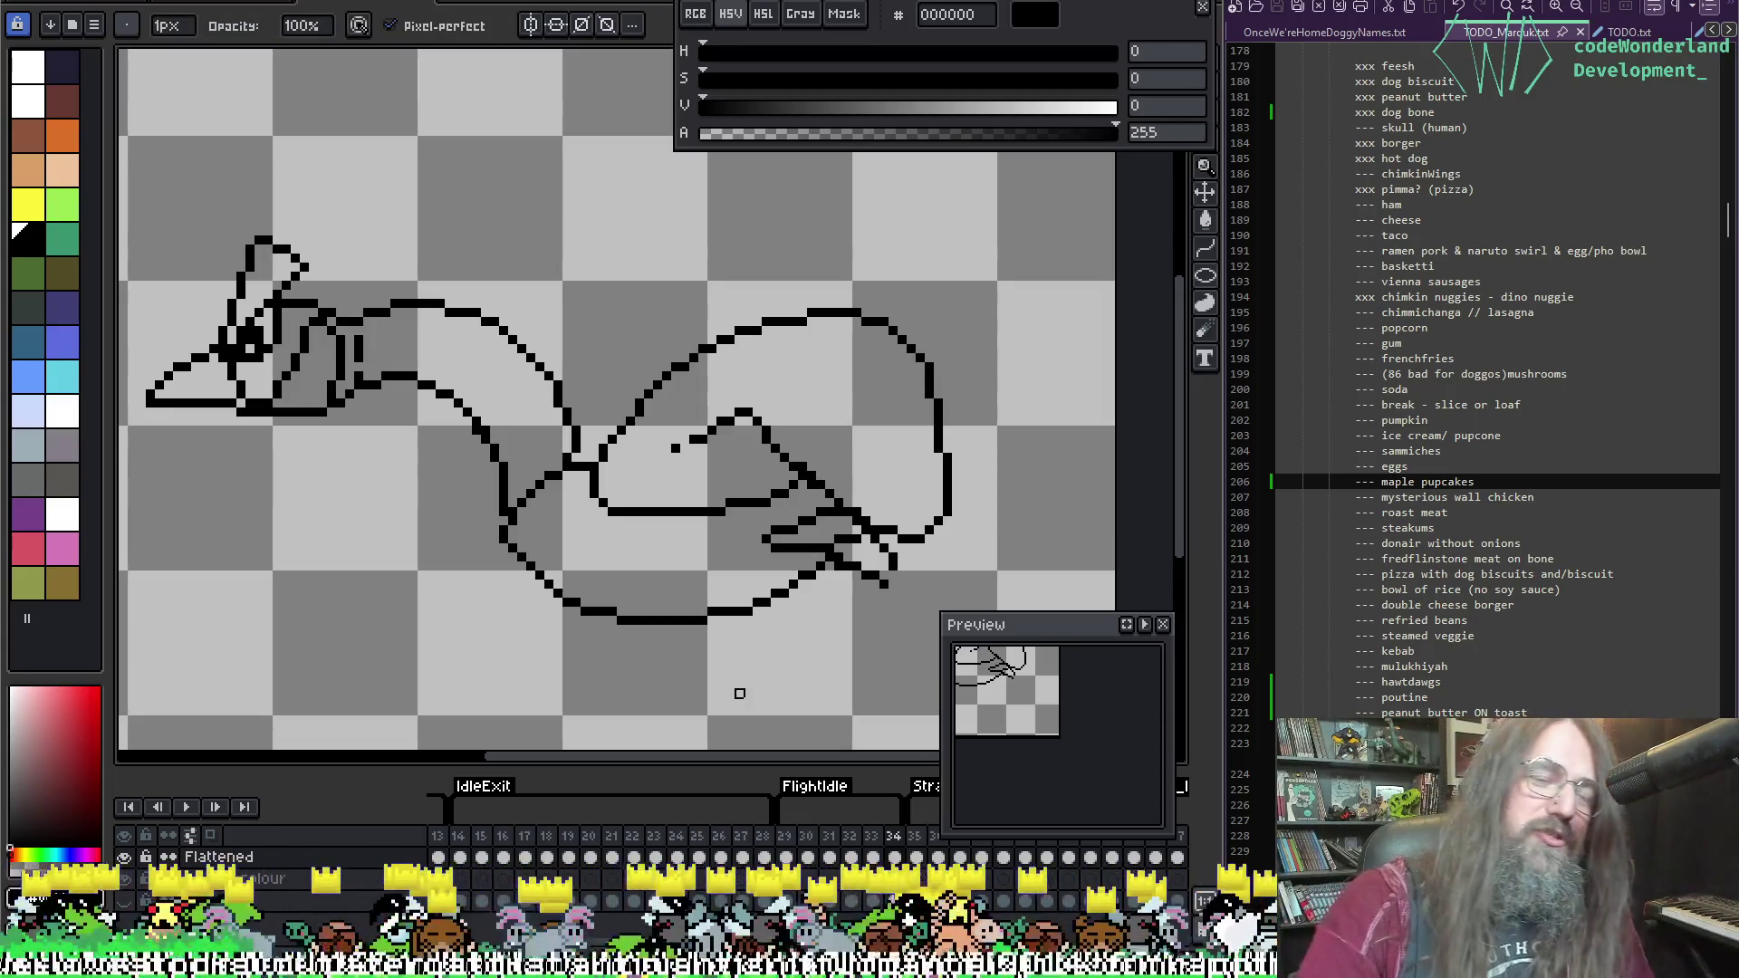
{"action": "key", "text": "i"}
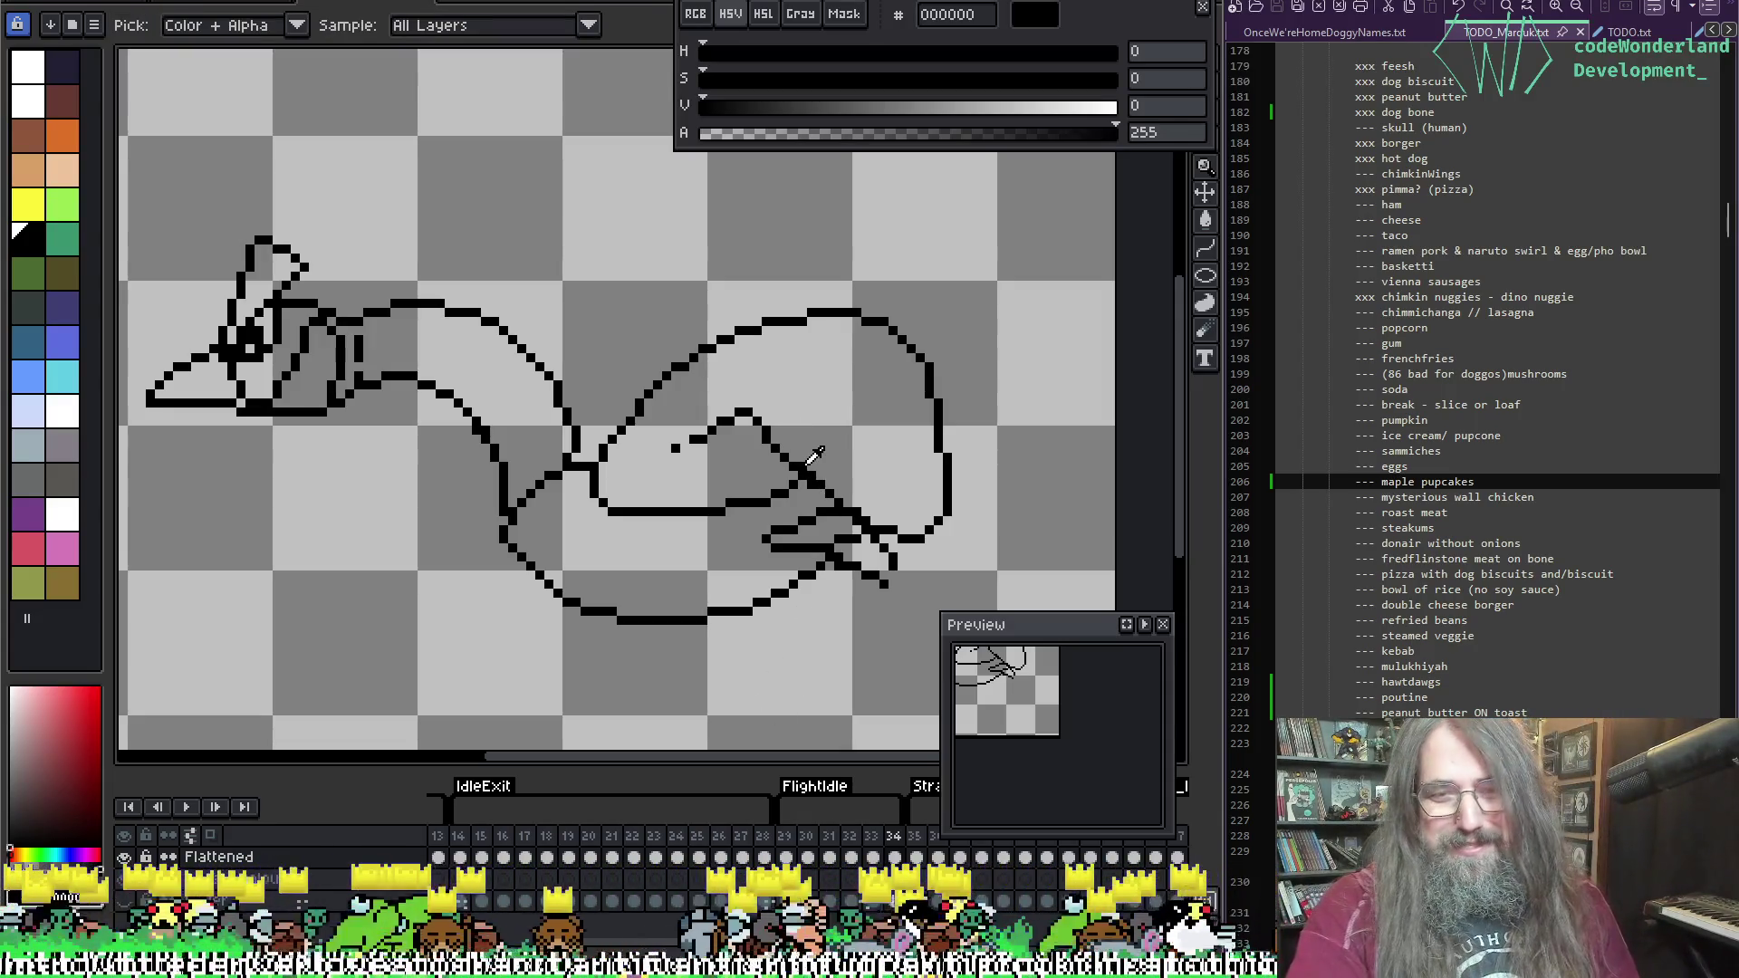
{"action": "key", "text": "b"}
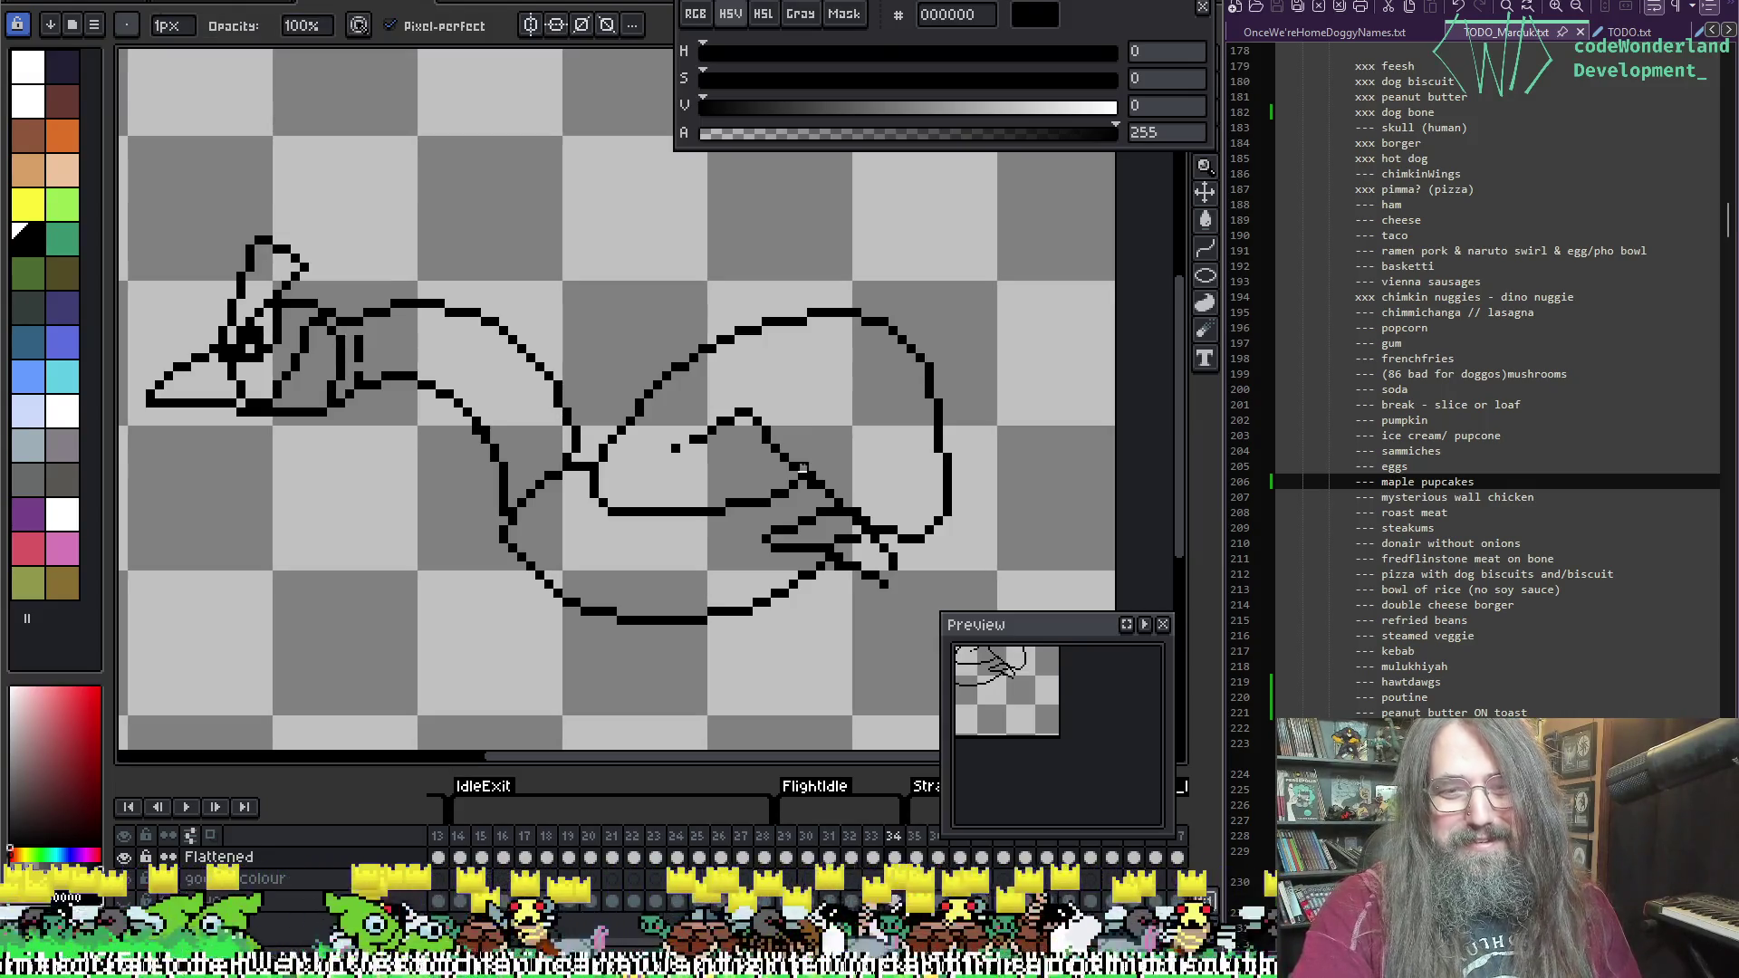
{"action": "key", "text": "i"}
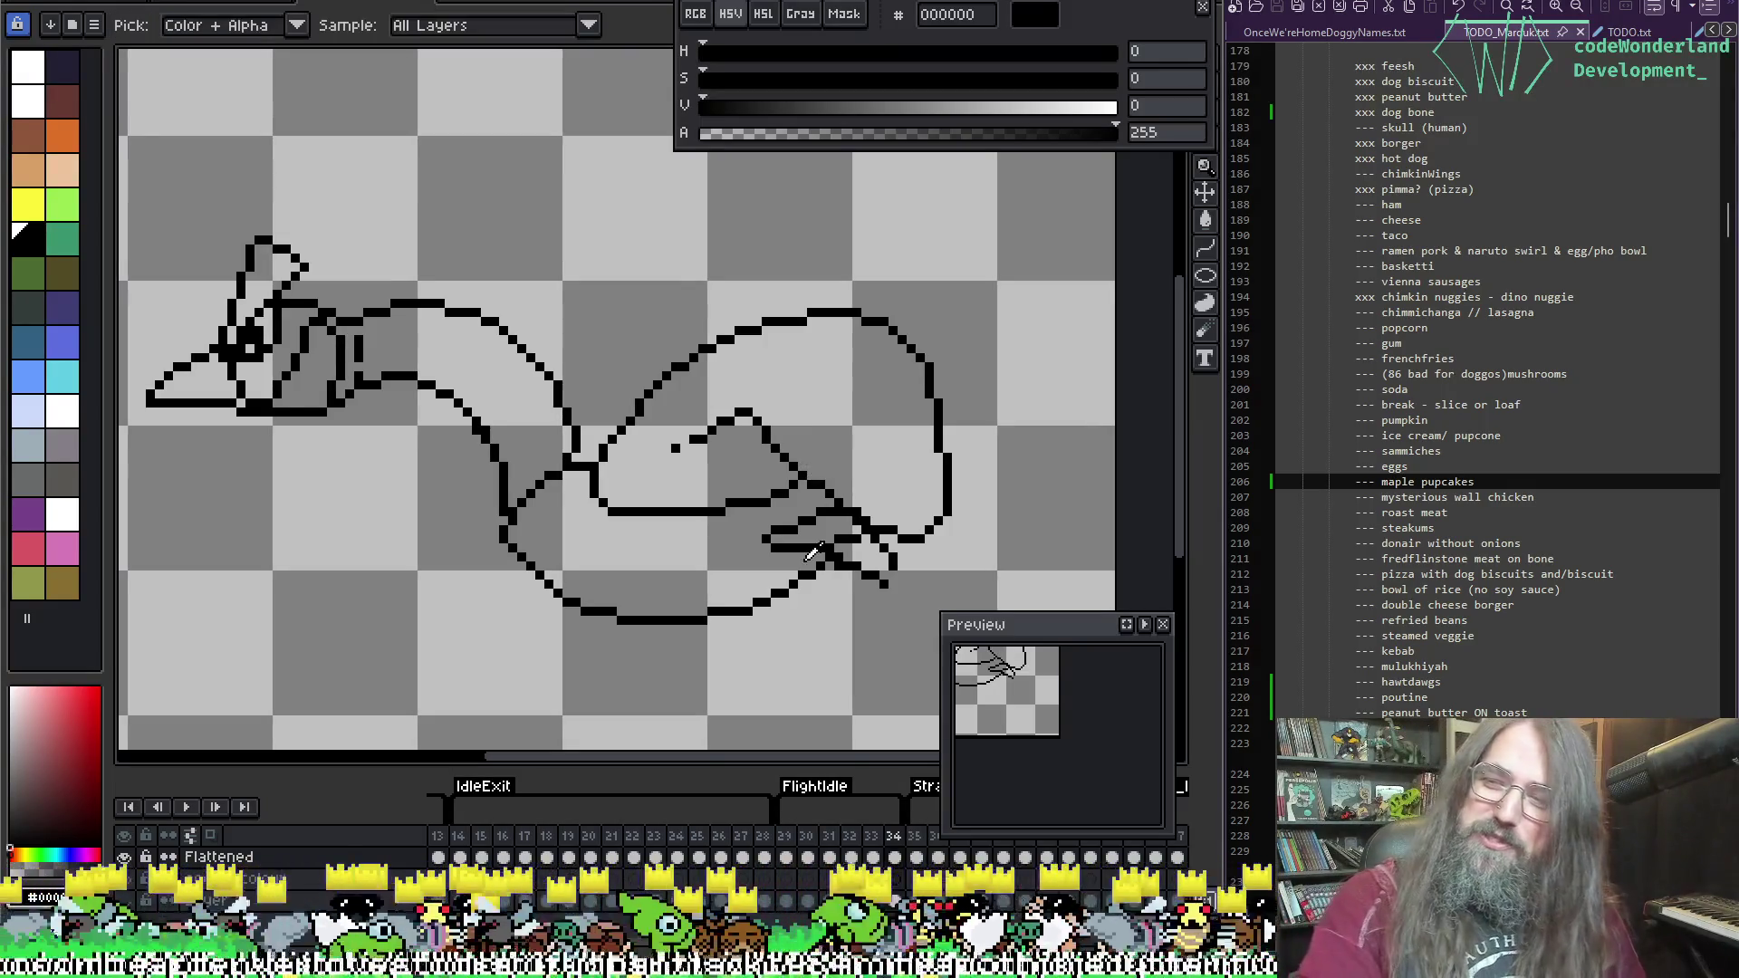
{"action": "key", "text": "b"}
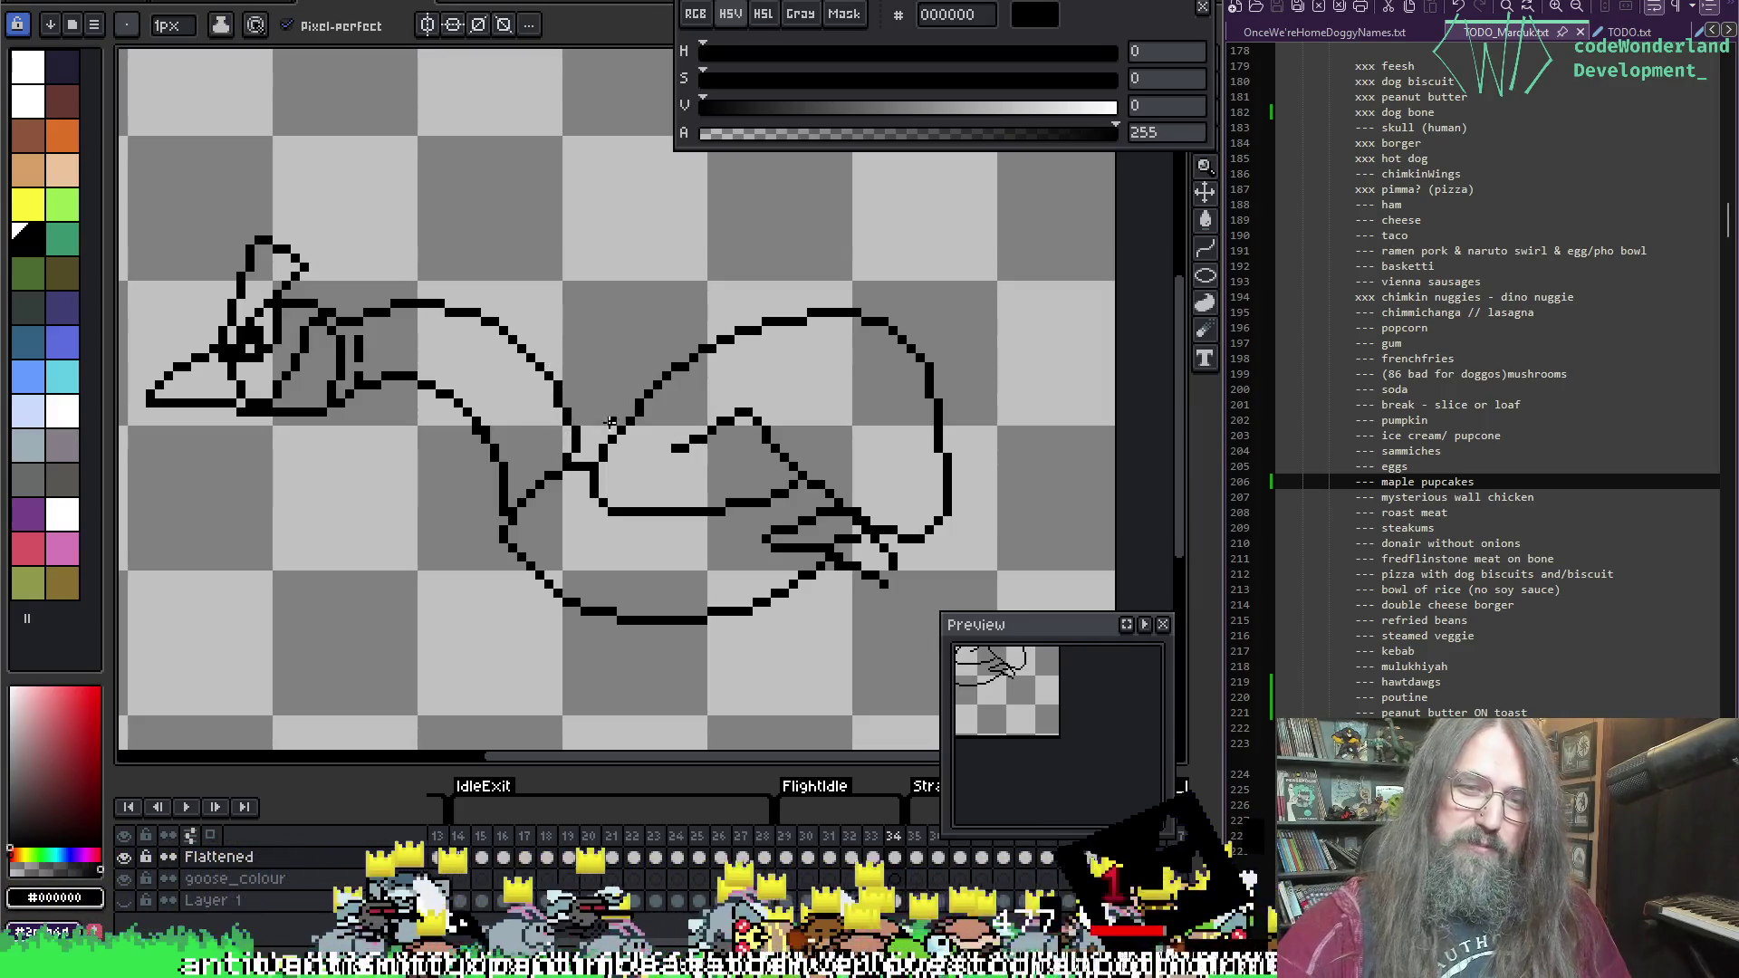
{"action": "key", "text": "e"}
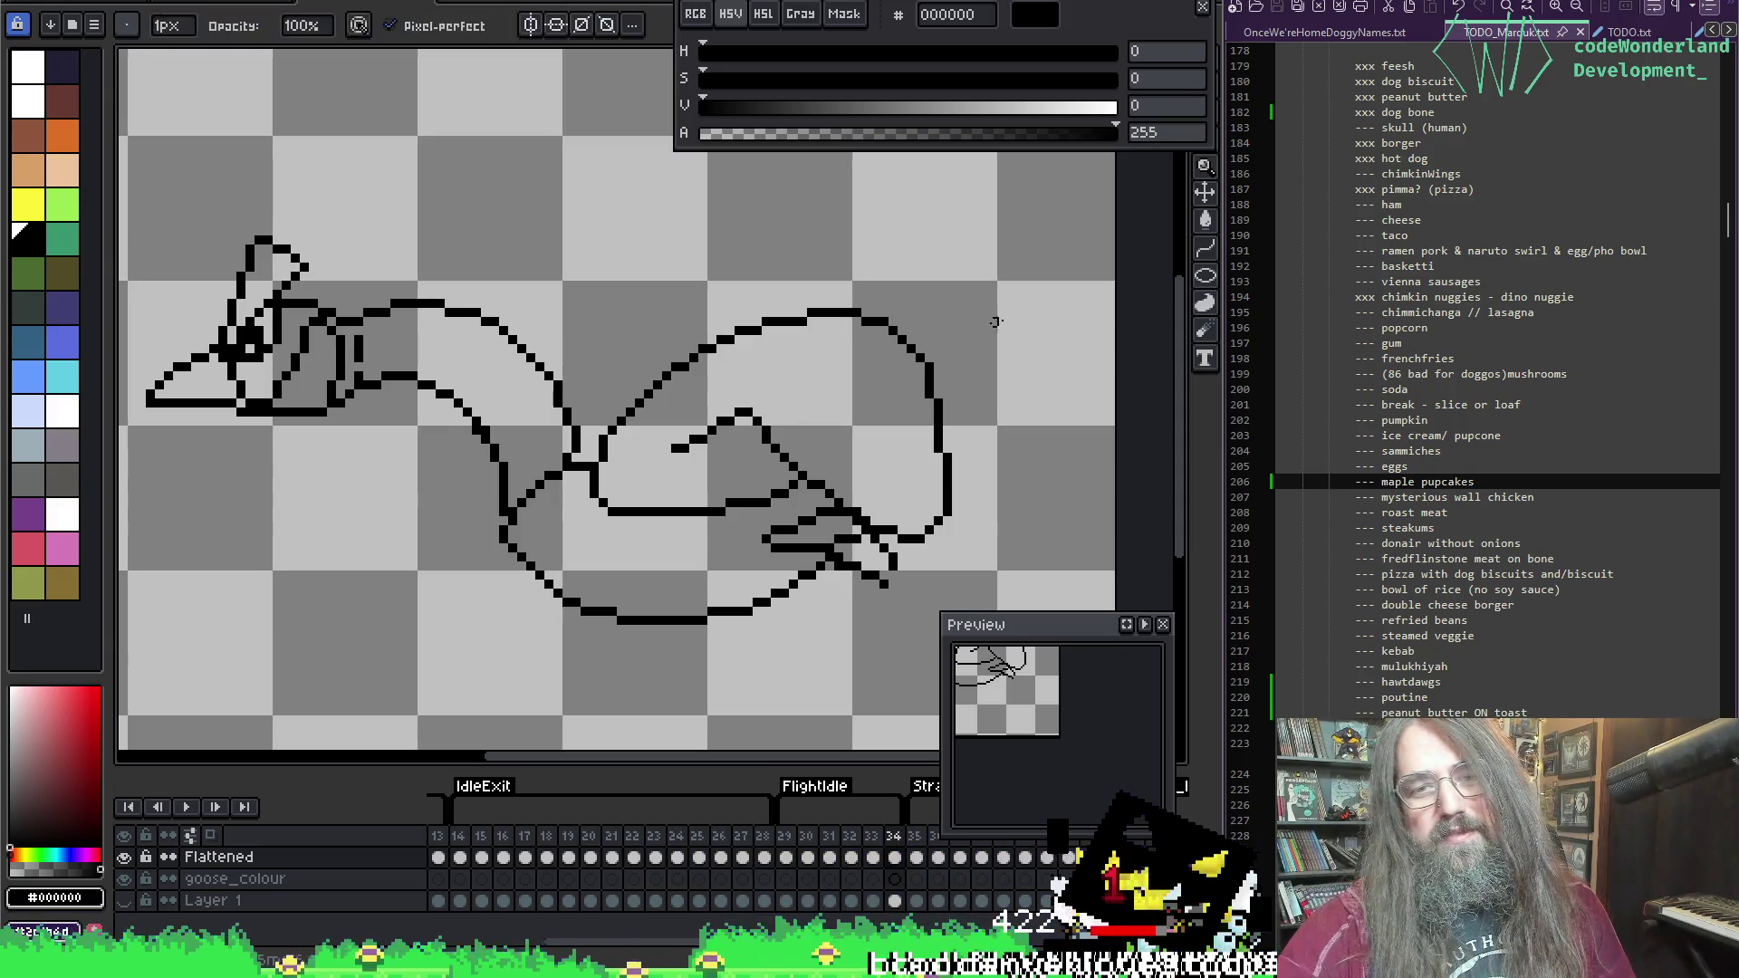
Step: Add a black pixel to the lower neck outline and erase stray pixels at the join
{"action": "left_click_drag", "start_coordinate": [995, 322], "coordinate": [870, 202]}
{"action": "key", "text": "b"}
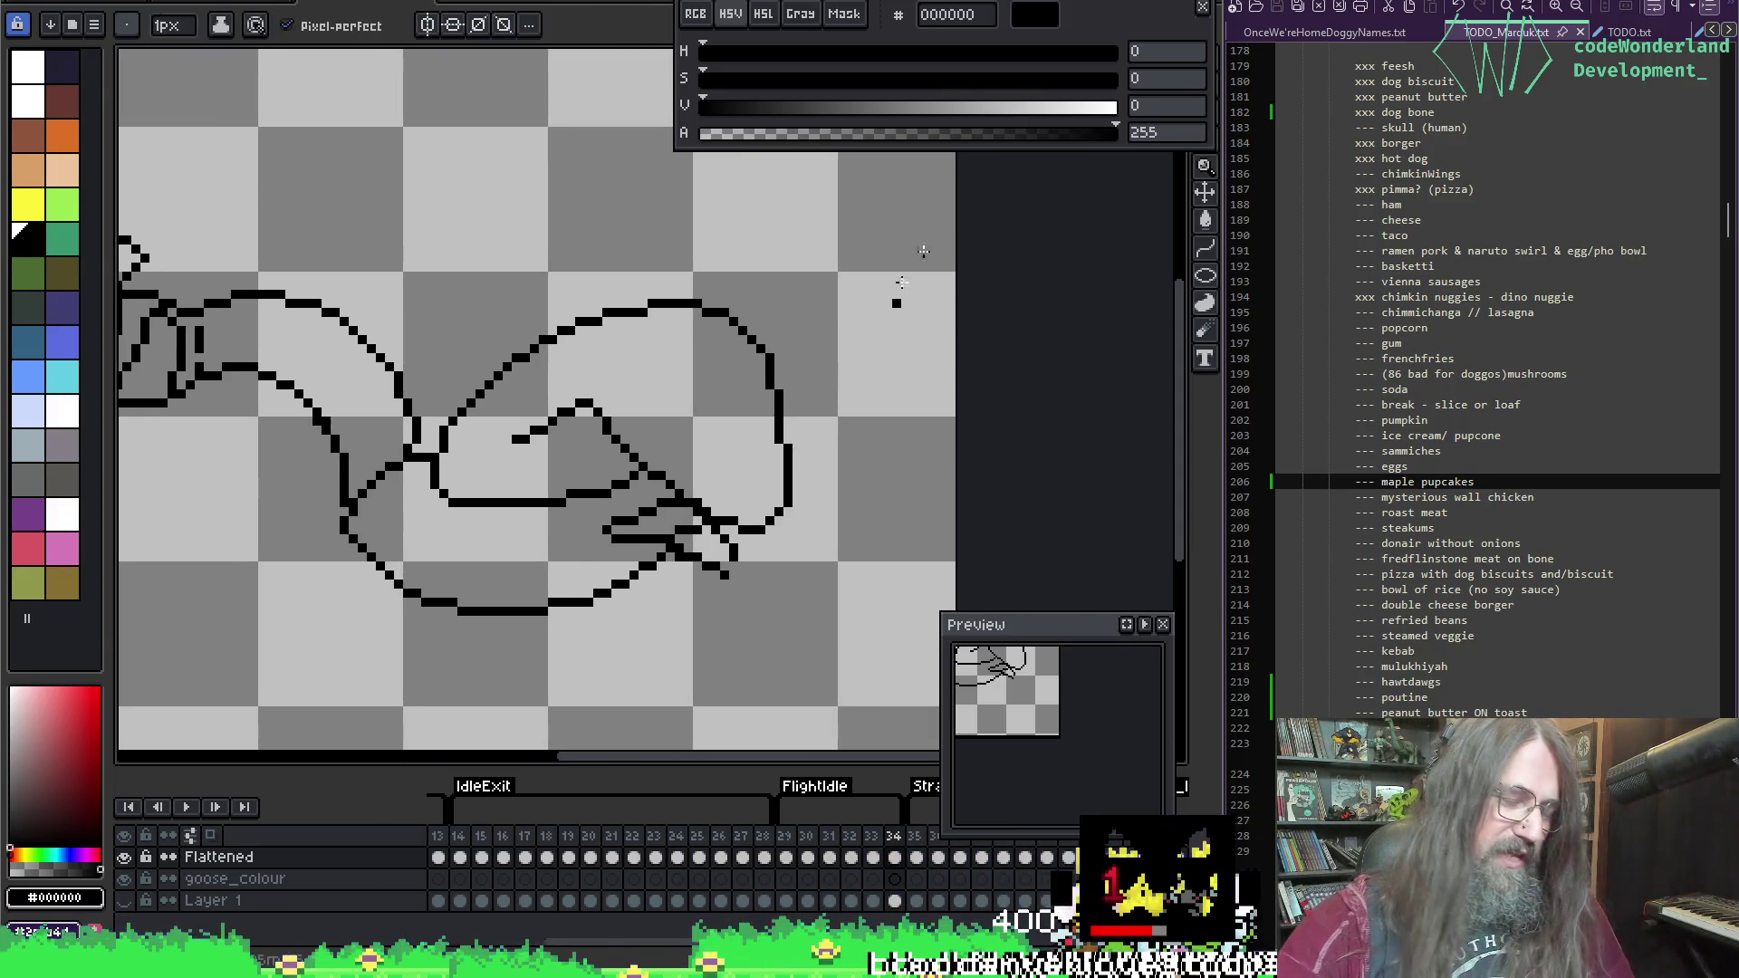
{"action": "key", "text": "i"}
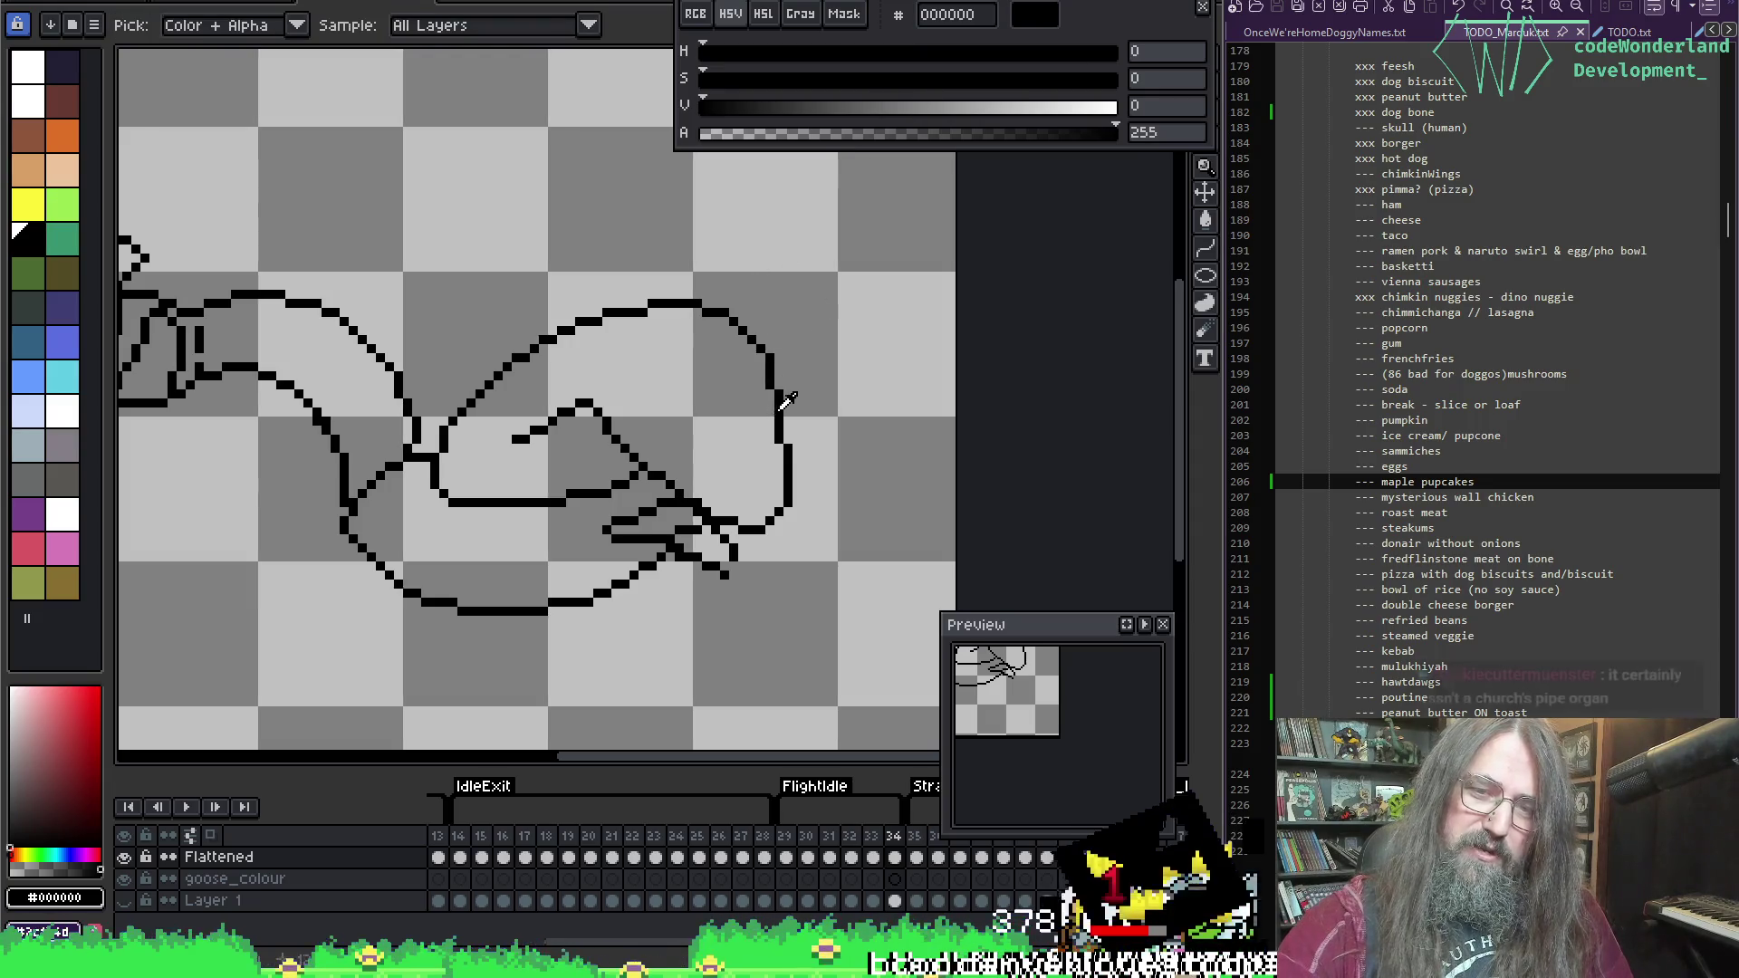
{"action": "key", "text": "b"}
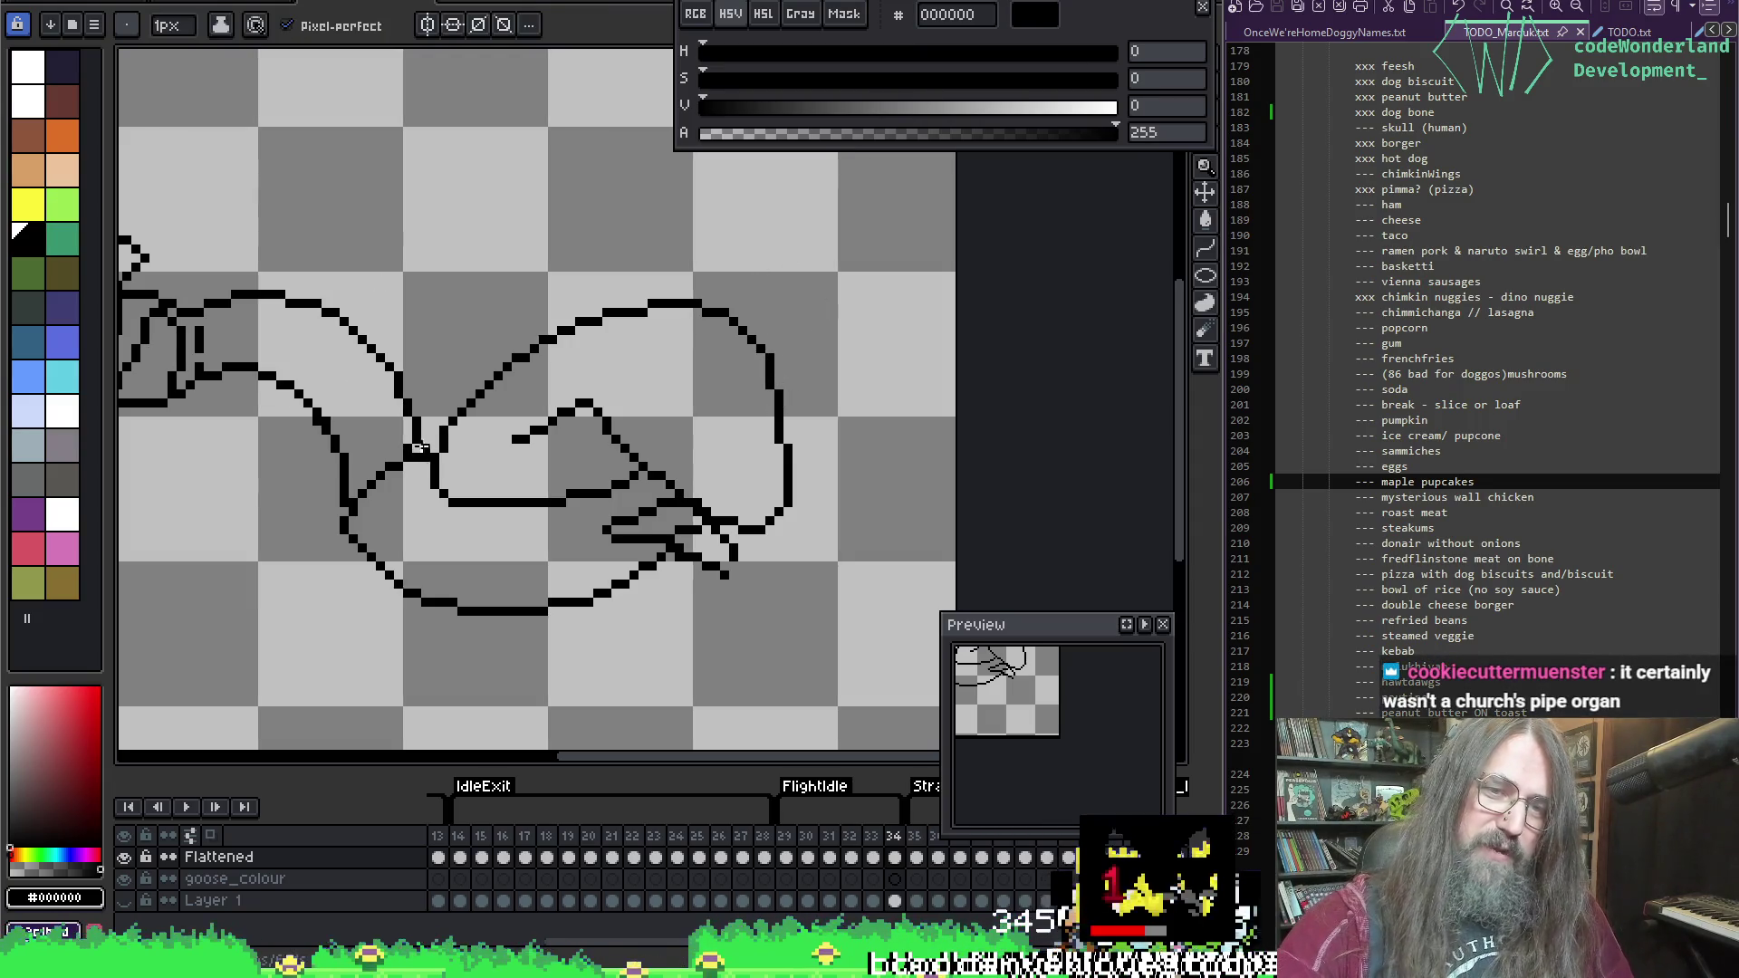
{"action": "key", "text": "e"}
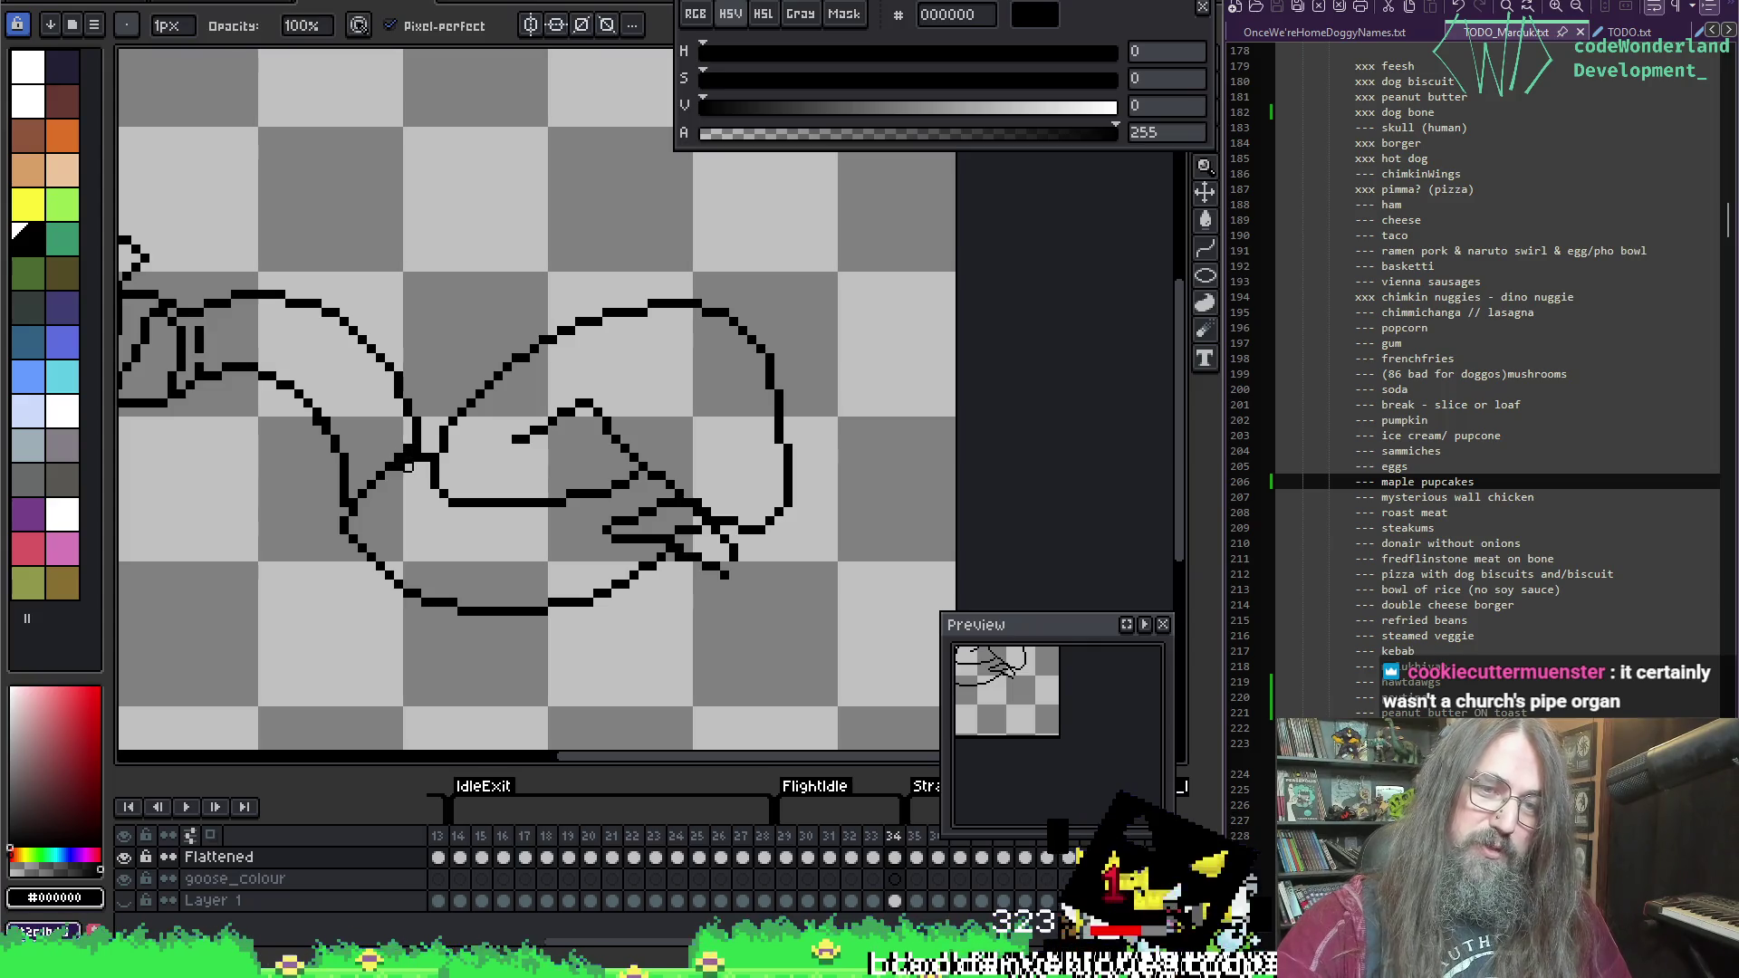
{"action": "key", "text": "b"}
{"action": "left_click", "coordinate": [348, 511]}
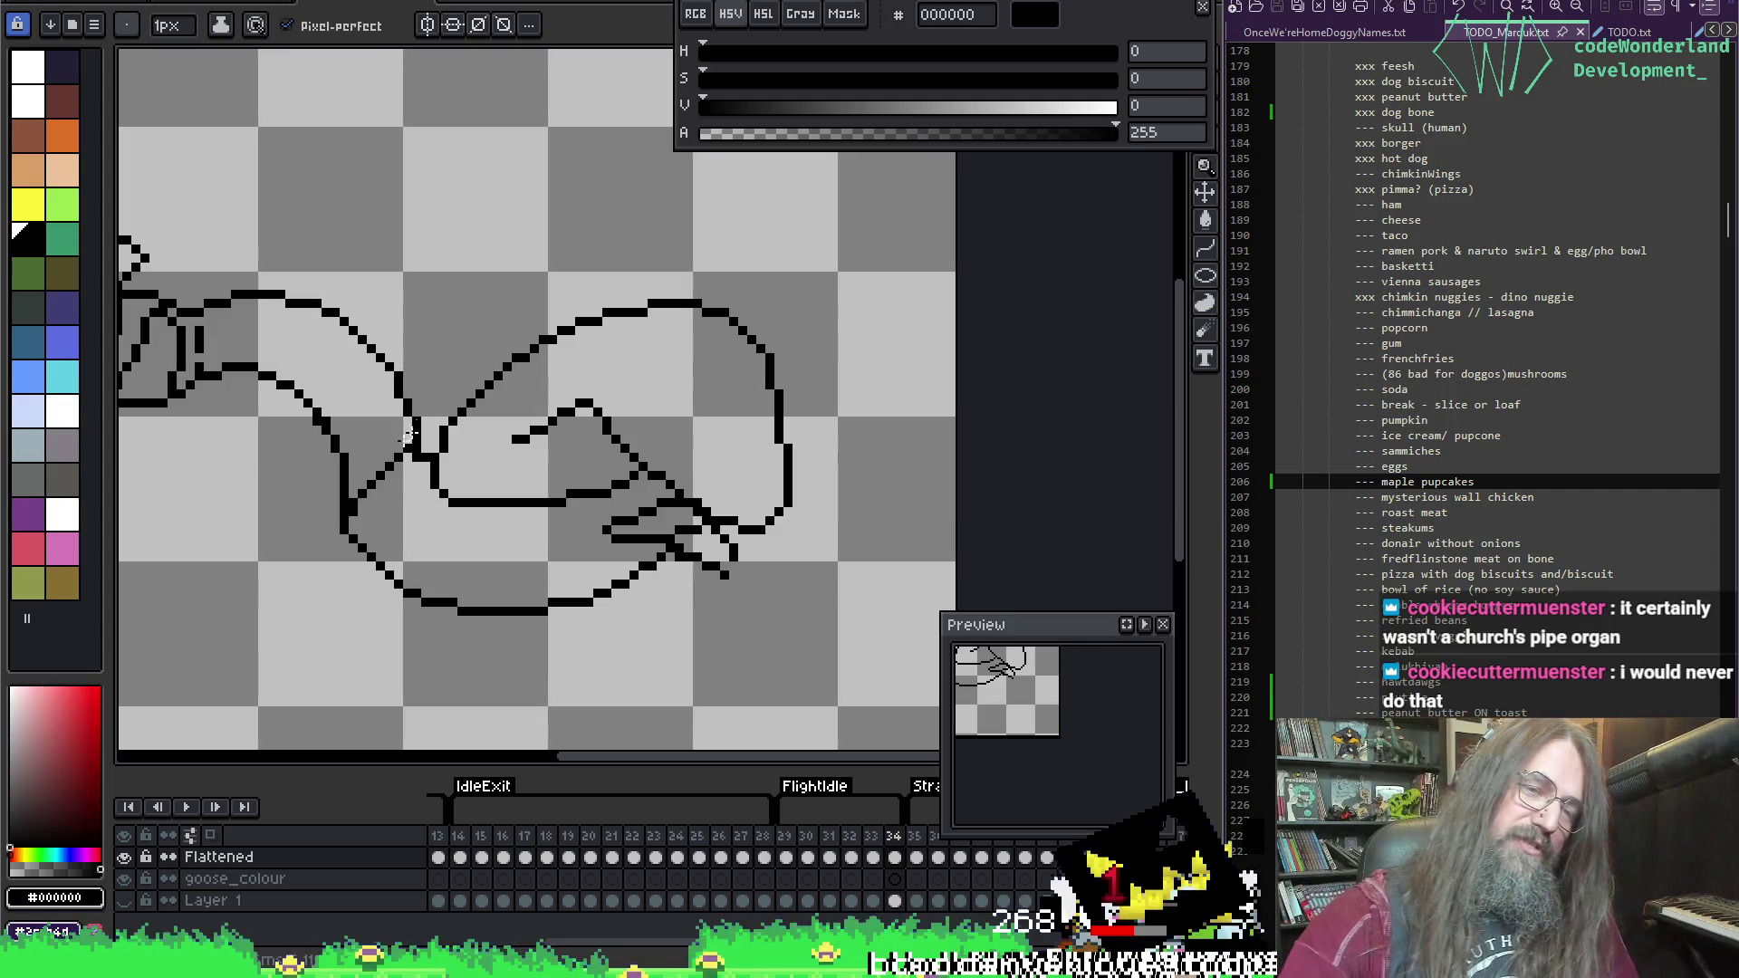
{"action": "key", "text": "e"}
Step: Flip between frames 34 and 35 to compare the neck outlines
{"action": "key", "text": "Right"}
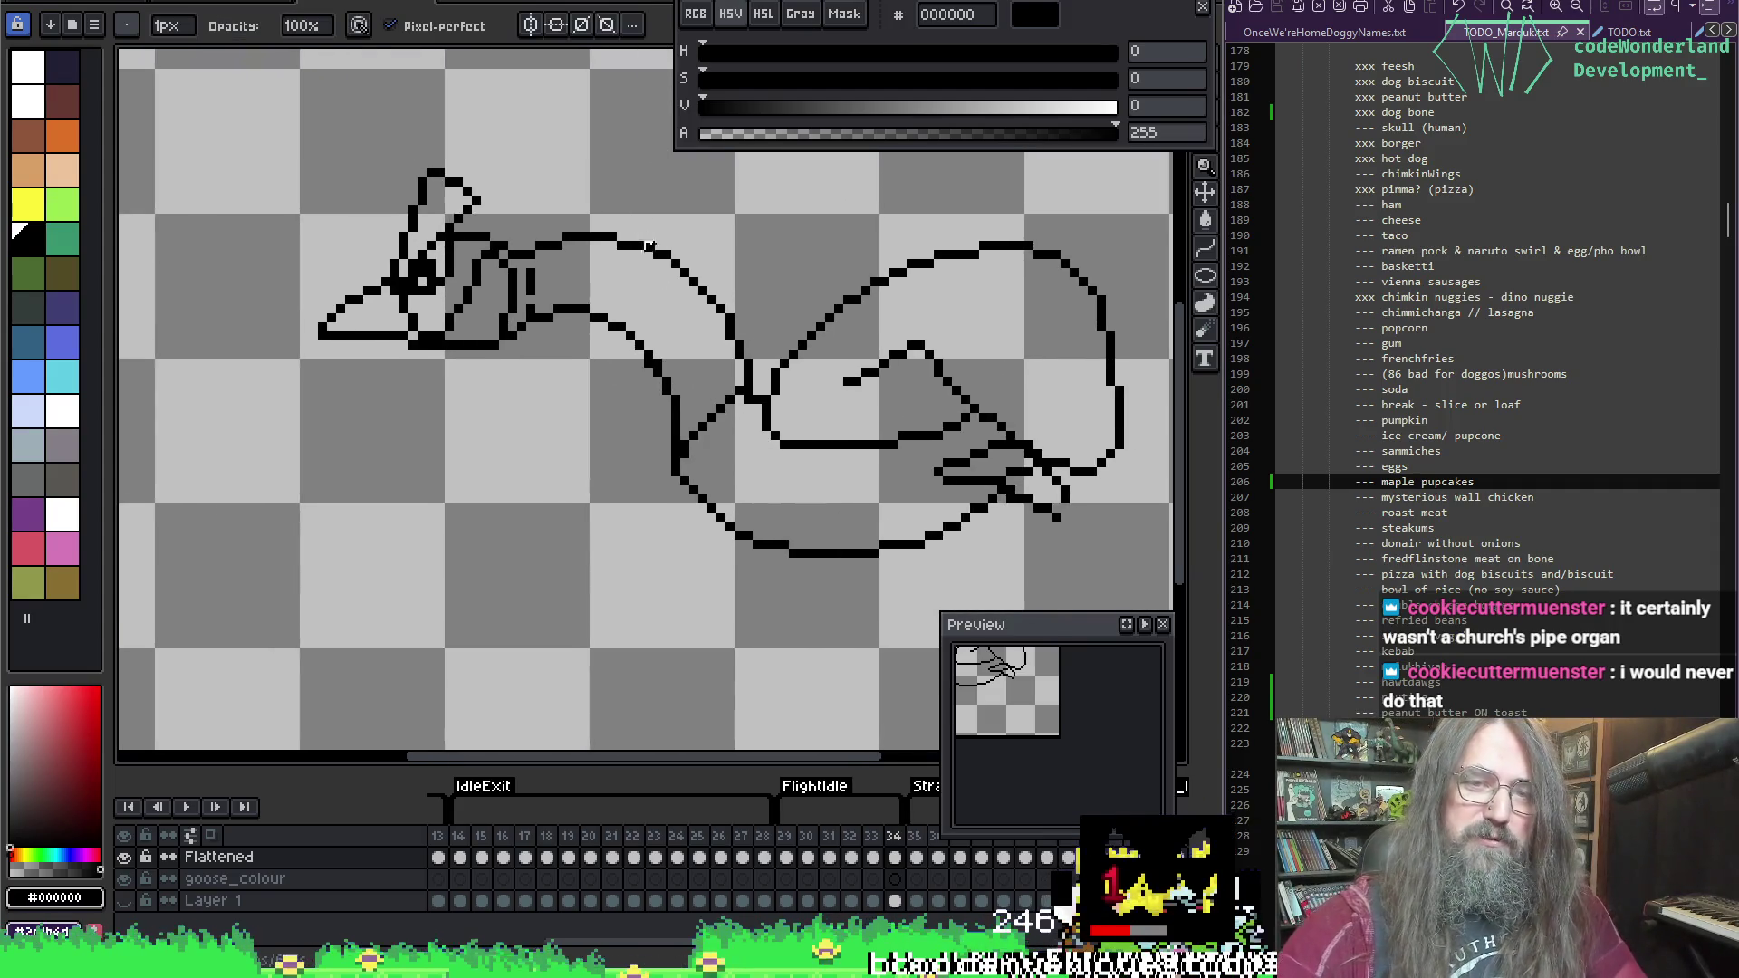
{"action": "key", "text": "Left"}
{"action": "key", "text": "Right"}
{"action": "key", "text": "Left"}
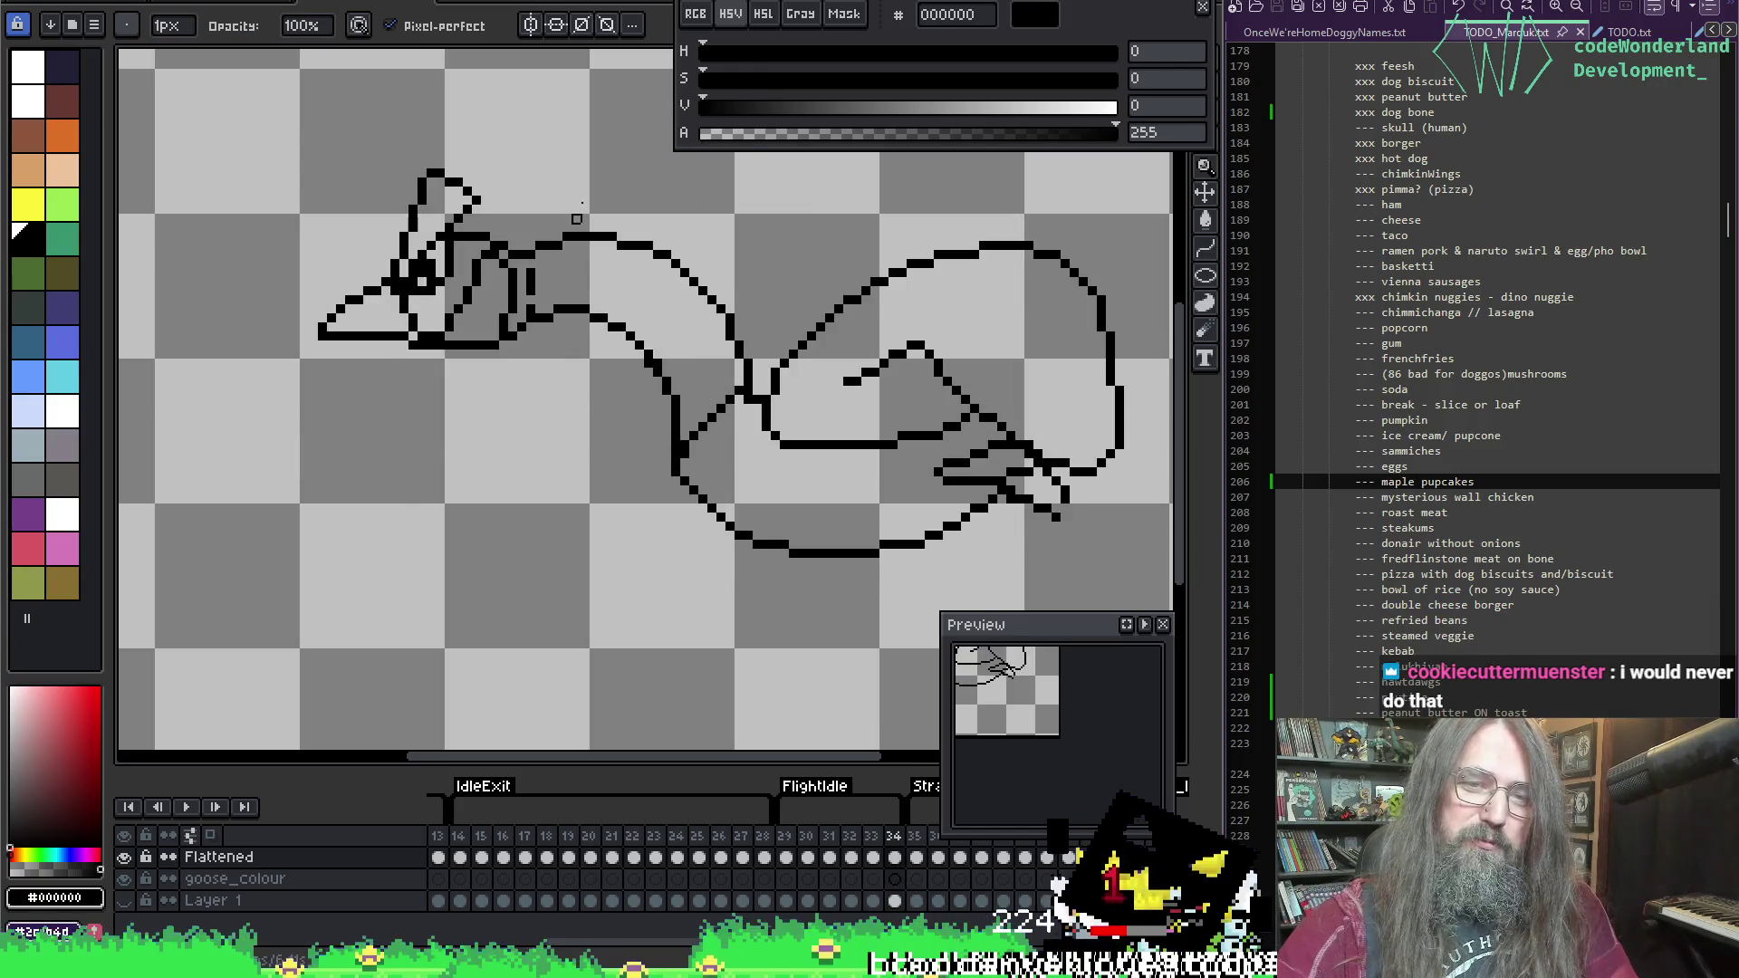
{"action": "key", "text": "Right"}
{"action": "key", "text": "Left"}
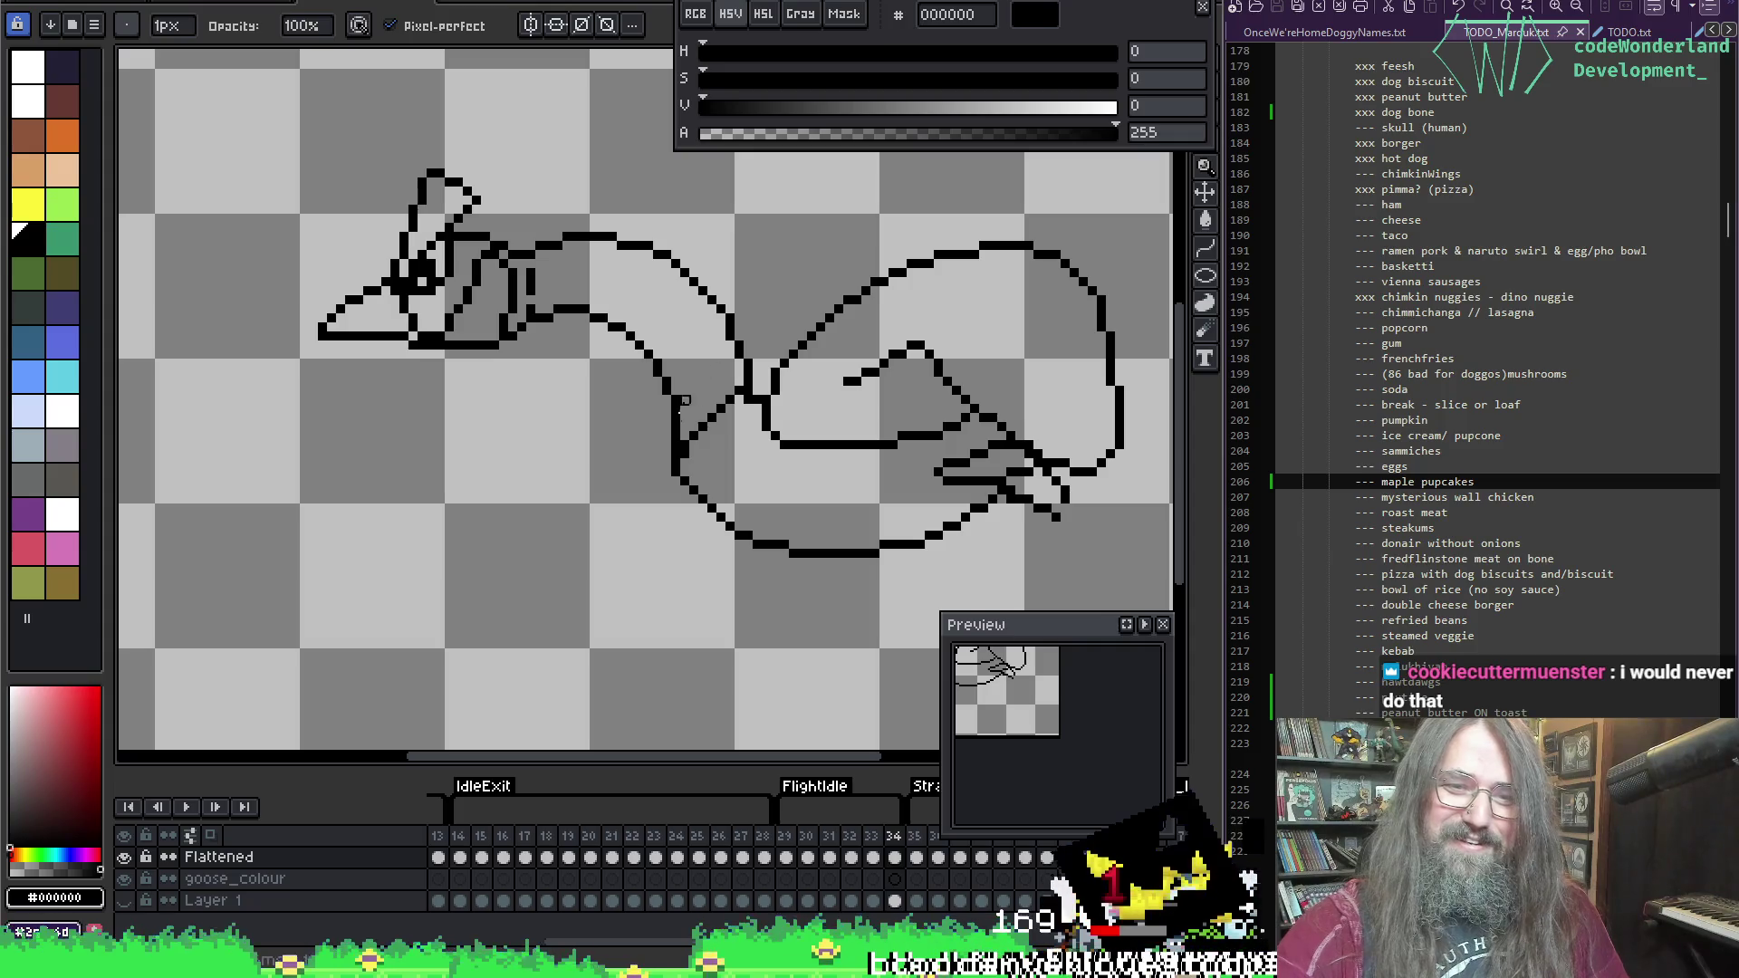
{"action": "key", "text": "b"}
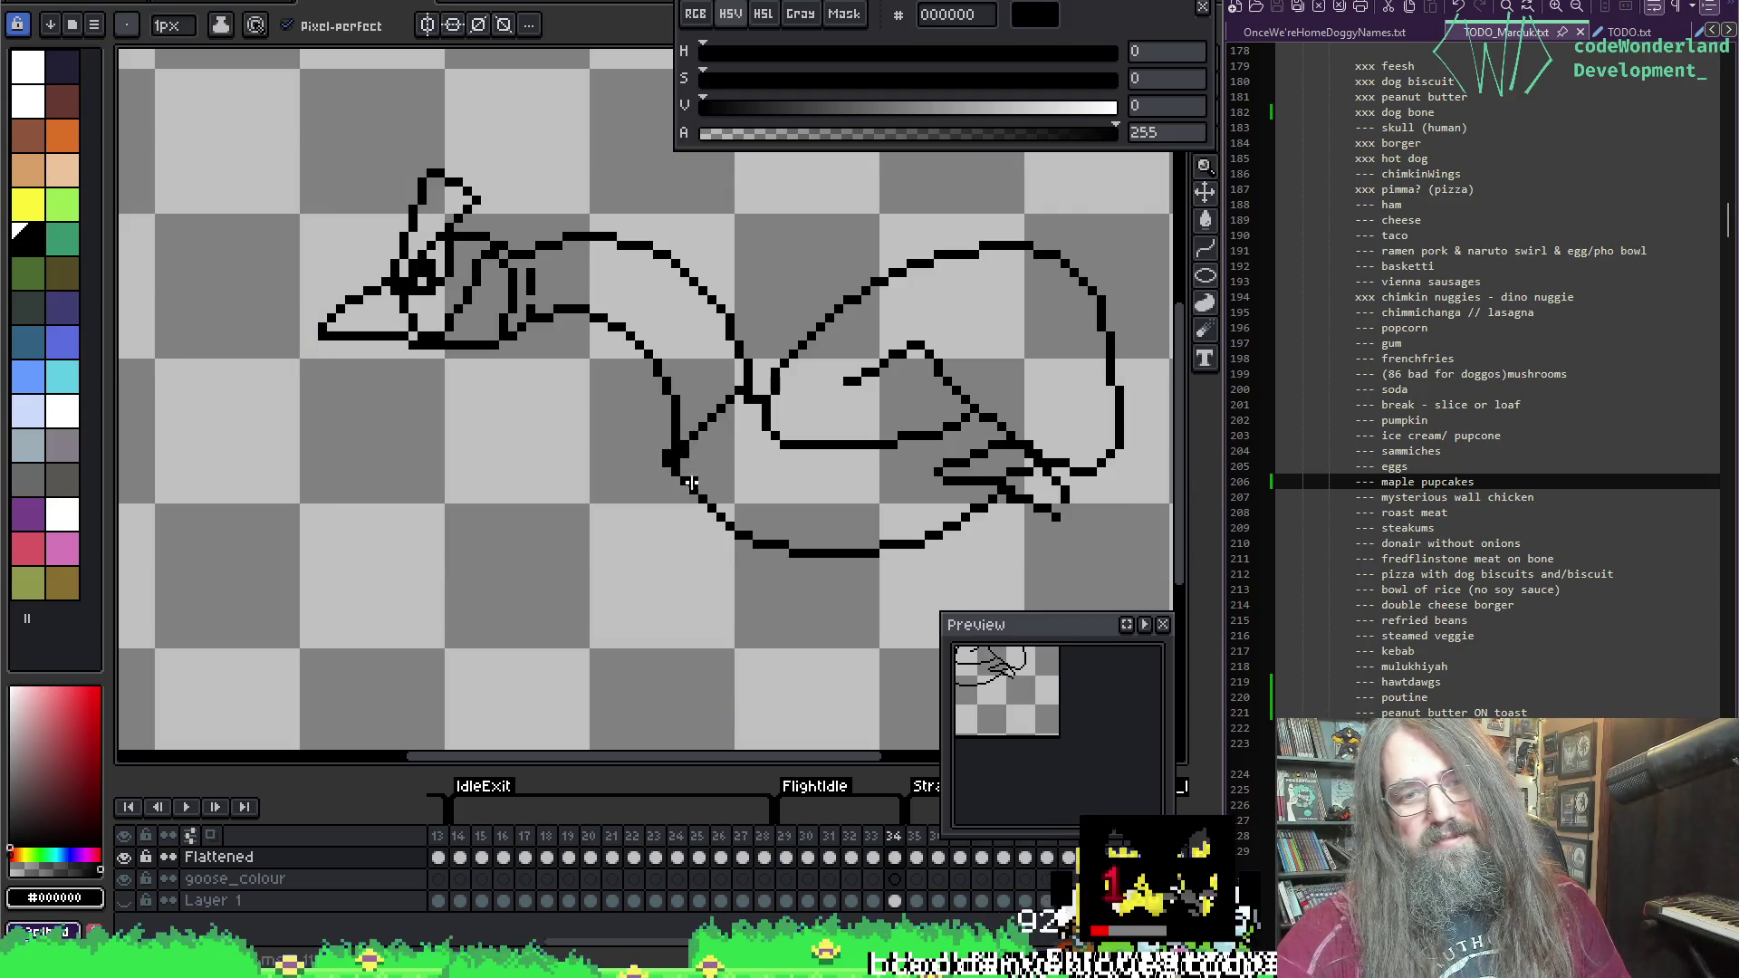
{"action": "key", "text": "e"}
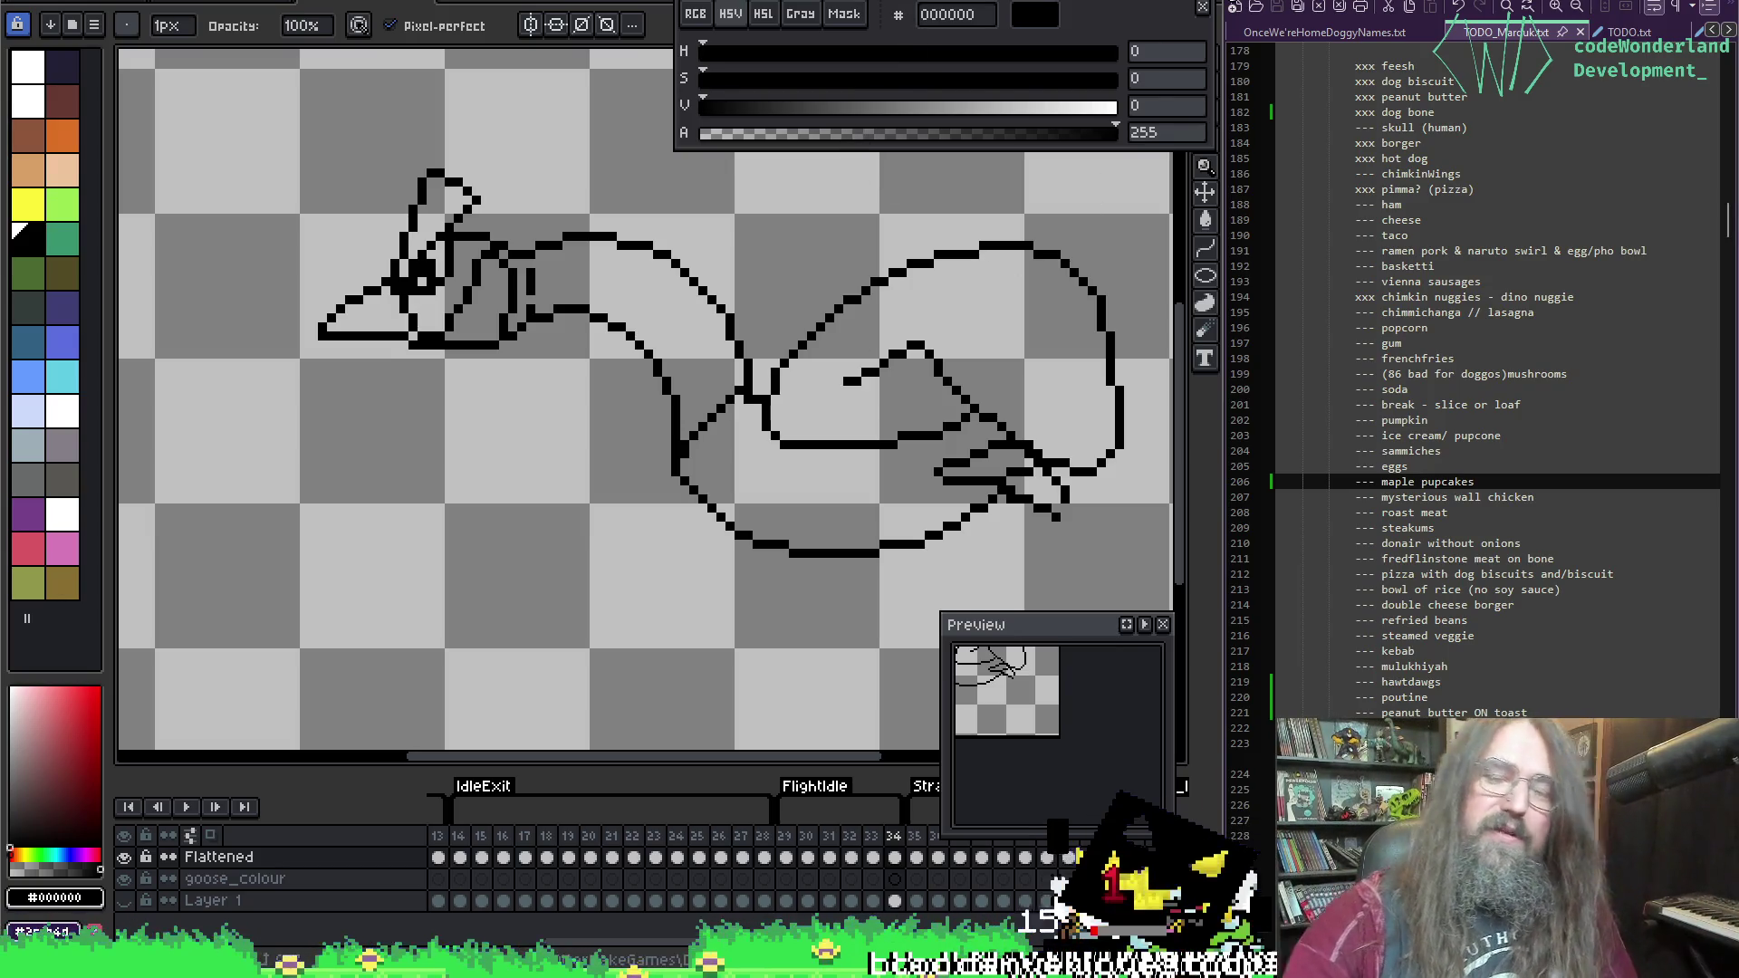
Step: Play the goose animation to check the frames, then stop playback
{"action": "key", "text": "b"}
{"action": "left_click_drag", "start_coordinate": [802, 361], "coordinate": [773, 378]}
{"action": "left_click_drag", "start_coordinate": [650, 468], "coordinate": [605, 459]}
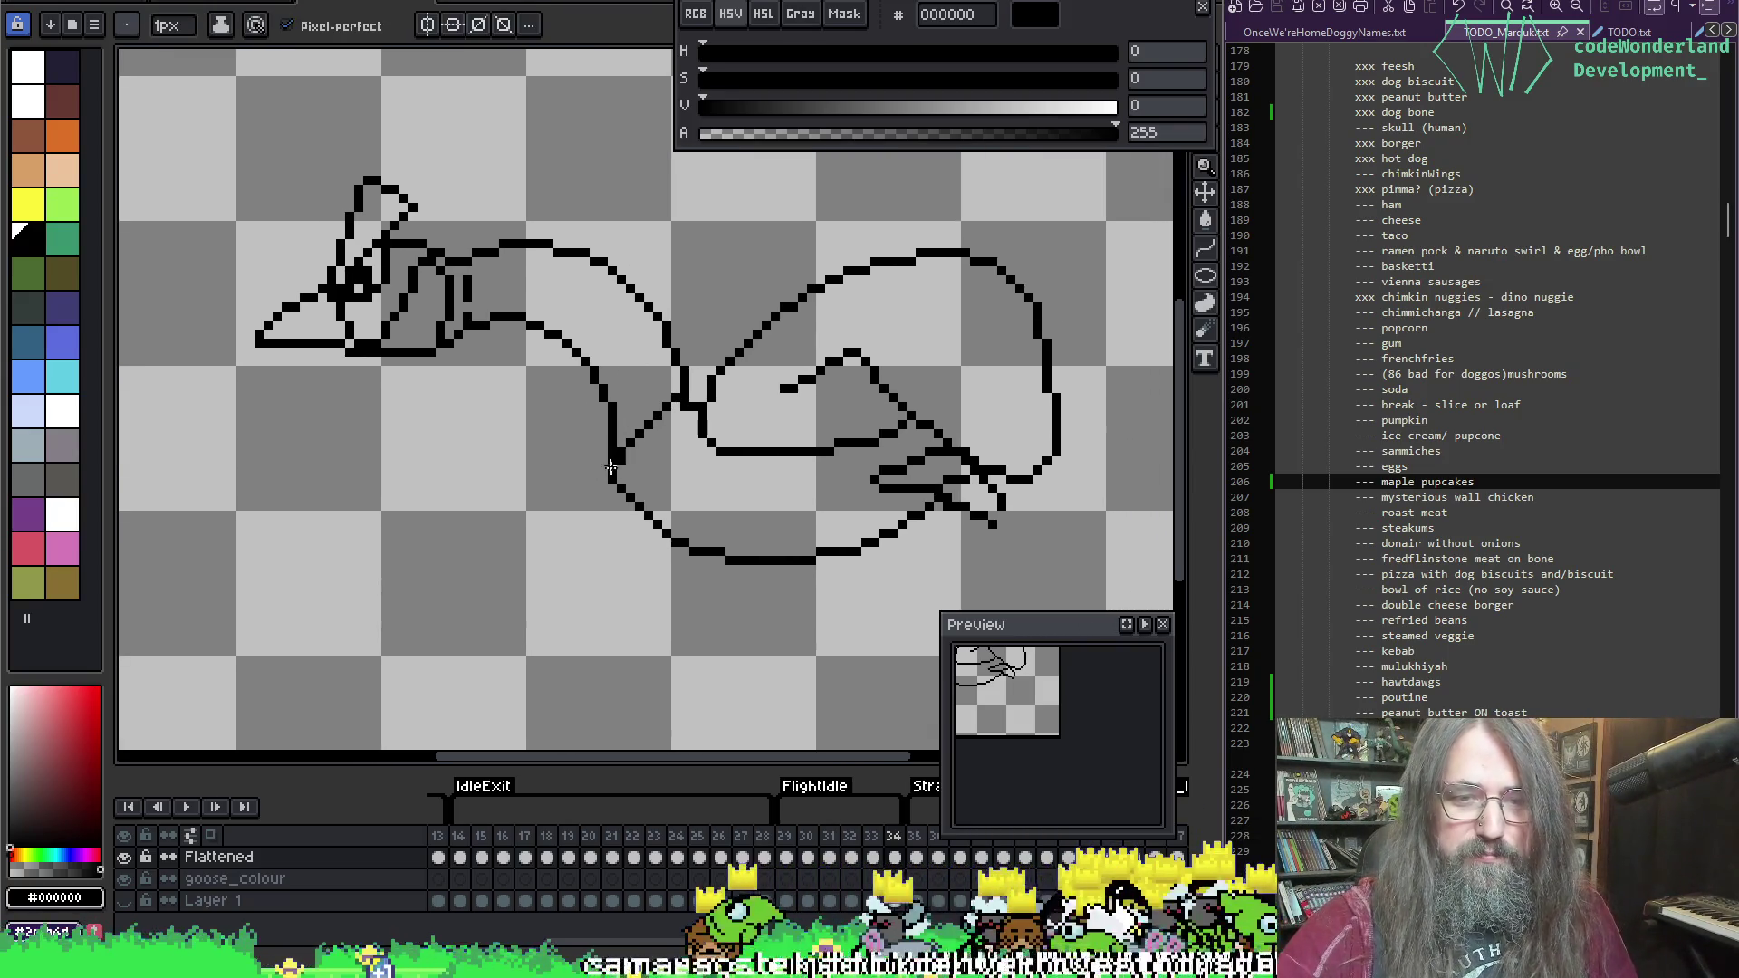
{"action": "key", "text": "Return"}
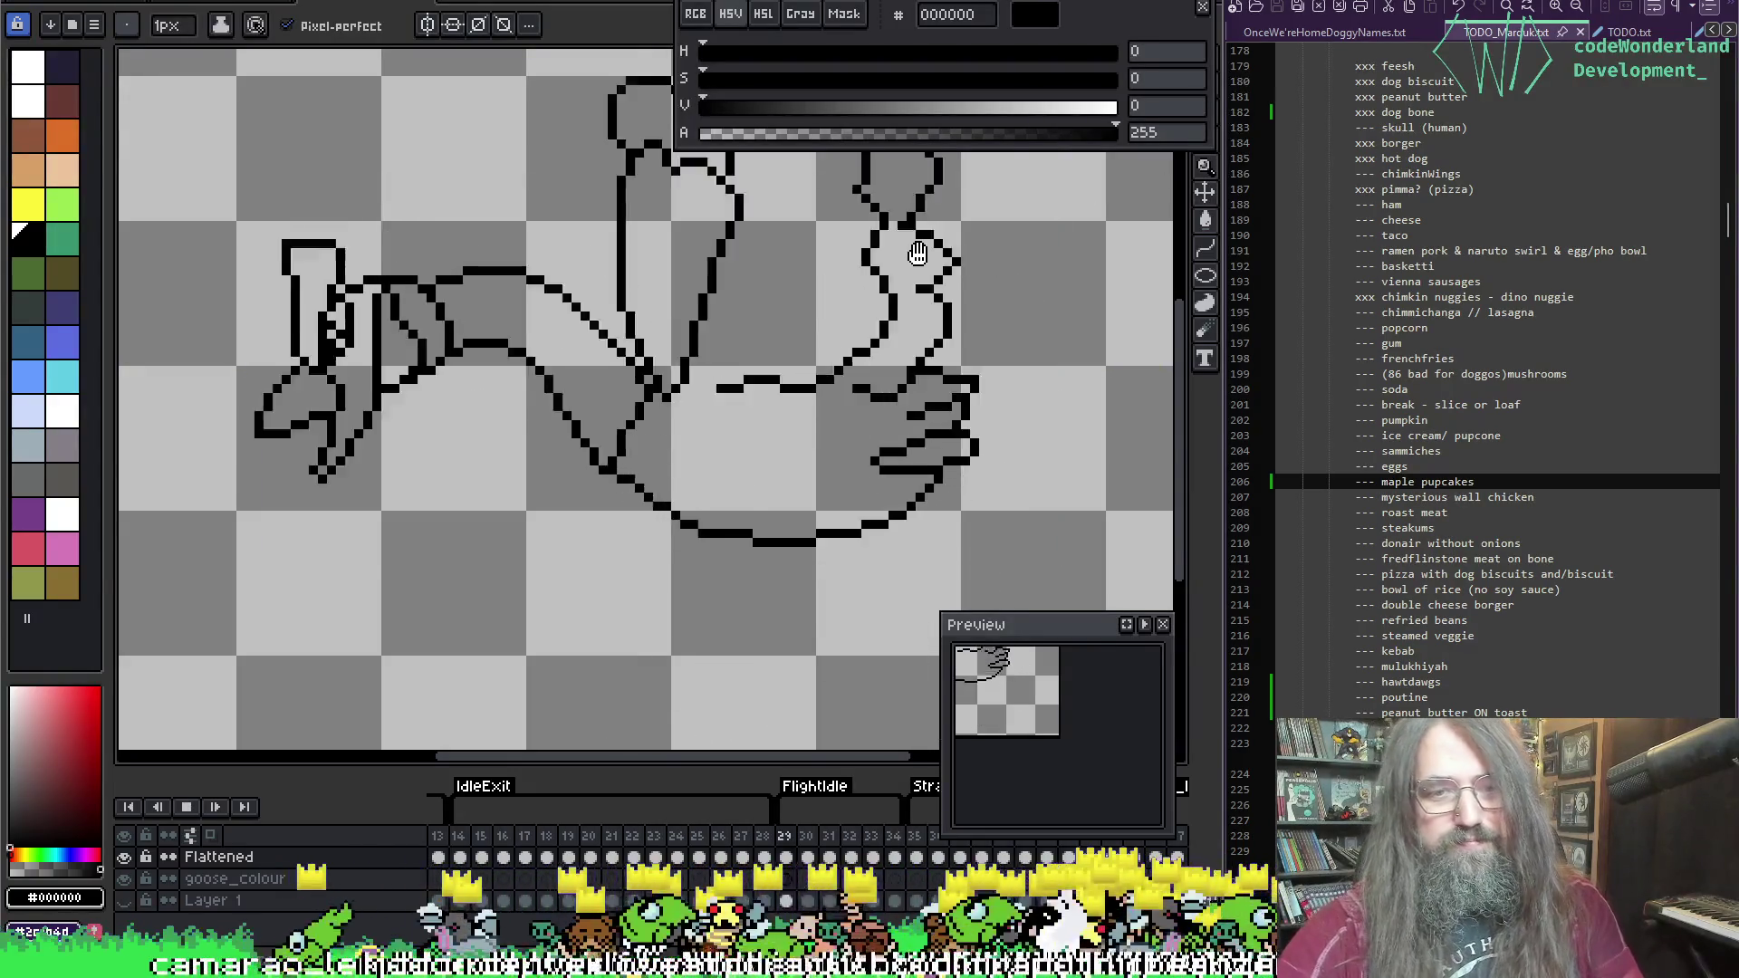
{"action": "scroll", "coordinate": [820, 525], "scroll_direction": "down", "scroll_amount": 2}
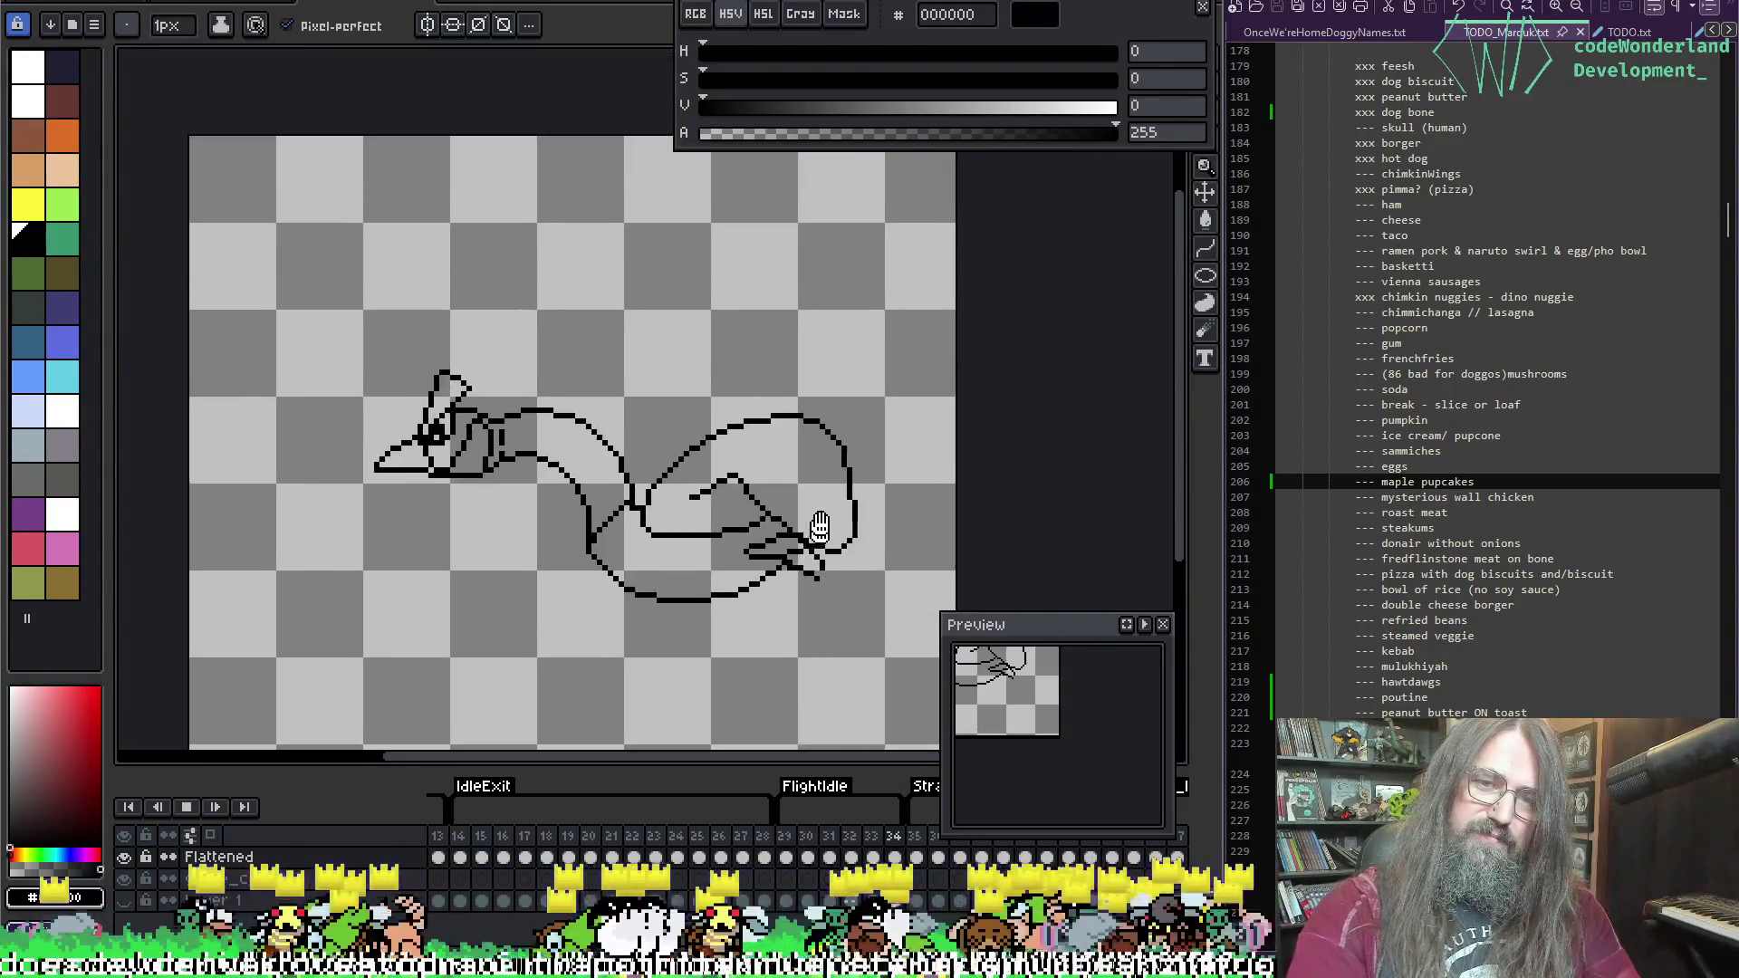
{"action": "scroll", "coordinate": [819, 526], "scroll_direction": "down", "scroll_amount": 1}
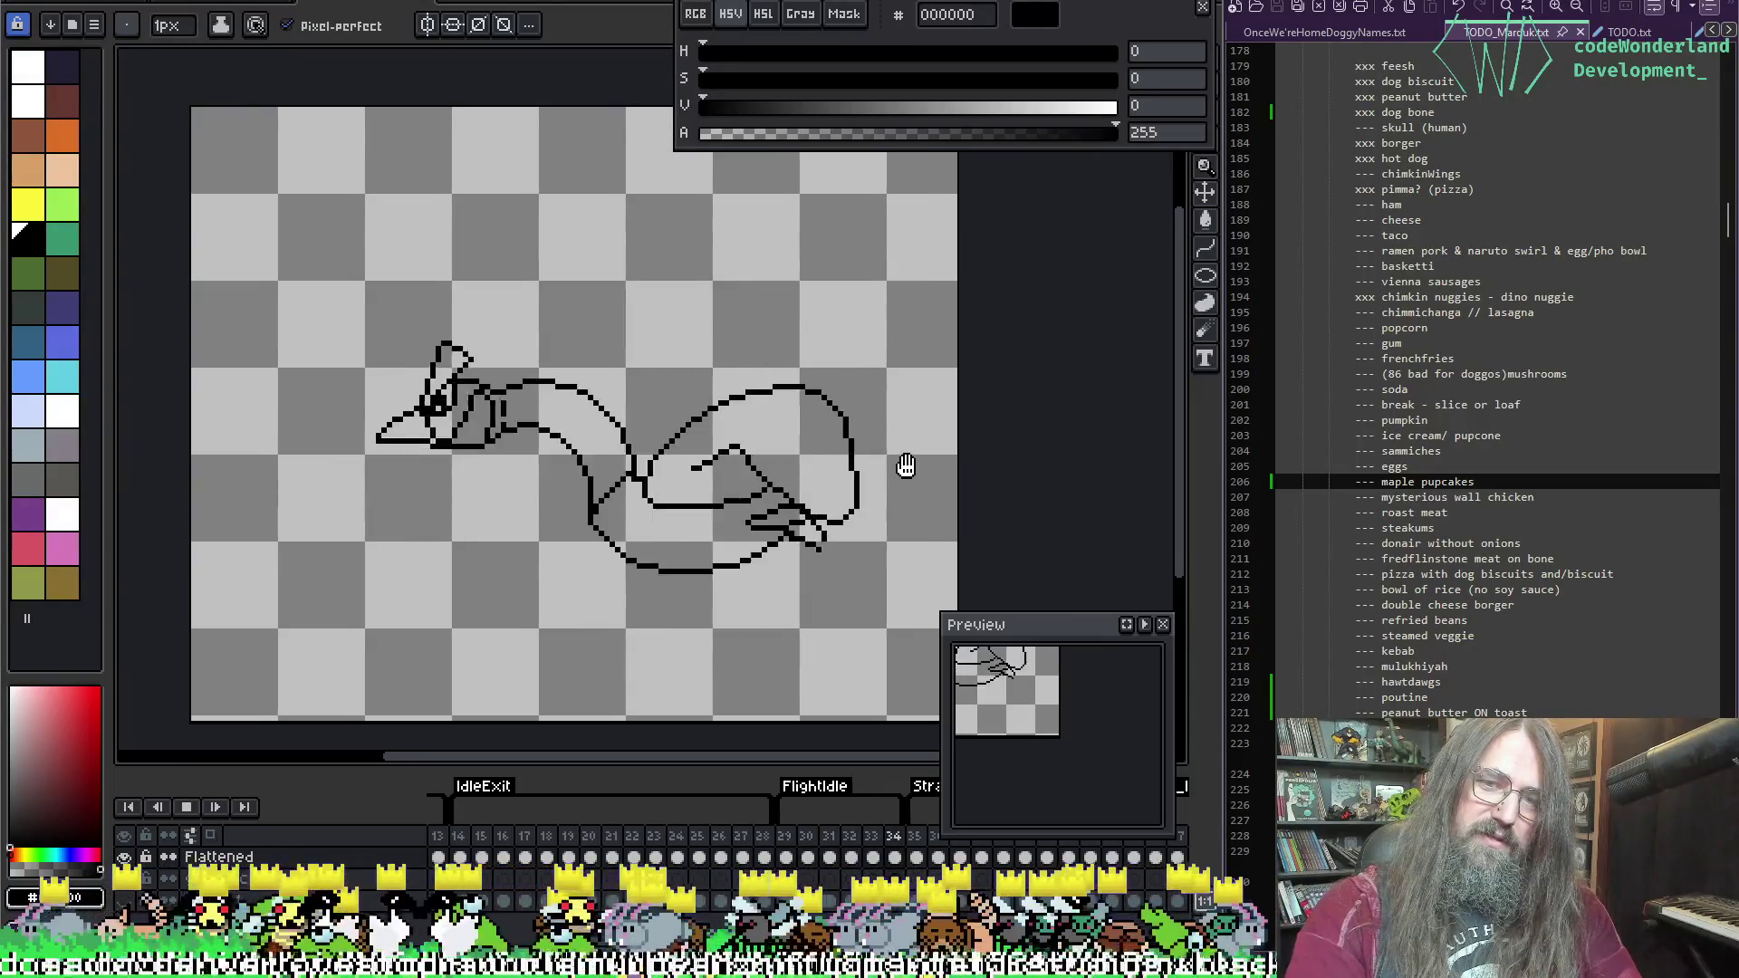
{"action": "key", "text": "Return"}
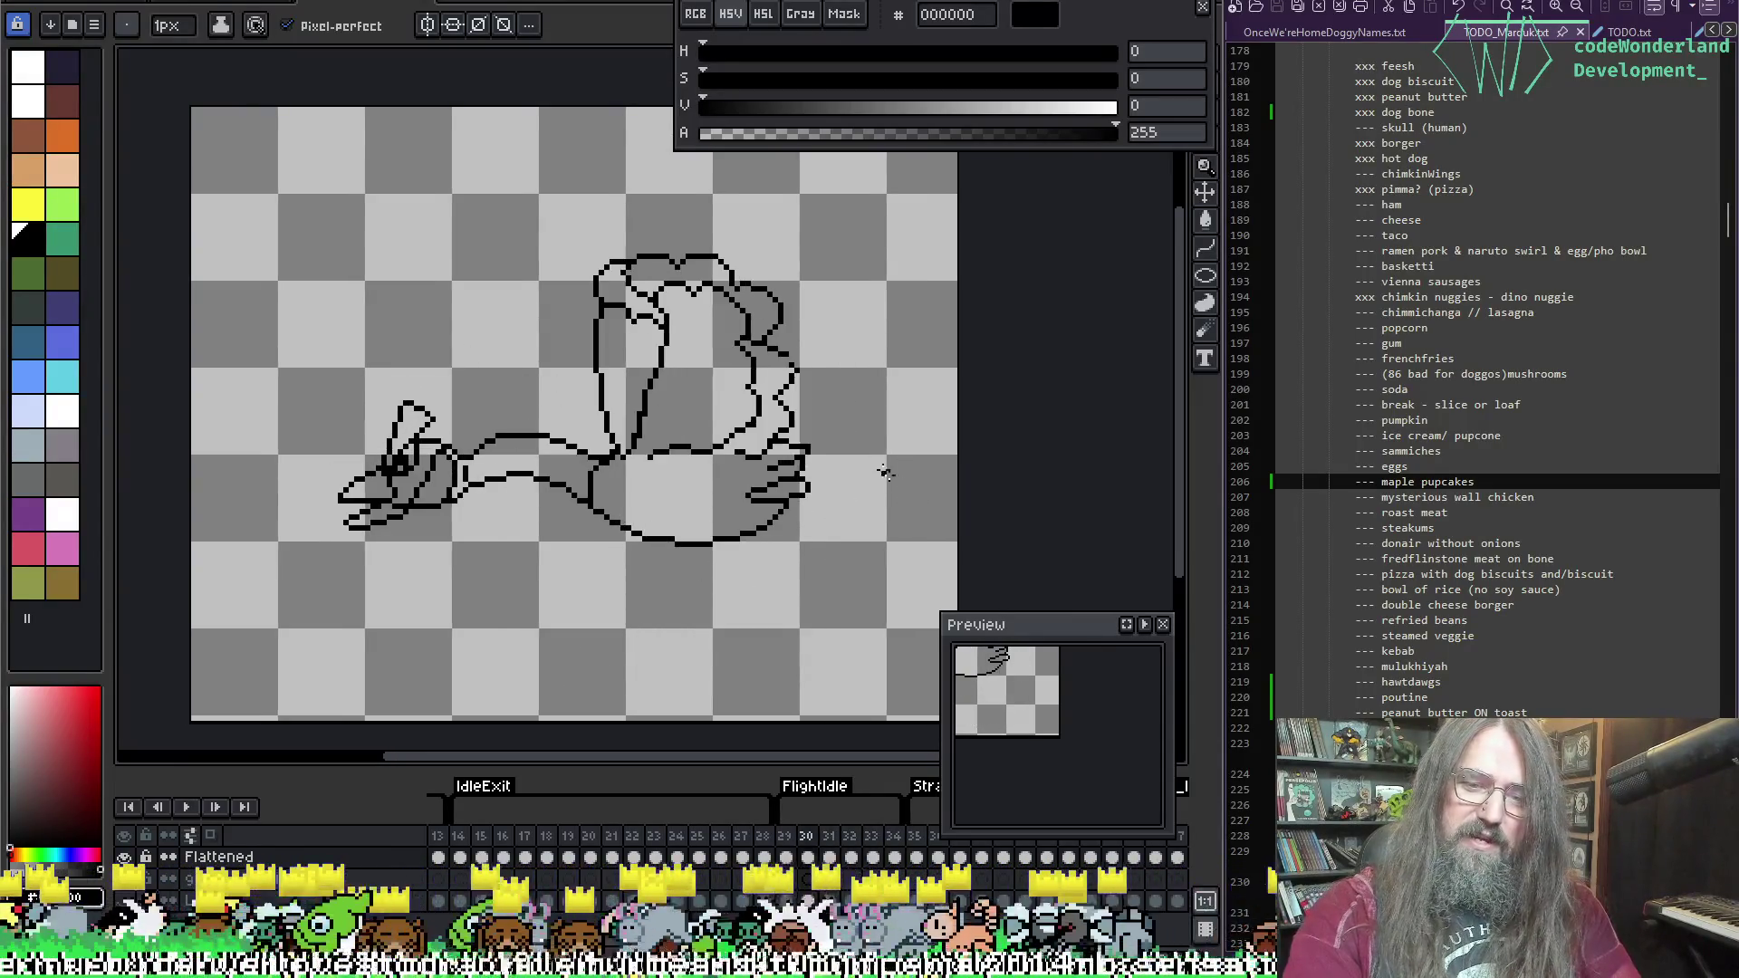
Step: Step through the frames to settle on frame 34 and zoom in
{"action": "key", "text": "Right"}
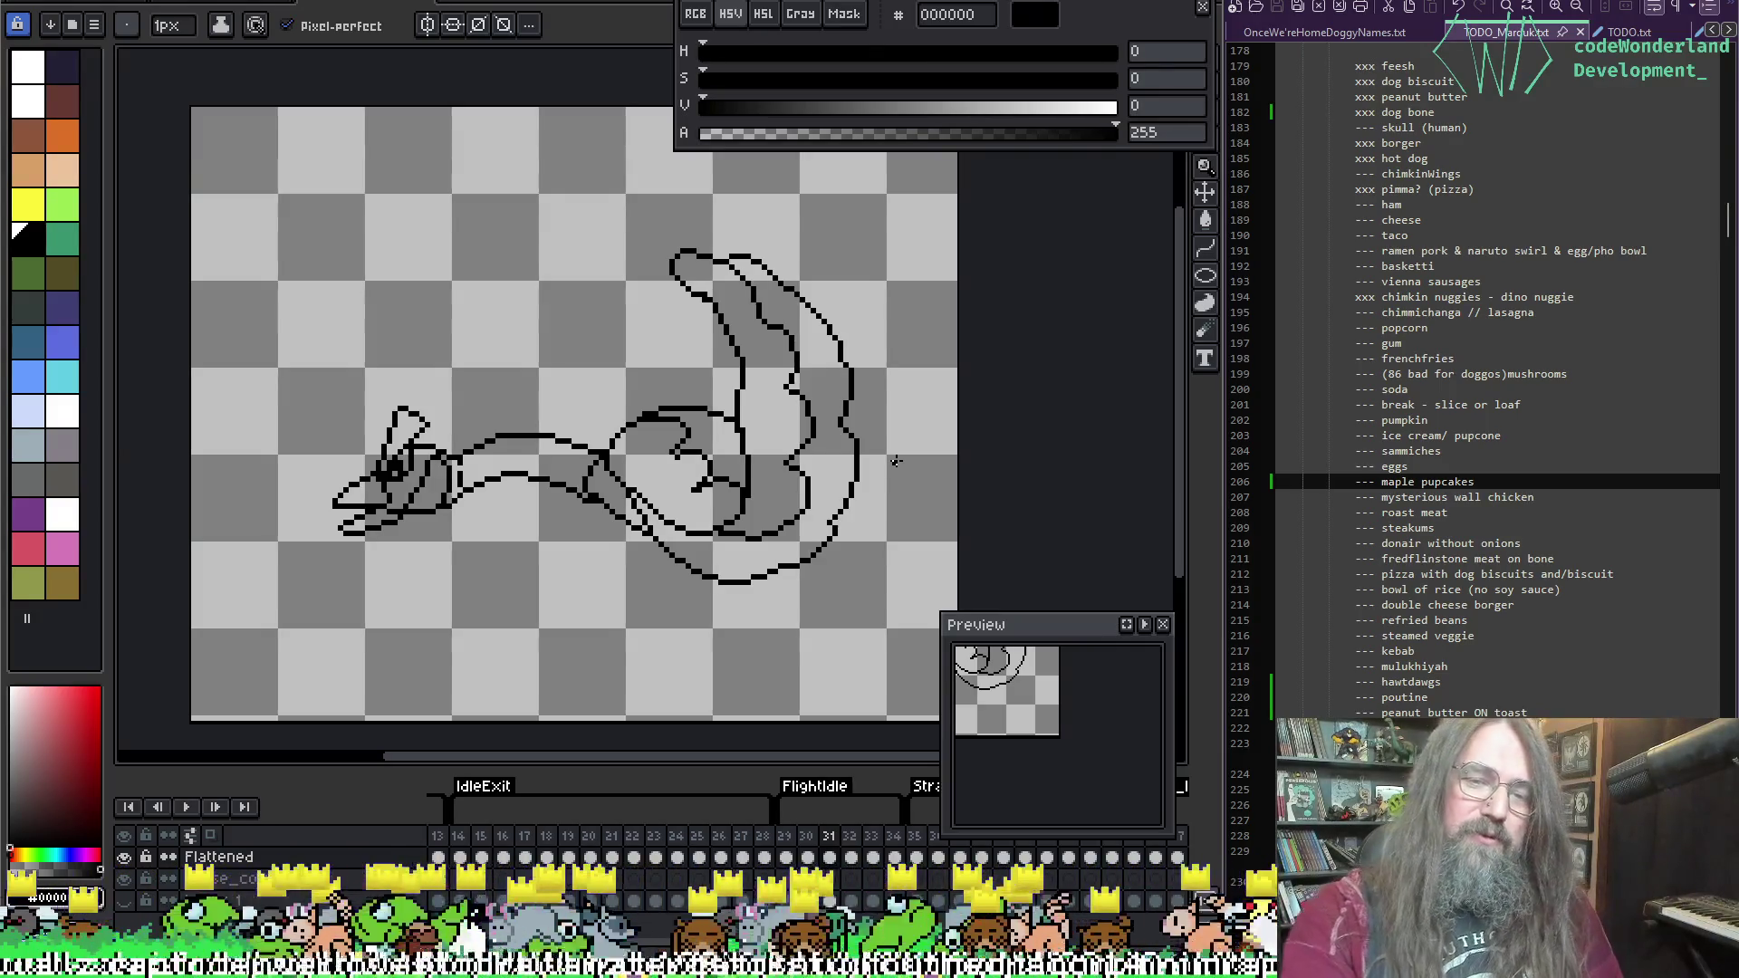
{"action": "key", "text": "period"}
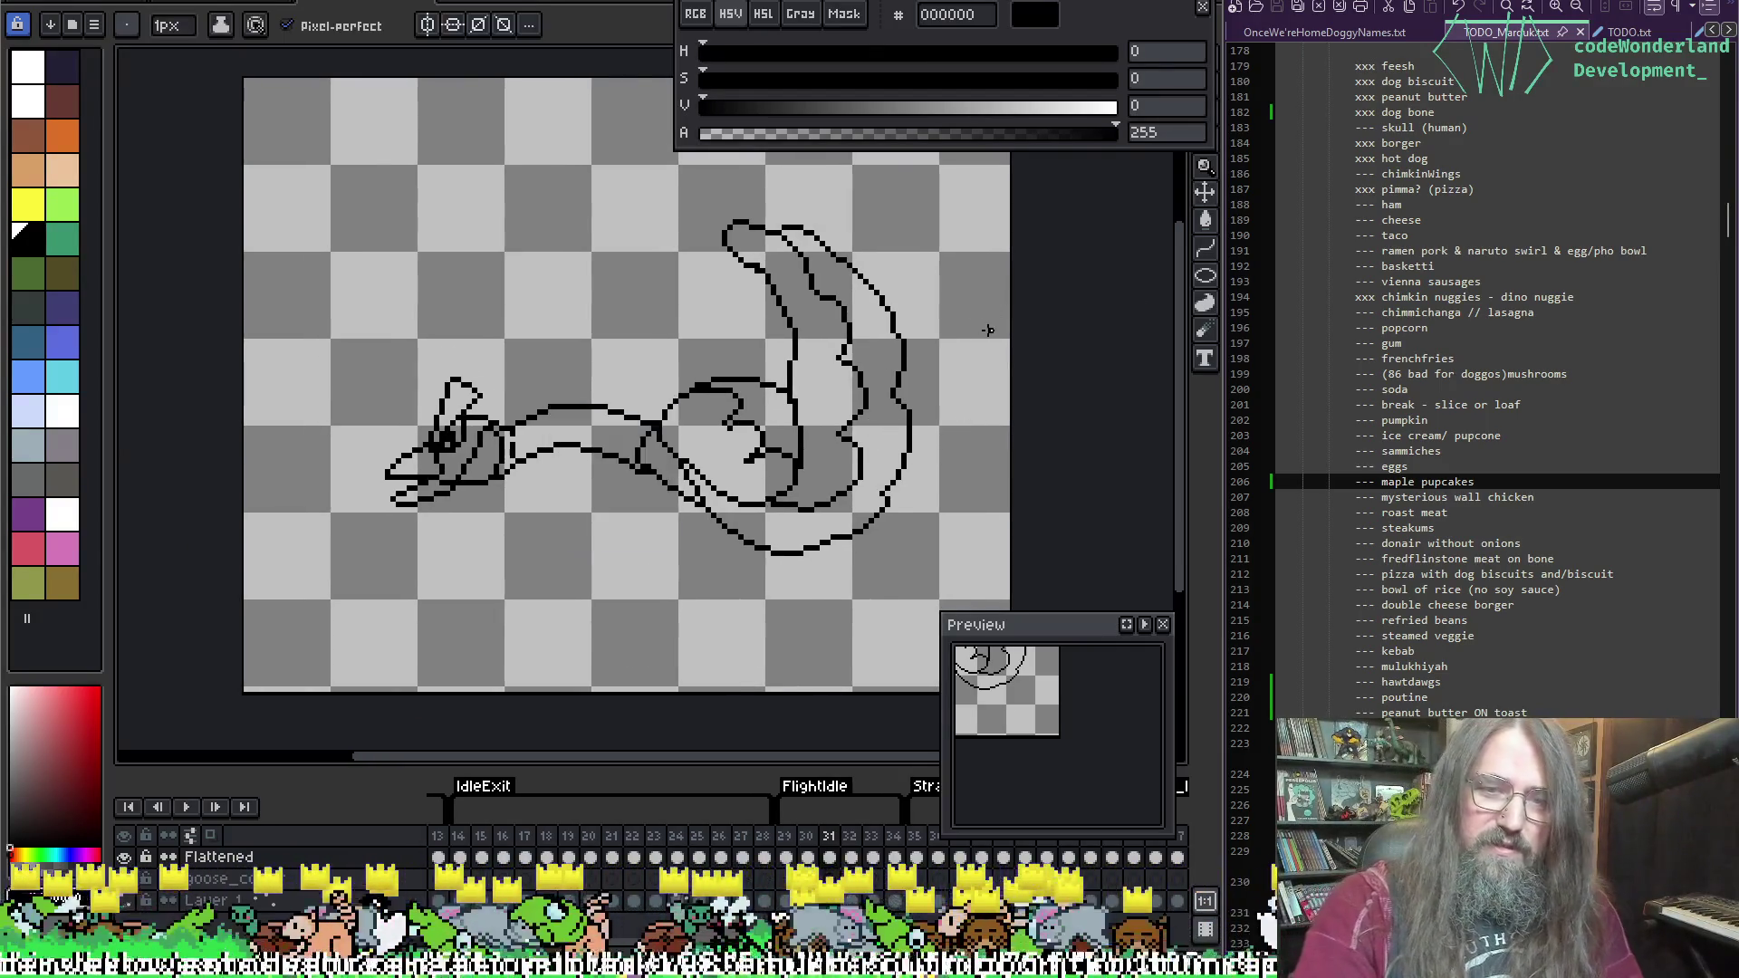
{"action": "key", "text": "period"}
{"action": "key", "text": "period"}
{"action": "key", "text": "comma"}
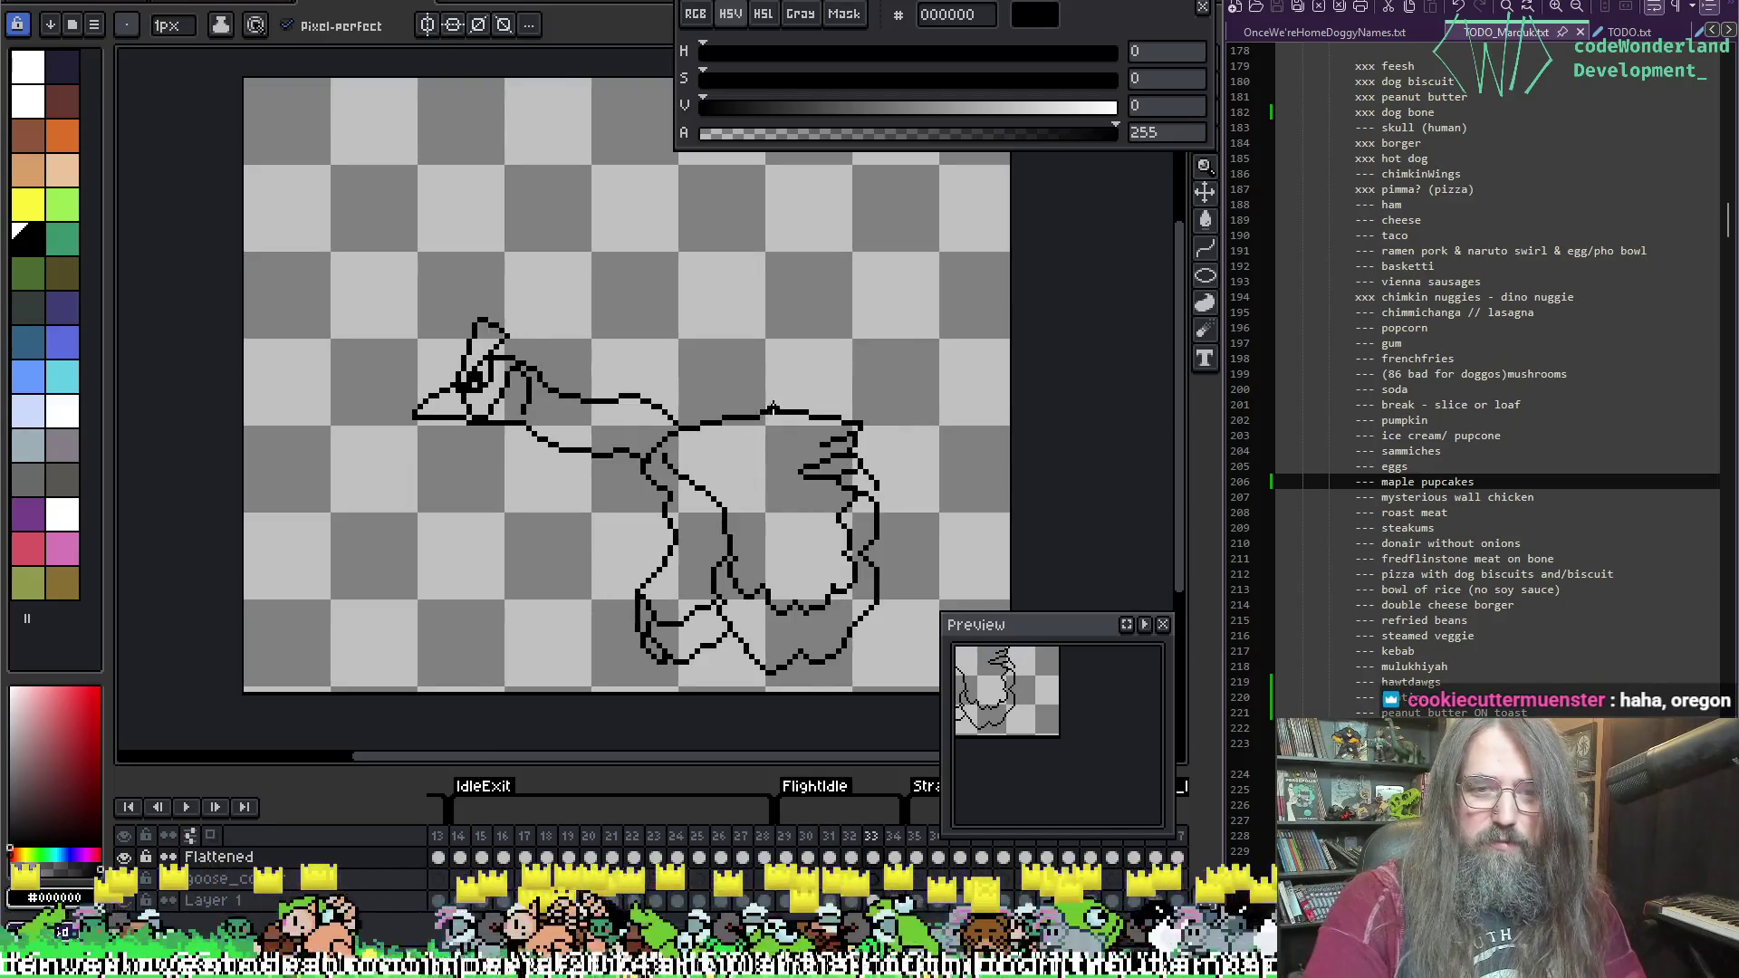
{"action": "key", "text": "period"}
{"action": "scroll", "coordinate": [729, 412], "scroll_direction": "up", "scroll_amount": 3}
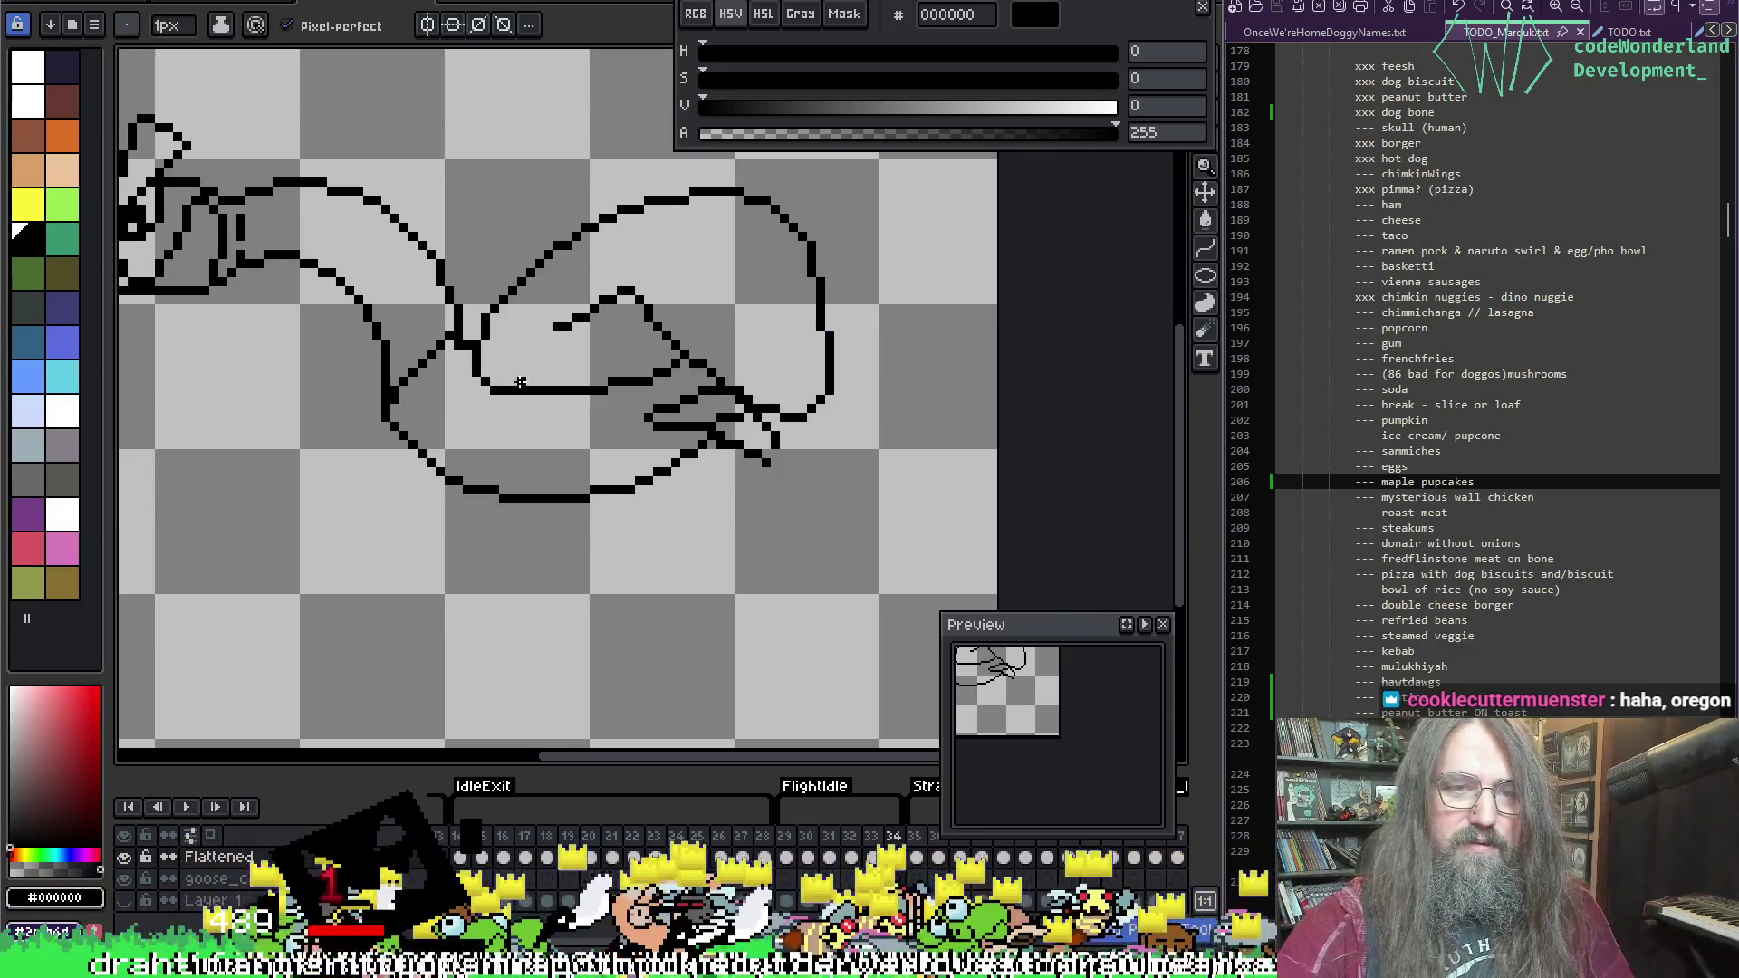
Step: Draw new black outline strokes along the goose's right side, undoing two misplaced top strokes
{"action": "left_click_drag", "start_coordinate": [519, 382], "coordinate": [561, 326]}
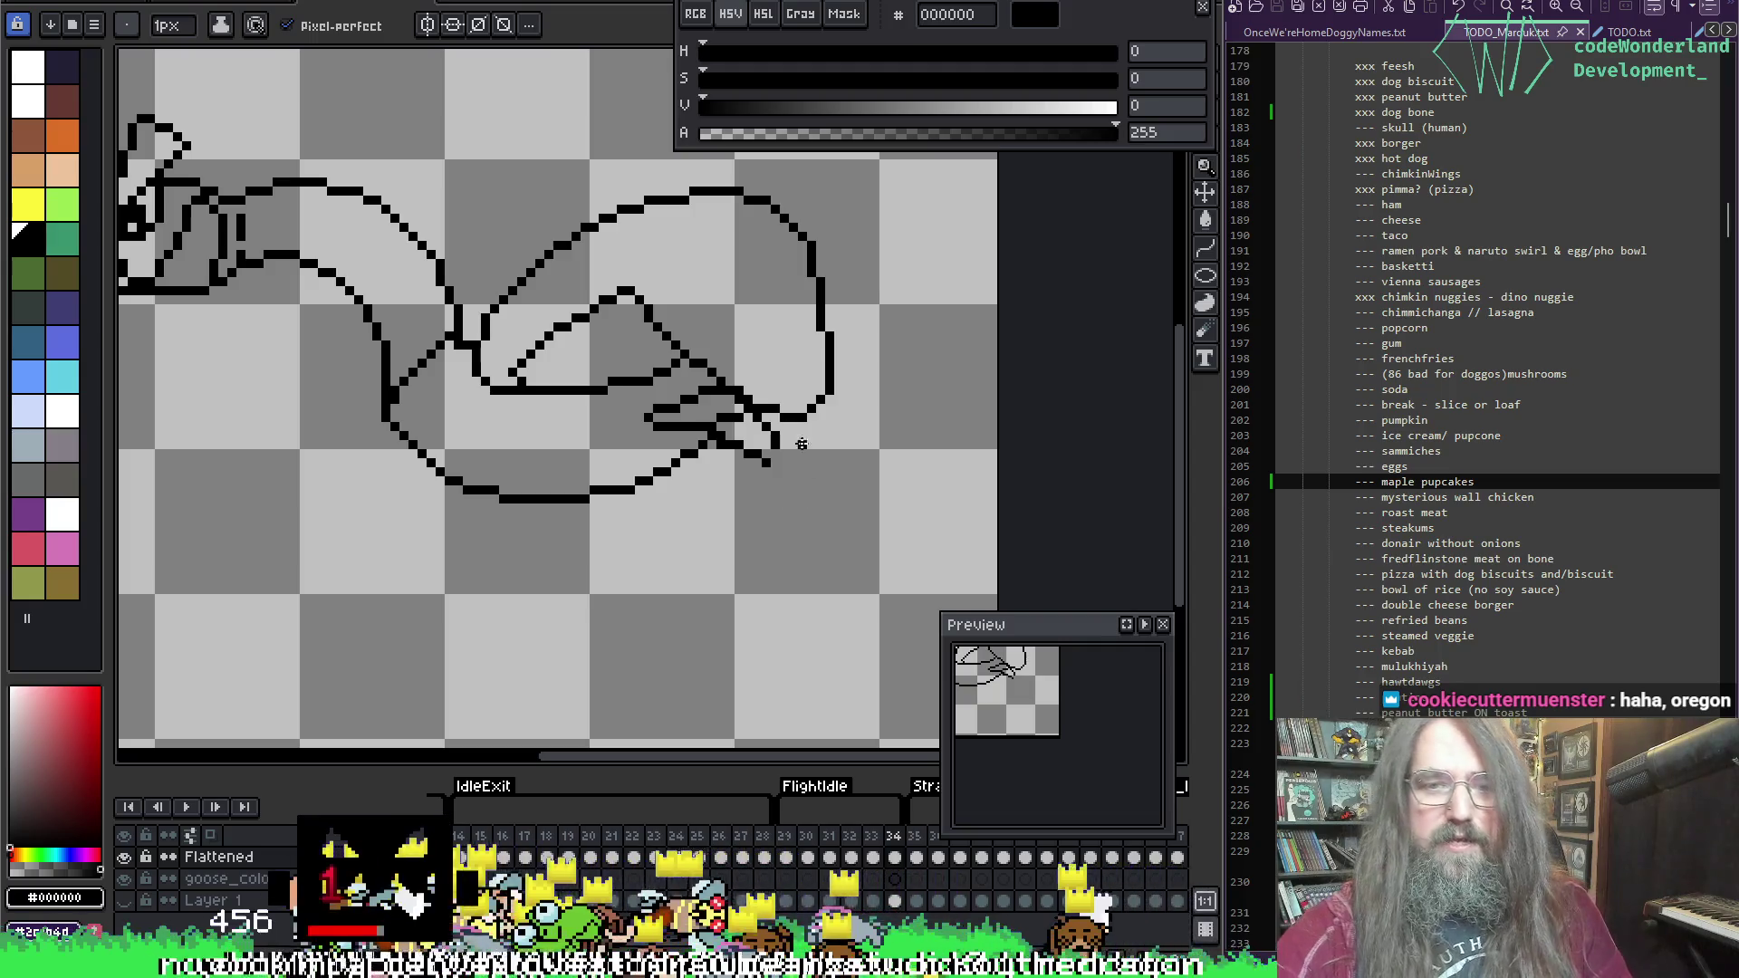
{"action": "key", "text": "e"}
{"action": "key", "text": "b"}
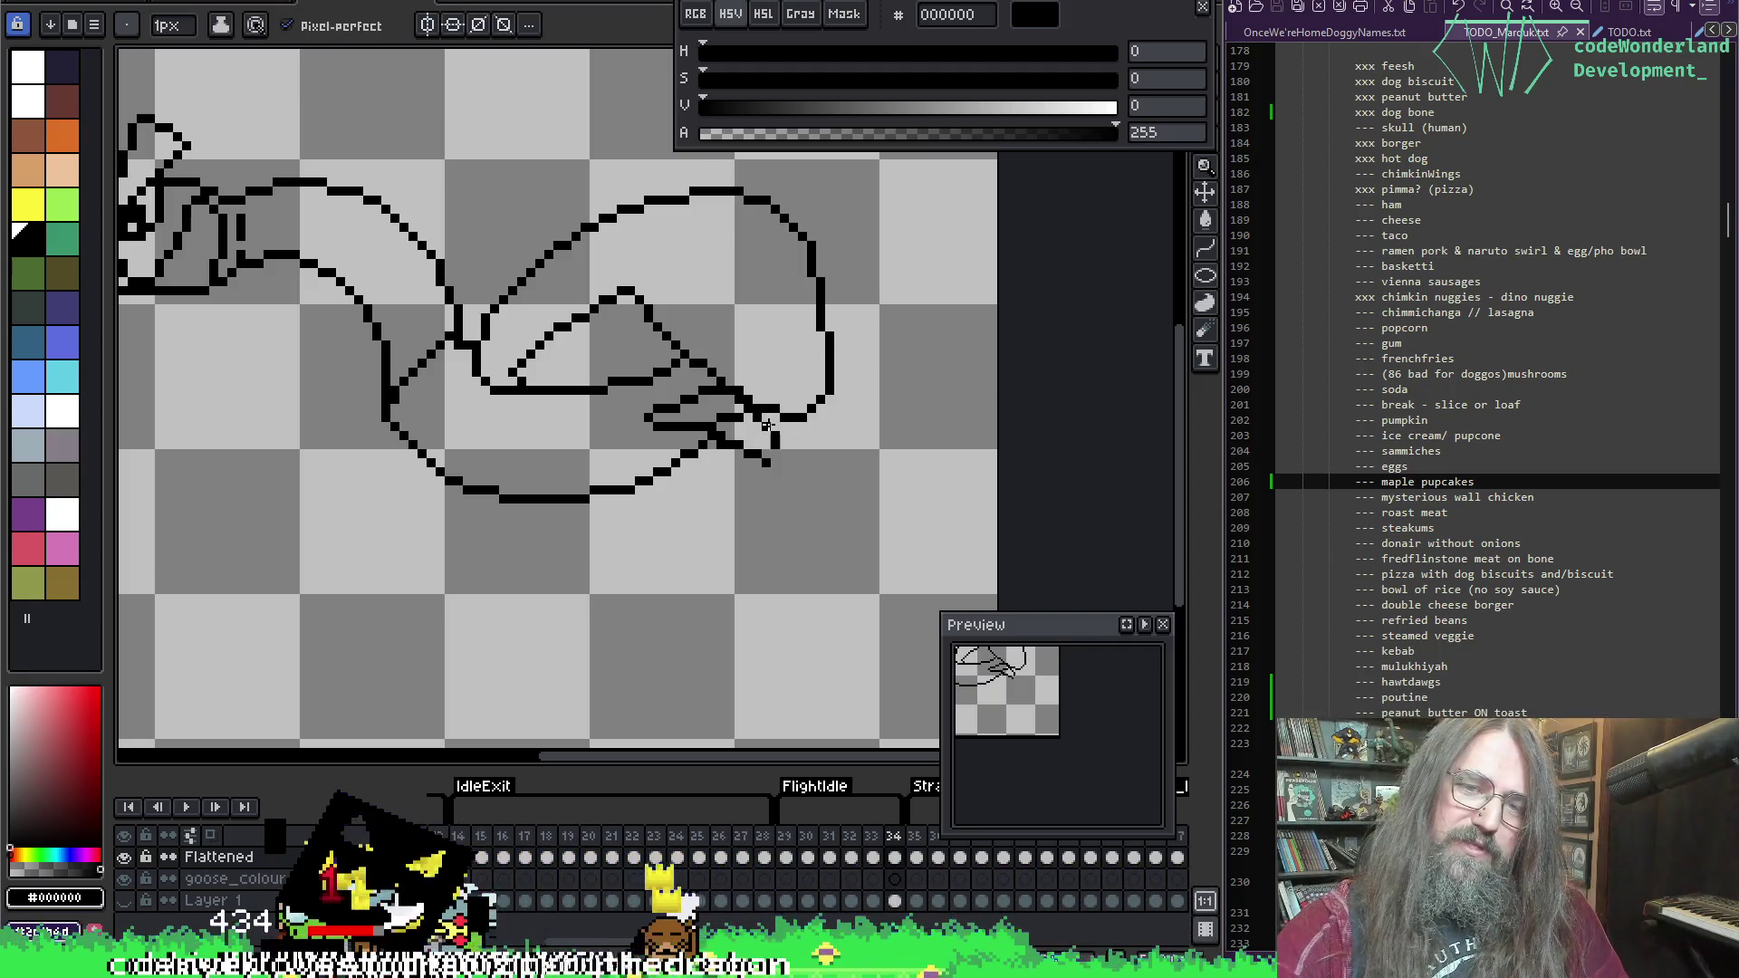
{"action": "mouse_move", "coordinate": [731, 427]}
{"action": "left_mouse_down"}
{"action": "mouse_move", "coordinate": [783, 493]}
{"action": "mouse_move", "coordinate": [814, 467]}
{"action": "left_mouse_up"}
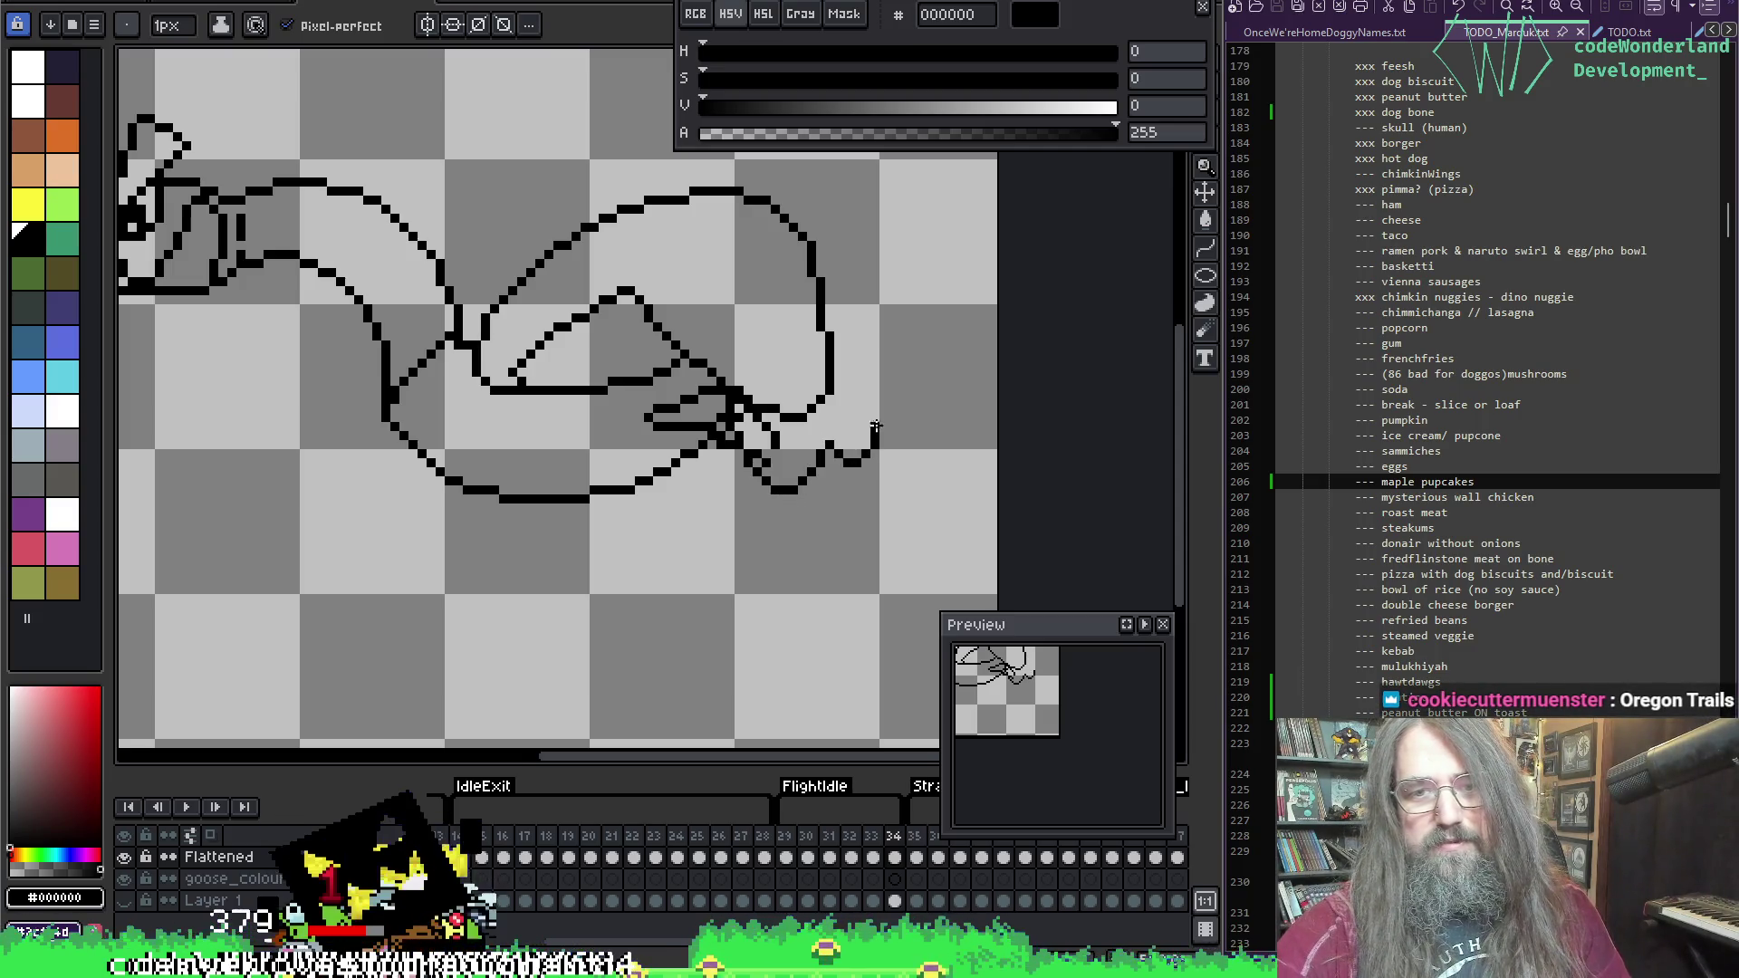
{"action": "left_click_drag", "start_coordinate": [885, 362], "coordinate": [854, 314]}
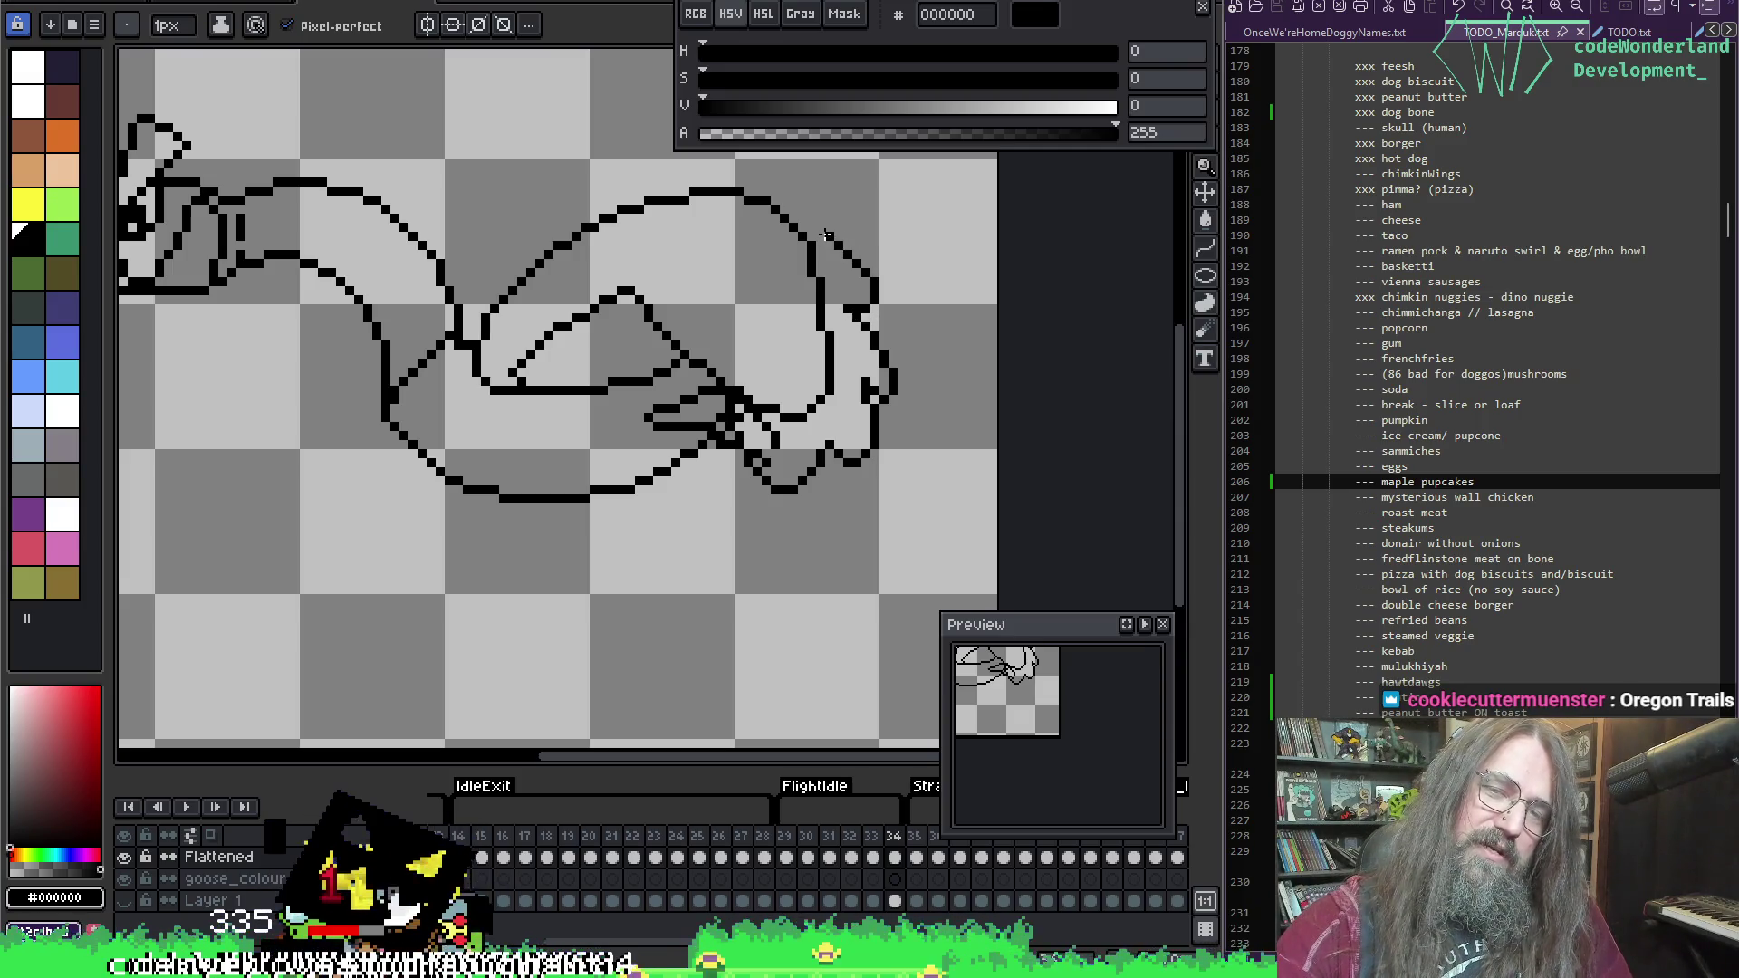
{"action": "mouse_move", "coordinate": [826, 235]}
{"action": "left_mouse_down"}
{"action": "mouse_move", "coordinate": [796, 200]}
{"action": "mouse_move", "coordinate": [720, 225]}
{"action": "left_mouse_up"}
{"action": "key", "text": "ctrl+z"}
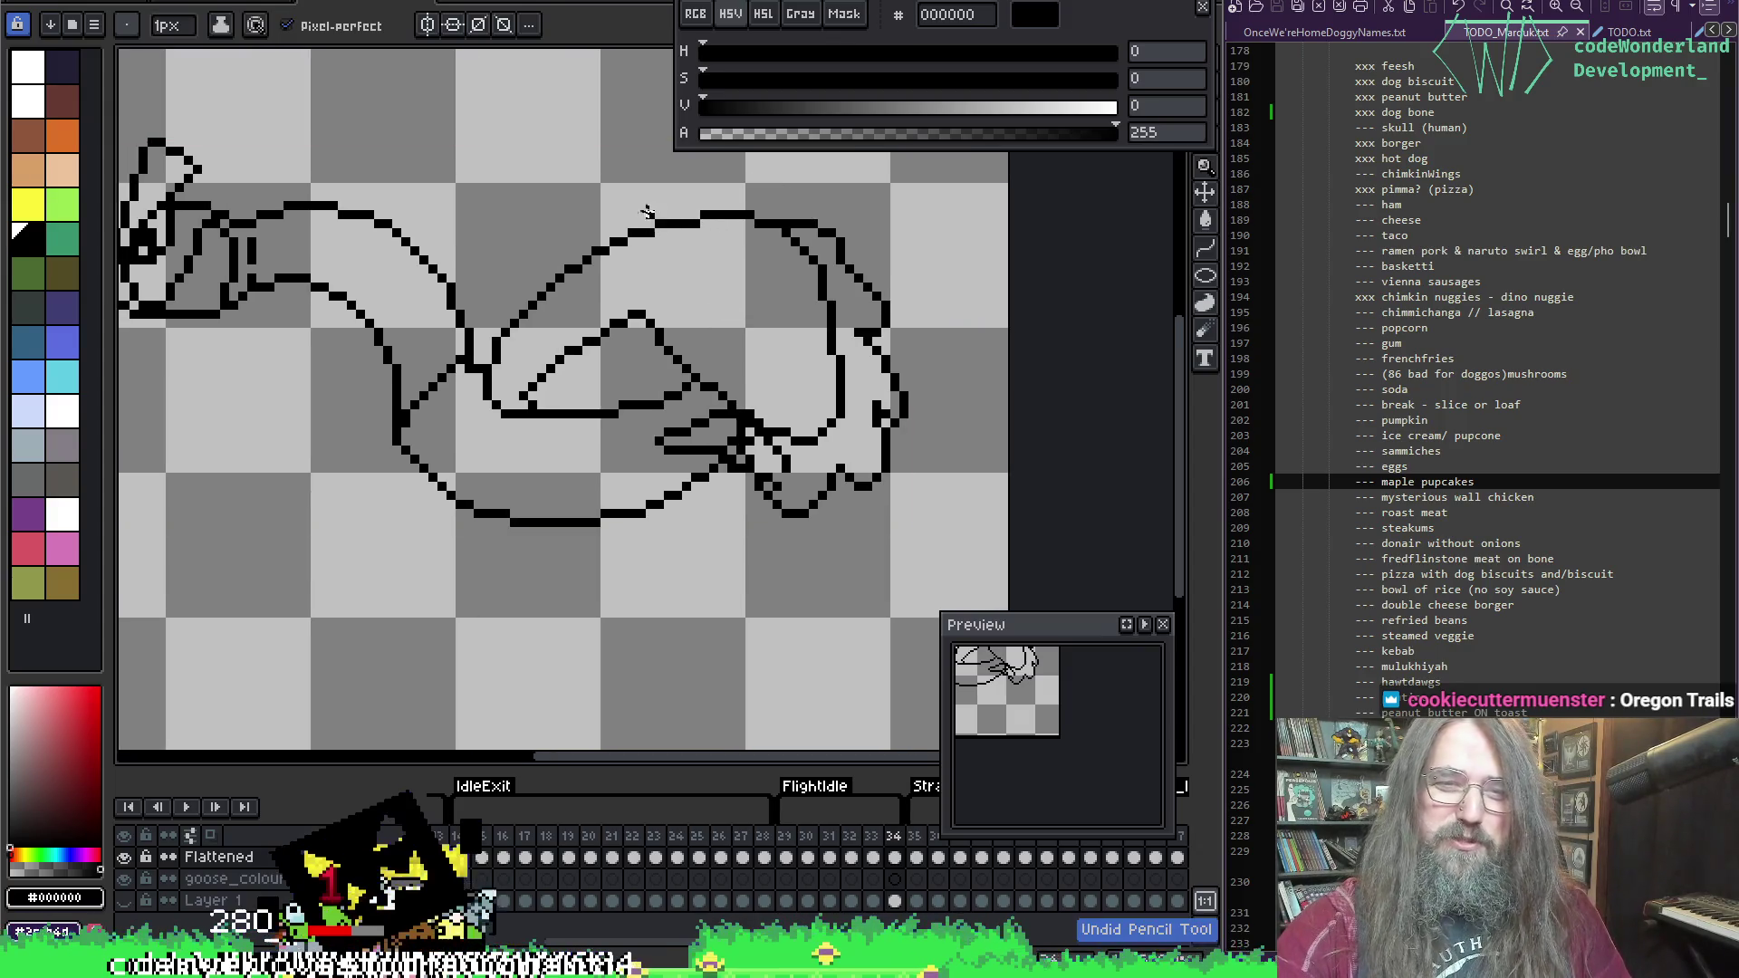
{"action": "mouse_move", "coordinate": [670, 219]}
{"action": "left_mouse_down"}
{"action": "mouse_move", "coordinate": [736, 206]}
{"action": "mouse_move", "coordinate": [756, 233]}
{"action": "mouse_move", "coordinate": [783, 200]}
{"action": "left_mouse_up"}
{"action": "key", "text": "ctrl+z"}
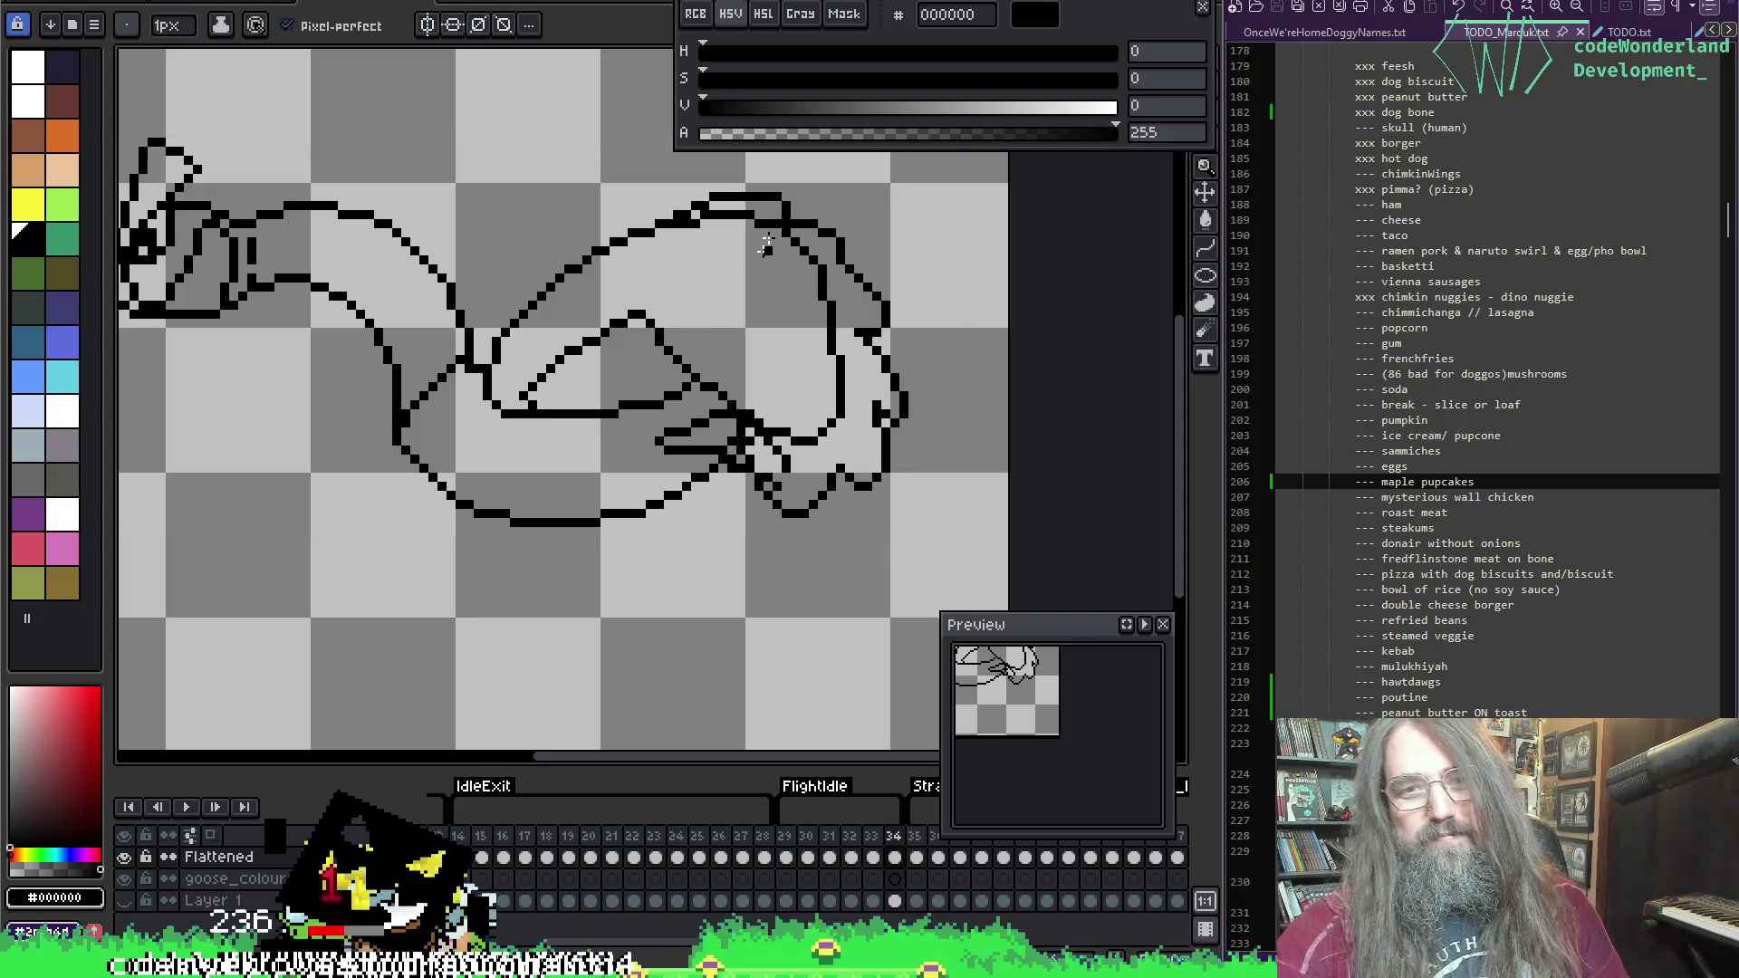
{"action": "key", "text": "e"}
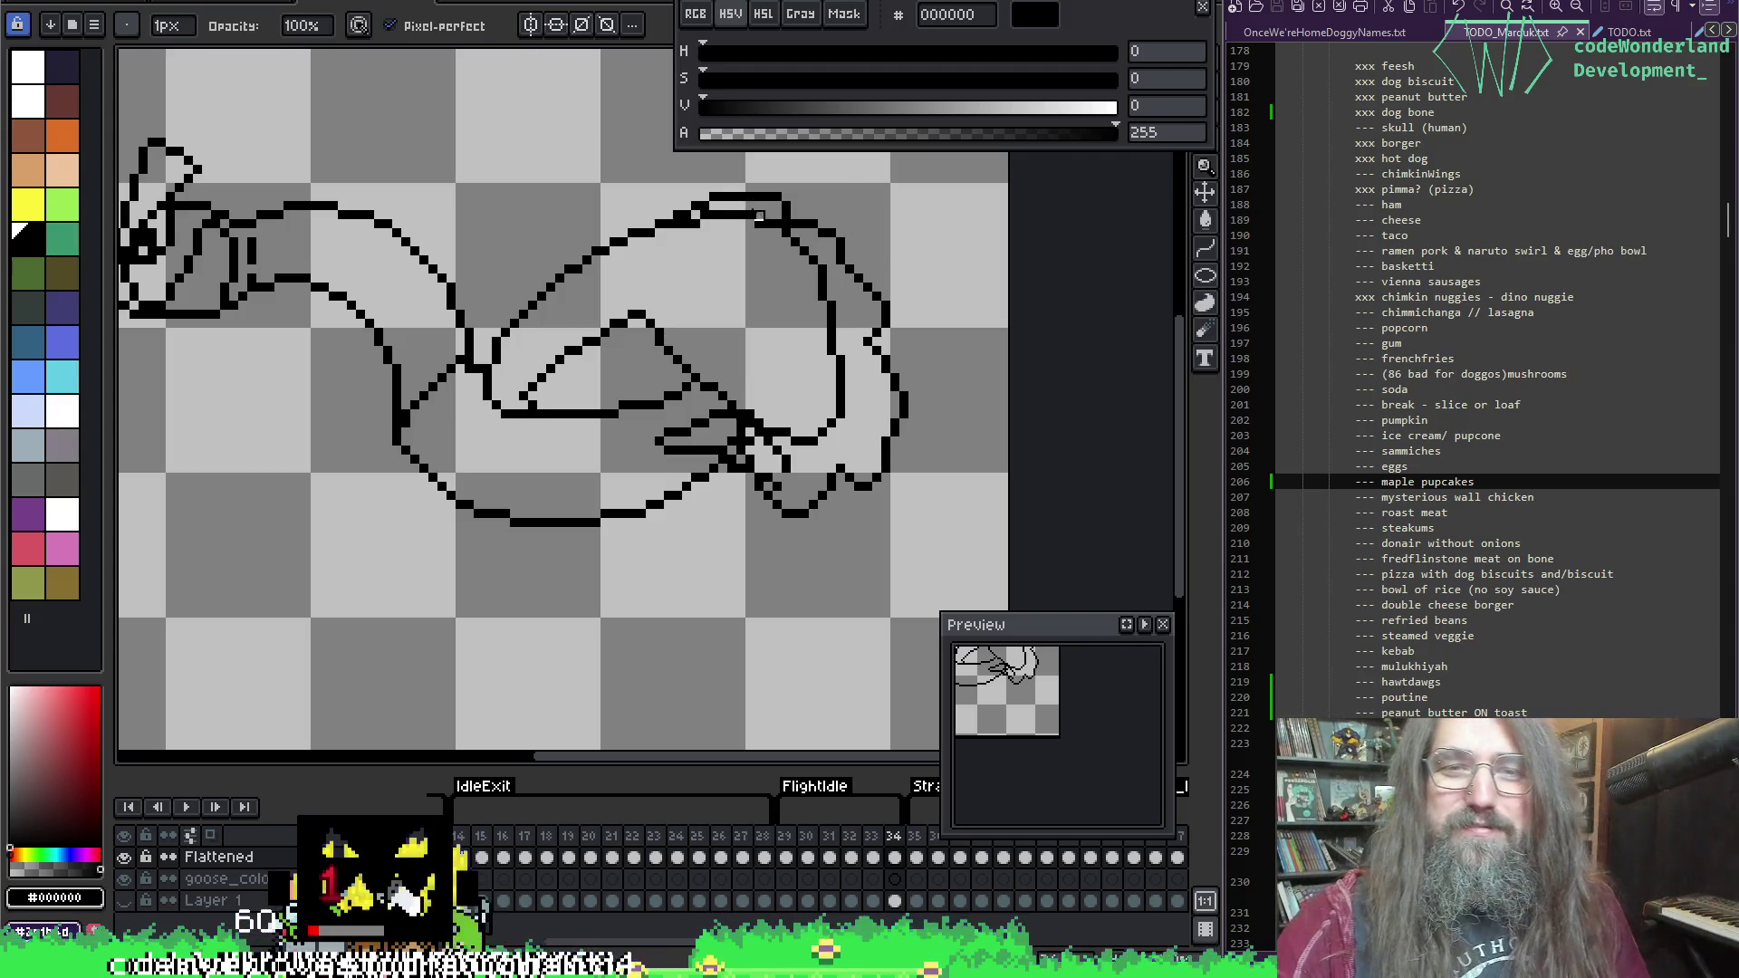
Step: Enlarge the eraser to 4px and erase the inner vertical line inside the body
{"action": "key", "text": "plus"}
{"action": "key", "text": "plus"}
{"action": "key", "text": "plus"}
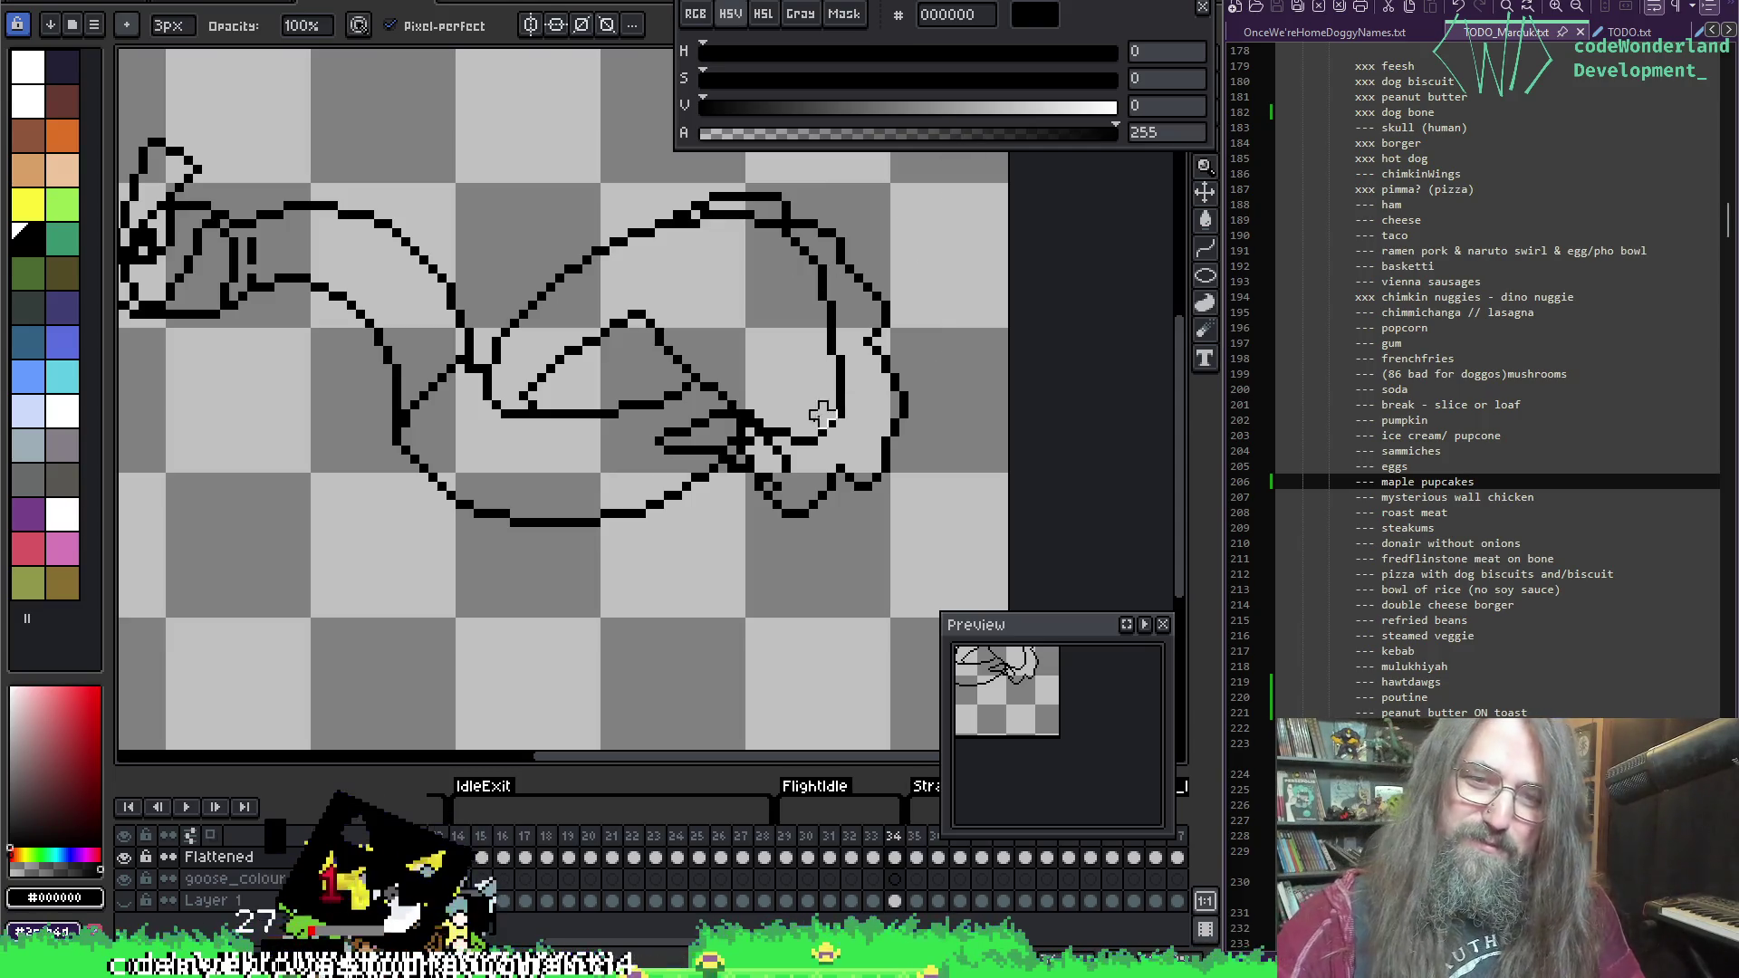
{"action": "mouse_move", "coordinate": [820, 365]}
{"action": "left_mouse_down"}
{"action": "mouse_move", "coordinate": [816, 272]}
{"action": "mouse_move", "coordinate": [827, 326]}
{"action": "mouse_move", "coordinate": [757, 218]}
{"action": "mouse_move", "coordinate": [690, 247]}
{"action": "mouse_move", "coordinate": [679, 233]}
{"action": "left_mouse_up"}
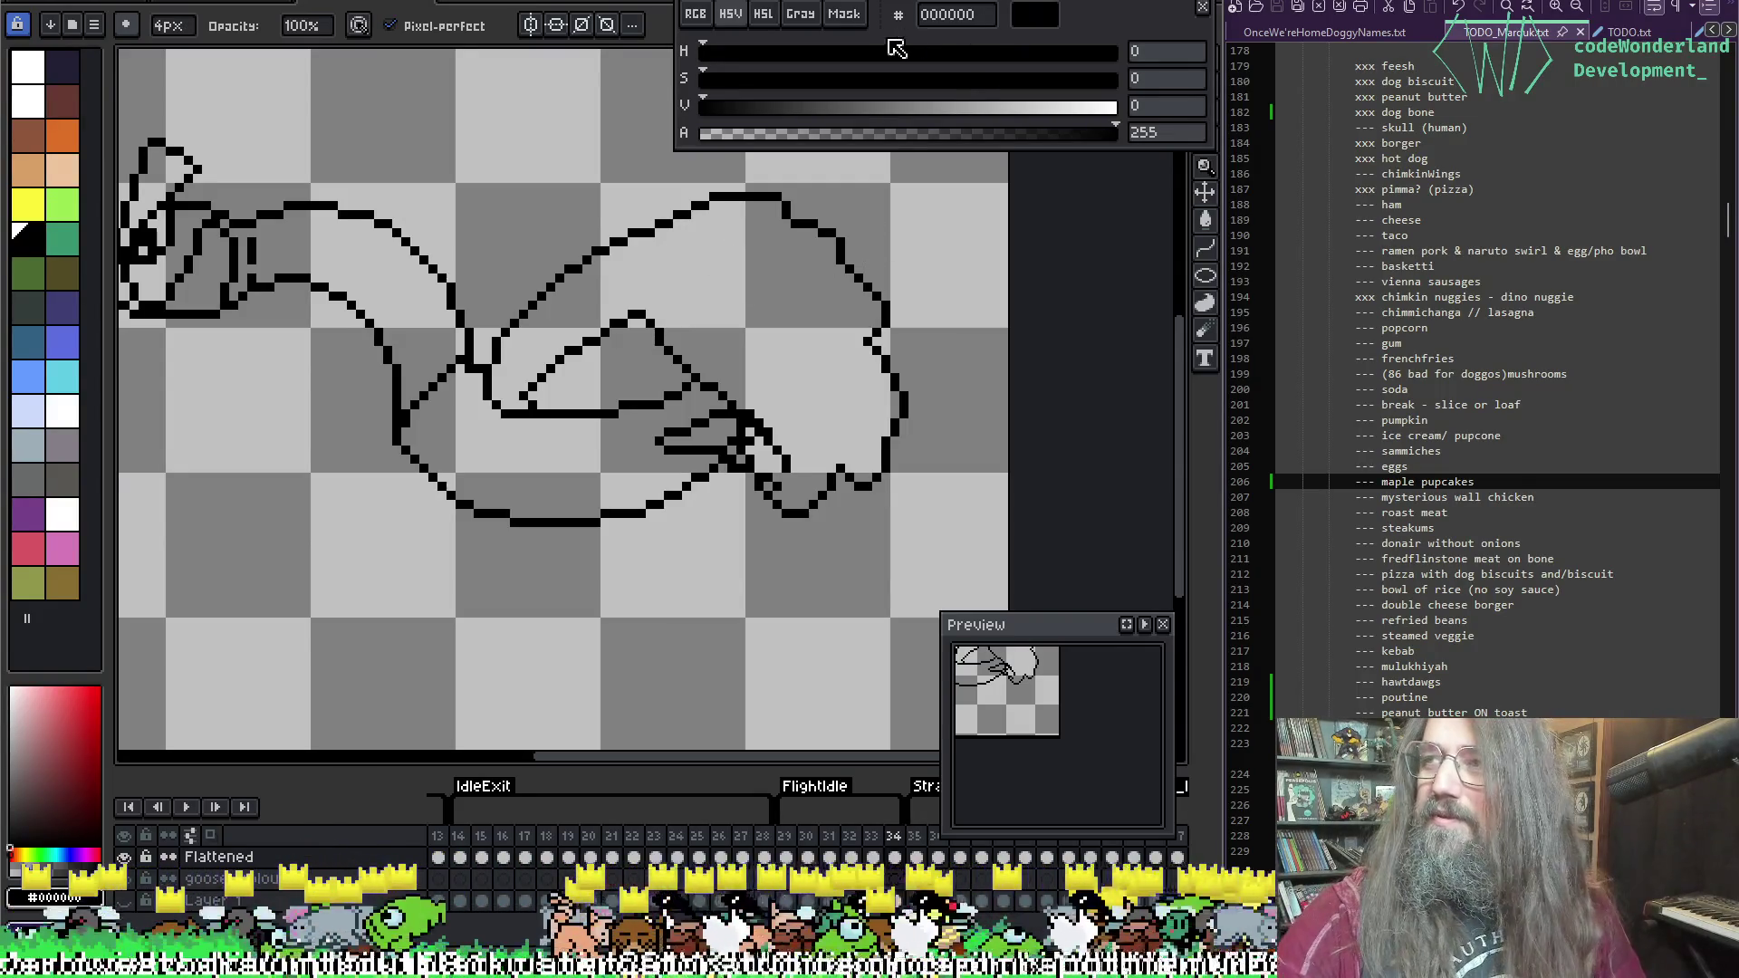
{"action": "key", "text": "i"}
{"action": "key", "text": "b"}
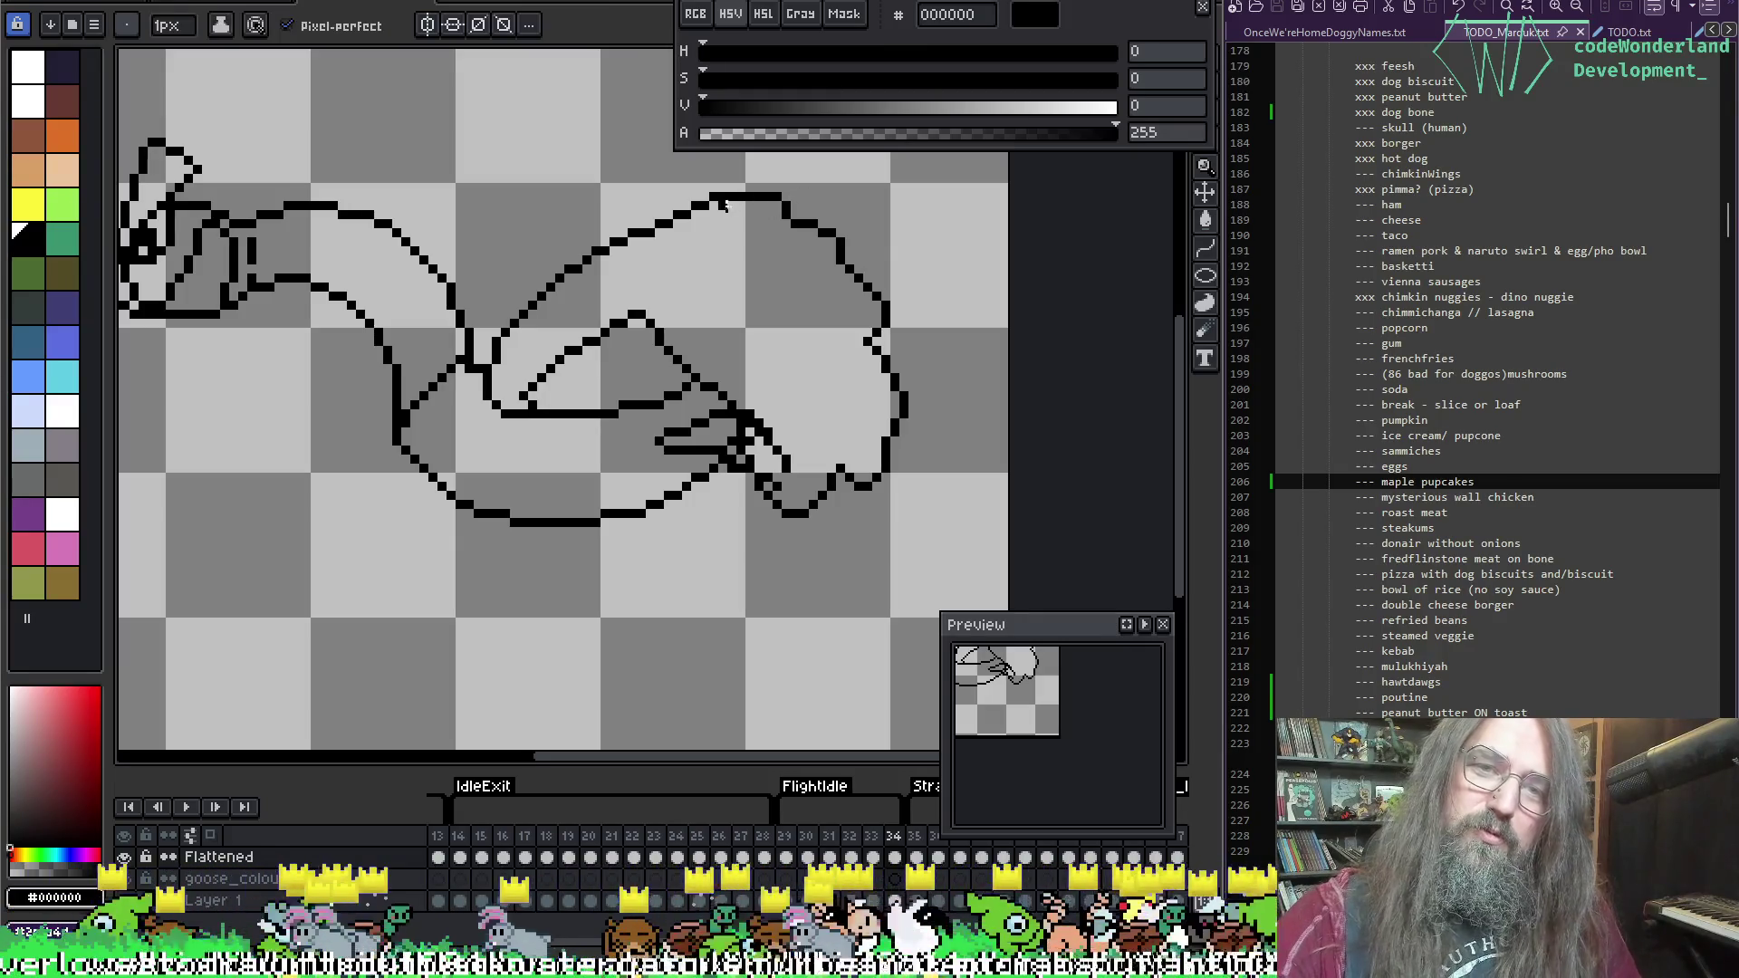
{"action": "key", "text": "e"}
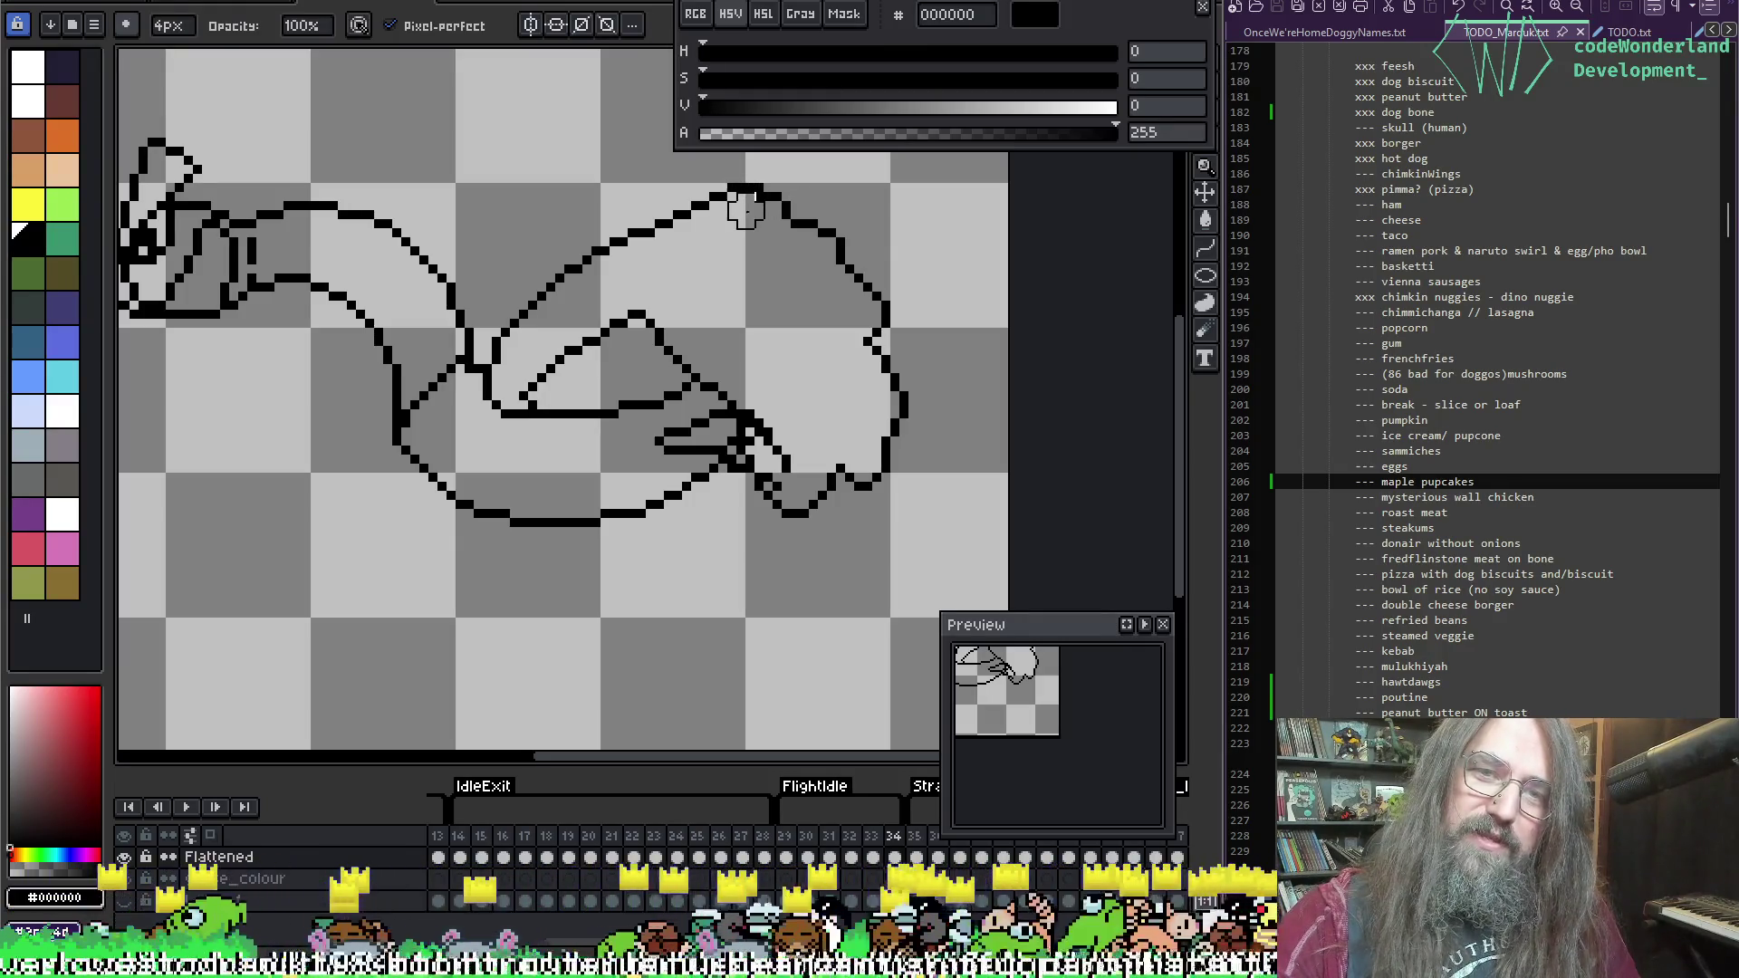
{"action": "left_click_drag", "start_coordinate": [836, 371], "coordinate": [827, 361]}
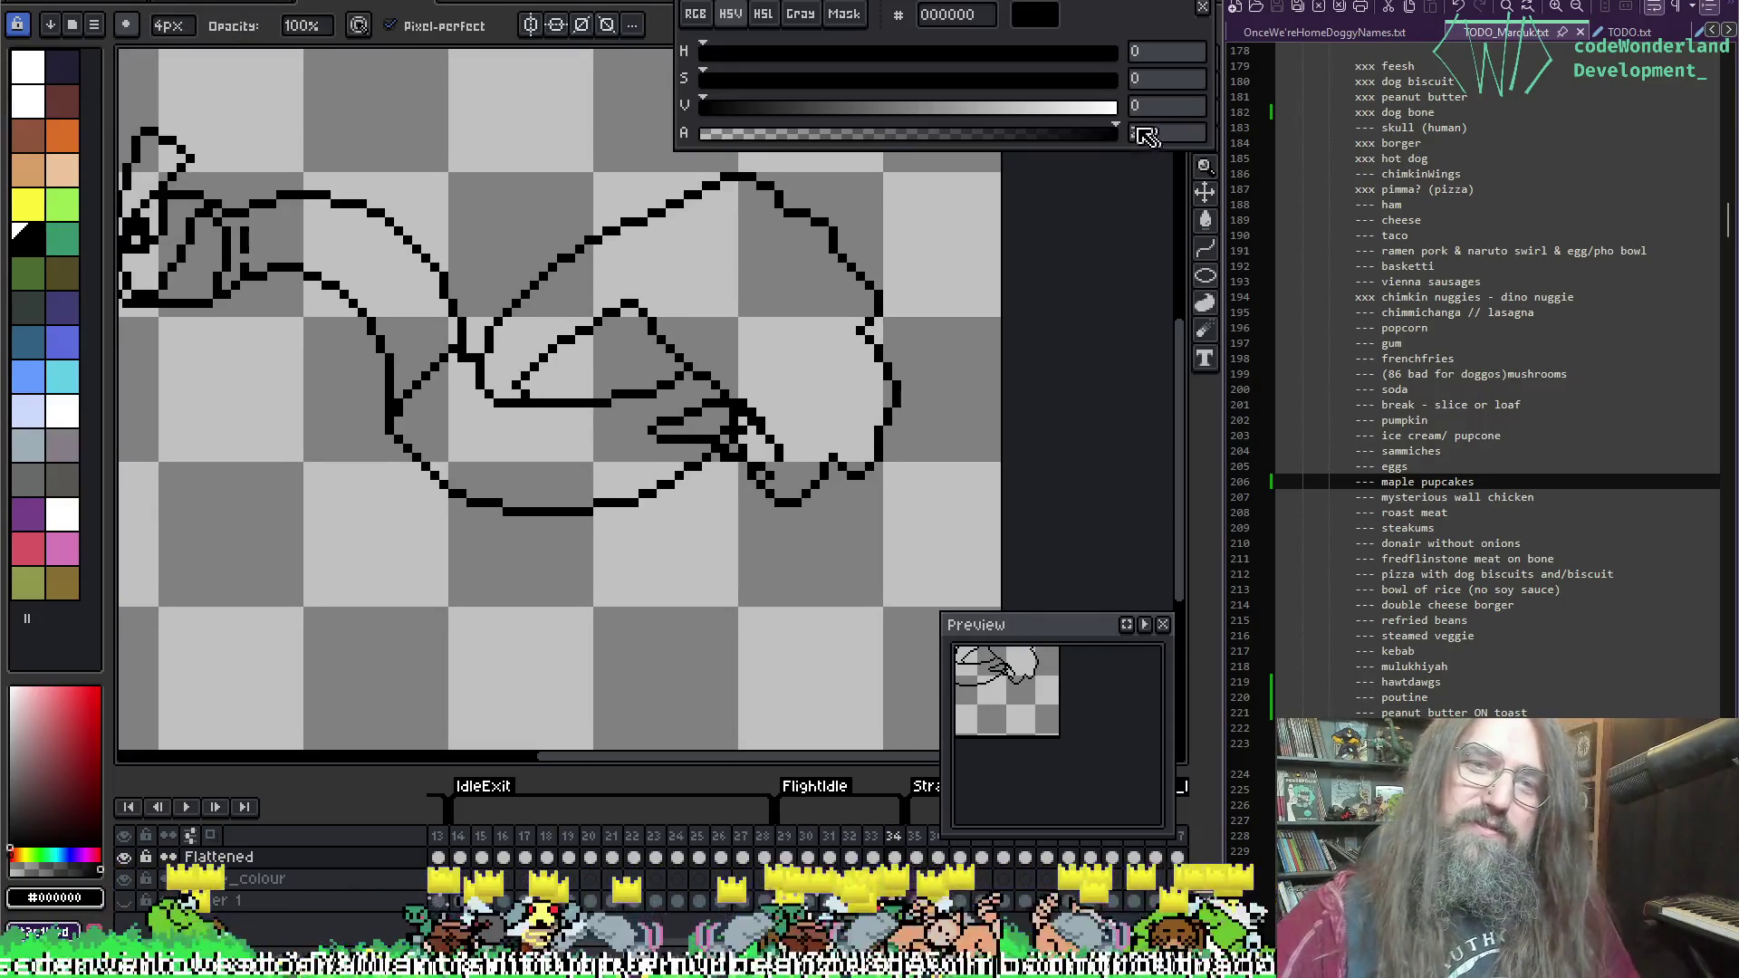
Step: Sample the outline colour and draw a short stroke to tidy the outline's top peak
{"action": "key", "text": "i"}
{"action": "left_click", "coordinate": [794, 214]}
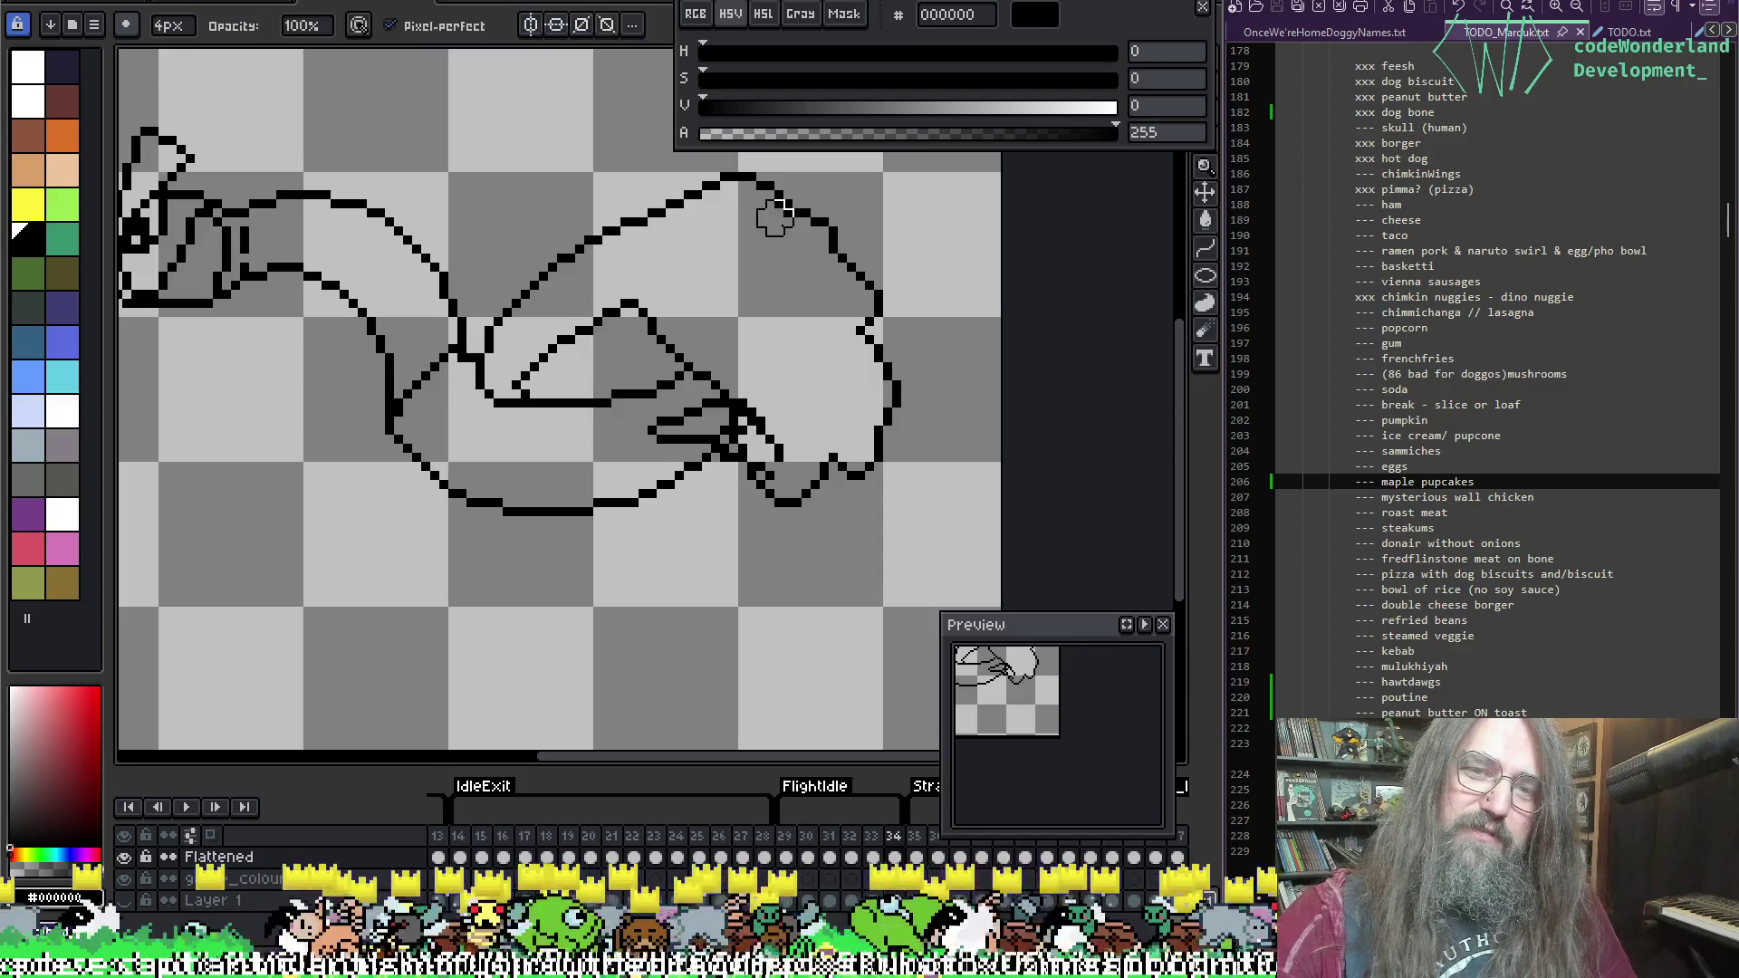
{"action": "key", "text": "e"}
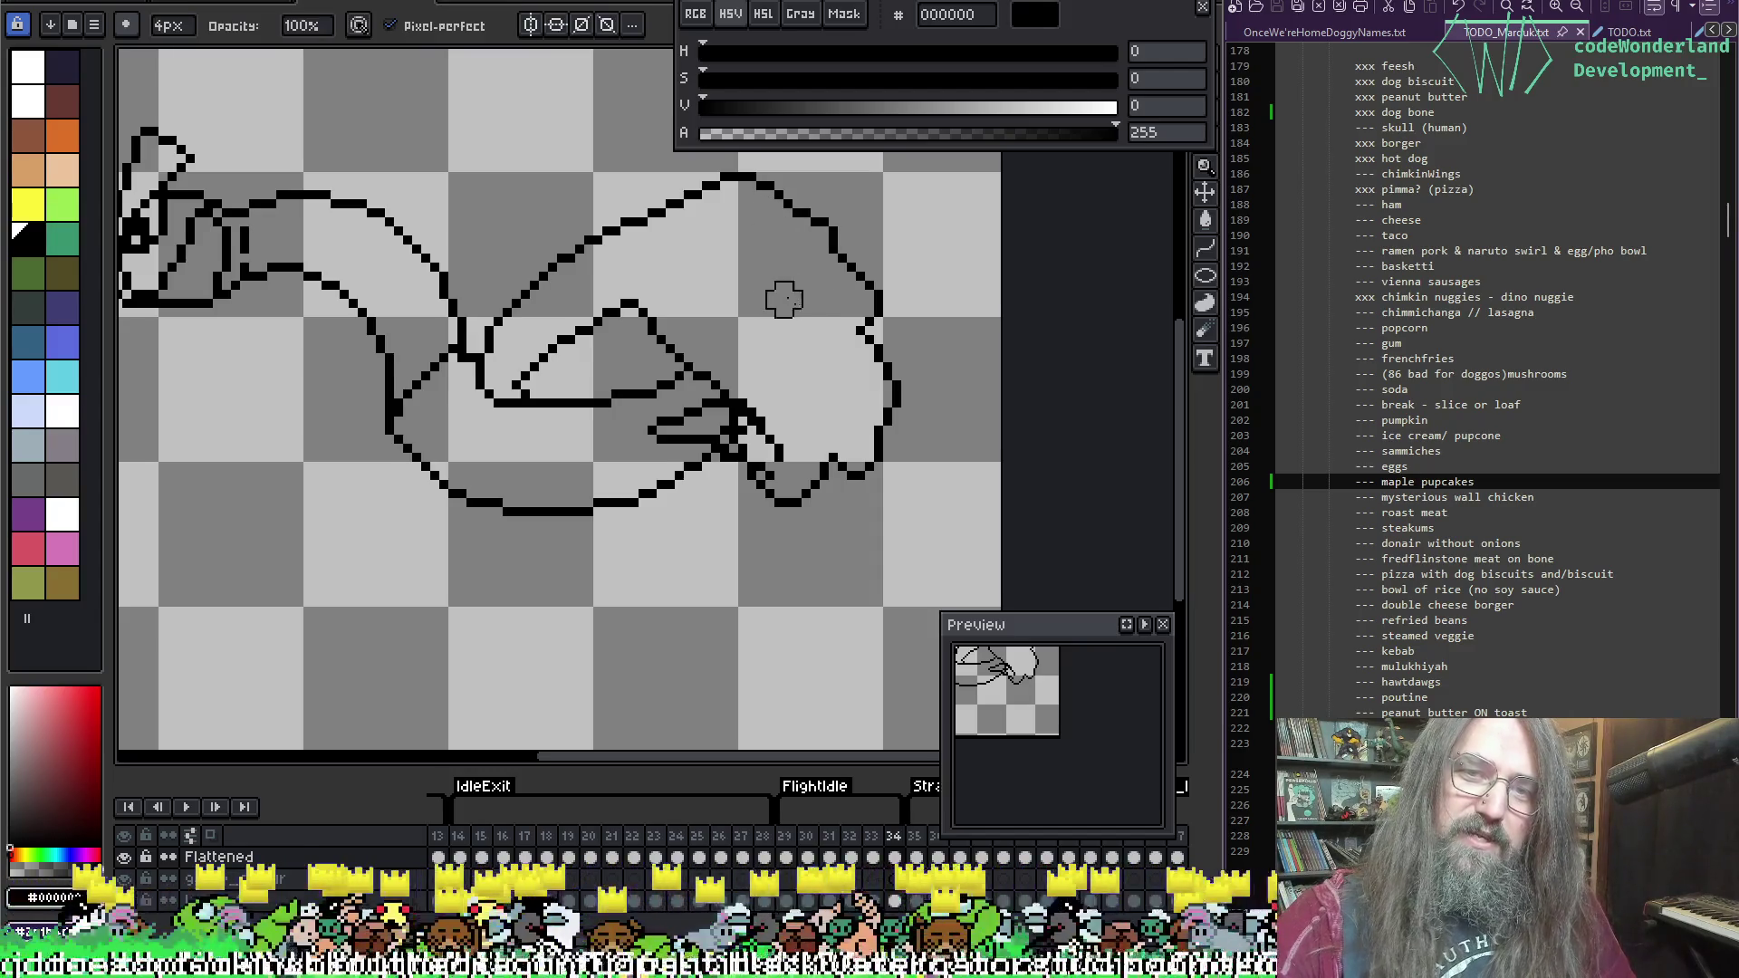
{"action": "key", "text": "b"}
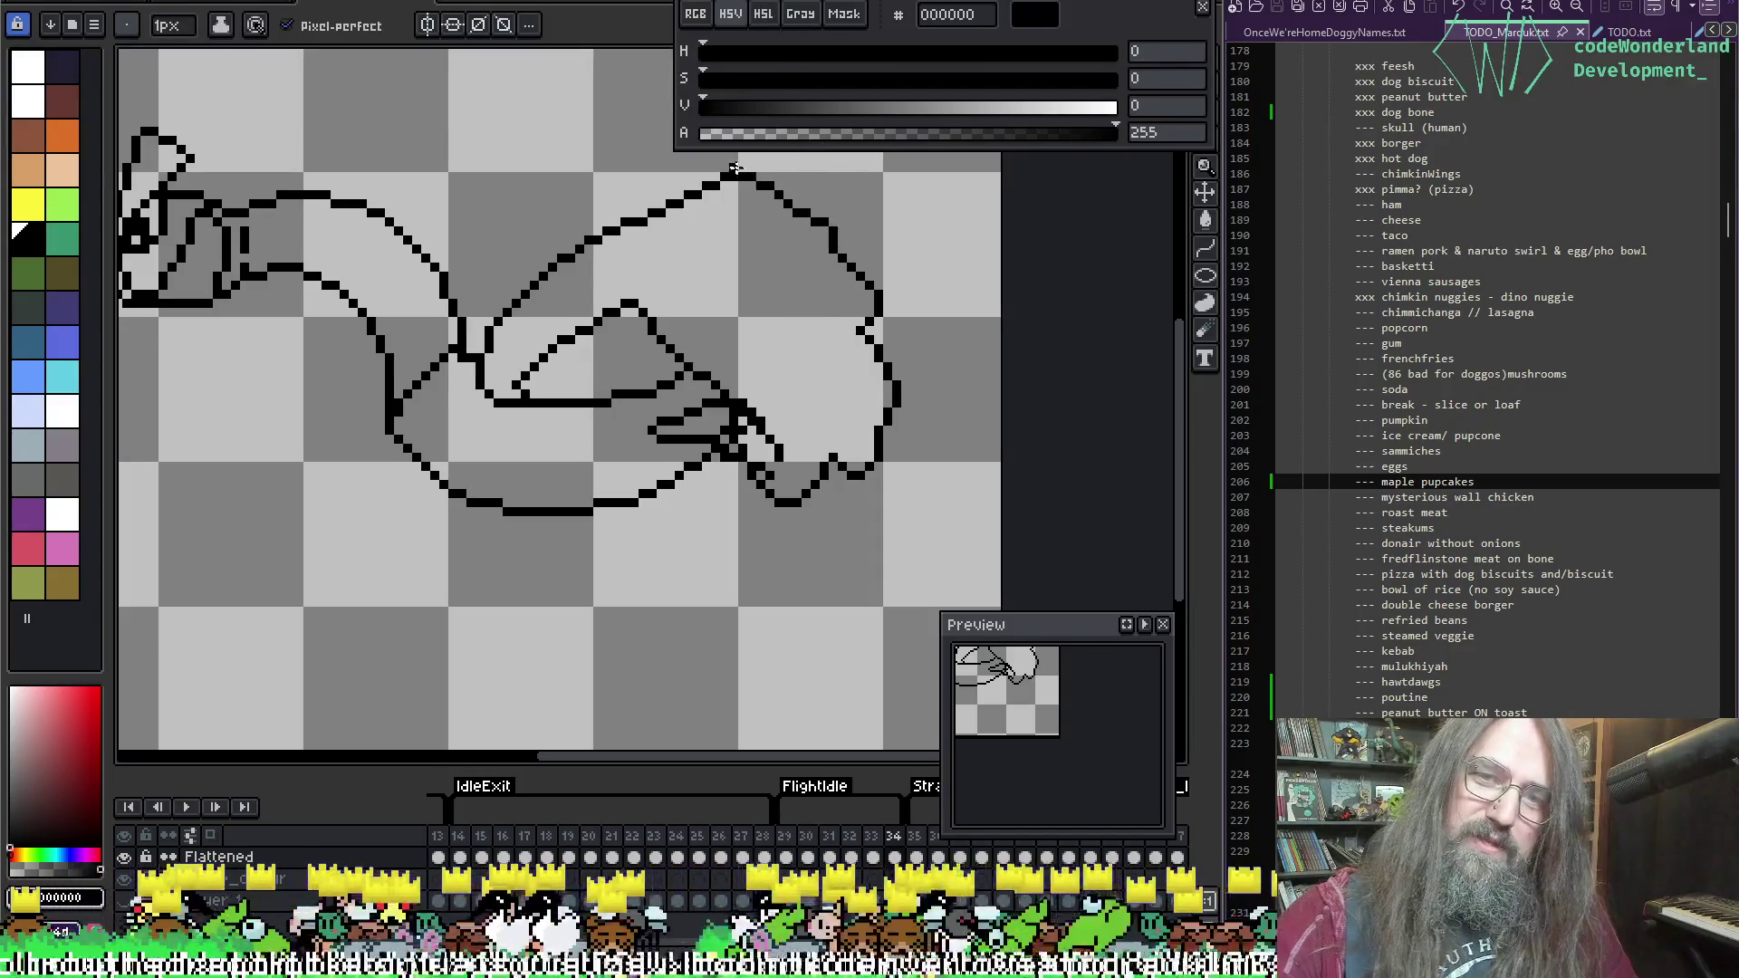
{"action": "left_click_drag", "start_coordinate": [738, 169], "coordinate": [761, 194]}
{"action": "key", "text": "e"}
{"action": "key", "text": "b"}
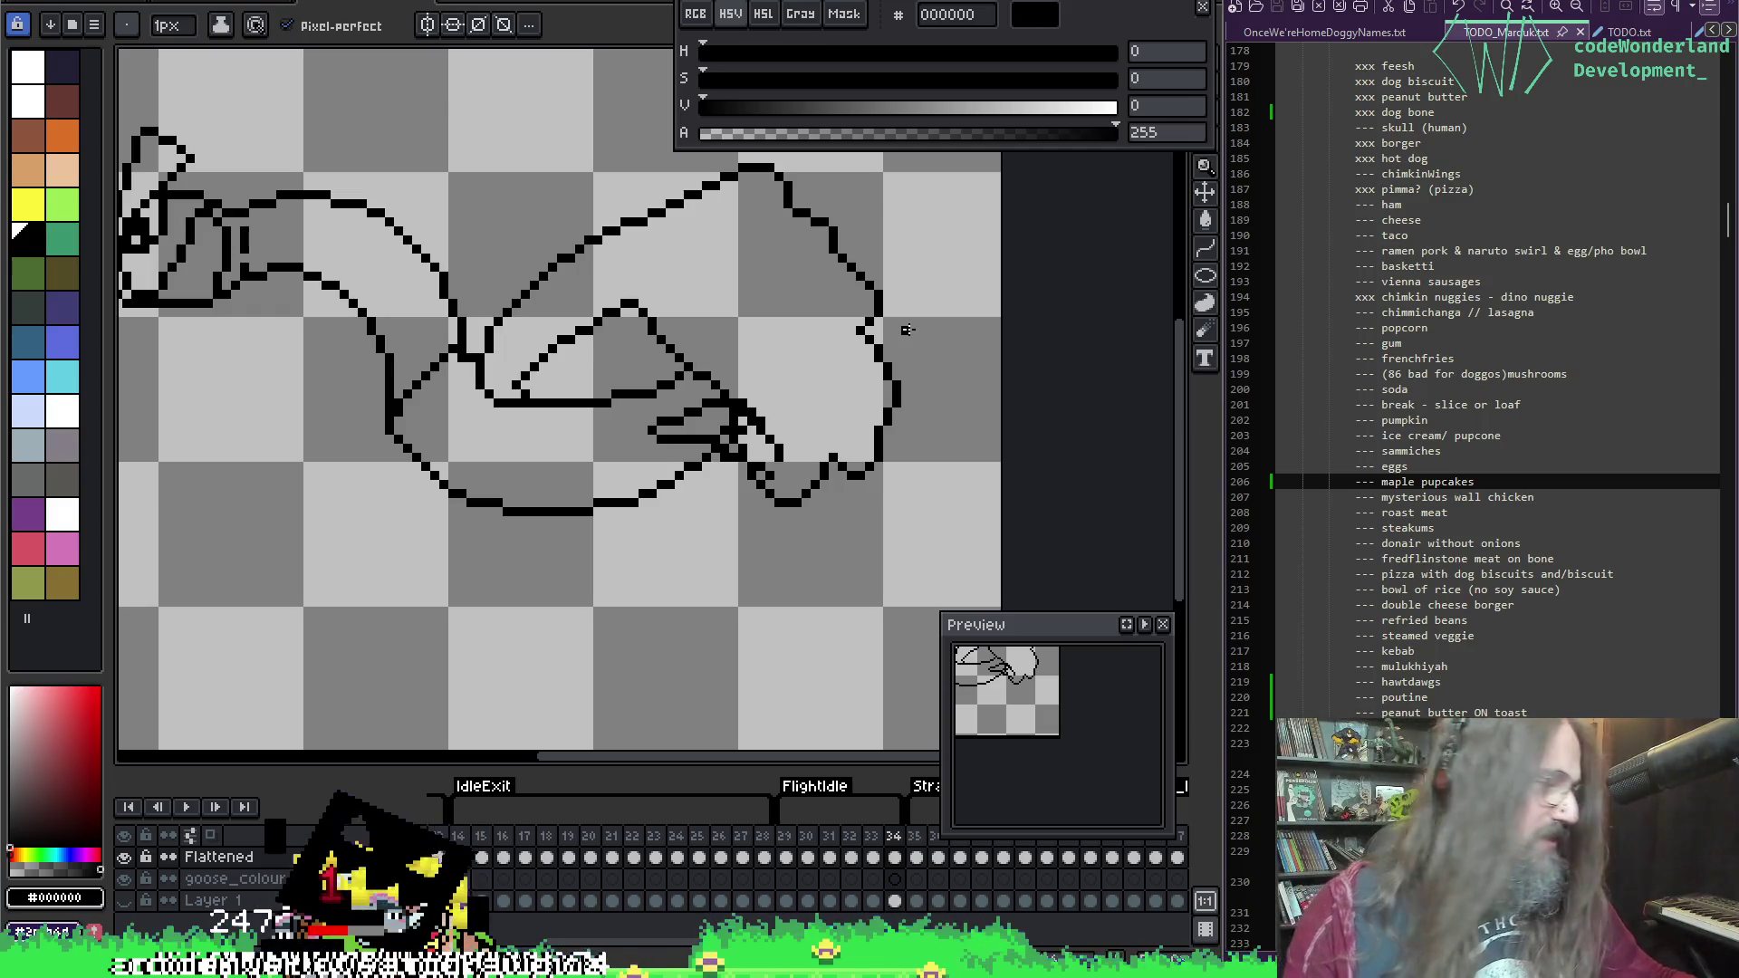
Step: Zoom in and draw a stroke down along the goose's inner neck curve
{"action": "key", "text": "e"}
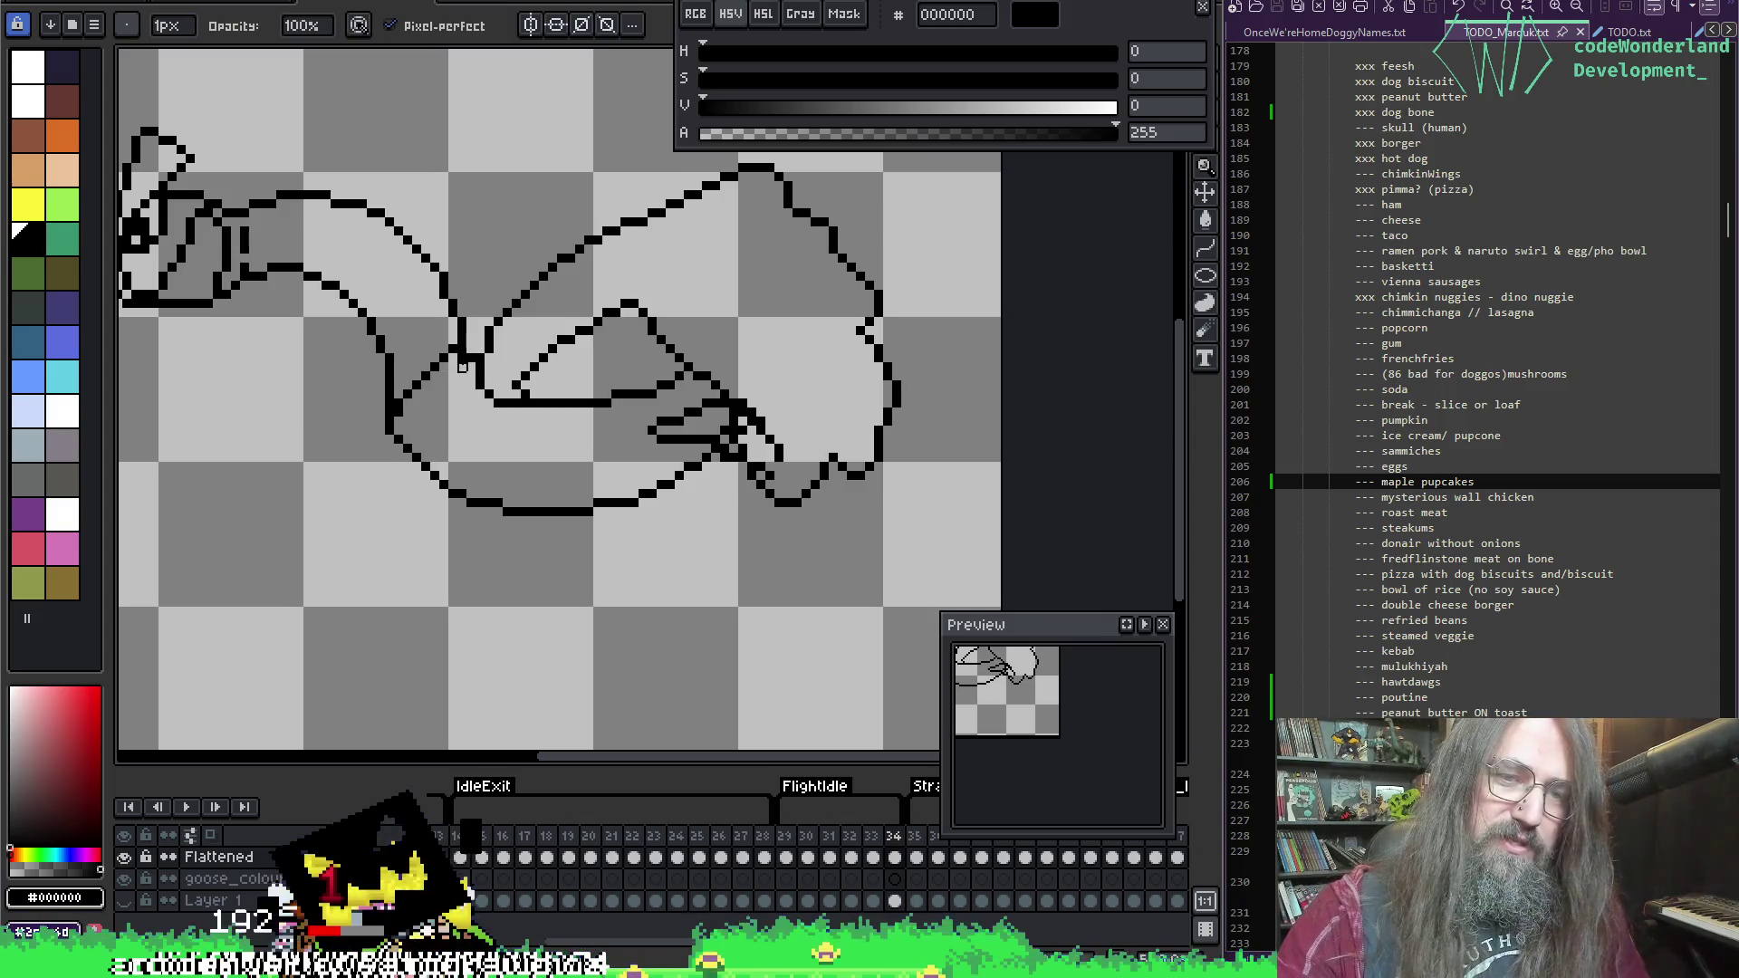
{"action": "key", "text": "i"}
{"action": "key", "text": "b"}
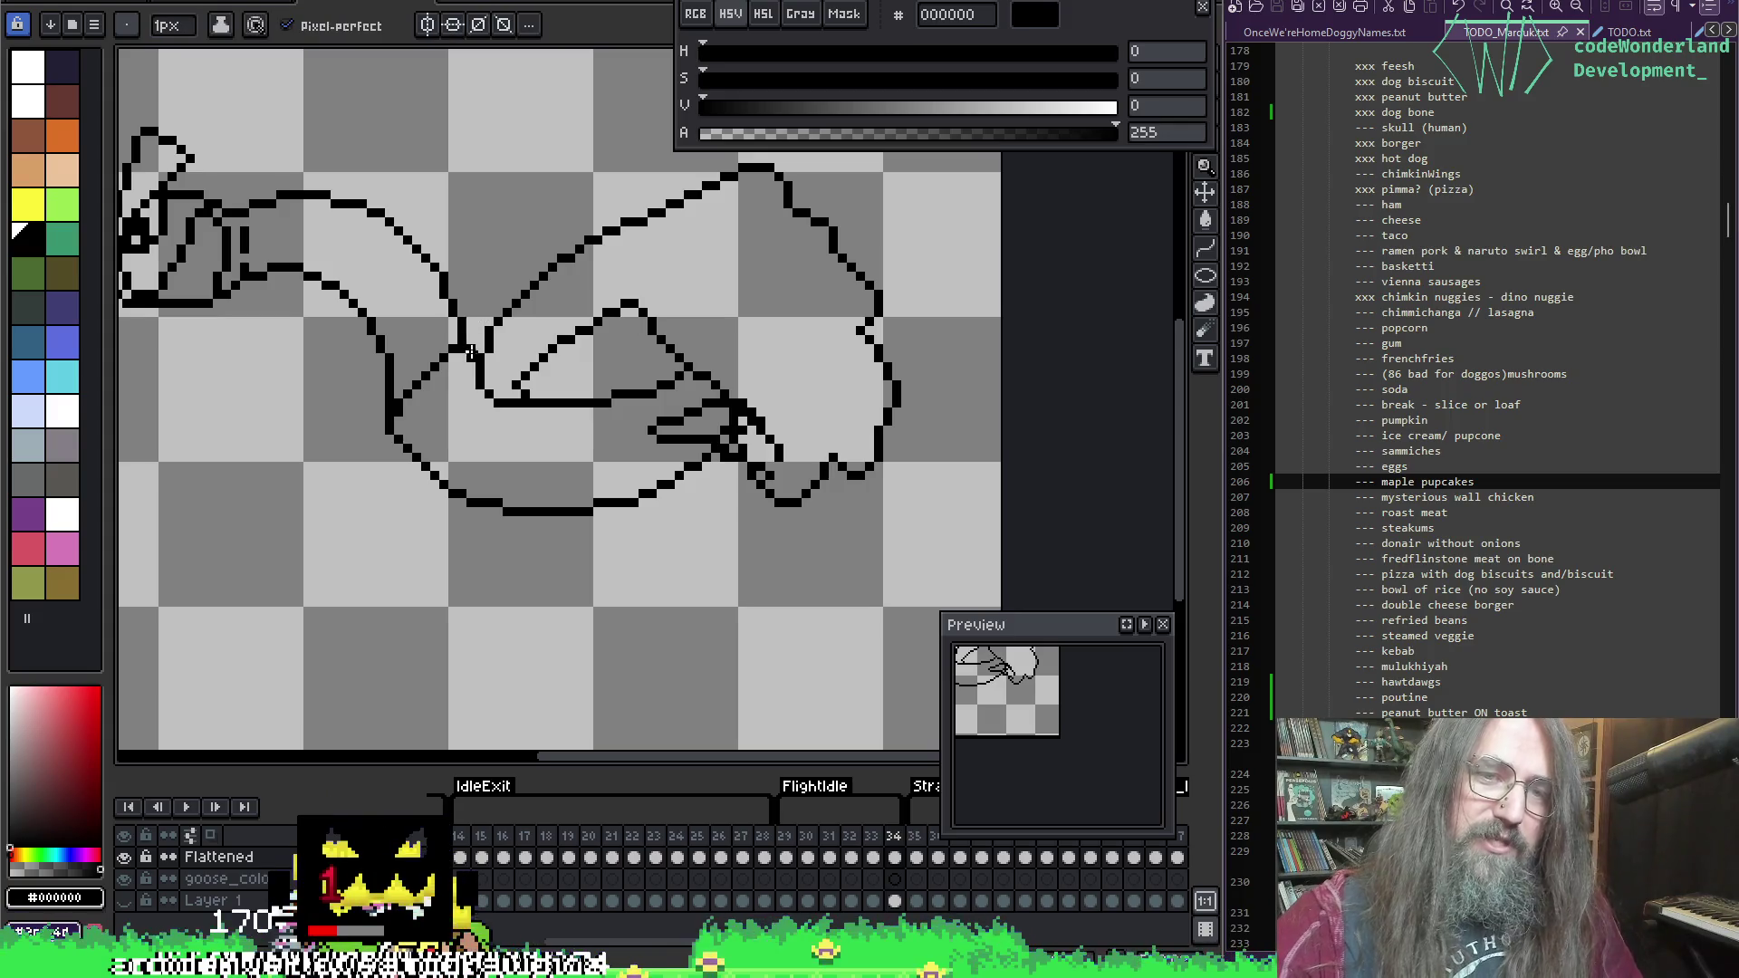
{"action": "key", "text": "e"}
{"action": "key", "text": "b"}
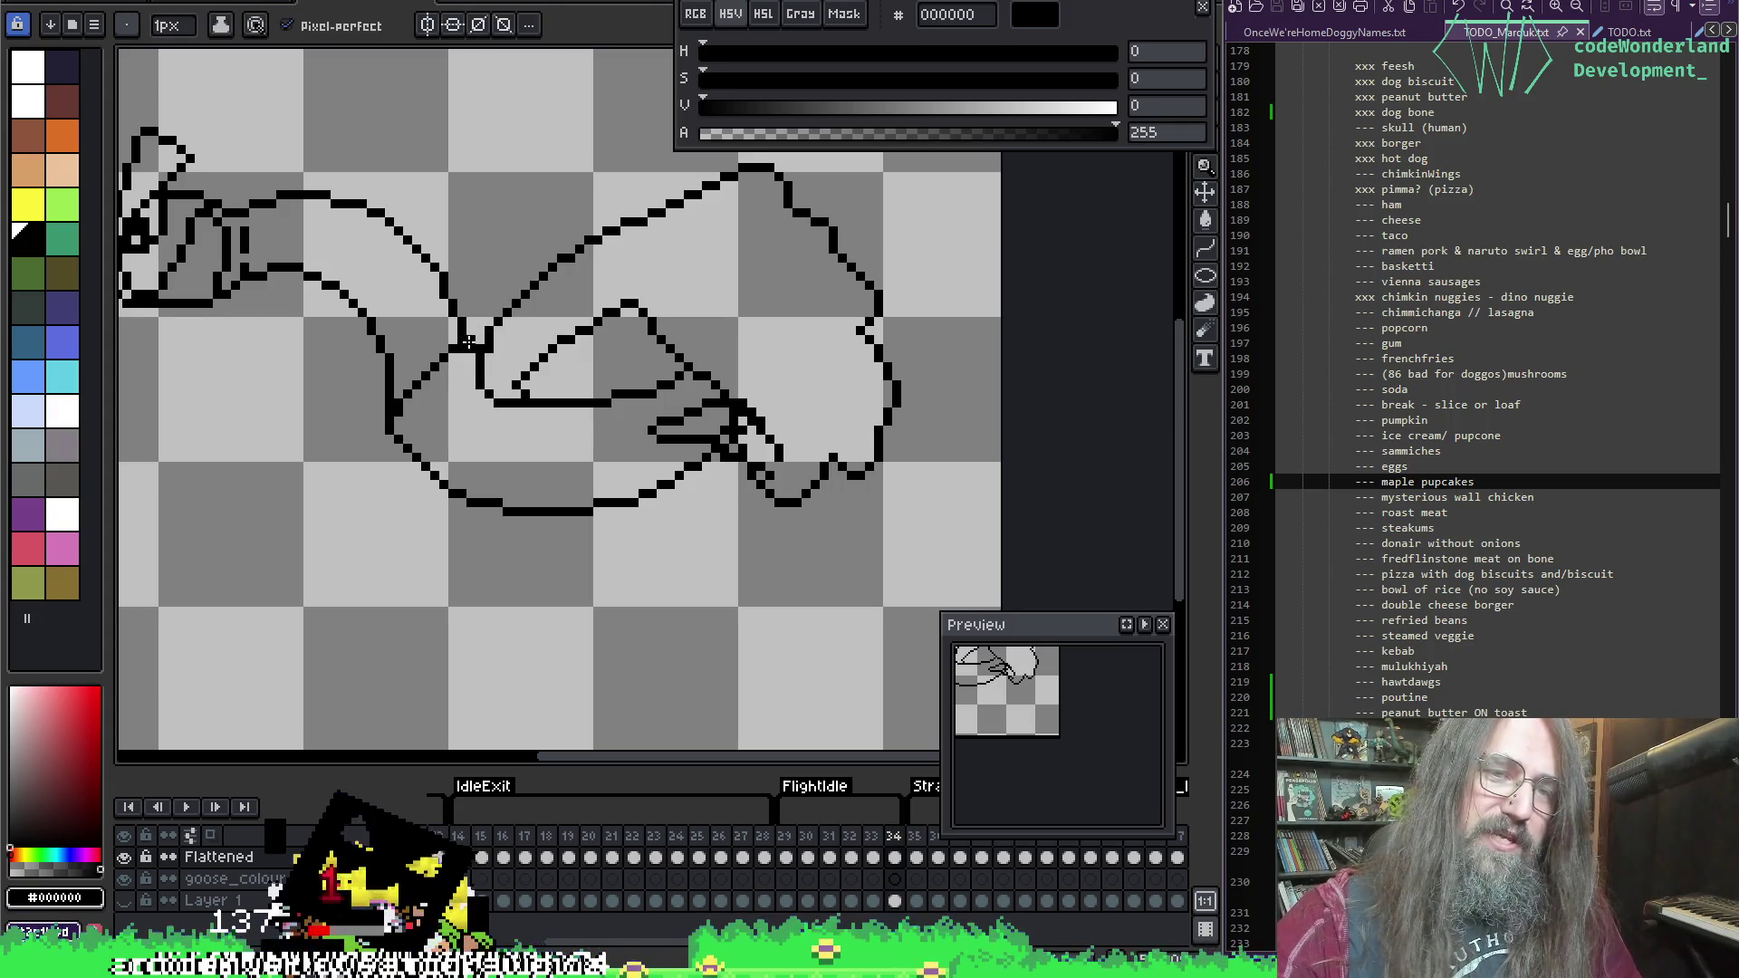
{"action": "key", "text": "e"}
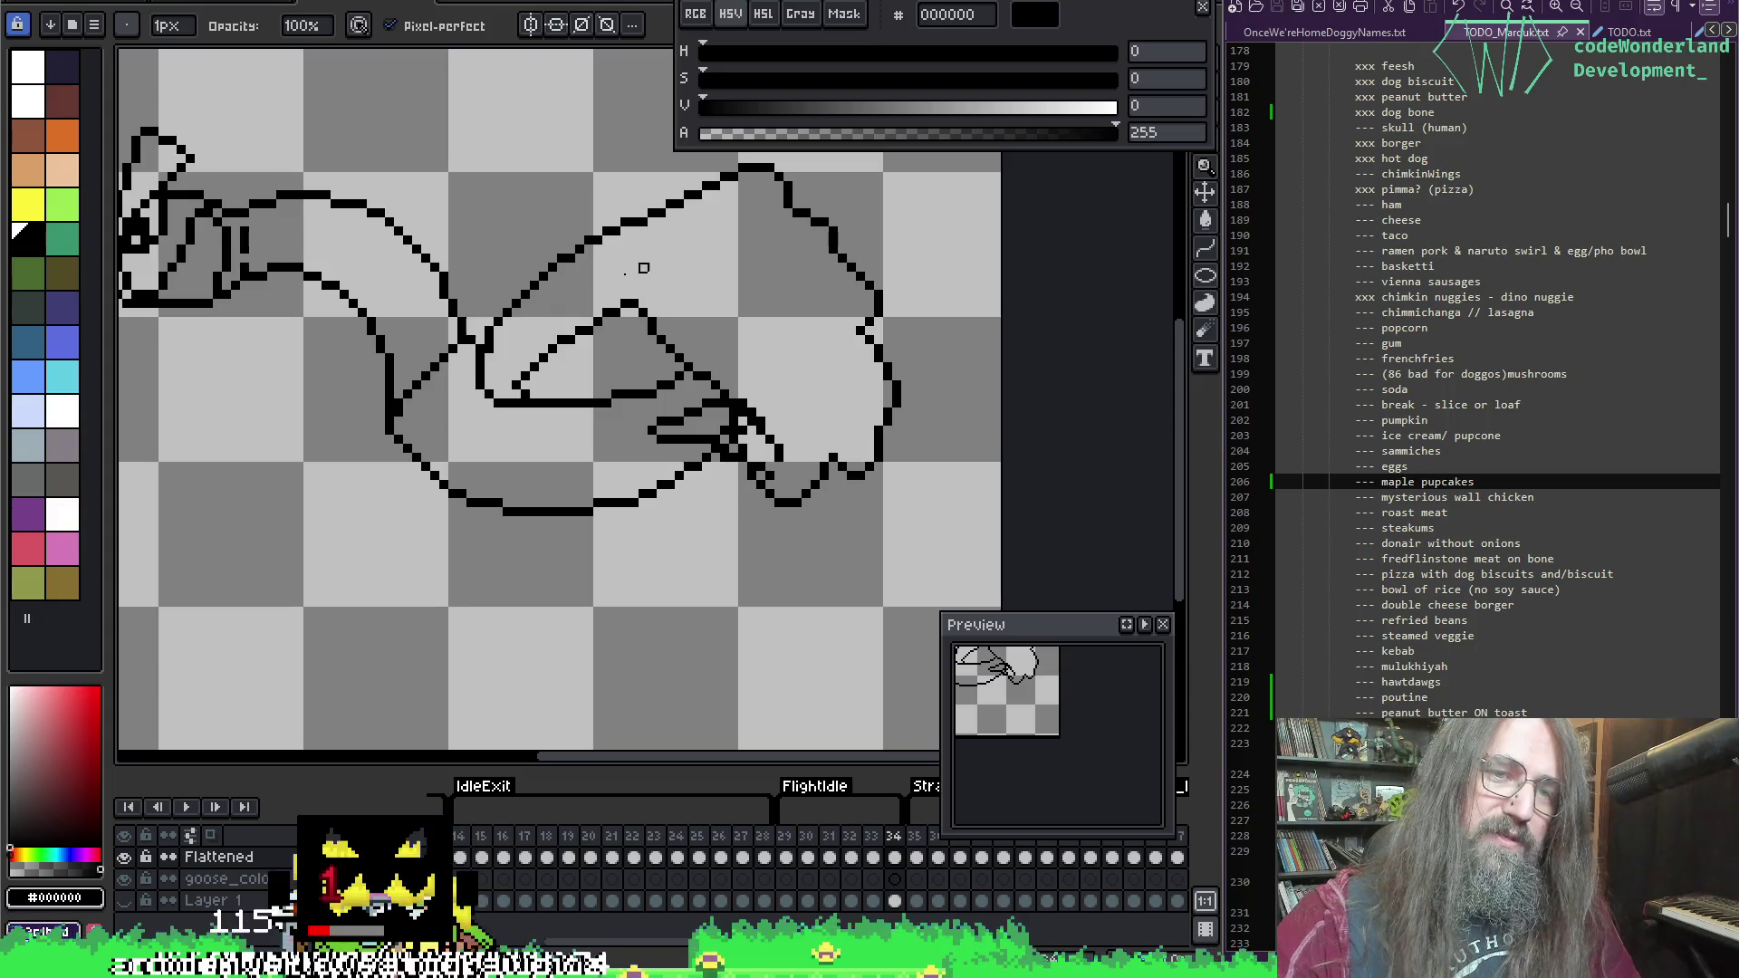
{"action": "scroll", "coordinate": [562, 322], "scroll_direction": "down", "scroll_amount": 3}
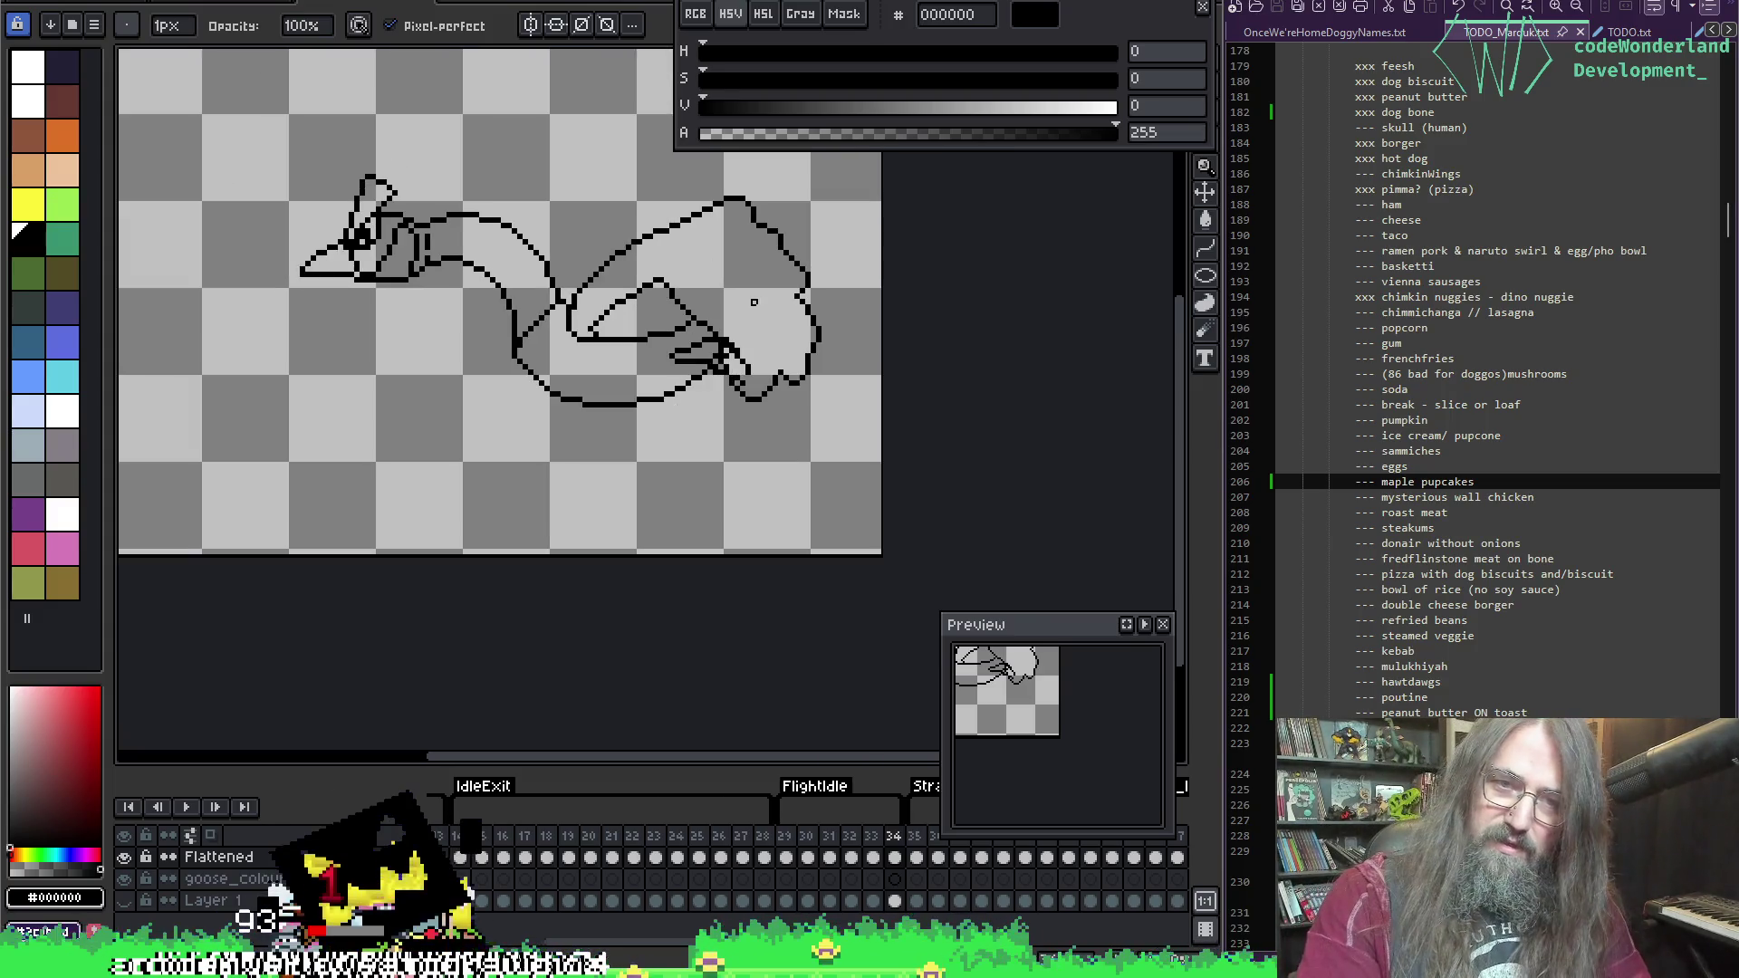
{"action": "scroll", "coordinate": [628, 398], "scroll_direction": "up", "scroll_amount": 2}
{"action": "scroll", "coordinate": [557, 385], "scroll_direction": "up", "scroll_amount": 3}
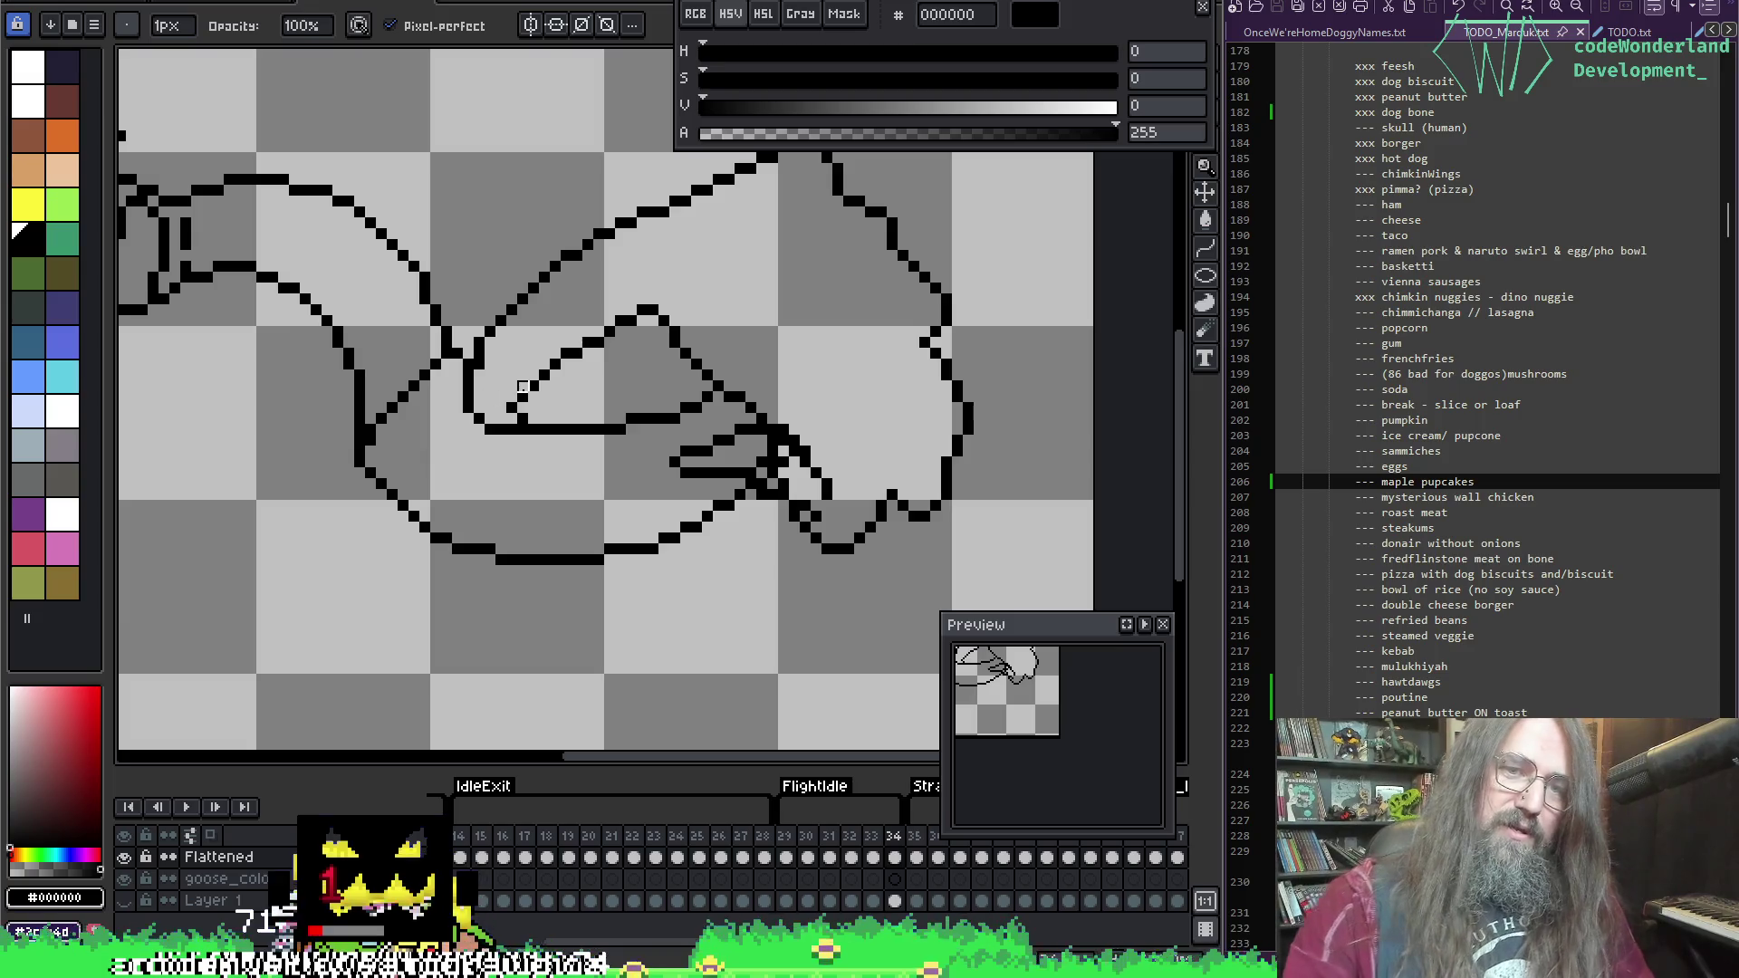
{"action": "key", "text": "b"}
{"action": "key", "text": "e"}
{"action": "key", "text": "b"}
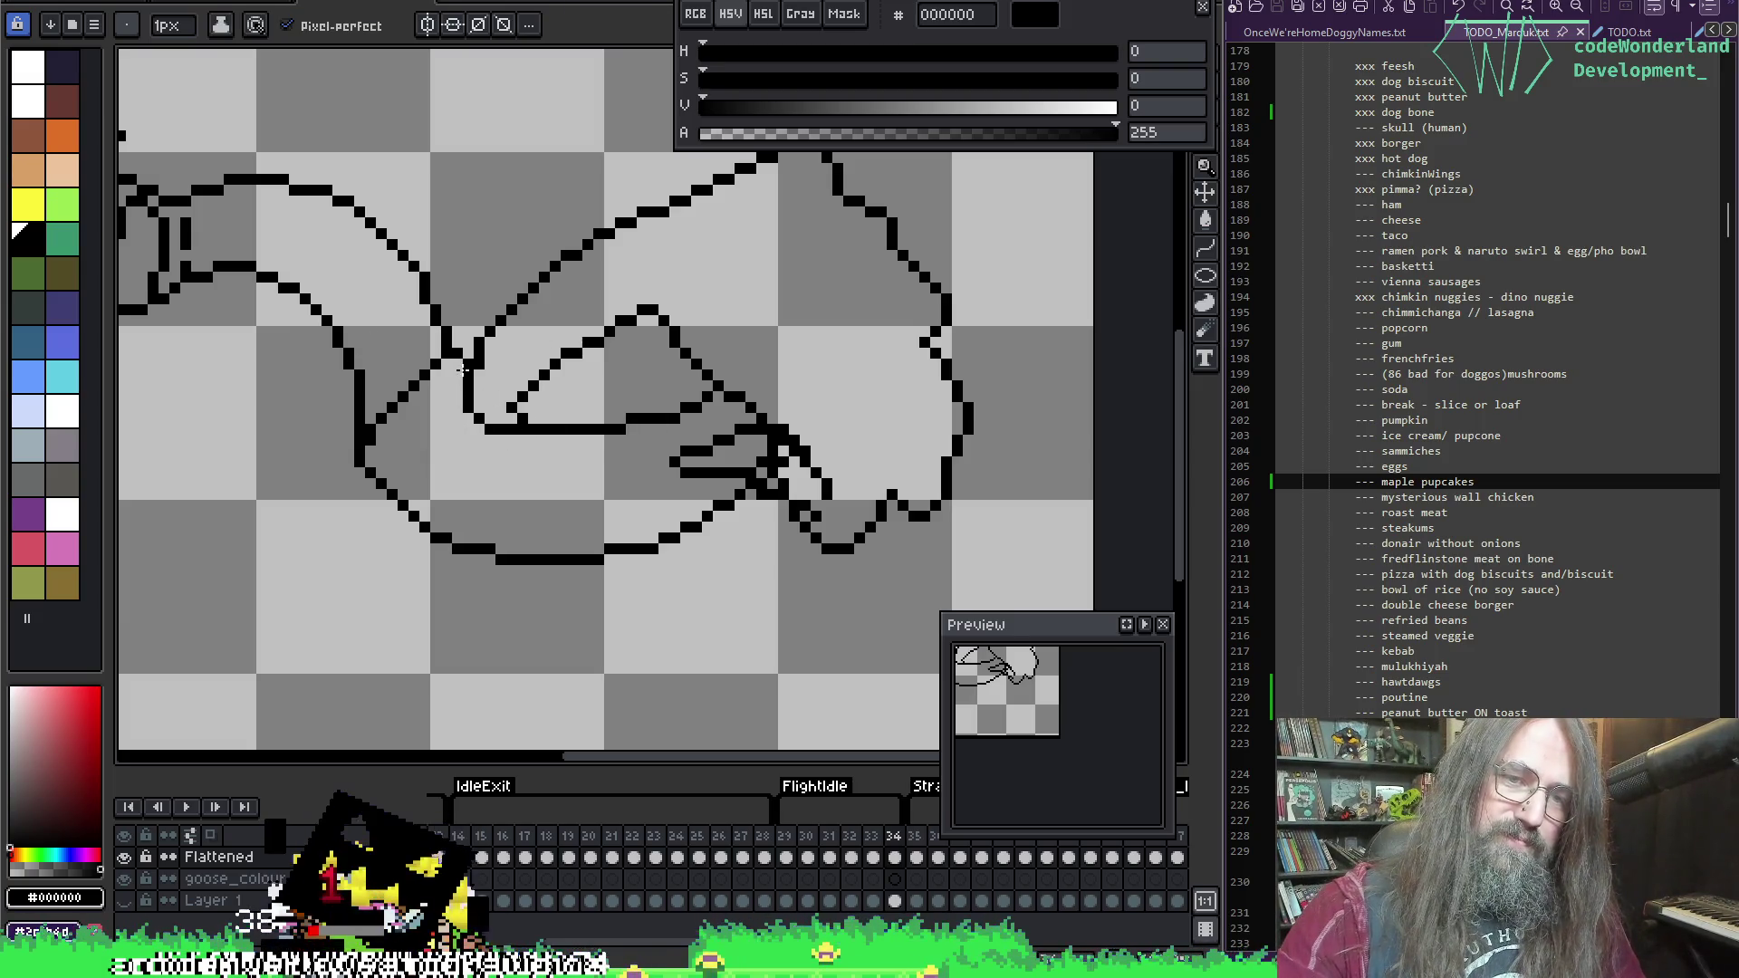
{"action": "mouse_move", "coordinate": [457, 379]}
{"action": "left_mouse_down"}
{"action": "mouse_move", "coordinate": [466, 439]}
{"action": "mouse_move", "coordinate": [528, 440]}
{"action": "mouse_move", "coordinate": [480, 419]}
{"action": "mouse_move", "coordinate": [501, 431]}
{"action": "left_mouse_up"}
Step: Thicken the diagonal neck line and erase the stray pixels at the outline's bend
{"action": "key", "text": "e"}
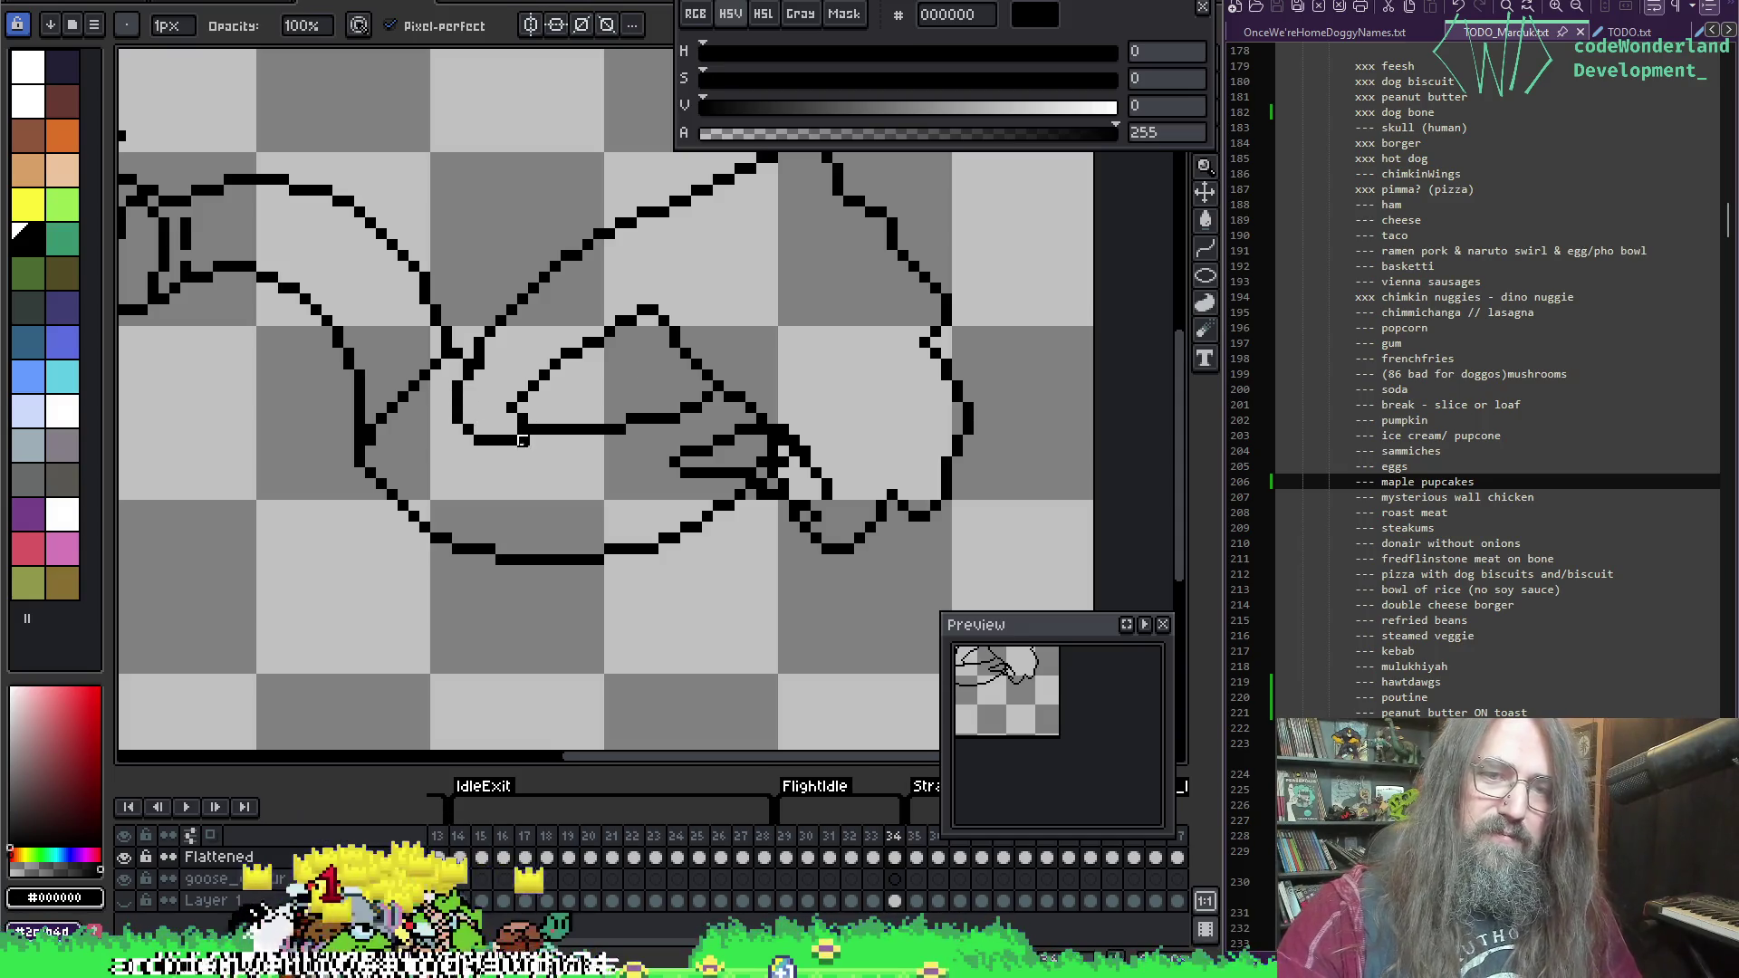
{"action": "left_click_drag", "start_coordinate": [784, 353], "coordinate": [654, 394]}
{"action": "key", "text": "b"}
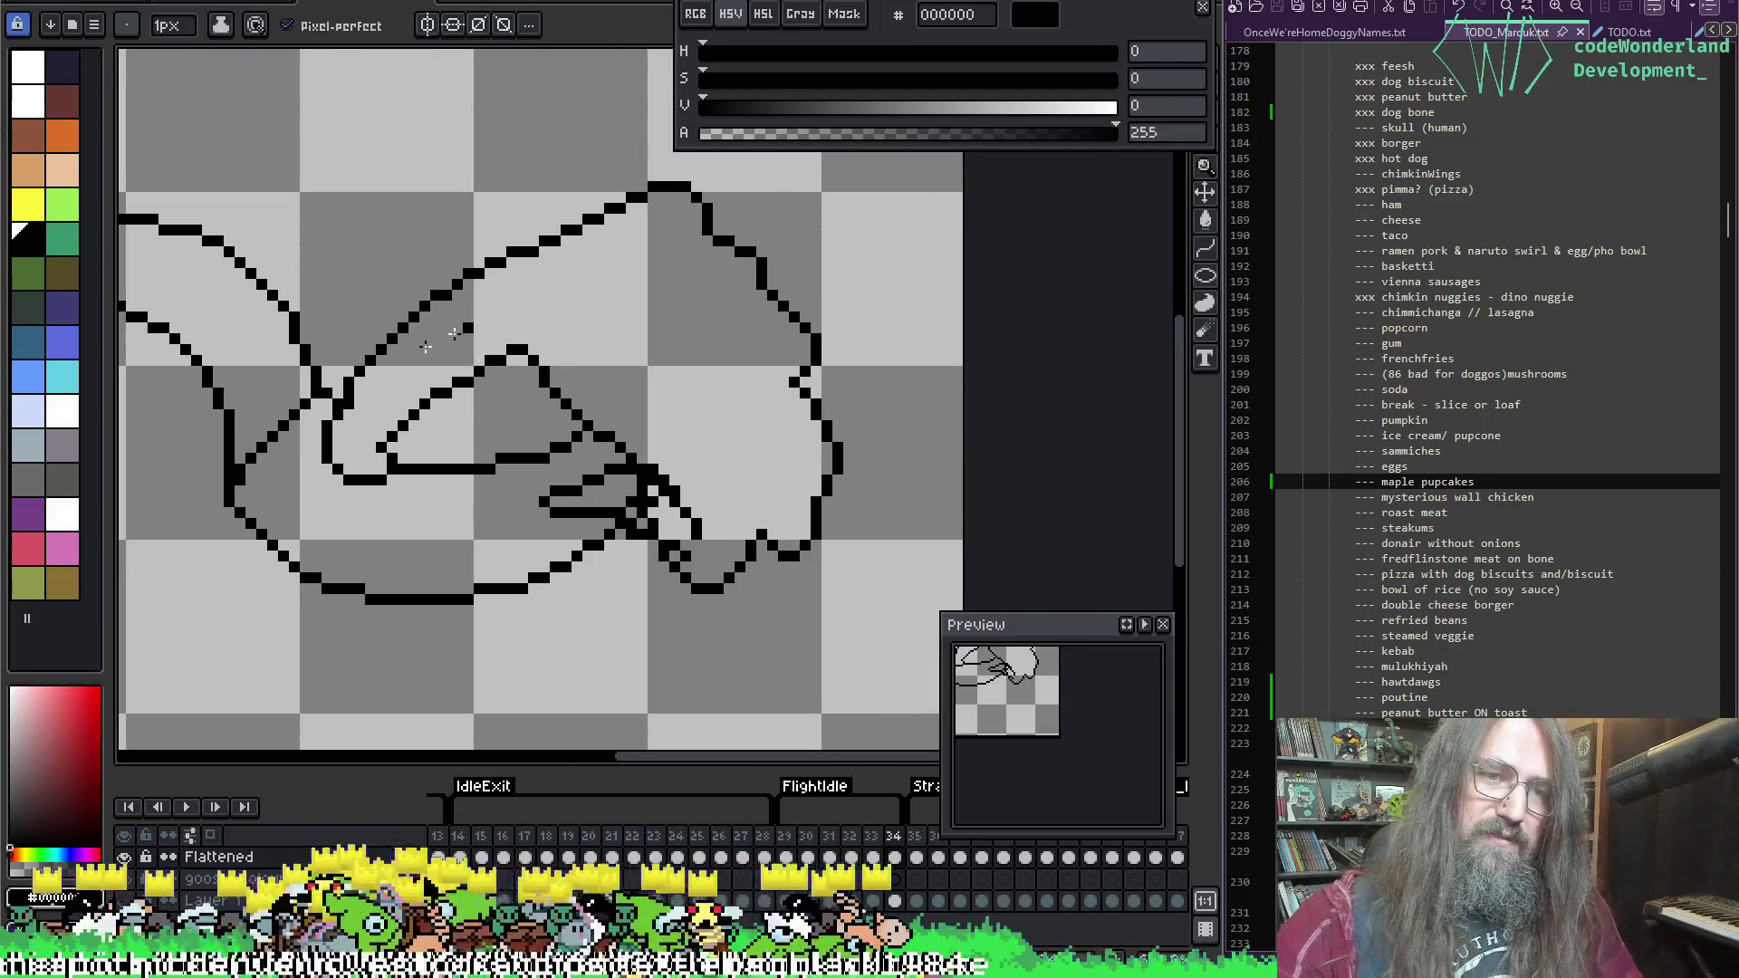
{"action": "mouse_move", "coordinate": [662, 467]}
{"action": "left_mouse_down"}
{"action": "mouse_move", "coordinate": [705, 502]}
{"action": "mouse_move", "coordinate": [748, 467]}
{"action": "mouse_move", "coordinate": [715, 435]}
{"action": "mouse_move", "coordinate": [752, 390]}
{"action": "mouse_move", "coordinate": [705, 356]}
{"action": "mouse_move", "coordinate": [708, 317]}
{"action": "mouse_move", "coordinate": [652, 305]}
{"action": "mouse_move", "coordinate": [634, 271]}
{"action": "mouse_move", "coordinate": [530, 283]}
{"action": "mouse_move", "coordinate": [441, 352]}
{"action": "mouse_move", "coordinate": [433, 385]}
{"action": "mouse_move", "coordinate": [399, 378]}
{"action": "mouse_move", "coordinate": [392, 414]}
{"action": "left_mouse_up"}
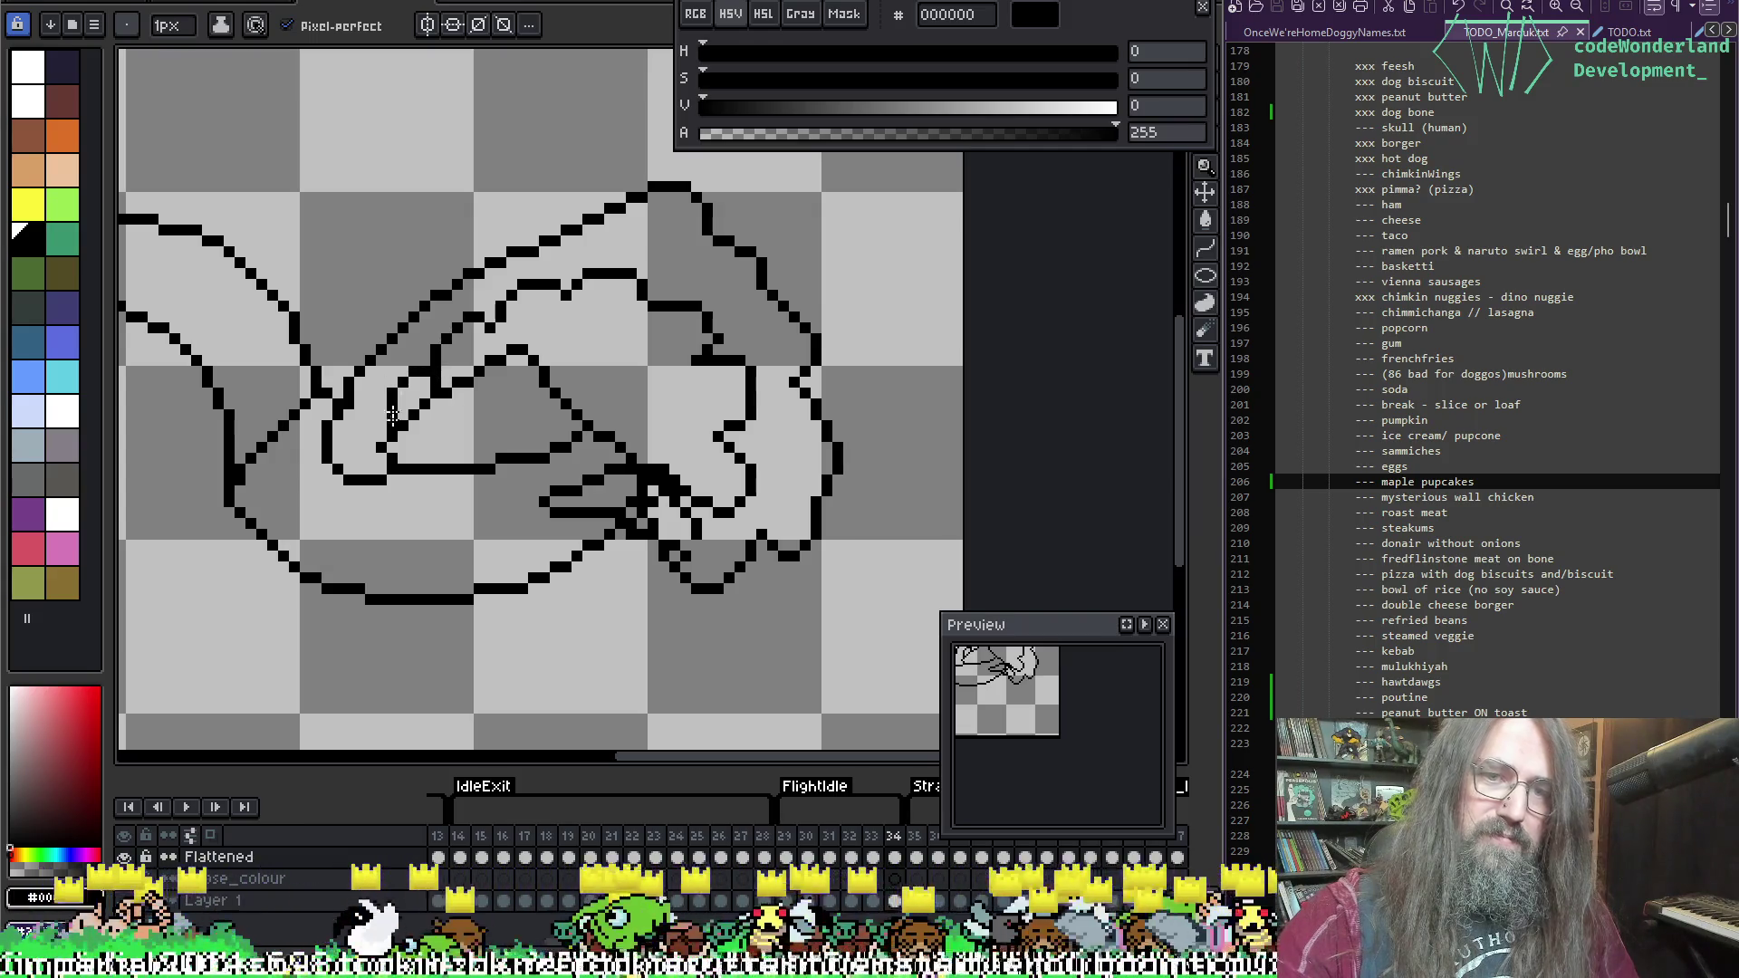
{"action": "key", "text": "e"}
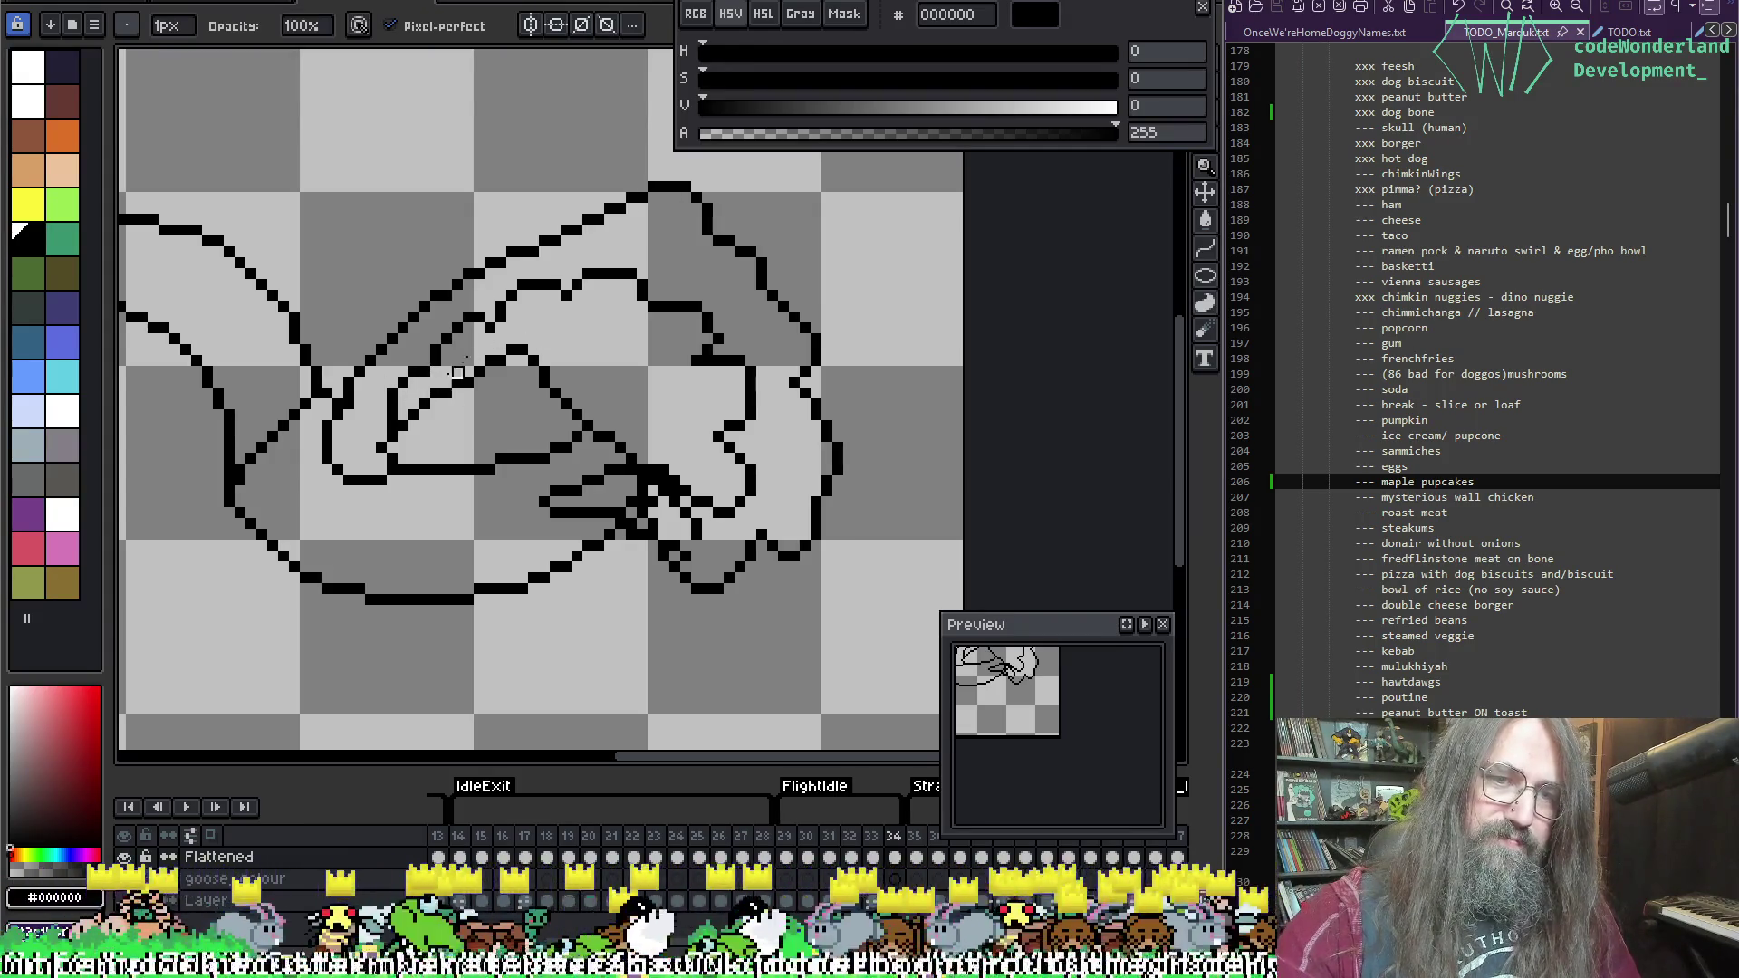
{"action": "left_click_drag", "start_coordinate": [693, 362], "coordinate": [707, 350]}
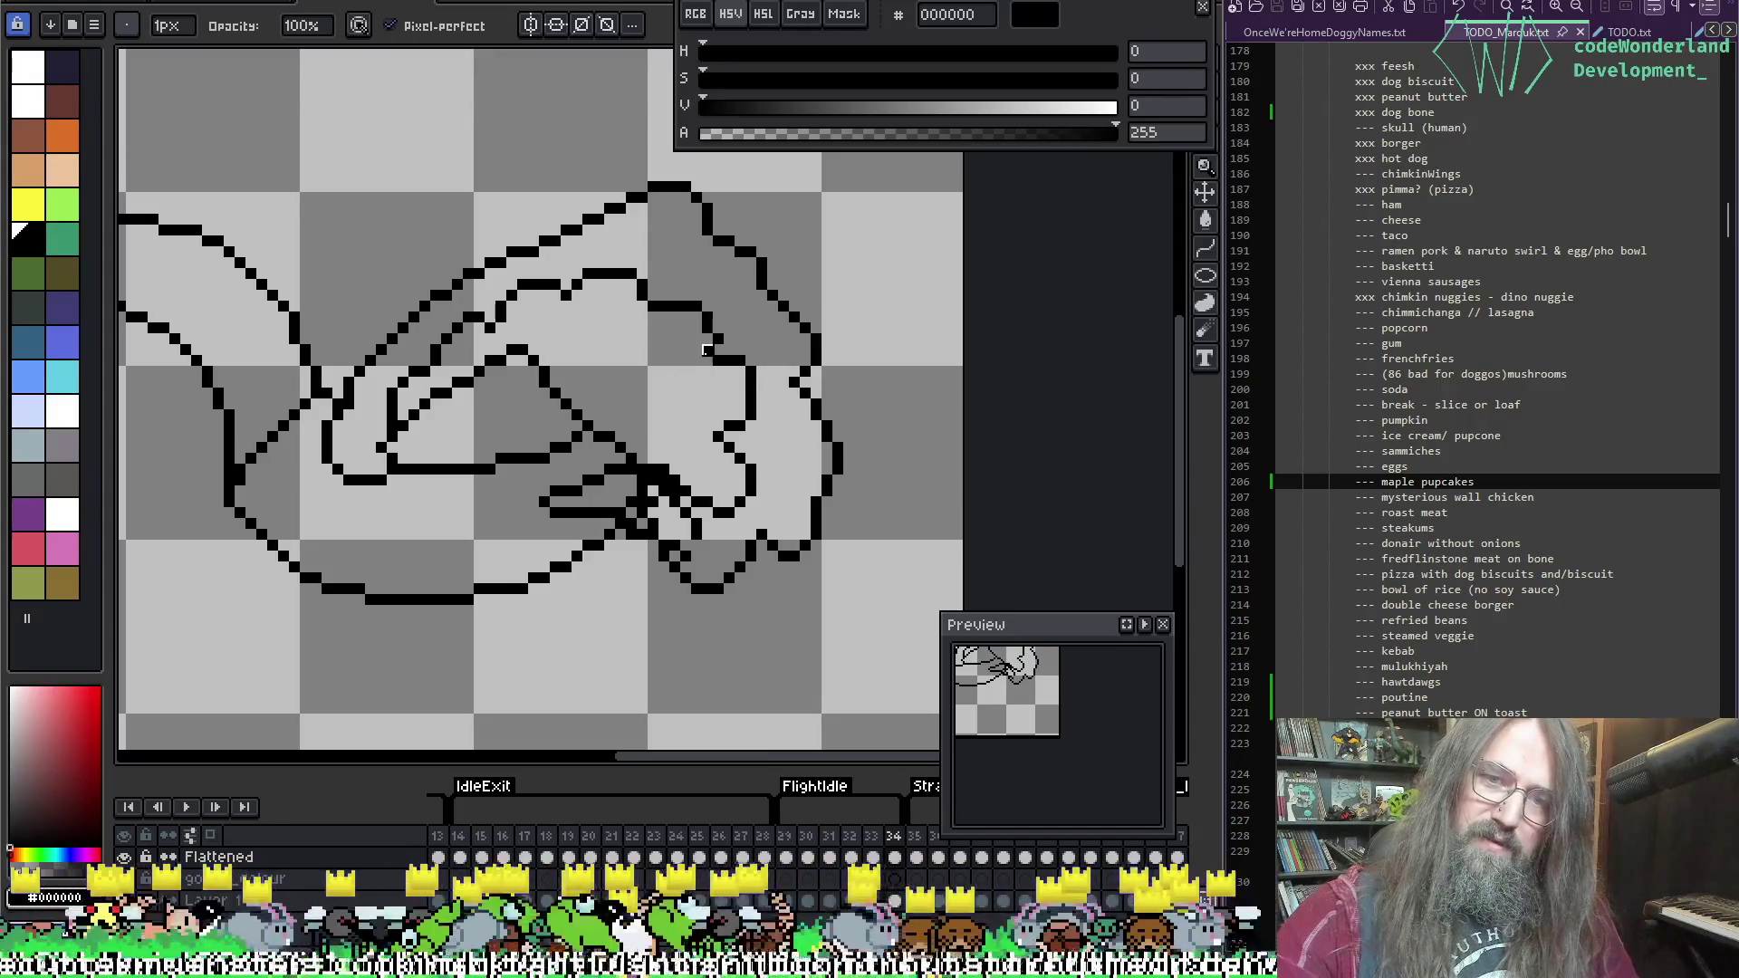
Step: Pan and zoom out to bring the whole goose drawing into view
{"action": "key", "text": "b"}
{"action": "key", "text": "space"}
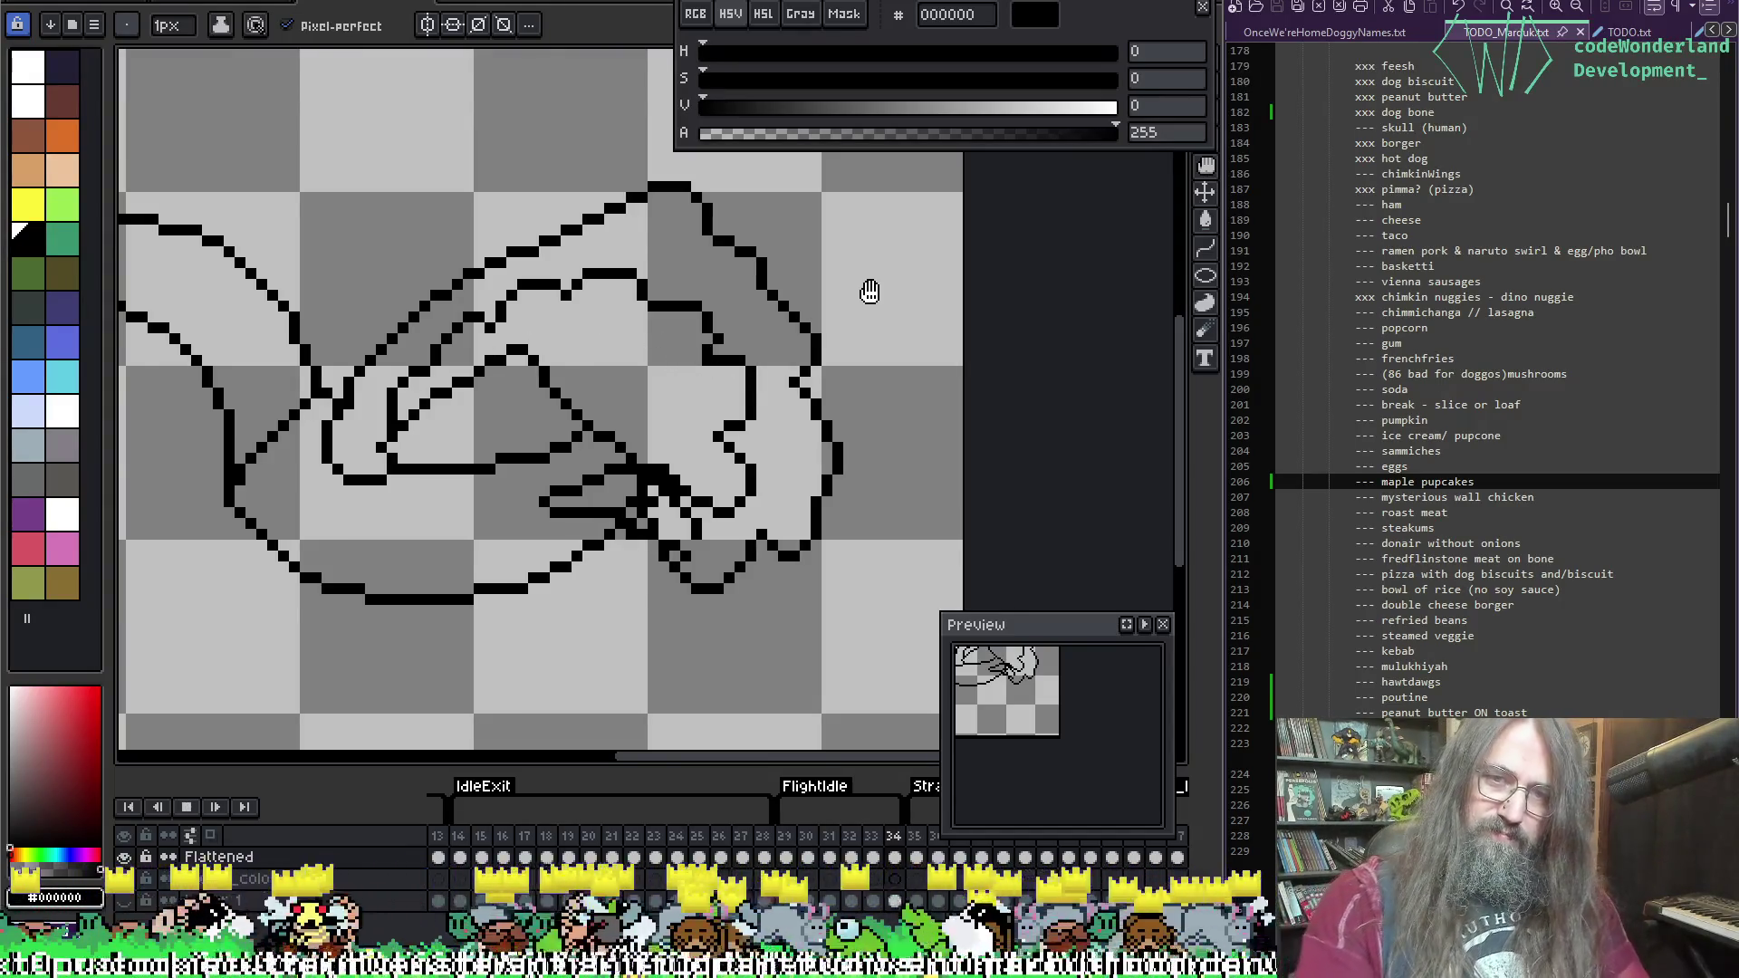
{"action": "mouse_move", "coordinate": [870, 290]}
{"action": "left_mouse_down"}
{"action": "mouse_move", "coordinate": [804, 400]}
{"action": "mouse_move", "coordinate": [699, 486]}
{"action": "mouse_move", "coordinate": [886, 403]}
{"action": "mouse_move", "coordinate": [776, 427]}
{"action": "left_mouse_up"}
{"action": "scroll", "coordinate": [699, 485], "scroll_direction": "down", "scroll_amount": 1}
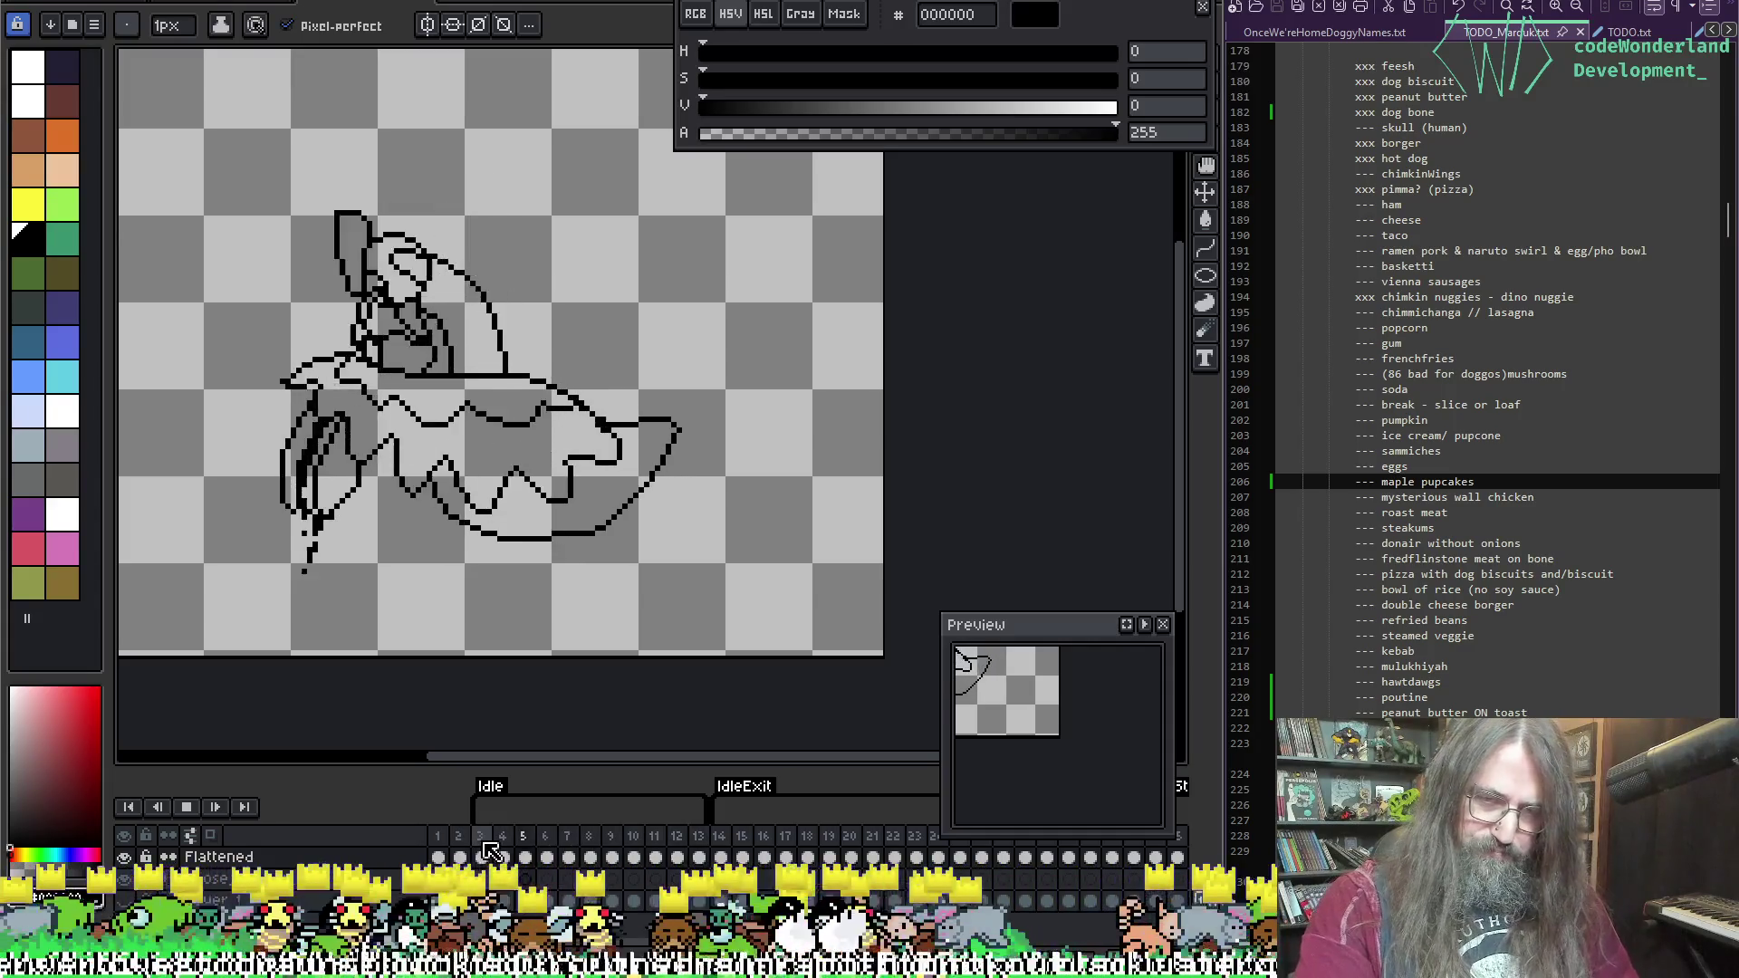
Step: Go to frame 29 of the flight animation and recentre the goose in view
{"action": "key", "text": "."}
{"action": "key", "text": "."}
{"action": "key", "text": "."}
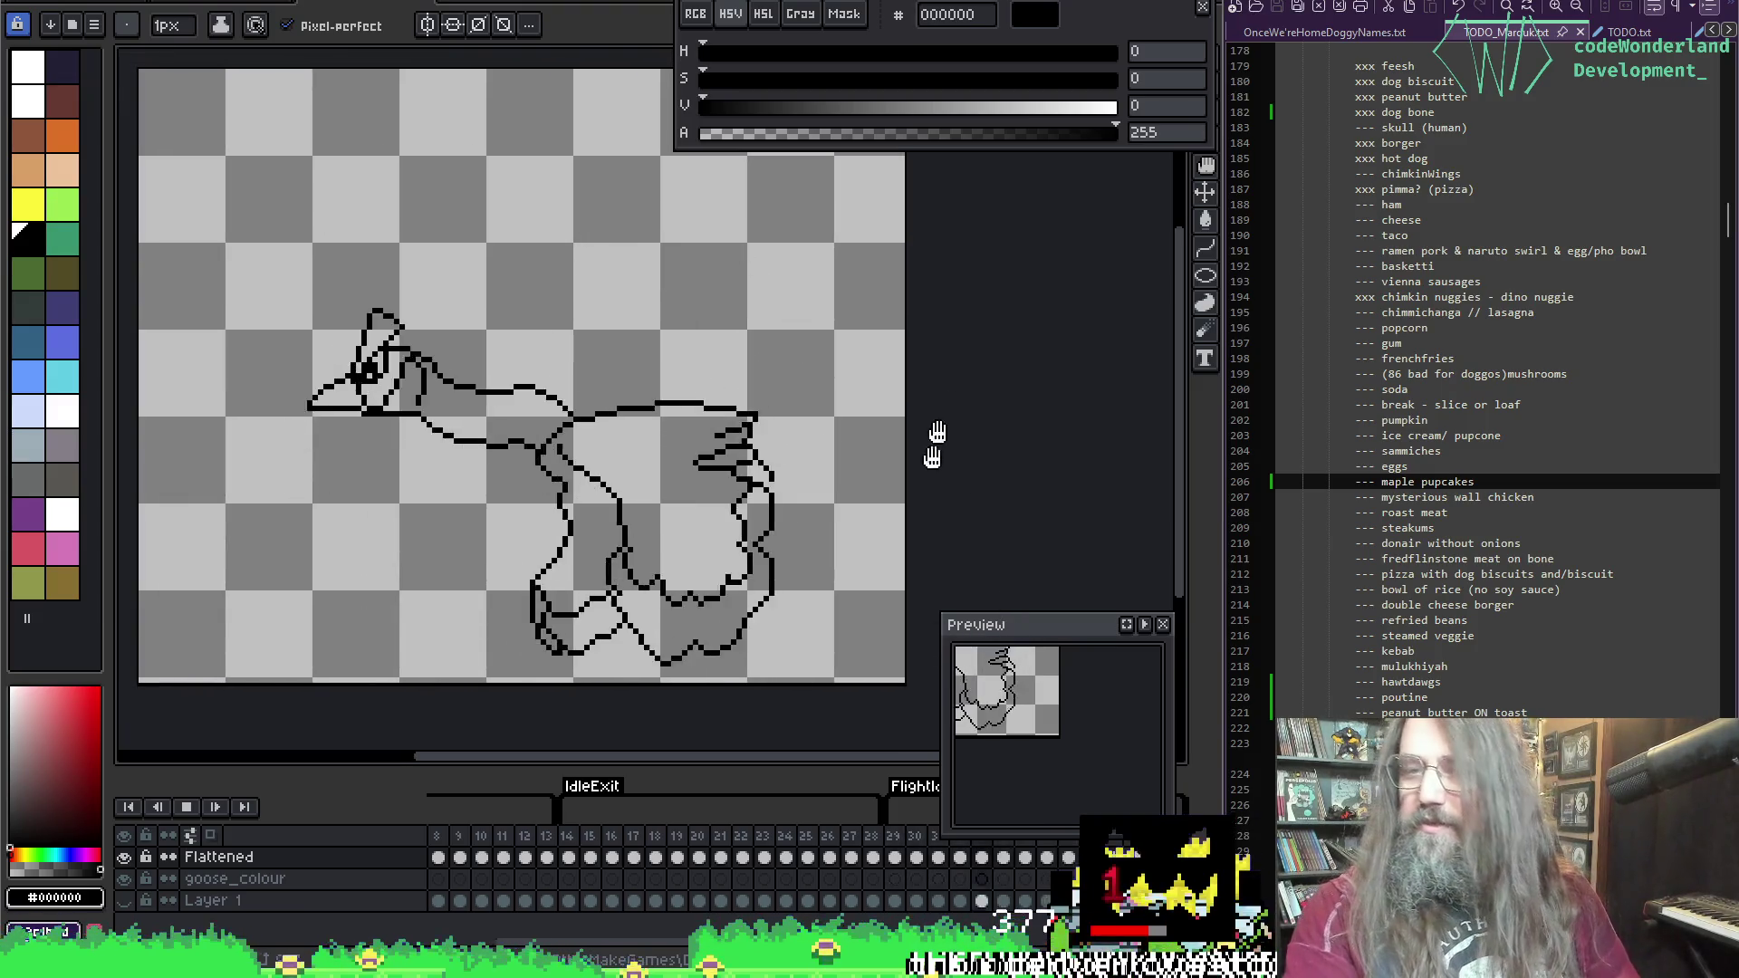
{"action": "left_click_drag", "start_coordinate": [975, 624], "coordinate": [989, 424]}
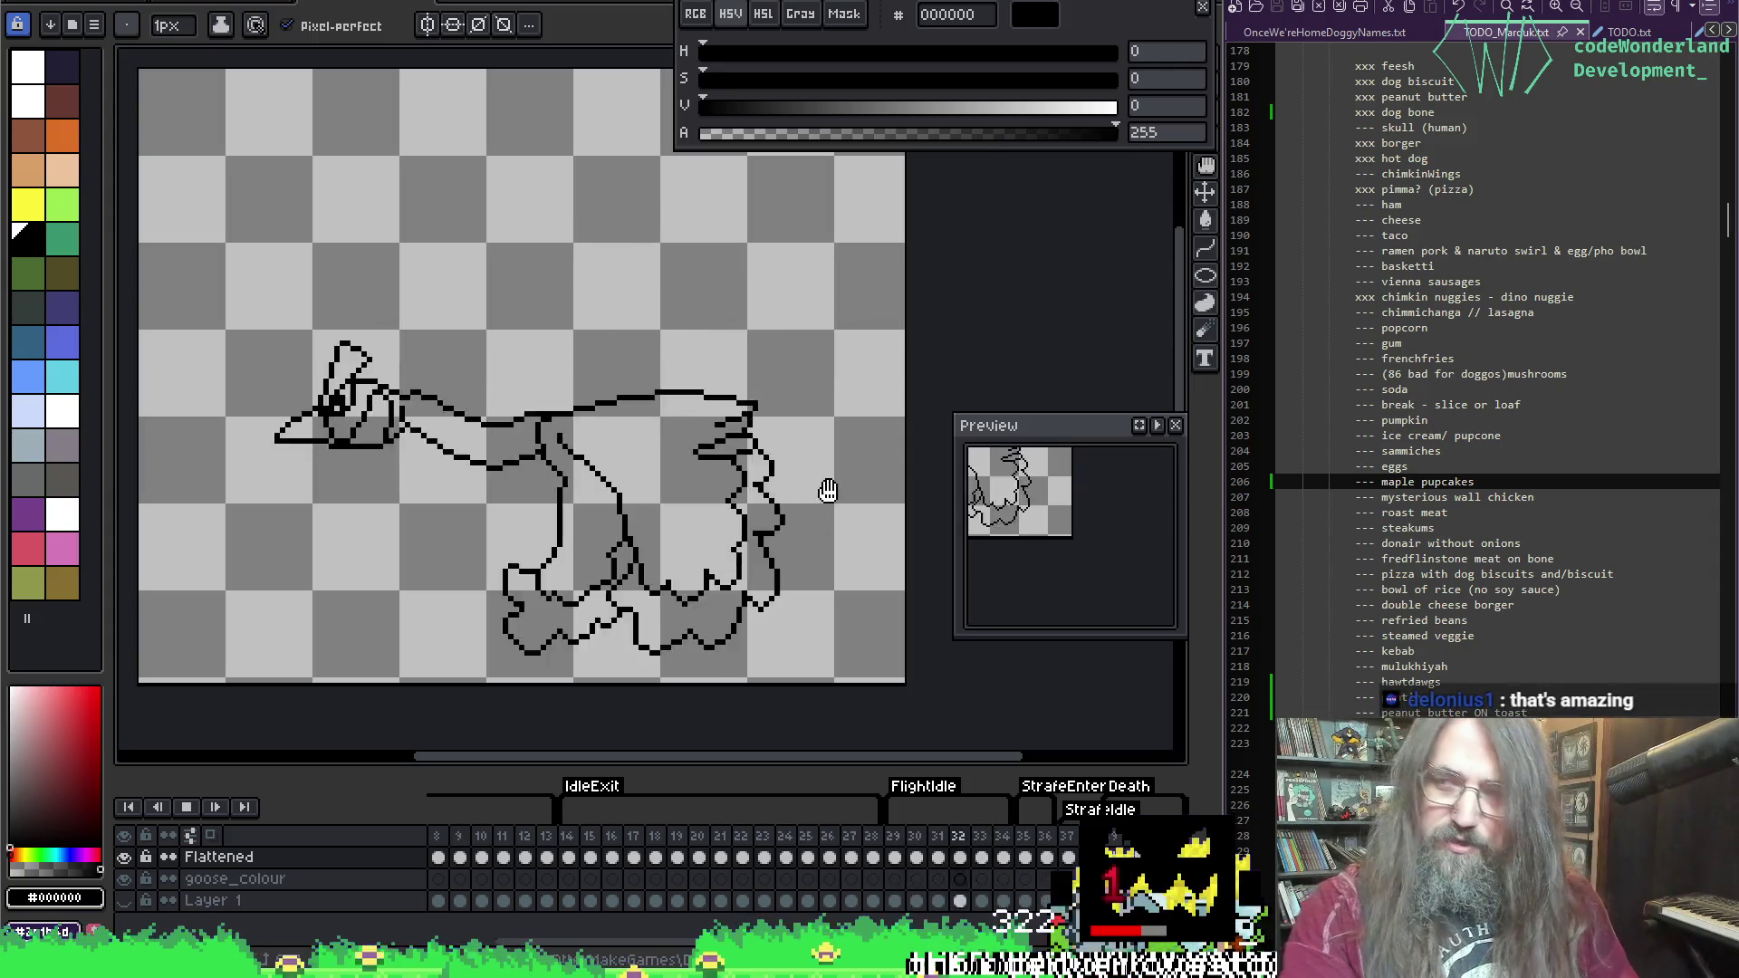
{"action": "mouse_move", "coordinate": [561, 378]}
{"action": "left_mouse_down"}
{"action": "mouse_move", "coordinate": [596, 299]}
{"action": "mouse_move", "coordinate": [518, 364]}
{"action": "left_mouse_up"}
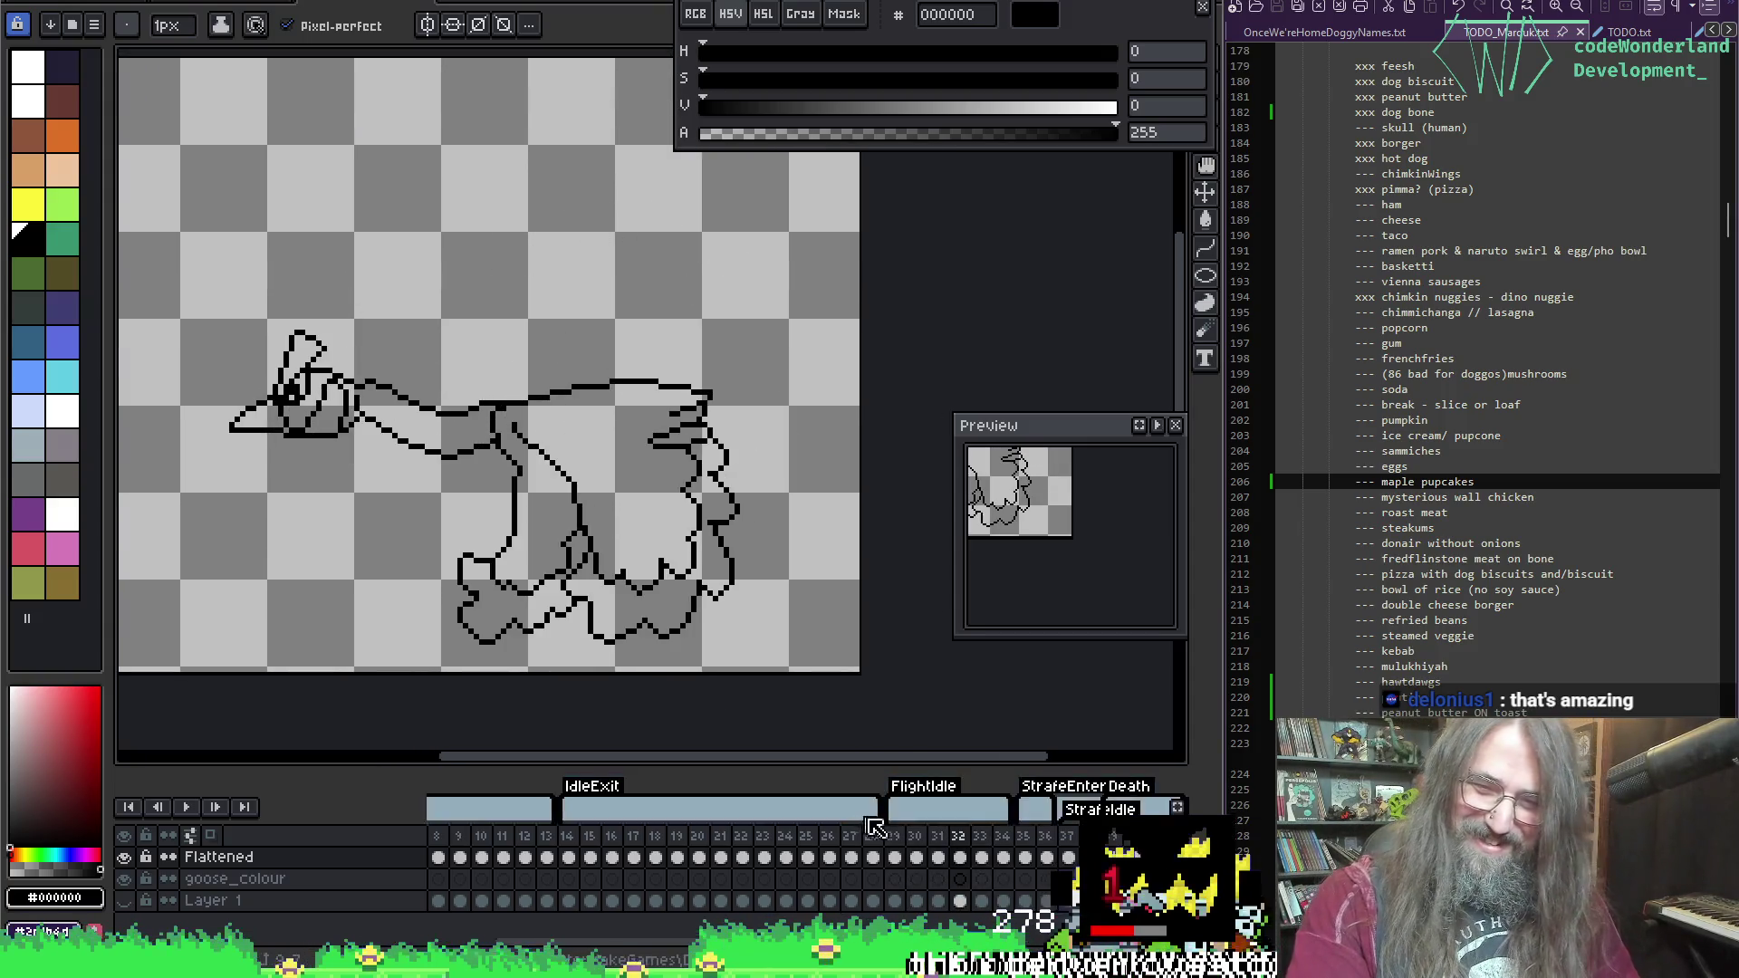
{"action": "left_click", "coordinate": [894, 835]}
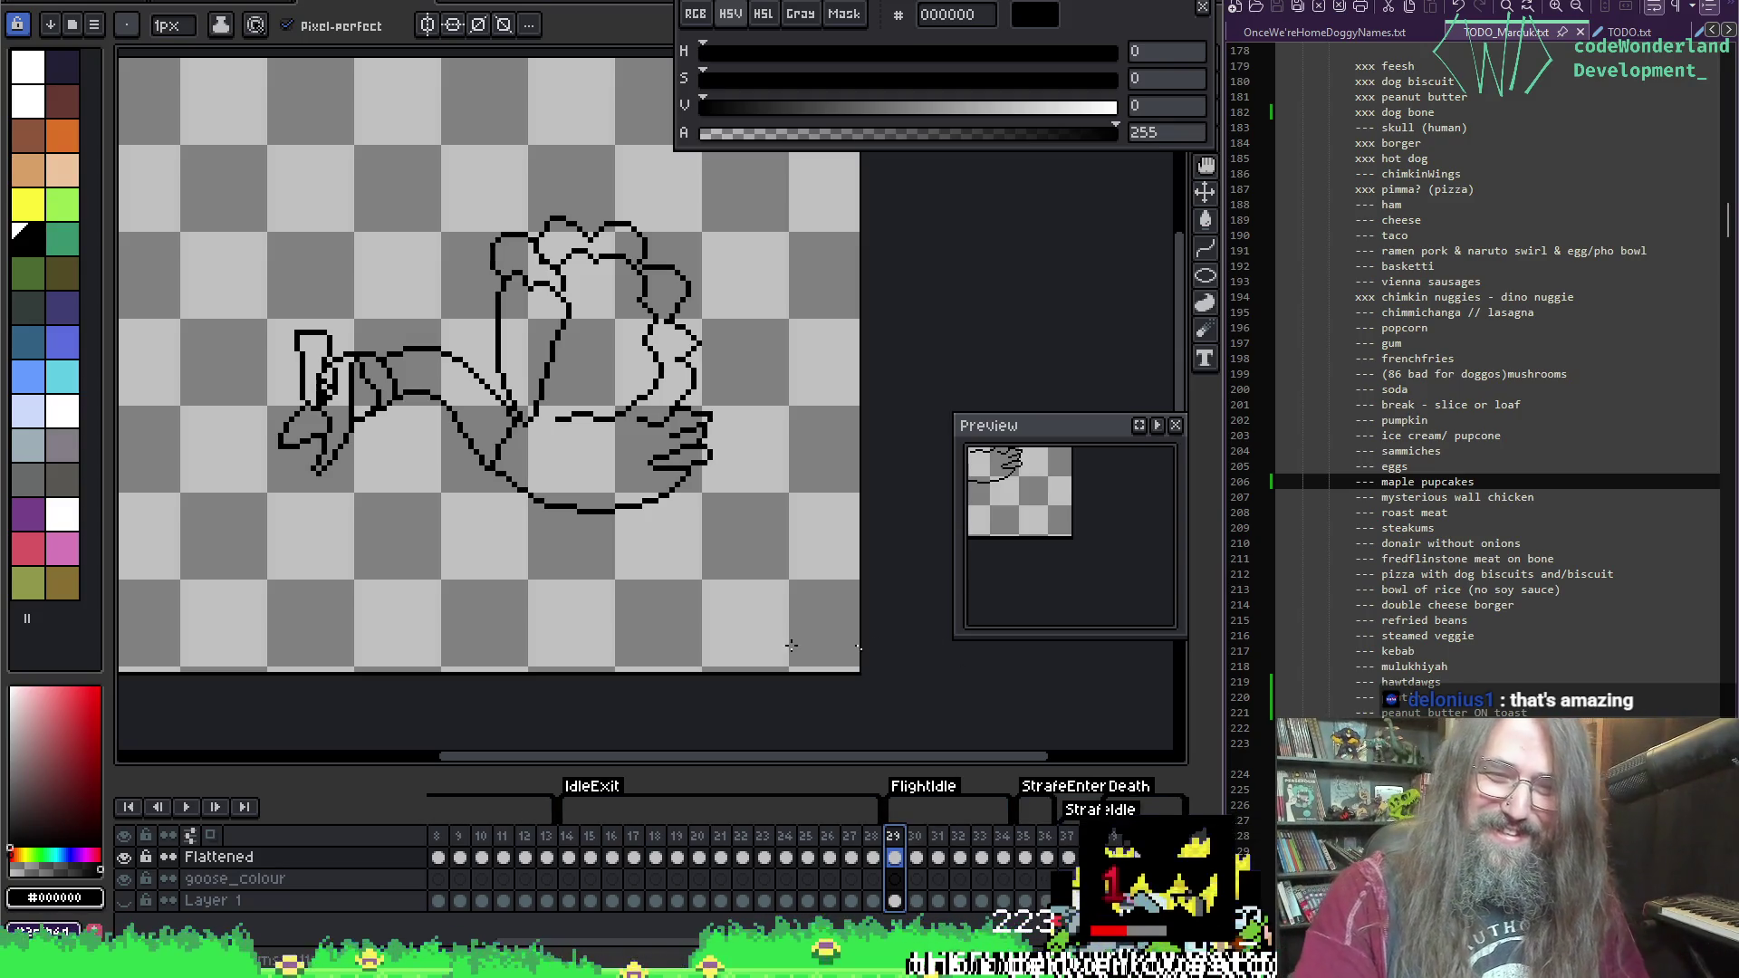
{"action": "left_click_drag", "start_coordinate": [512, 448], "coordinate": [518, 453]}
Step: Play the animation, pause it on frame 32, then resume playback
{"action": "key", "text": "Return"}
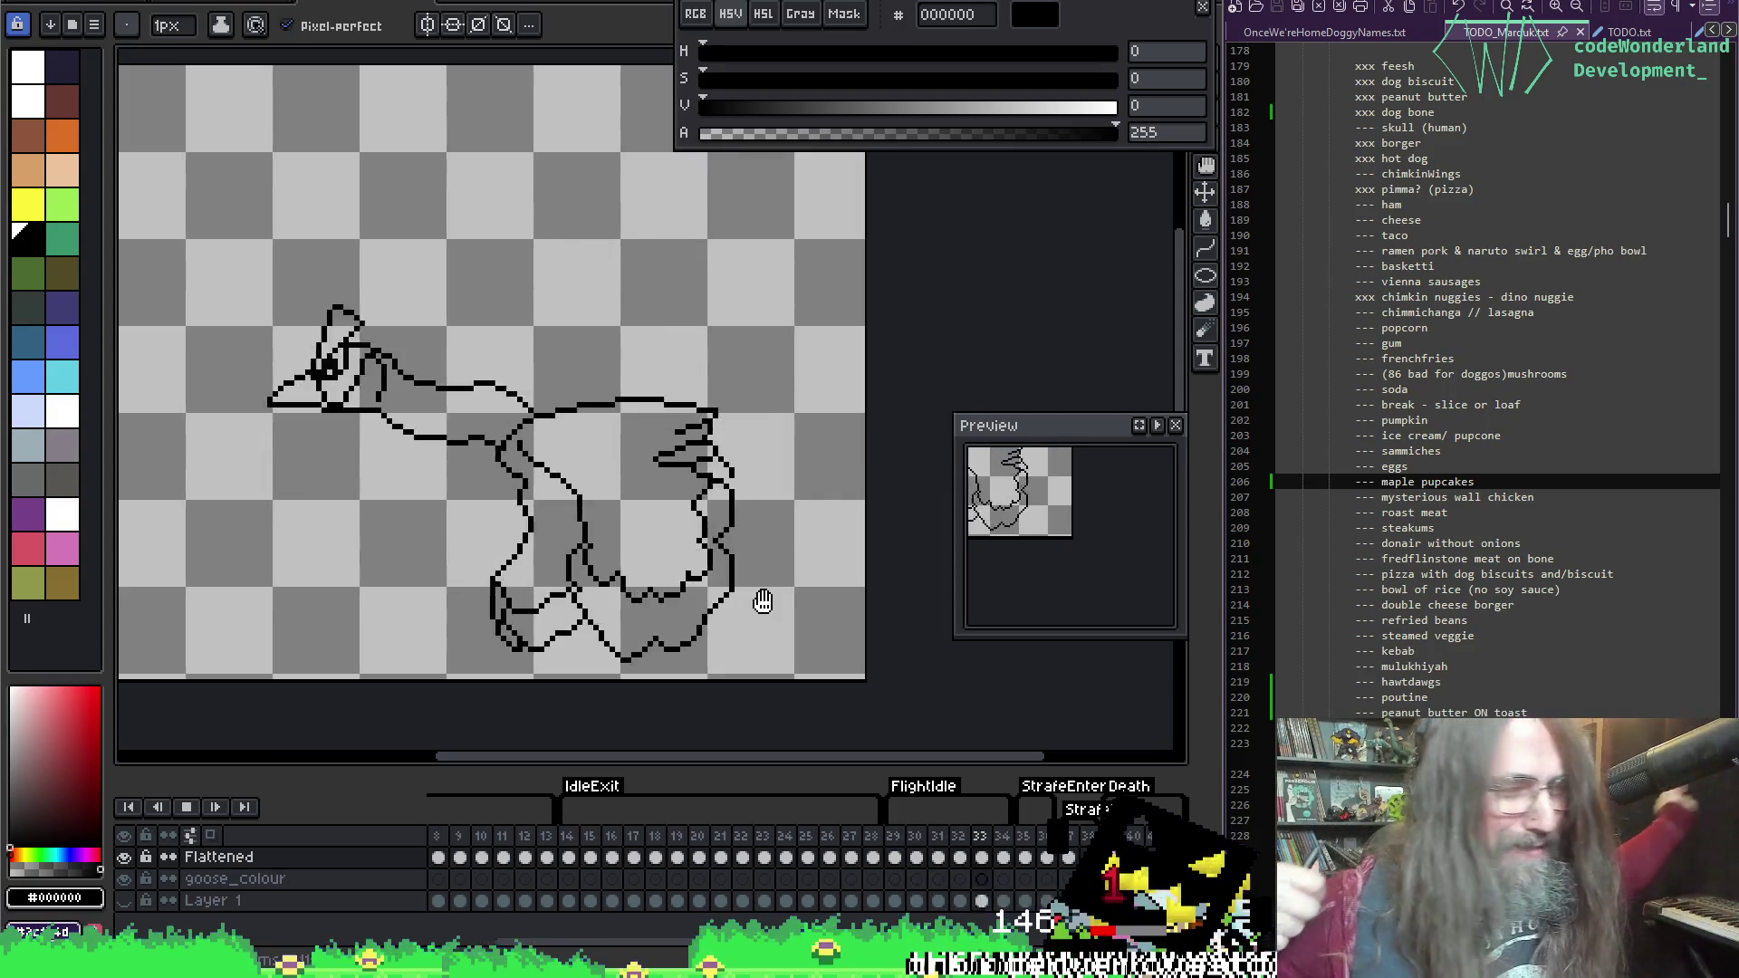
{"action": "key", "text": "Return"}
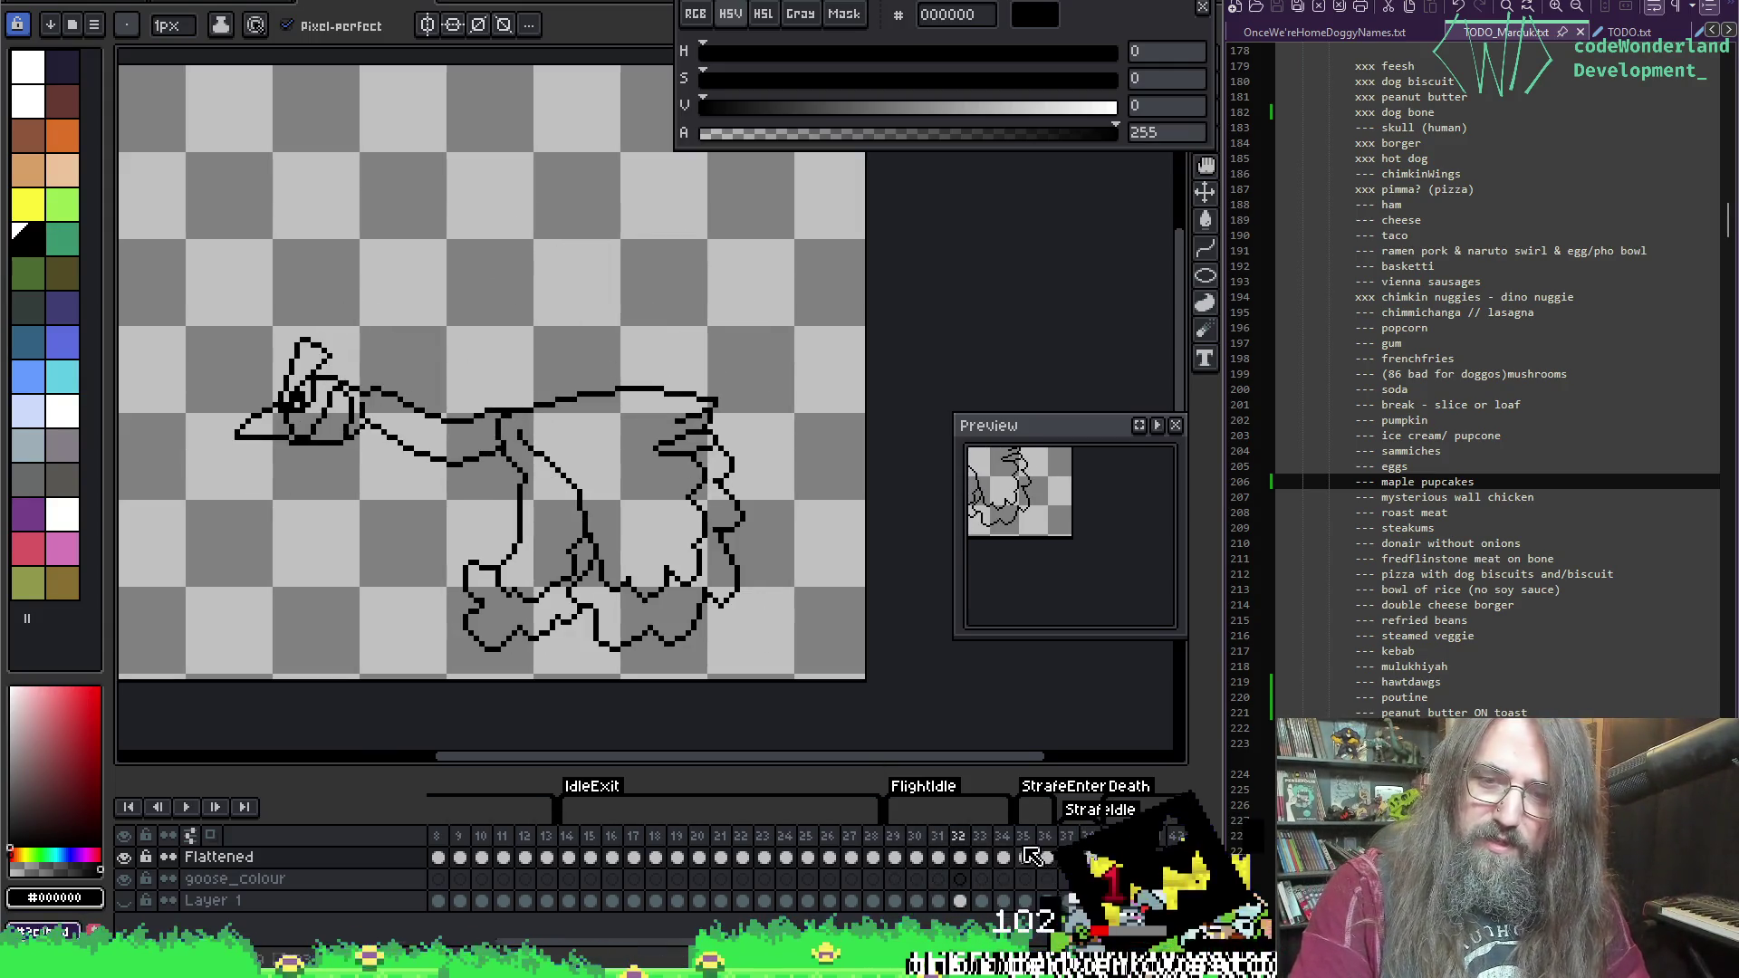
{"action": "key", "text": "Return"}
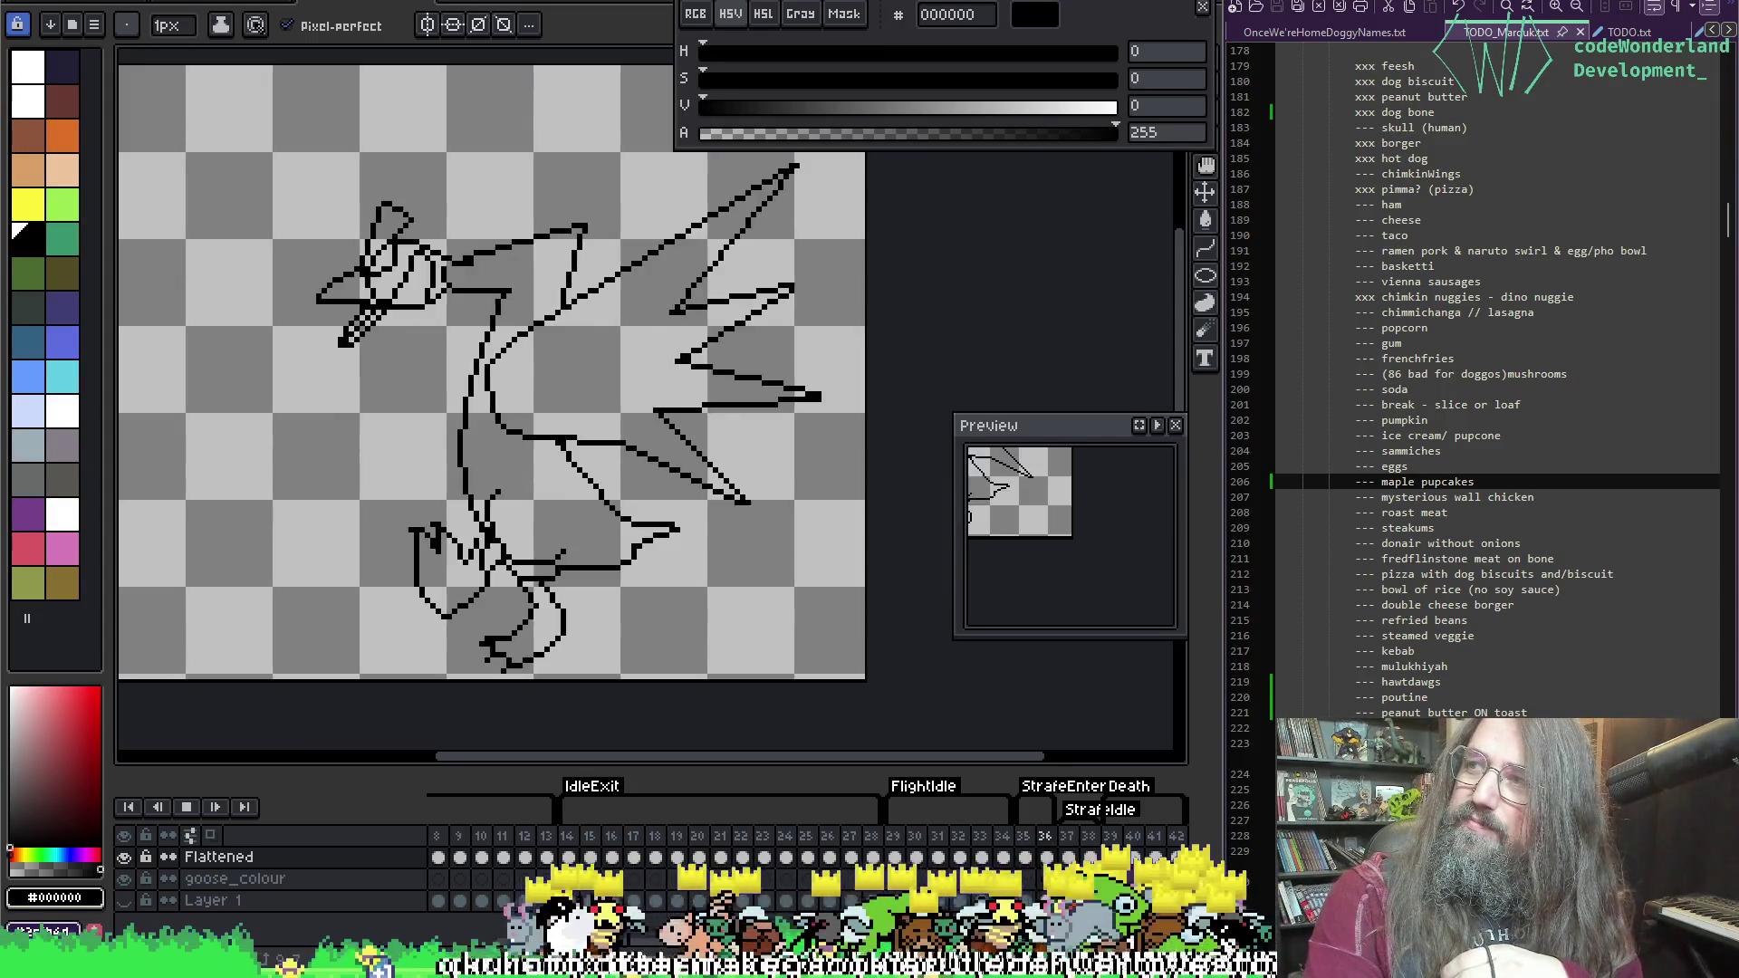
{"action": "mouse_move", "coordinate": [567, 389]}
{"action": "left_mouse_down"}
{"action": "mouse_move", "coordinate": [734, 365]}
{"action": "mouse_move", "coordinate": [573, 389]}
{"action": "mouse_move", "coordinate": [612, 397]}
{"action": "left_mouse_up"}
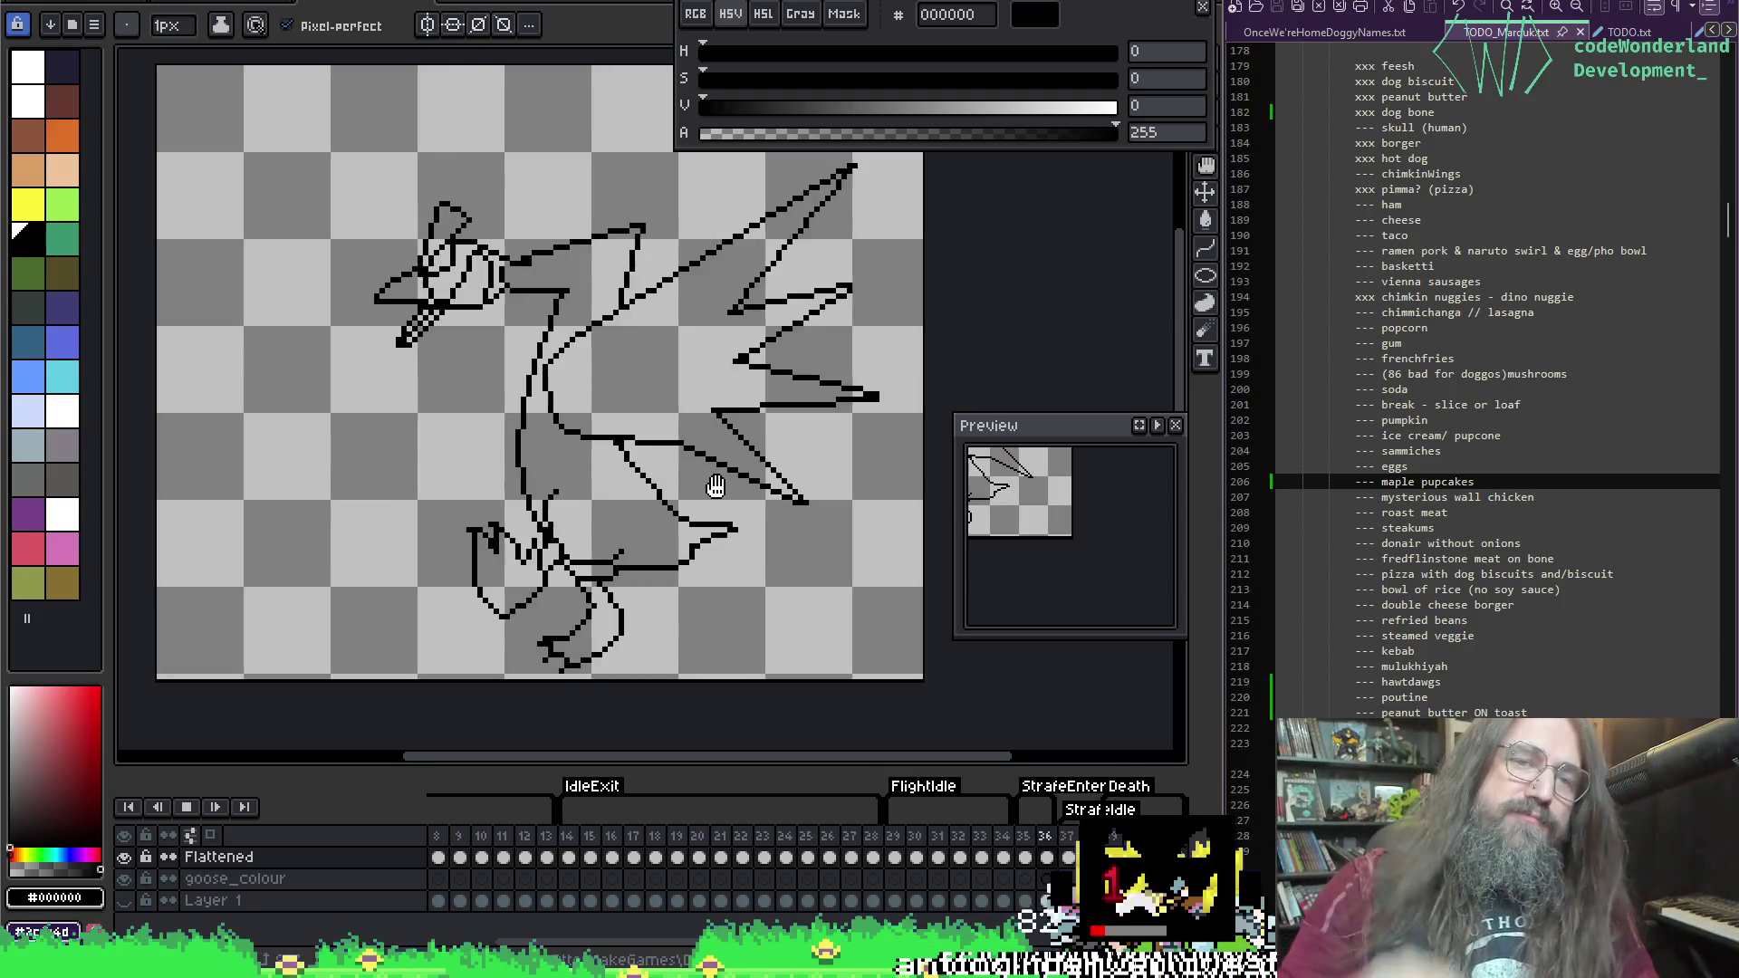
Step: Stop playback, flick between frame 35 and its neighbours, then settle on frame 36
{"action": "key", "text": "Return"}
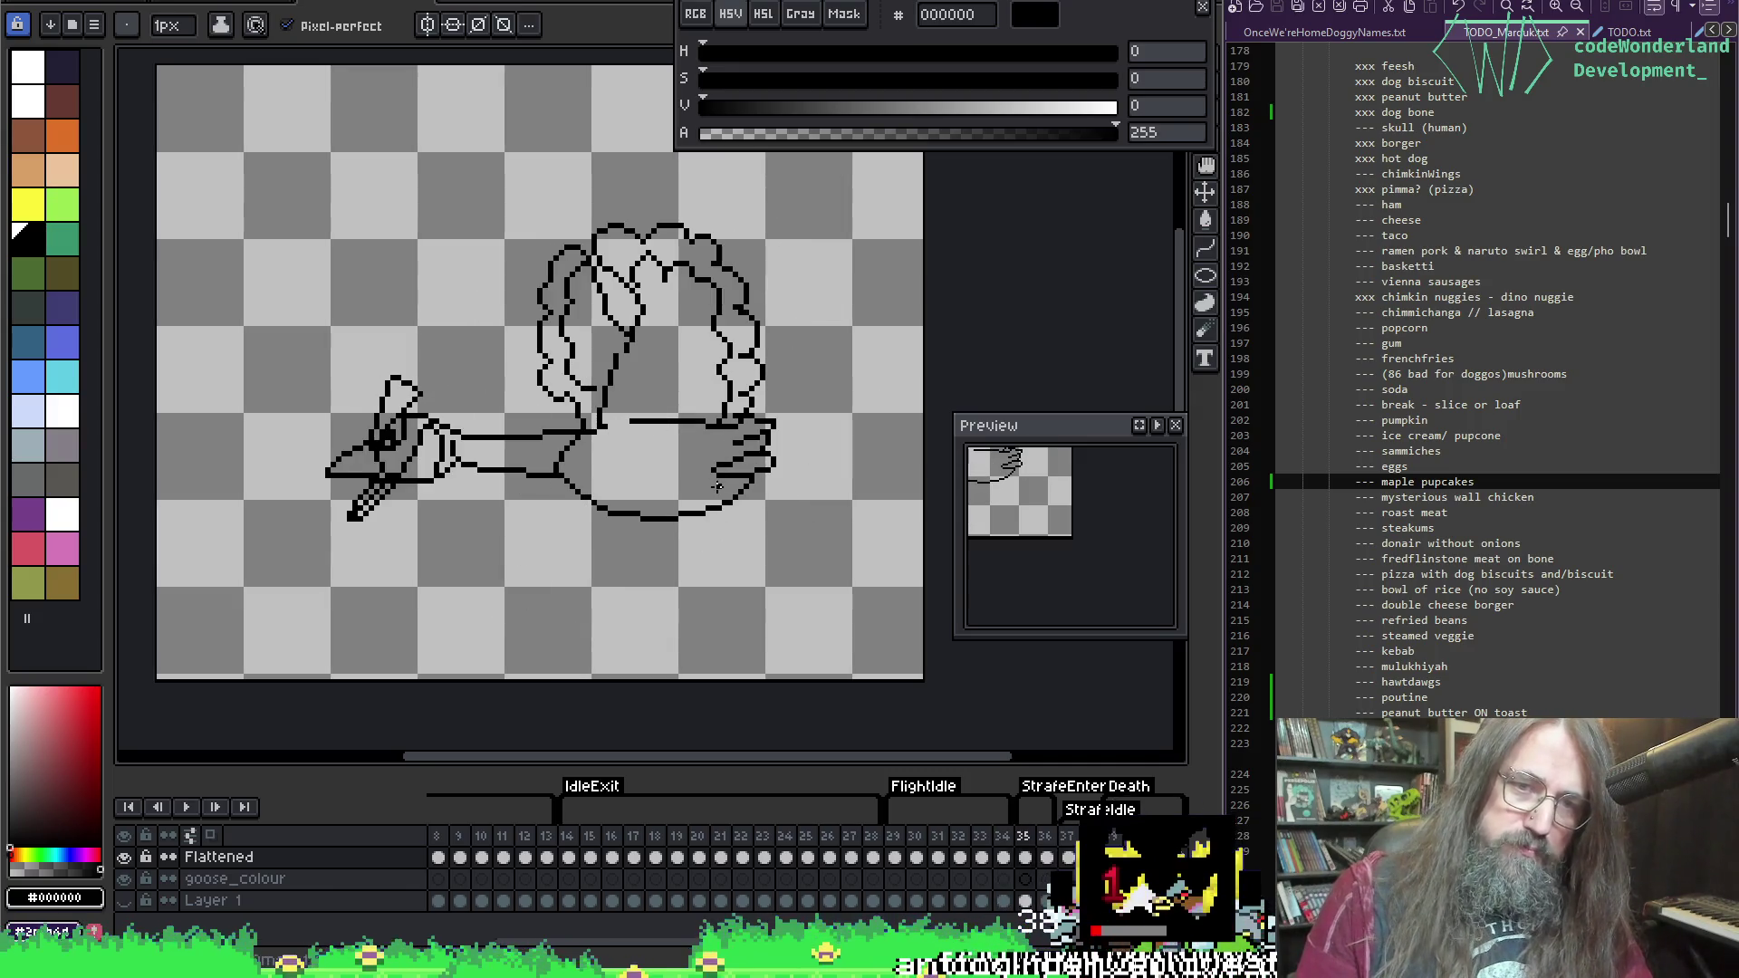
{"action": "key", "text": "comma"}
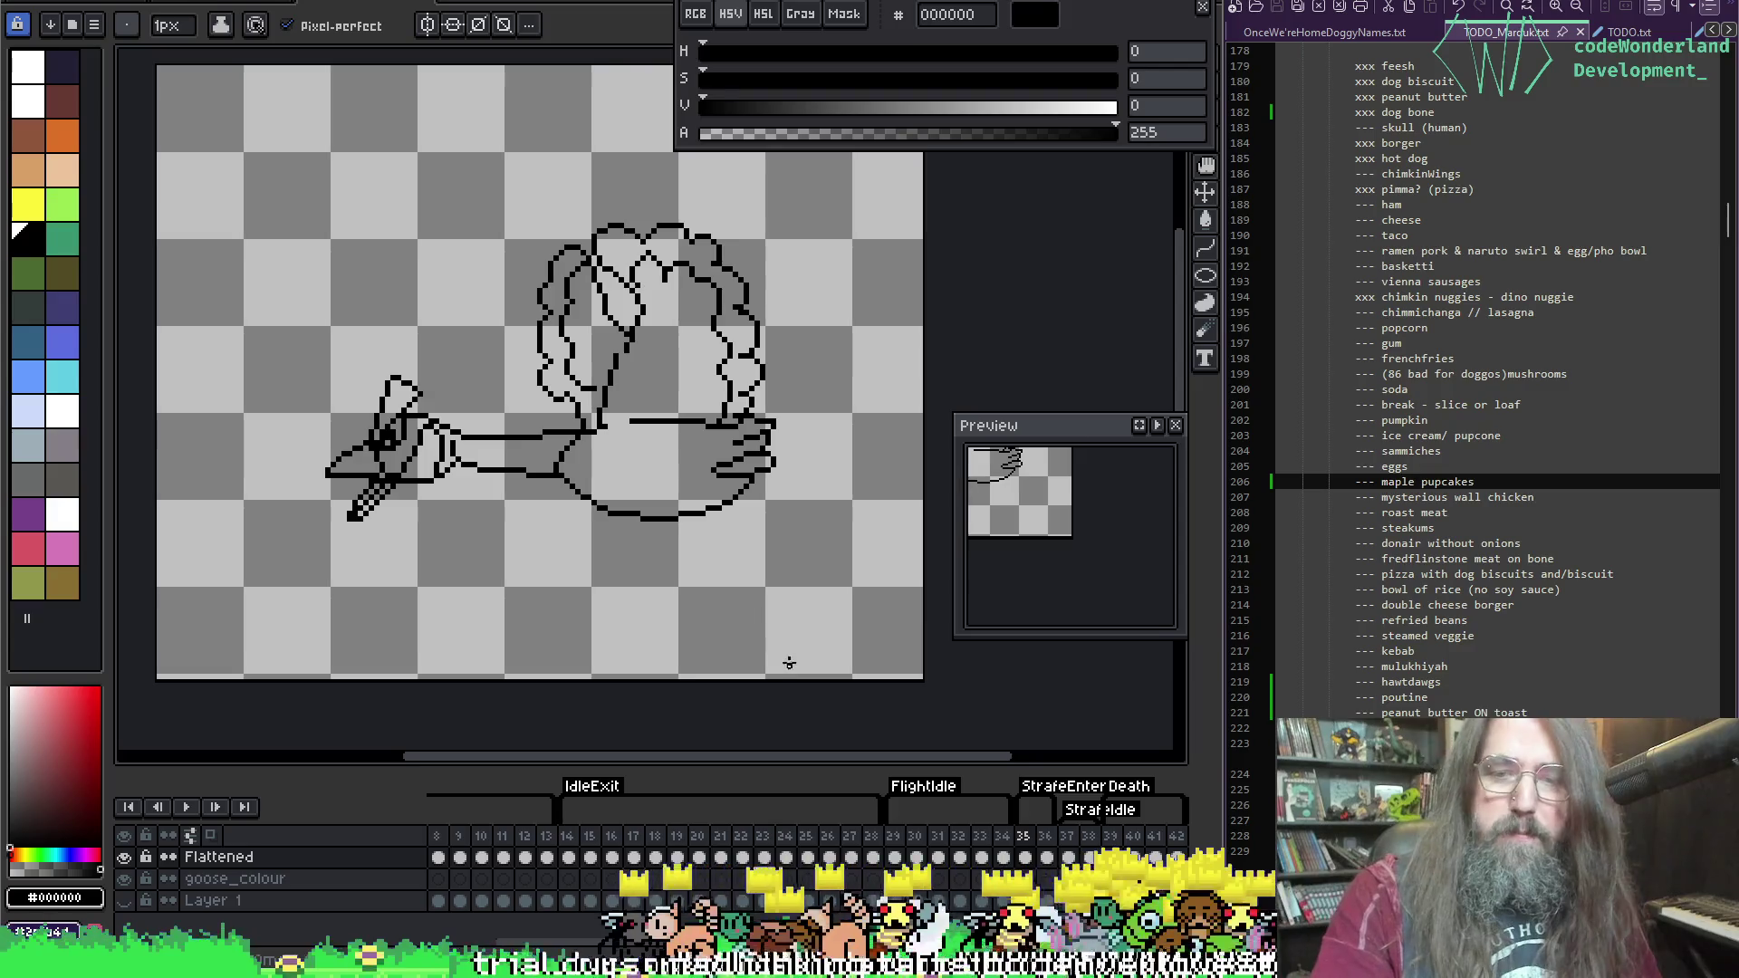
{"action": "key", "text": "period"}
{"action": "key", "text": "comma"}
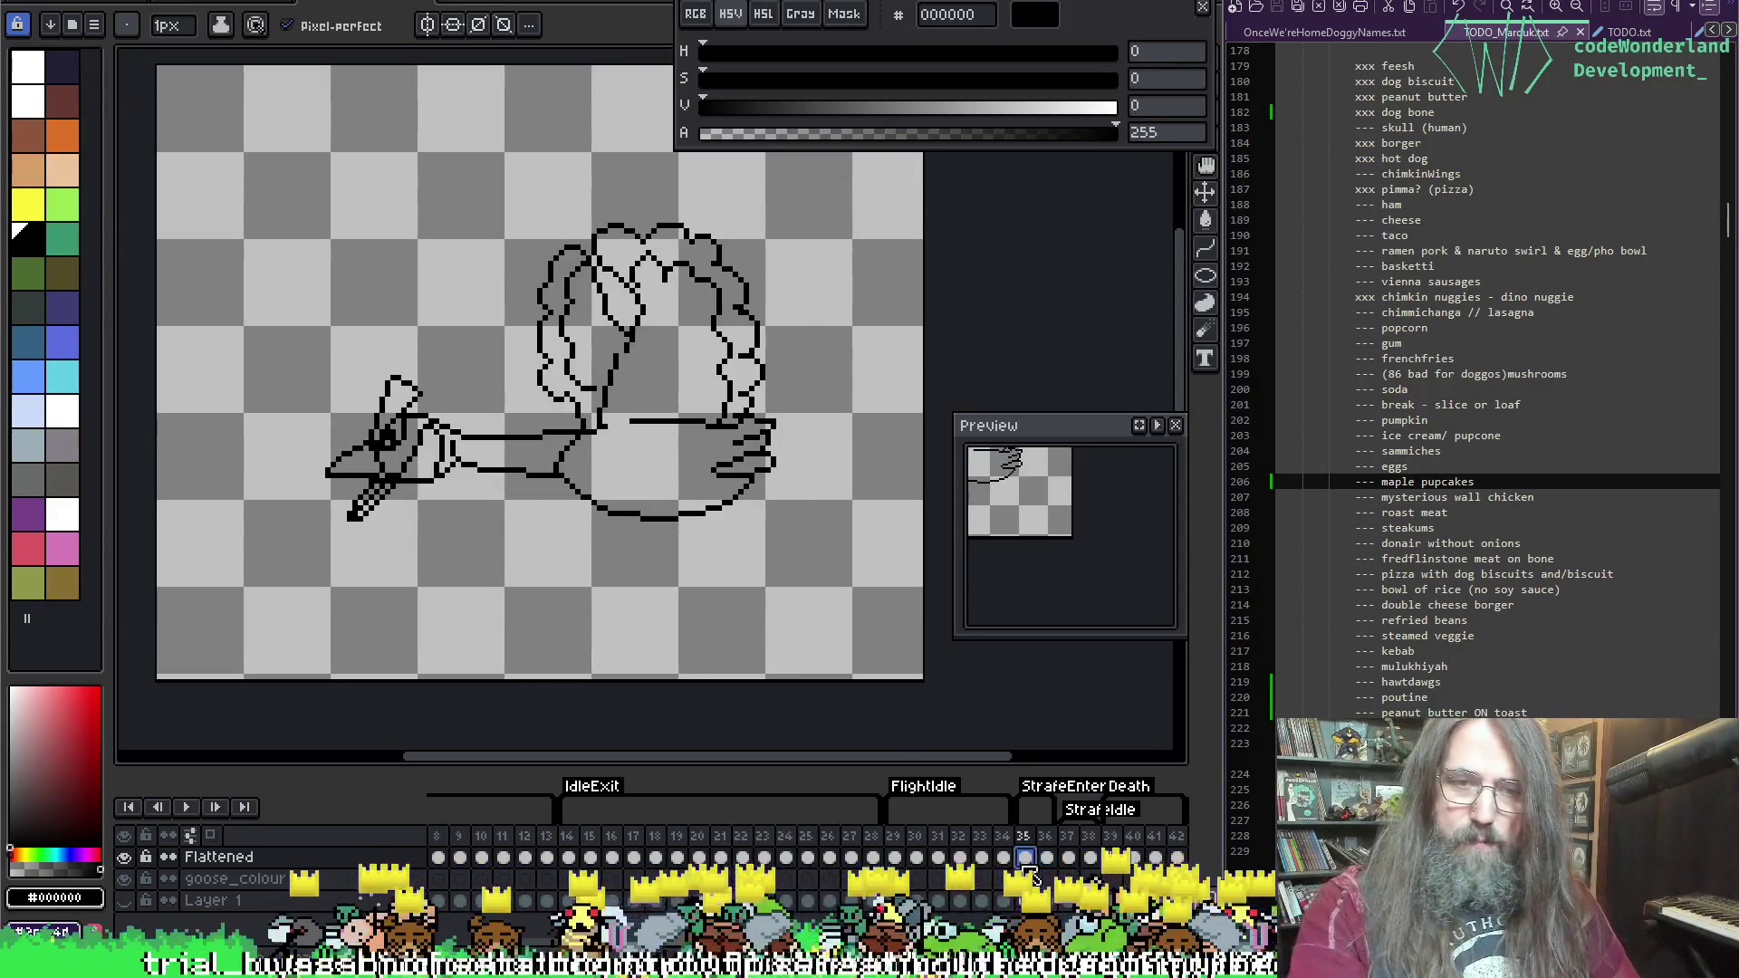
{"action": "left_click_drag", "start_coordinate": [689, 535], "coordinate": [623, 571]}
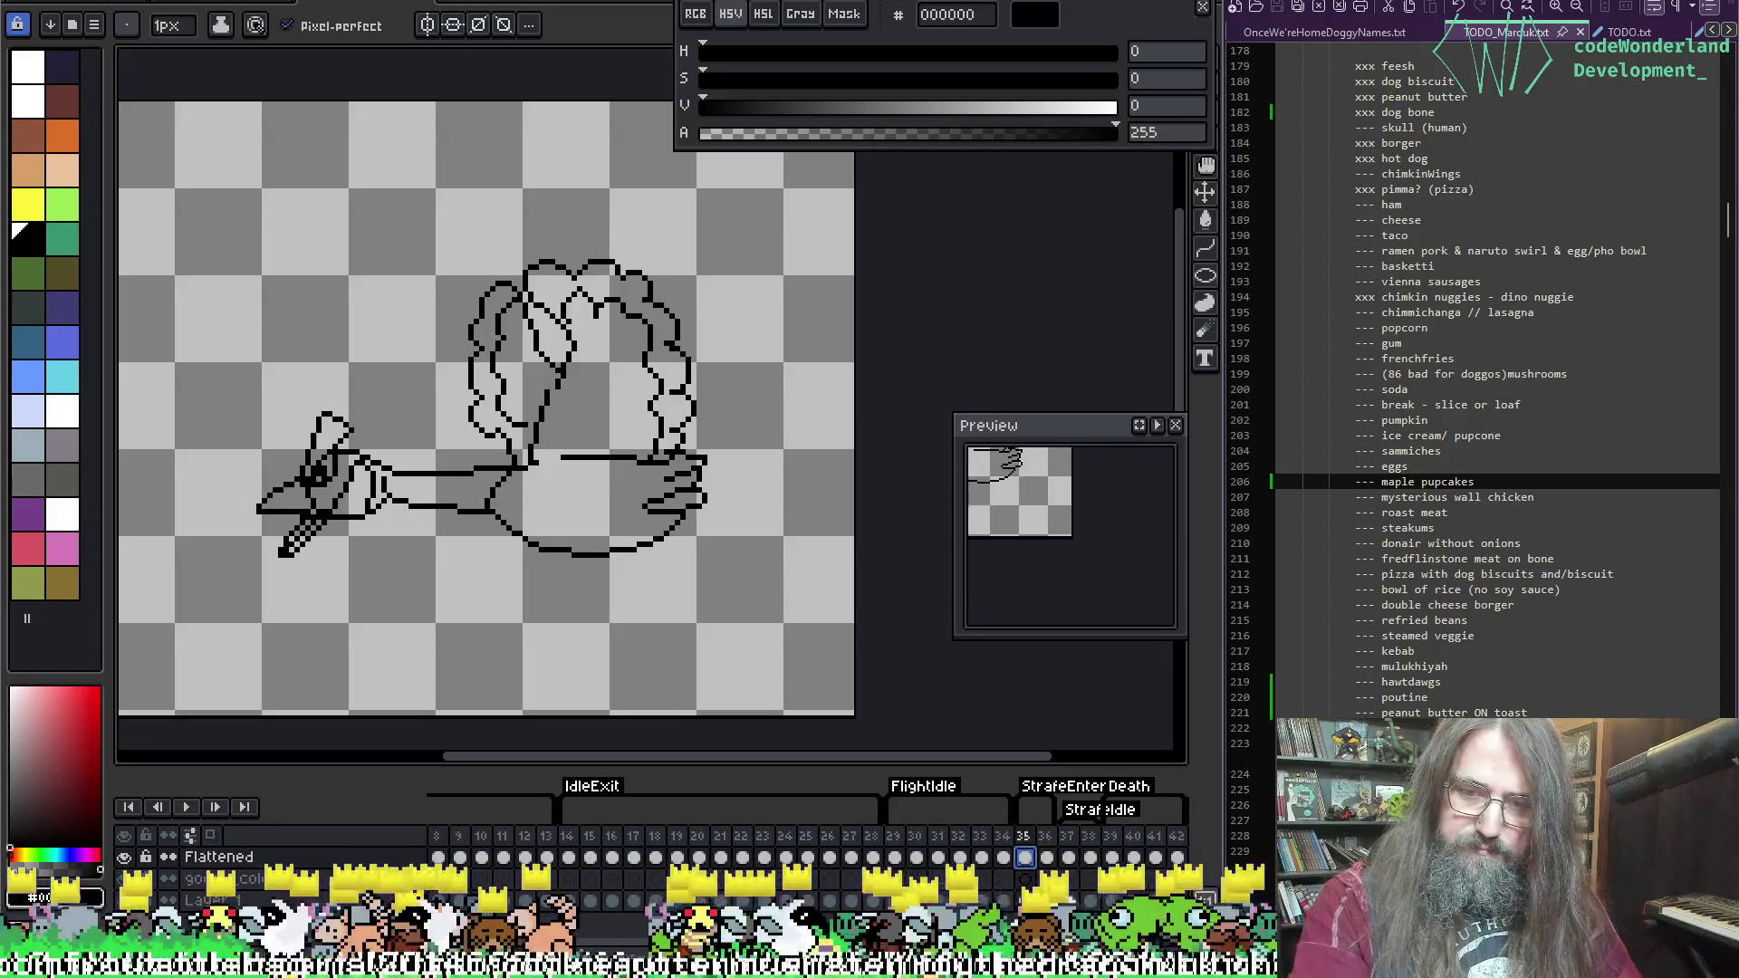
{"action": "left_click", "coordinate": [1049, 859]}
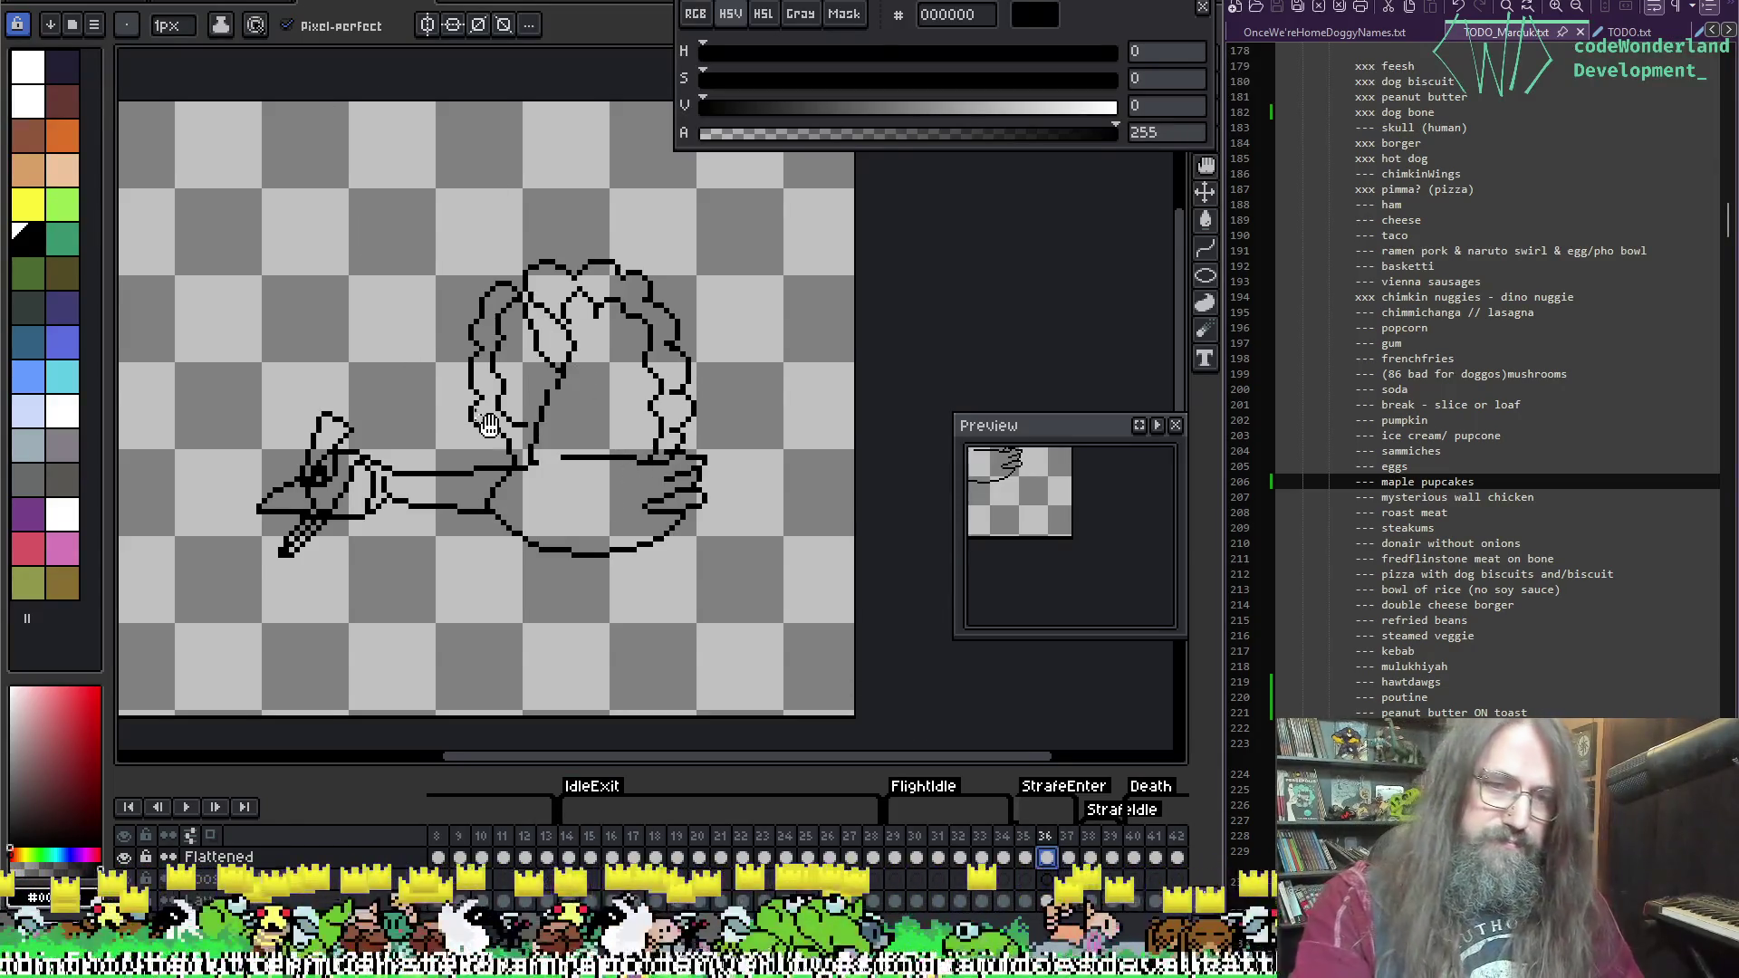
{"action": "left_click_drag", "start_coordinate": [489, 423], "coordinate": [476, 414]}
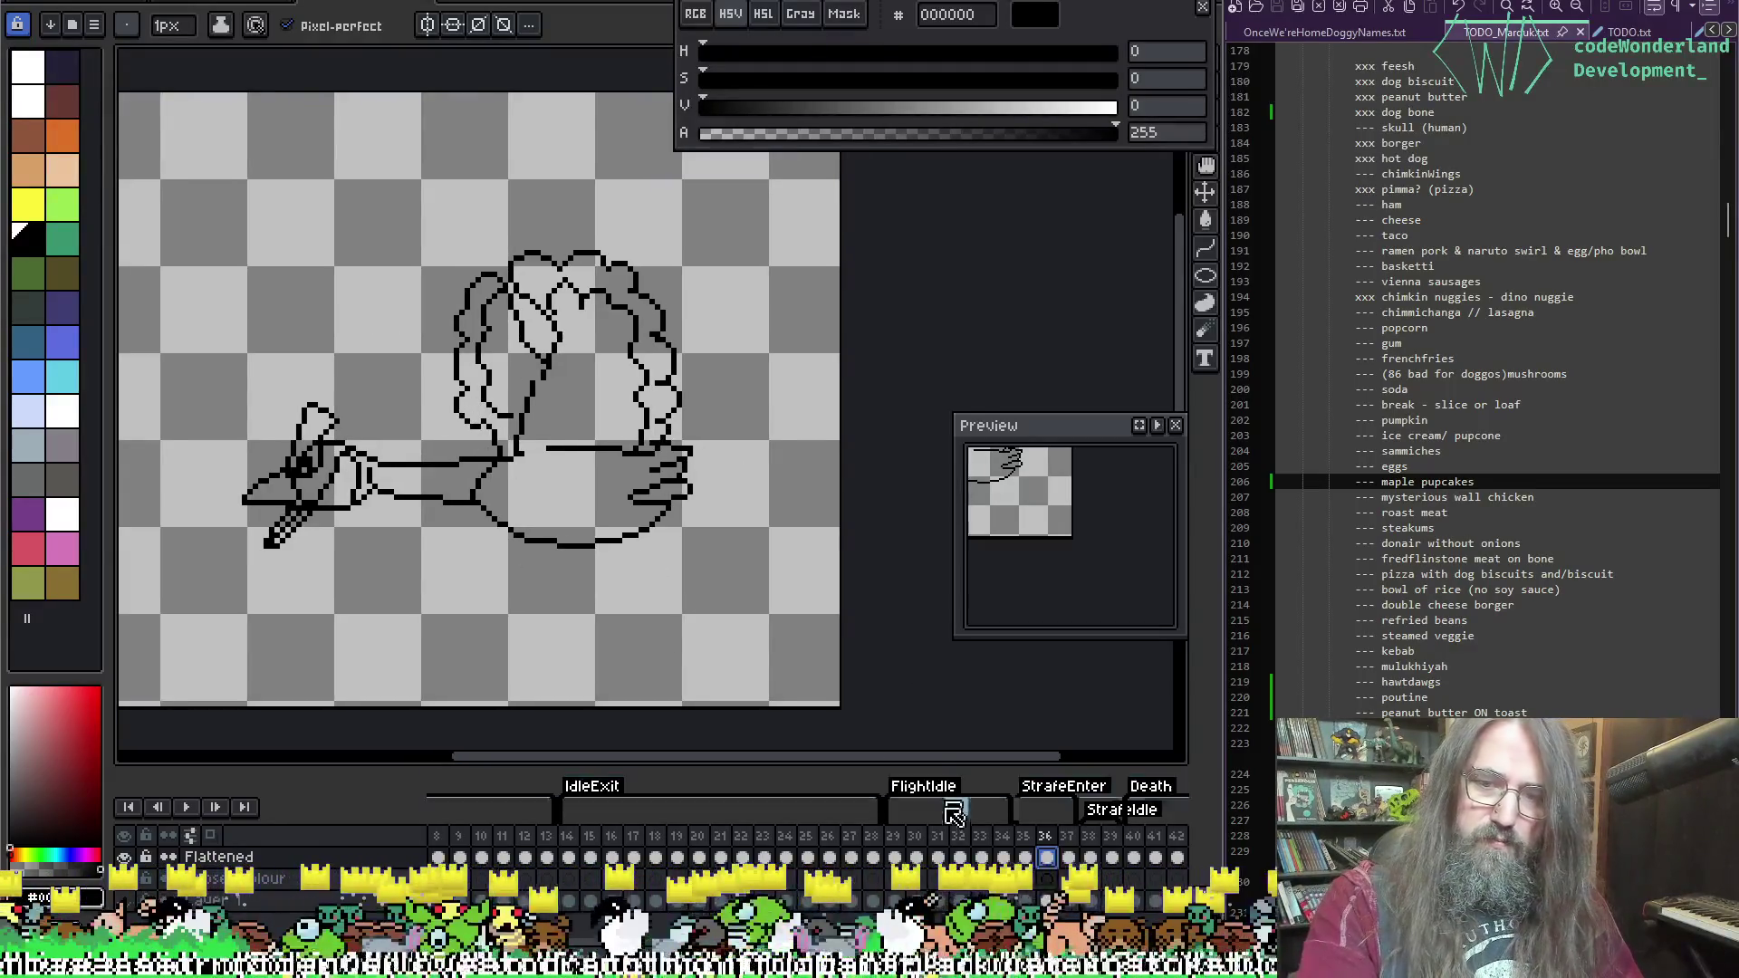
Step: Rotate the whole frame-36 goose -90° so it stands upright, shift it right and up, and apply
{"action": "key", "text": "v"}
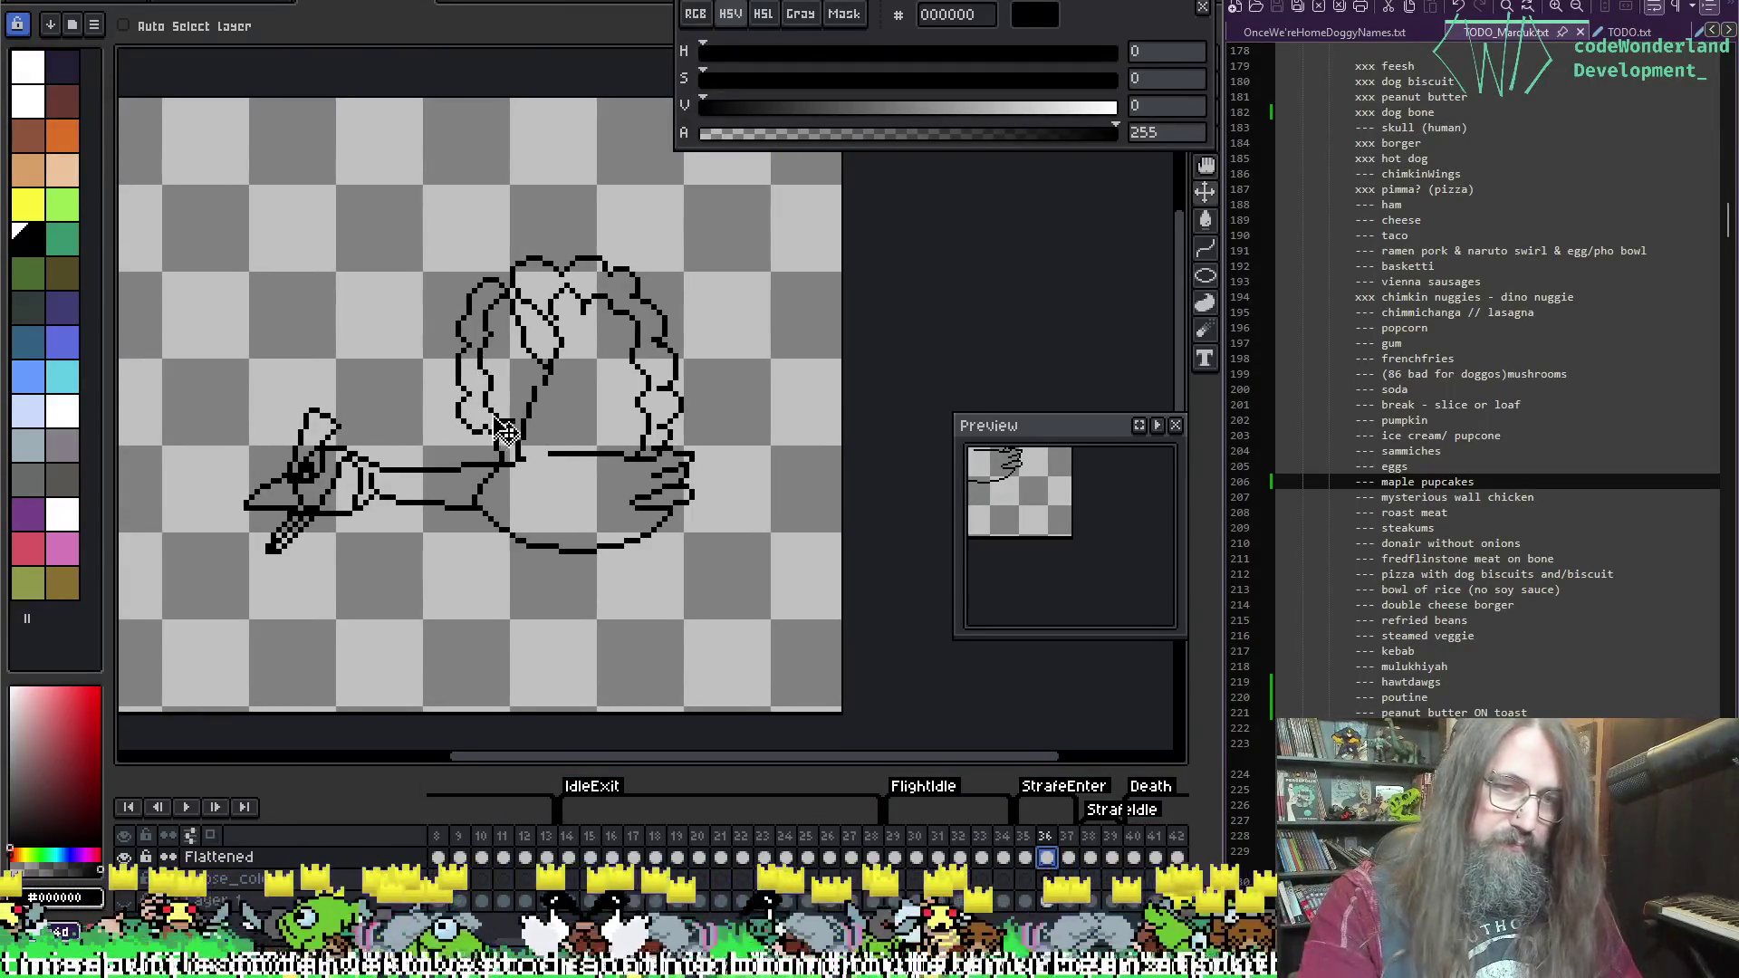
{"action": "left_click_drag", "start_coordinate": [499, 433], "coordinate": [487, 408]}
{"action": "mouse_move", "coordinate": [563, 465]}
{"action": "left_mouse_down"}
{"action": "mouse_move", "coordinate": [583, 458]}
{"action": "mouse_move", "coordinate": [597, 489]}
{"action": "left_mouse_up"}
{"action": "key", "text": "ctrl+t"}
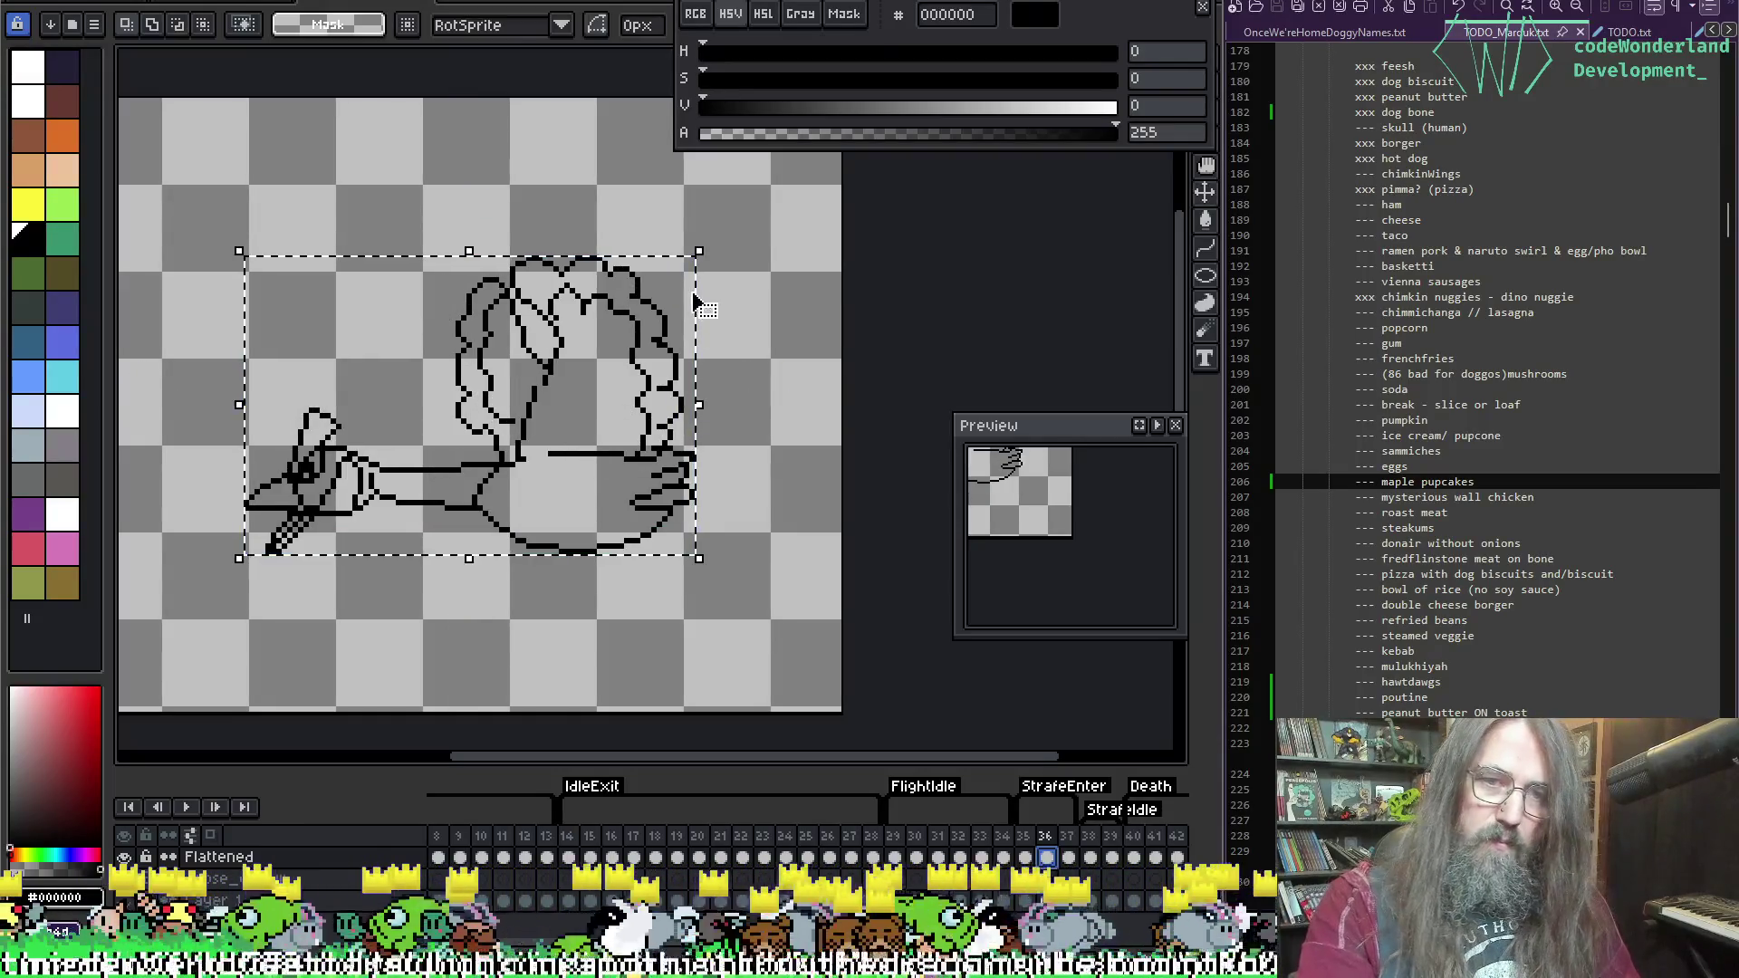
{"action": "key", "text": "F3"}
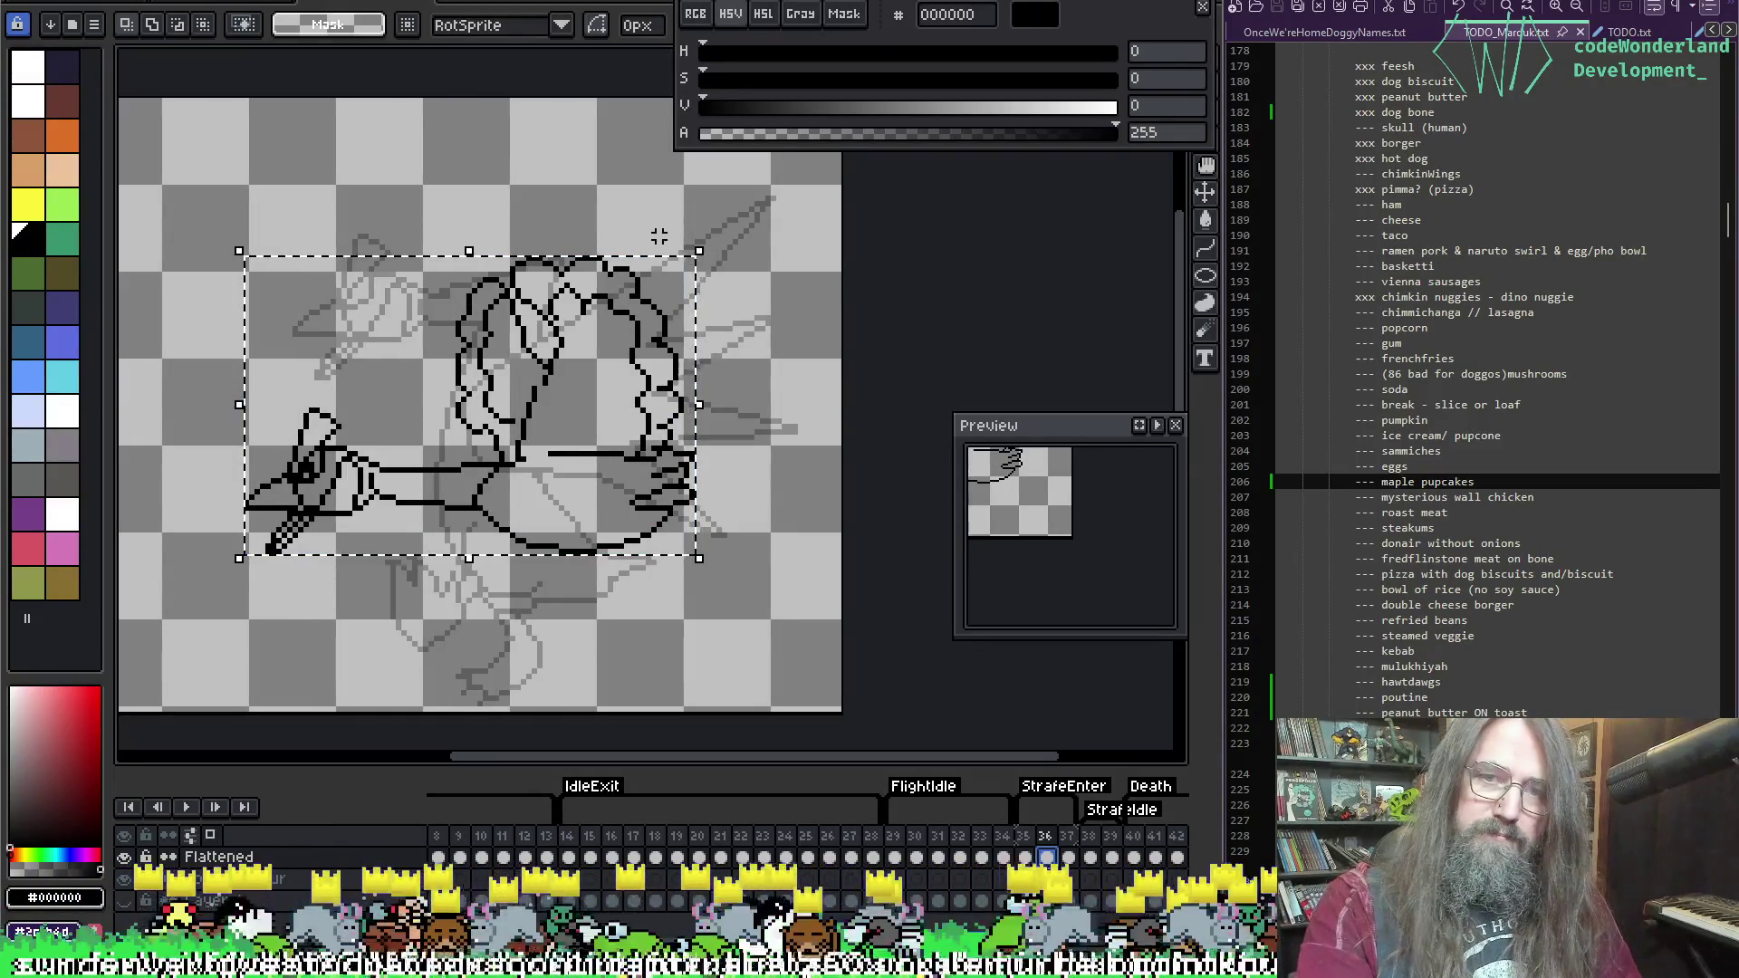
{"action": "left_click", "coordinate": [710, 240]}
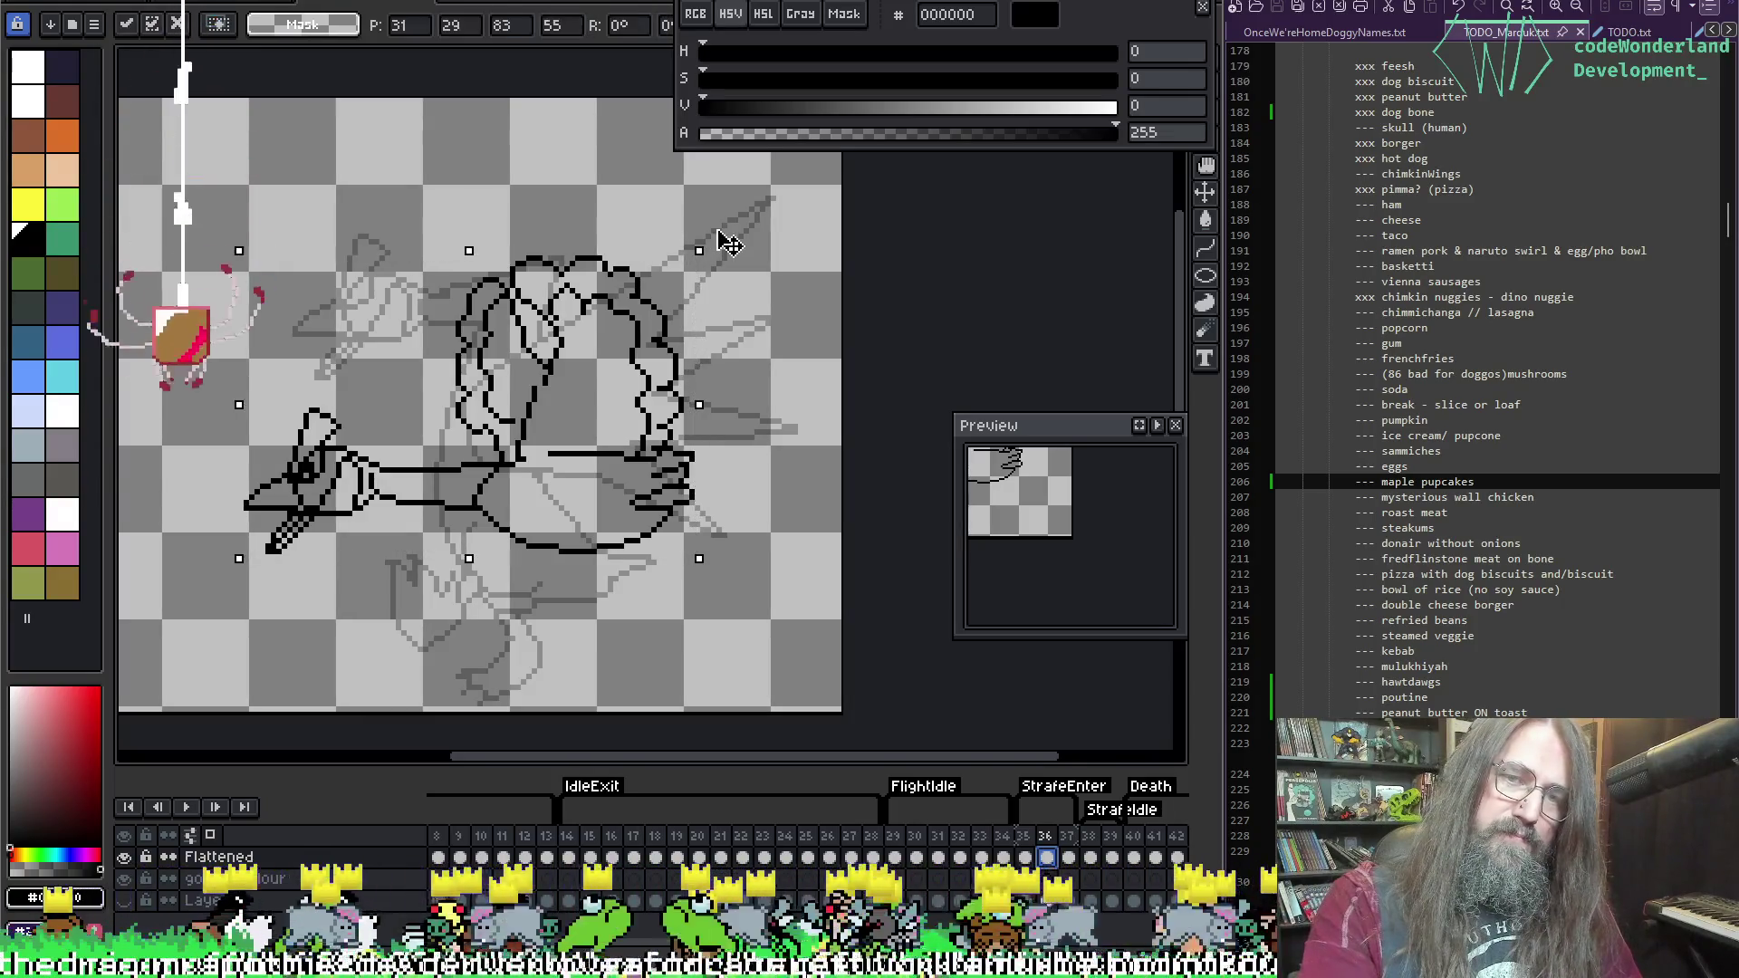
{"action": "mouse_move", "coordinate": [722, 269]}
{"action": "left_mouse_down"}
{"action": "mouse_move", "coordinate": [528, 640]}
{"action": "mouse_move", "coordinate": [574, 629]}
{"action": "left_mouse_up"}
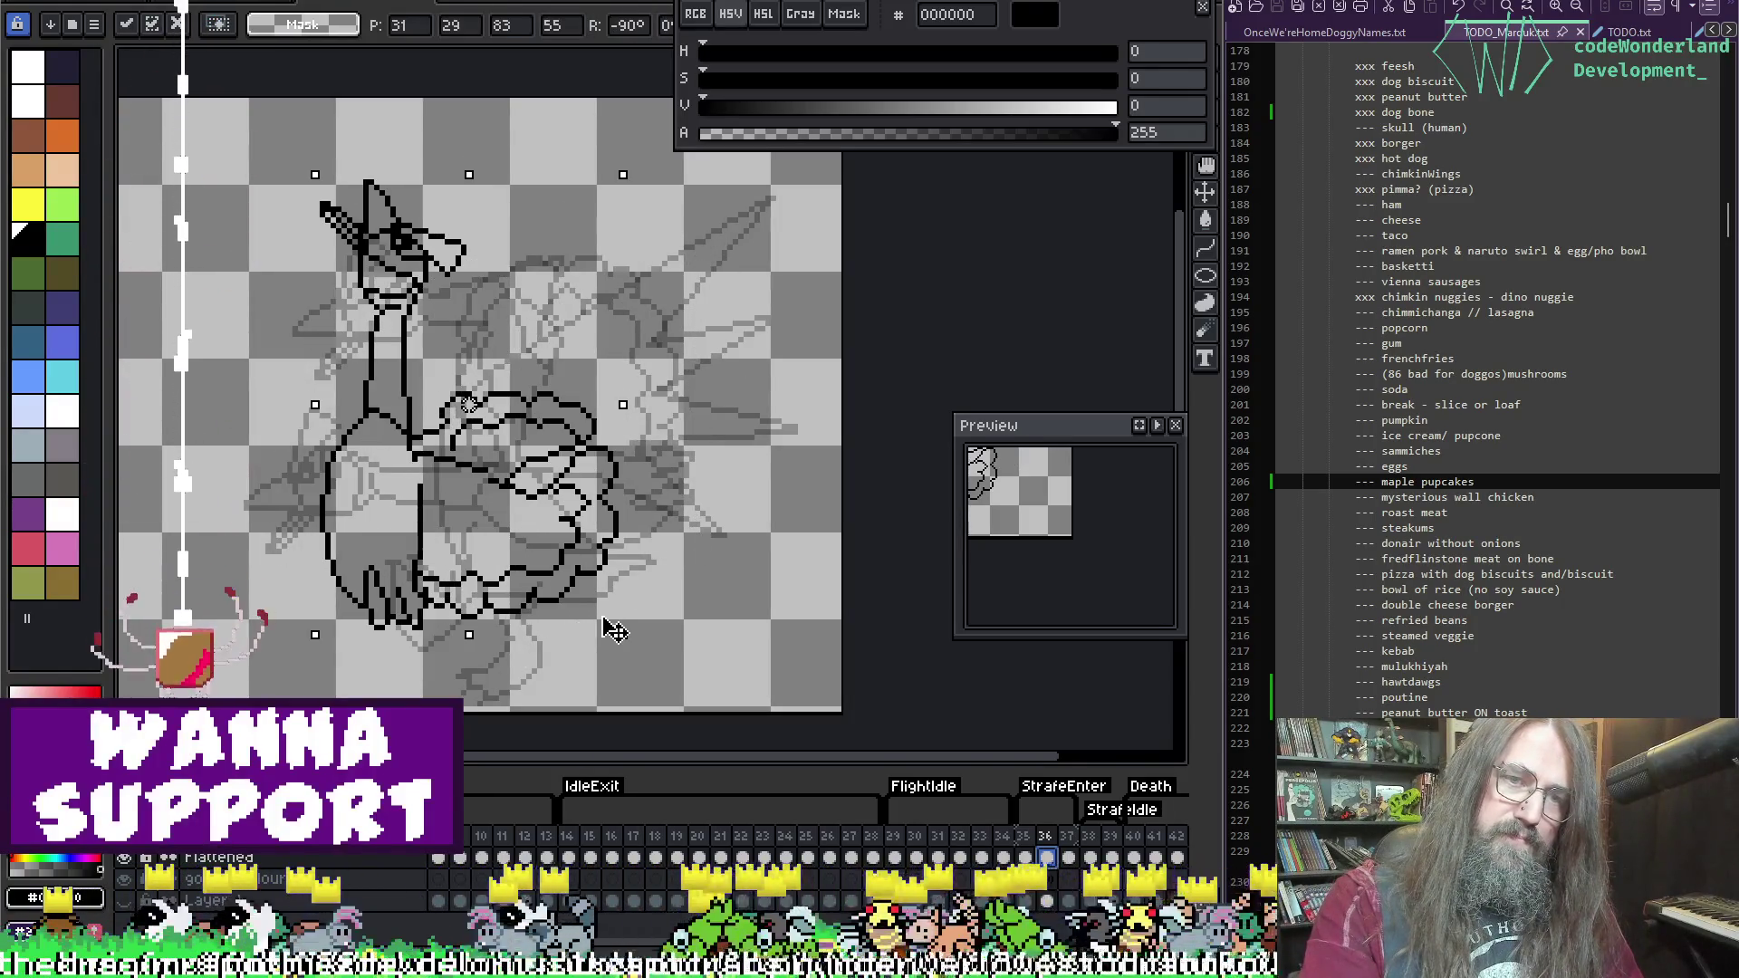
{"action": "mouse_move", "coordinate": [437, 470]}
{"action": "left_mouse_down"}
{"action": "mouse_move", "coordinate": [582, 487]}
{"action": "mouse_move", "coordinate": [527, 419]}
{"action": "mouse_move", "coordinate": [554, 457]}
{"action": "mouse_move", "coordinate": [587, 444]}
{"action": "left_mouse_up"}
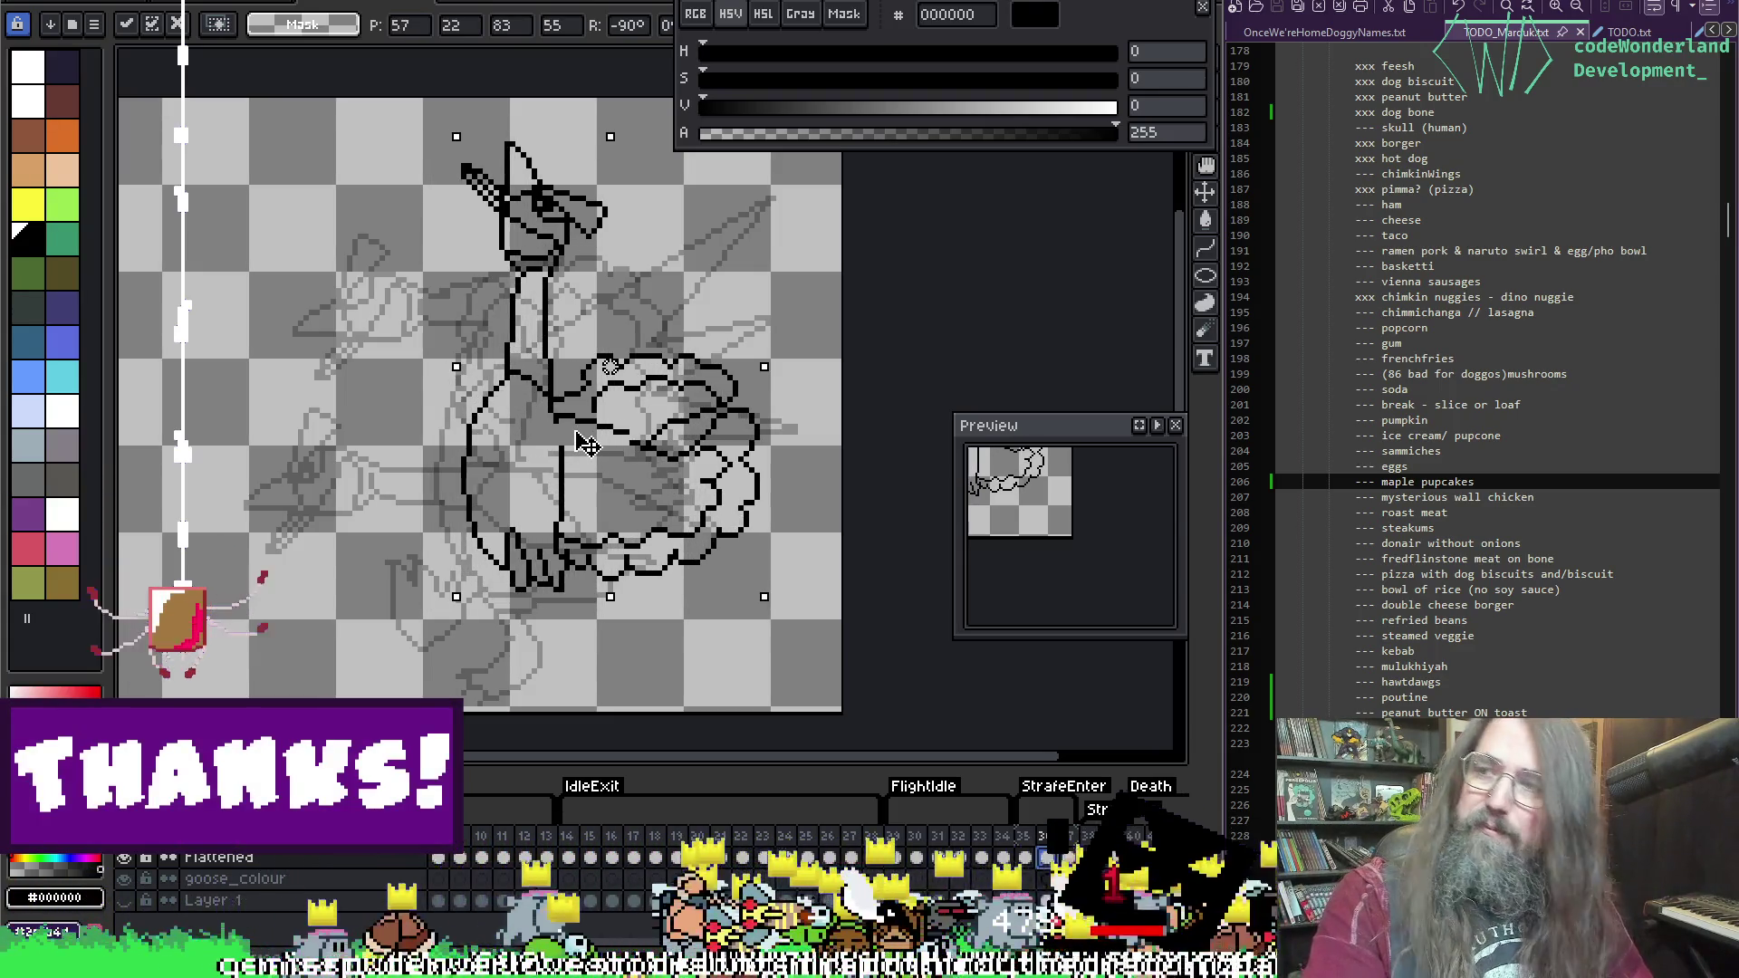
{"action": "key", "text": "Return"}
Step: Select the goose's head and commit it in its new spot atop the neck, discarding a trial rotation
{"action": "mouse_move", "coordinate": [429, 110]}
{"action": "left_mouse_down"}
{"action": "mouse_move", "coordinate": [490, 214]}
{"action": "mouse_move", "coordinate": [605, 286]}
{"action": "left_mouse_up"}
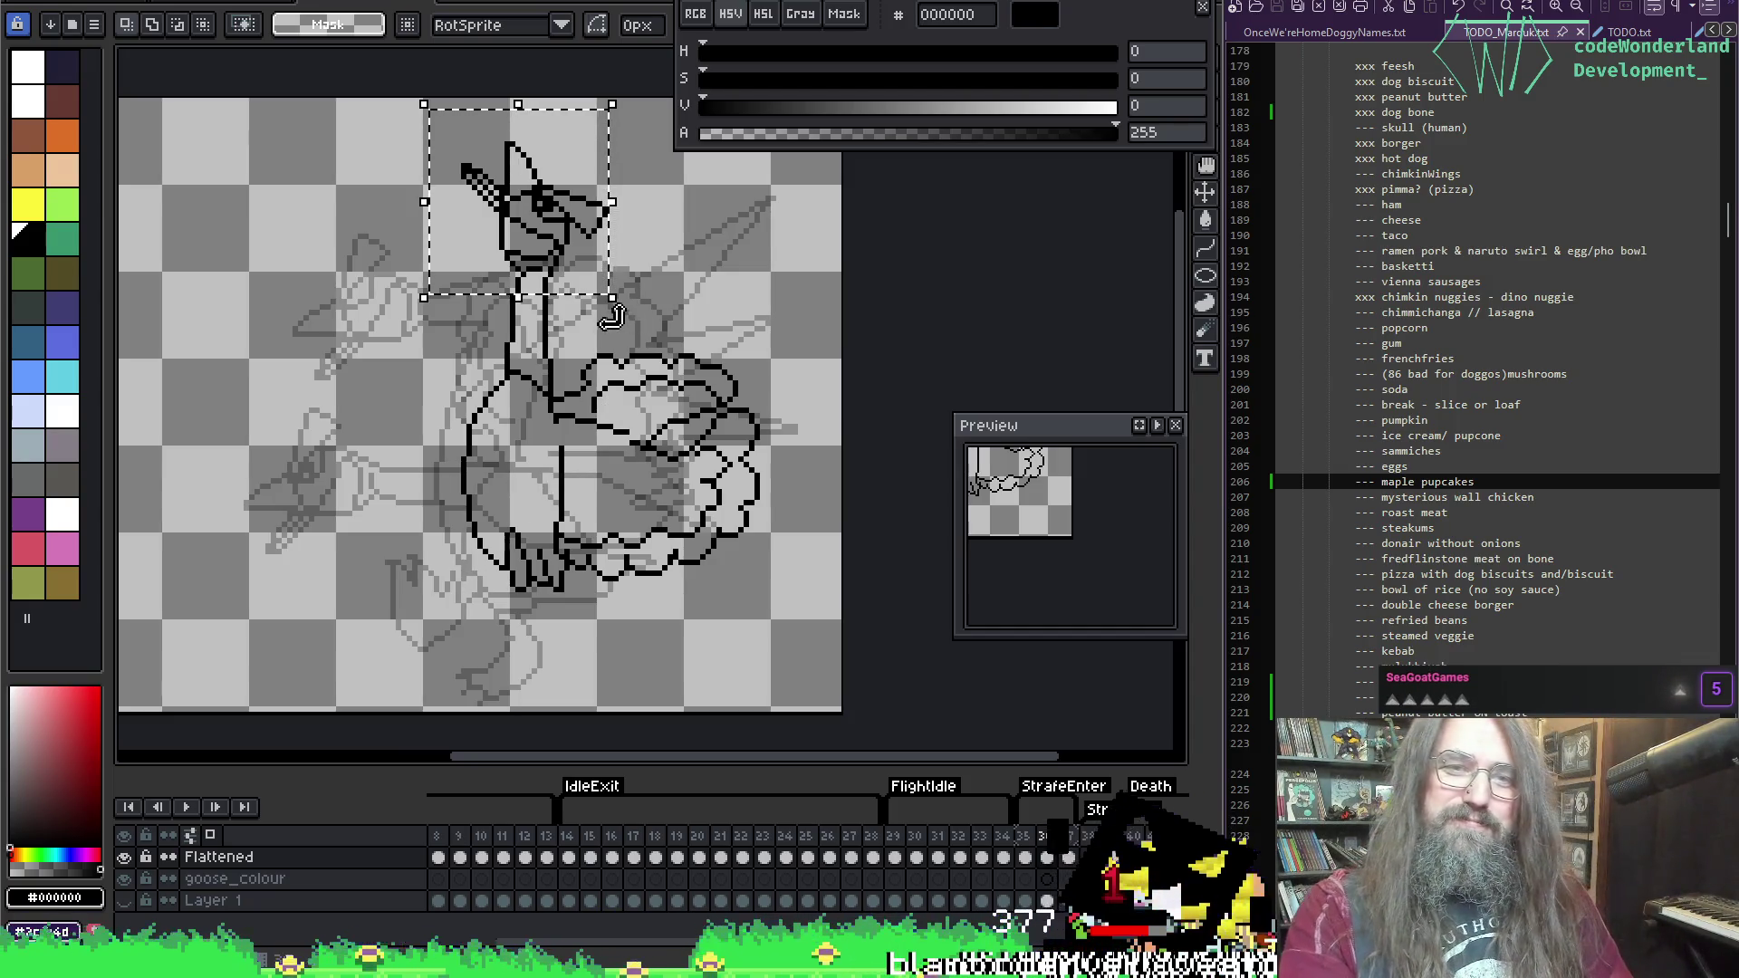
{"action": "mouse_move", "coordinate": [614, 313]}
{"action": "left_mouse_down"}
{"action": "mouse_move", "coordinate": [634, 334]}
{"action": "mouse_move", "coordinate": [710, 155]}
{"action": "mouse_move", "coordinate": [688, 113]}
{"action": "left_mouse_up"}
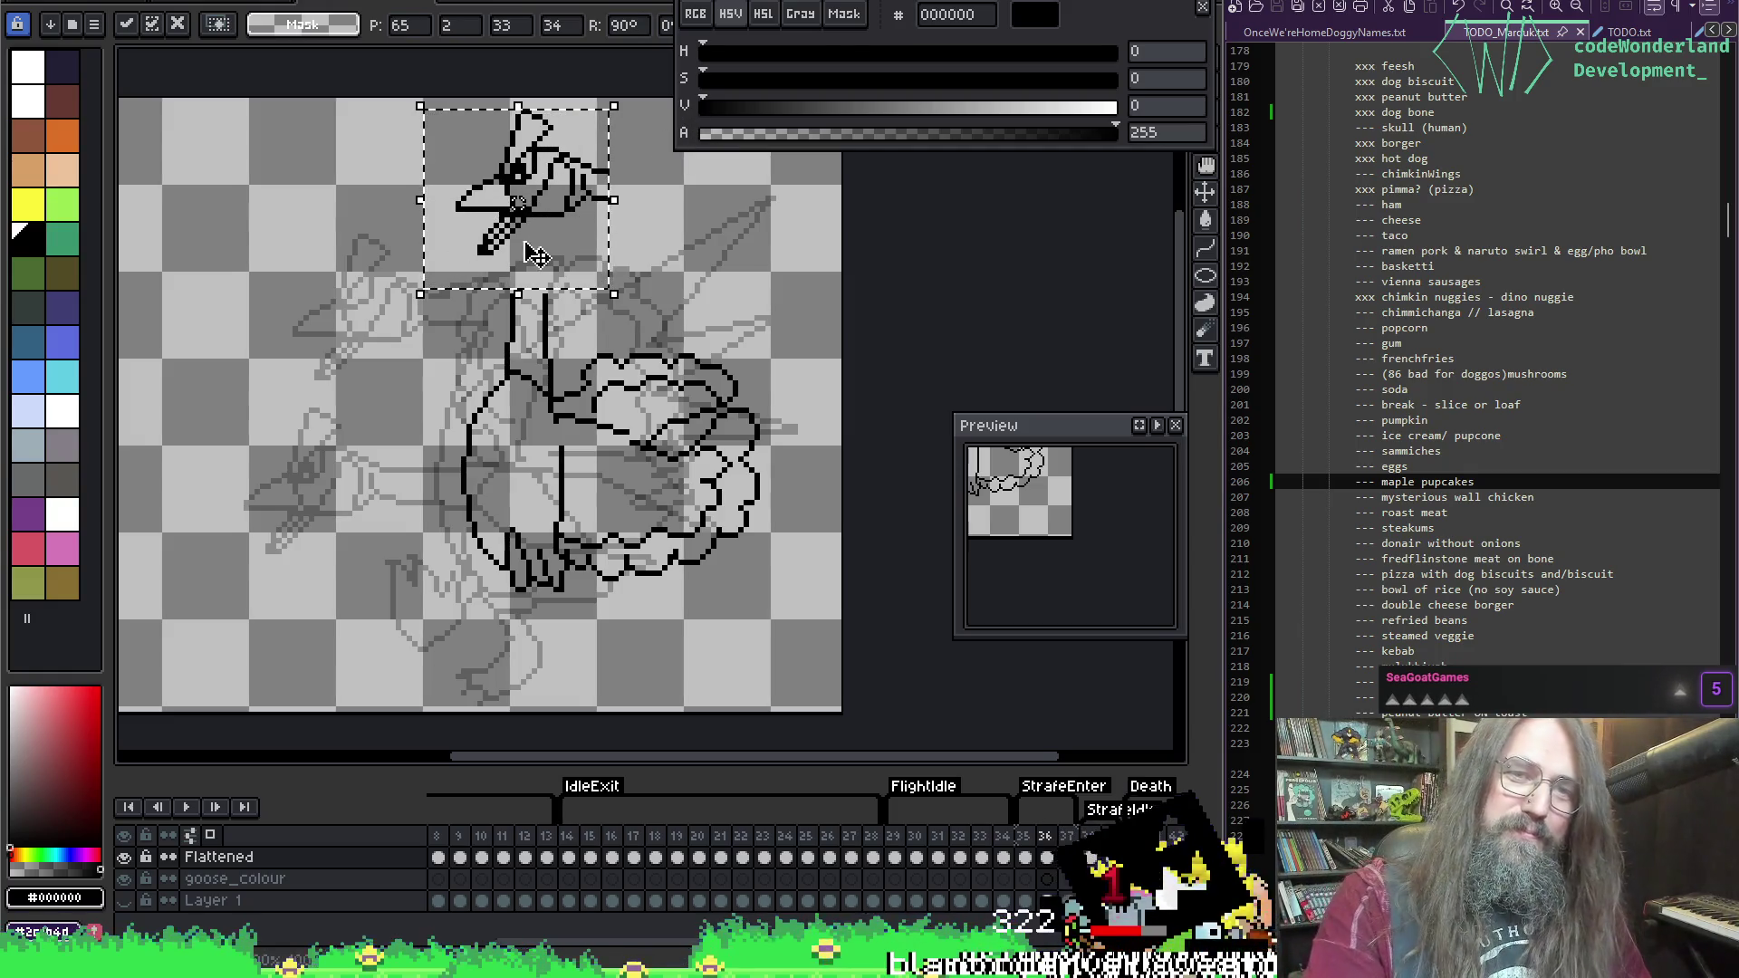
{"action": "mouse_move", "coordinate": [540, 234]}
{"action": "left_mouse_down"}
{"action": "mouse_move", "coordinate": [464, 244]}
{"action": "mouse_move", "coordinate": [452, 335]}
{"action": "mouse_move", "coordinate": [445, 285]}
{"action": "mouse_move", "coordinate": [493, 201]}
{"action": "mouse_move", "coordinate": [489, 234]}
{"action": "left_mouse_up"}
{"action": "key", "text": "Escape"}
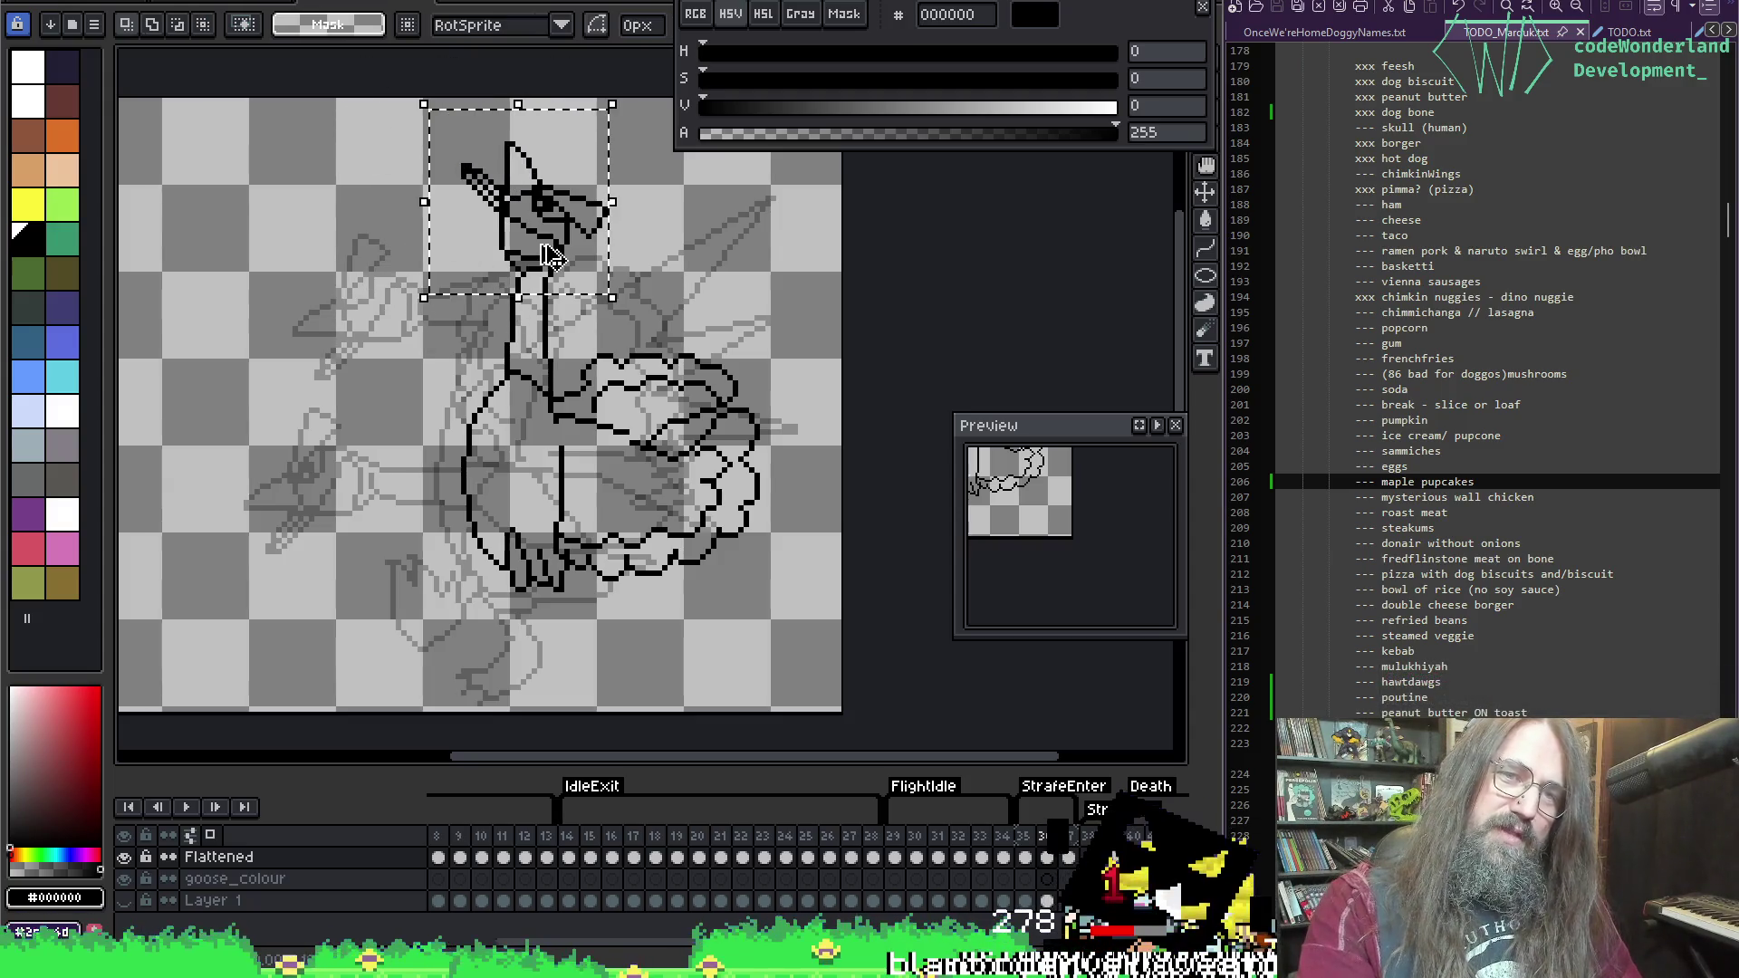
{"action": "left_click", "coordinate": [566, 304]}
{"action": "mouse_move", "coordinate": [457, 122]}
{"action": "left_mouse_down"}
{"action": "mouse_move", "coordinate": [489, 226]}
{"action": "mouse_move", "coordinate": [617, 276]}
{"action": "left_mouse_up"}
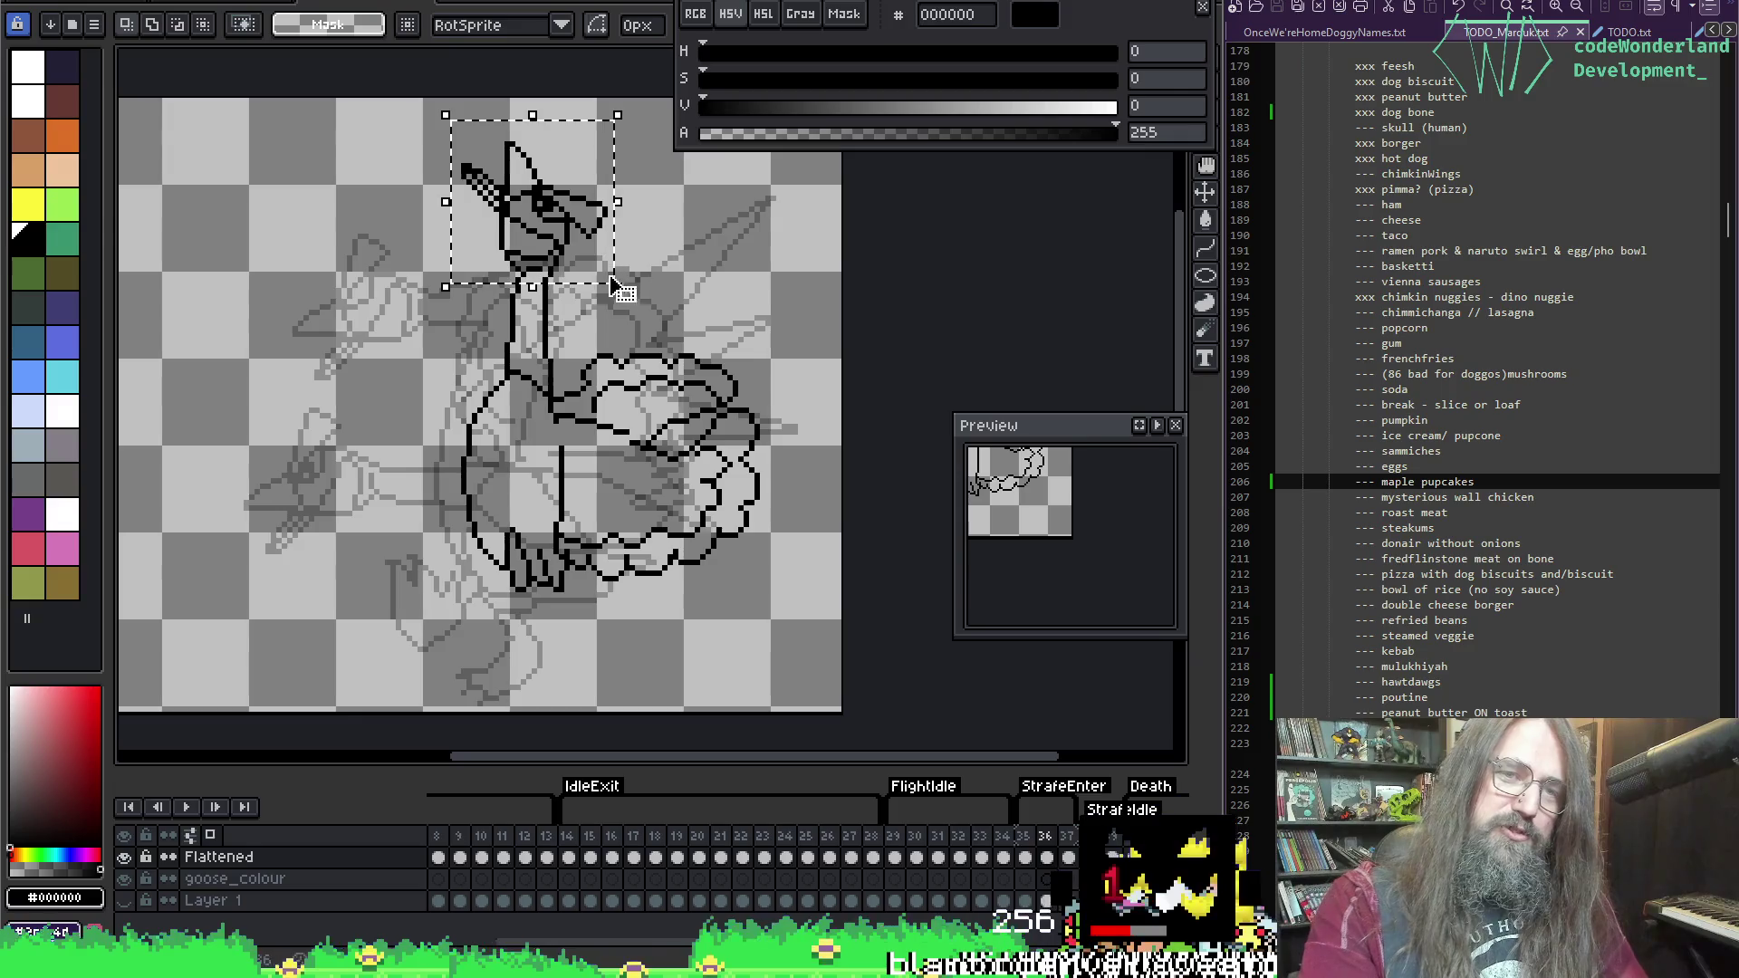
{"action": "left_click", "coordinate": [534, 237]}
{"action": "key", "text": "Return"}
Step: Frame the standing goose's upright neck and head, then save the sprite with Ctrl+S
{"action": "scroll", "coordinate": [567, 272], "scroll_direction": "up", "scroll_amount": 2}
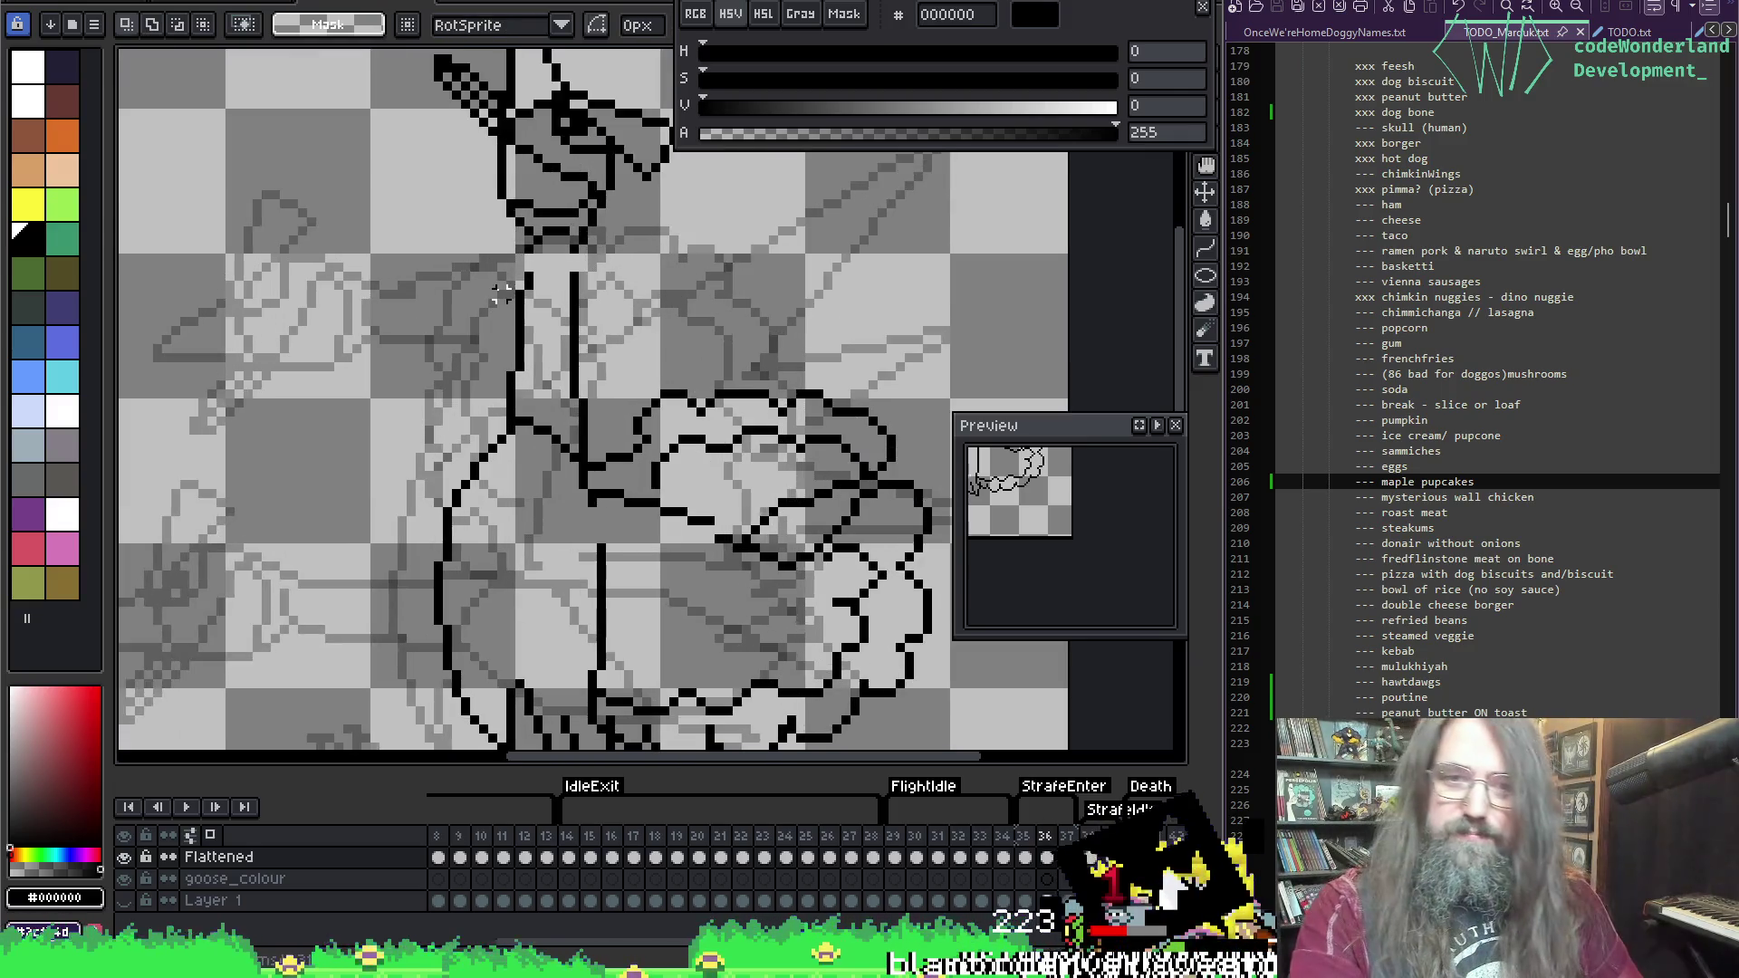
{"action": "key", "text": "i"}
{"action": "key", "text": "b"}
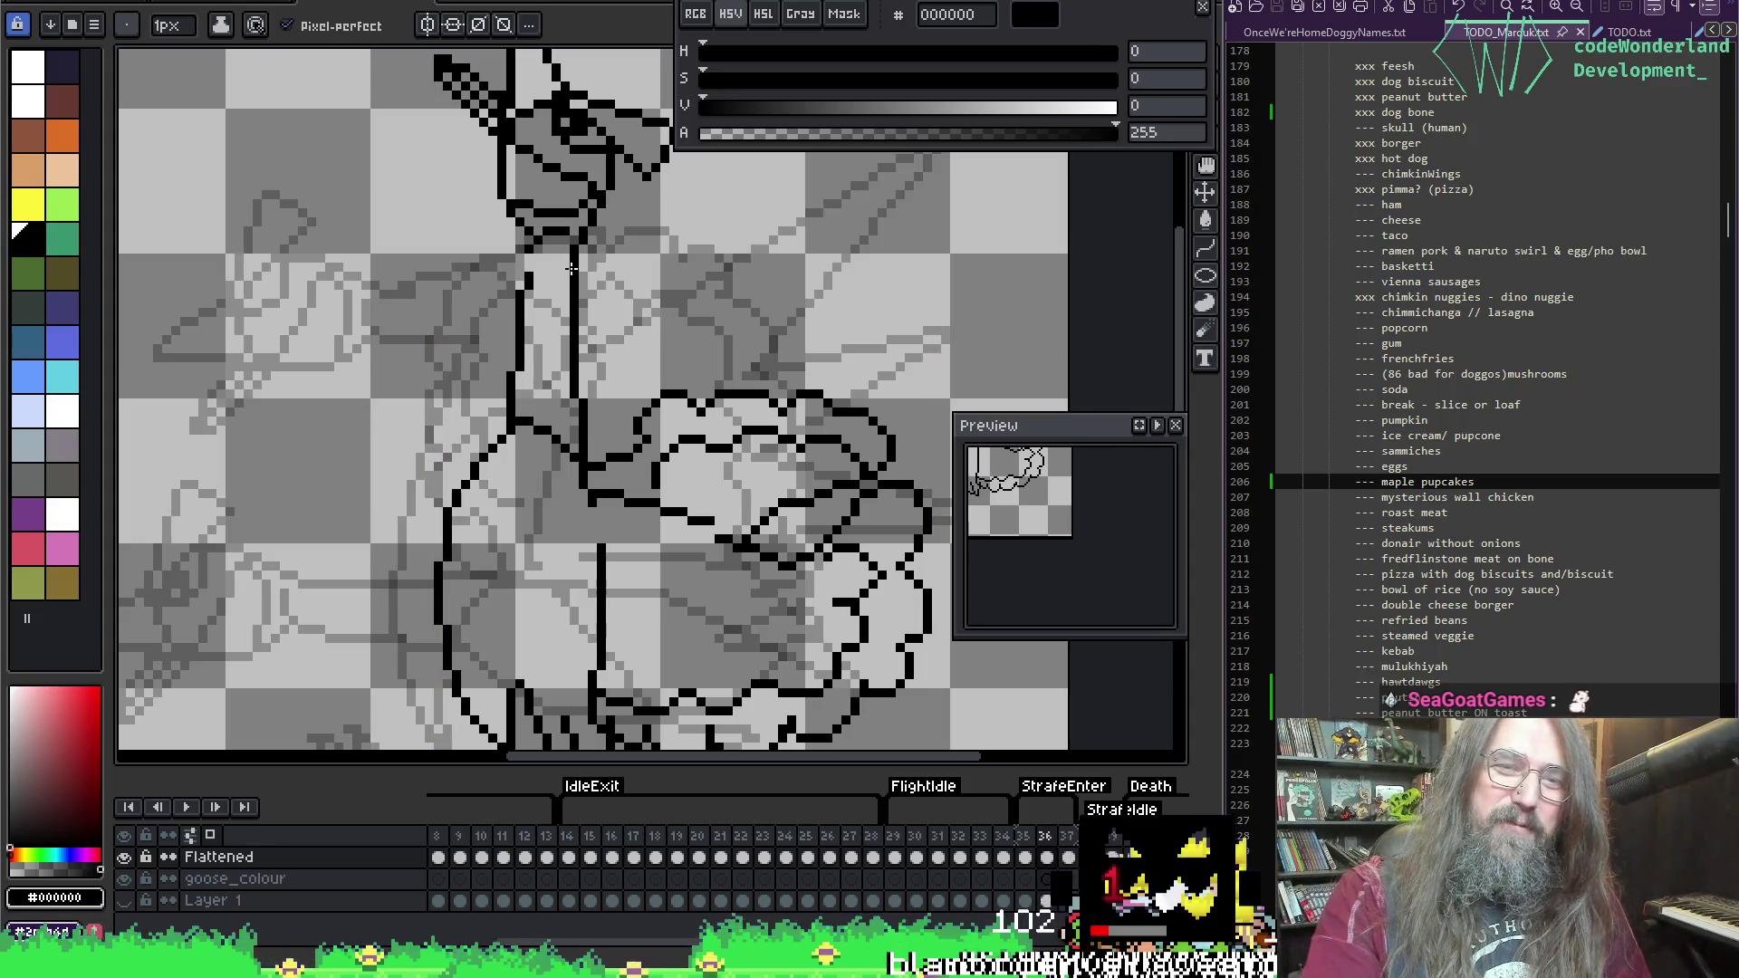
{"action": "left_click_drag", "start_coordinate": [556, 258], "coordinate": [599, 401]}
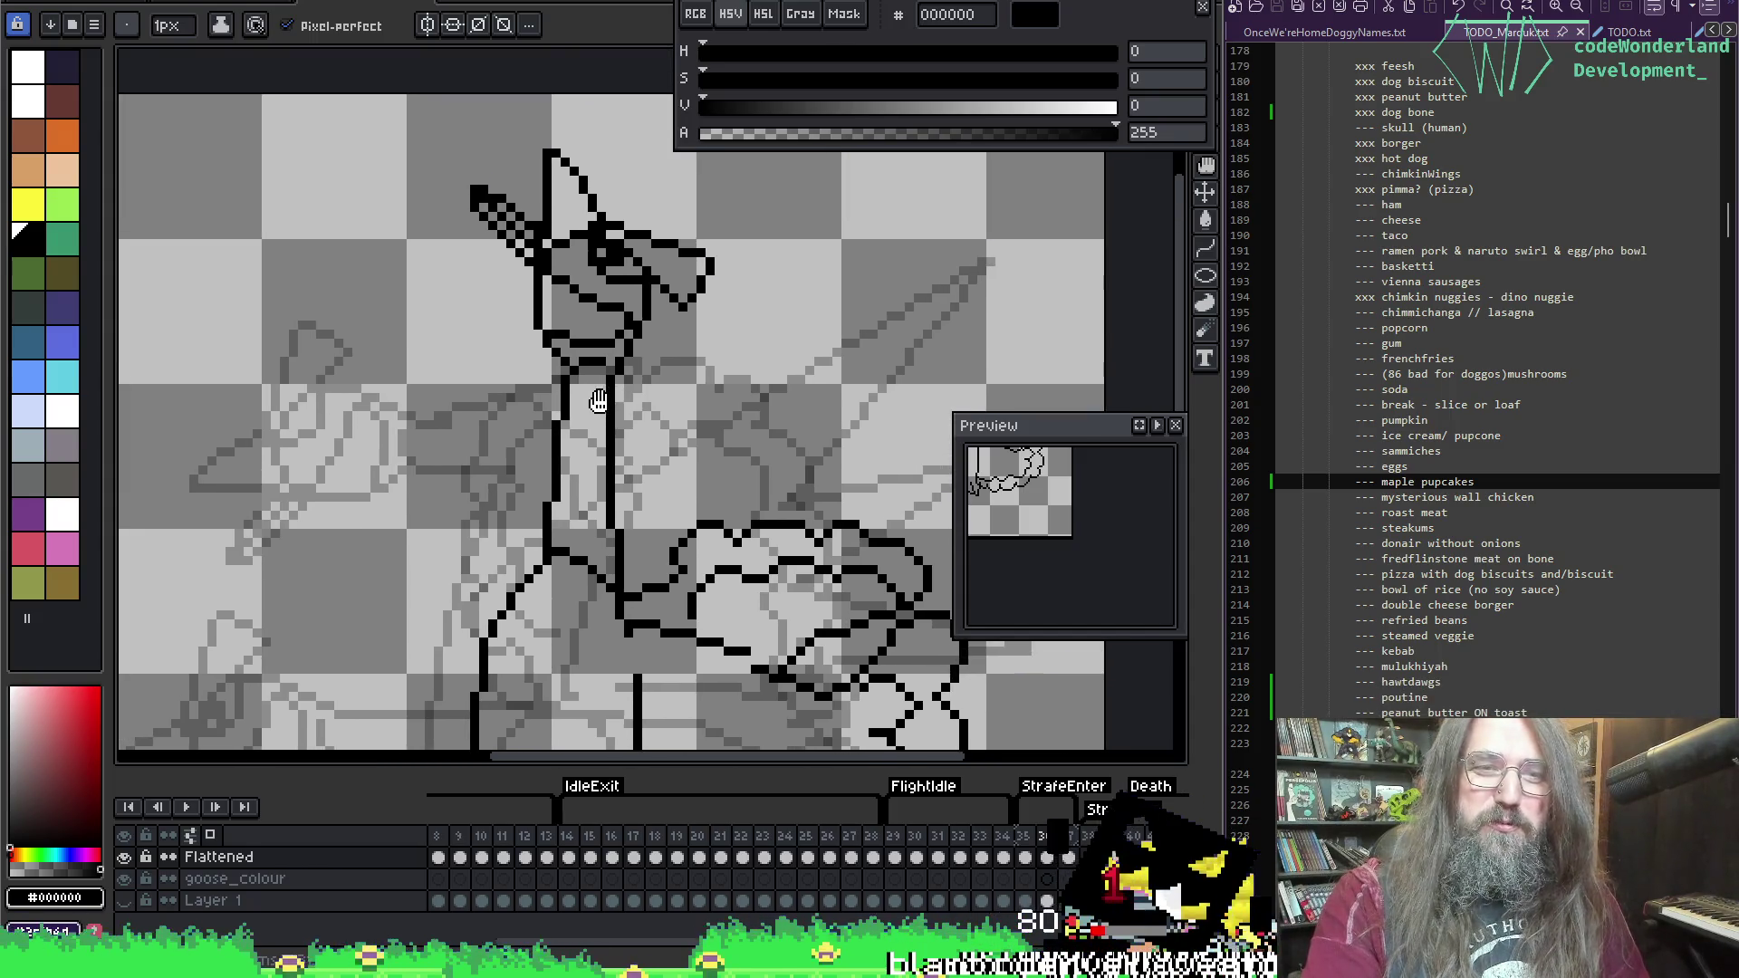
{"action": "mouse_move", "coordinate": [512, 478]}
{"action": "left_mouse_down"}
{"action": "mouse_move", "coordinate": [583, 369]}
{"action": "mouse_move", "coordinate": [514, 285]}
{"action": "mouse_move", "coordinate": [417, 427]}
{"action": "mouse_move", "coordinate": [601, 264]}
{"action": "mouse_move", "coordinate": [484, 416]}
{"action": "left_mouse_up"}
{"action": "key", "text": "ctrl+s"}
{"action": "key", "text": "m"}
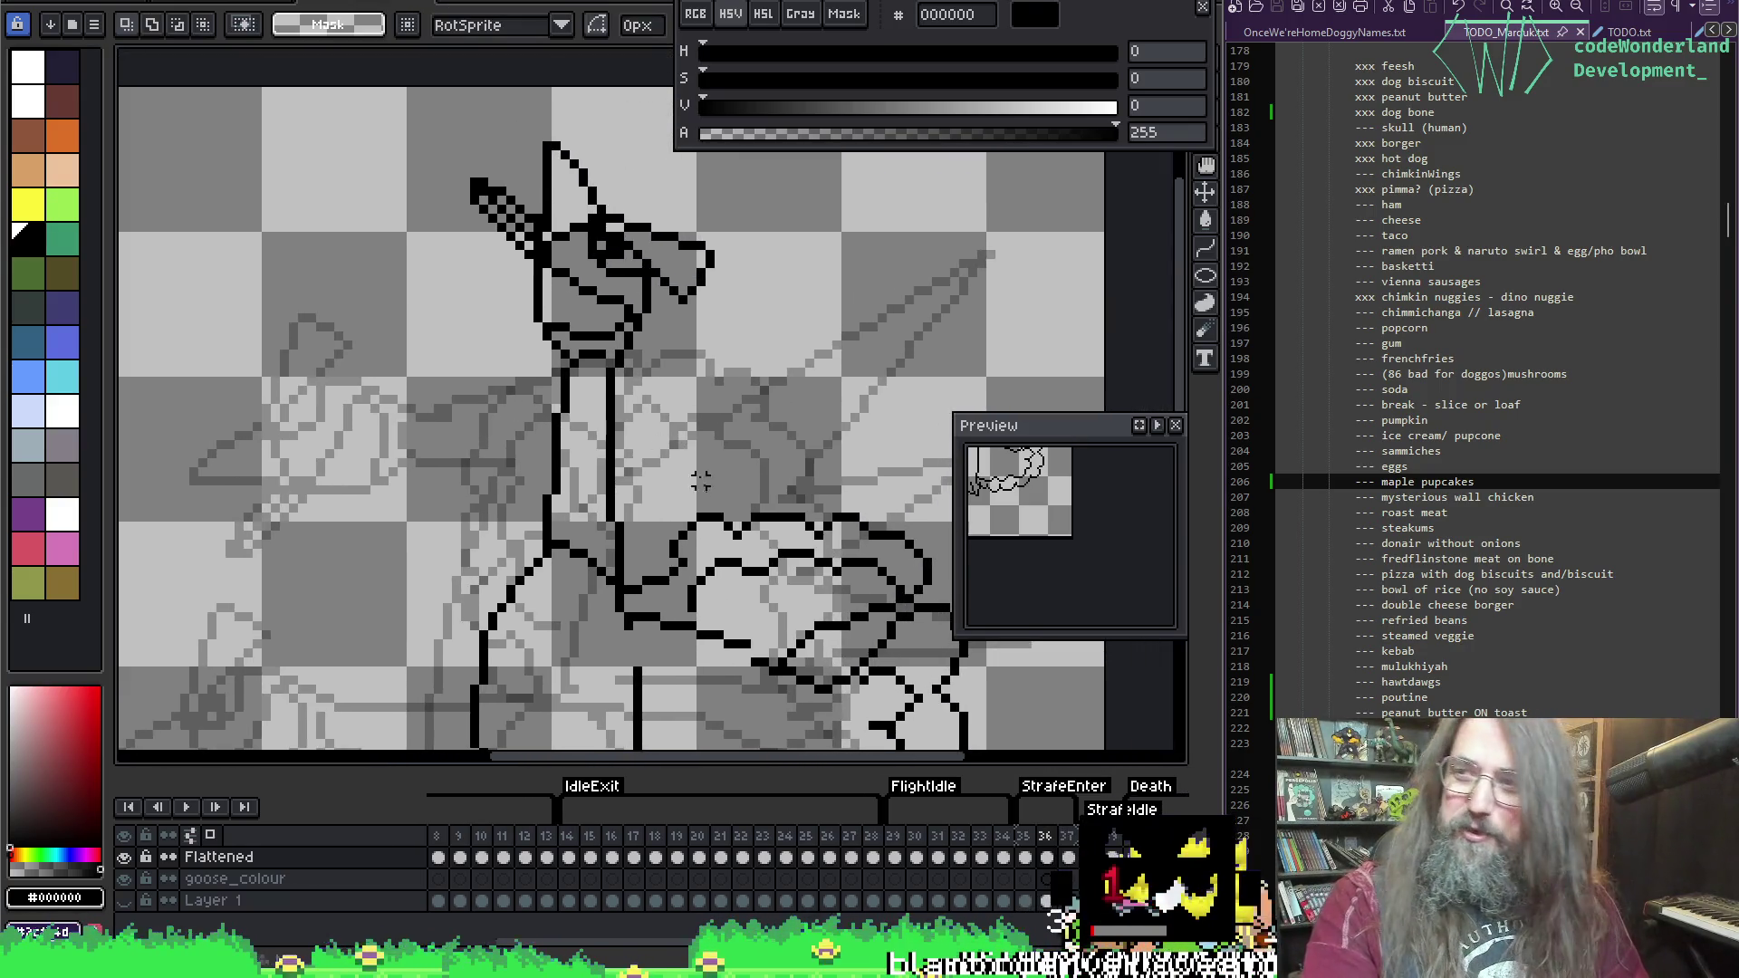
{"action": "left_click_drag", "start_coordinate": [654, 463], "coordinate": [679, 387]}
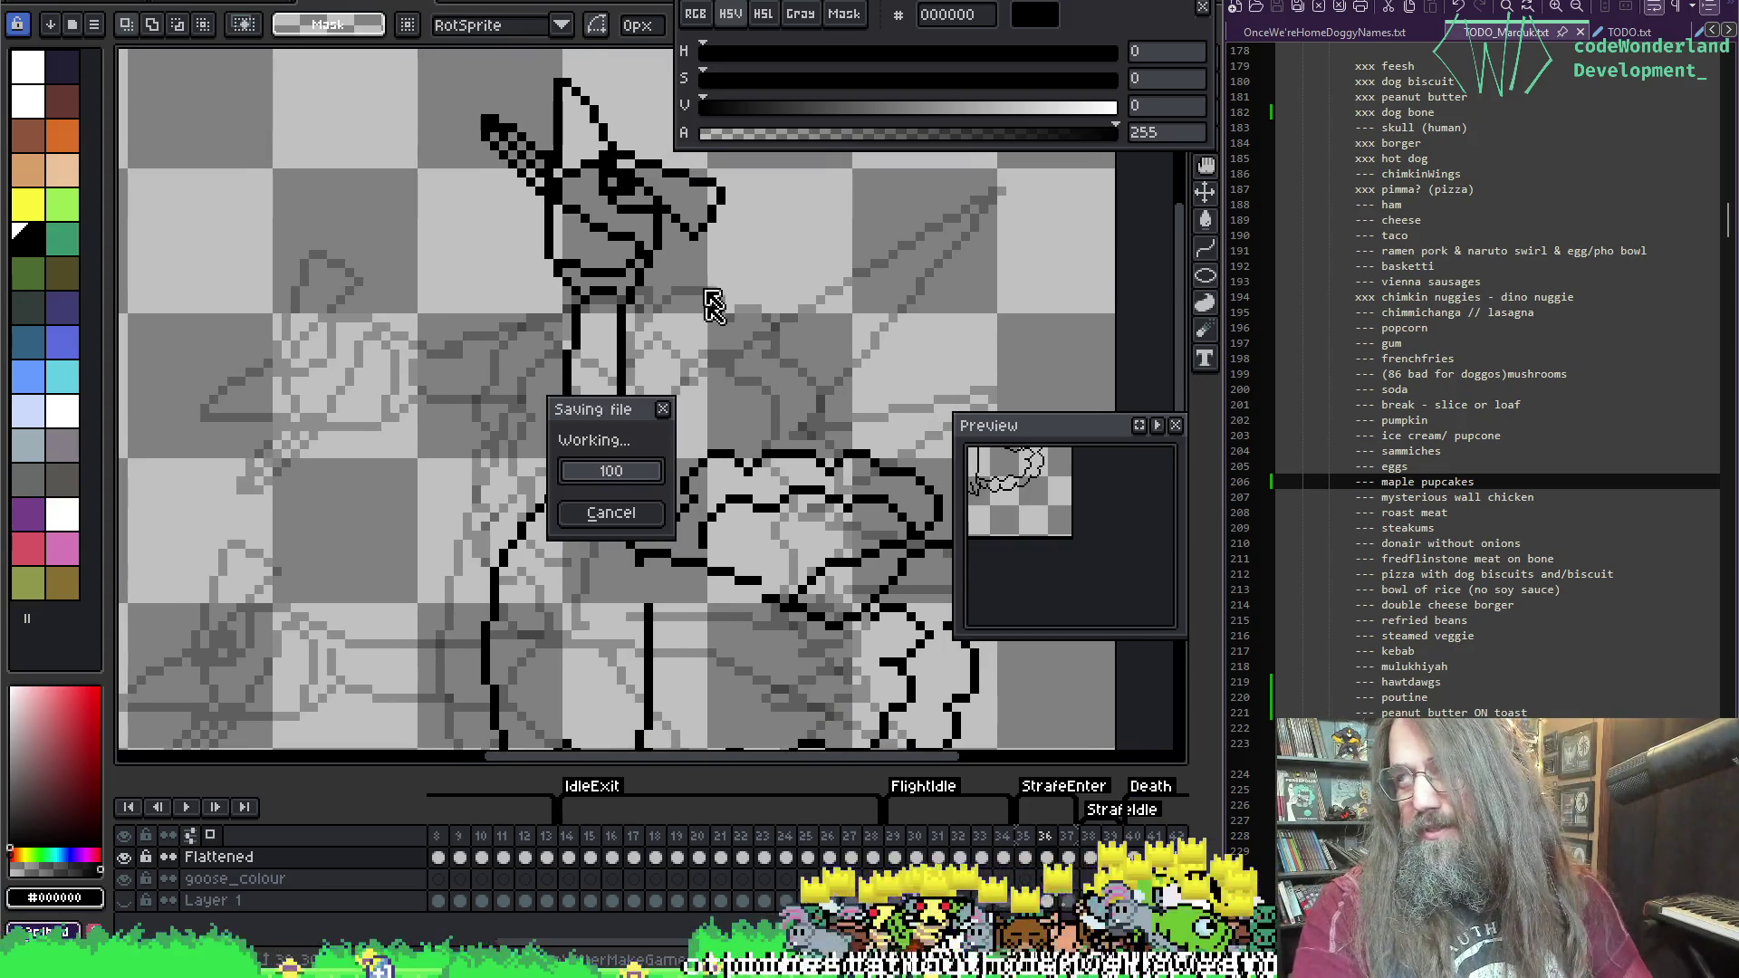
{"action": "left_click_drag", "start_coordinate": [690, 168], "coordinate": [660, 265]}
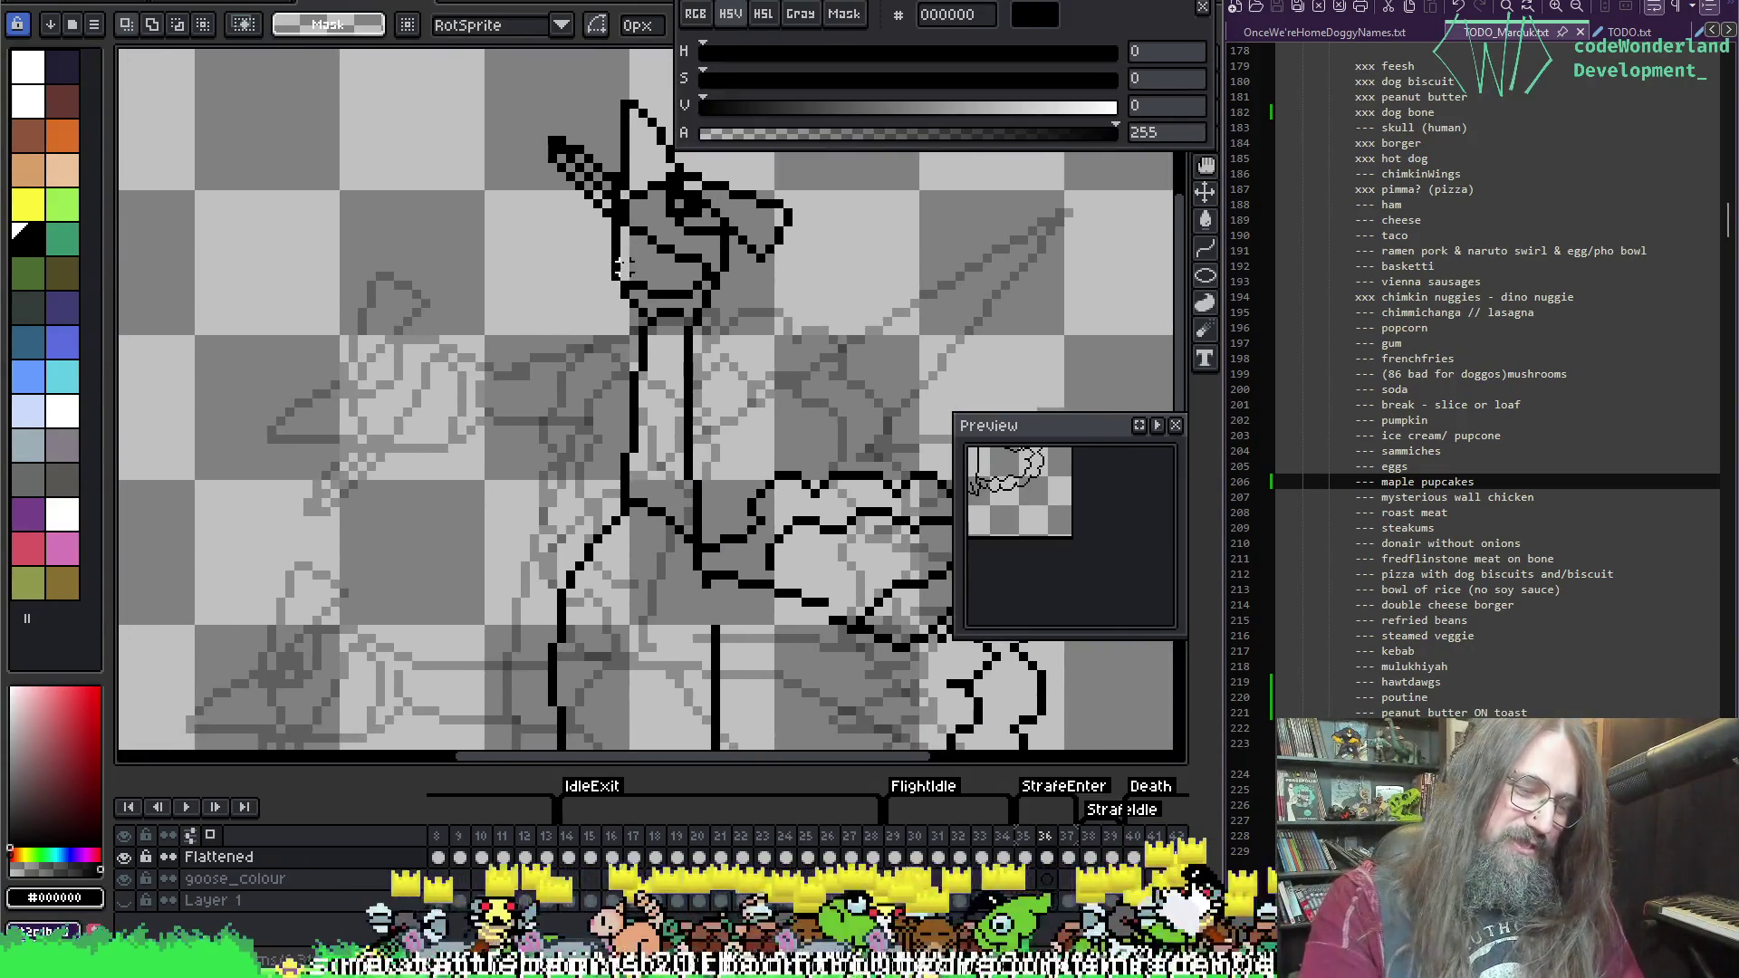
{"action": "key", "text": "Left"}
{"action": "key", "text": "Right"}
{"action": "key", "text": "Left"}
{"action": "key", "text": "Right"}
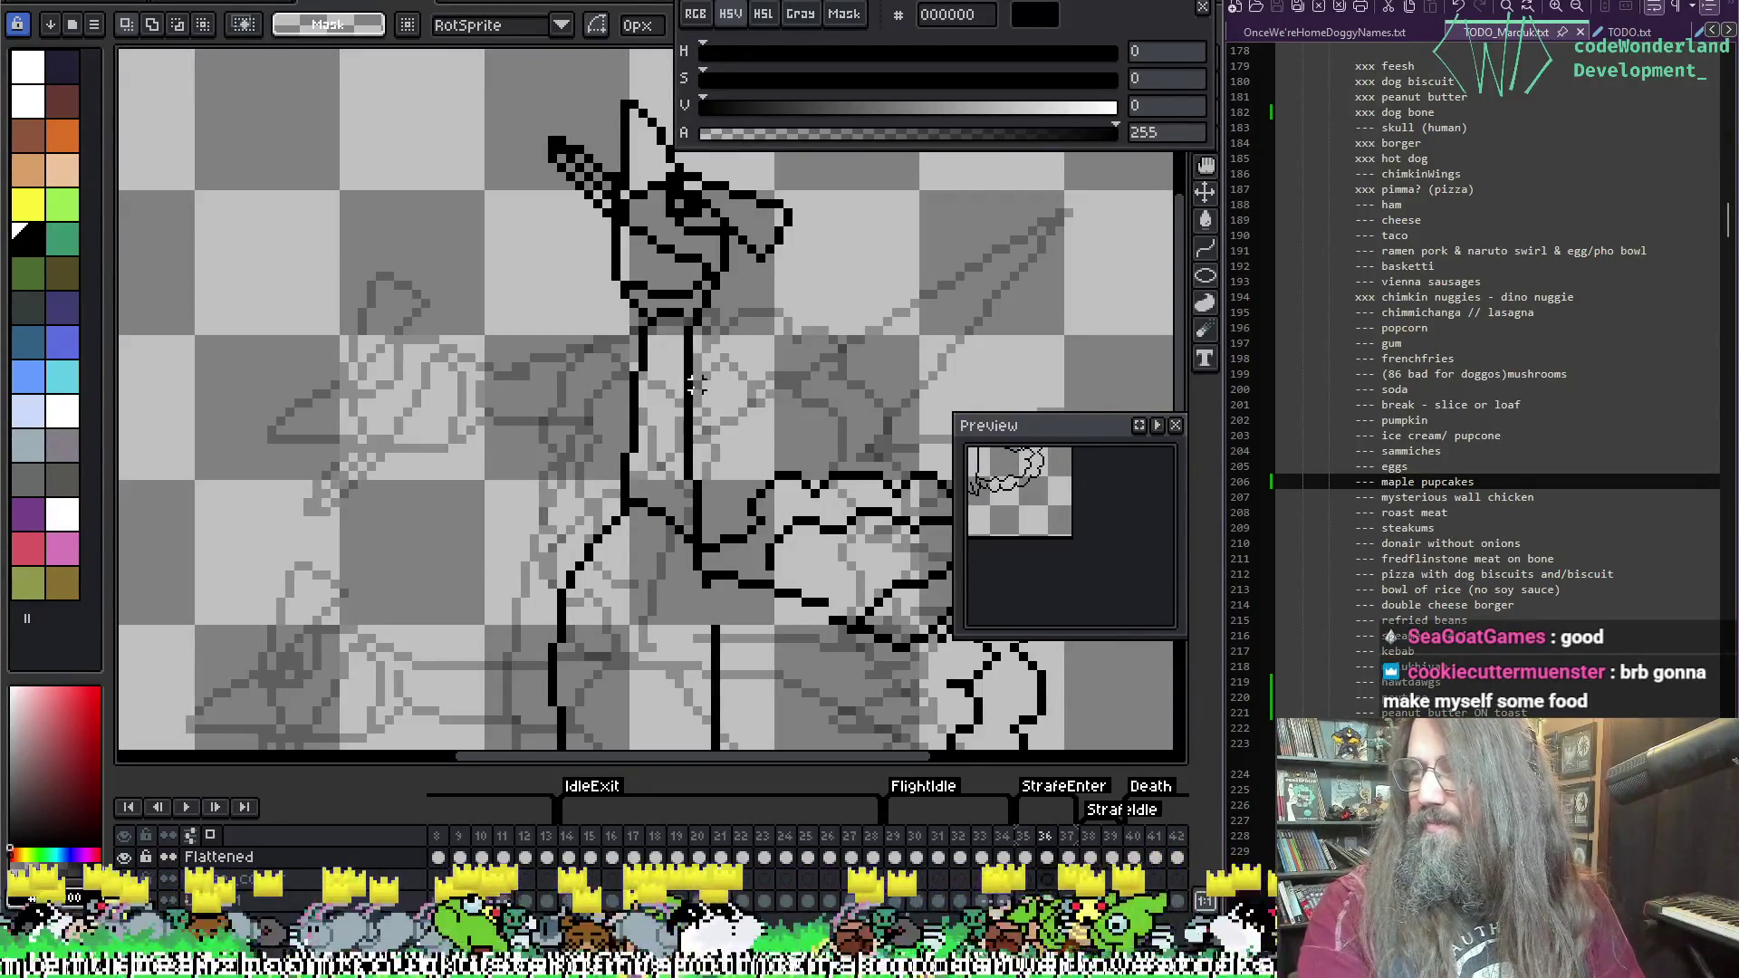
{"action": "scroll", "coordinate": [660, 412], "scroll_direction": "down", "scroll_amount": 3}
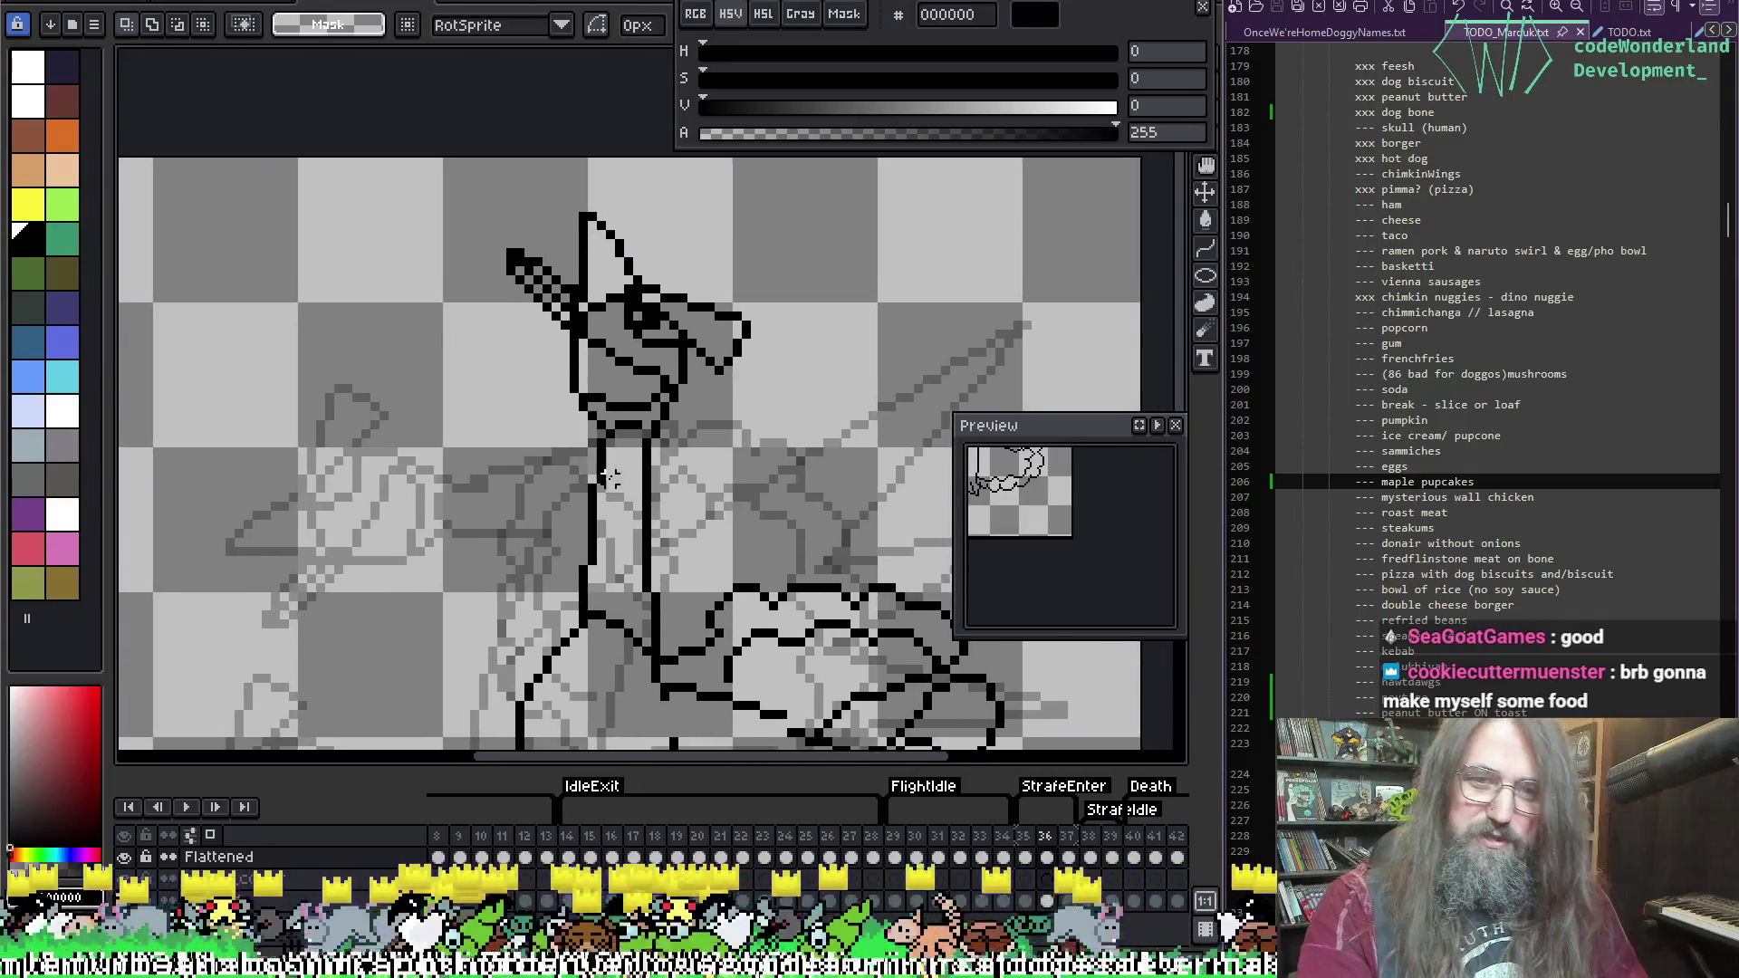
{"action": "left_click_drag", "start_coordinate": [618, 444], "coordinate": [661, 264]}
{"action": "key", "text": "Left"}
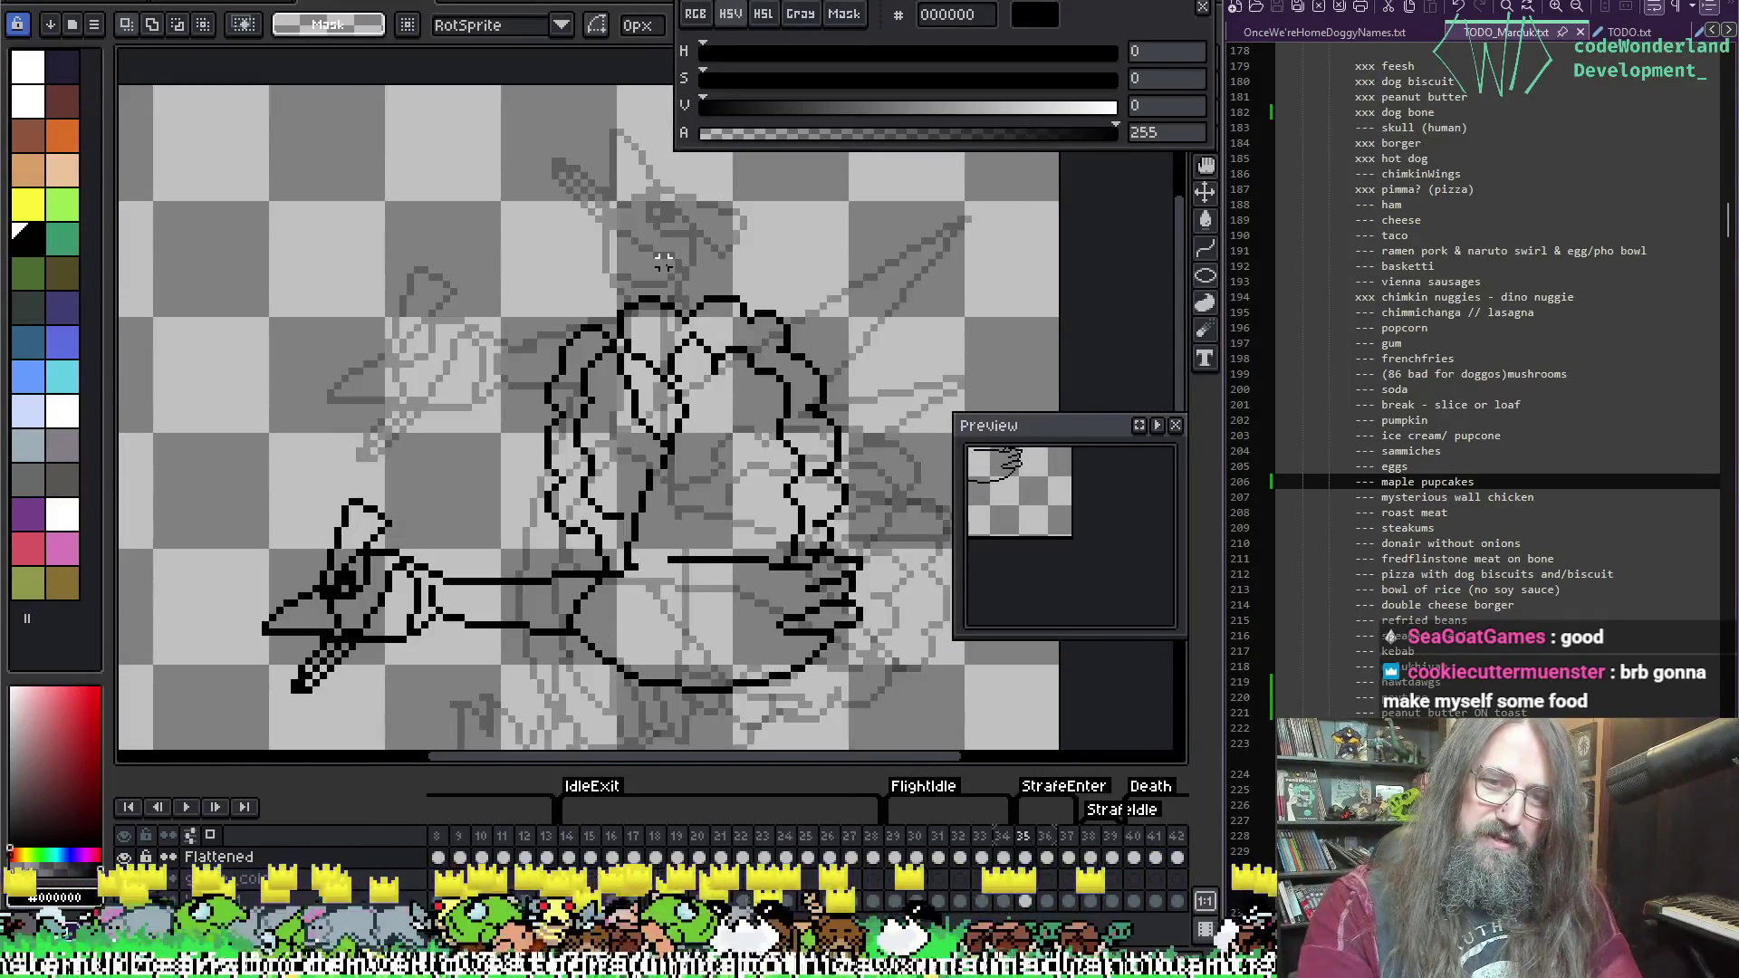
{"action": "key", "text": "Right"}
{"action": "key", "text": "Right"}
{"action": "left_click_drag", "start_coordinate": [752, 319], "coordinate": [779, 250]}
{"action": "scroll", "coordinate": [779, 250], "scroll_direction": "down", "scroll_amount": 3}
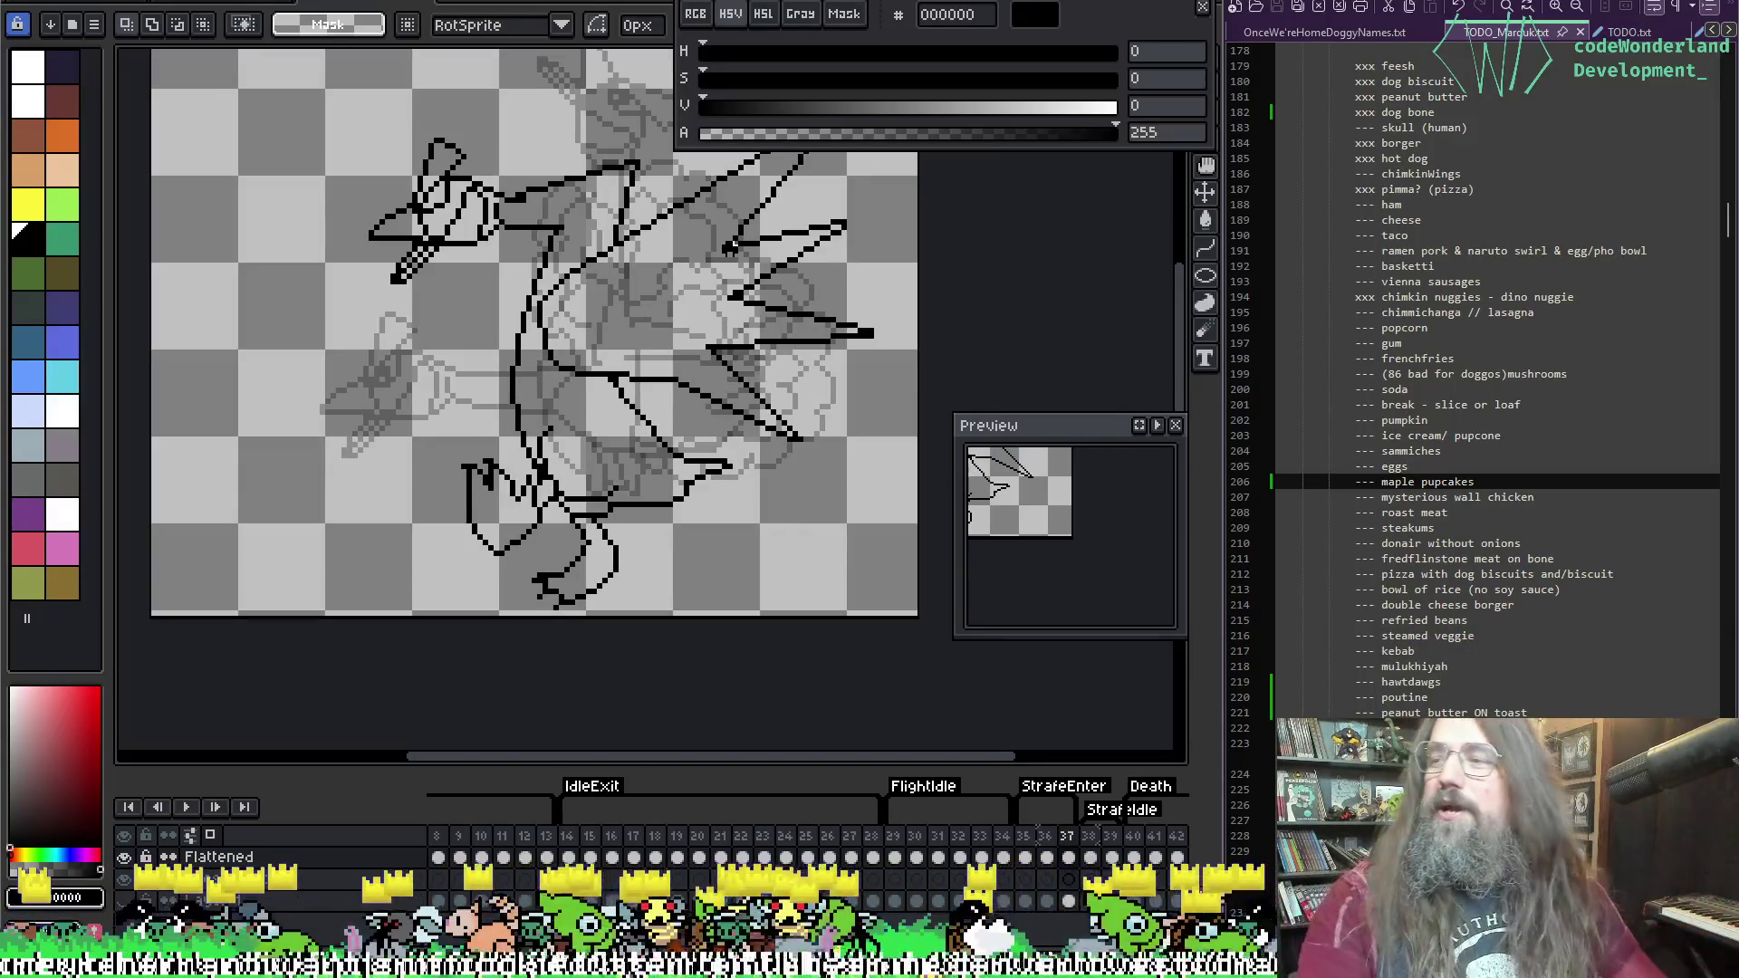
{"action": "key", "text": "Left"}
{"action": "key", "text": "Left"}
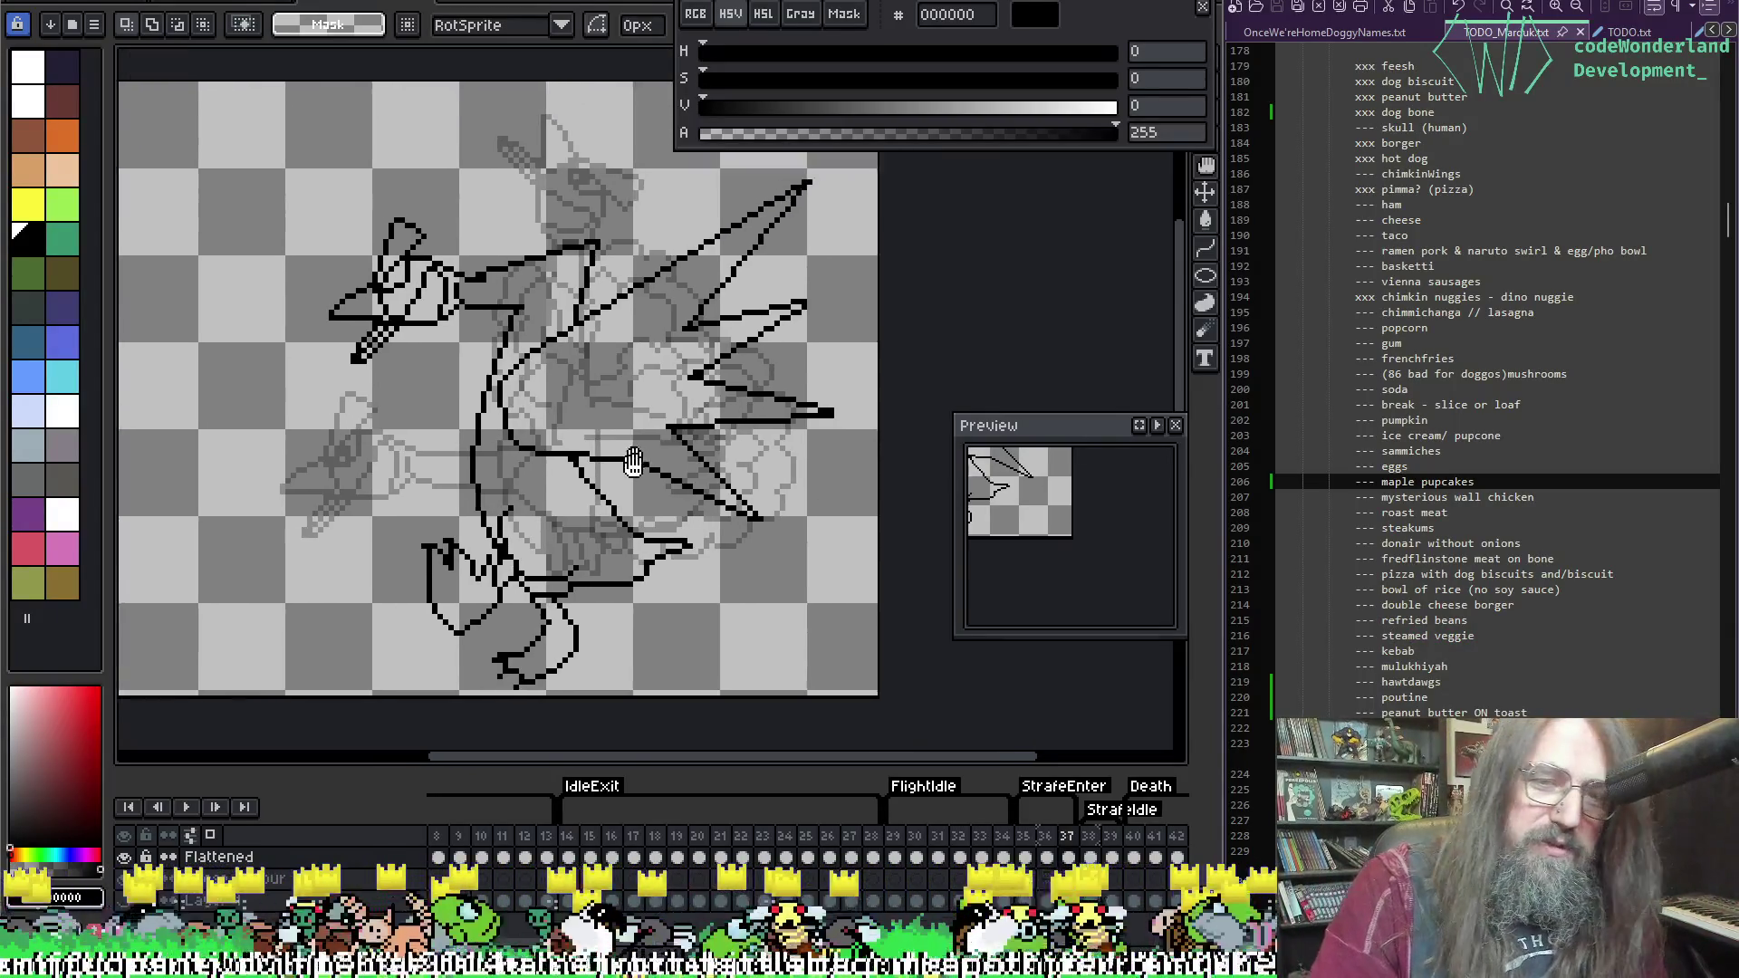
{"action": "key", "text": "Right"}
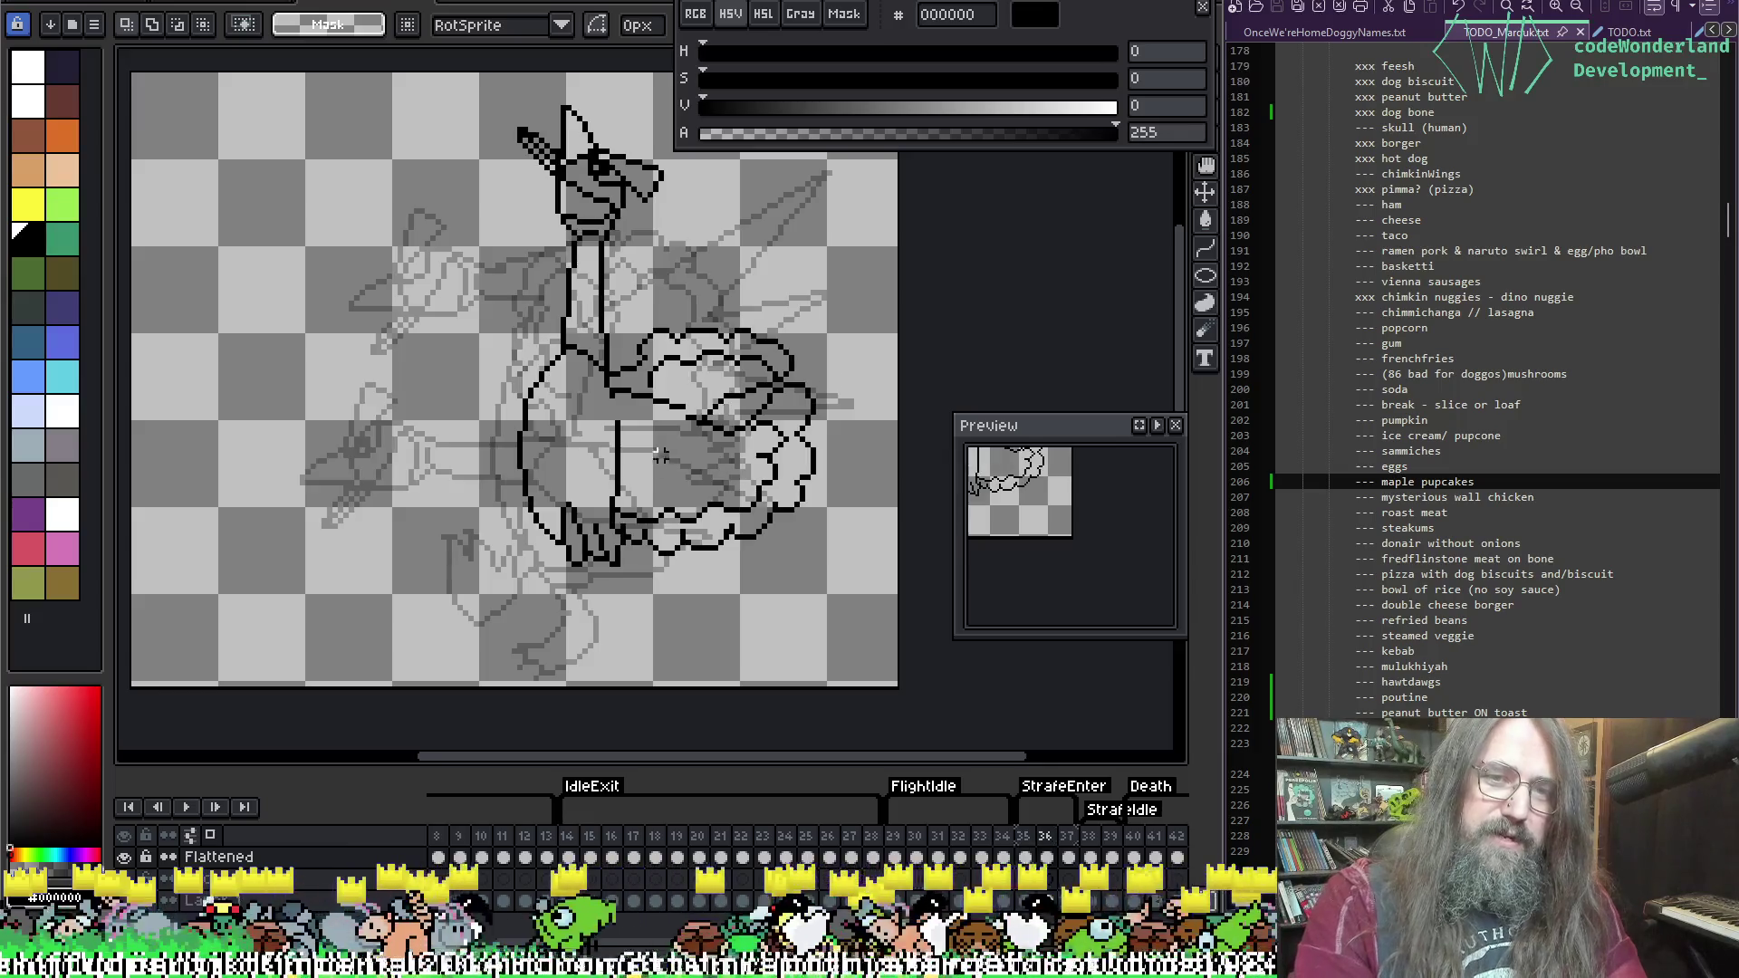
{"action": "scroll", "coordinate": [715, 424], "scroll_direction": "up", "scroll_amount": 2}
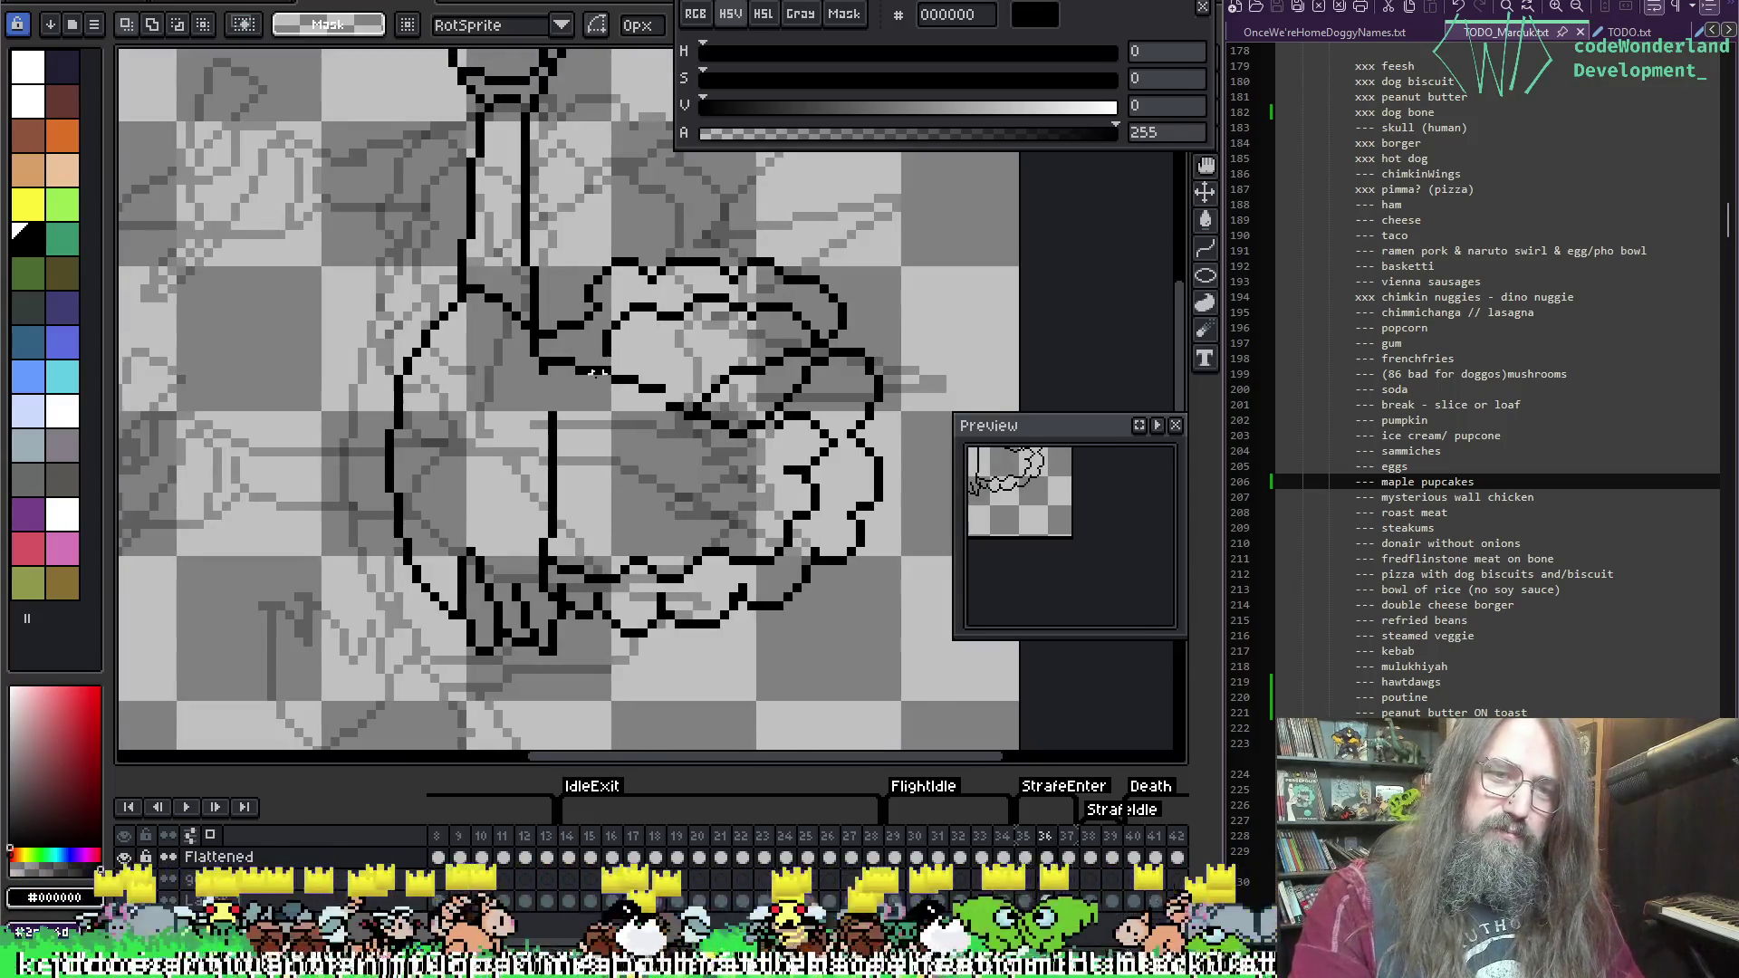
{"action": "scroll", "coordinate": [596, 371], "scroll_direction": "down", "scroll_amount": 3}
{"action": "key", "text": "Left"}
{"action": "key", "text": "Left"}
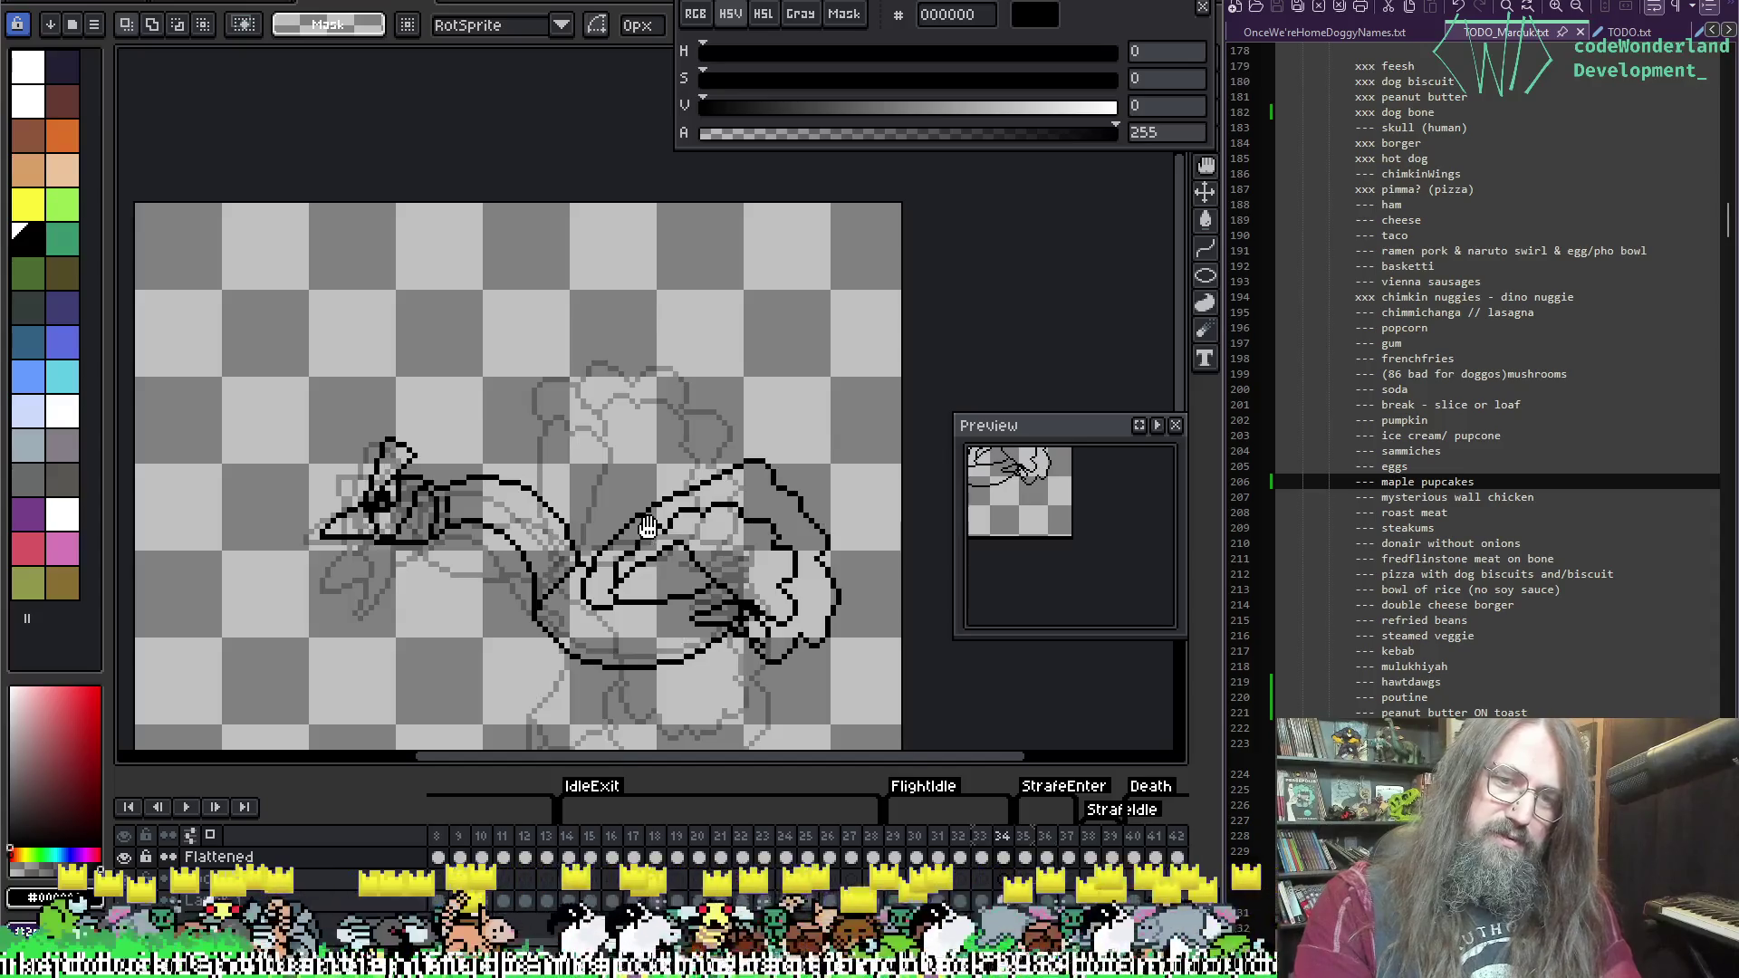
{"action": "key", "text": "Left"}
{"action": "key", "text": "Left"}
{"action": "key", "text": "Left"}
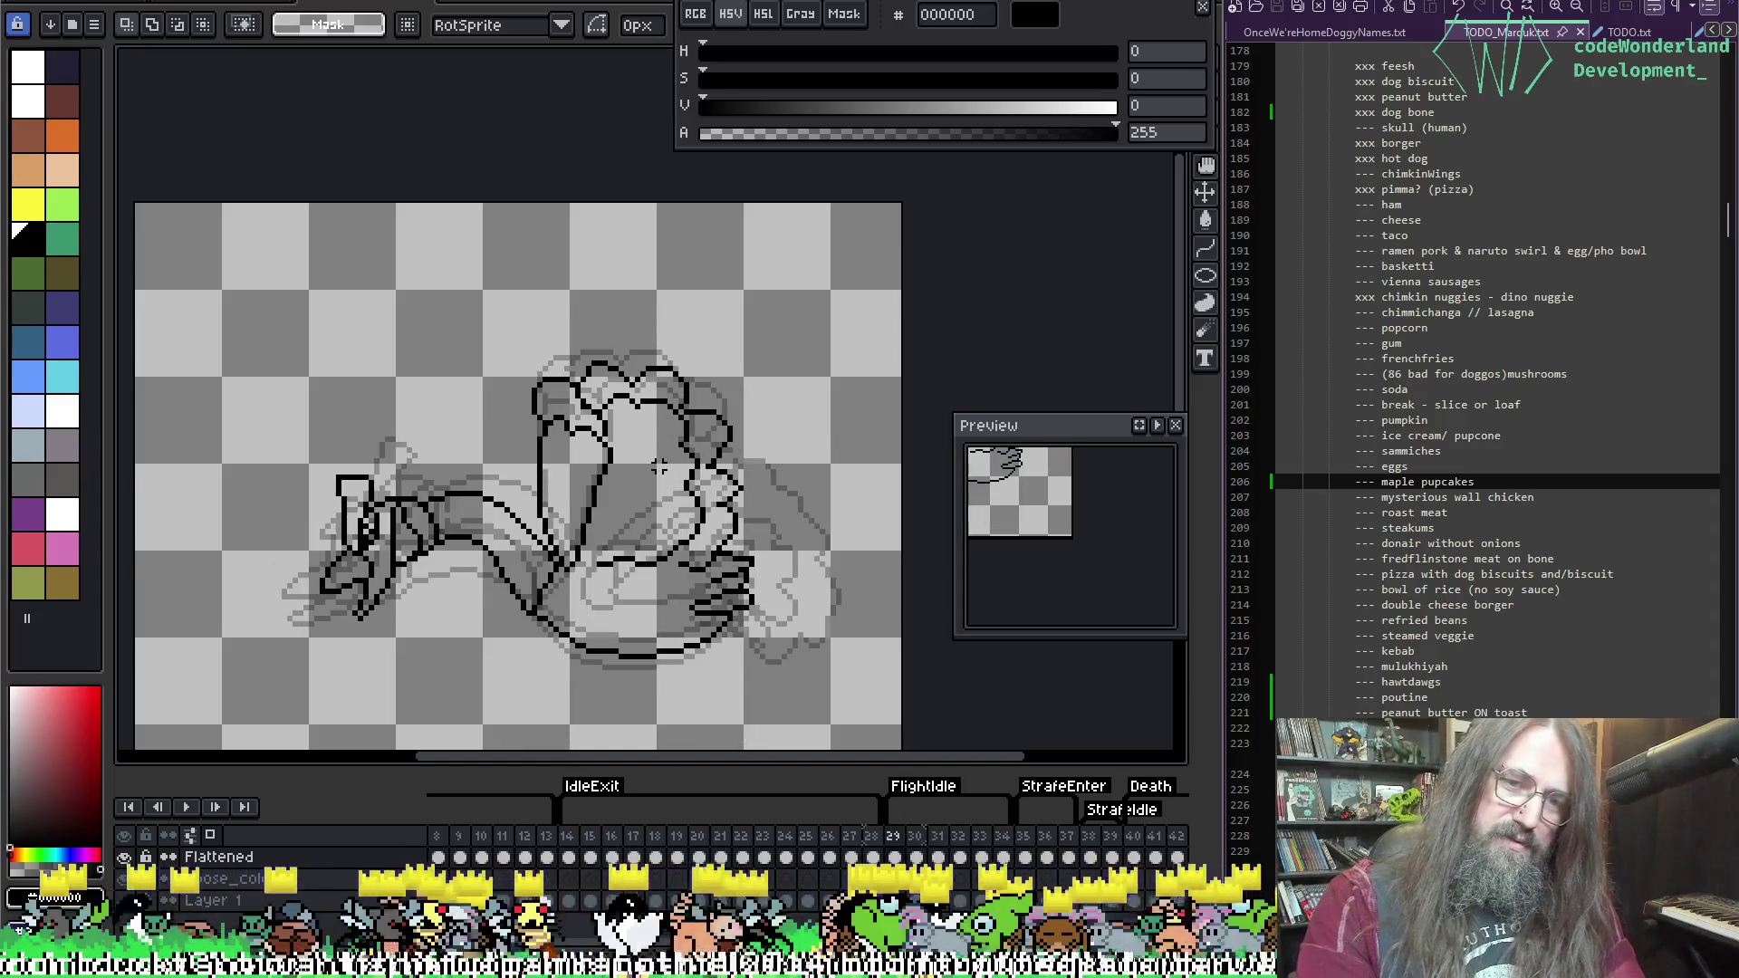
{"action": "key", "text": "Right"}
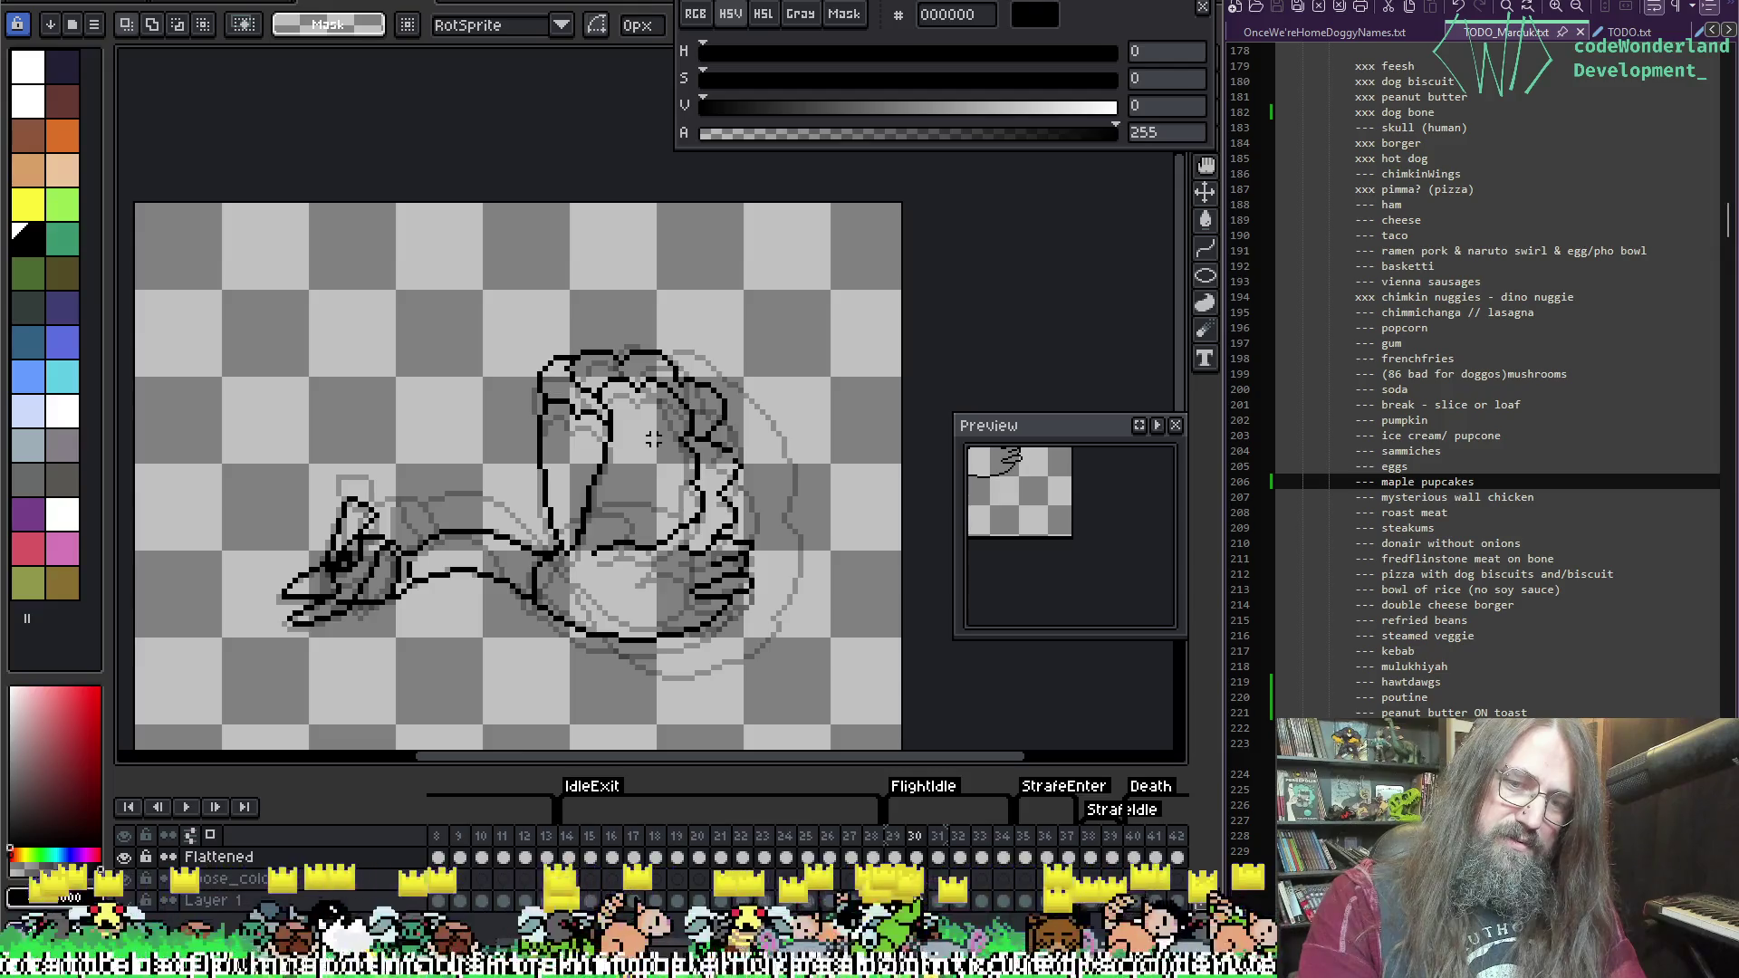
{"action": "key", "text": "Right"}
{"action": "key", "text": "Right"}
{"action": "key", "text": "Right"}
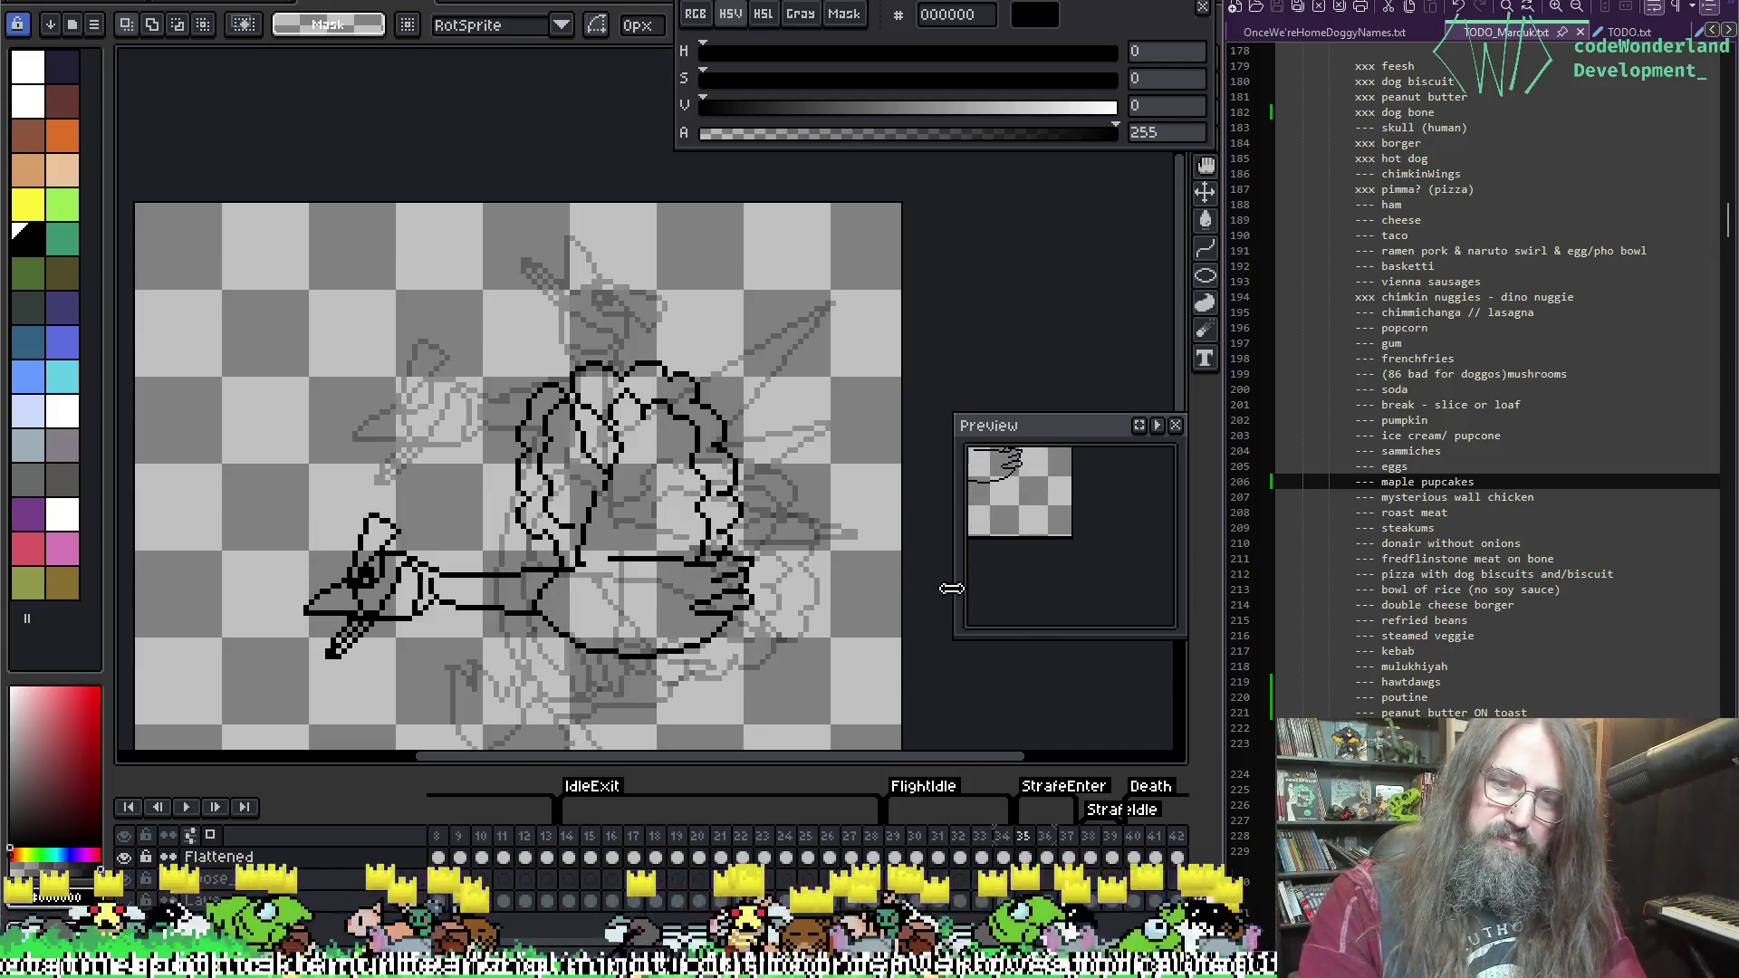
{"action": "mouse_move", "coordinate": [692, 448]}
{"action": "left_mouse_down"}
{"action": "mouse_move", "coordinate": [668, 359]}
{"action": "mouse_move", "coordinate": [710, 401]}
{"action": "mouse_move", "coordinate": [676, 411]}
{"action": "mouse_move", "coordinate": [668, 393]}
{"action": "left_mouse_up"}
{"action": "key", "text": "F3"}
{"action": "key", "text": "Left"}
{"action": "key", "text": "Left"}
{"action": "key", "text": "Right"}
{"action": "key", "text": "Right"}
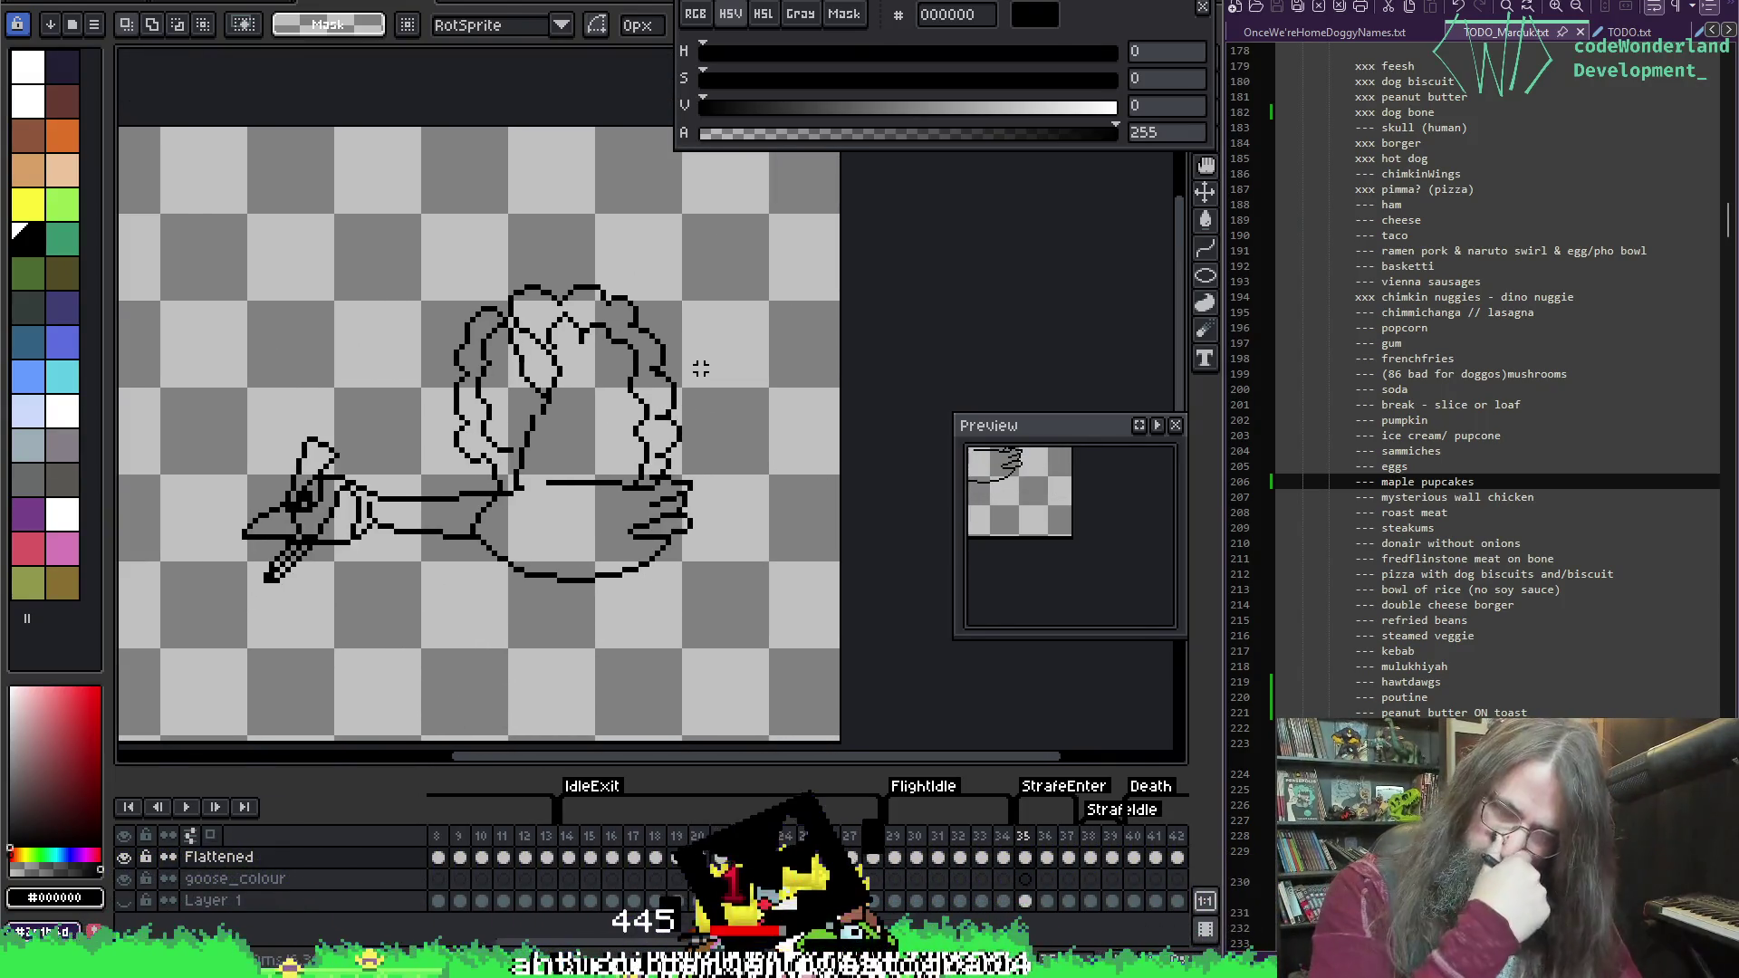
{"action": "key", "text": "Right"}
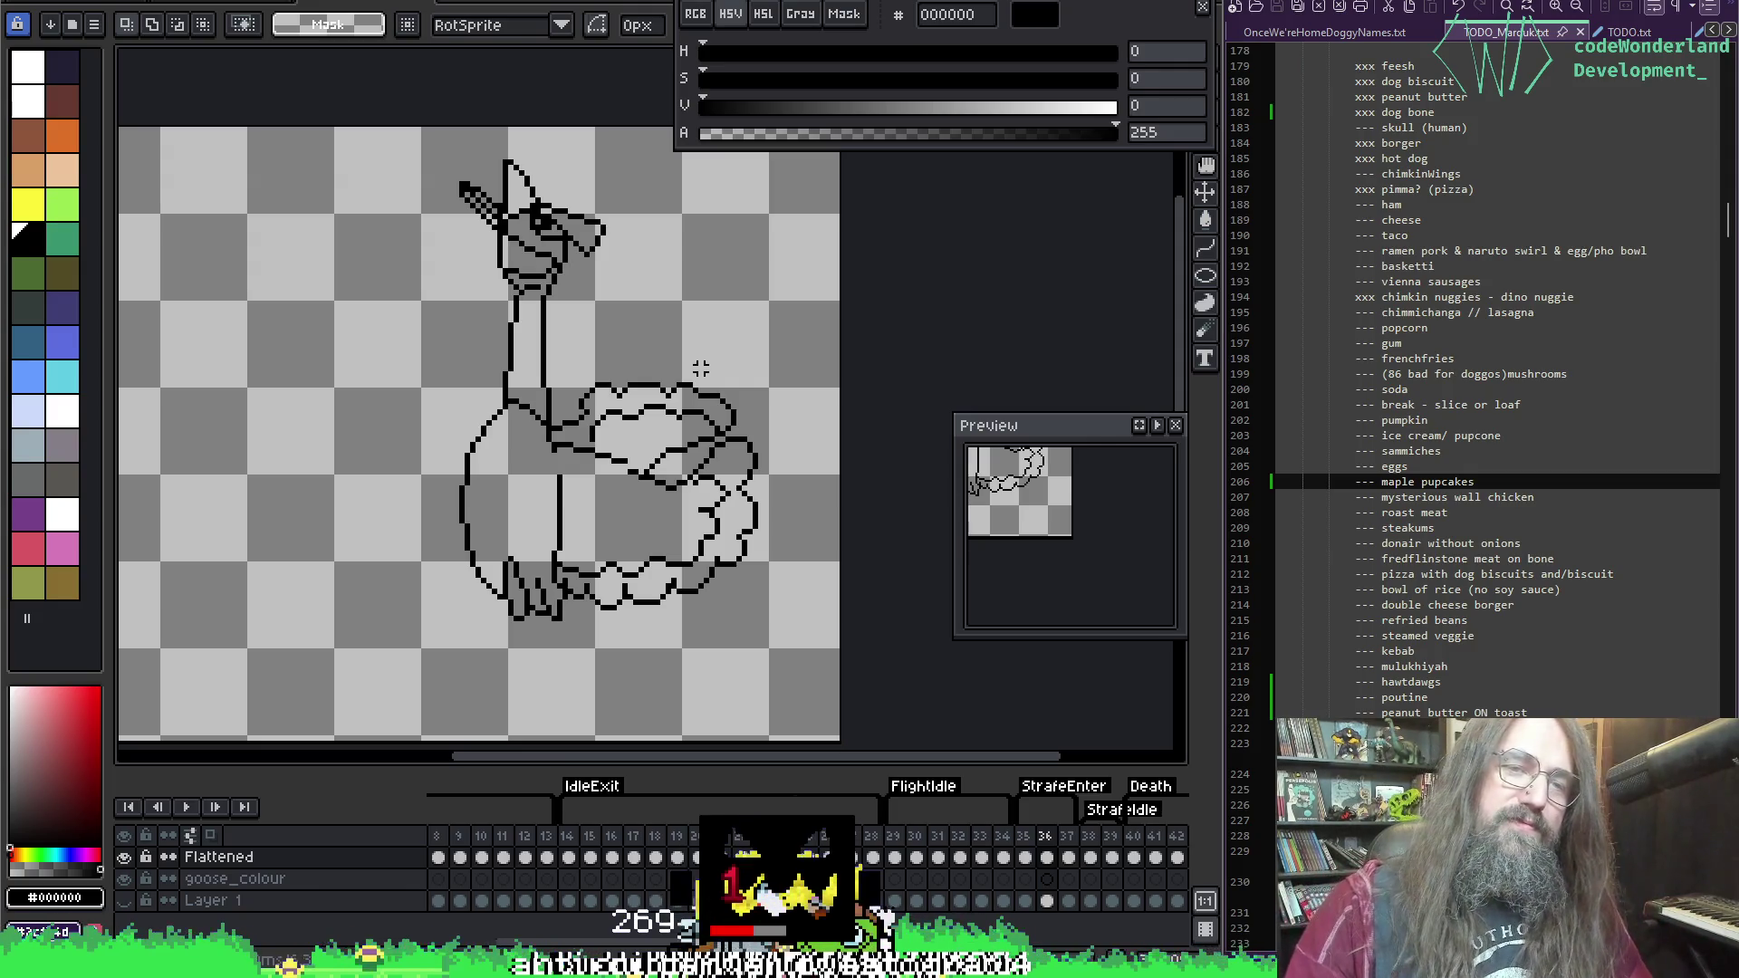
Step: Erase the curly wing outline and stray strokes by the wrist and lower hand, then compare with the neighbouring frame
{"action": "key", "text": "b"}
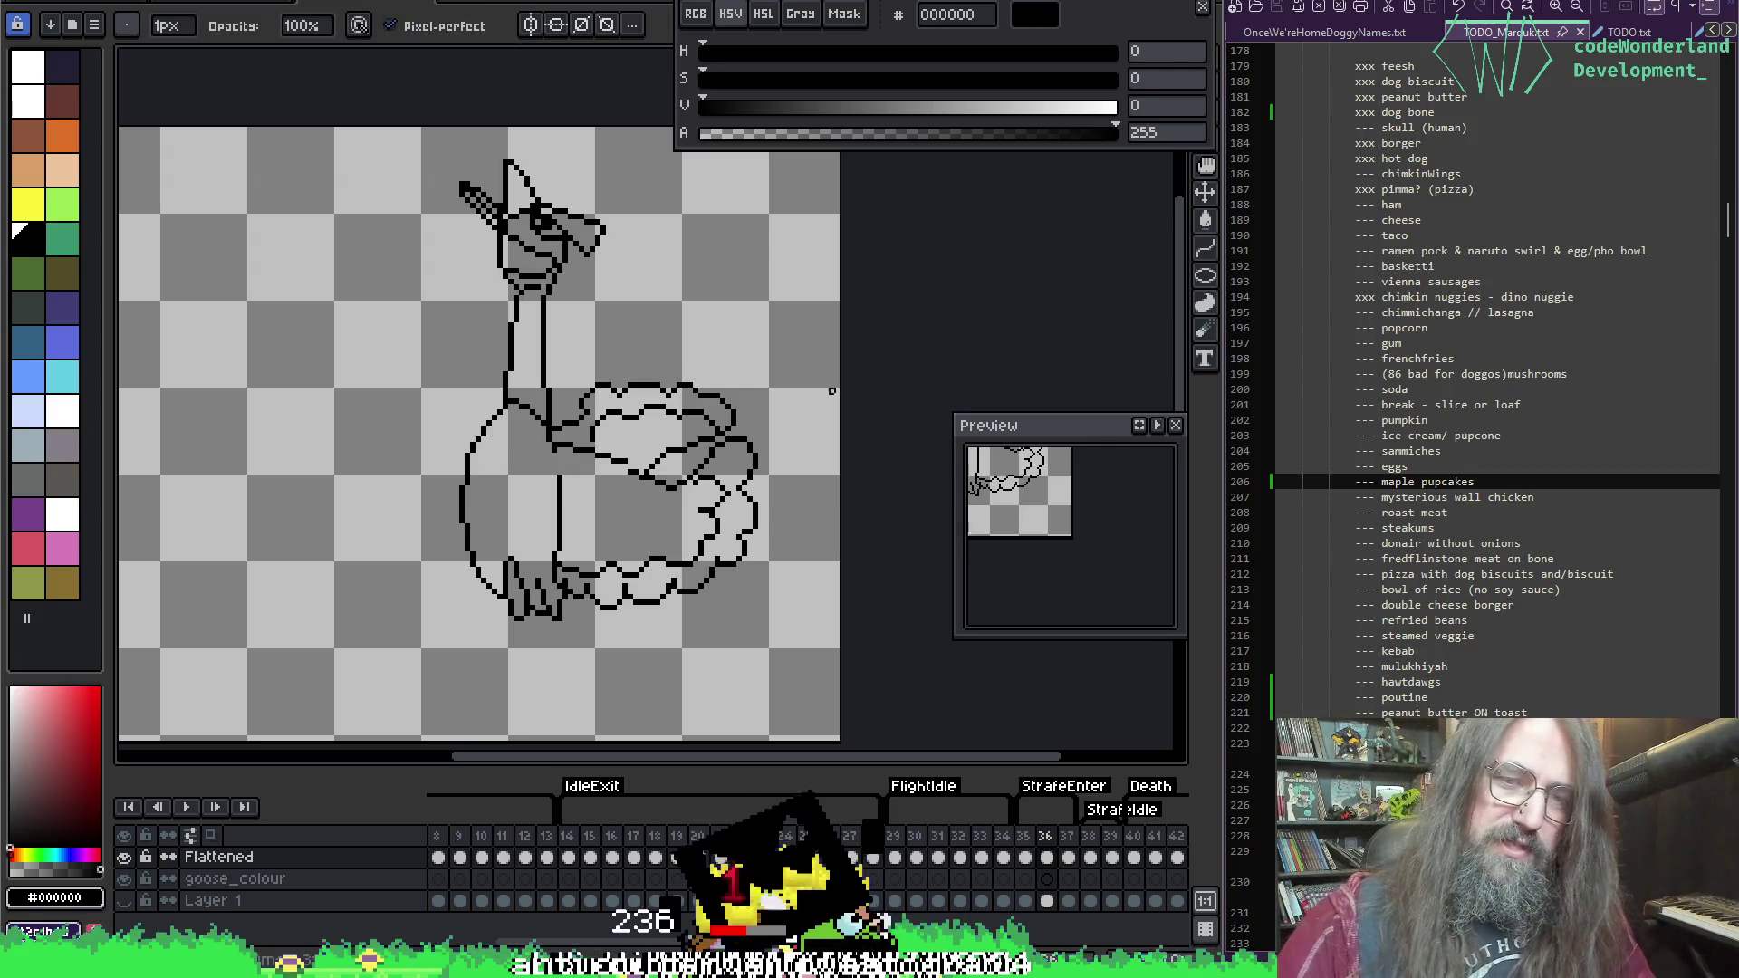
{"action": "key", "text": "e"}
{"action": "mouse_move", "coordinate": [734, 398]}
{"action": "left_mouse_down"}
{"action": "mouse_move", "coordinate": [720, 383]}
{"action": "mouse_move", "coordinate": [612, 460]}
{"action": "mouse_move", "coordinate": [602, 391]}
{"action": "mouse_move", "coordinate": [737, 615]}
{"action": "mouse_move", "coordinate": [614, 623]}
{"action": "mouse_move", "coordinate": [590, 561]}
{"action": "left_mouse_up"}
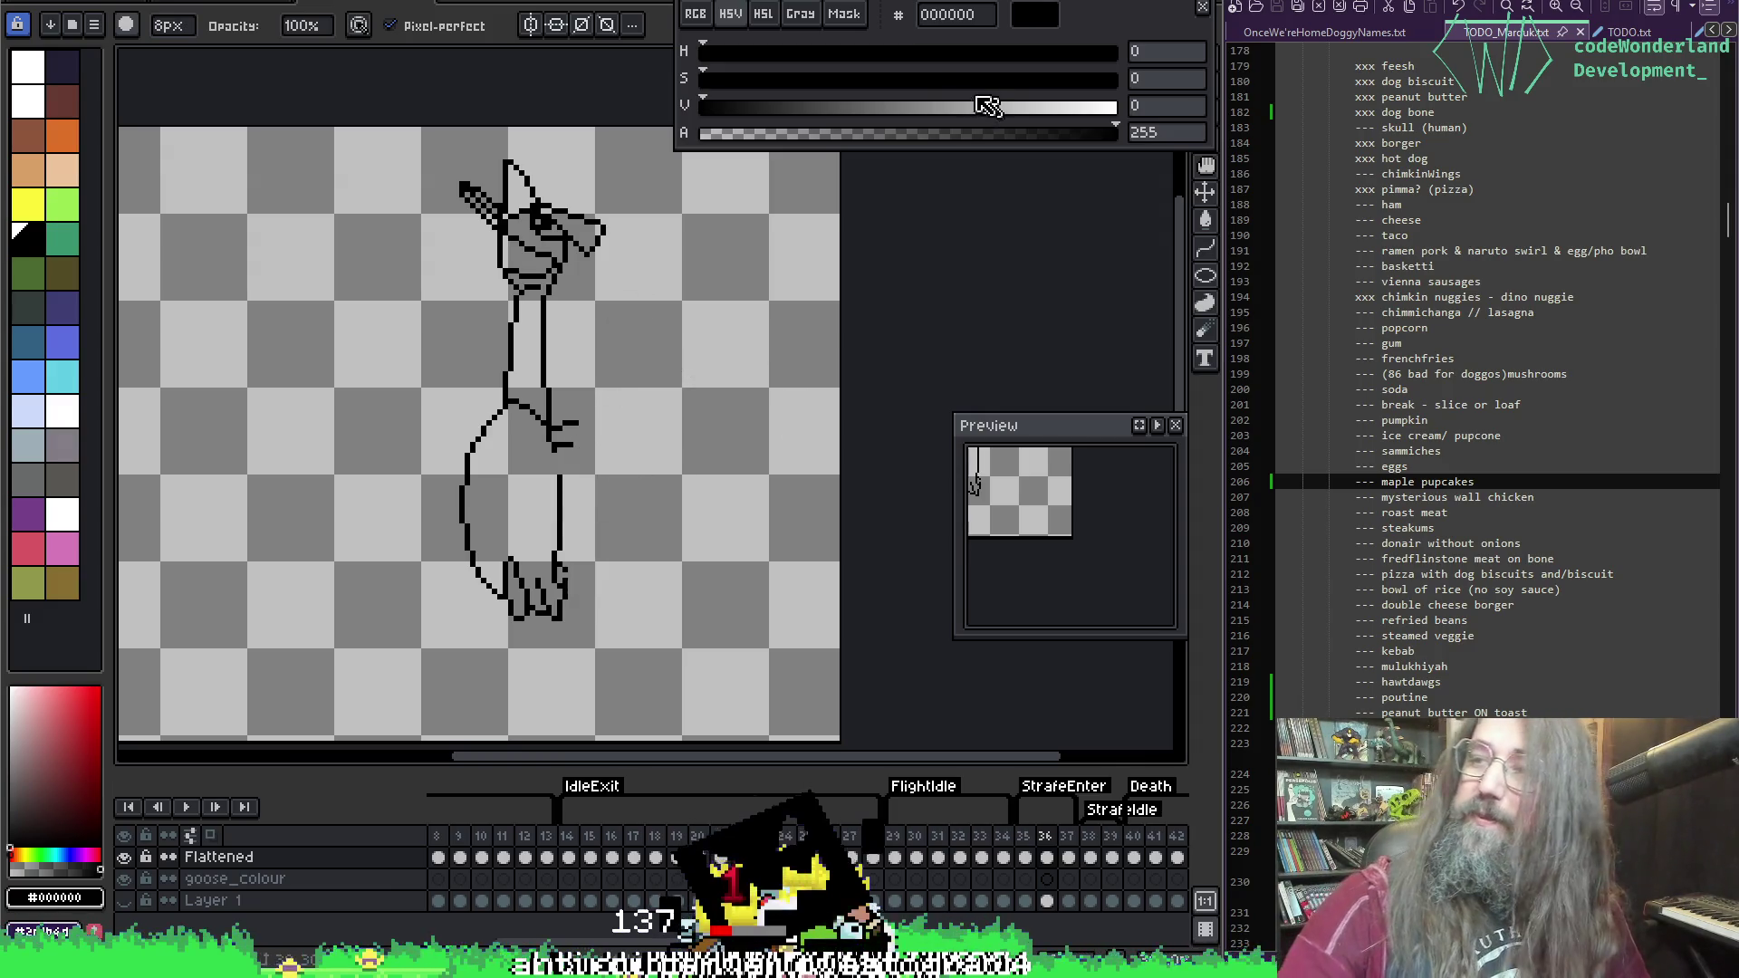
{"action": "left_click_drag", "start_coordinate": [595, 448], "coordinate": [590, 437]}
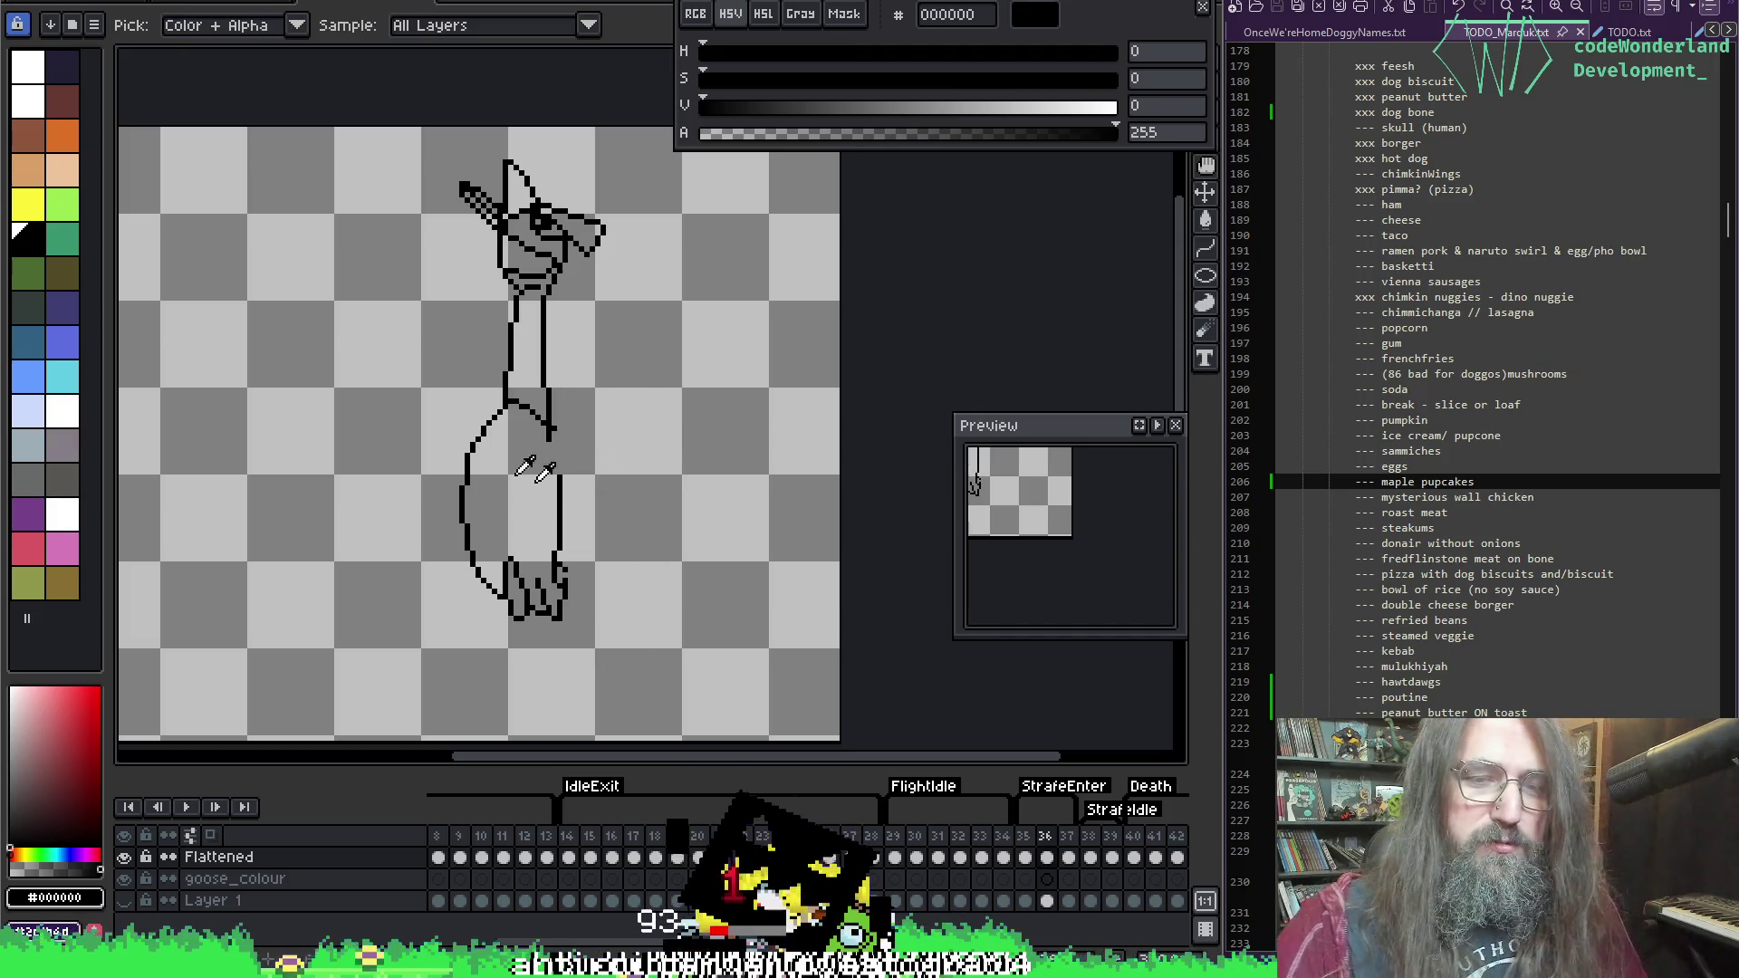
{"action": "left_click_drag", "start_coordinate": [595, 564], "coordinate": [575, 562]}
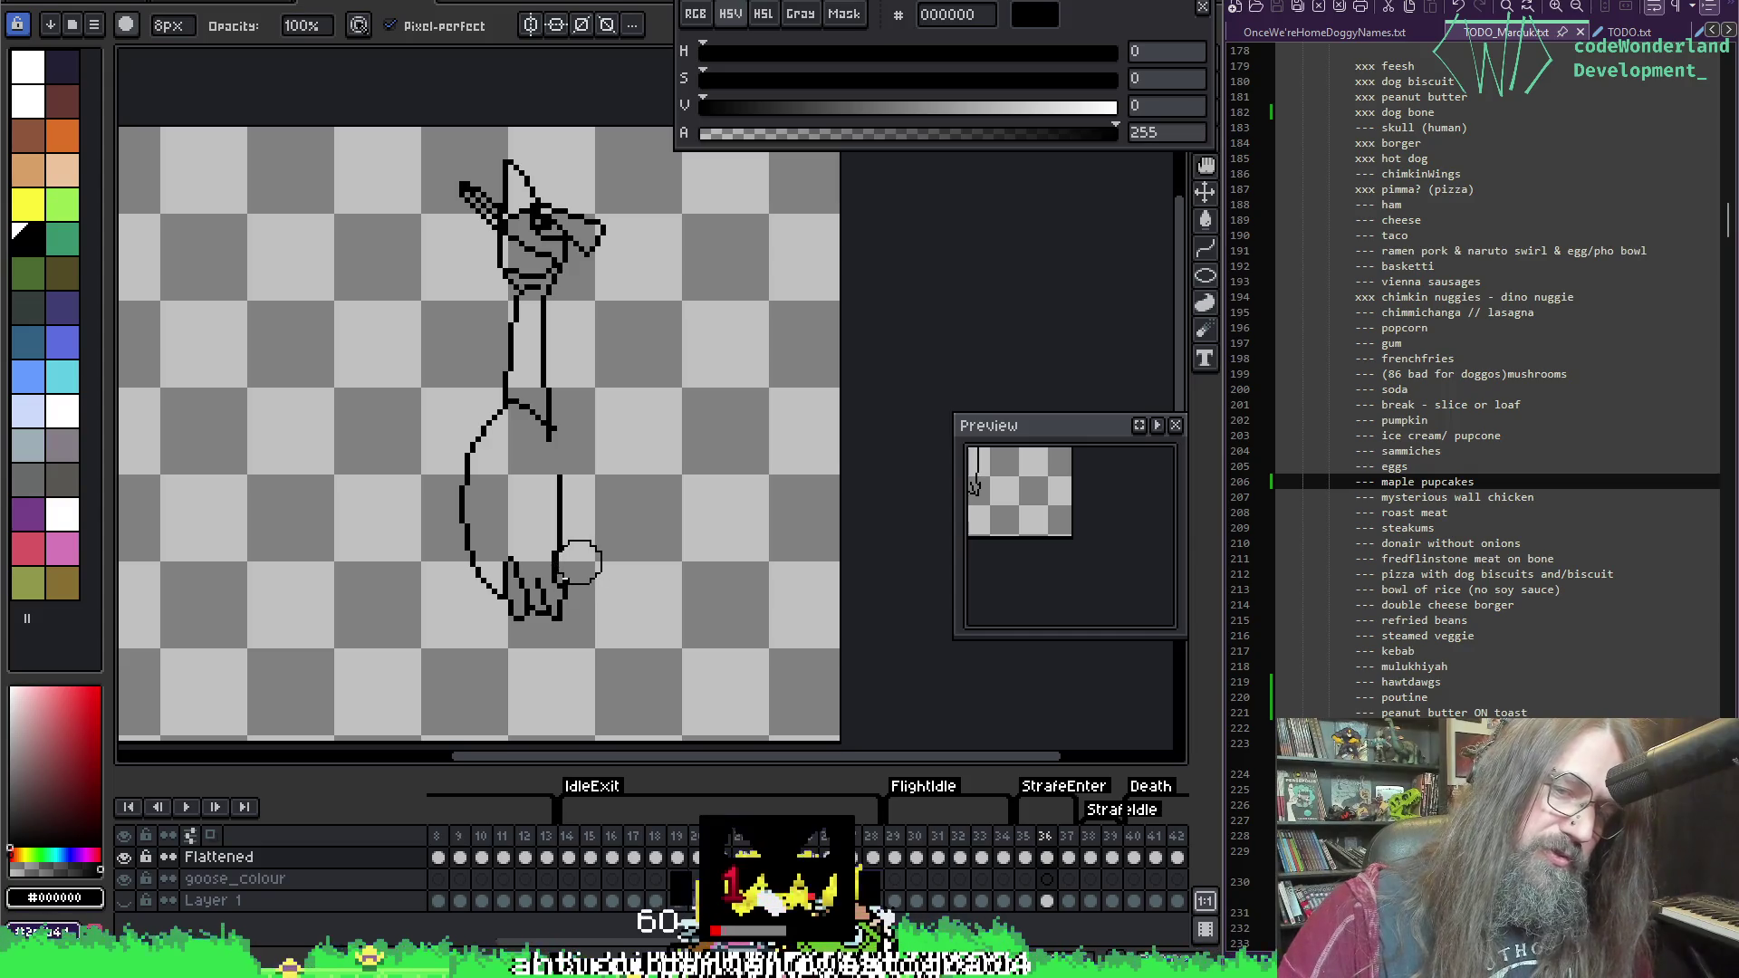
{"action": "key", "text": "alt"}
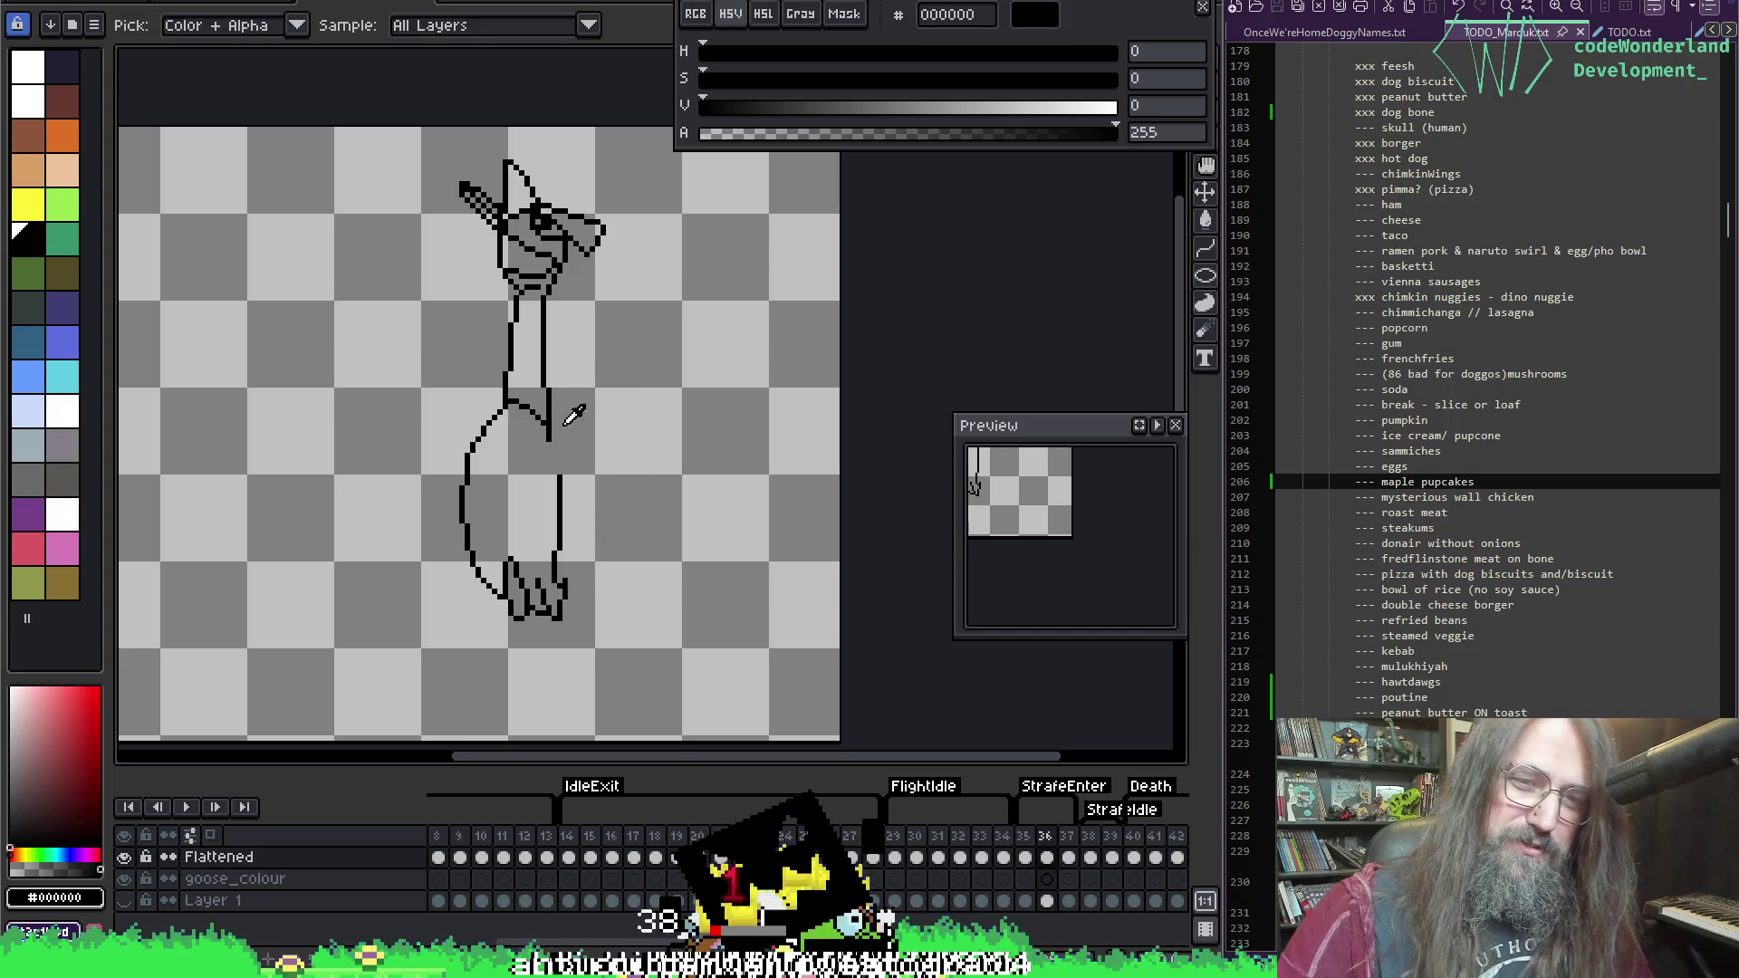
{"action": "key", "text": "b"}
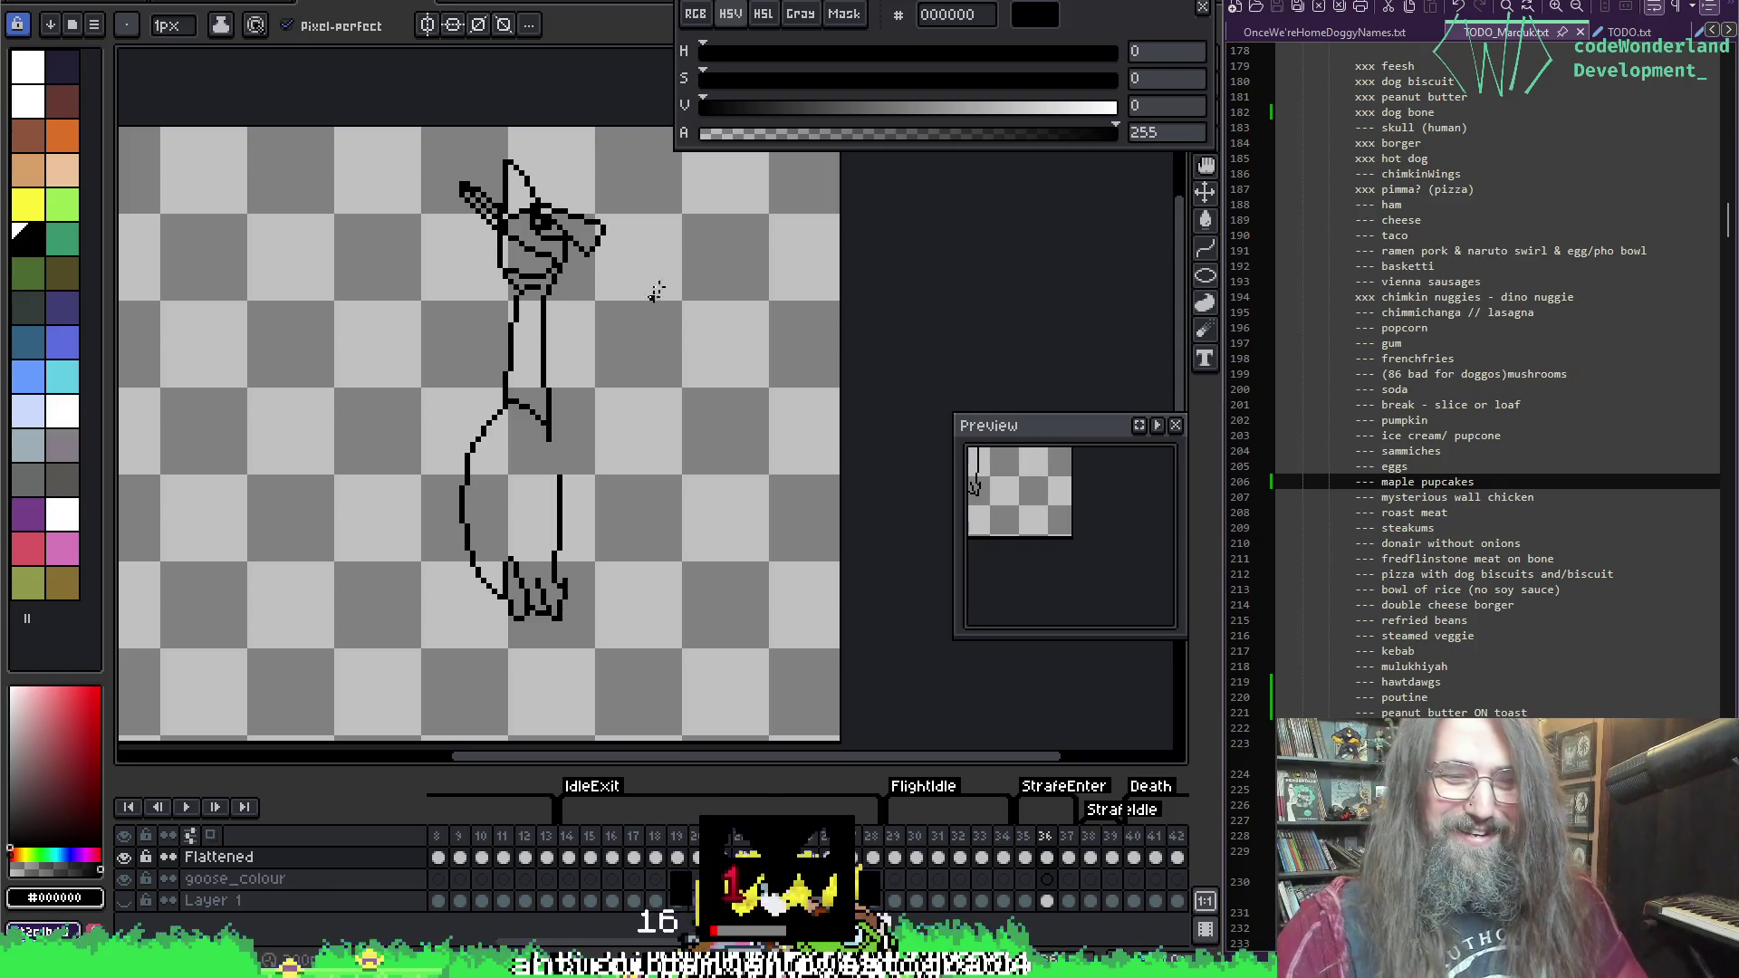
{"action": "key", "text": "Left"}
{"action": "key", "text": "Right"}
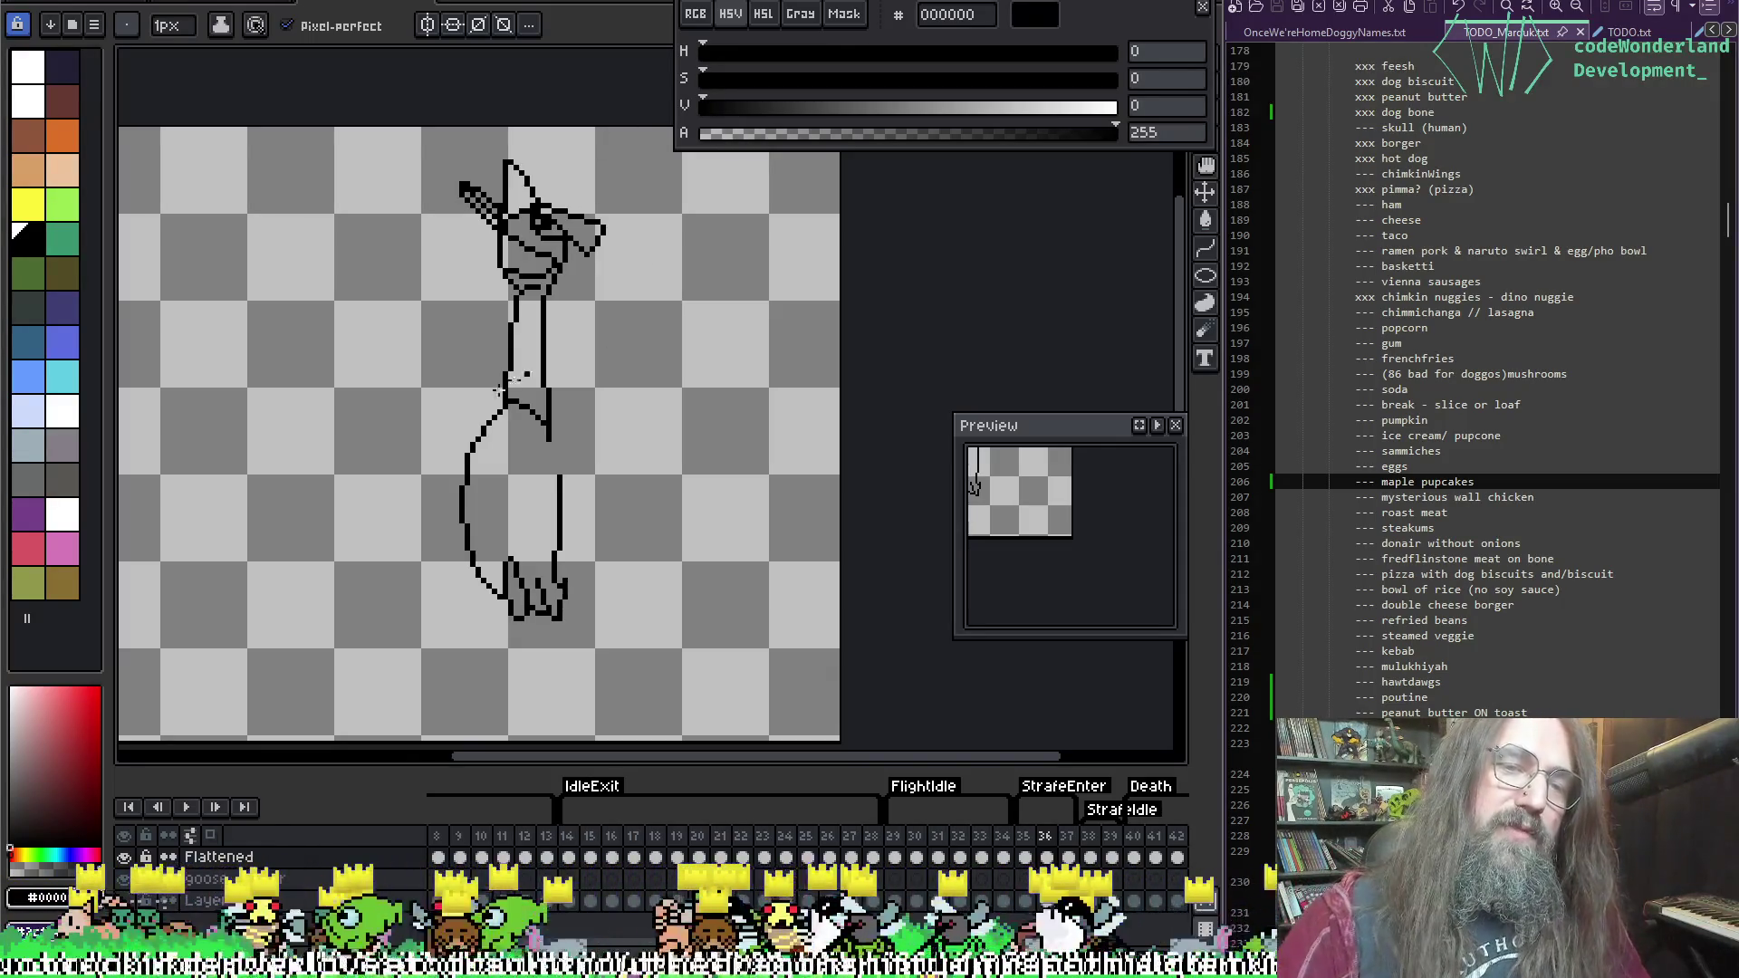
Step: Draw a wider body curve from the waist and a right-side outline down to the feet
{"action": "left_click_drag", "start_coordinate": [517, 396], "coordinate": [561, 422]}
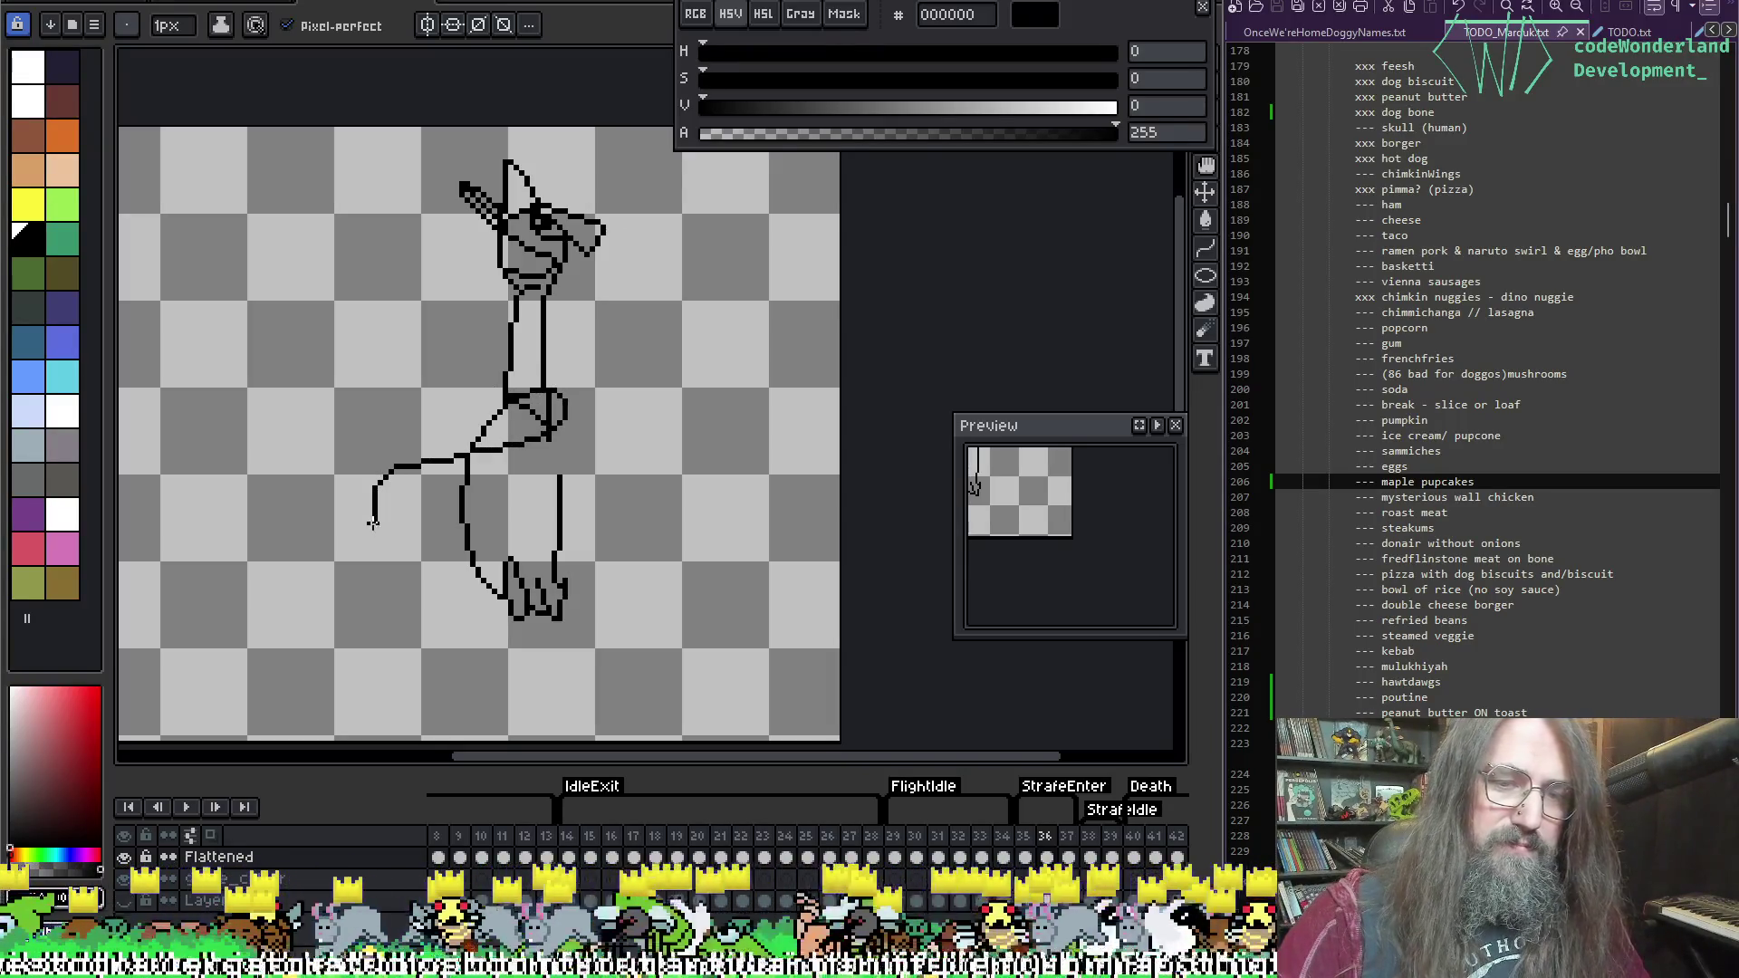
{"action": "left_click_drag", "start_coordinate": [443, 597], "coordinate": [457, 439]}
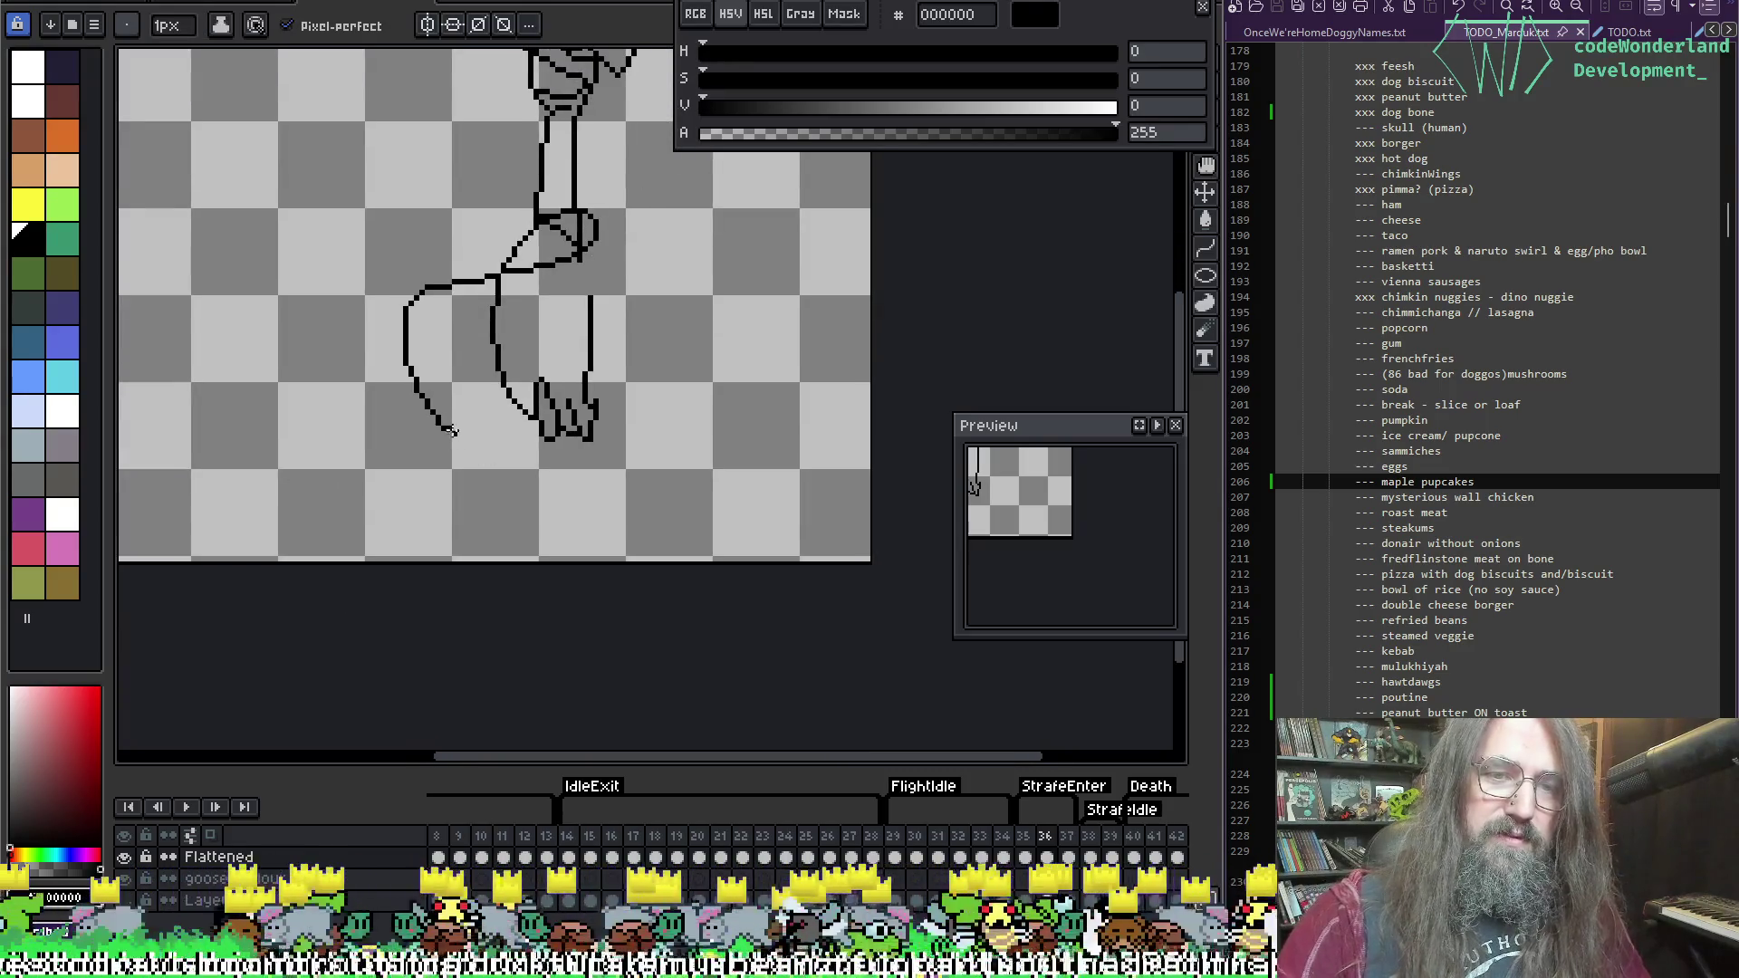
{"action": "key", "text": "ctrl+z"}
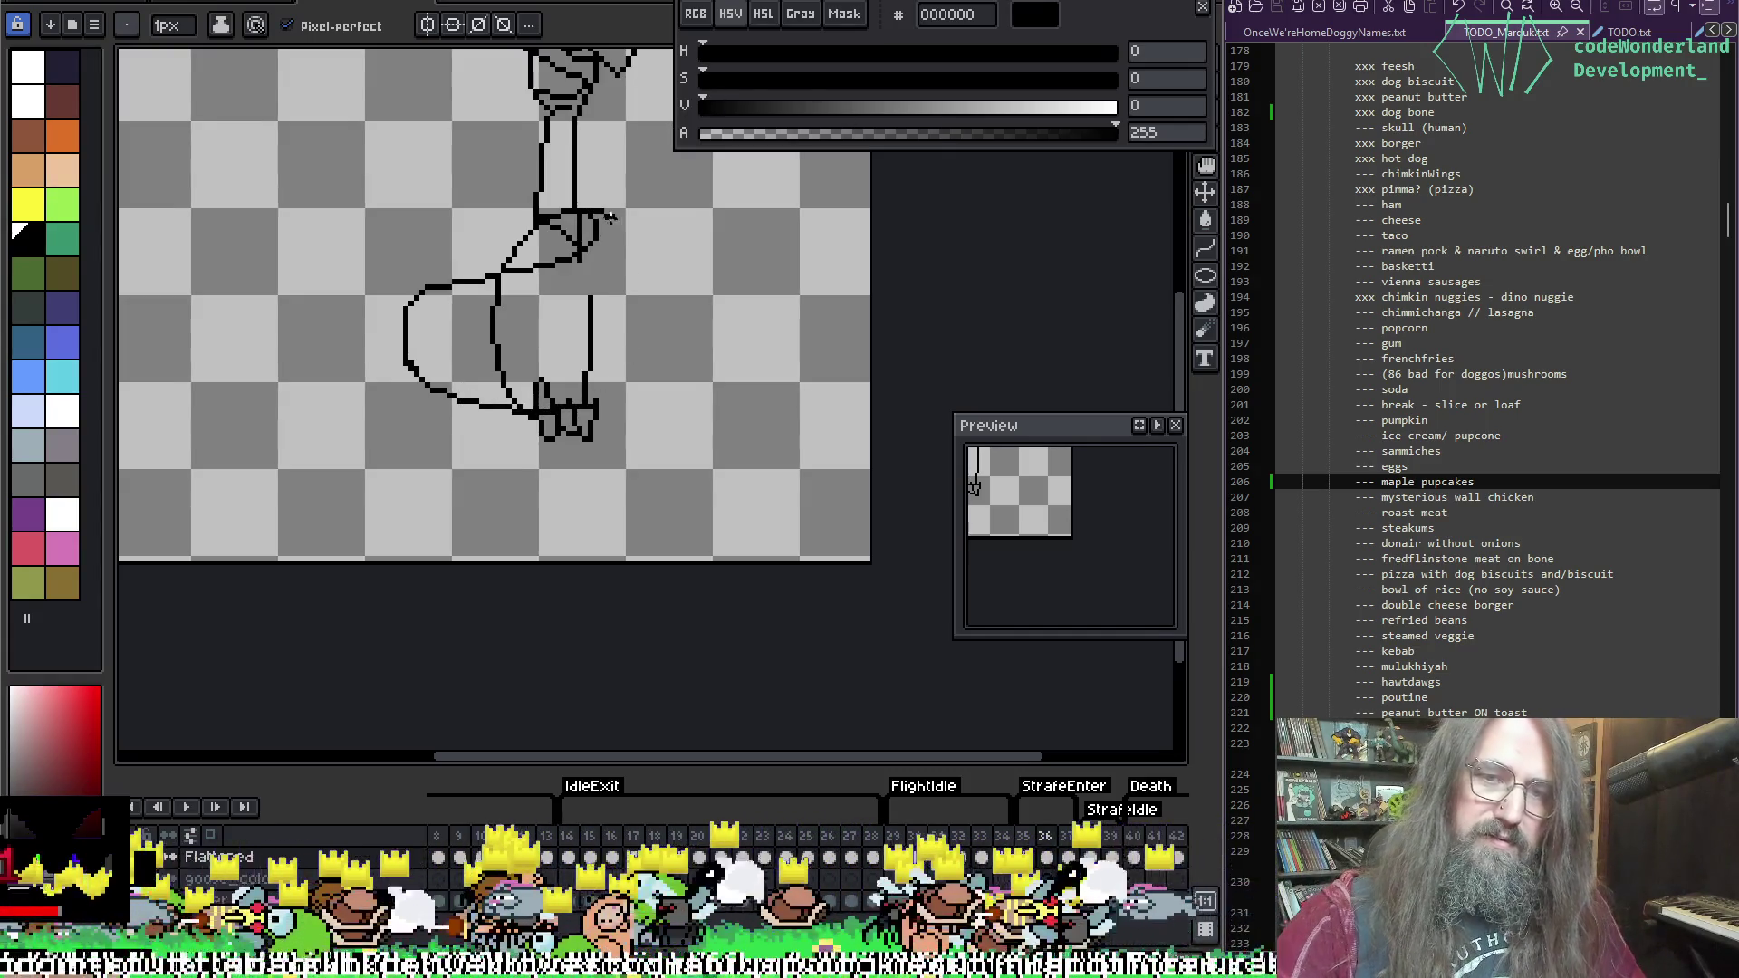
{"action": "mouse_move", "coordinate": [611, 217]}
{"action": "left_mouse_down"}
{"action": "mouse_move", "coordinate": [623, 312]}
{"action": "mouse_move", "coordinate": [594, 413]}
{"action": "left_mouse_up"}
Step: Erase the old inner vertical line inside the body, then shrink the eraser
{"action": "key", "text": "e"}
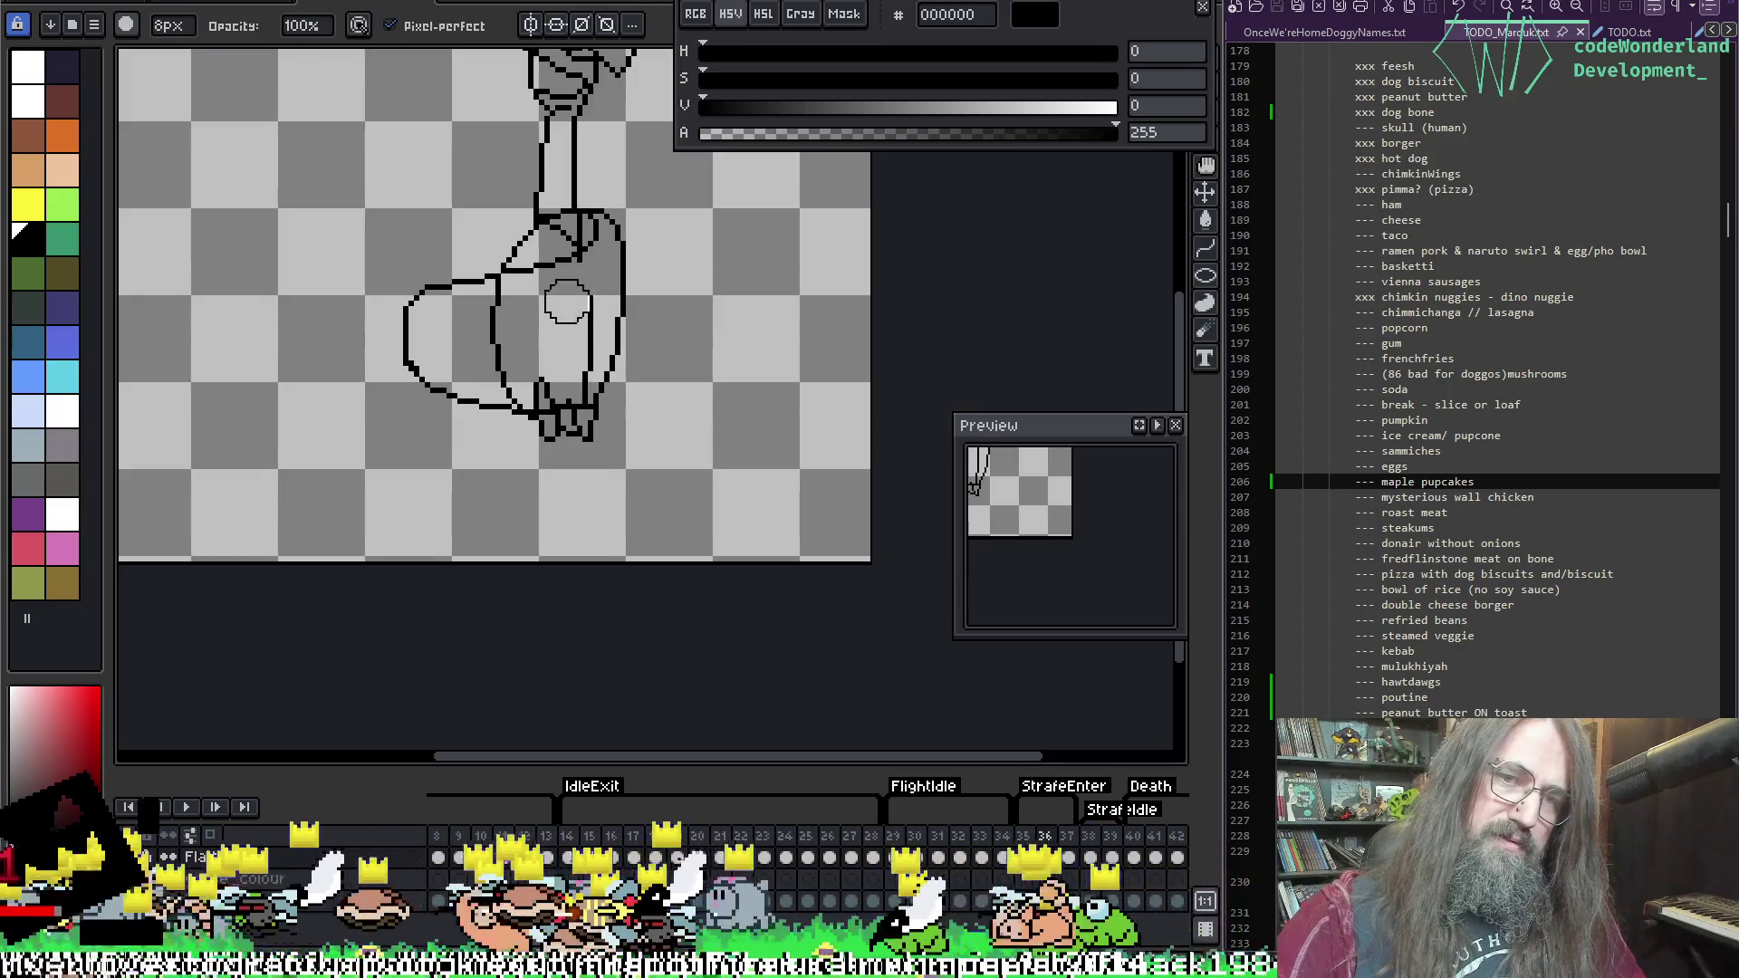
{"action": "mouse_move", "coordinate": [567, 305]}
{"action": "left_mouse_down"}
{"action": "mouse_move", "coordinate": [583, 377]}
{"action": "mouse_move", "coordinate": [504, 291]}
{"action": "mouse_move", "coordinate": [524, 382]}
{"action": "left_mouse_up"}
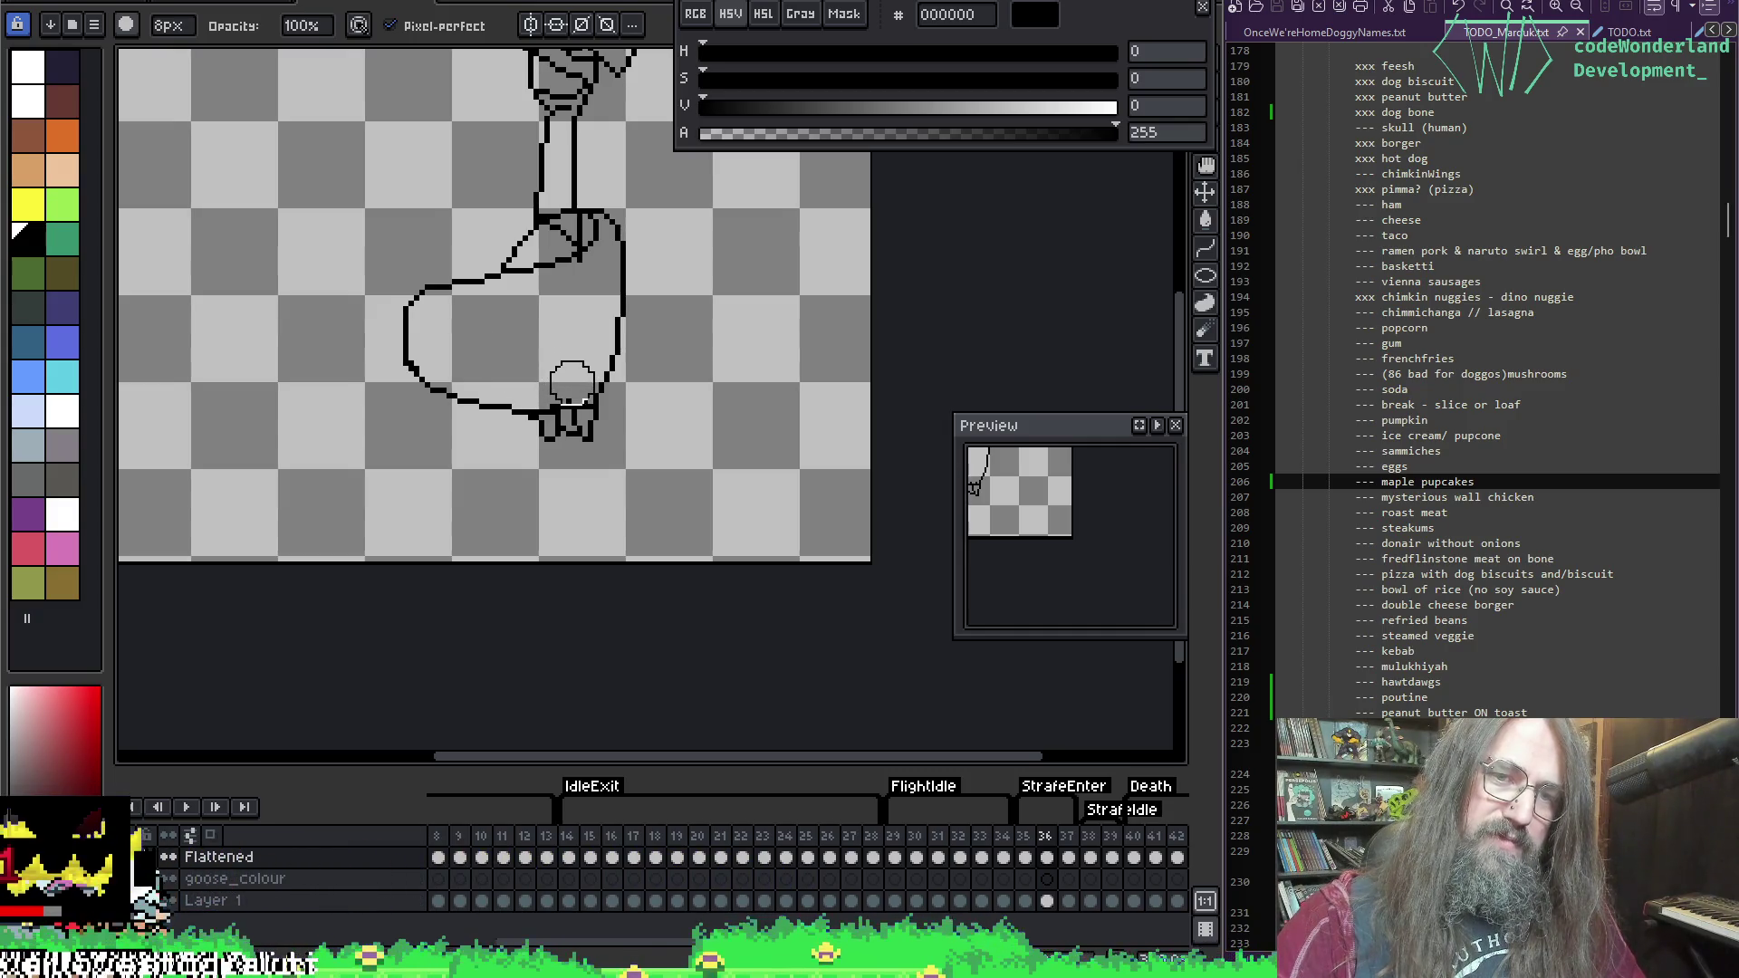
{"action": "key", "text": "minus"}
{"action": "key", "text": "minus"}
{"action": "key", "text": "minus"}
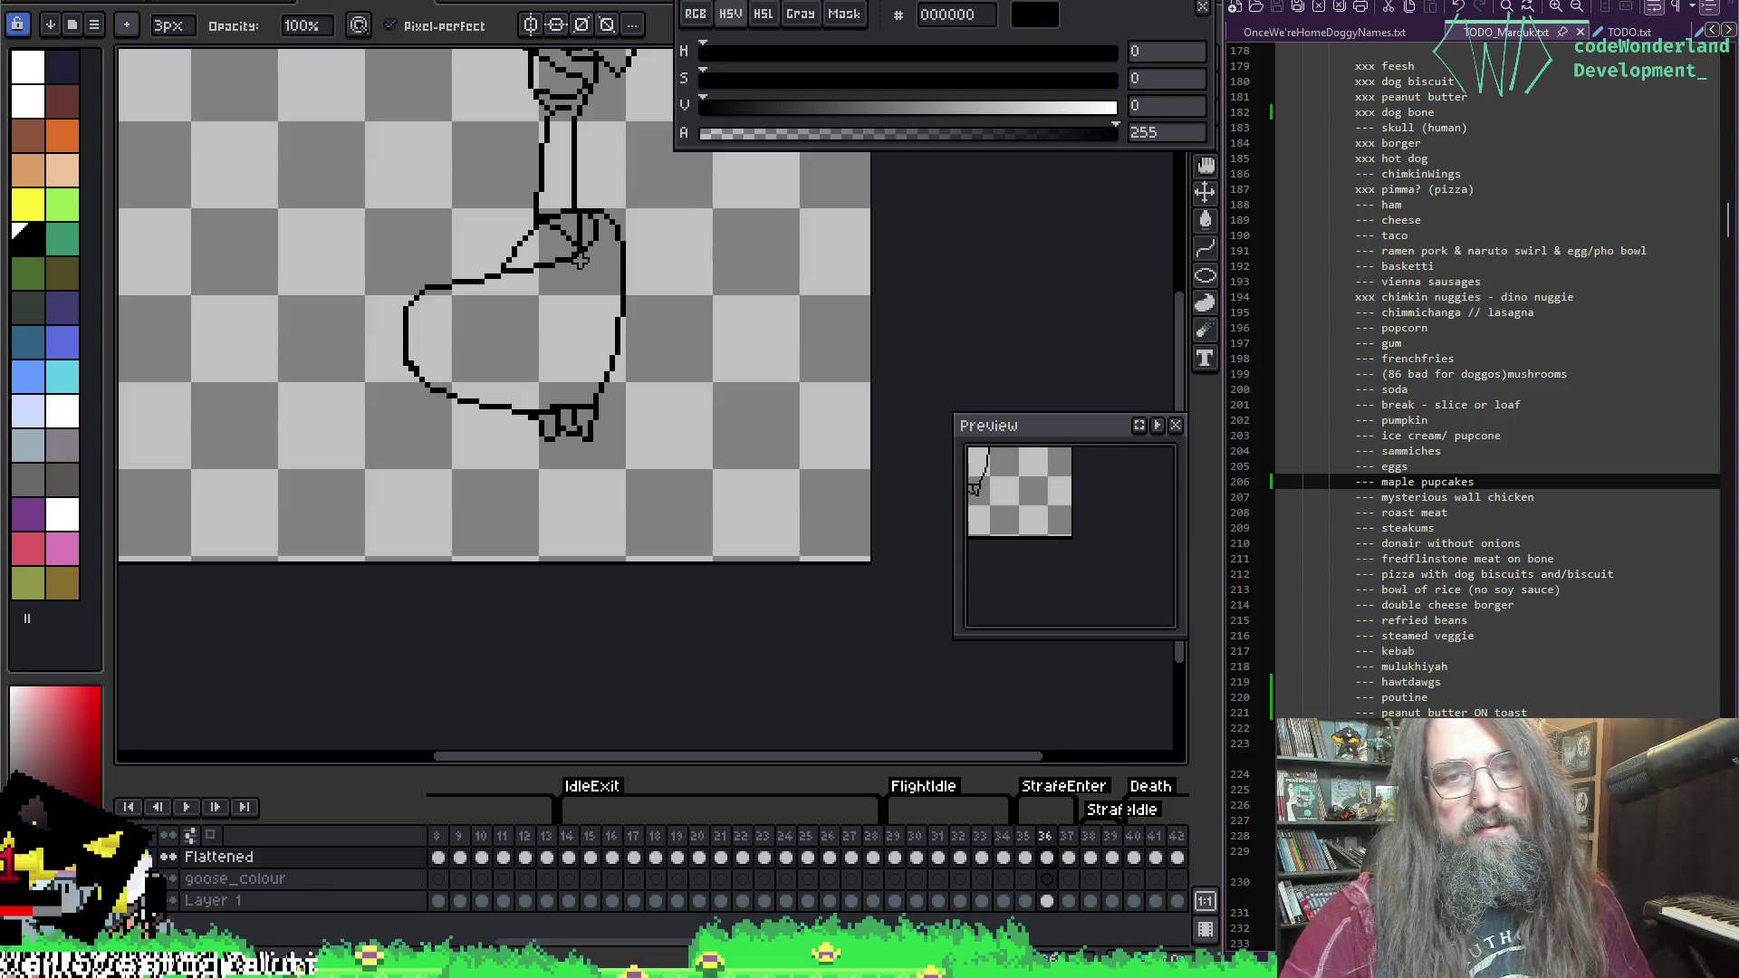
{"action": "key", "text": "e"}
{"action": "scroll", "coordinate": [581, 260], "scroll_direction": "up", "scroll_amount": 3}
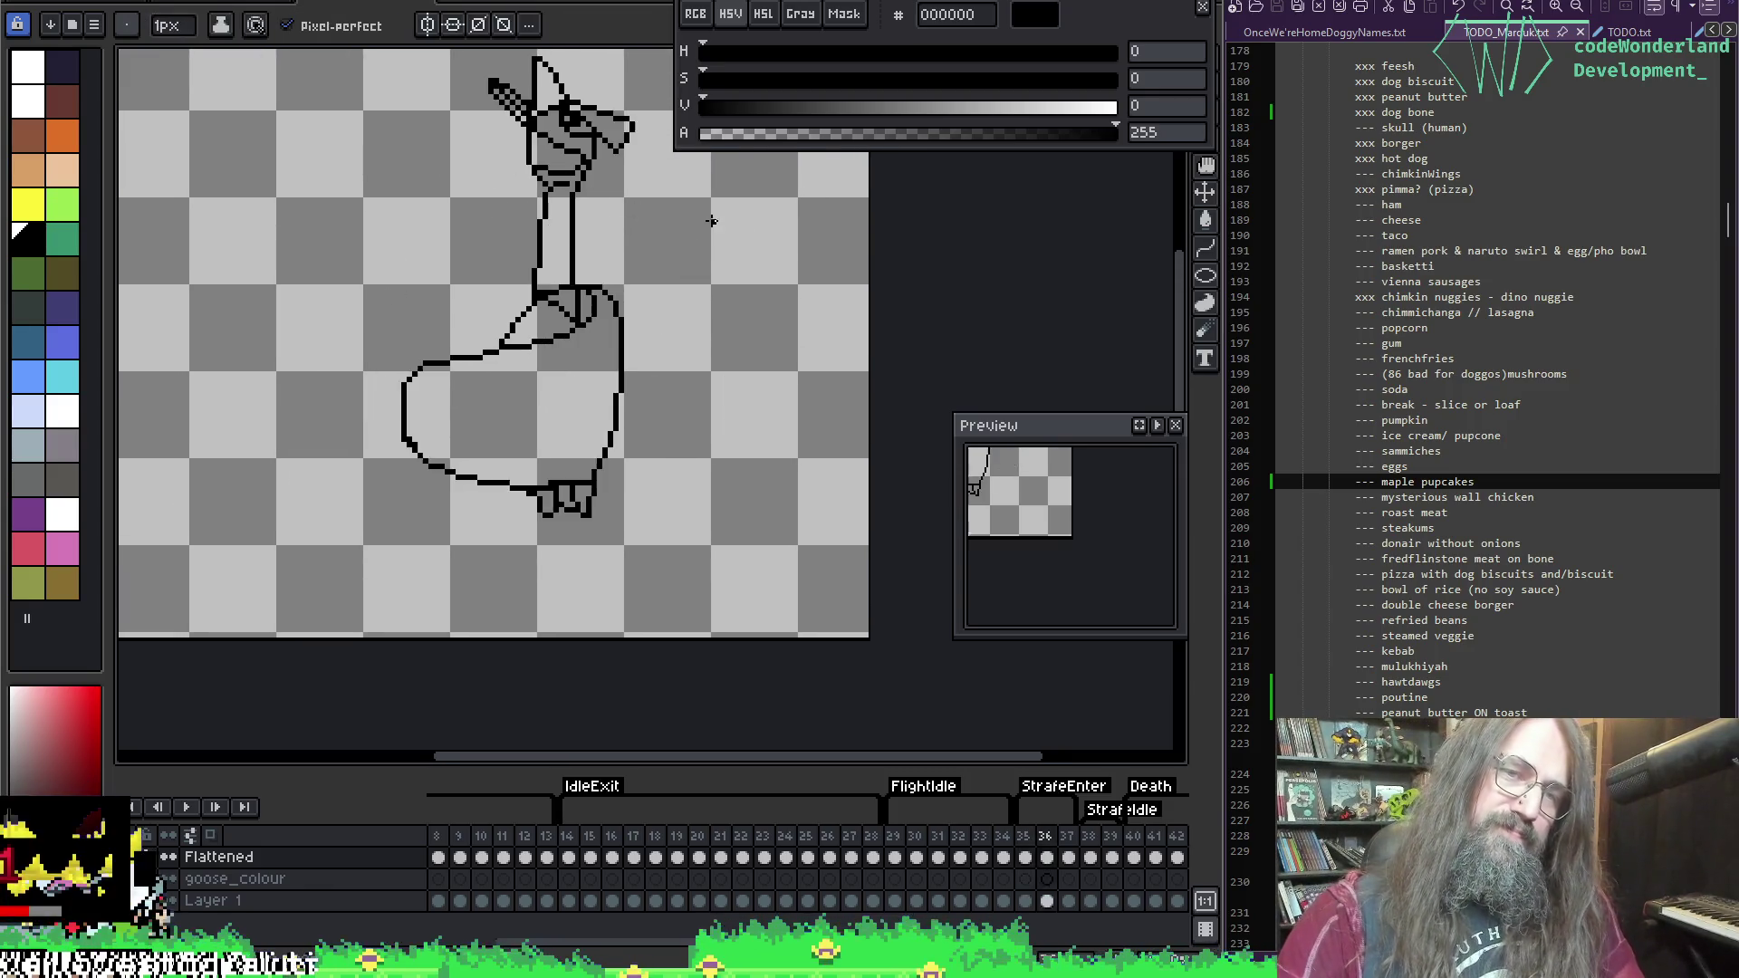
{"action": "key", "text": "Right"}
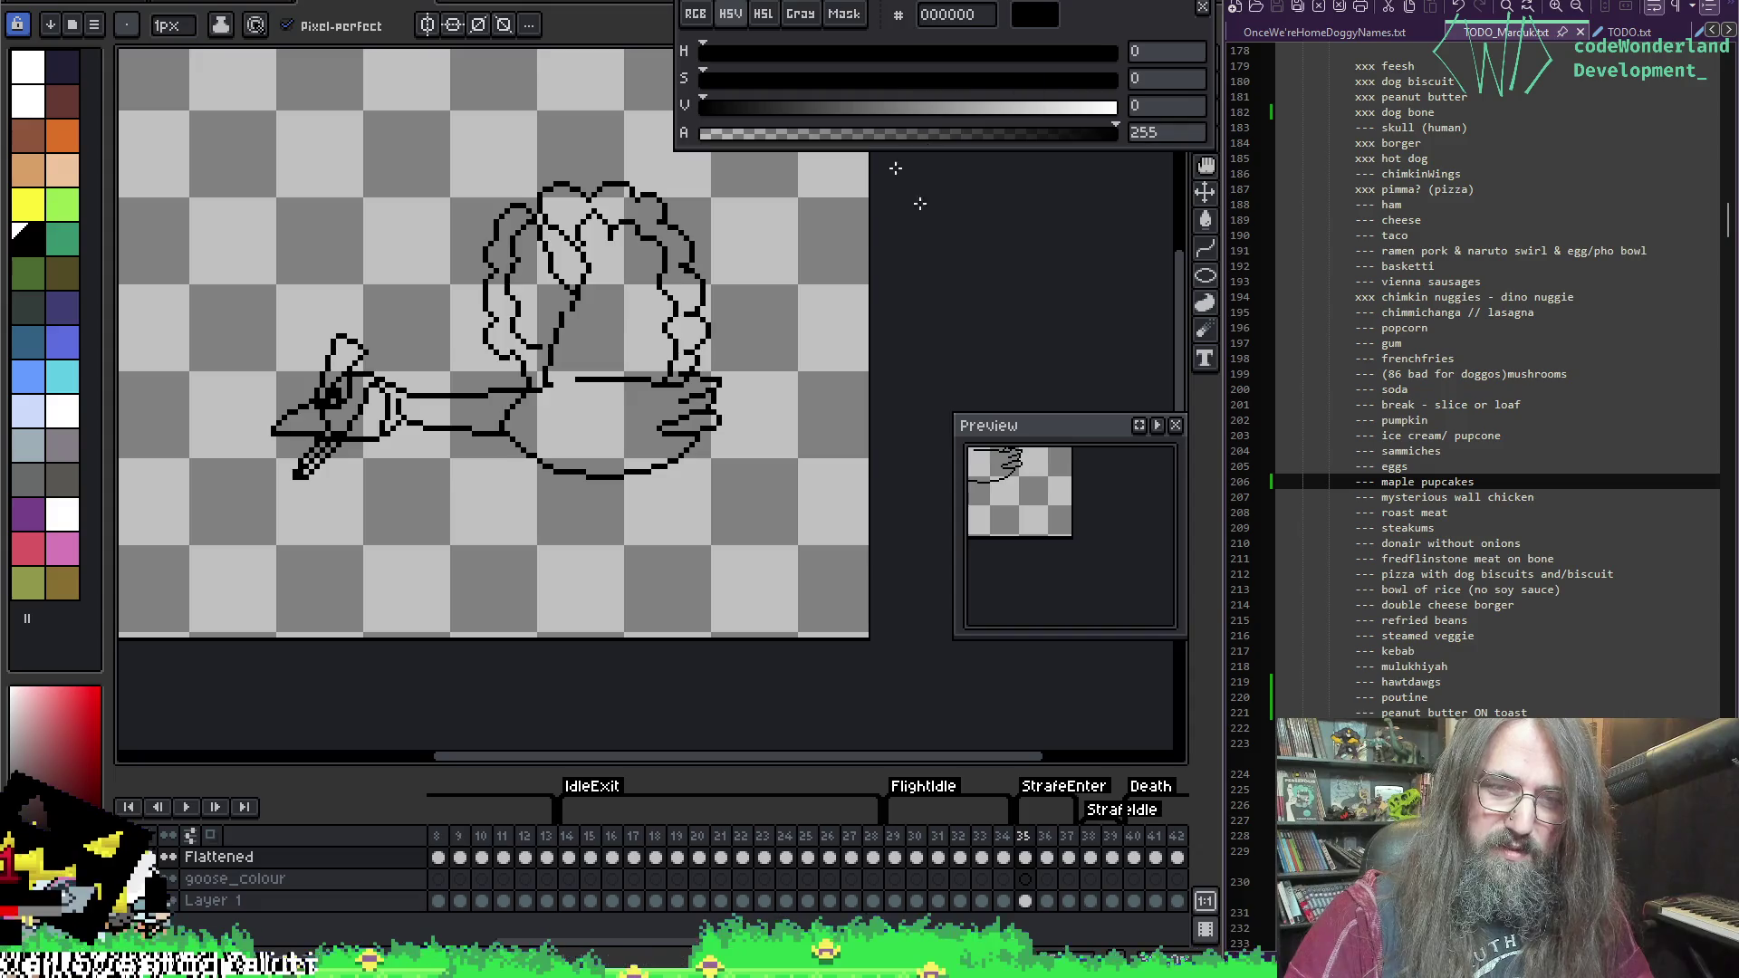
{"action": "key", "text": "Right"}
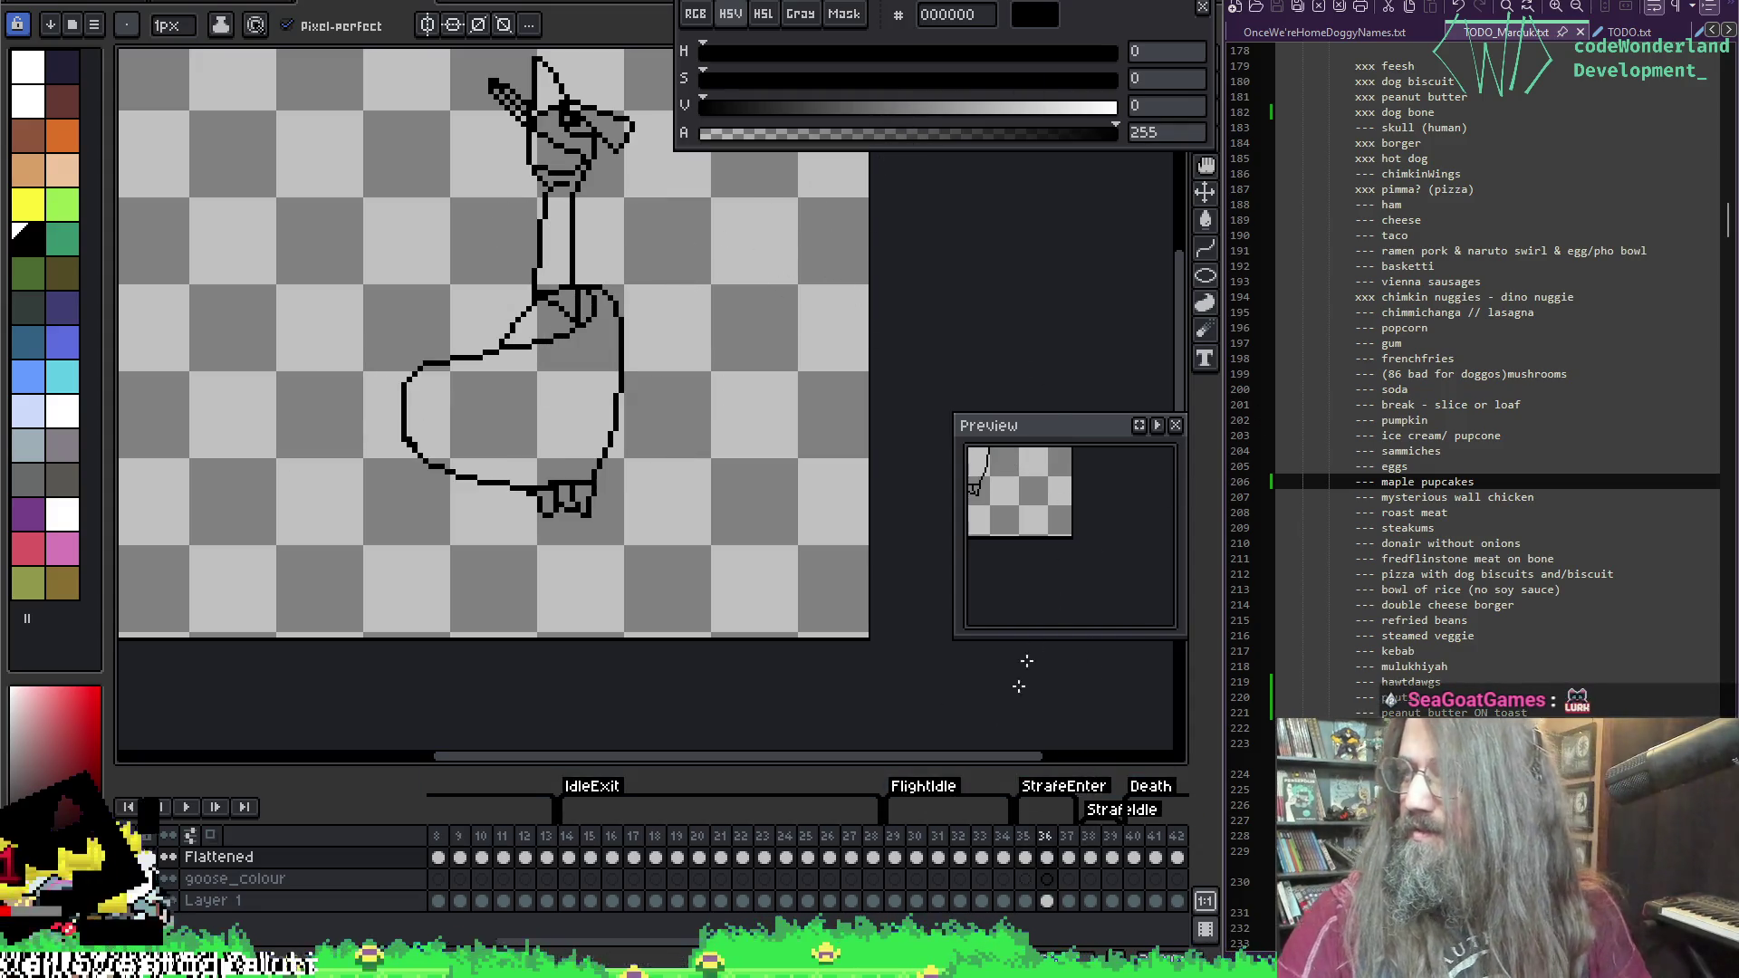
{"action": "left_click", "coordinate": [1070, 858]}
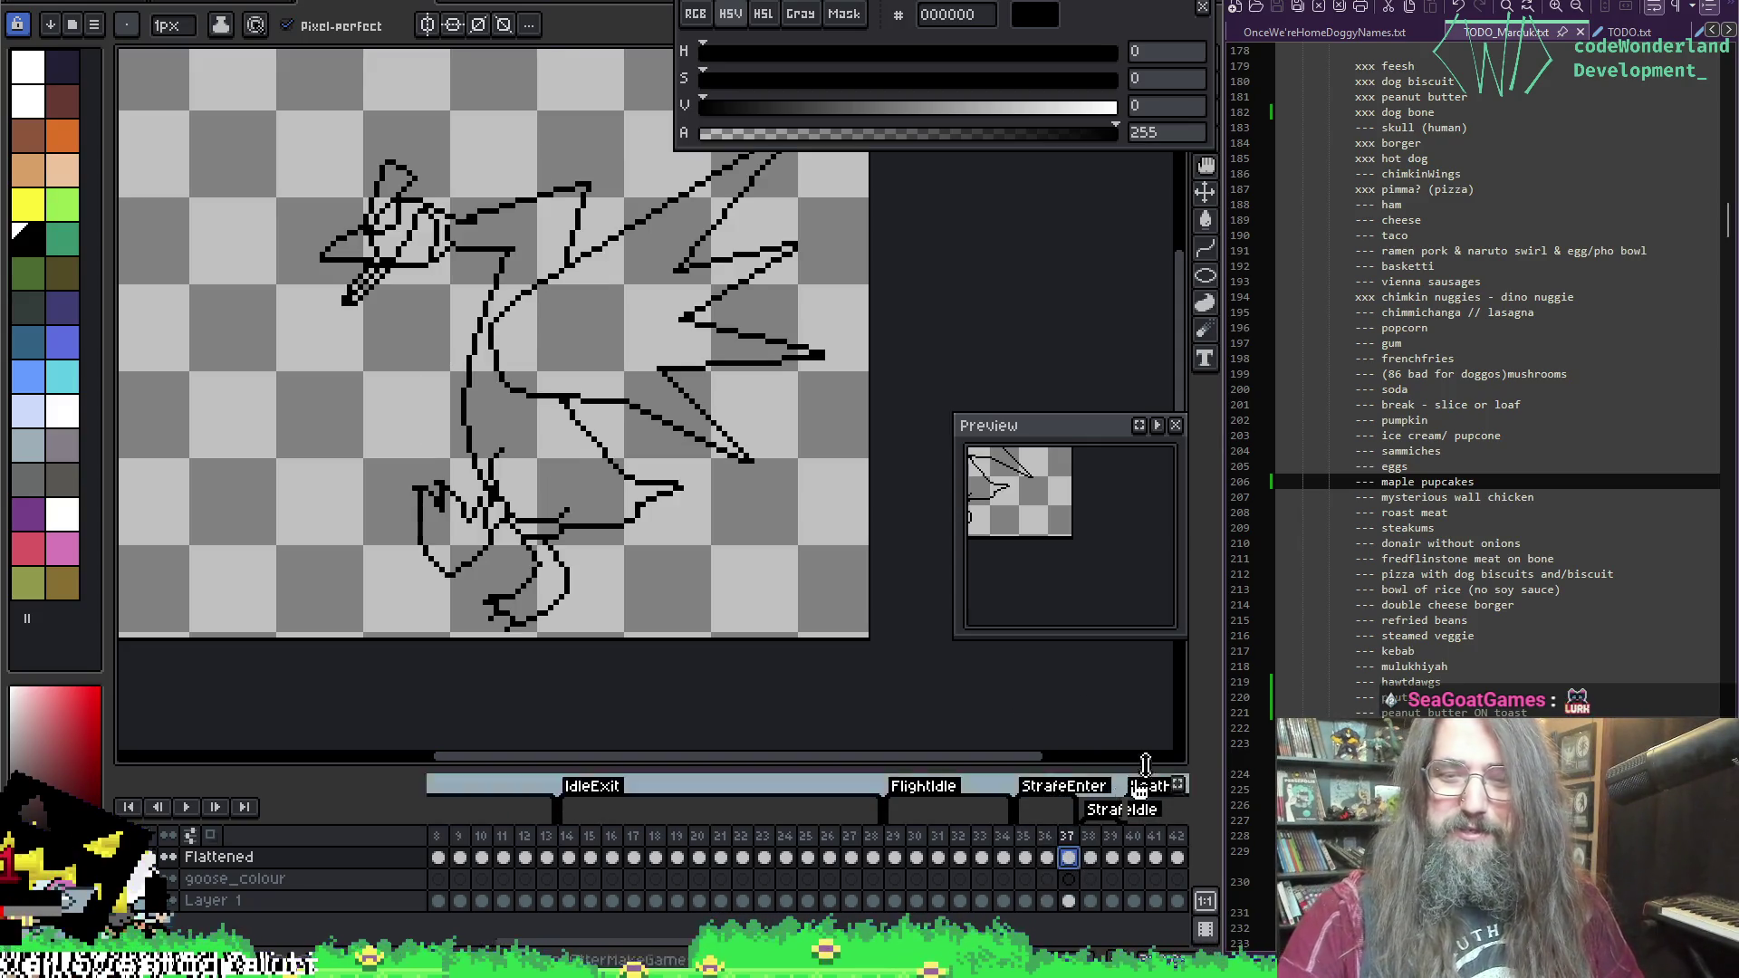
{"action": "left_click_drag", "start_coordinate": [823, 496], "coordinate": [860, 540]}
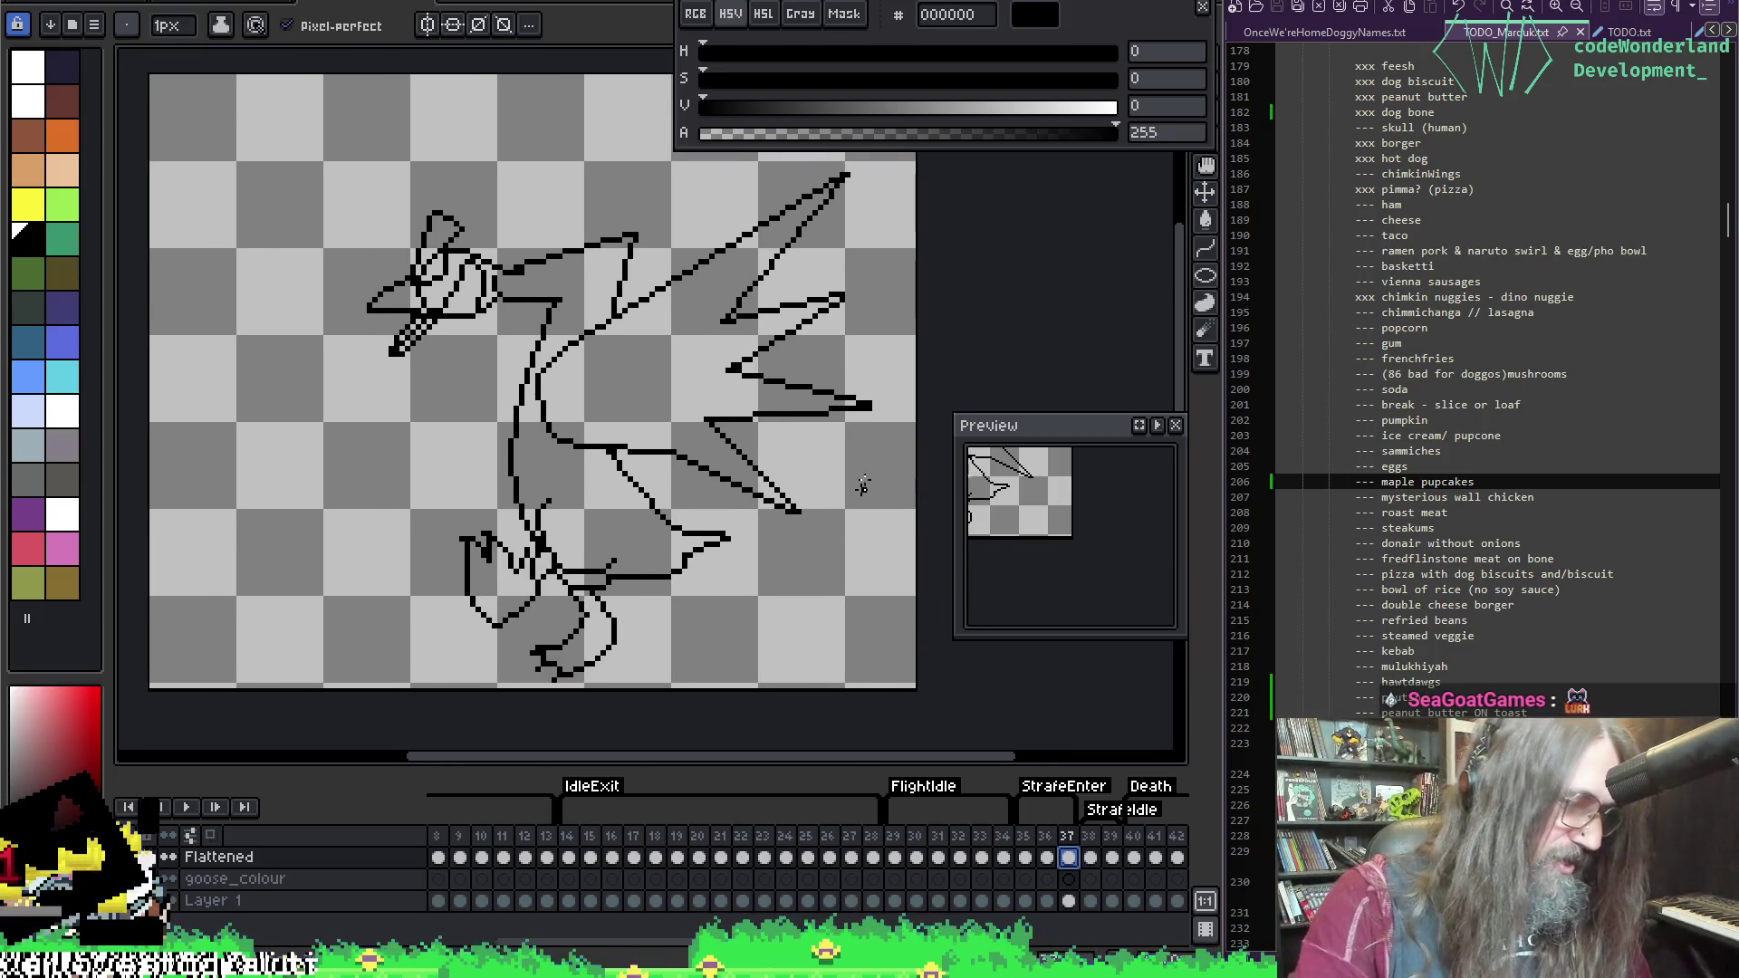
{"action": "mouse_move", "coordinate": [705, 470]}
{"action": "left_mouse_down"}
{"action": "mouse_move", "coordinate": [708, 543]}
{"action": "mouse_move", "coordinate": [773, 486]}
{"action": "left_mouse_up"}
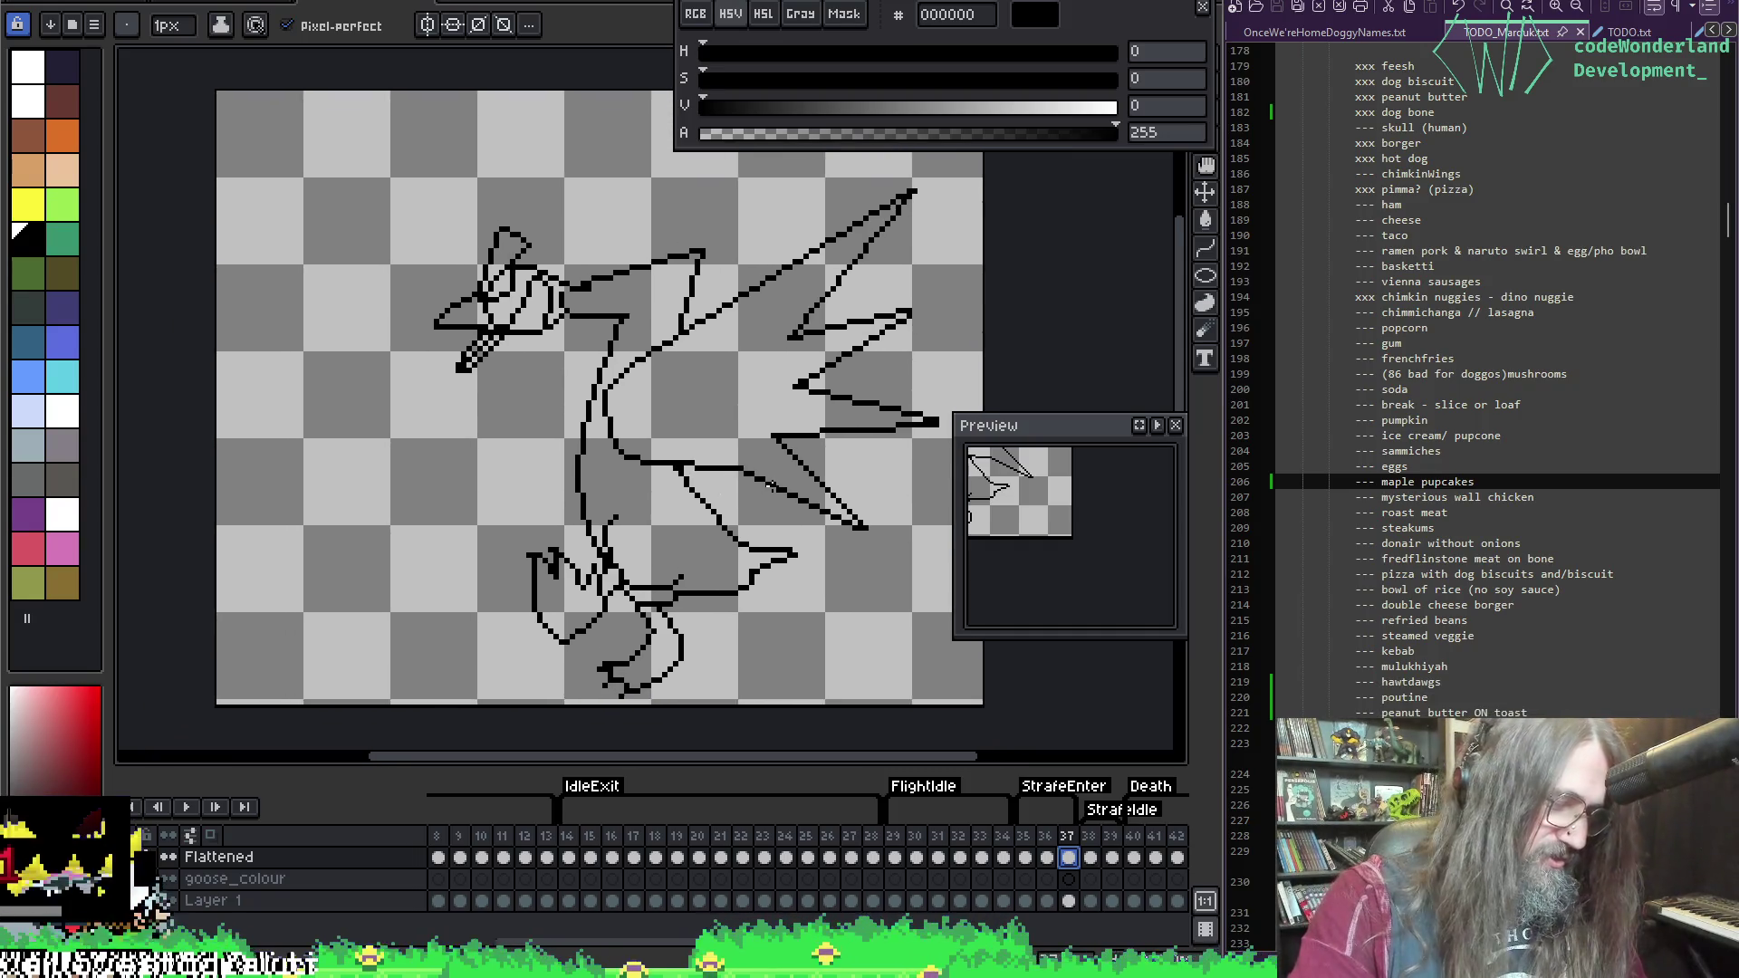
{"action": "key", "text": "e"}
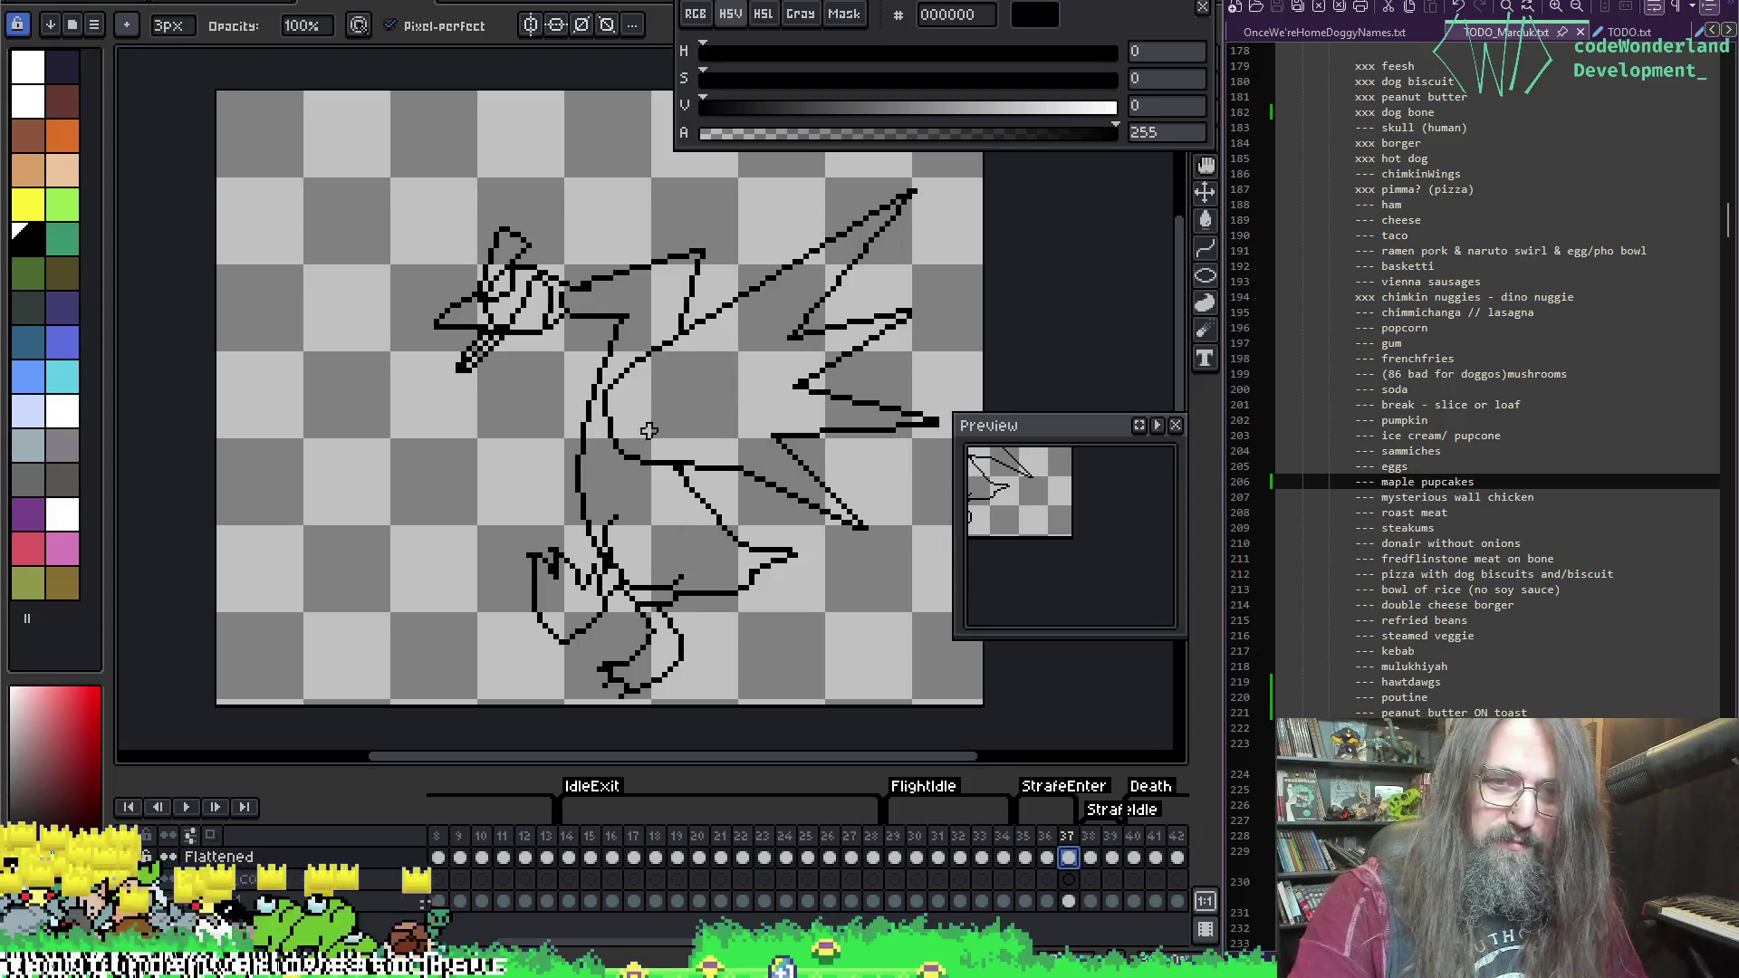
{"action": "scroll", "coordinate": [634, 408], "scroll_direction": "up", "scroll_amount": 3}
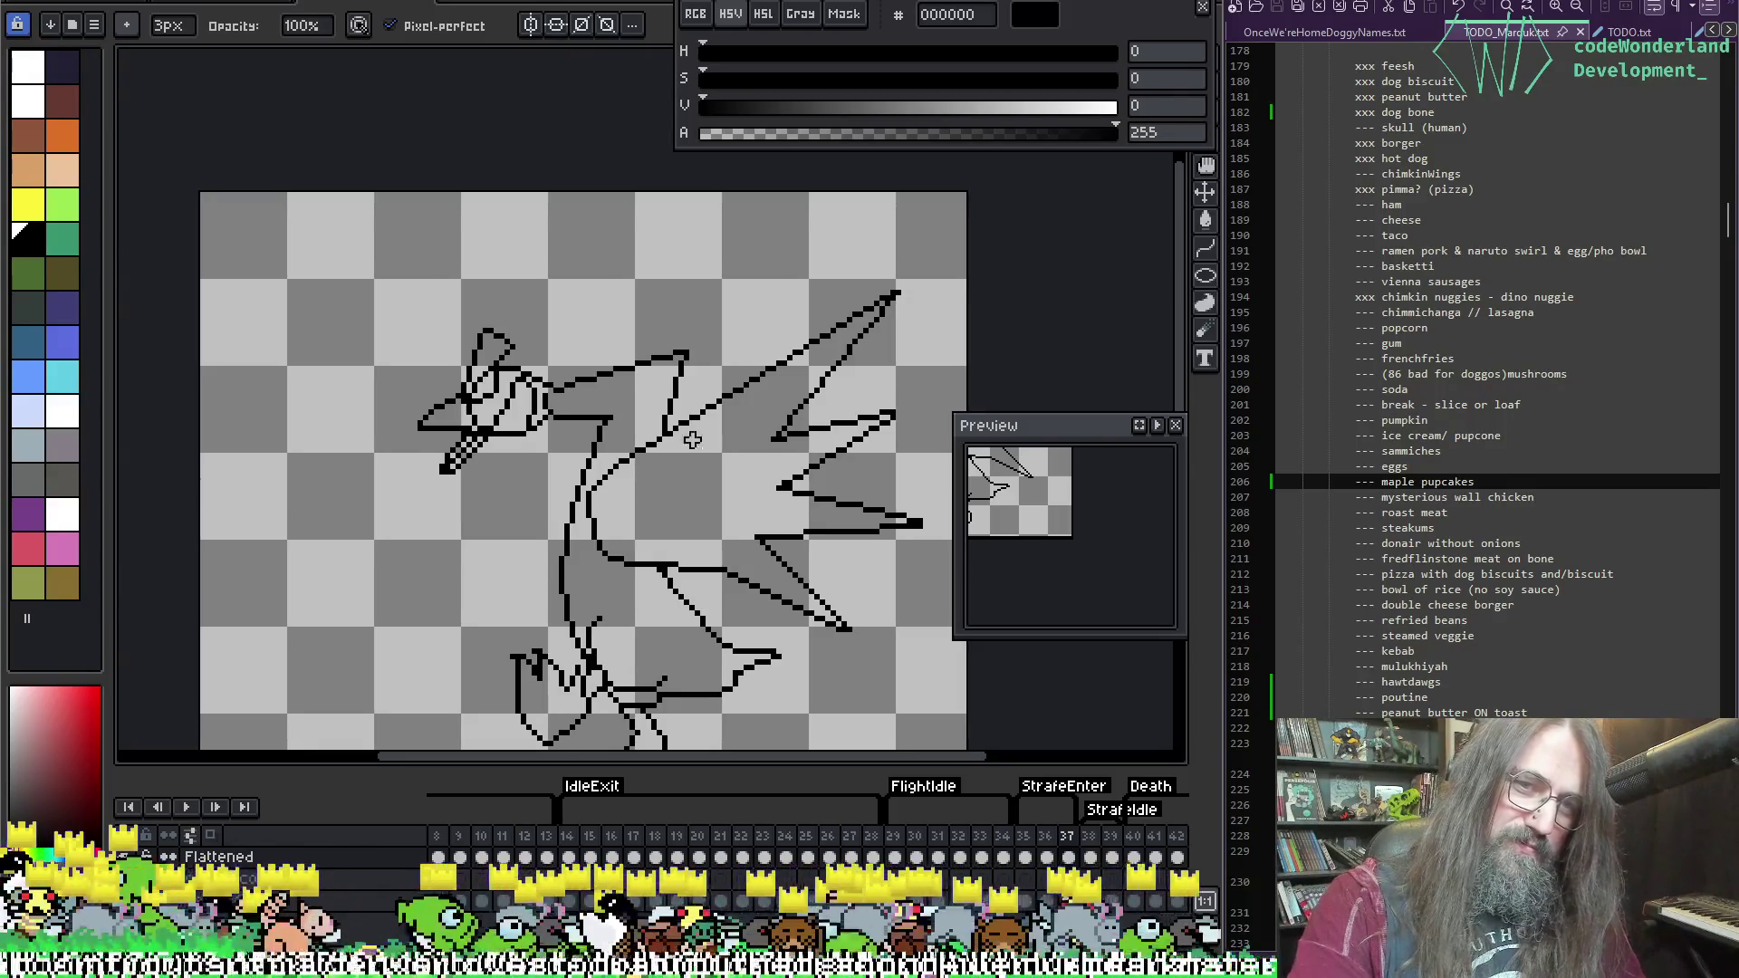
{"action": "scroll", "coordinate": [598, 371], "scroll_direction": "down", "scroll_amount": 3}
{"action": "scroll", "coordinate": [598, 371], "scroll_direction": "right", "scroll_amount": 2}
{"action": "key", "text": "Left"}
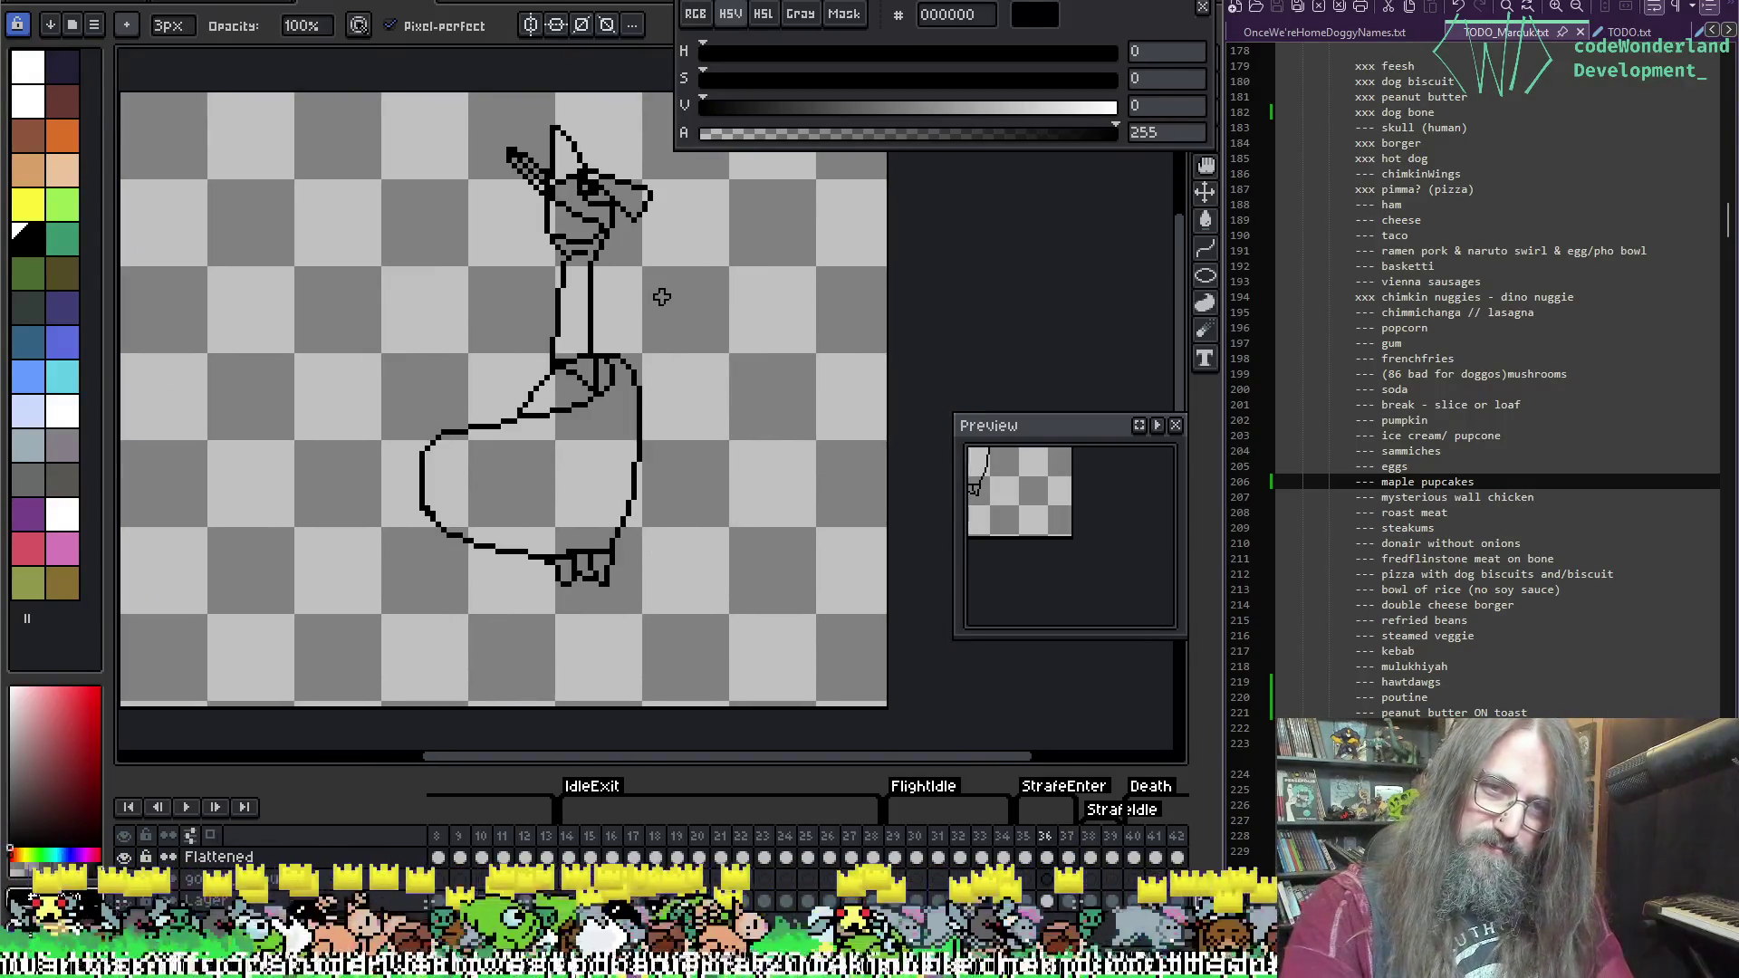
{"action": "key", "text": "Left"}
{"action": "key", "text": "Right"}
{"action": "key", "text": "Right"}
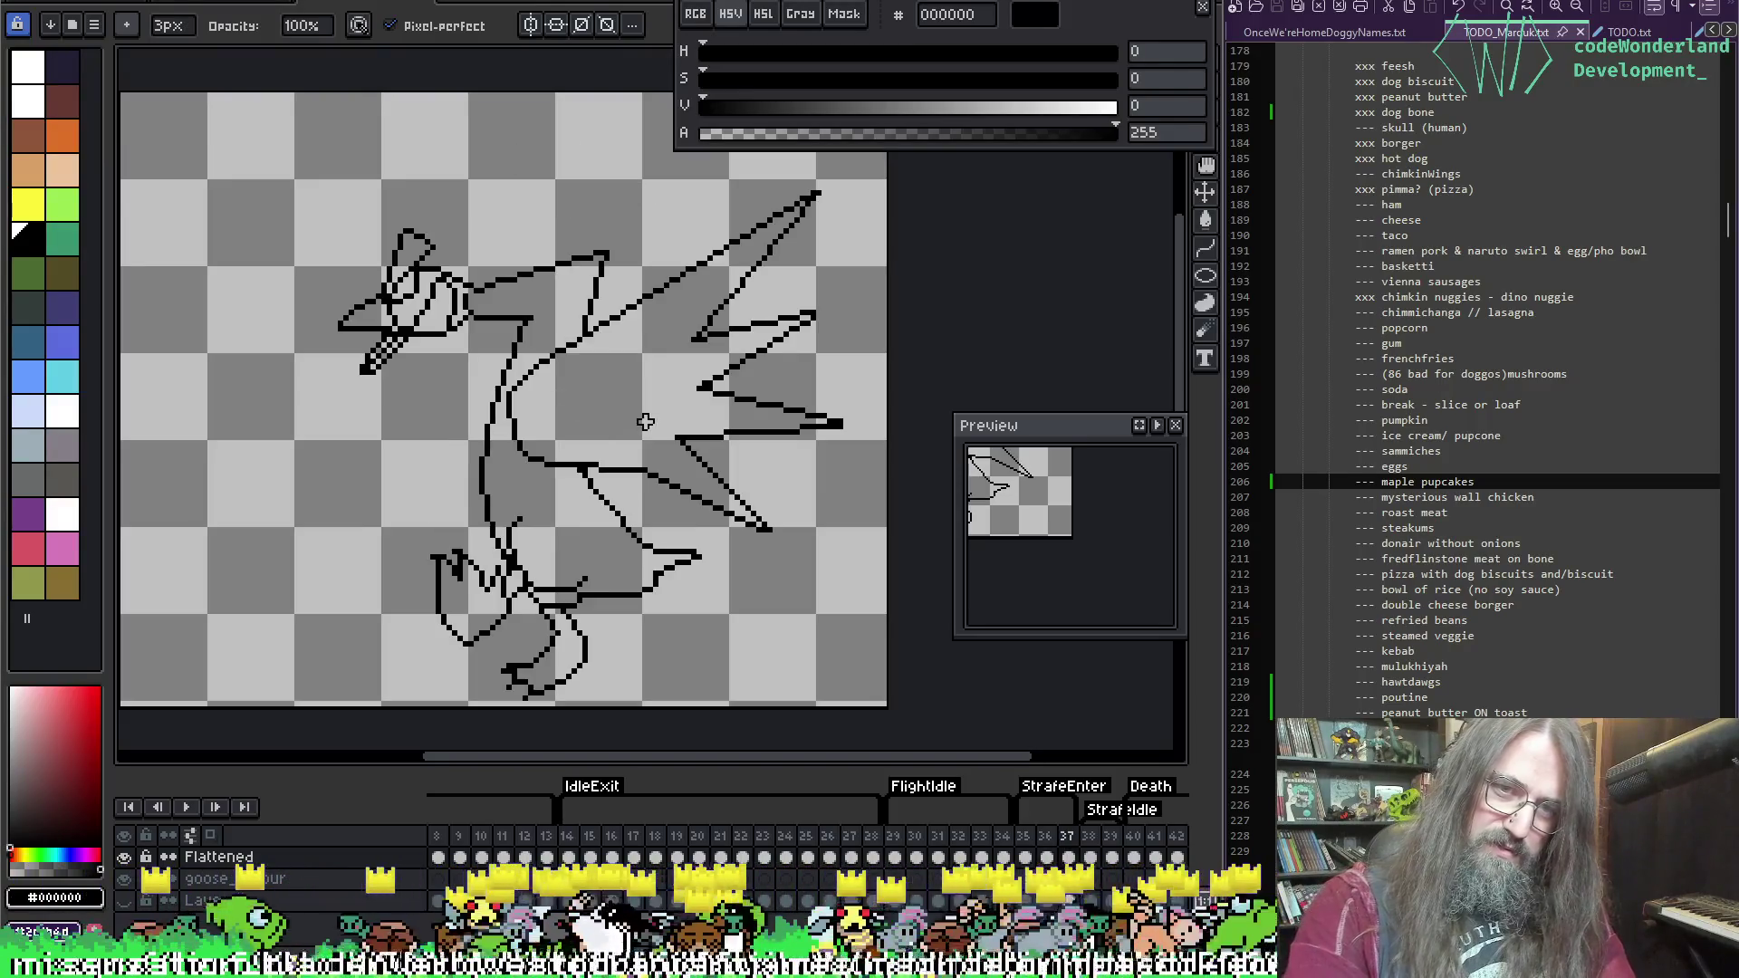
{"action": "key", "text": "Left"}
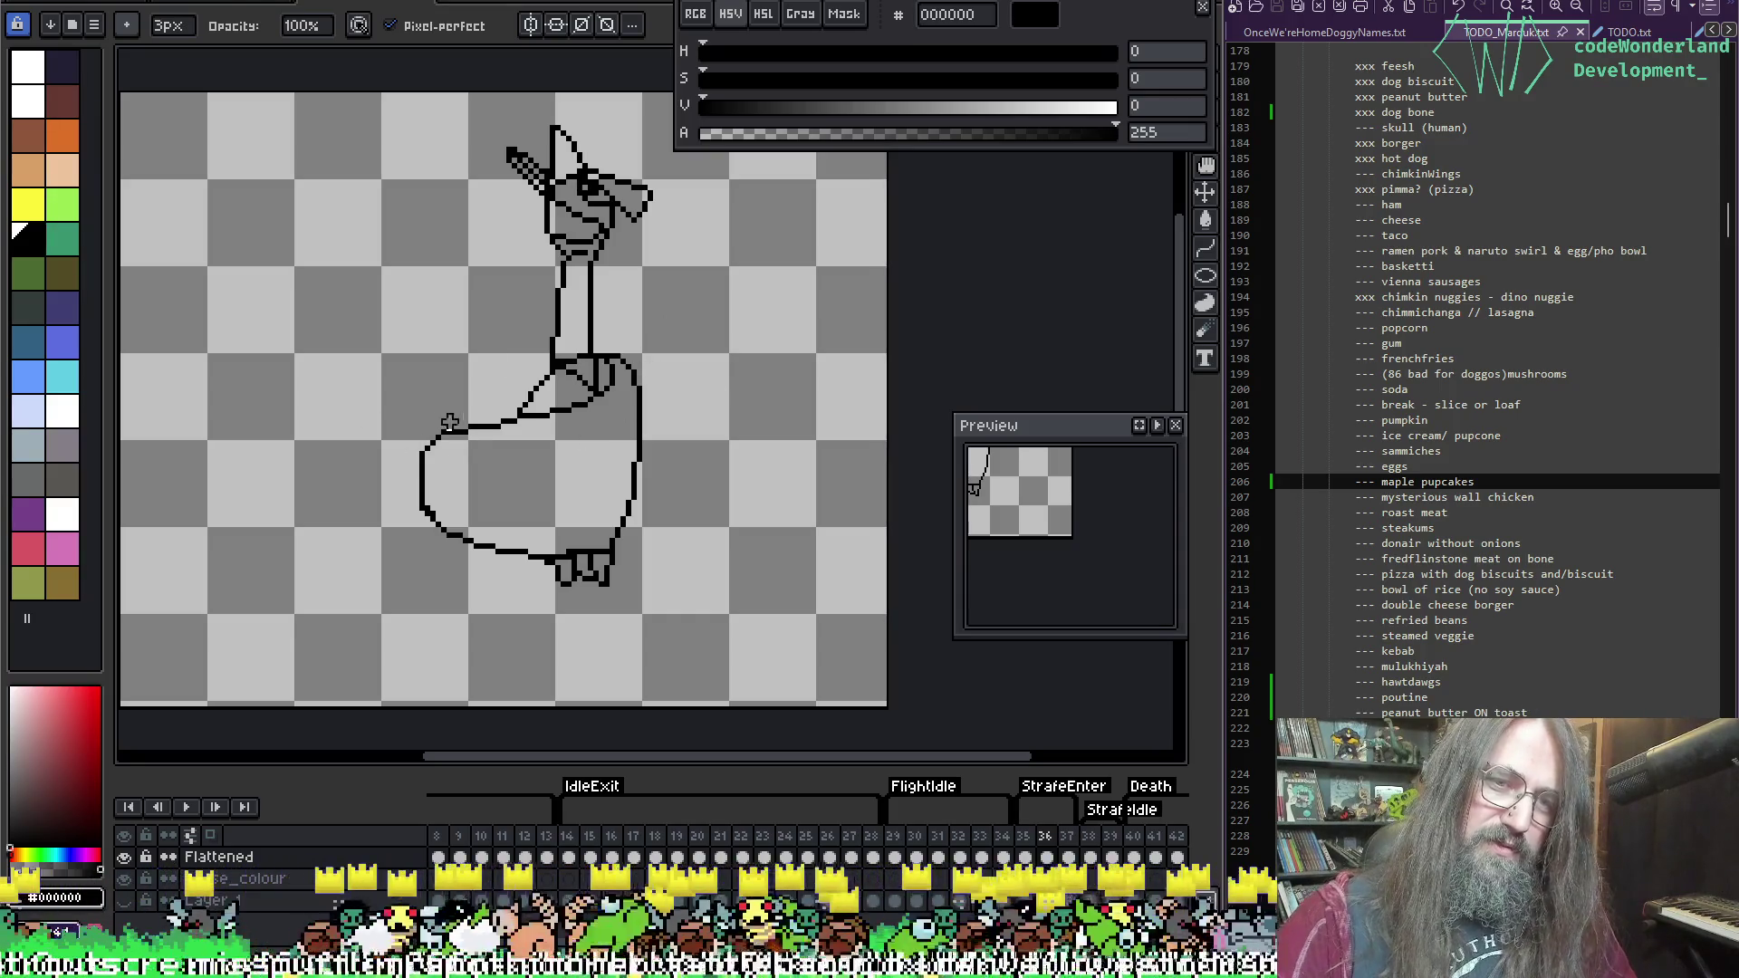
Step: Erase the stray lines at frame 36's feet and the short line at the goose's bottom
{"action": "key", "text": "e"}
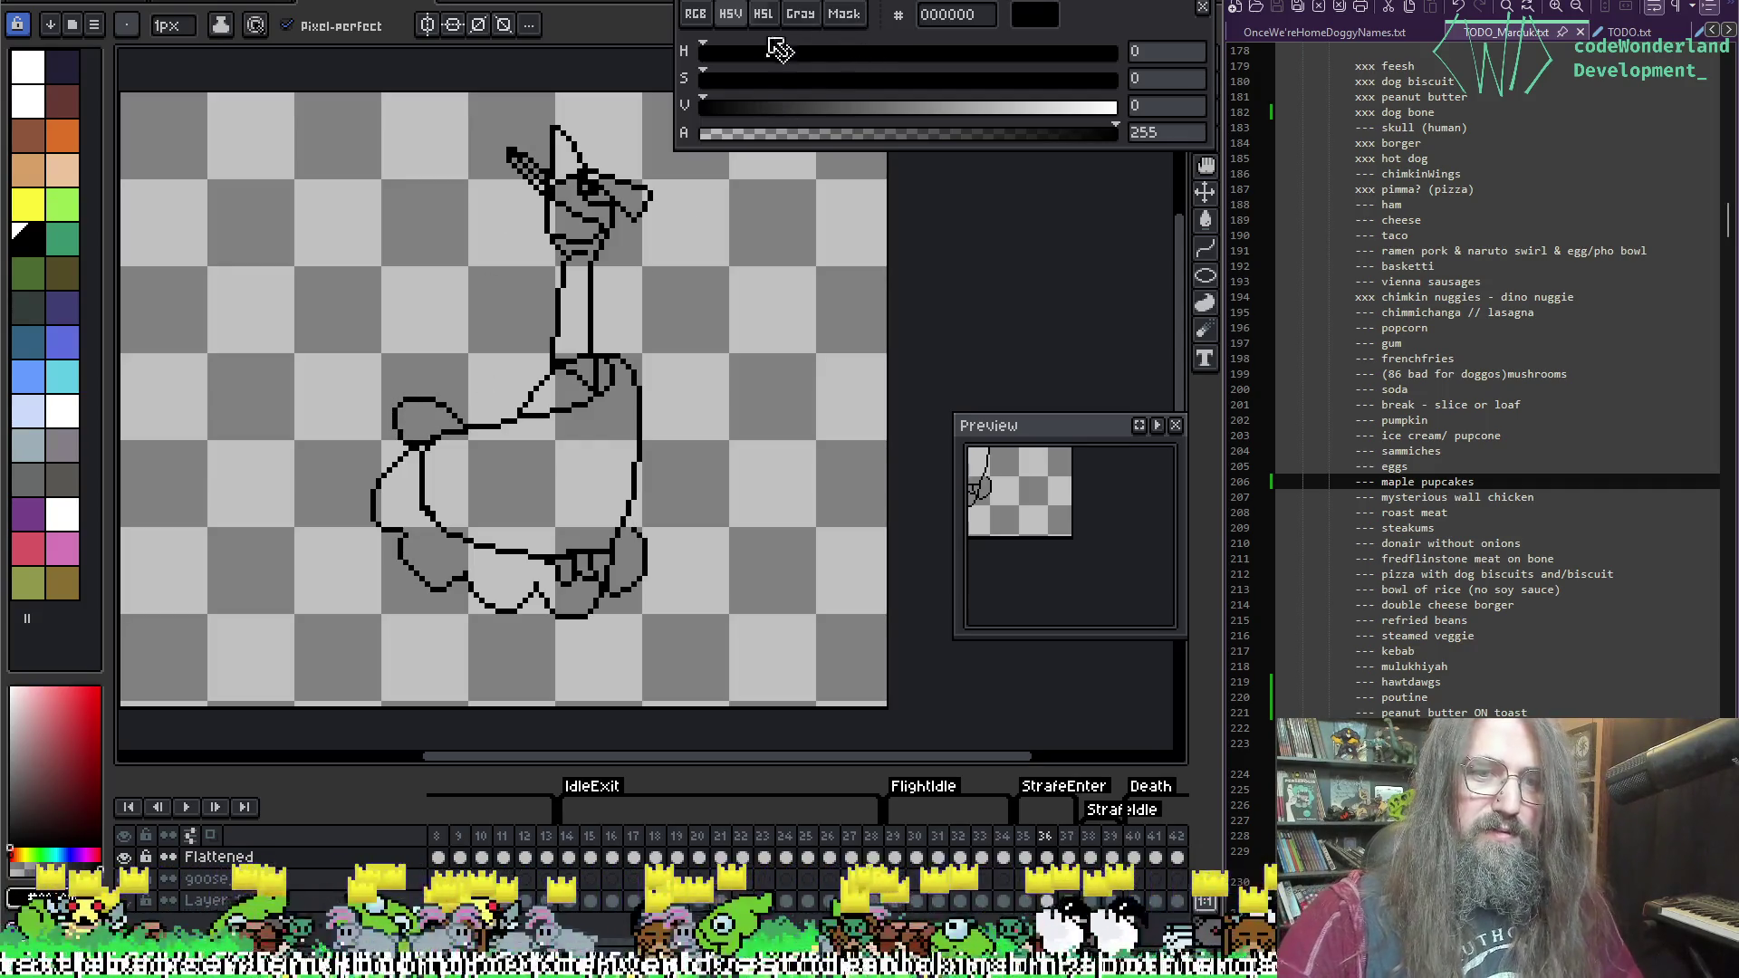
{"action": "key", "text": "e"}
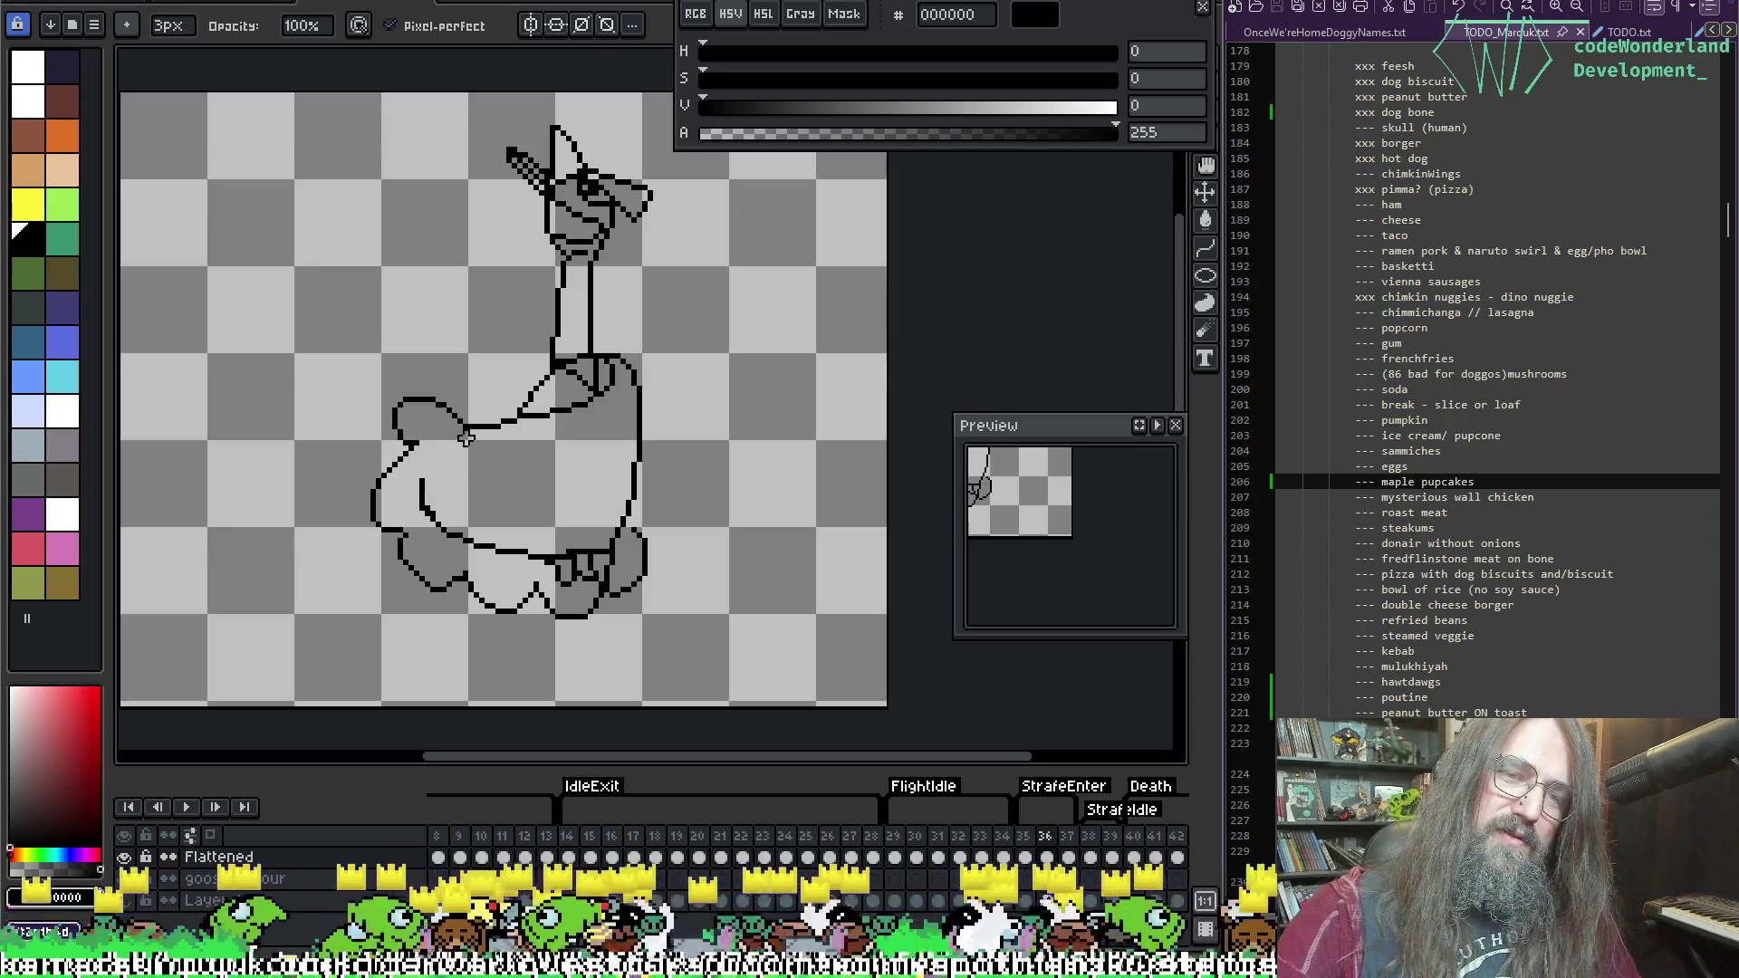
{"action": "left_click_drag", "start_coordinate": [455, 514], "coordinate": [433, 498]}
{"action": "mouse_move", "coordinate": [530, 541]}
{"action": "left_mouse_down"}
{"action": "mouse_move", "coordinate": [509, 547]}
{"action": "mouse_move", "coordinate": [587, 567]}
{"action": "left_mouse_up"}
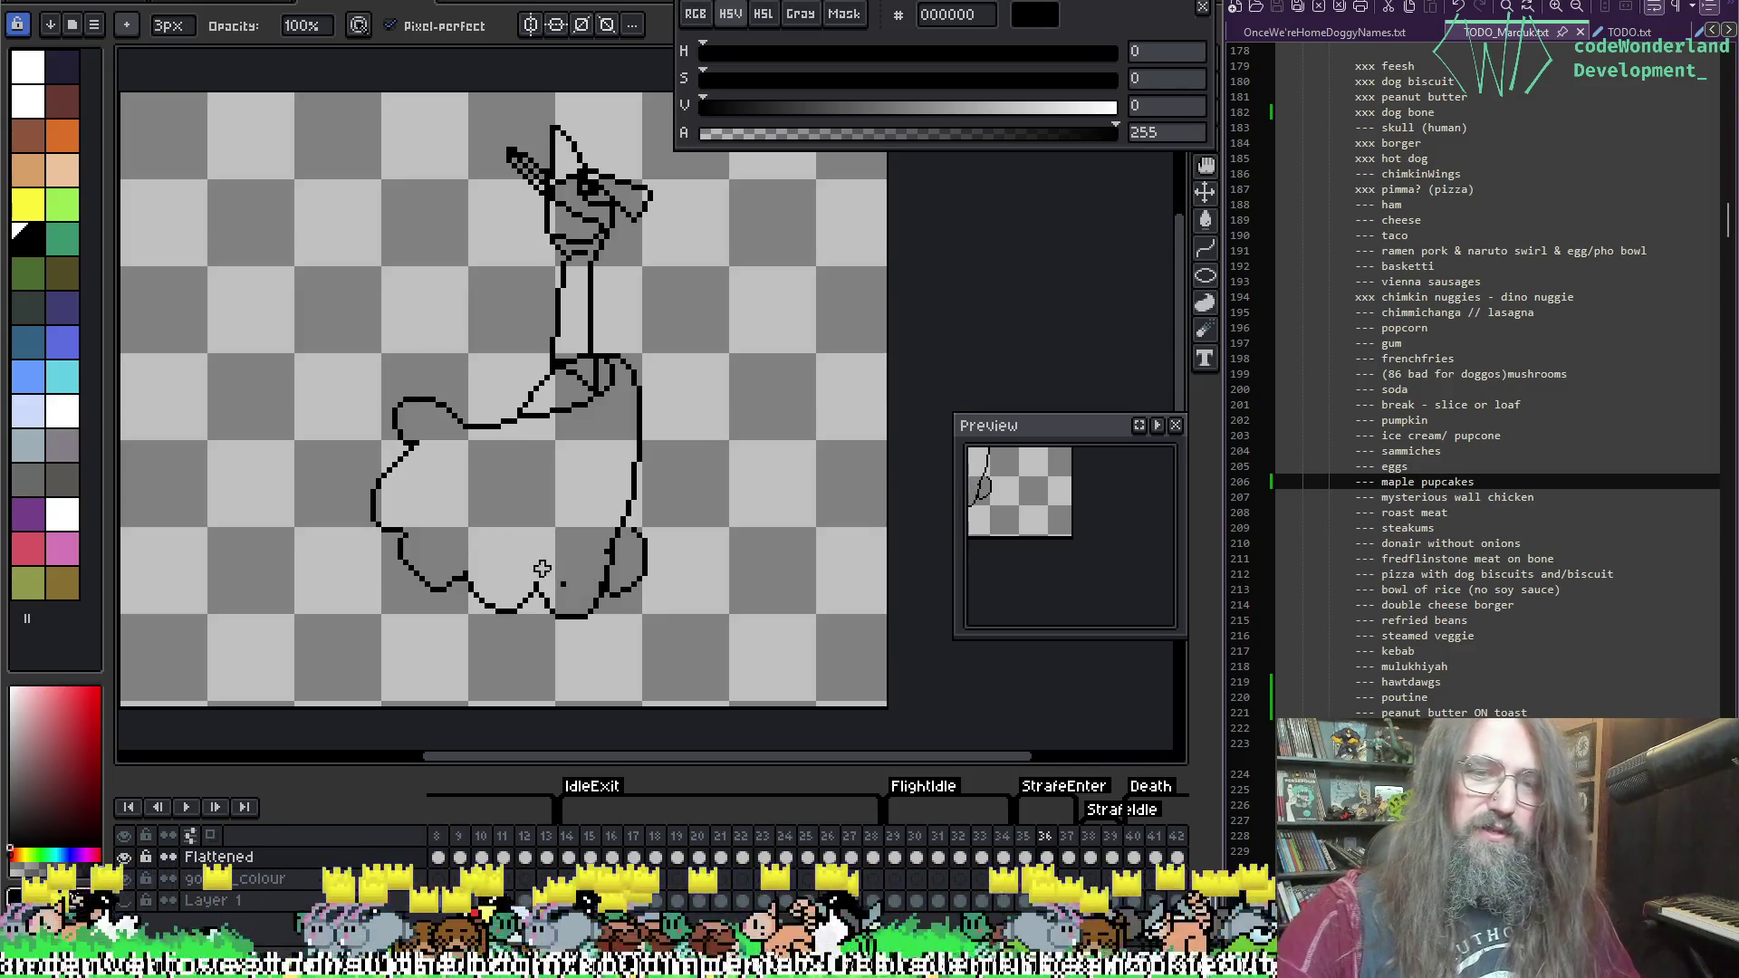
Step: Flip between the standing and flying frames to compare, then advance to spread-wing frame 37
{"action": "key", "text": "Left"}
{"action": "key", "text": "Right"}
{"action": "key", "text": "Left"}
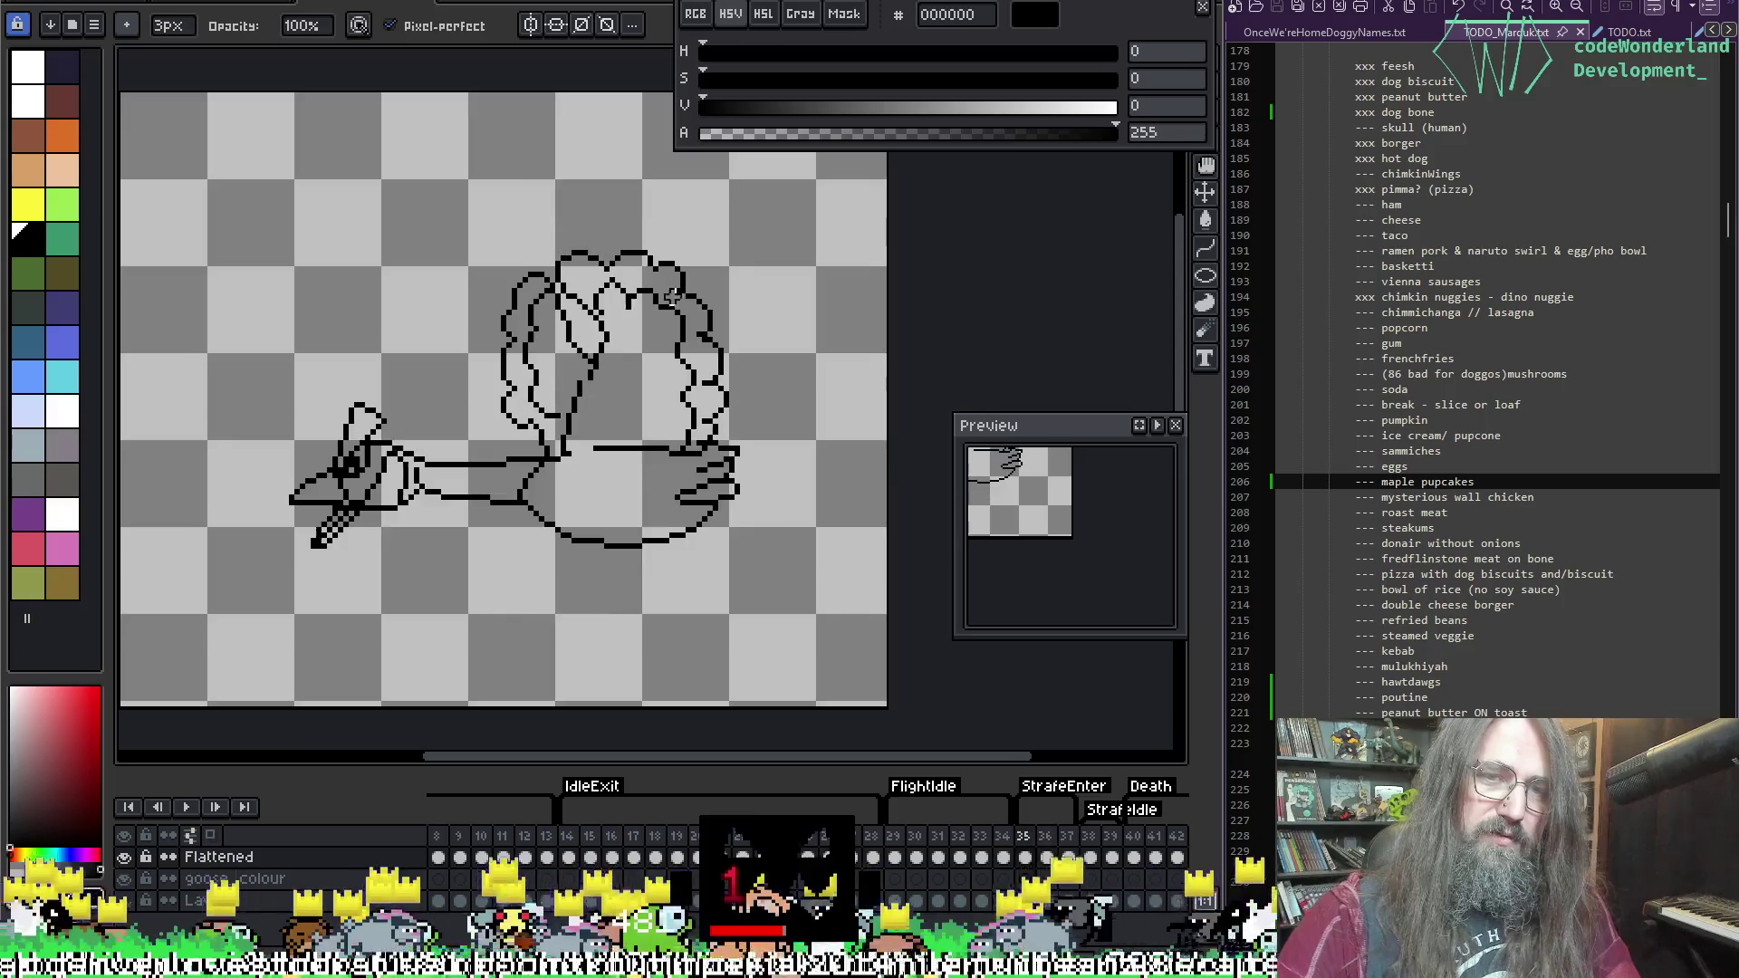
{"action": "key", "text": "Right"}
{"action": "key", "text": "Left"}
{"action": "key", "text": "Right"}
{"action": "key", "text": "Left"}
{"action": "key", "text": "Right"}
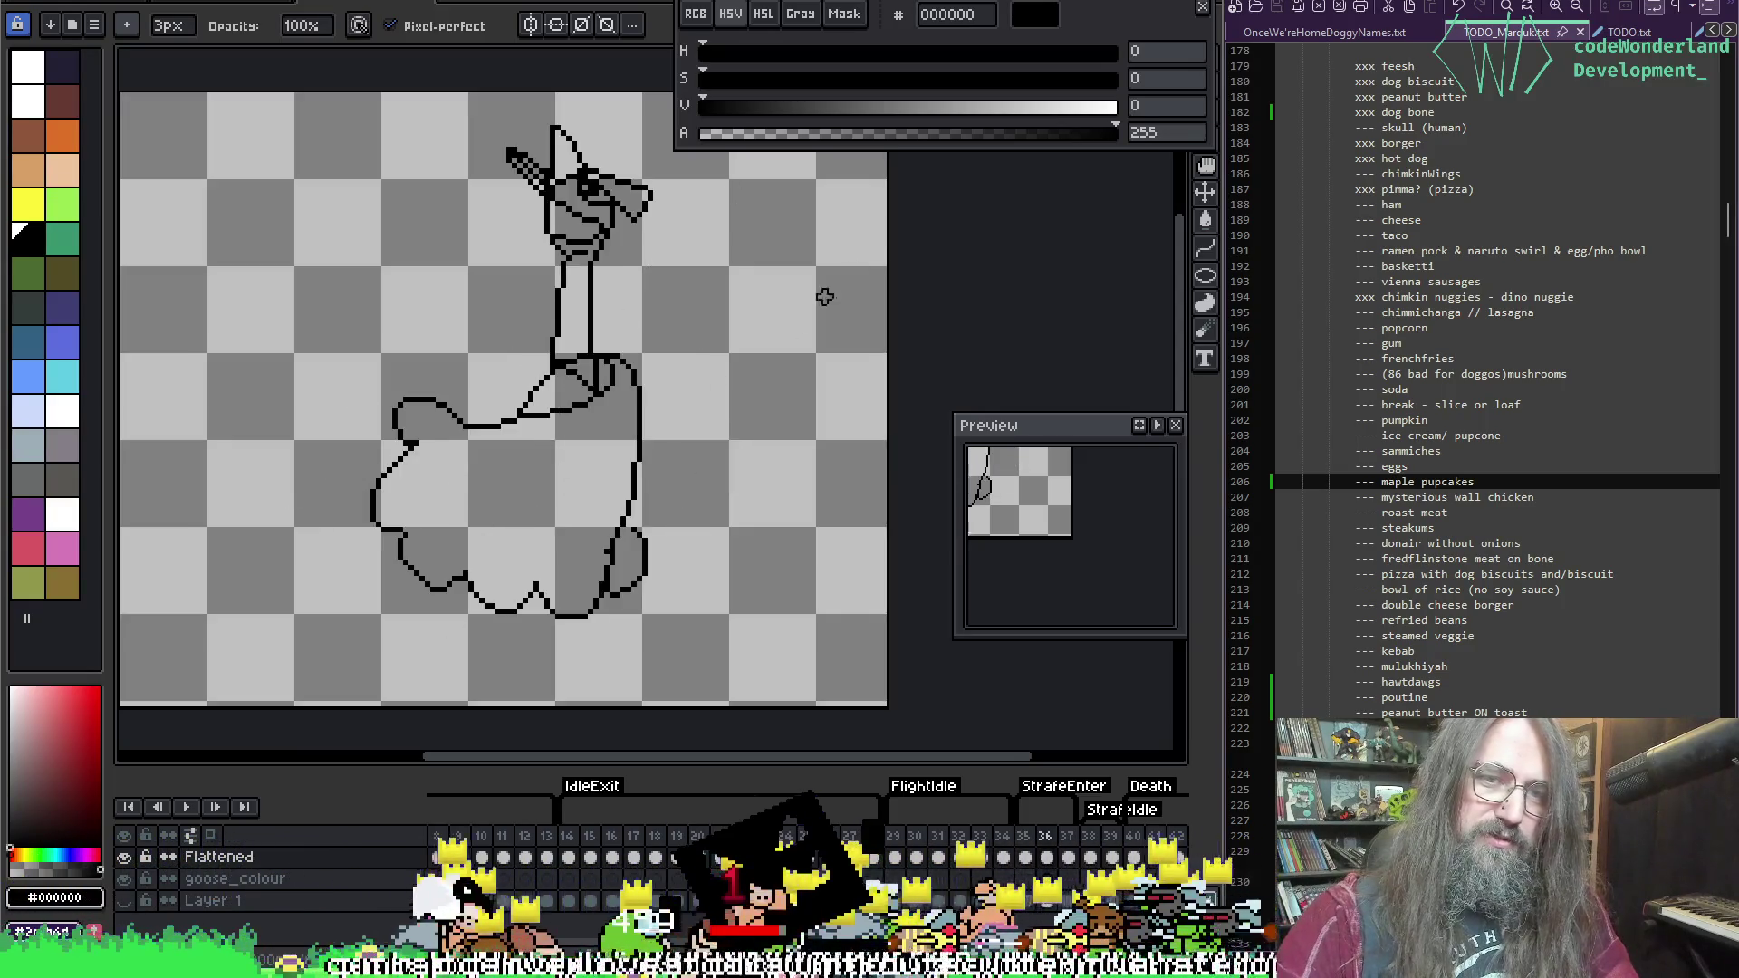
{"action": "key", "text": "Left"}
{"action": "key", "text": "Right"}
{"action": "key", "text": "Left"}
{"action": "key", "text": "Right"}
{"action": "key", "text": "Left"}
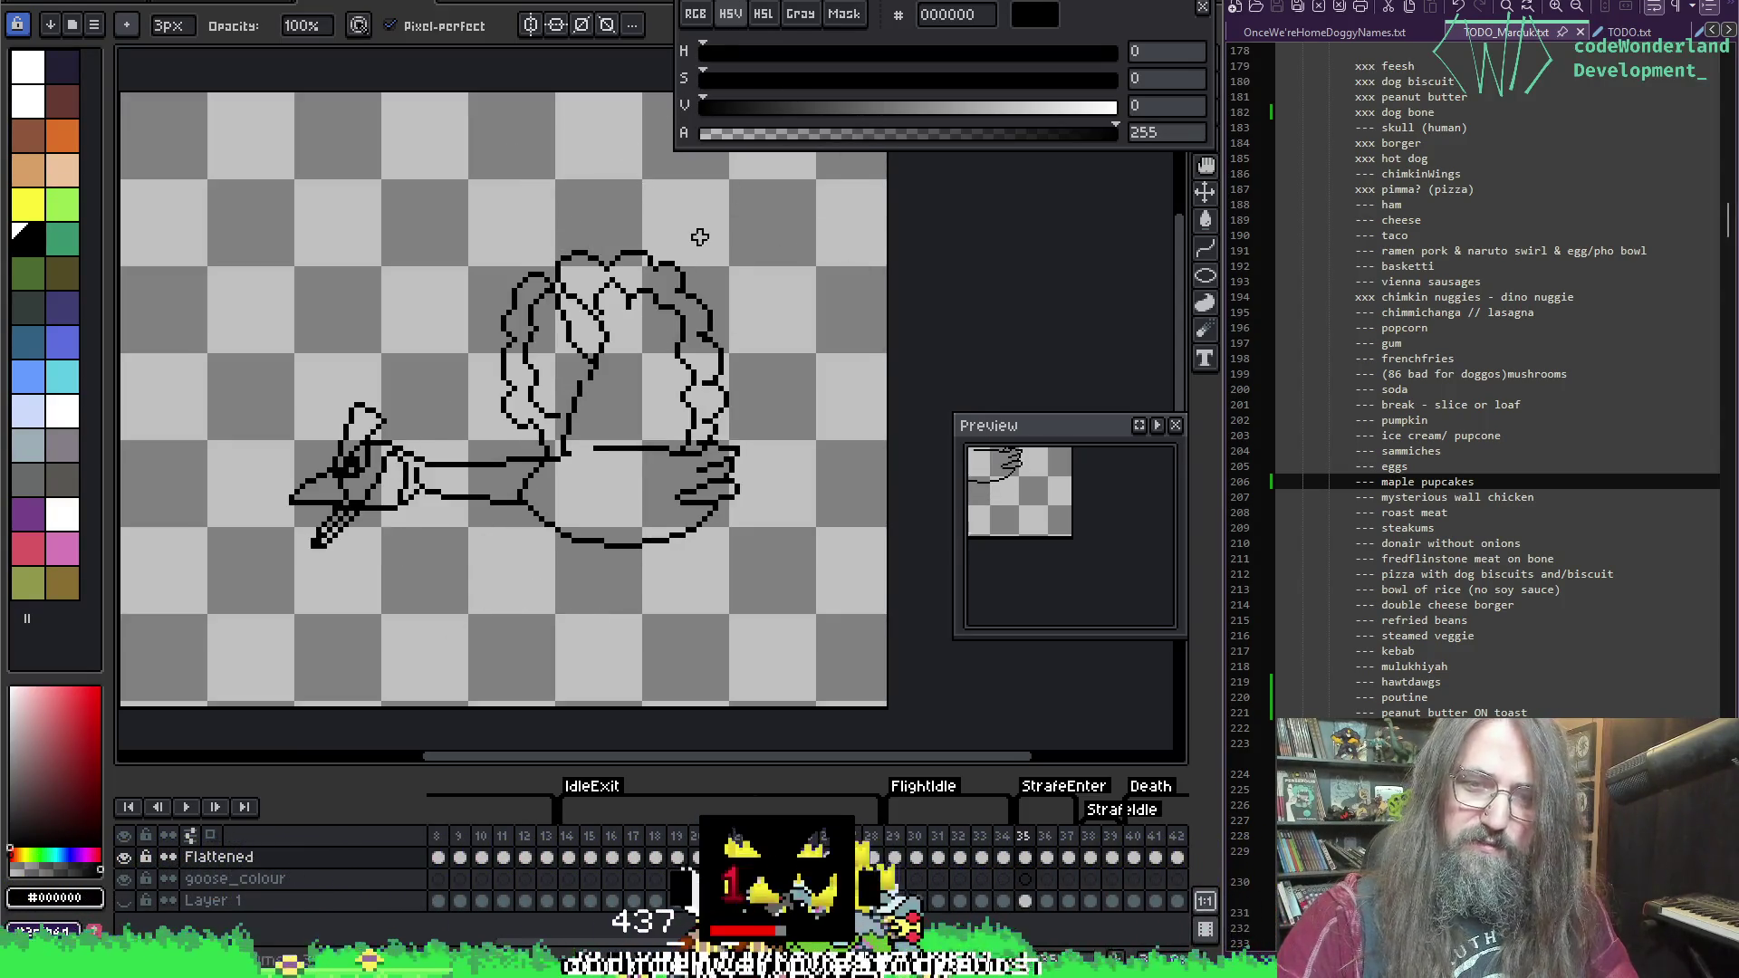
{"action": "key", "text": "Right"}
{"action": "key", "text": "Right"}
{"action": "key", "text": "Left"}
{"action": "key", "text": "Left"}
{"action": "key", "text": "Right"}
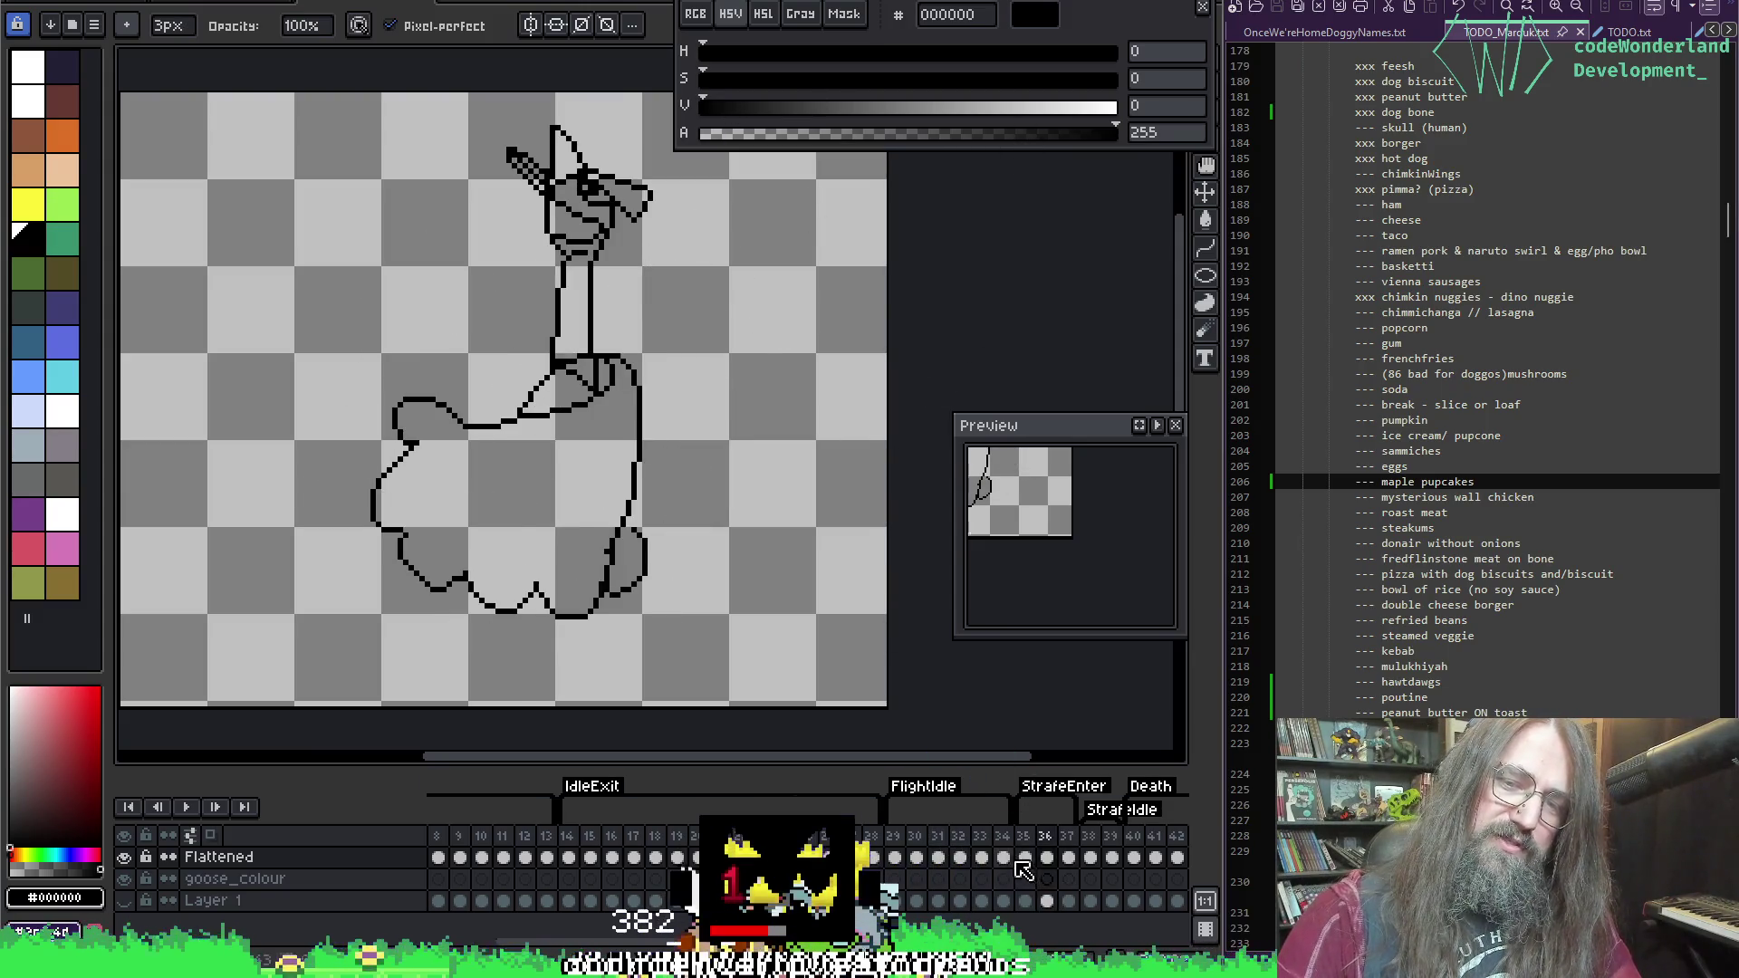
{"action": "key", "text": "Right"}
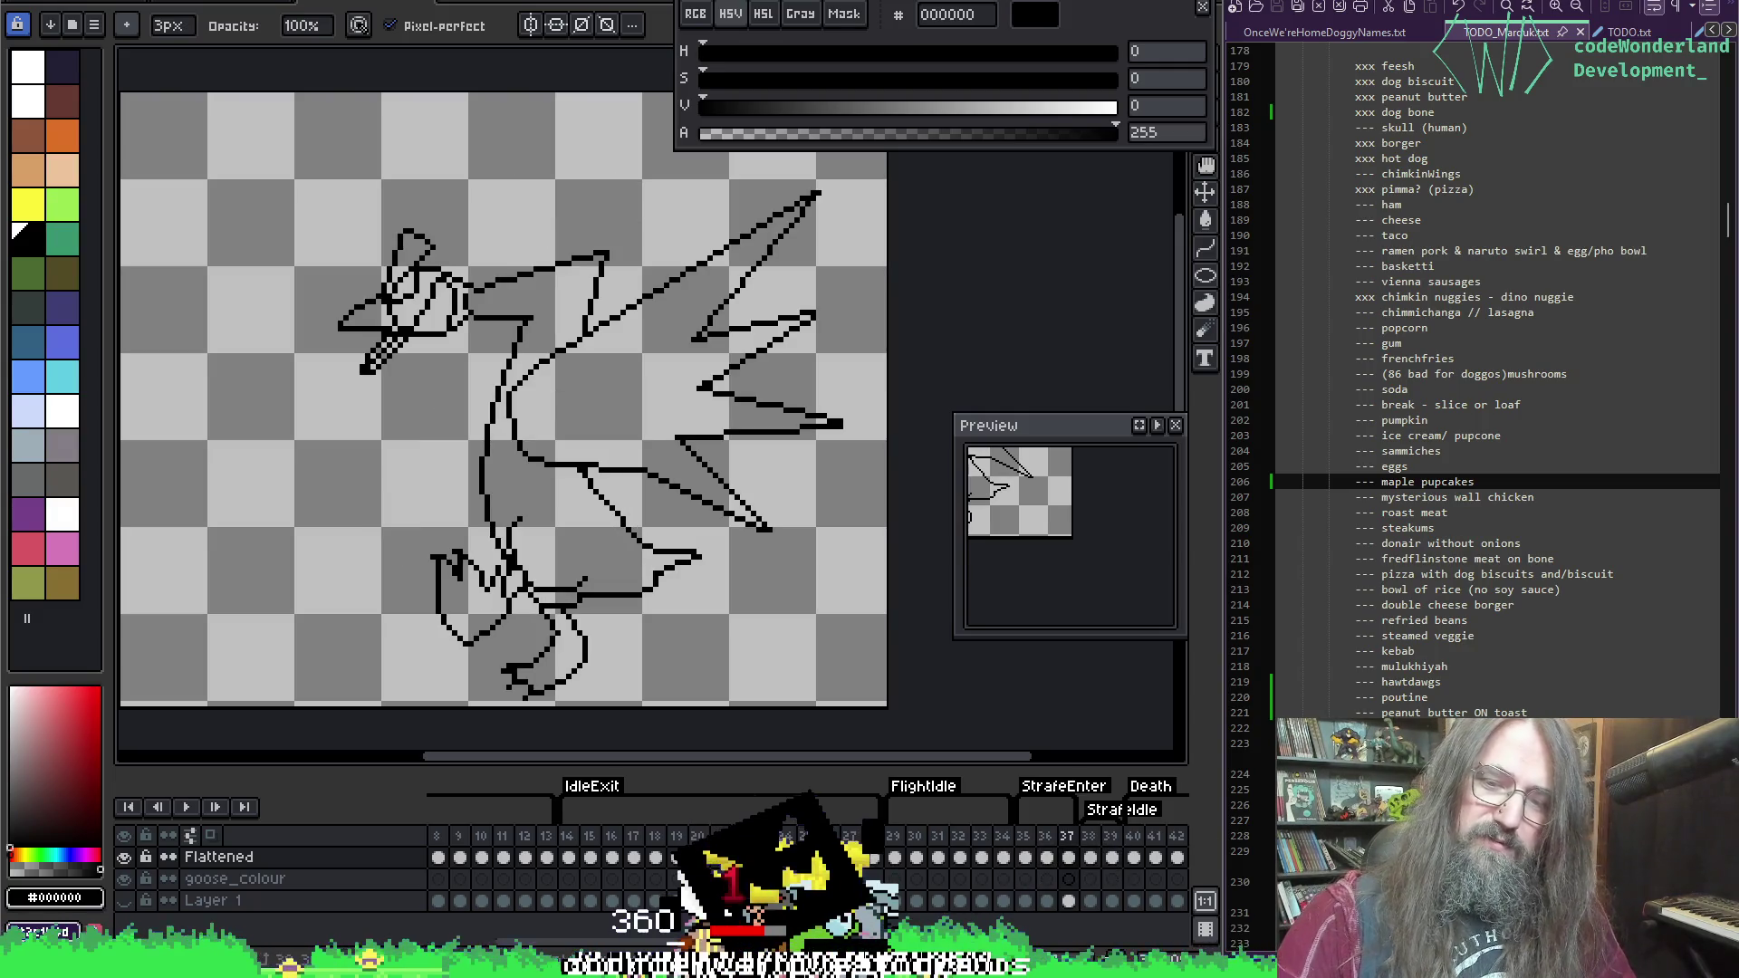
Step: Select frame 37 with onion skin on, shift the drawing up and right, and erase pixels around the head
{"action": "left_click", "coordinate": [1068, 857]}
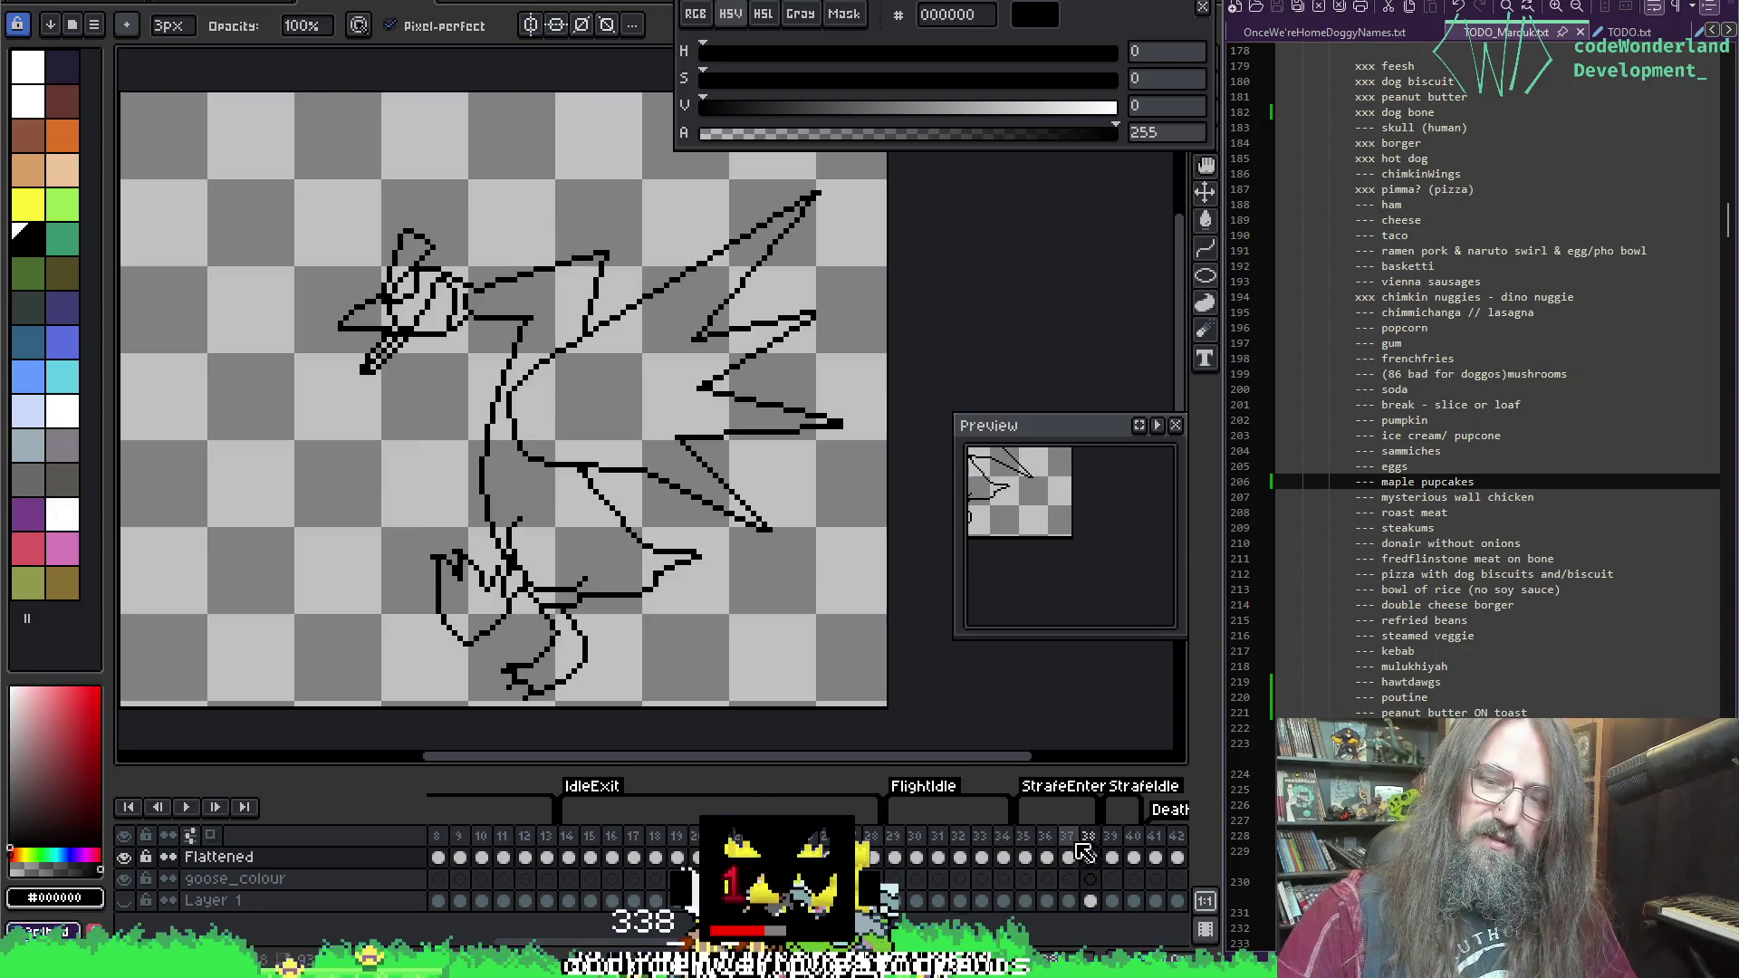
{"action": "key", "text": "F3"}
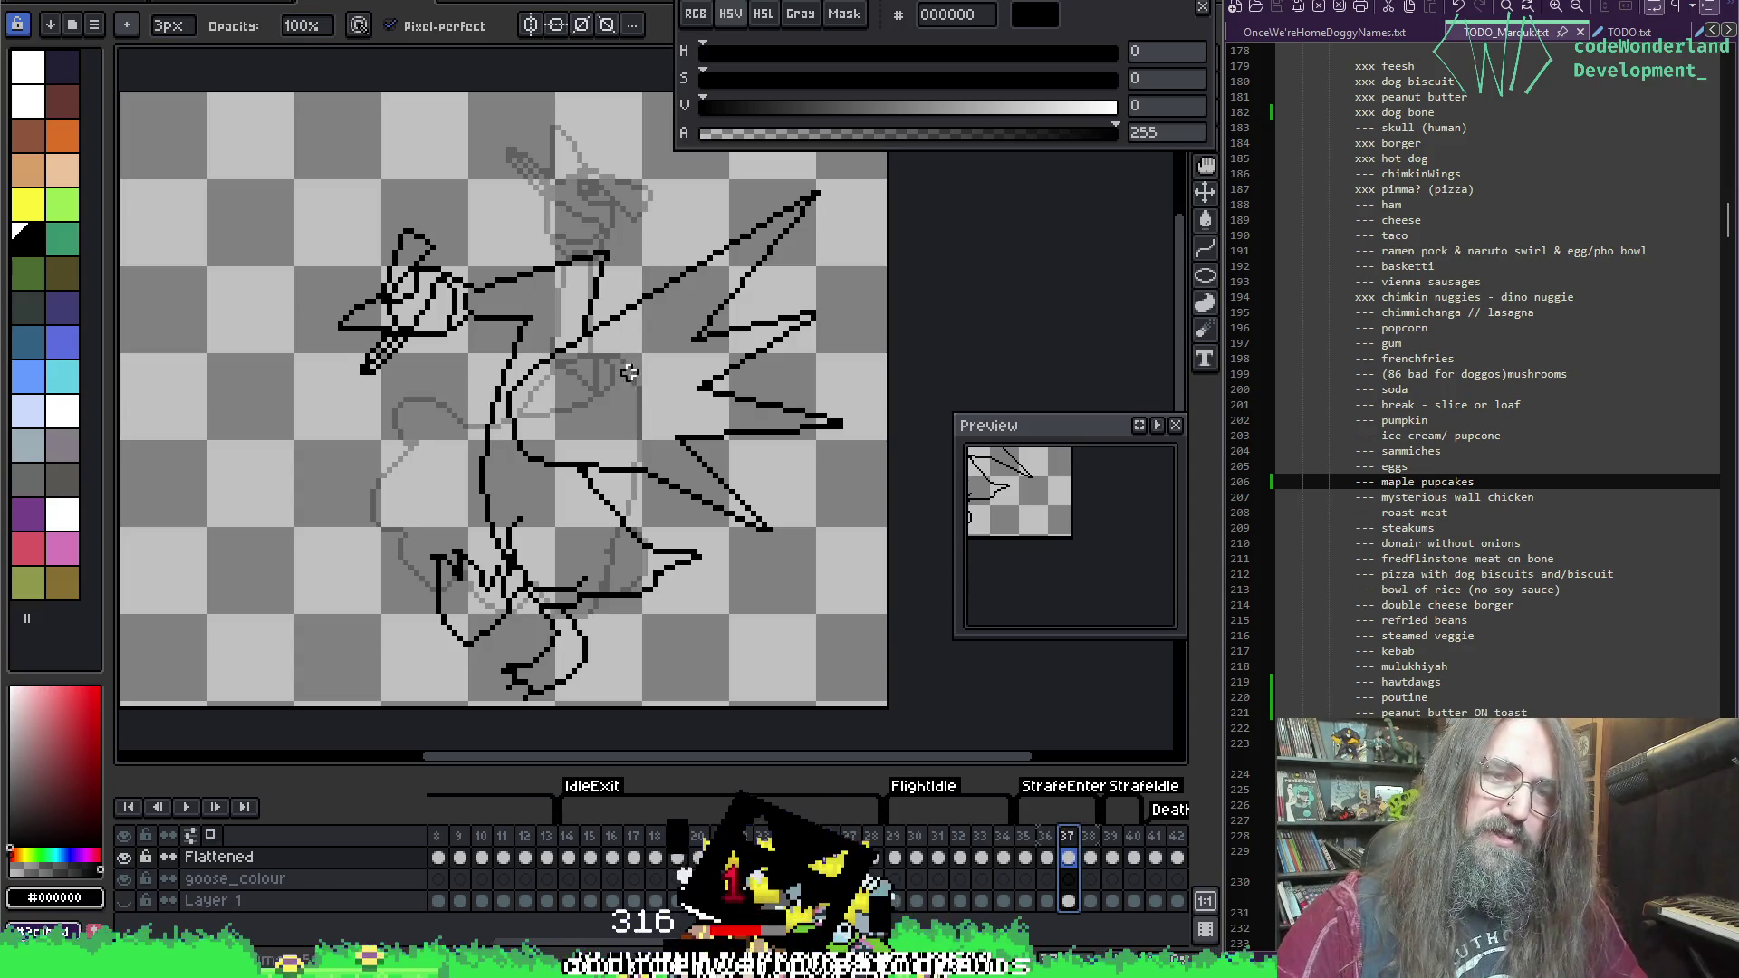
{"action": "key", "text": "v"}
{"action": "left_click_drag", "start_coordinate": [618, 461], "coordinate": [659, 422]}
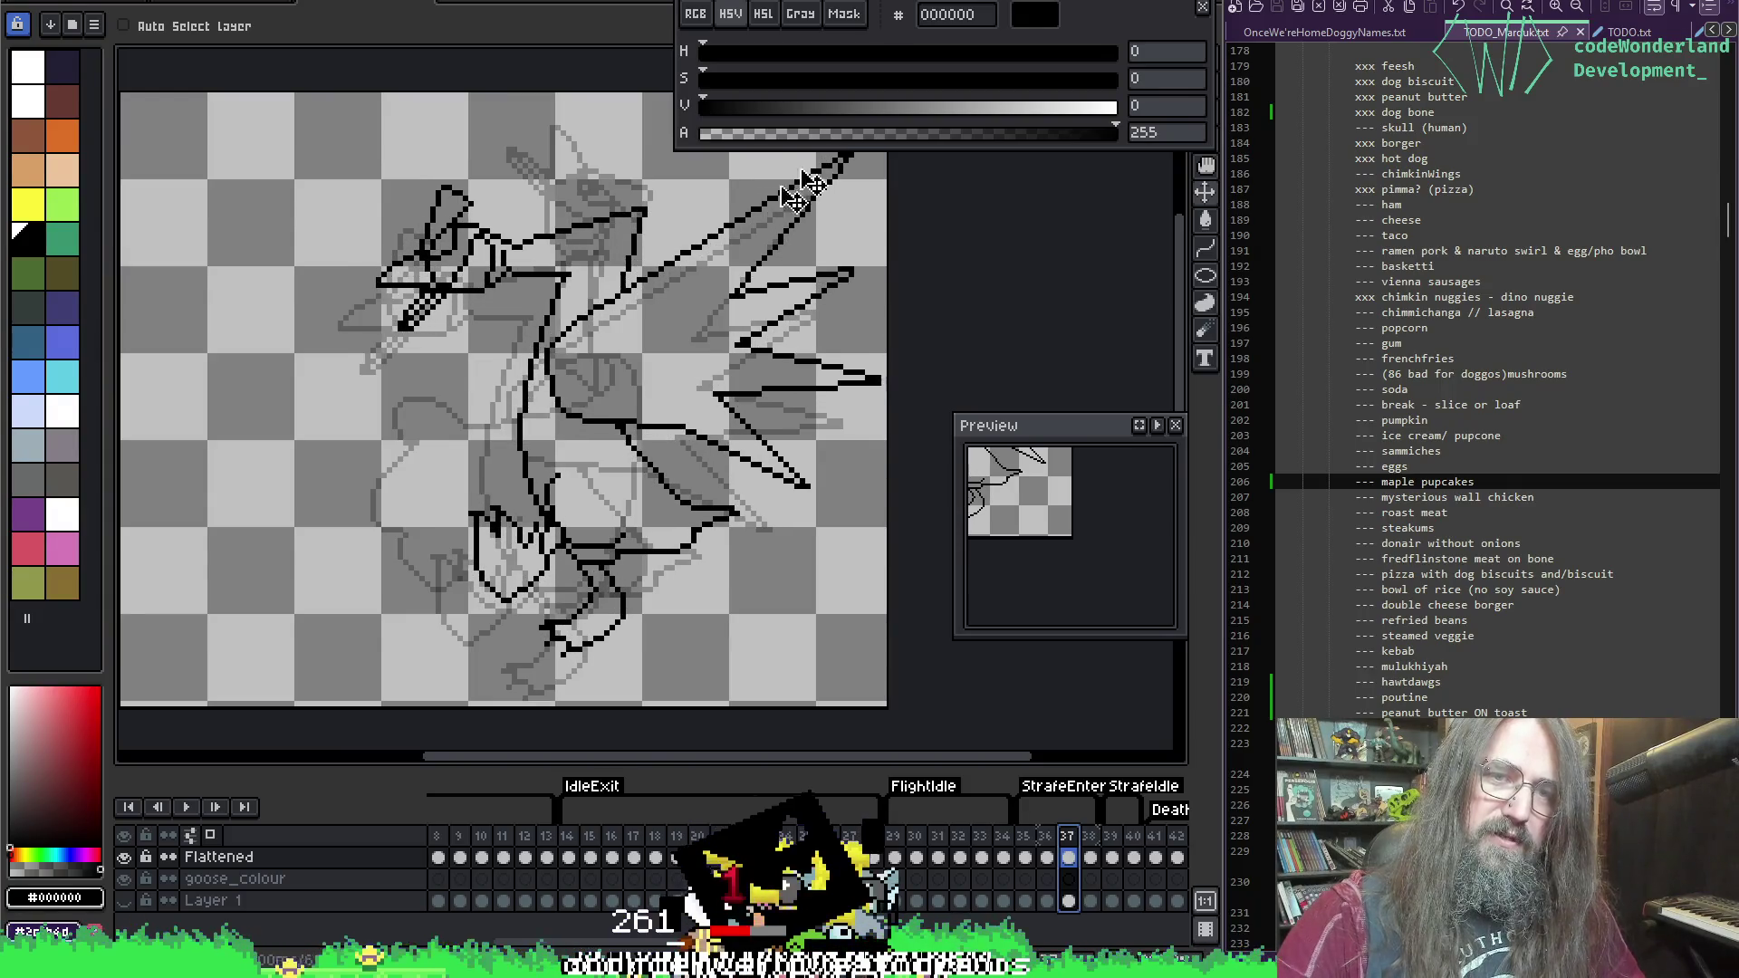
{"action": "key", "text": "b"}
{"action": "left_click_drag", "start_coordinate": [628, 211], "coordinate": [606, 241]}
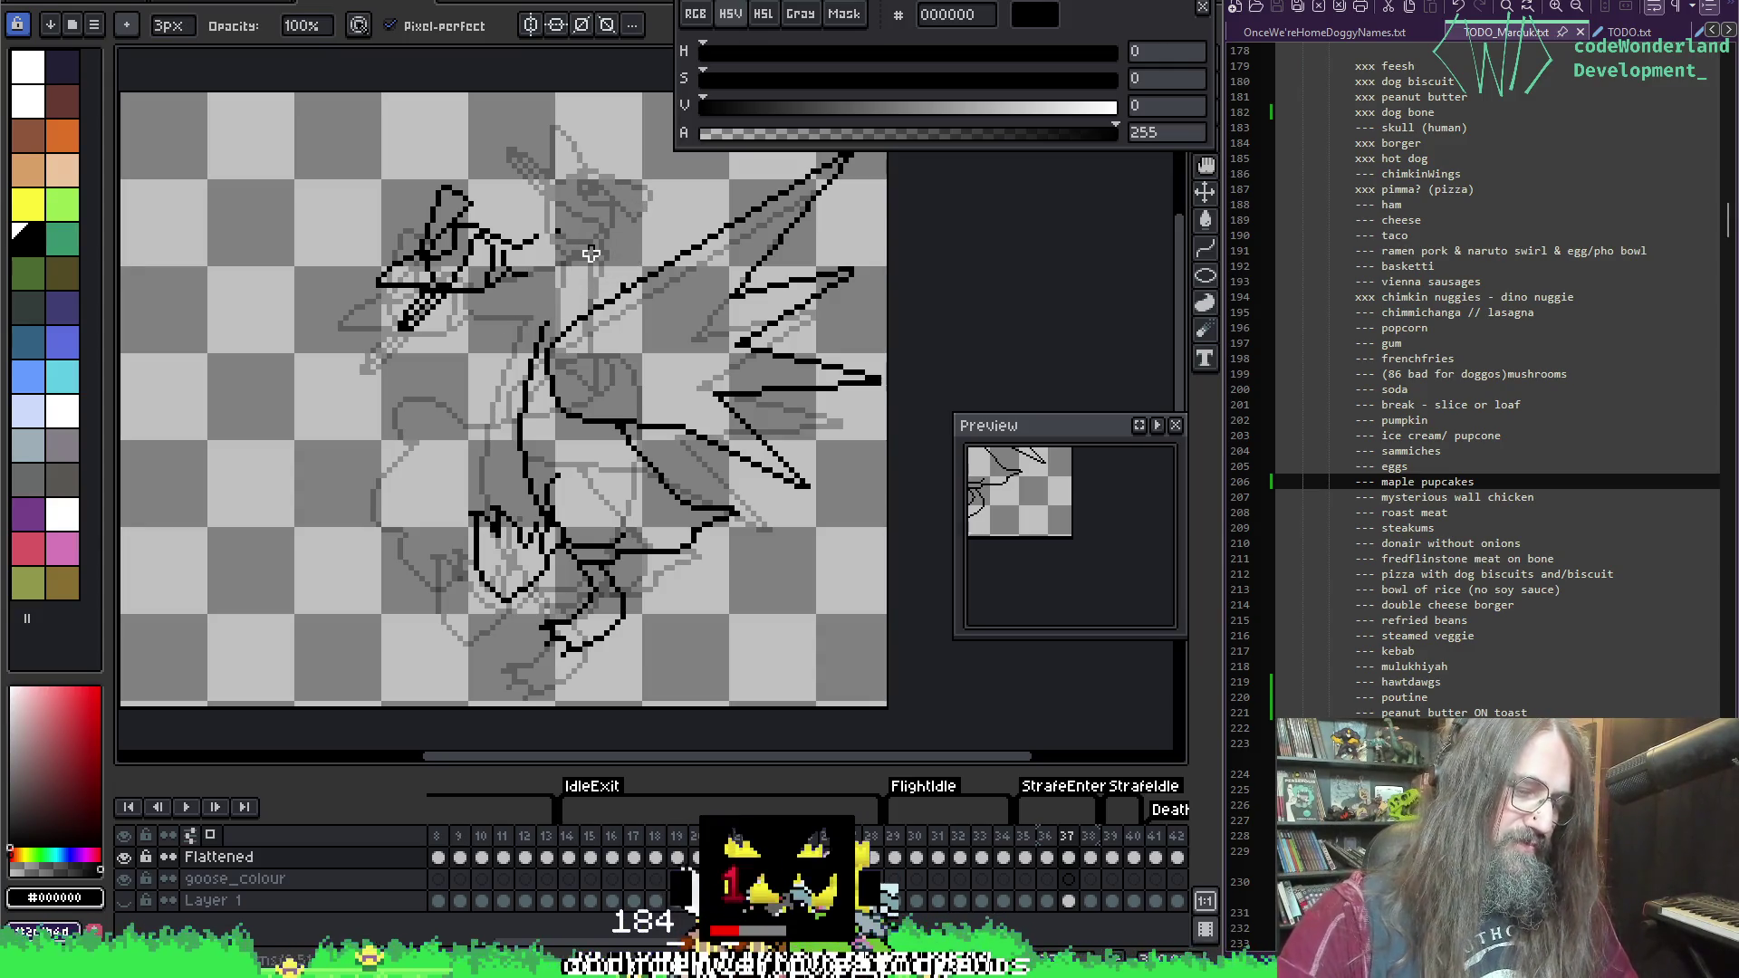
Step: Marquee-select the goose's head on frame 37 and move it up and right
{"action": "key", "text": "m"}
{"action": "mouse_move", "coordinate": [312, 177]}
{"action": "left_mouse_down"}
{"action": "mouse_move", "coordinate": [344, 218]}
{"action": "mouse_move", "coordinate": [538, 335]}
{"action": "left_mouse_up"}
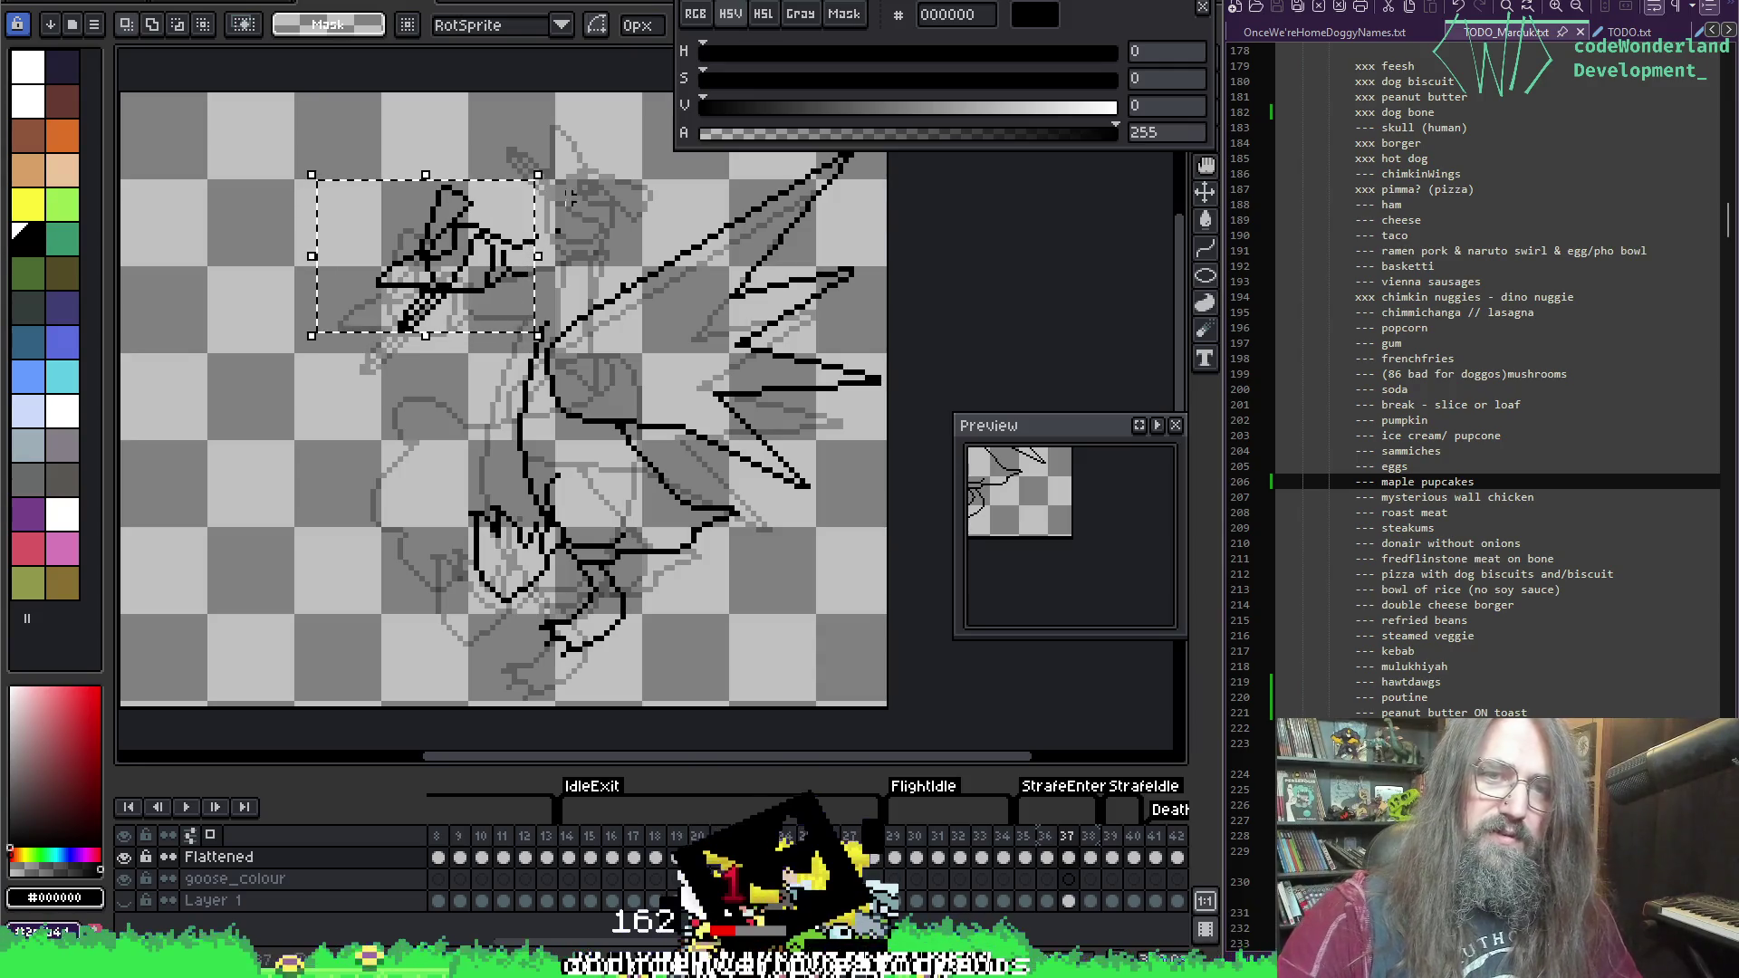
{"action": "key", "text": "ctrl+d"}
{"action": "key", "text": "b"}
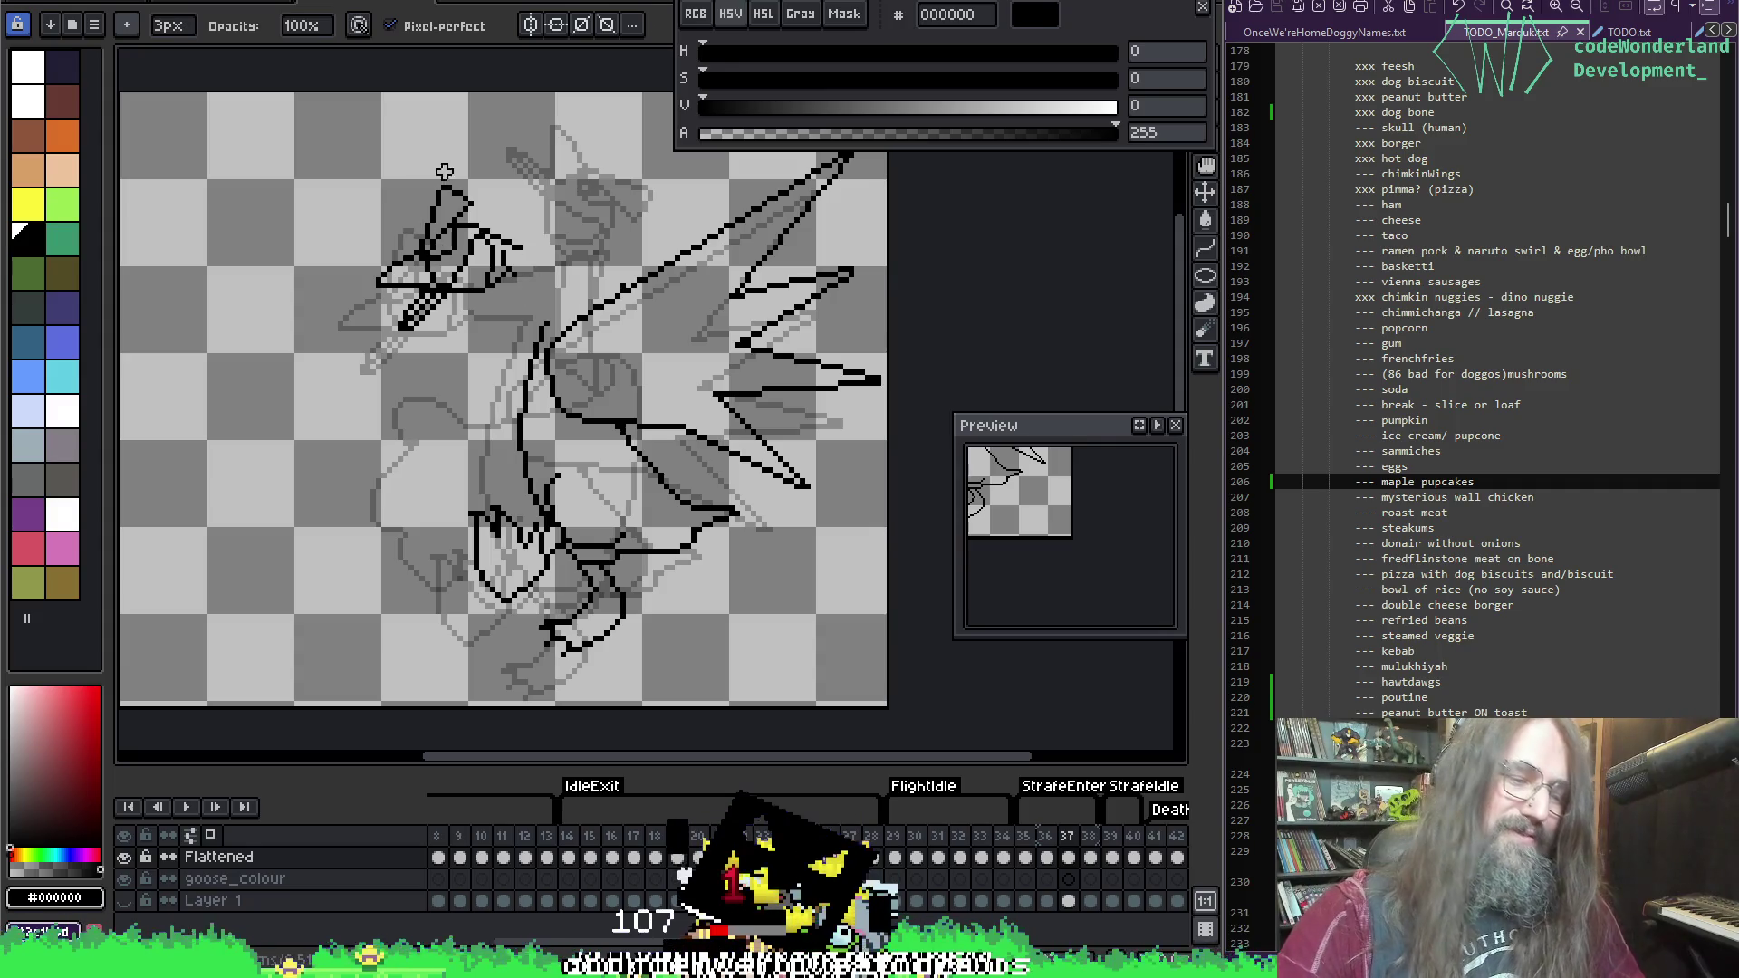
{"action": "key", "text": "m"}
{"action": "mouse_move", "coordinate": [350, 156]}
{"action": "left_mouse_down"}
{"action": "mouse_move", "coordinate": [399, 299]}
{"action": "mouse_move", "coordinate": [548, 349]}
{"action": "left_mouse_up"}
{"action": "mouse_move", "coordinate": [489, 267]}
{"action": "left_mouse_down"}
{"action": "mouse_move", "coordinate": [566, 222]}
{"action": "mouse_move", "coordinate": [518, 246]}
{"action": "left_mouse_up"}
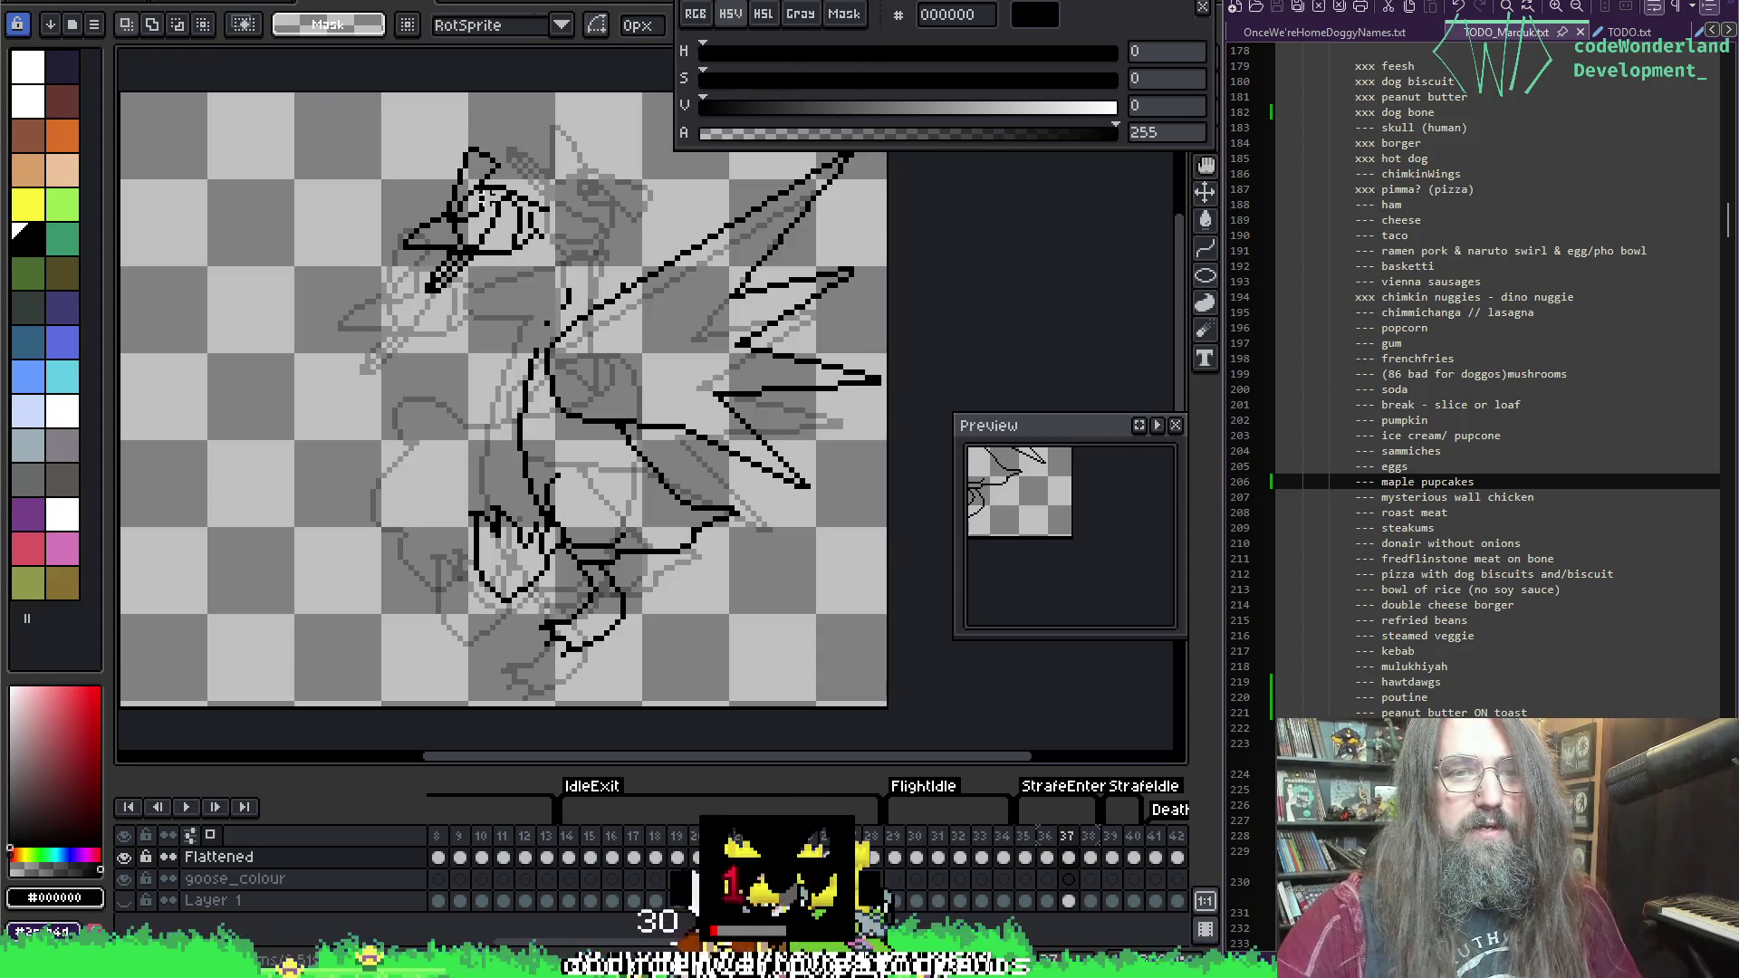
{"action": "key", "text": "b"}
Step: Reselect the head, shift it further up and right, and commit its new position
{"action": "key", "text": "e"}
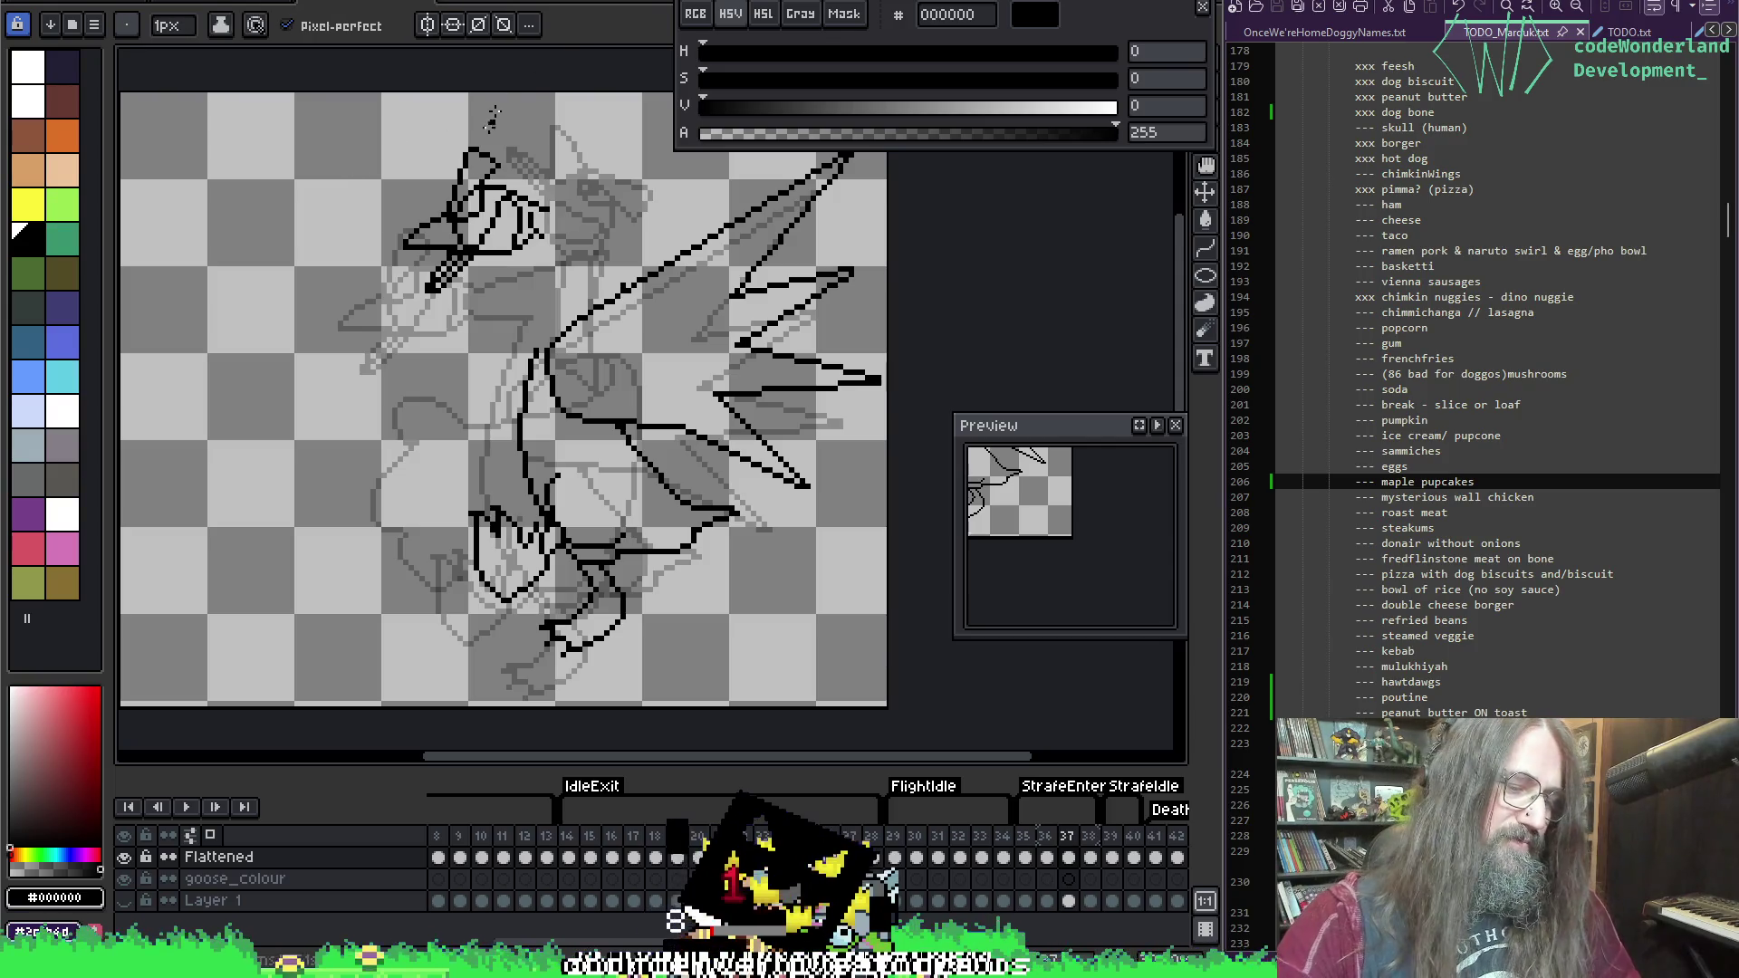
{"action": "key", "text": "m"}
{"action": "left_click_drag", "start_coordinate": [332, 167], "coordinate": [554, 315]}
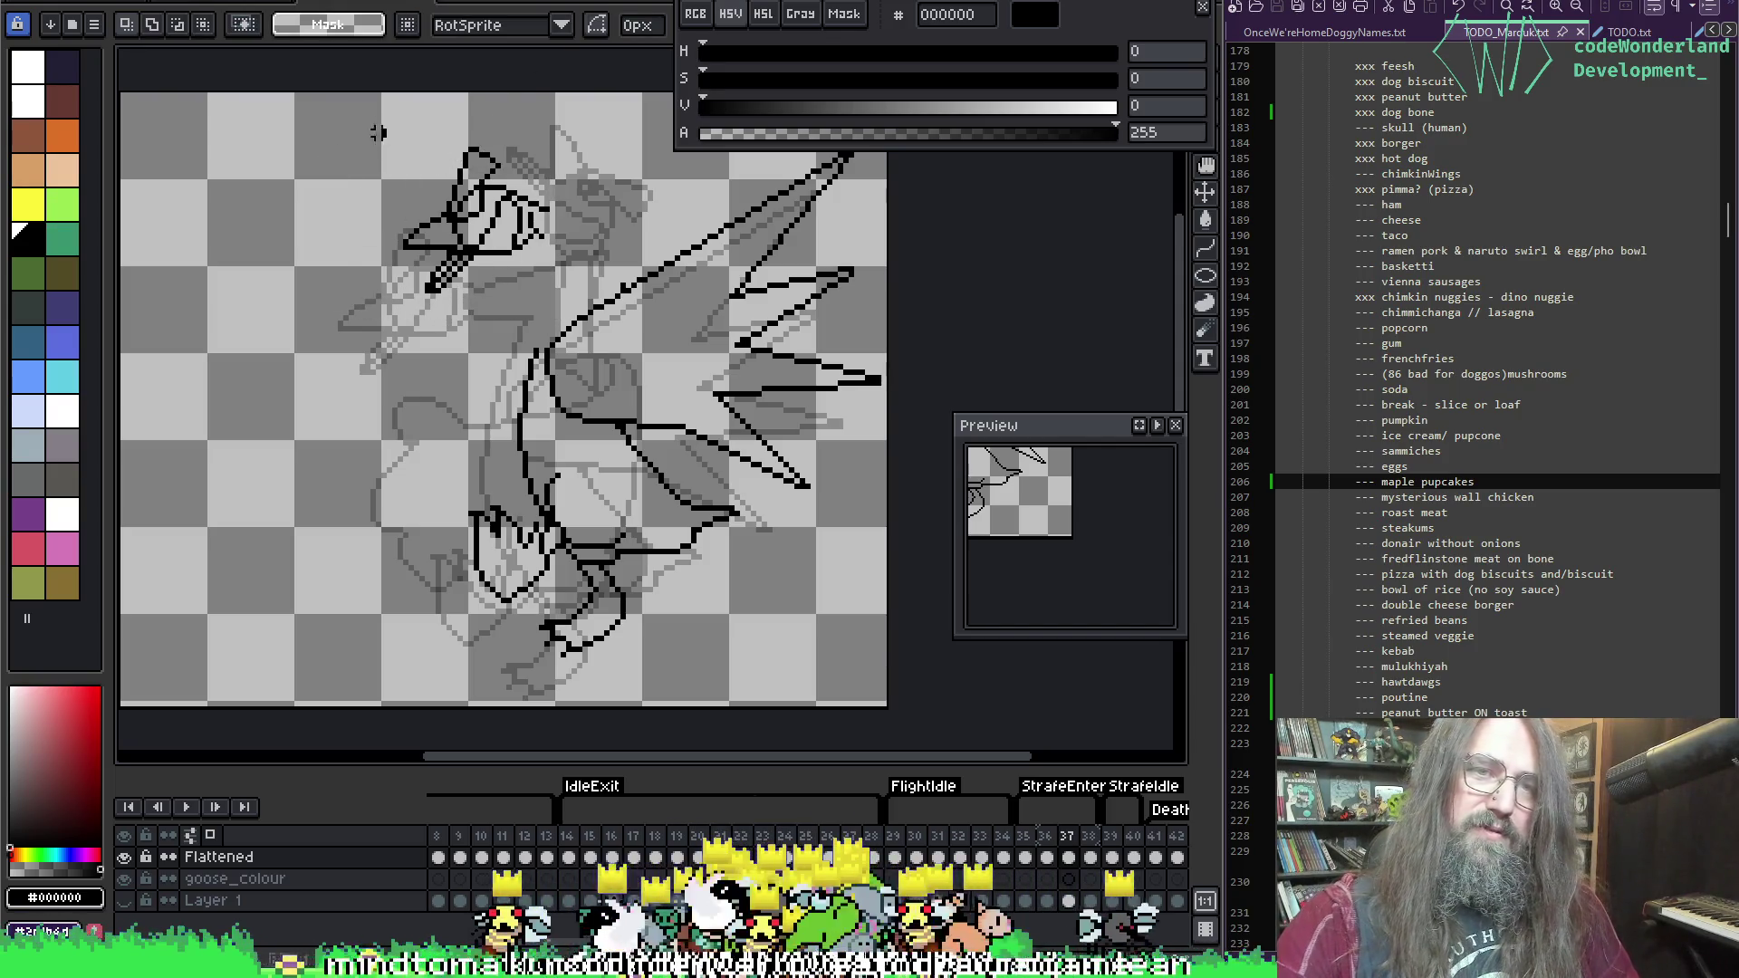
{"action": "mouse_move", "coordinate": [377, 133]}
{"action": "left_mouse_down"}
{"action": "mouse_move", "coordinate": [562, 293]}
{"action": "mouse_move", "coordinate": [556, 232]}
{"action": "left_mouse_up"}
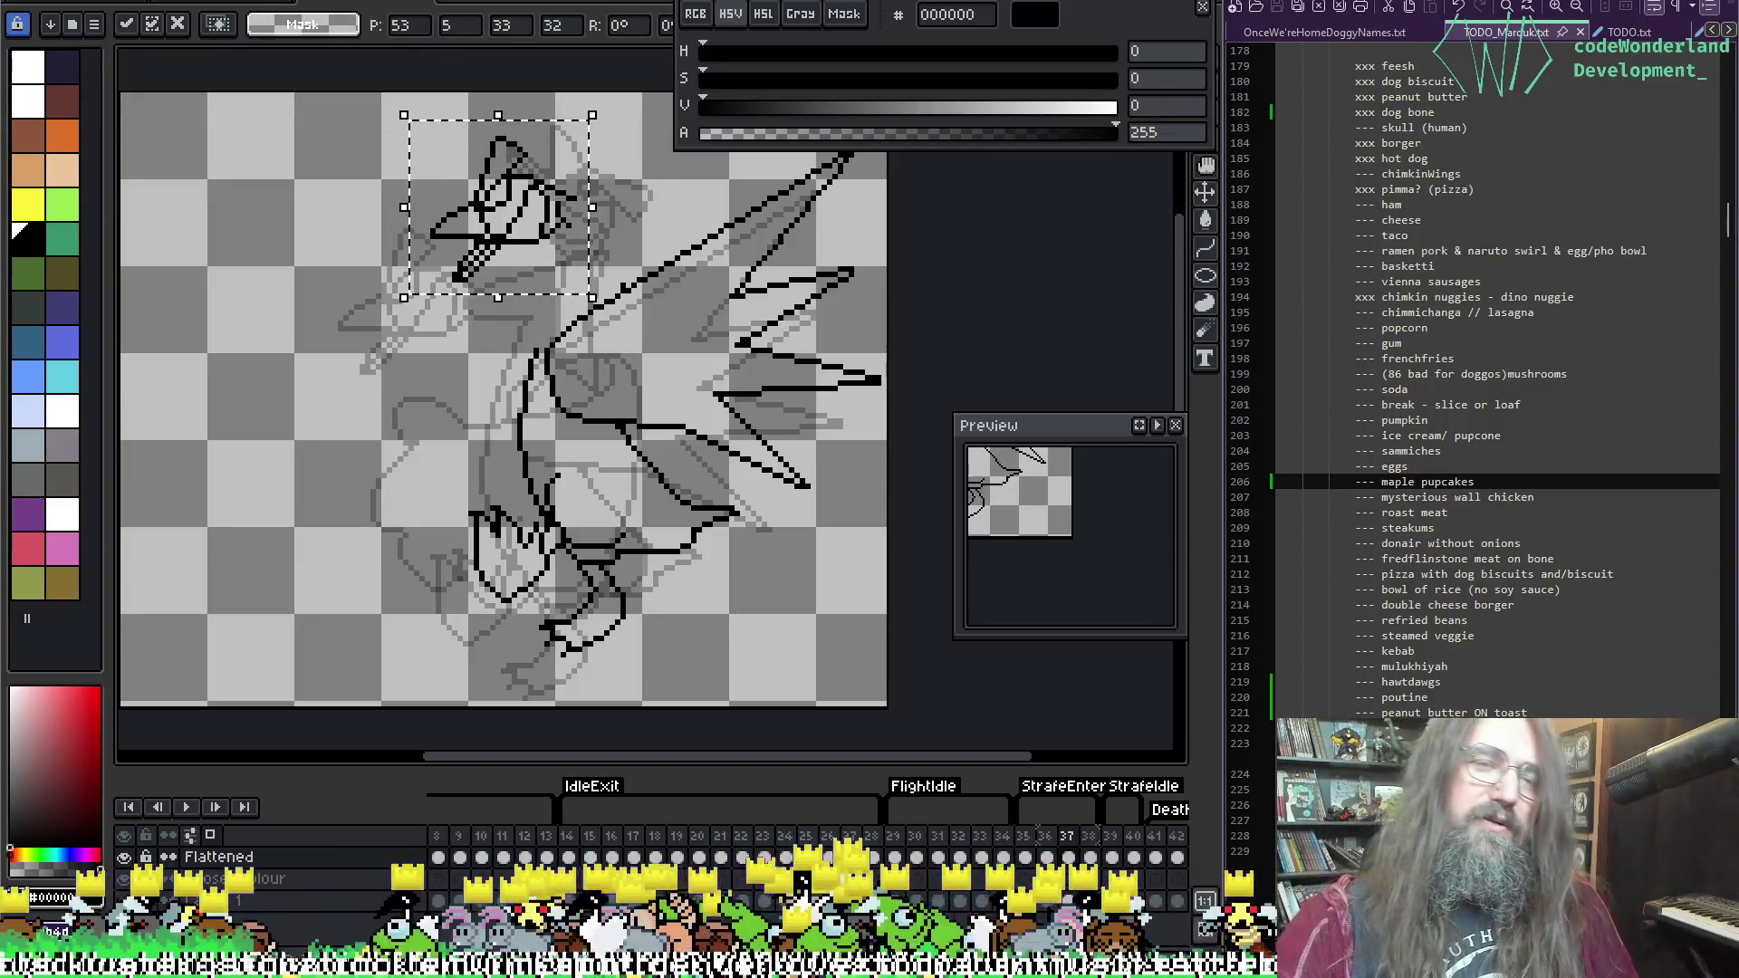
{"action": "key", "text": "Return"}
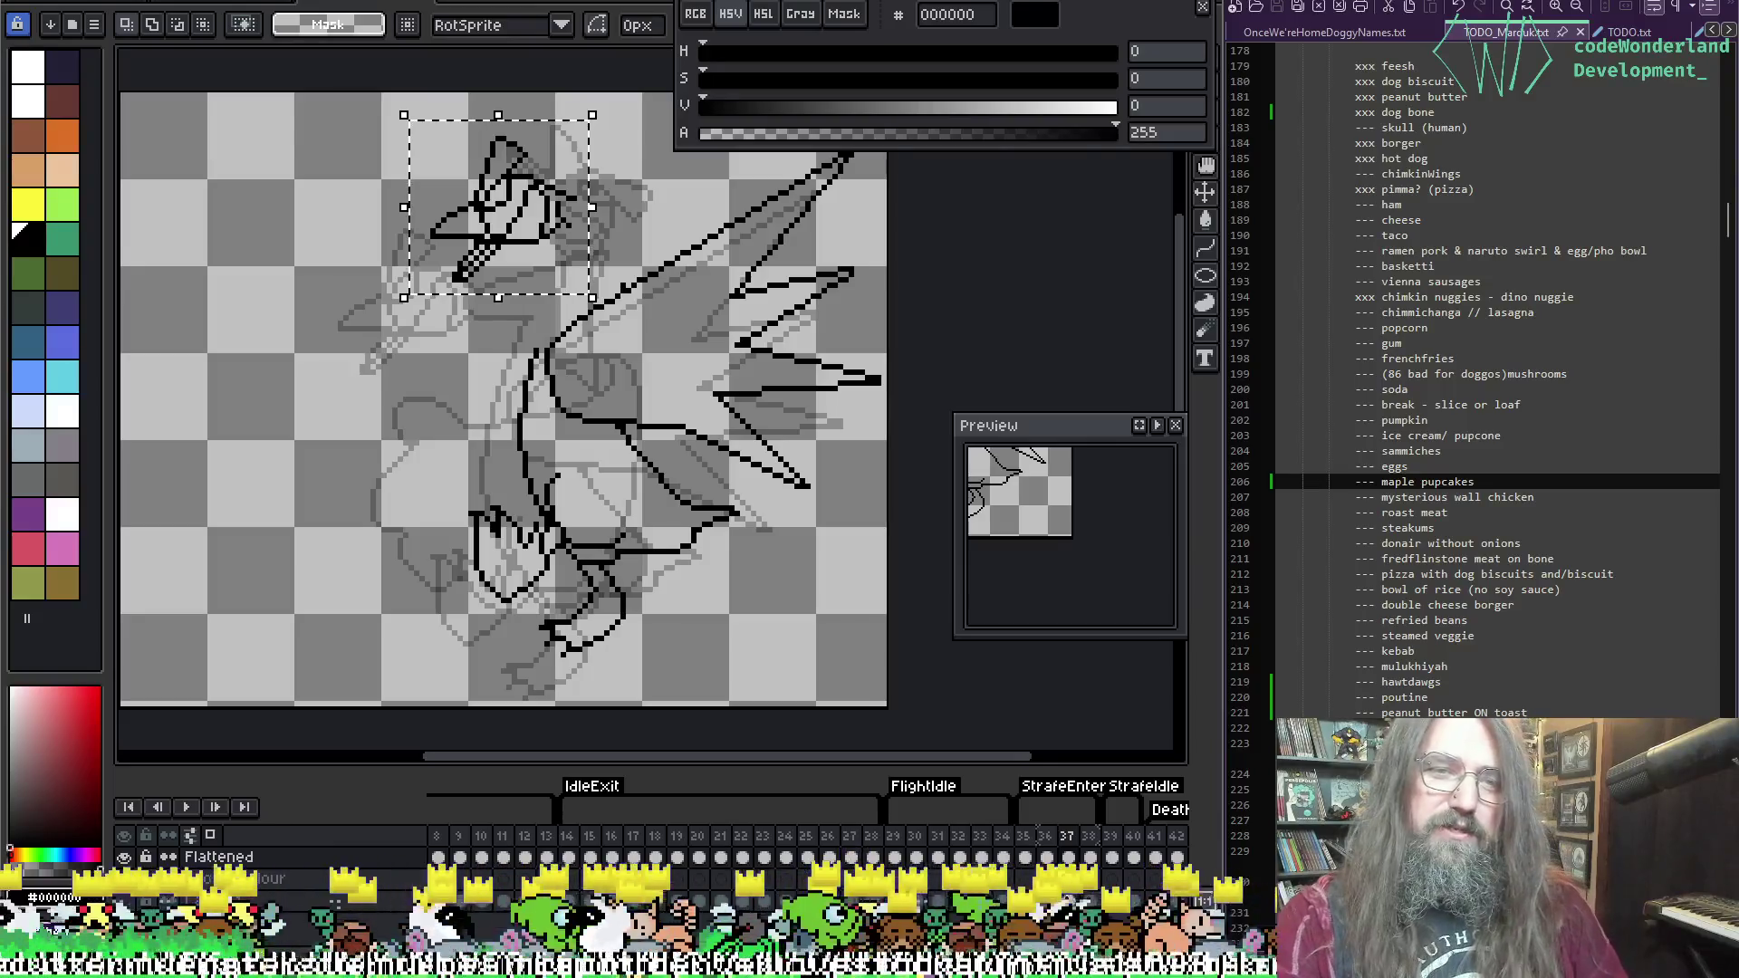
Step: Deselect the head and pan and zoom to frame the whole goose
{"action": "left_click_drag", "start_coordinate": [335, 471], "coordinate": [391, 545]}
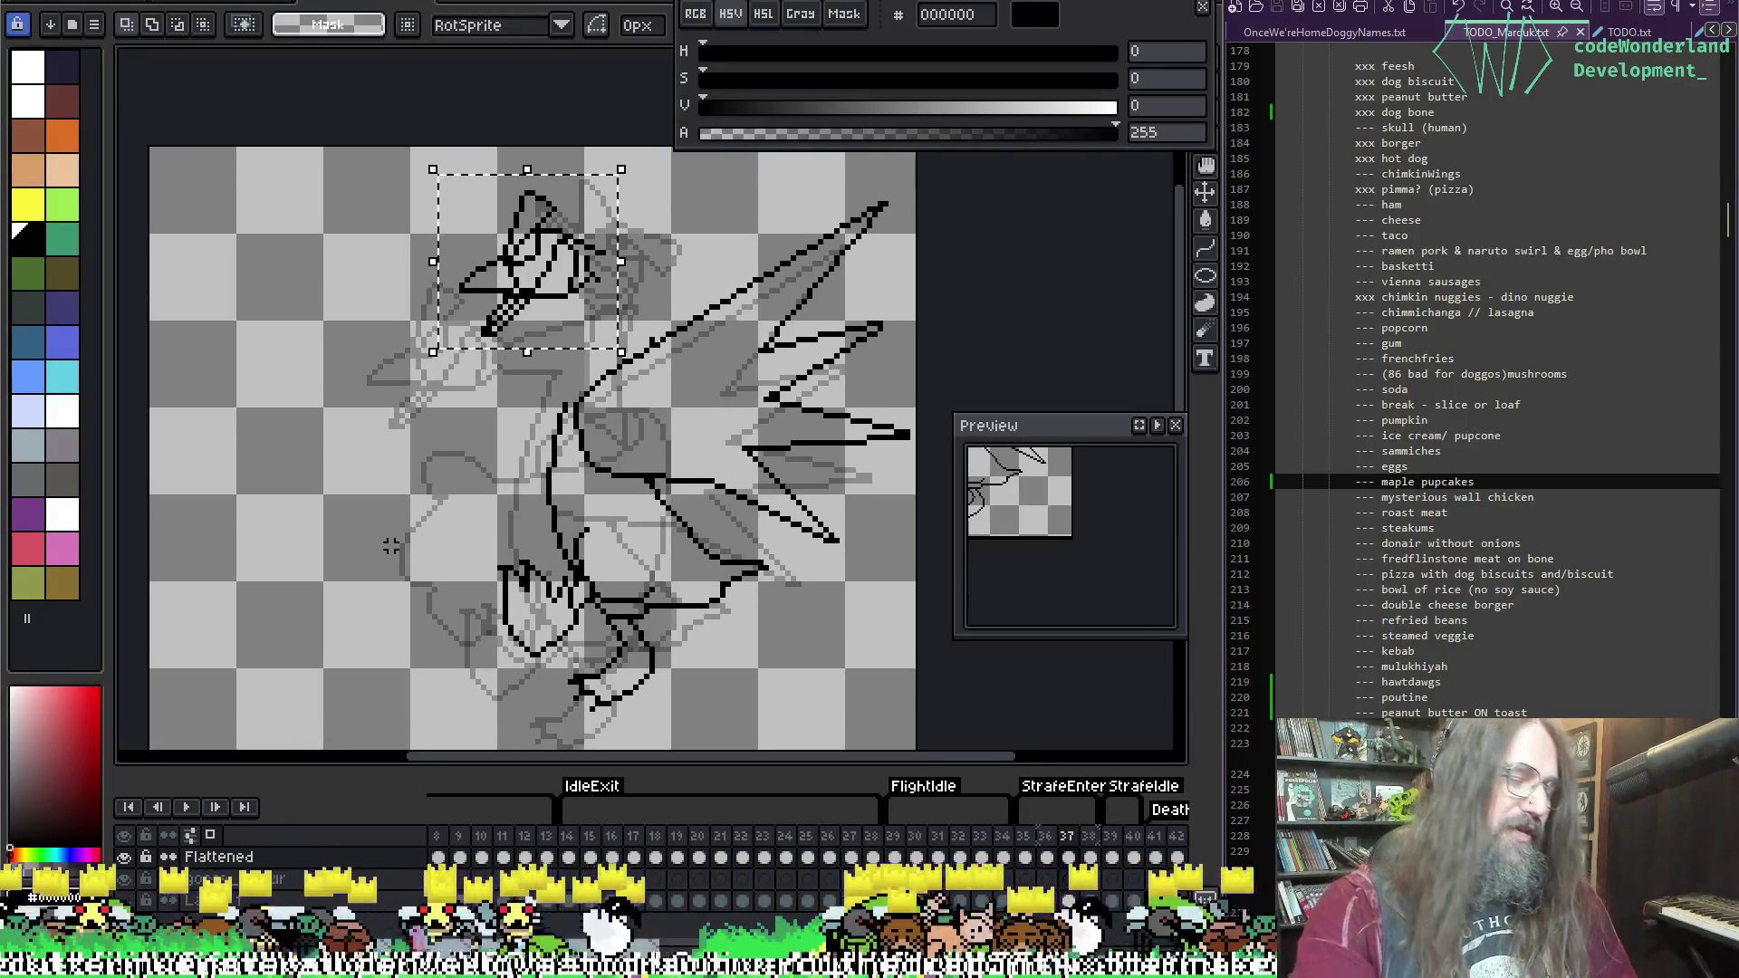
{"action": "left_click_drag", "start_coordinate": [480, 508], "coordinate": [491, 530]}
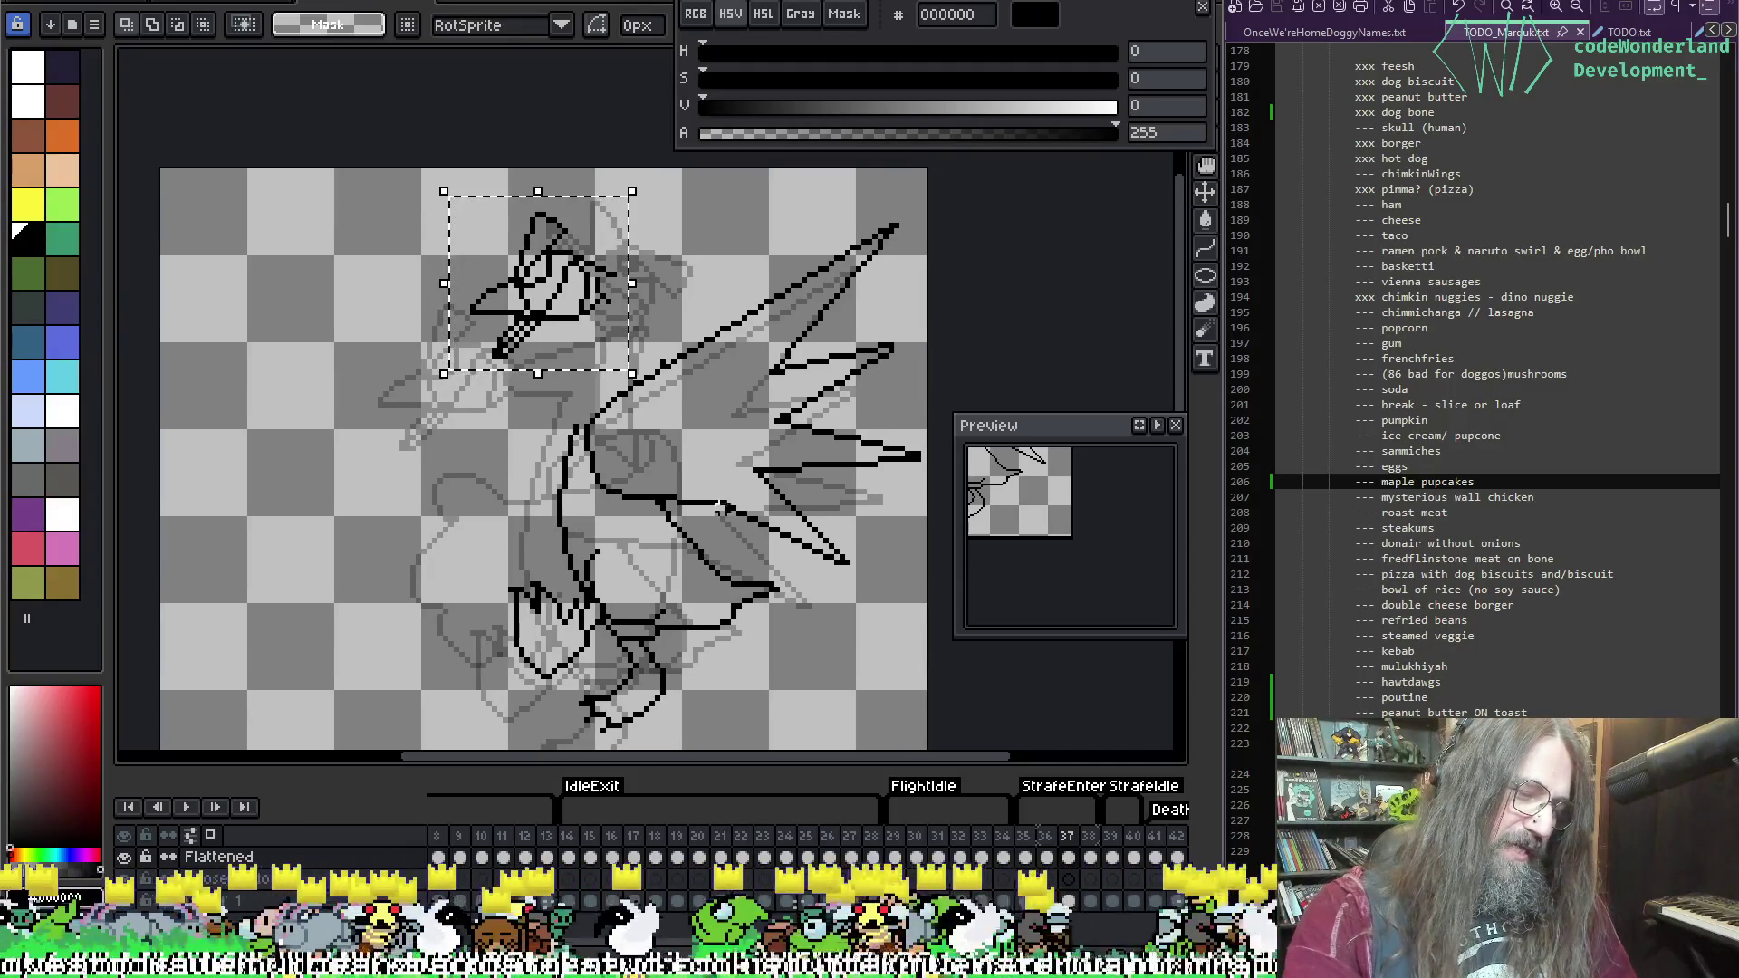
{"action": "key", "text": "ctrl+d"}
{"action": "scroll", "coordinate": [543, 425], "scroll_direction": "up", "scroll_amount": 2}
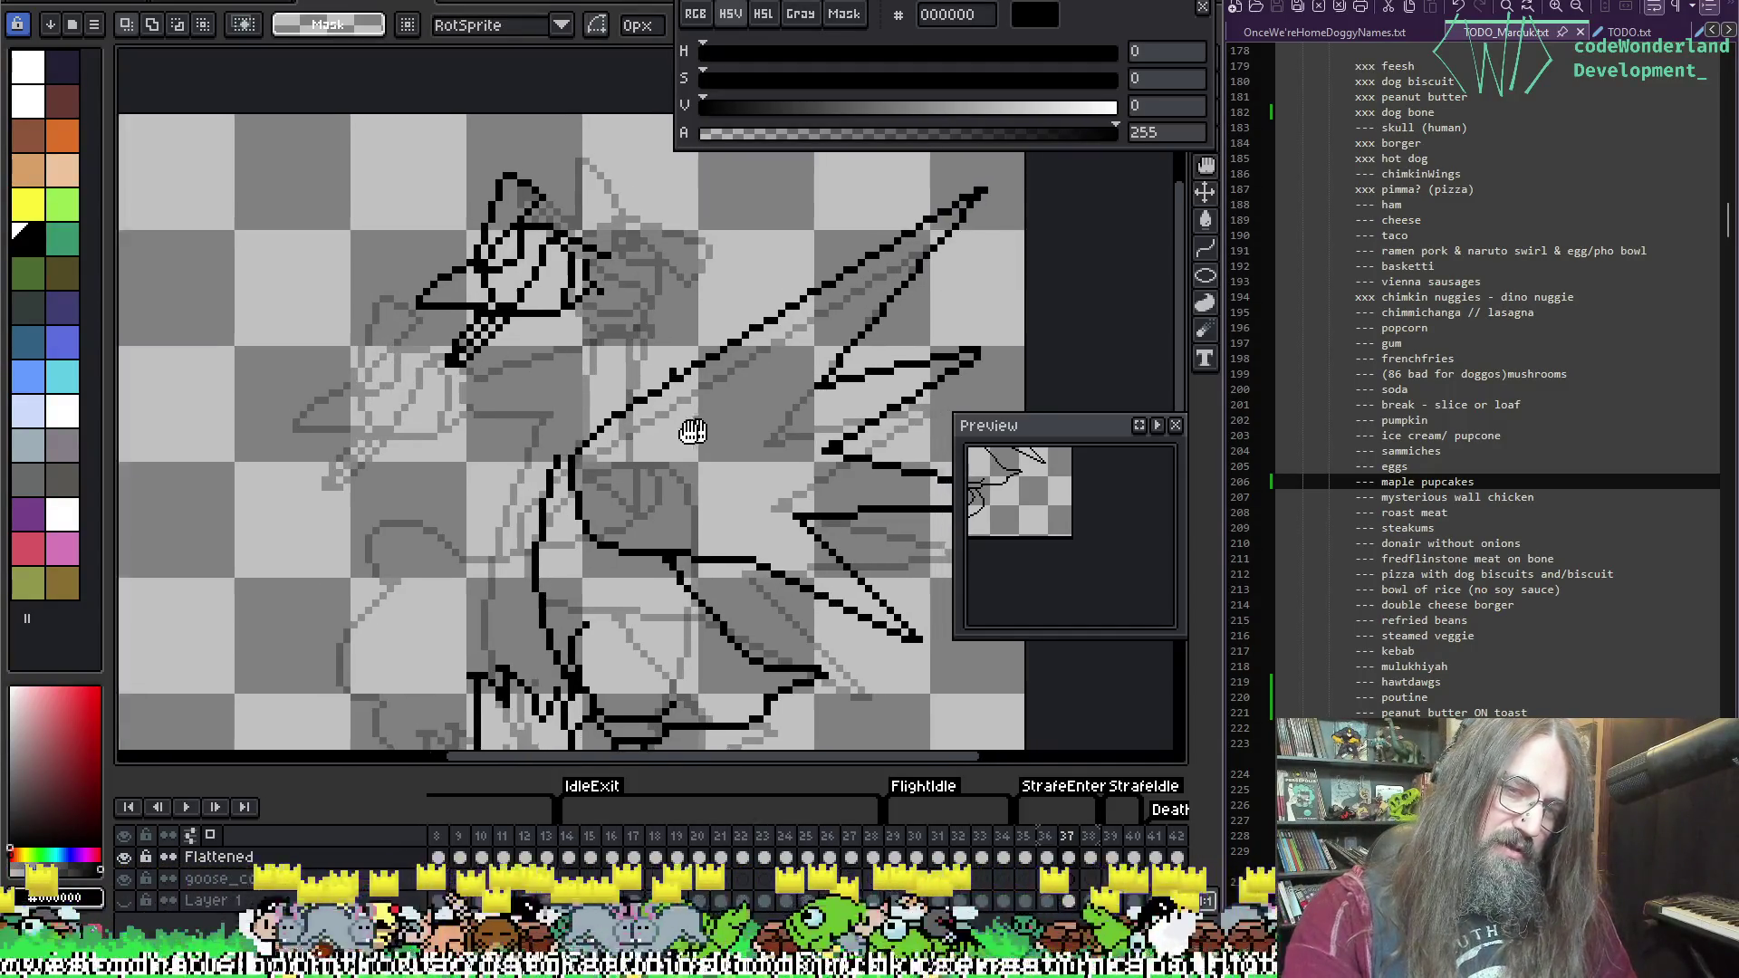
{"action": "key", "text": "b"}
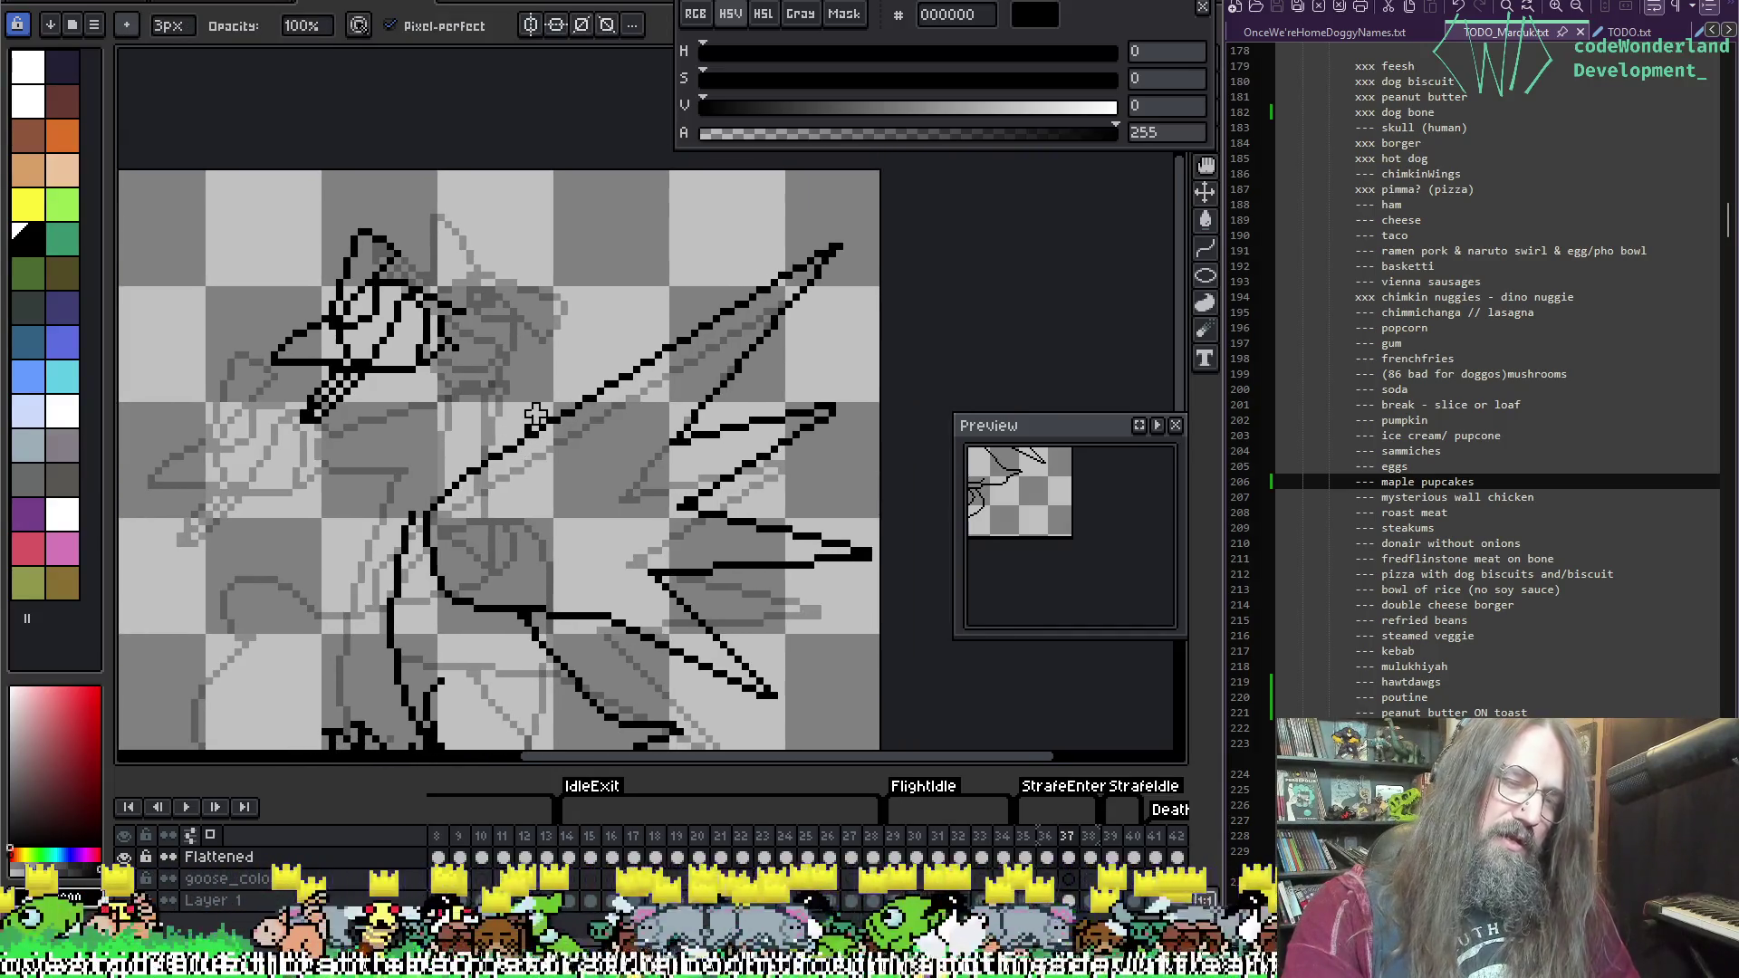
{"action": "mouse_move", "coordinate": [606, 414]}
{"action": "left_mouse_down"}
{"action": "mouse_move", "coordinate": [652, 439]}
{"action": "mouse_move", "coordinate": [637, 509]}
{"action": "left_mouse_up"}
{"action": "mouse_move", "coordinate": [463, 609]}
{"action": "left_mouse_down"}
{"action": "mouse_move", "coordinate": [546, 550]}
{"action": "mouse_move", "coordinate": [575, 567]}
{"action": "mouse_move", "coordinate": [517, 512]}
{"action": "left_mouse_up"}
{"action": "scroll", "coordinate": [419, 450], "scroll_direction": "down", "scroll_amount": 3}
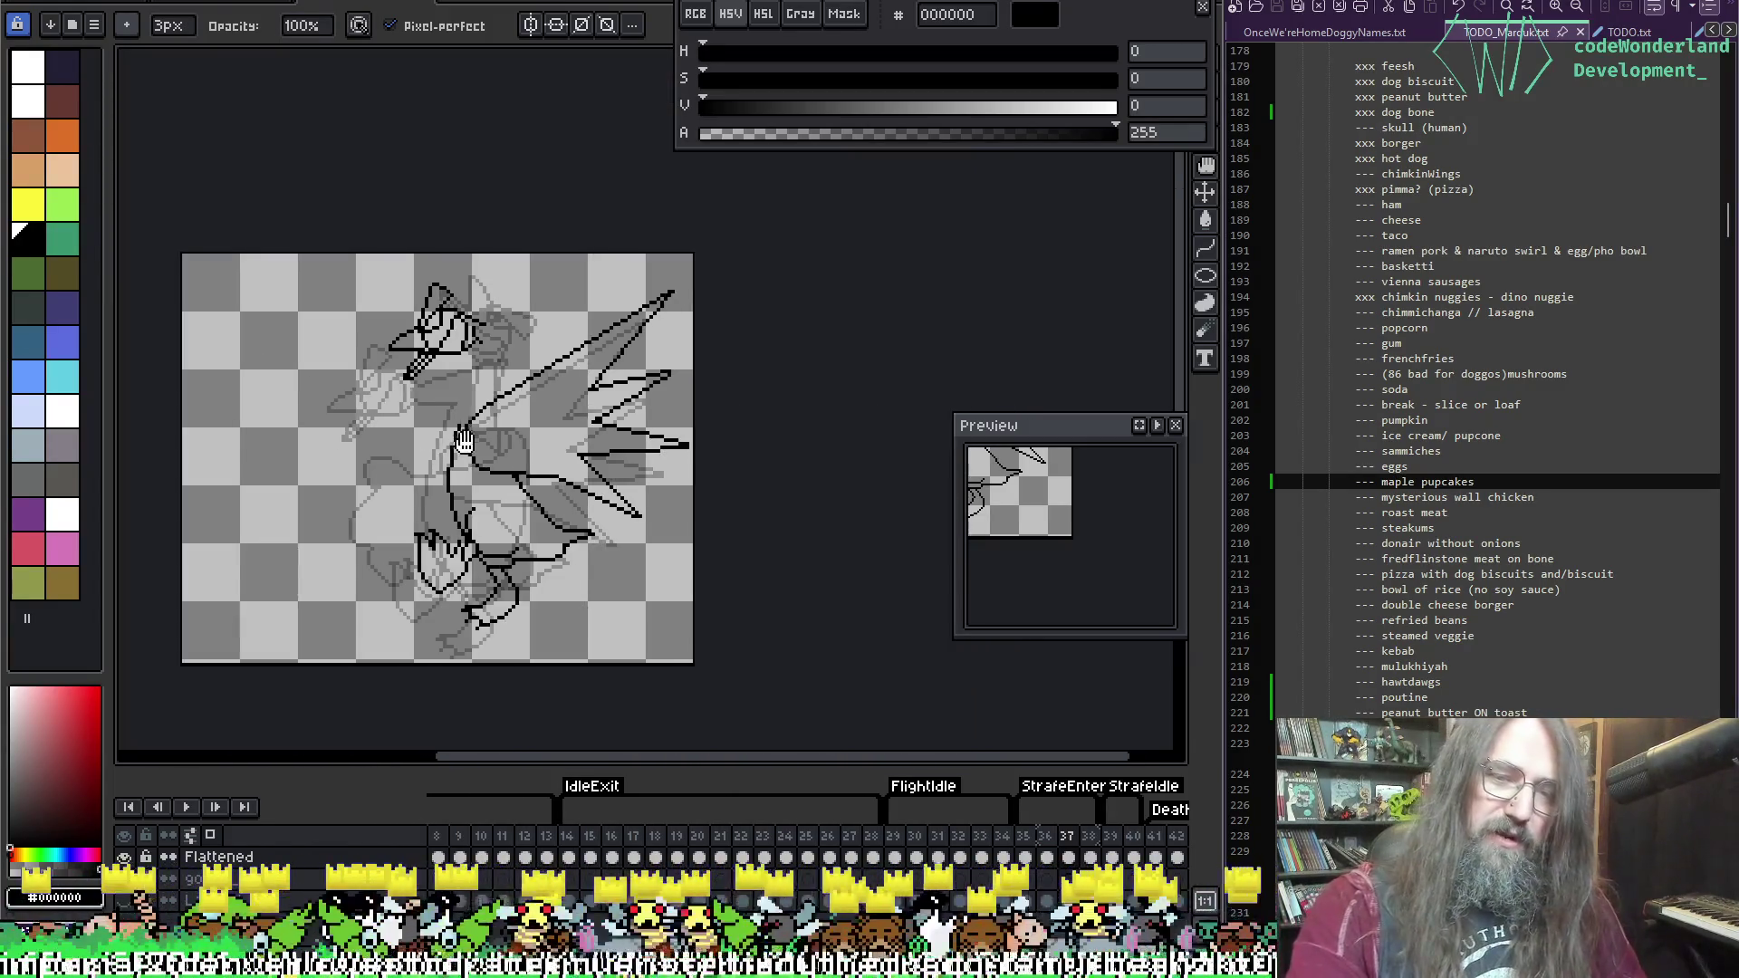
{"action": "scroll", "coordinate": [664, 512], "scroll_direction": "up", "scroll_amount": 1}
{"action": "left_click_drag", "start_coordinate": [664, 512], "coordinate": [589, 452]}
{"action": "scroll", "coordinate": [589, 507], "scroll_direction": "up", "scroll_amount": 1}
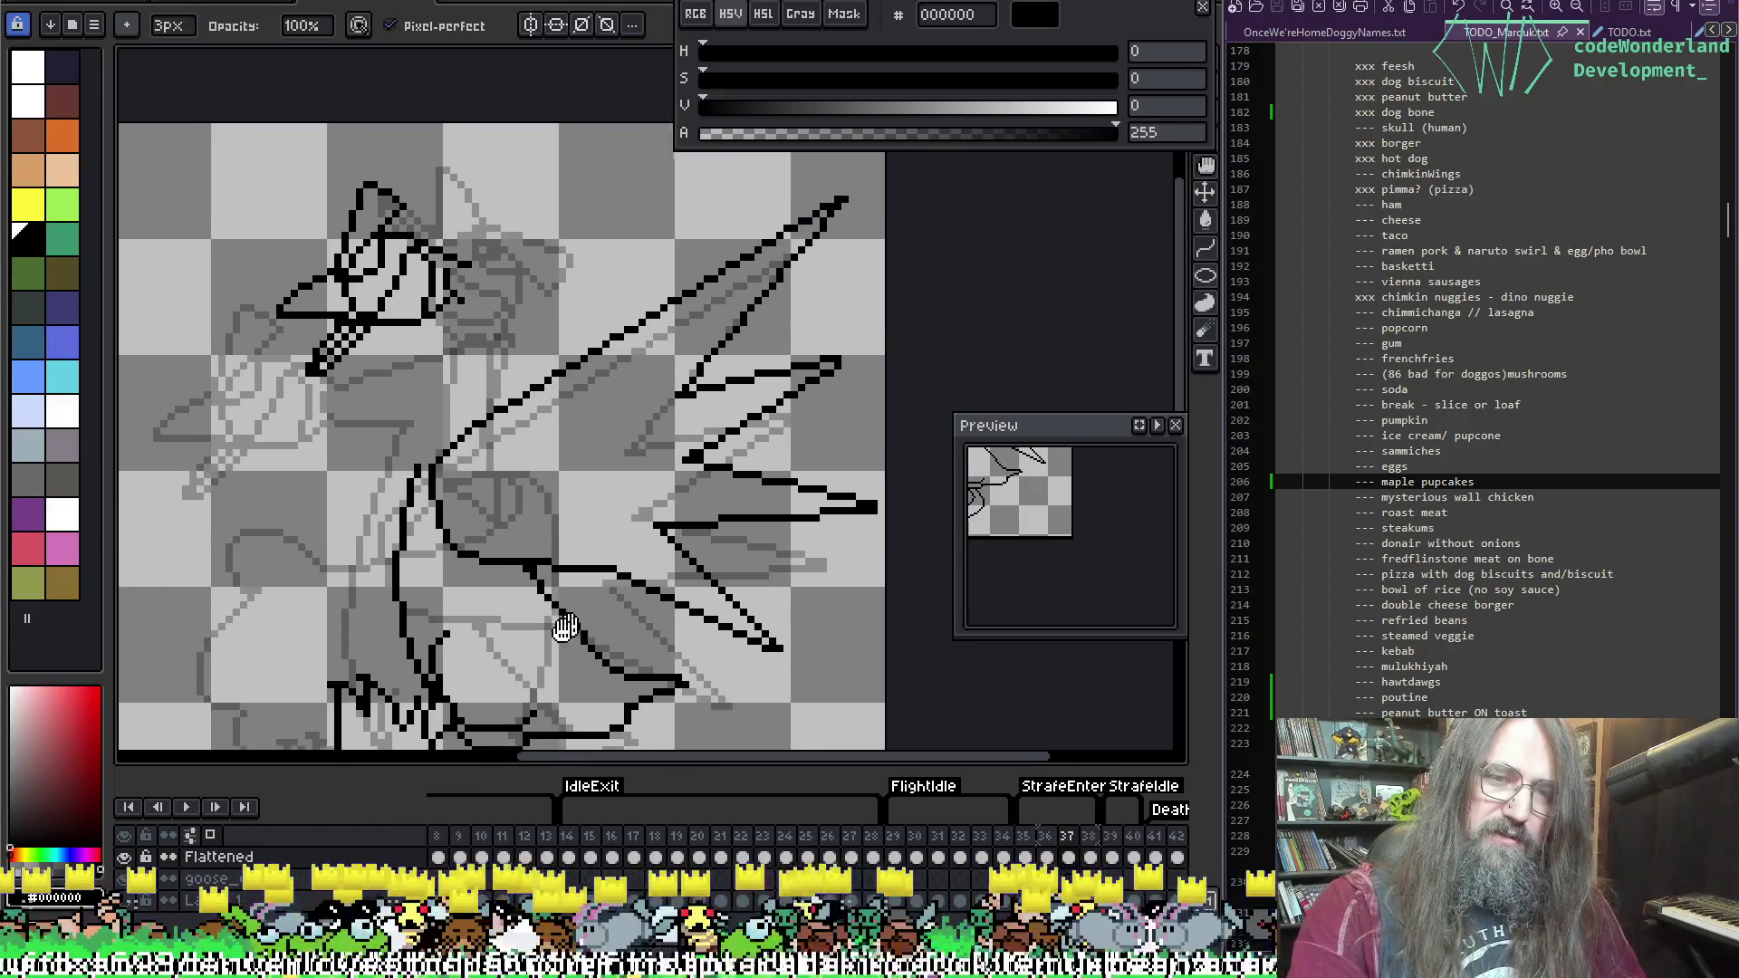
Step: Move the colour settings panel off the drawing and pan the view down and right
{"action": "key", "text": "m"}
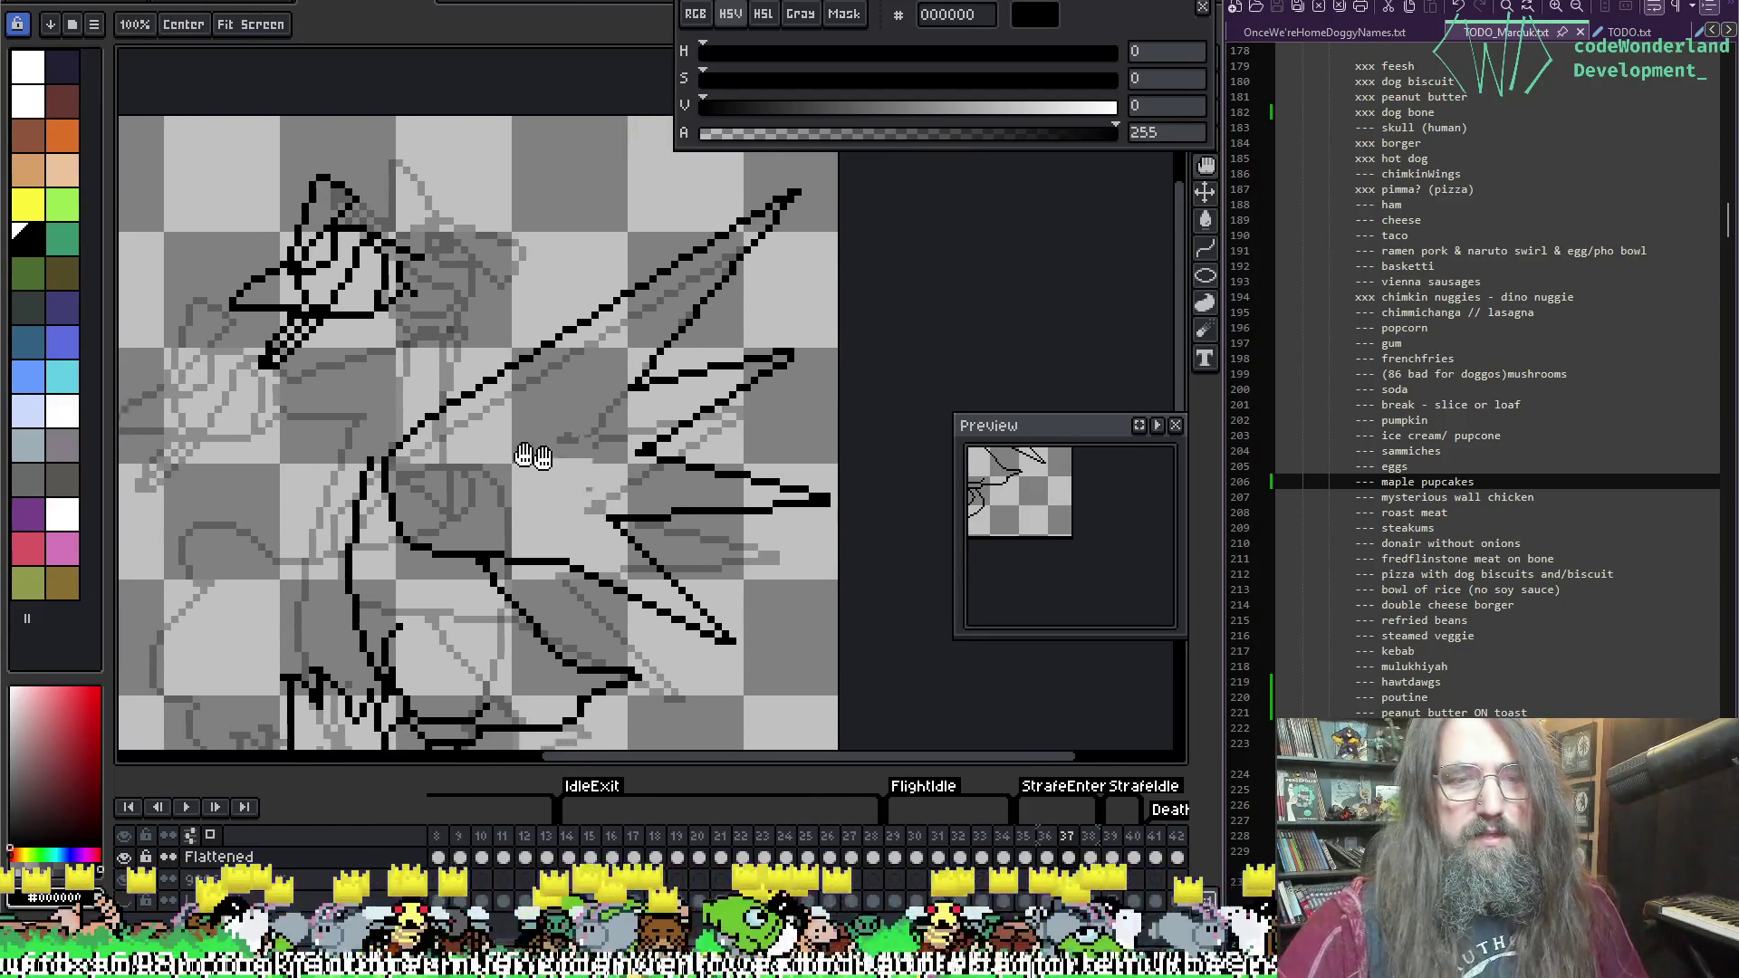
{"action": "scroll", "coordinate": [661, 361], "scroll_direction": "down", "scroll_amount": 1}
{"action": "scroll", "coordinate": [612, 404], "scroll_direction": "up", "scroll_amount": 1}
{"action": "left_click_drag", "start_coordinate": [613, 403], "coordinate": [753, 390]}
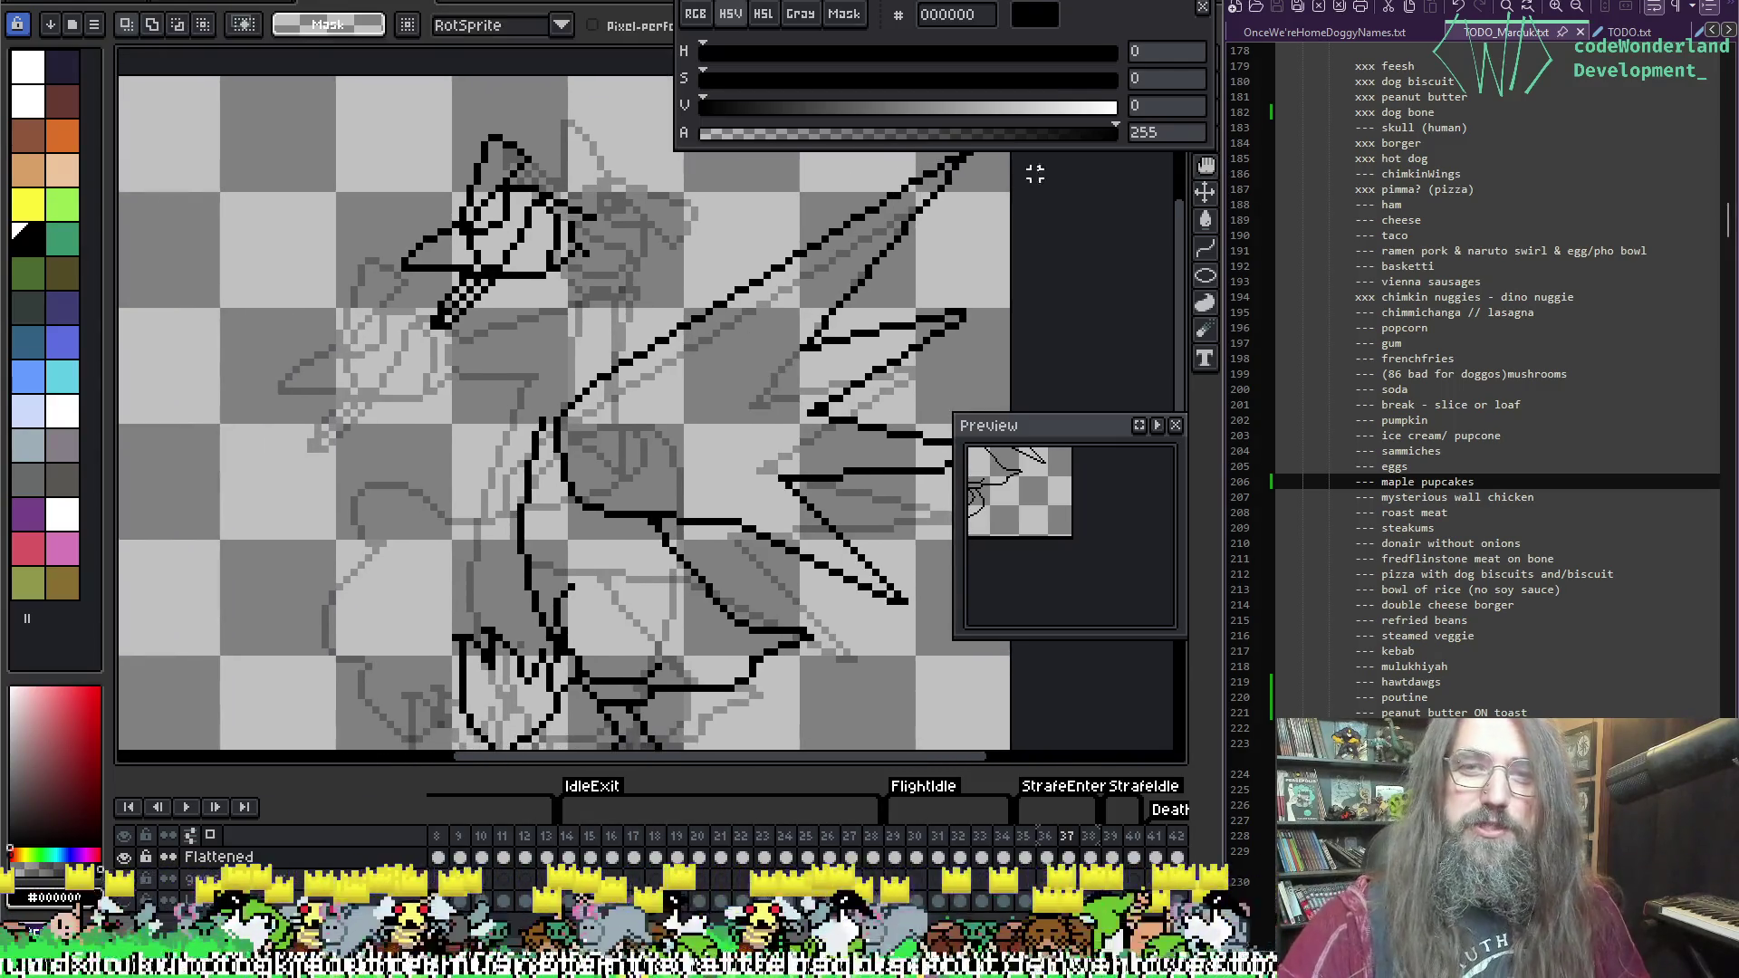
{"action": "mouse_move", "coordinate": [1126, 18]}
{"action": "left_mouse_down"}
{"action": "mouse_move", "coordinate": [1076, 699]}
{"action": "mouse_move", "coordinate": [1125, 490]}
{"action": "left_mouse_up"}
{"action": "mouse_move", "coordinate": [1126, 417]}
{"action": "left_mouse_down"}
{"action": "mouse_move", "coordinate": [1075, 214]}
{"action": "mouse_move", "coordinate": [1099, 194]}
{"action": "mouse_move", "coordinate": [1126, 62]}
{"action": "mouse_move", "coordinate": [1106, 16]}
{"action": "left_mouse_up"}
{"action": "key", "text": "w"}
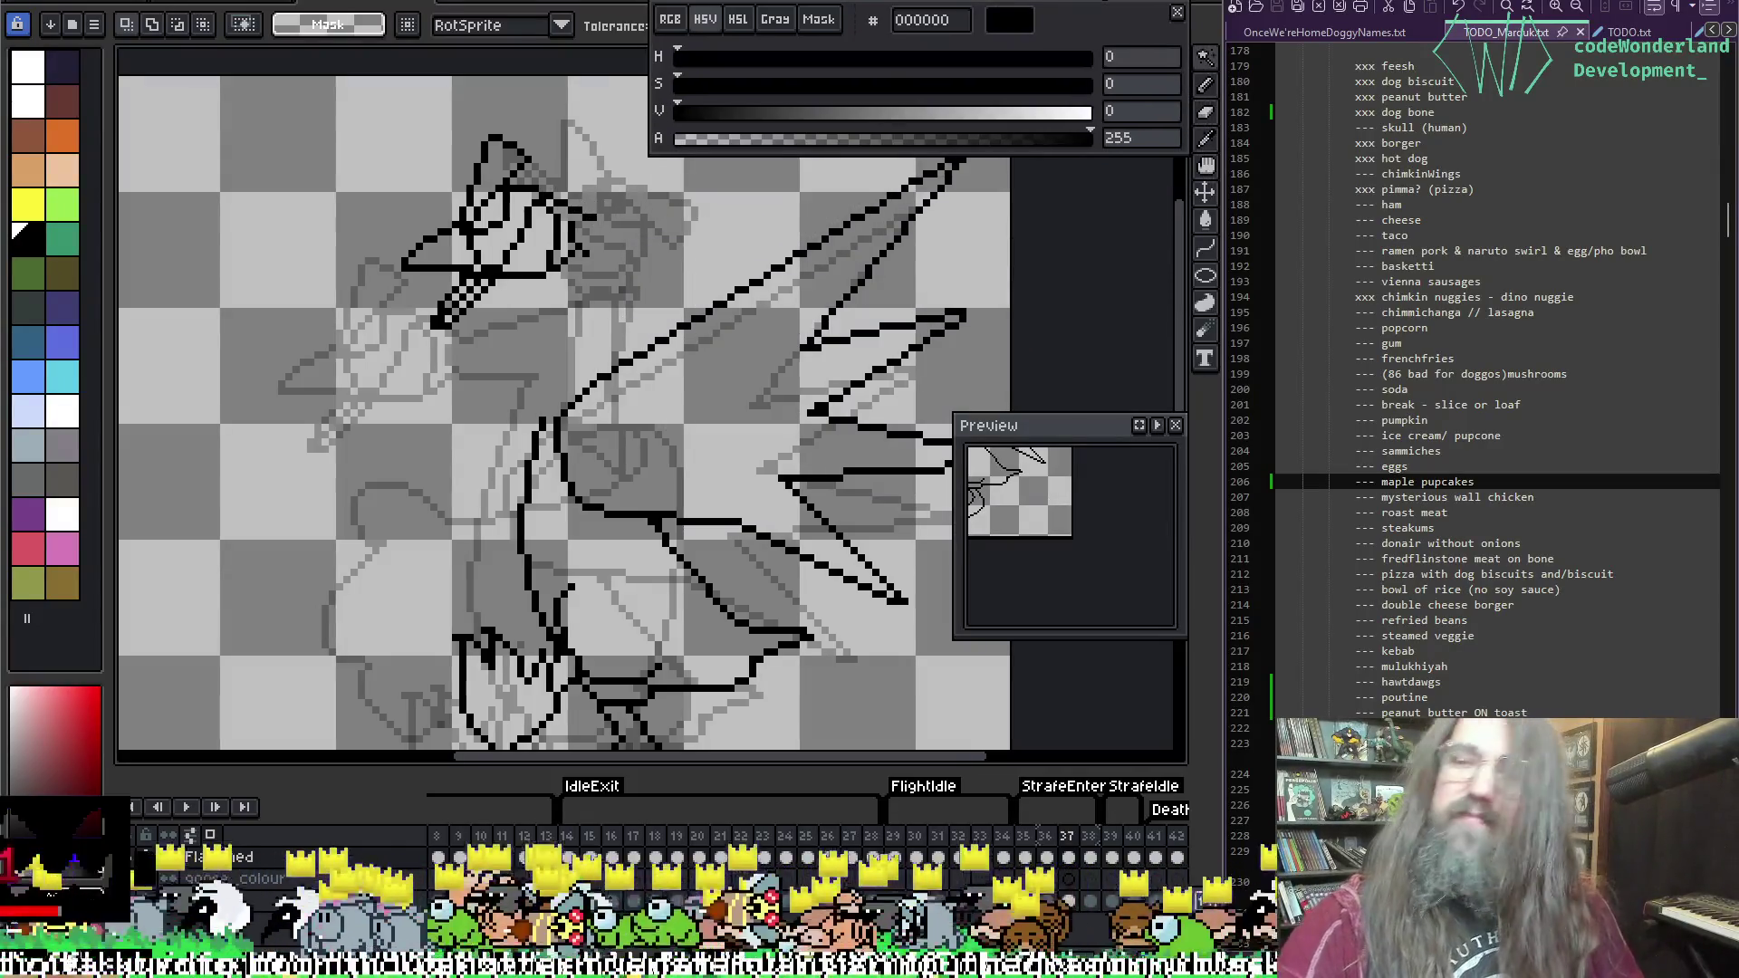
{"action": "left_click_drag", "start_coordinate": [797, 399], "coordinate": [642, 354]}
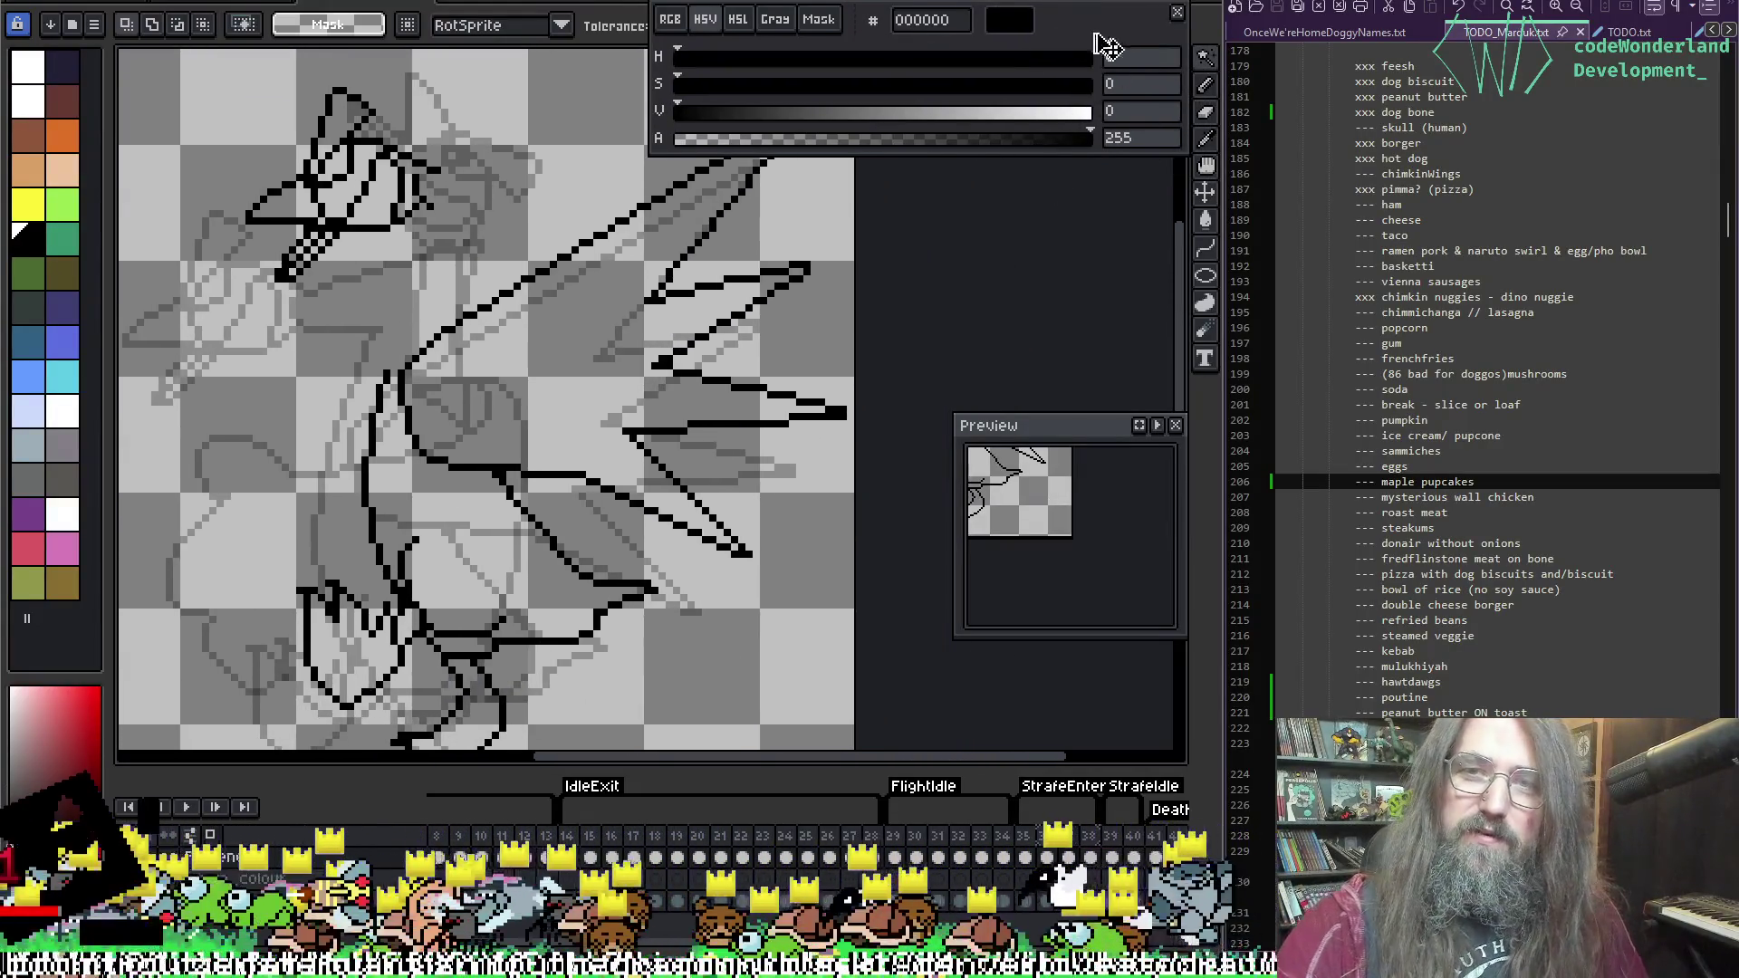
{"action": "left_click_drag", "start_coordinate": [1099, 46], "coordinate": [1129, 13]}
{"action": "mouse_move", "coordinate": [754, 213]}
{"action": "left_mouse_down"}
{"action": "mouse_move", "coordinate": [754, 340]}
{"action": "mouse_move", "coordinate": [872, 248]}
{"action": "mouse_move", "coordinate": [734, 280]}
{"action": "mouse_move", "coordinate": [704, 307]}
{"action": "left_mouse_up"}
Step: Erase the long diagonal wing line and the top of the old black neck line
{"action": "key", "text": "e"}
{"action": "mouse_move", "coordinate": [498, 385]}
{"action": "left_mouse_down"}
{"action": "mouse_move", "coordinate": [789, 173]}
{"action": "mouse_move", "coordinate": [788, 198]}
{"action": "mouse_move", "coordinate": [691, 296]}
{"action": "mouse_move", "coordinate": [815, 362]}
{"action": "mouse_move", "coordinate": [594, 494]}
{"action": "mouse_move", "coordinate": [773, 517]}
{"action": "mouse_move", "coordinate": [738, 615]}
{"action": "mouse_move", "coordinate": [535, 585]}
{"action": "mouse_move", "coordinate": [600, 629]}
{"action": "mouse_move", "coordinate": [709, 615]}
{"action": "left_mouse_up"}
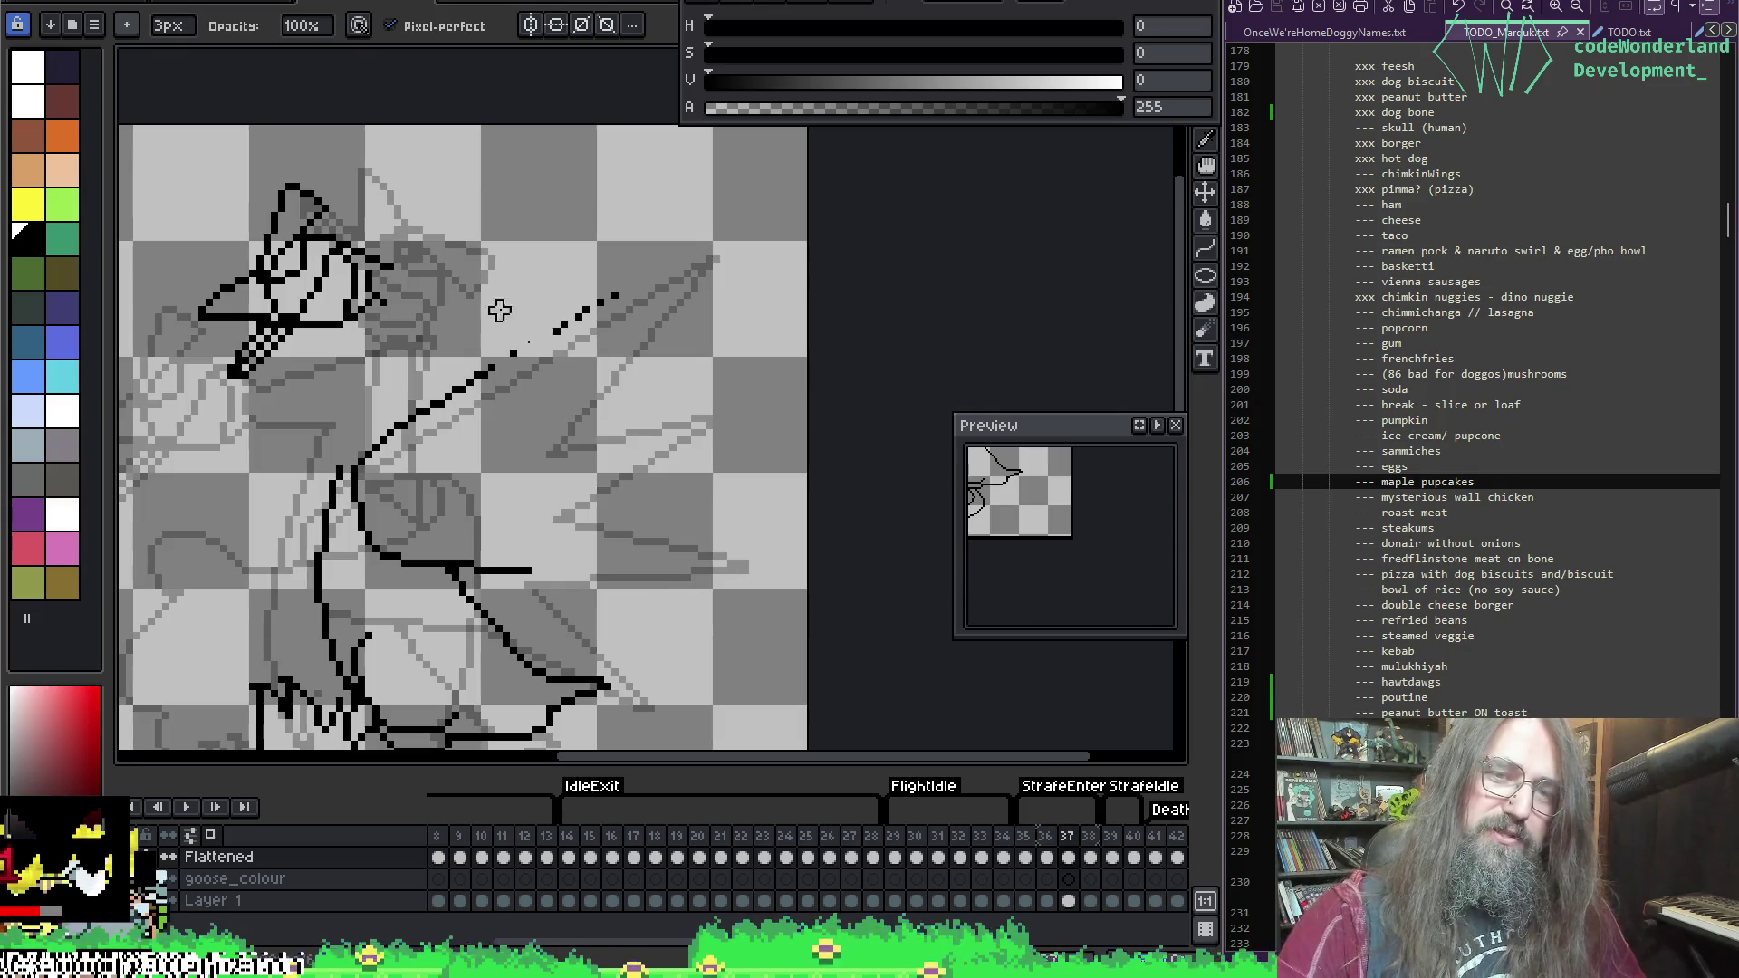
{"action": "left_click_drag", "start_coordinate": [715, 275], "coordinate": [470, 375]}
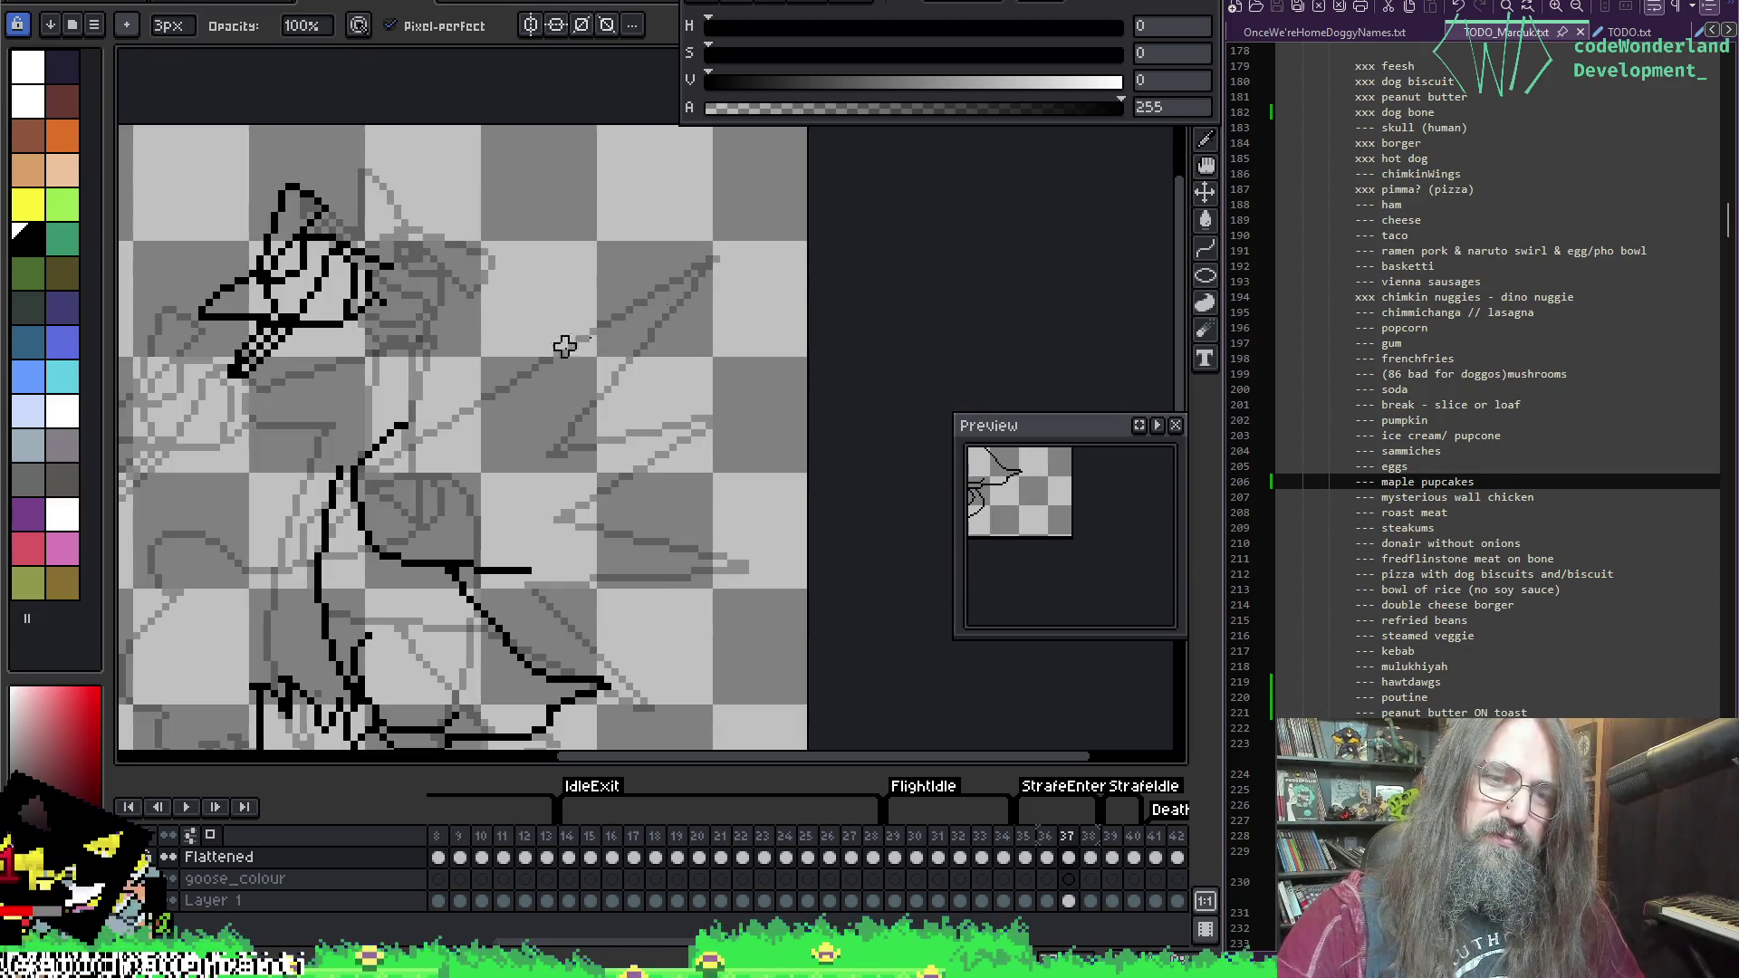
{"action": "left_click_drag", "start_coordinate": [497, 311], "coordinate": [615, 252]}
Step: Toggle between the eyedropper and the 1px pencil, then pan up to the neck area
{"action": "key", "text": "i"}
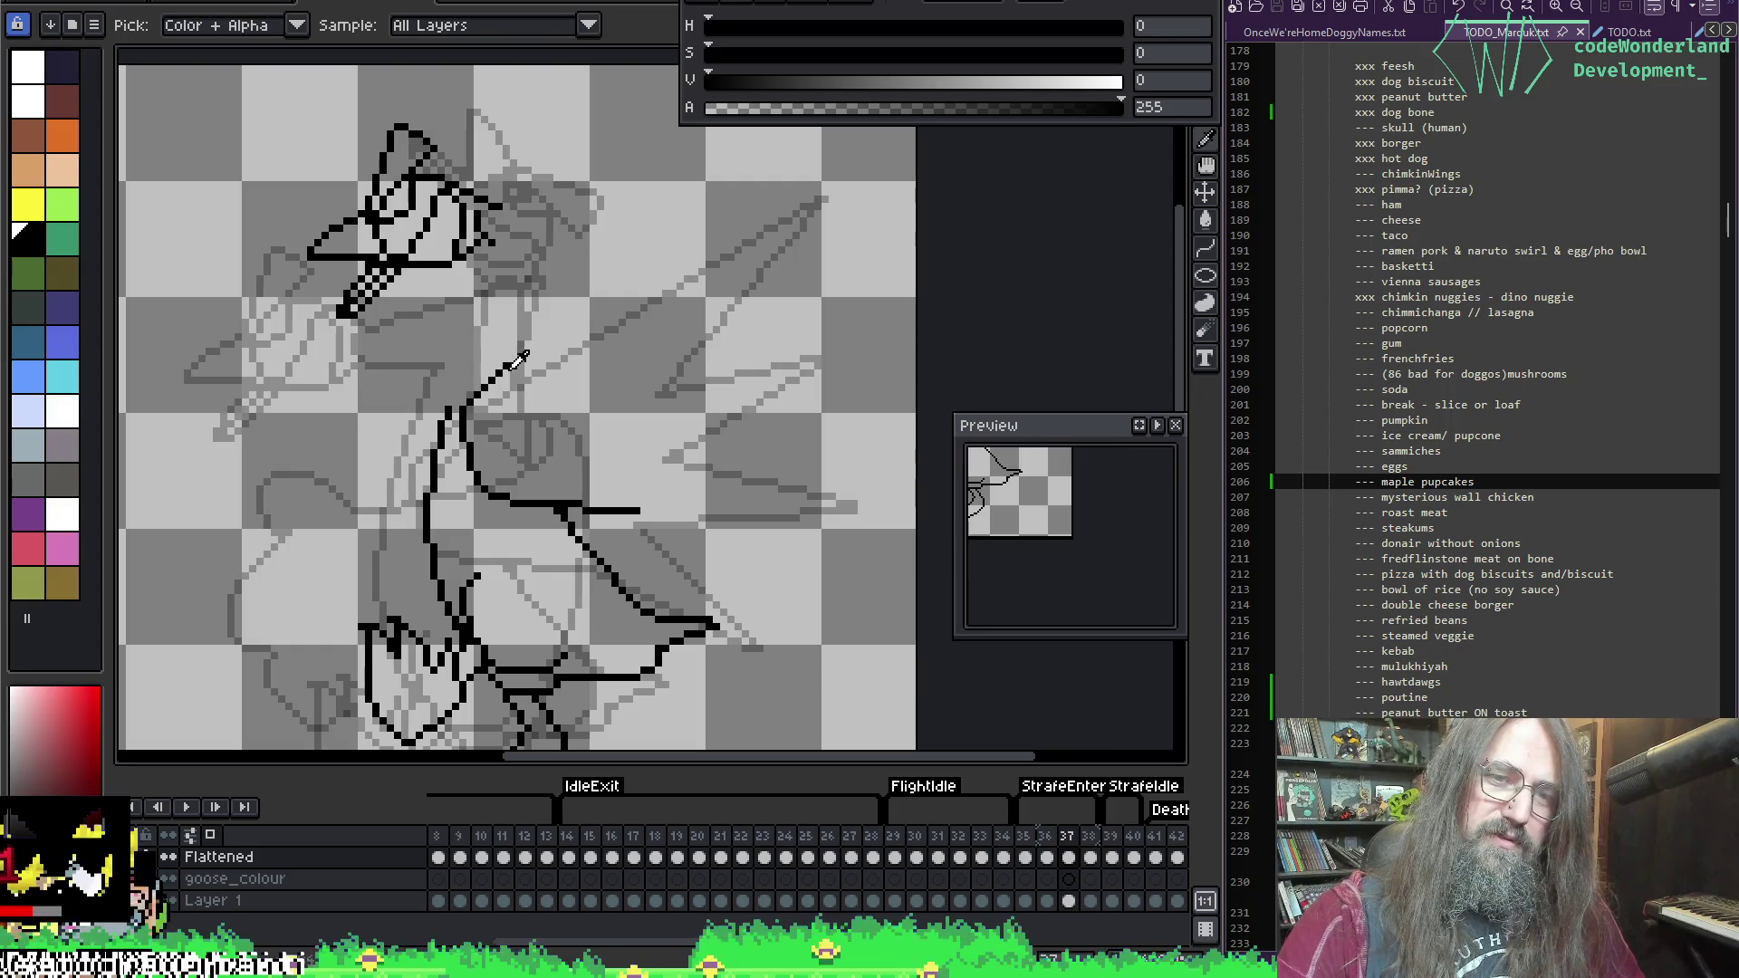
{"action": "key", "text": "b"}
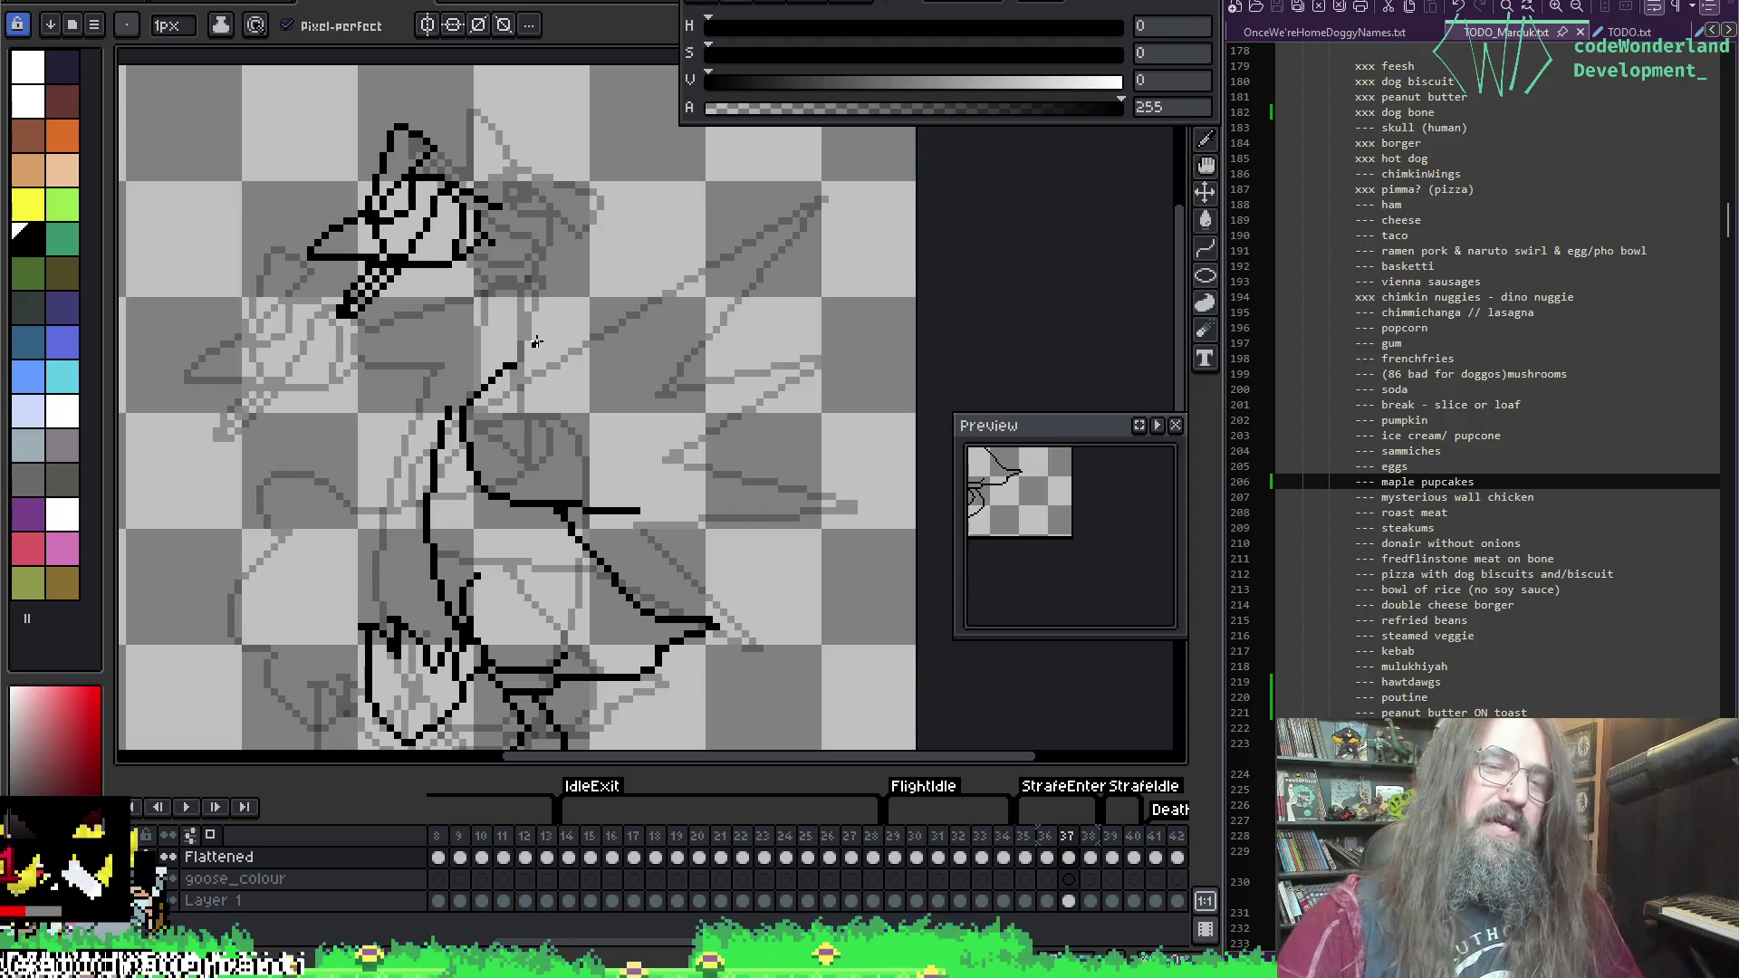
{"action": "key", "text": "i"}
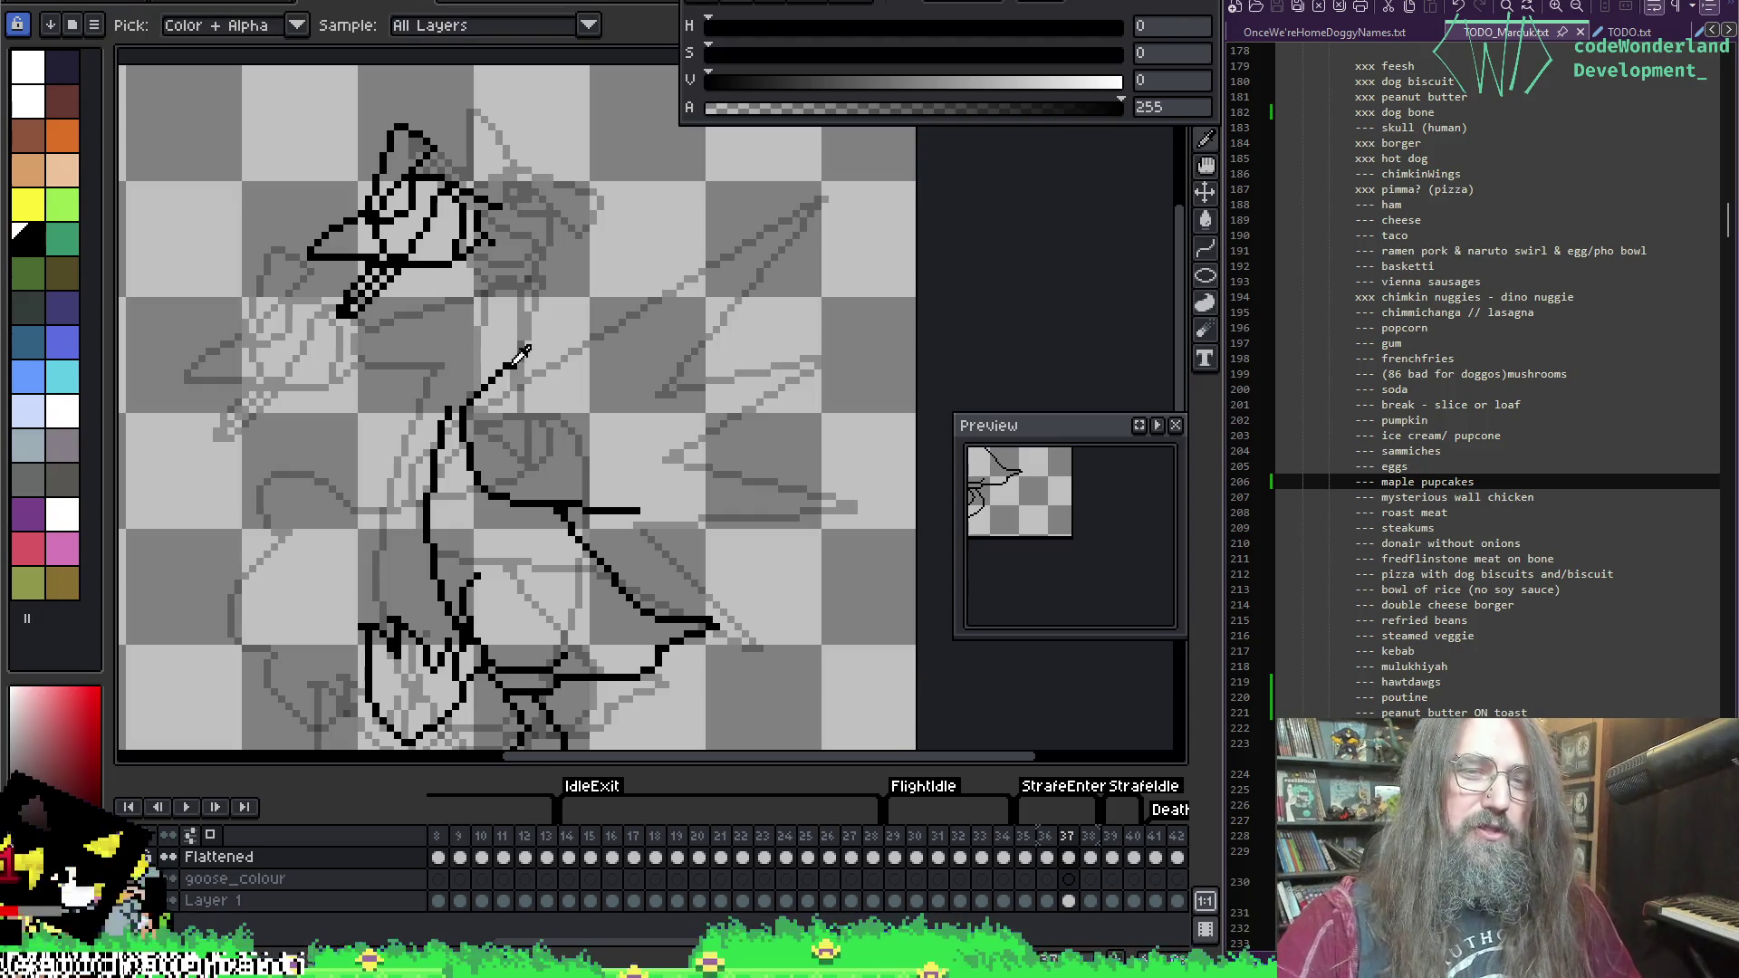
{"action": "key", "text": "b"}
{"action": "key", "text": "i"}
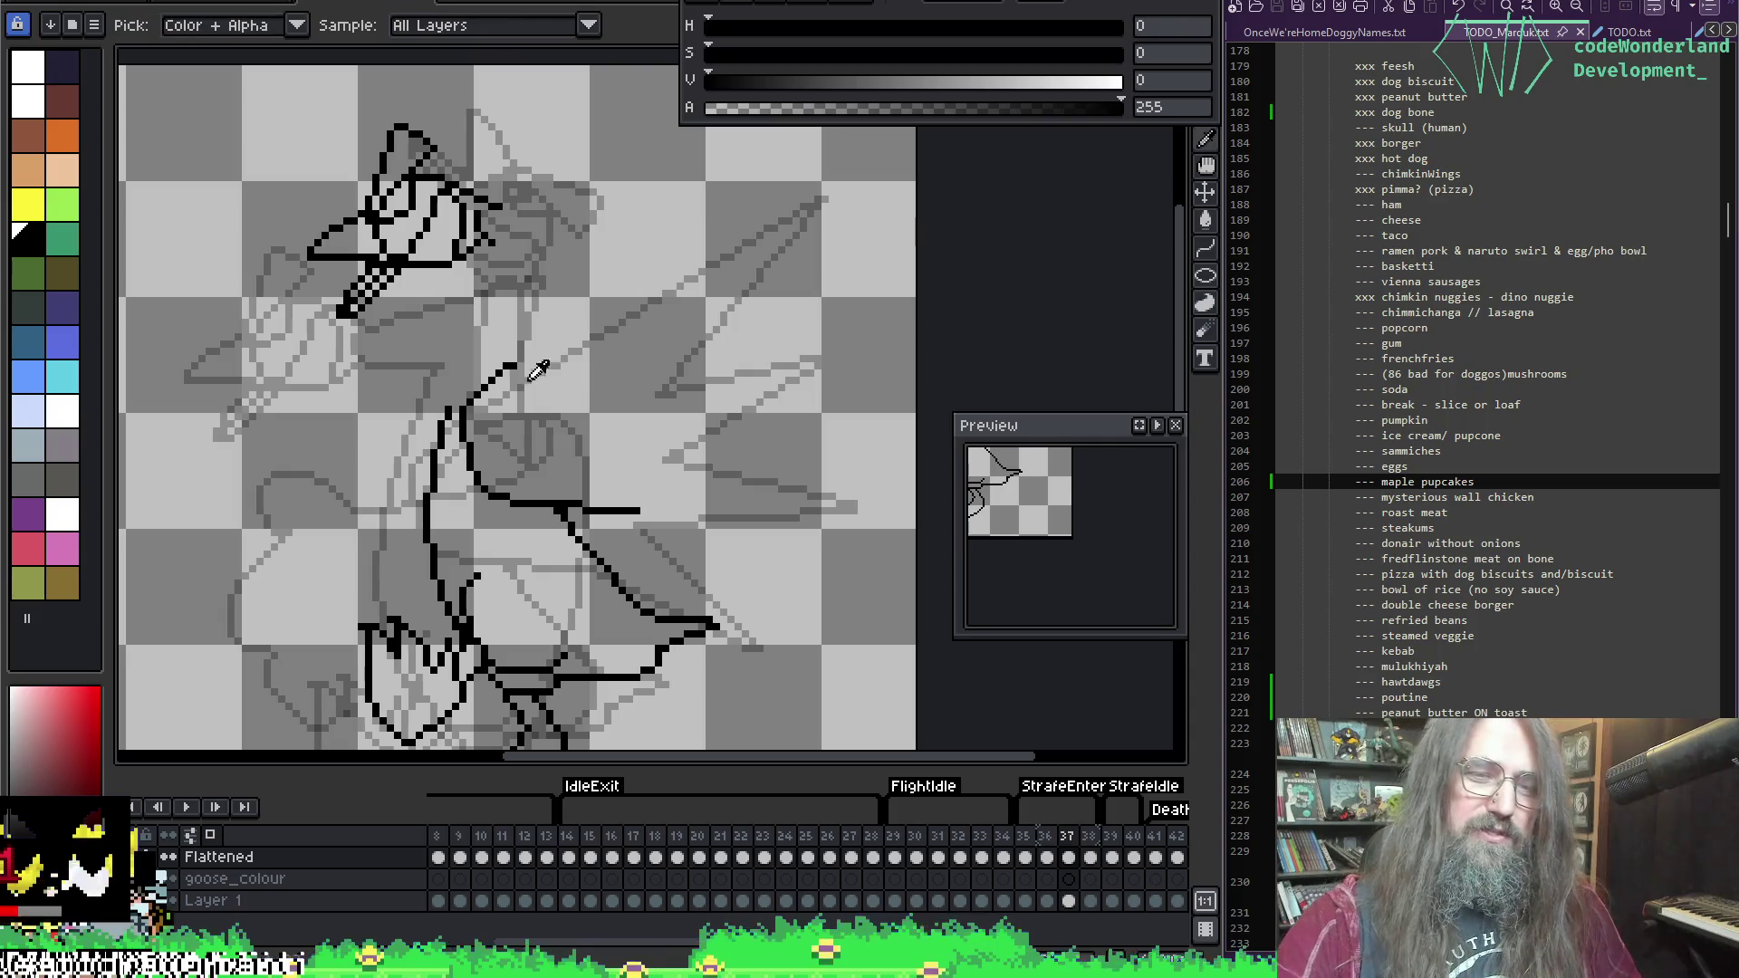
{"action": "key", "text": "space"}
{"action": "mouse_move", "coordinate": [671, 313]}
{"action": "left_mouse_down"}
{"action": "mouse_move", "coordinate": [816, 279]}
{"action": "mouse_move", "coordinate": [808, 222]}
{"action": "mouse_move", "coordinate": [693, 267]}
{"action": "mouse_move", "coordinate": [726, 233]}
{"action": "left_mouse_up"}
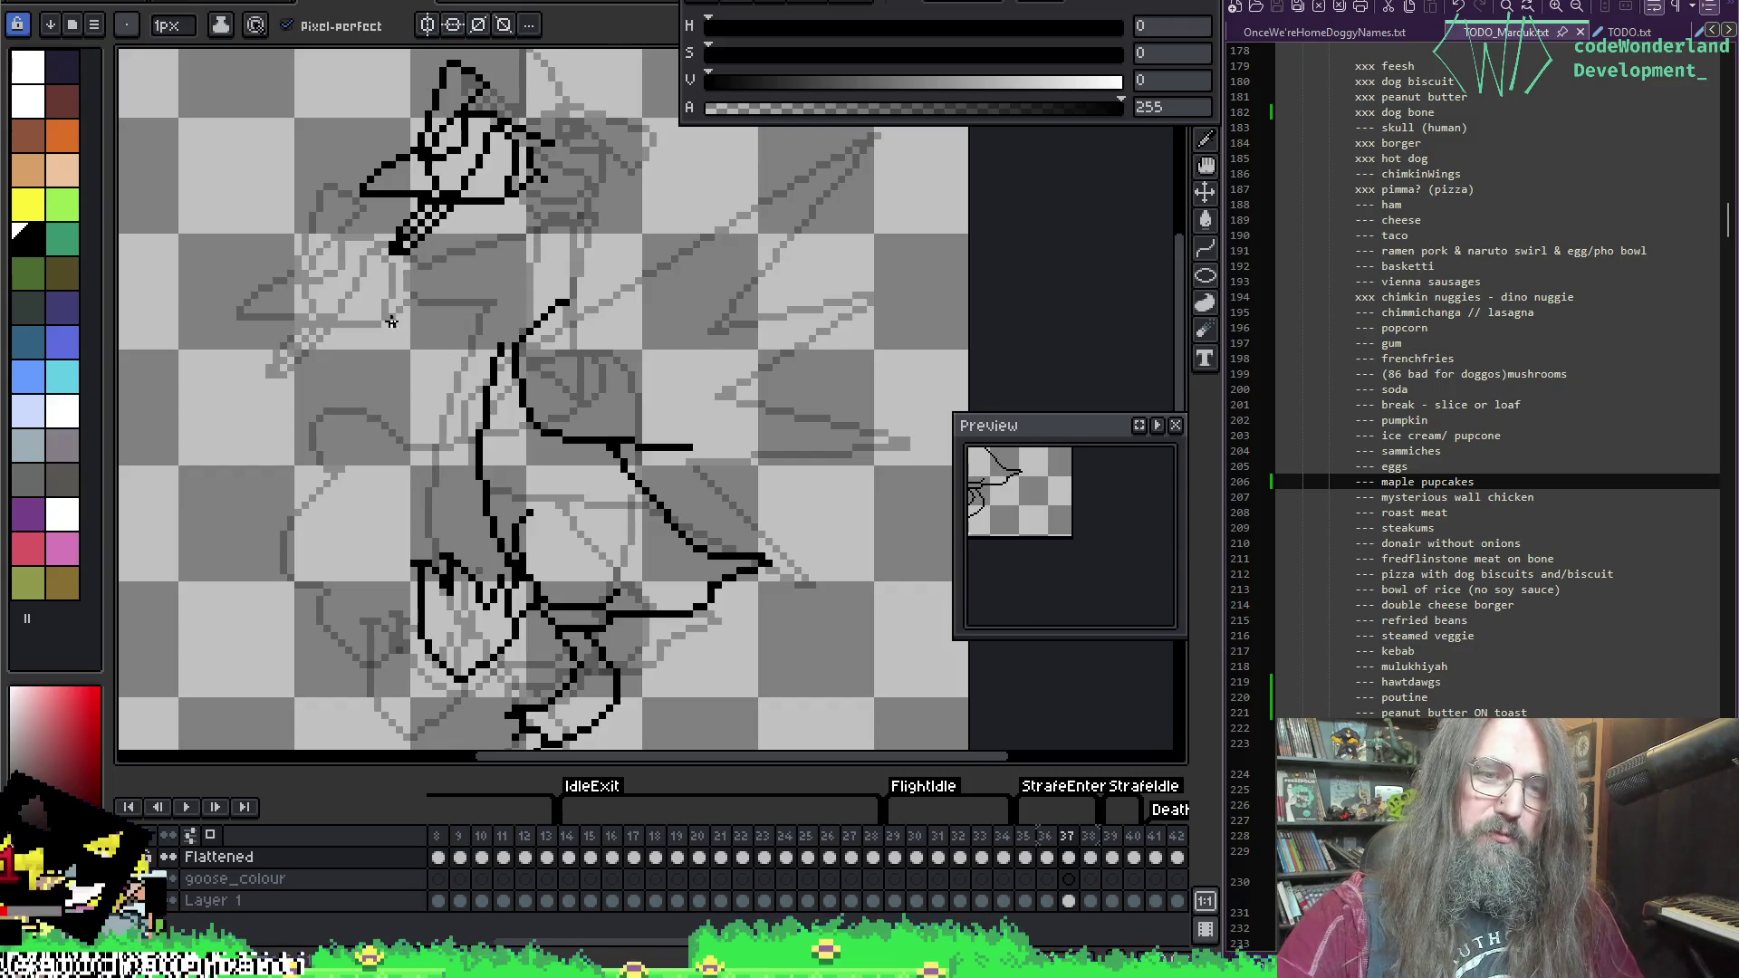
Step: Draw the neck's left curve and a straight 1px right side up to the head, redoing failed attempts
{"action": "mouse_move", "coordinate": [406, 316]}
{"action": "left_mouse_down"}
{"action": "mouse_move", "coordinate": [377, 391]}
{"action": "mouse_move", "coordinate": [392, 505]}
{"action": "left_mouse_up"}
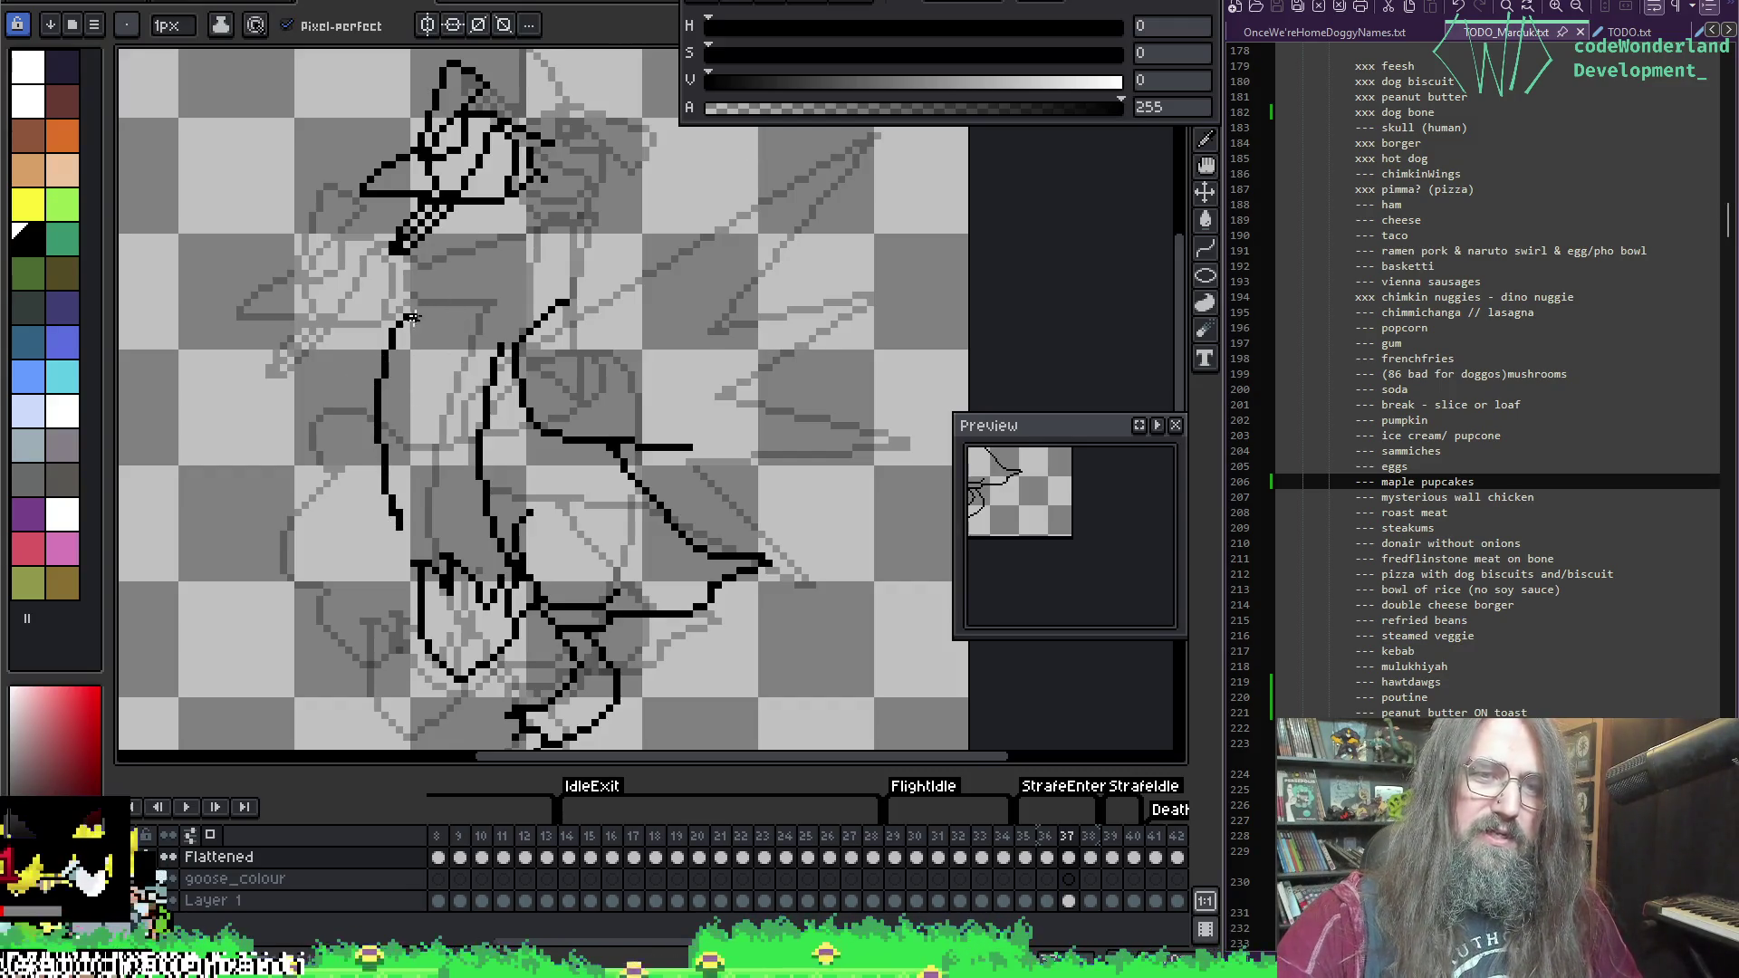
{"action": "left_click_drag", "start_coordinate": [429, 307], "coordinate": [538, 245]}
{"action": "key", "text": "ctrl+z"}
{"action": "left_click_drag", "start_coordinate": [399, 315], "coordinate": [568, 237]}
{"action": "key", "text": "ctrl+z"}
{"action": "left_click_drag", "start_coordinate": [399, 315], "coordinate": [538, 250]}
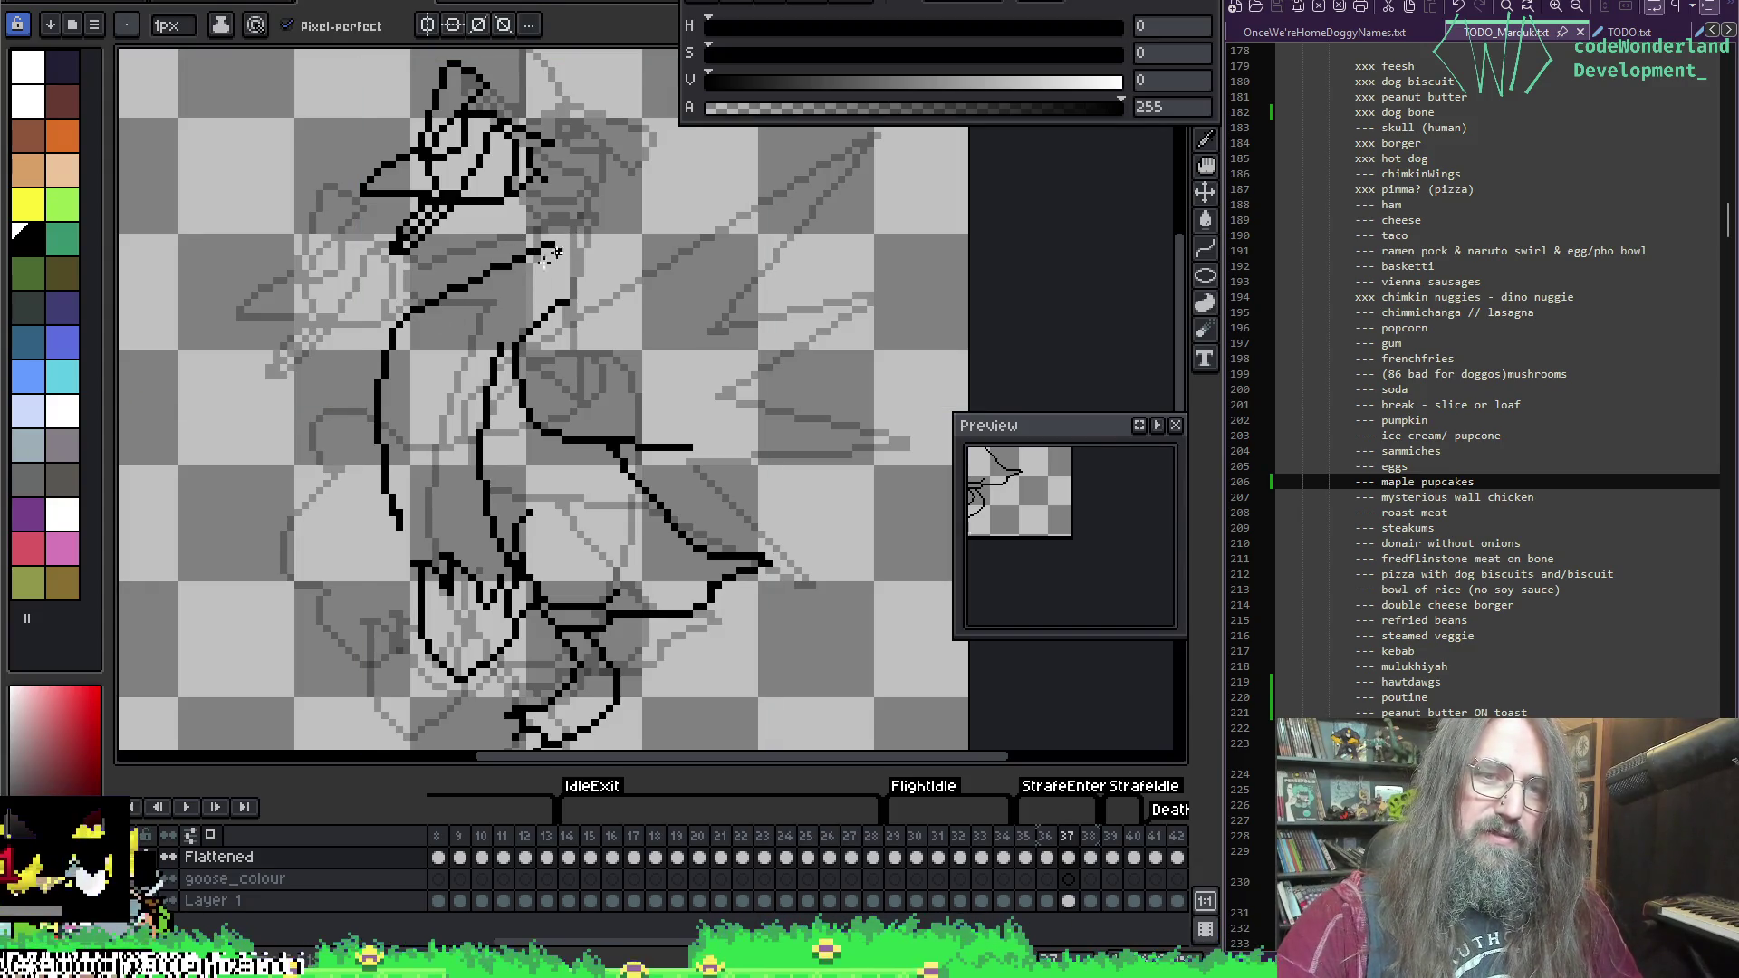
{"action": "key", "text": "ctrl+z"}
{"action": "key", "text": "plus"}
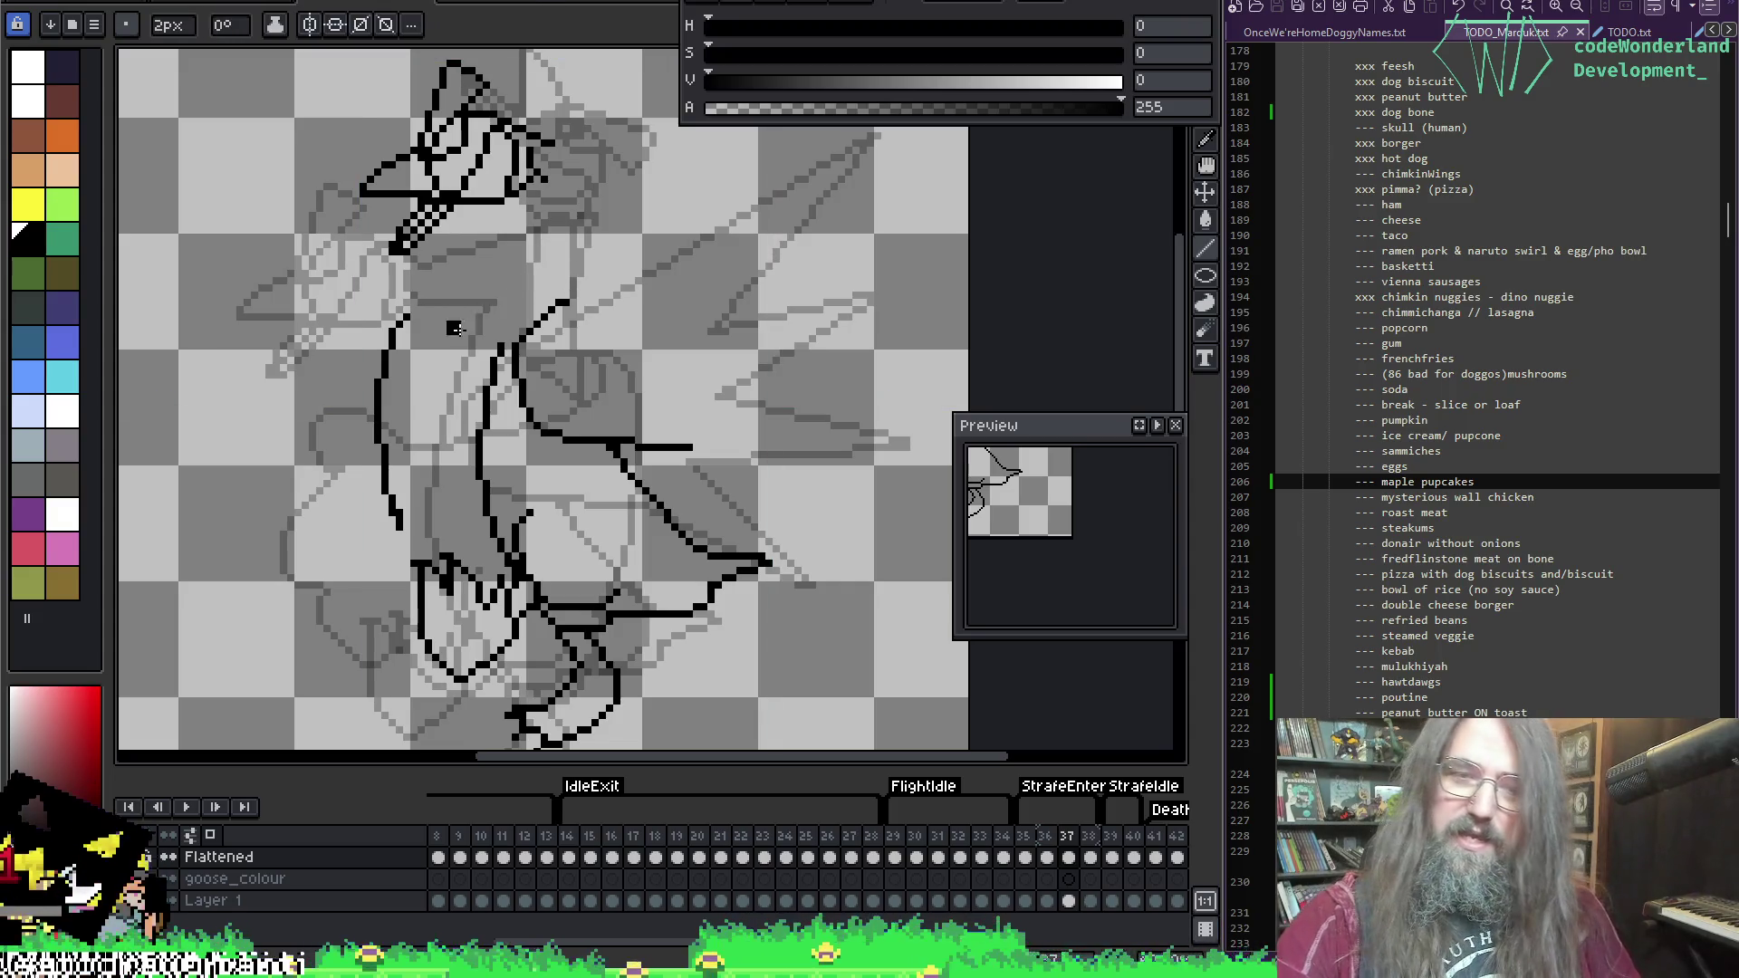
{"action": "key", "text": "minus"}
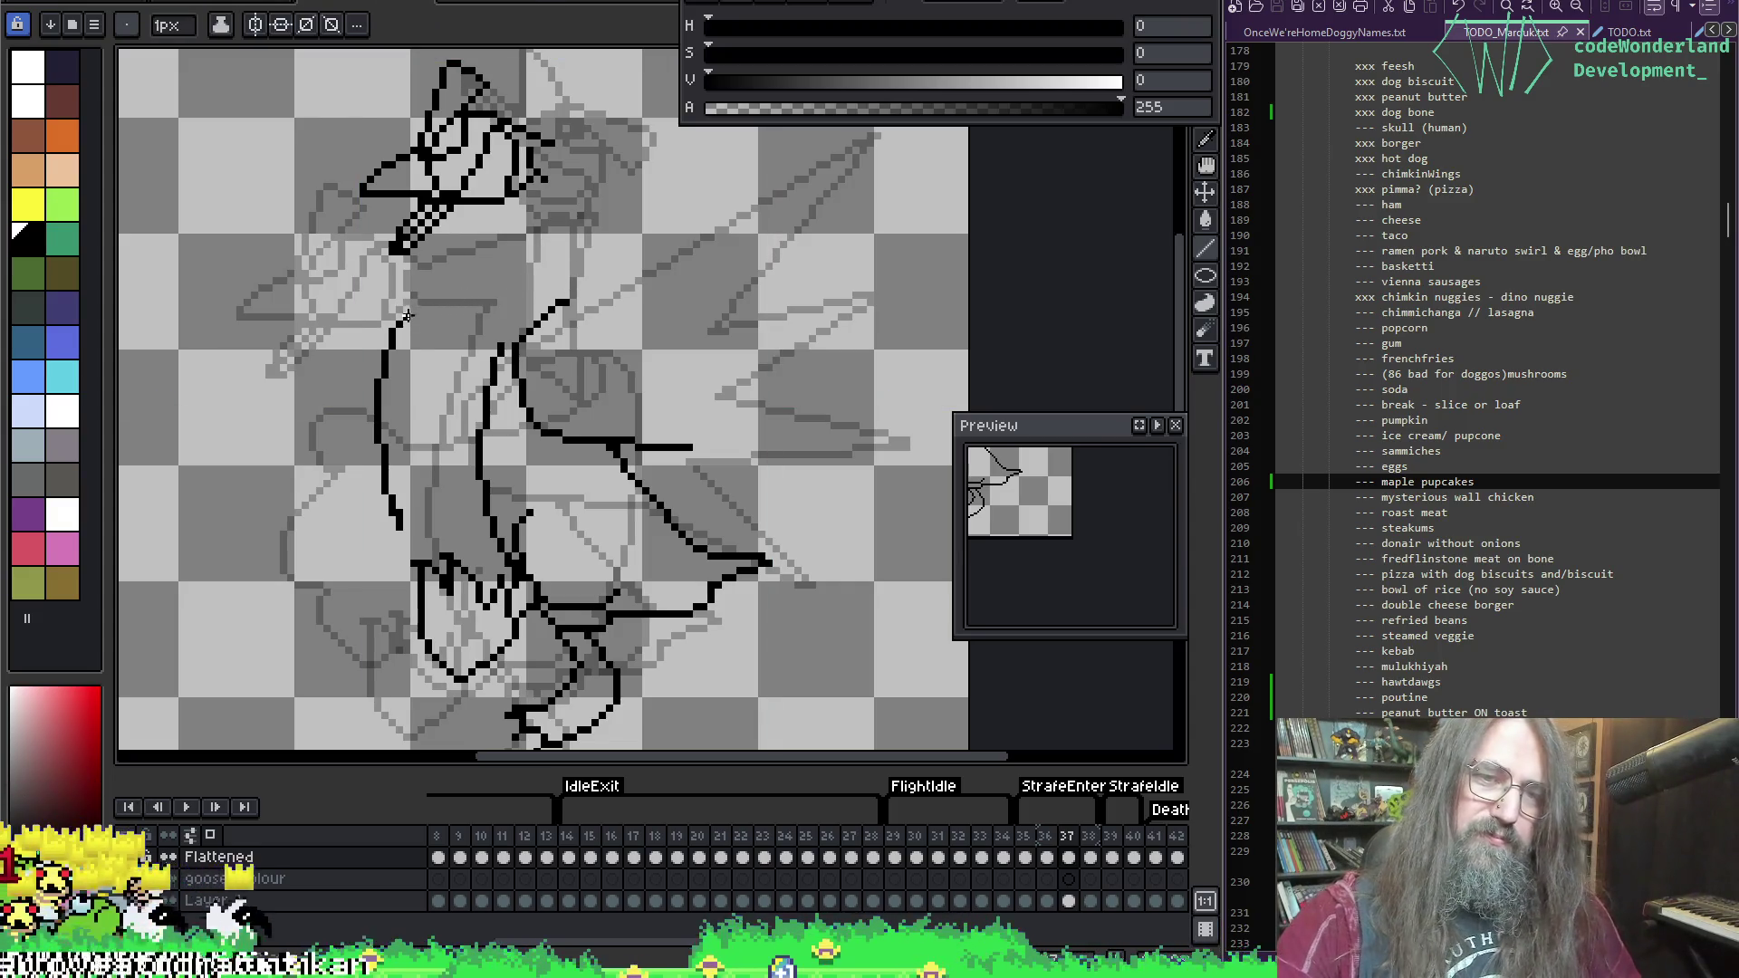
{"action": "mouse_move", "coordinate": [405, 315]}
{"action": "left_mouse_down"}
{"action": "mouse_move", "coordinate": [581, 222]}
{"action": "mouse_move", "coordinate": [435, 364]}
{"action": "mouse_move", "coordinate": [598, 339]}
{"action": "left_mouse_up"}
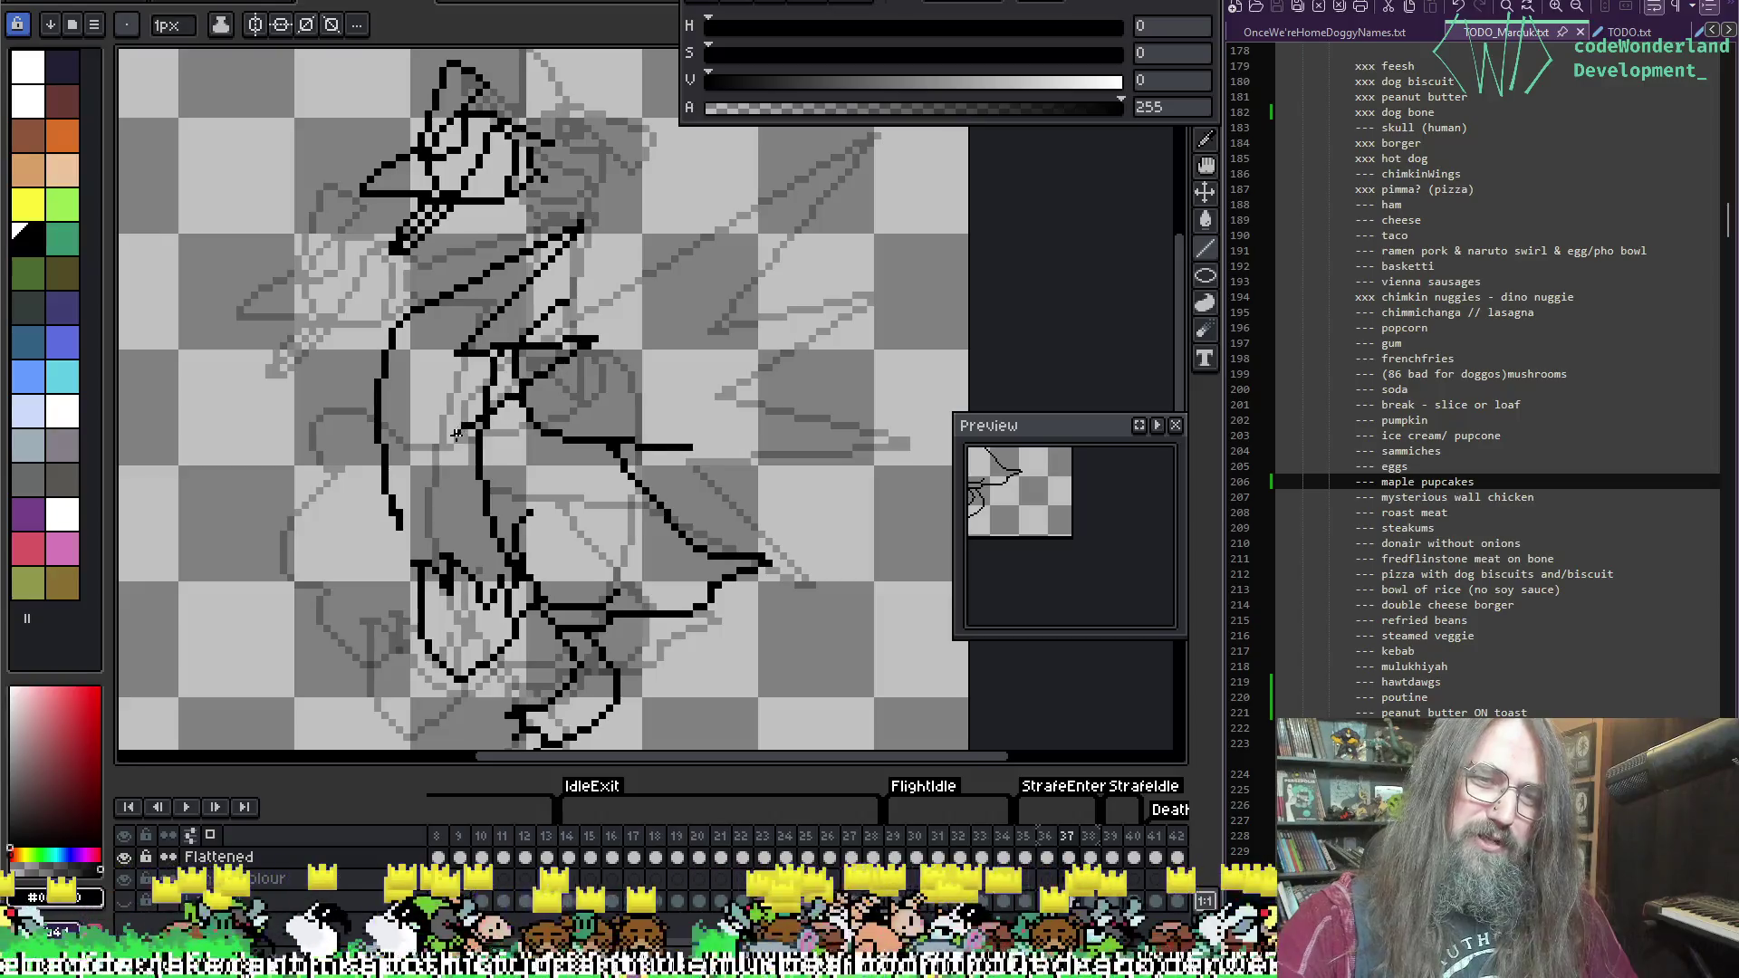
Step: Add a short line on the body, then select all the black line art by colour
{"action": "mouse_move", "coordinate": [510, 391]}
{"action": "left_mouse_down"}
{"action": "mouse_move", "coordinate": [459, 443]}
{"action": "mouse_move", "coordinate": [594, 511]}
{"action": "mouse_move", "coordinate": [451, 527]}
{"action": "mouse_move", "coordinate": [514, 594]}
{"action": "left_mouse_up"}
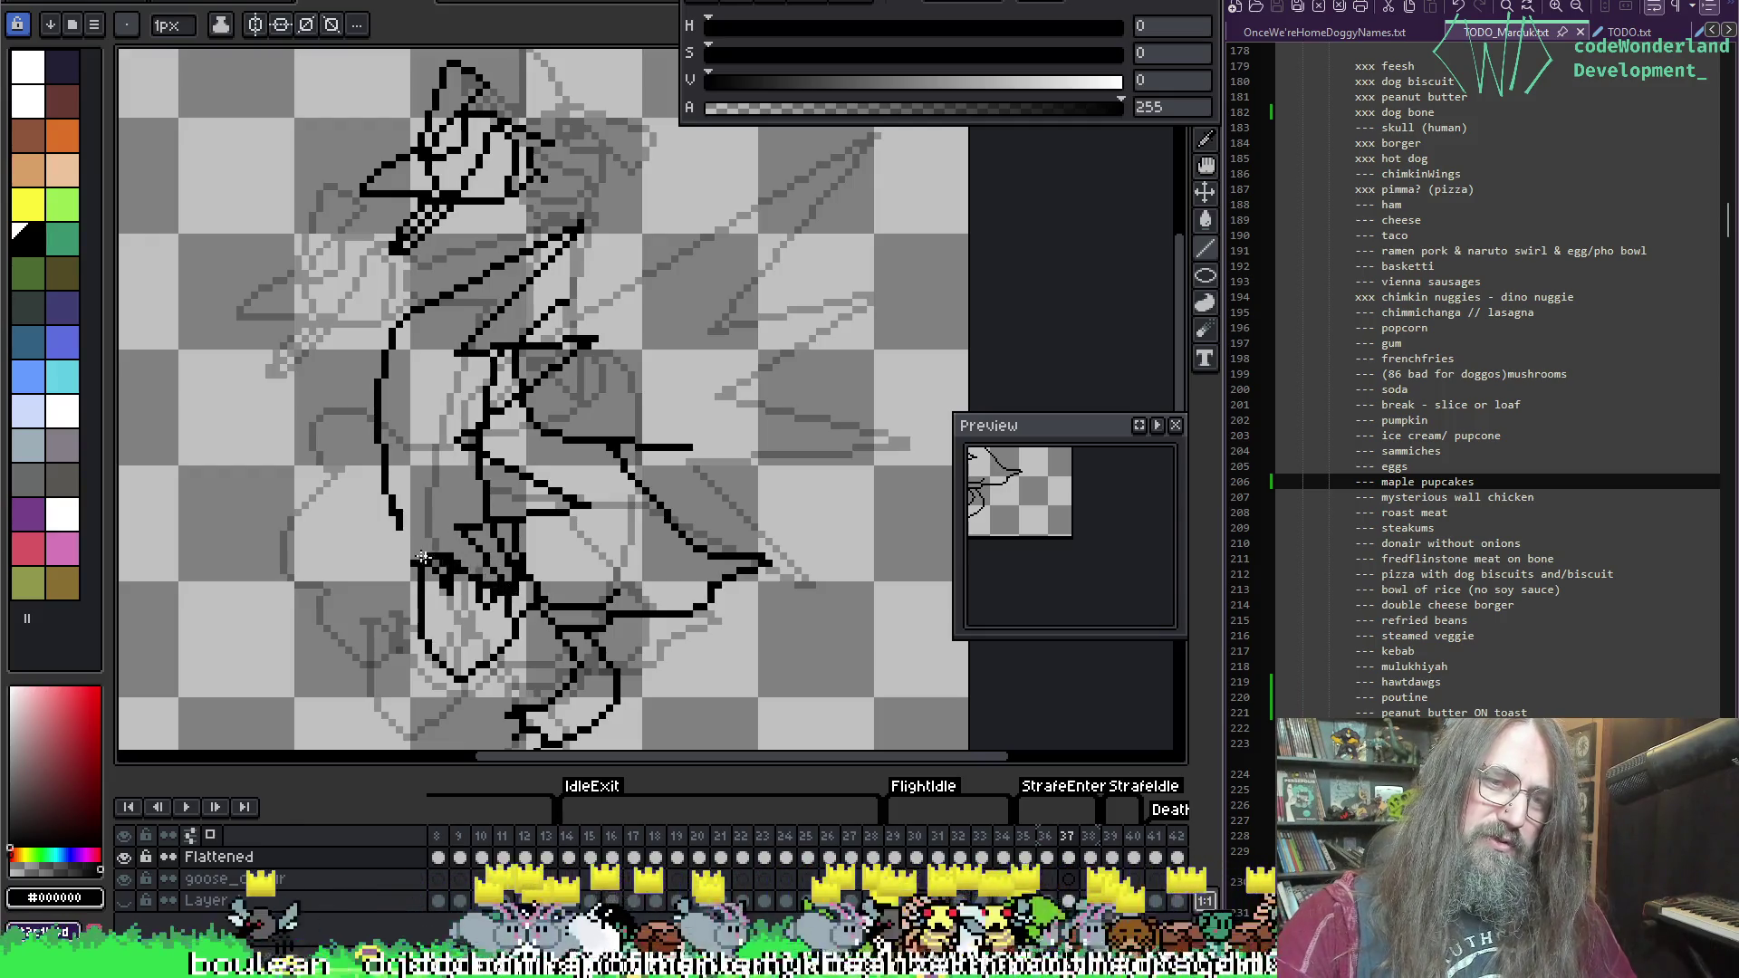
{"action": "key", "text": "b"}
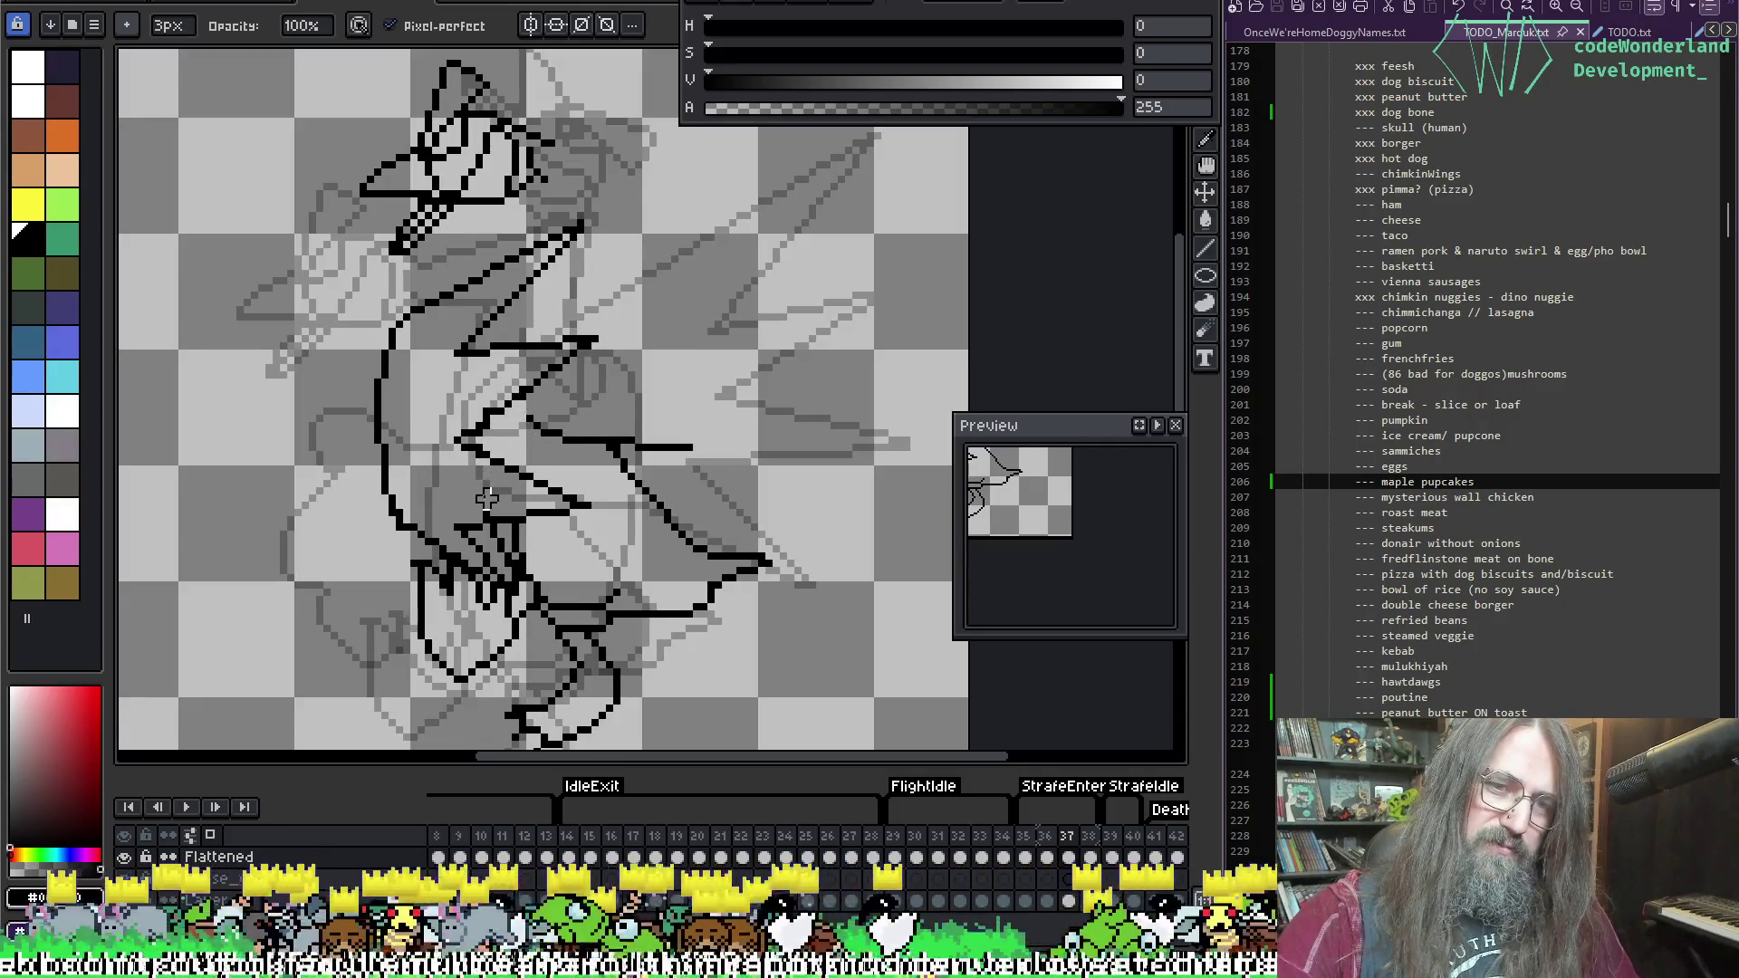
{"action": "key", "text": "b"}
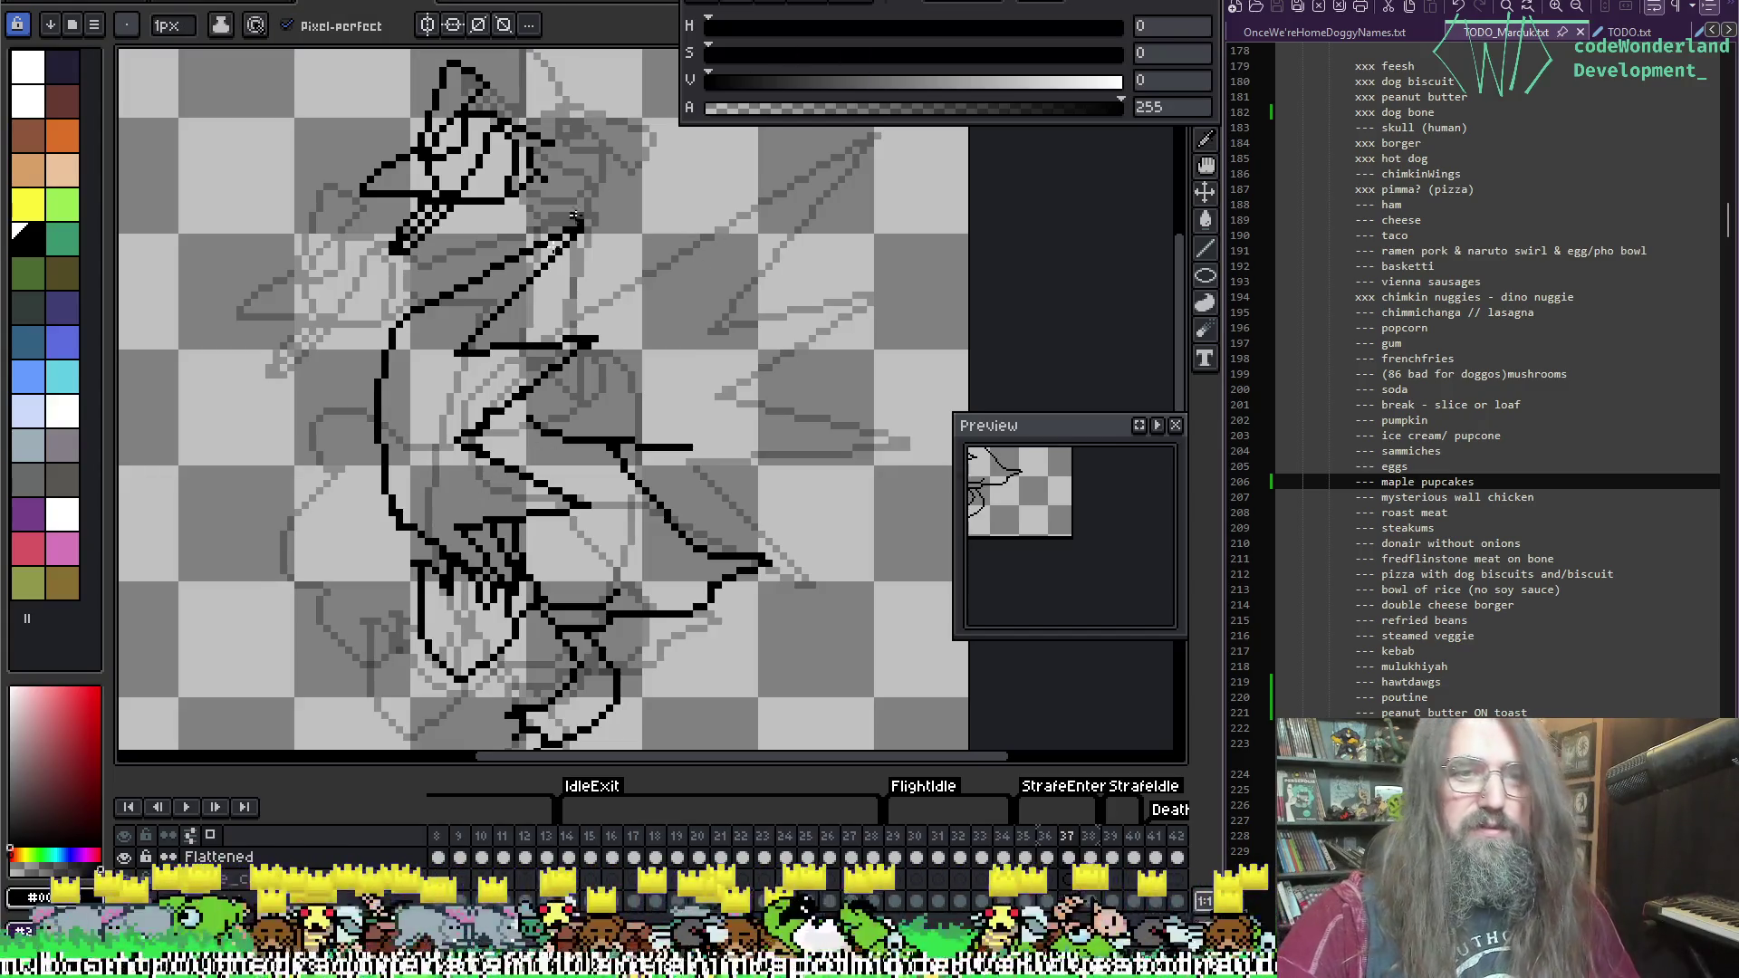
{"action": "key", "text": "w"}
{"action": "left_click", "coordinate": [530, 277]}
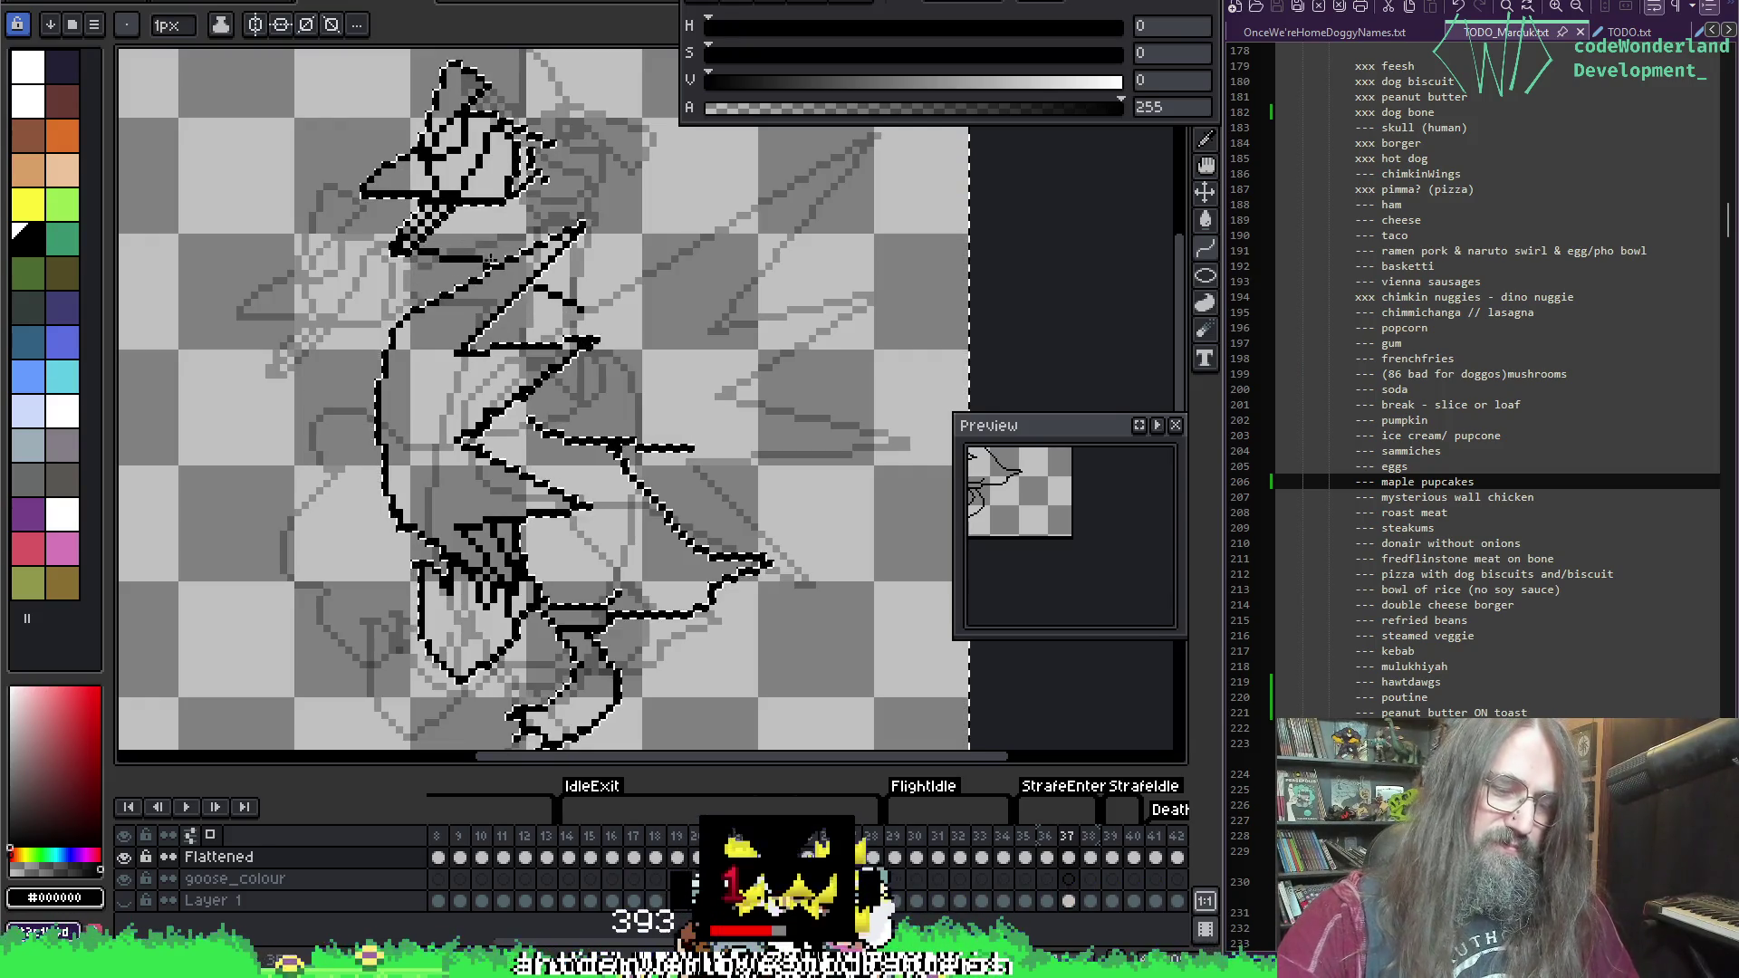
Step: Cancel the pending line and test several straight strokes across the body, undoing each one
{"action": "key", "text": "Escape"}
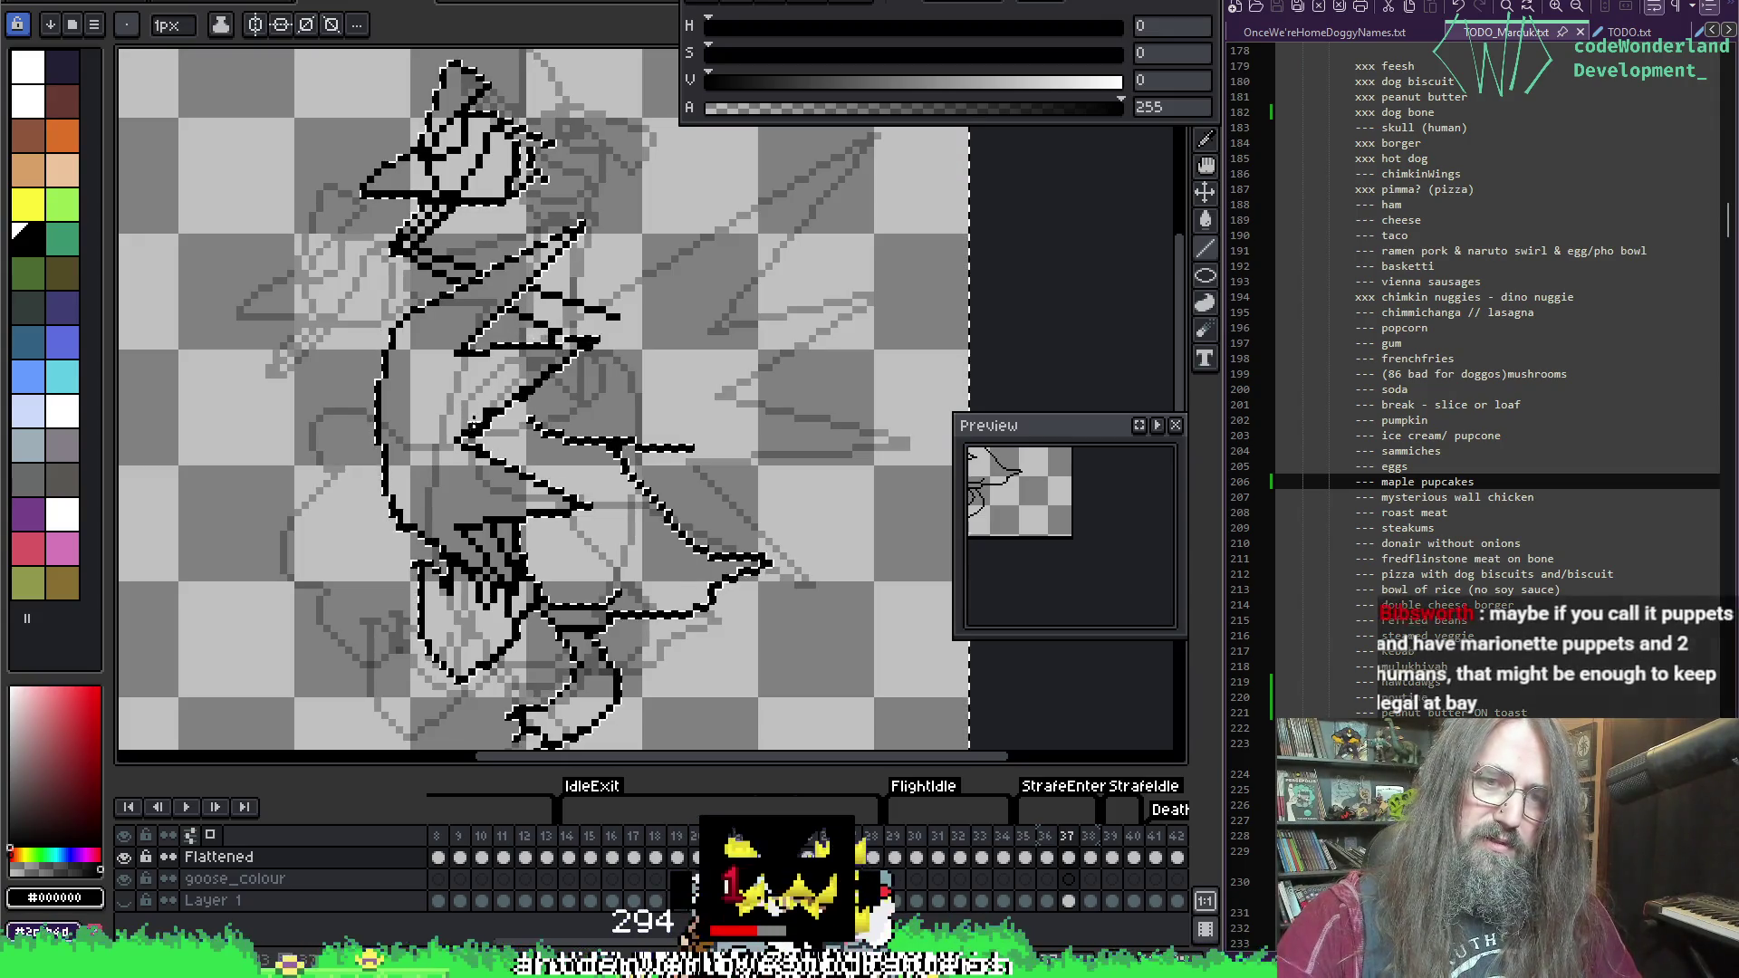
{"action": "left_click_drag", "start_coordinate": [463, 442], "coordinate": [593, 449]}
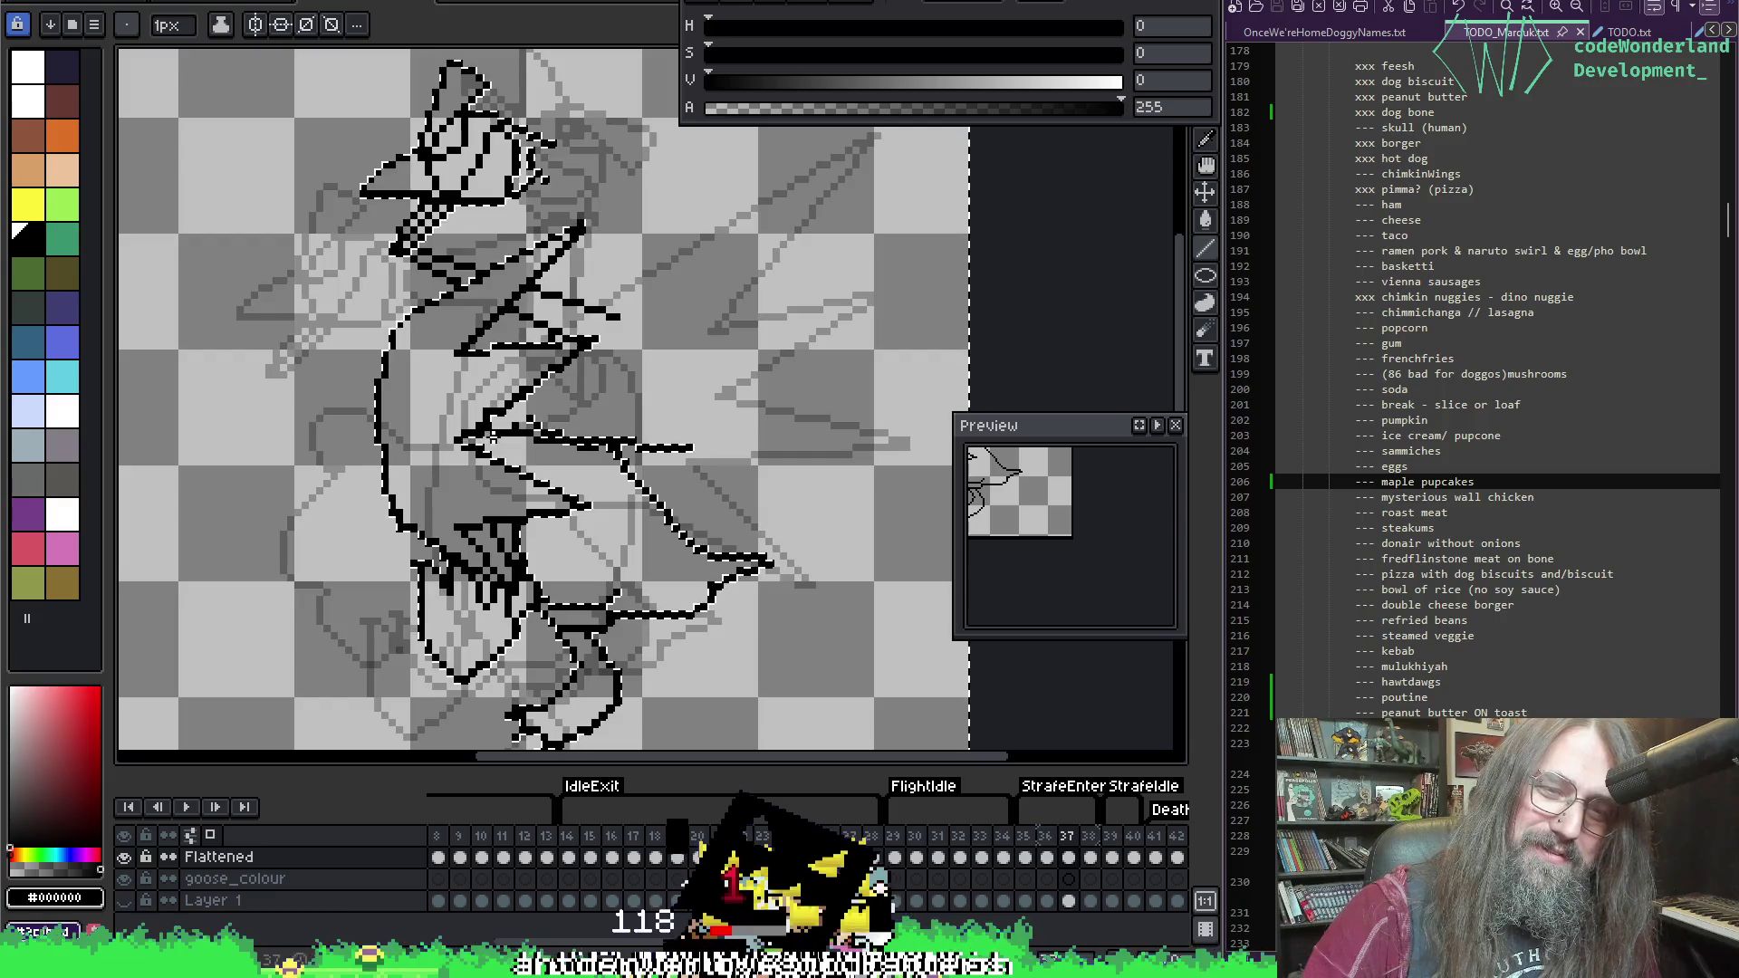
{"action": "key", "text": "ctrl+z"}
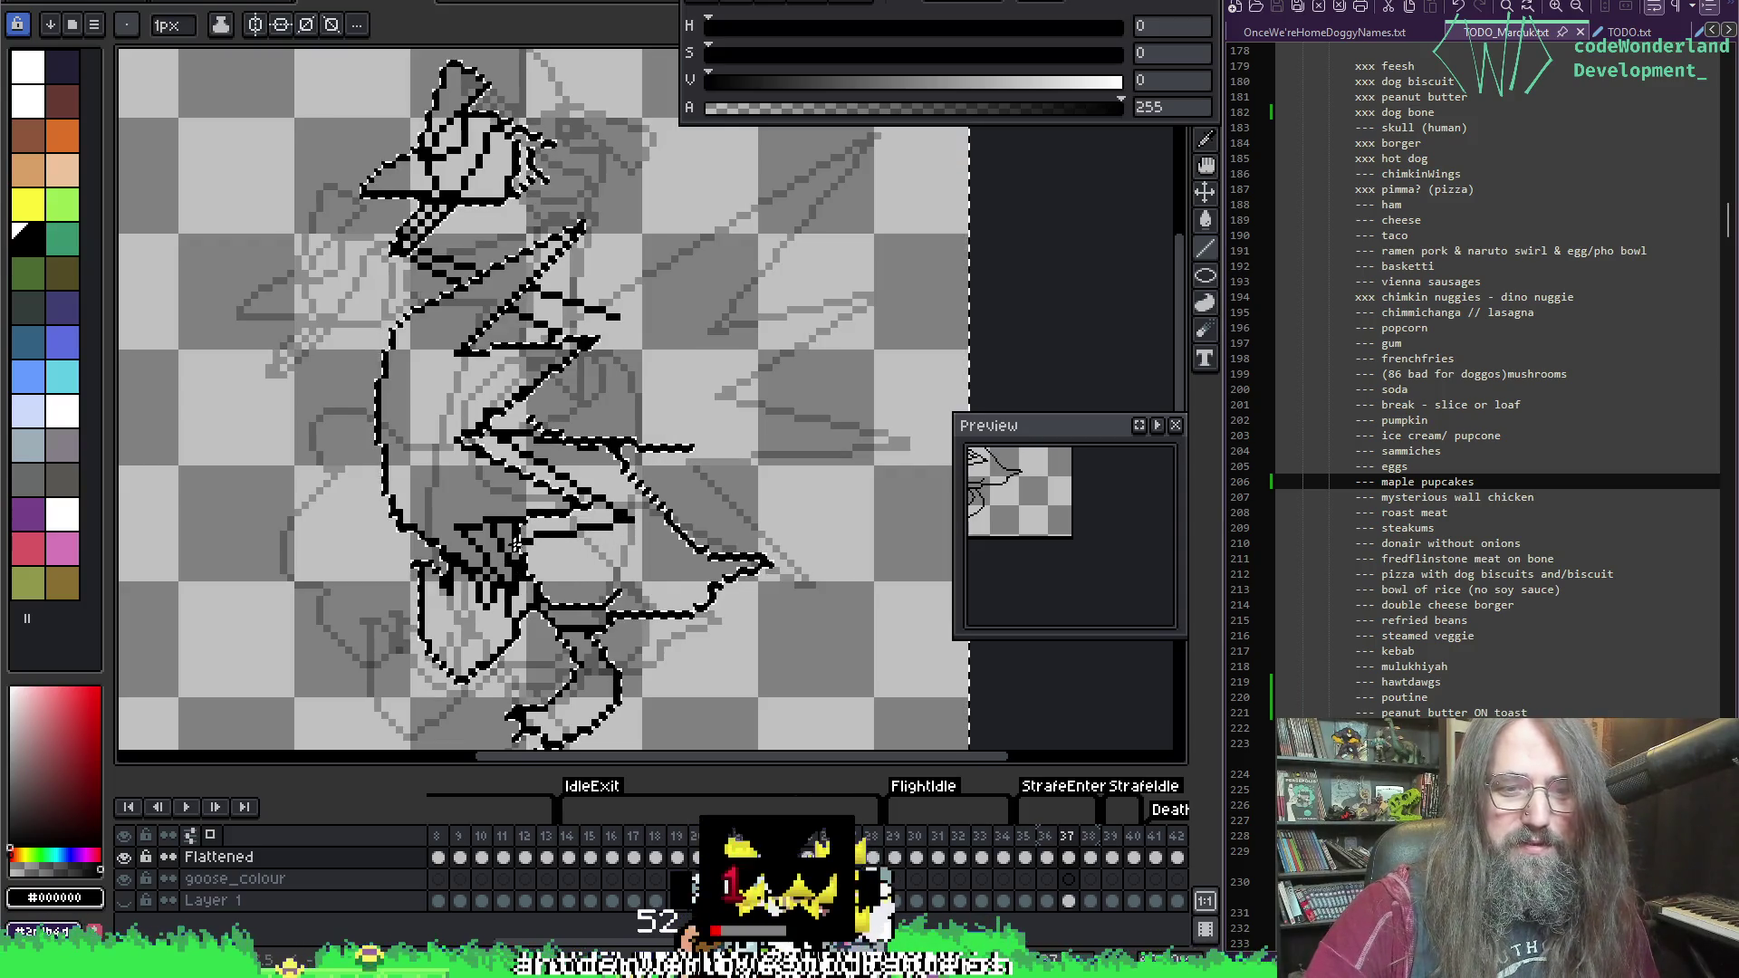
{"action": "left_click_drag", "start_coordinate": [709, 433], "coordinate": [911, 126]}
{"action": "key", "text": "ctrl+z"}
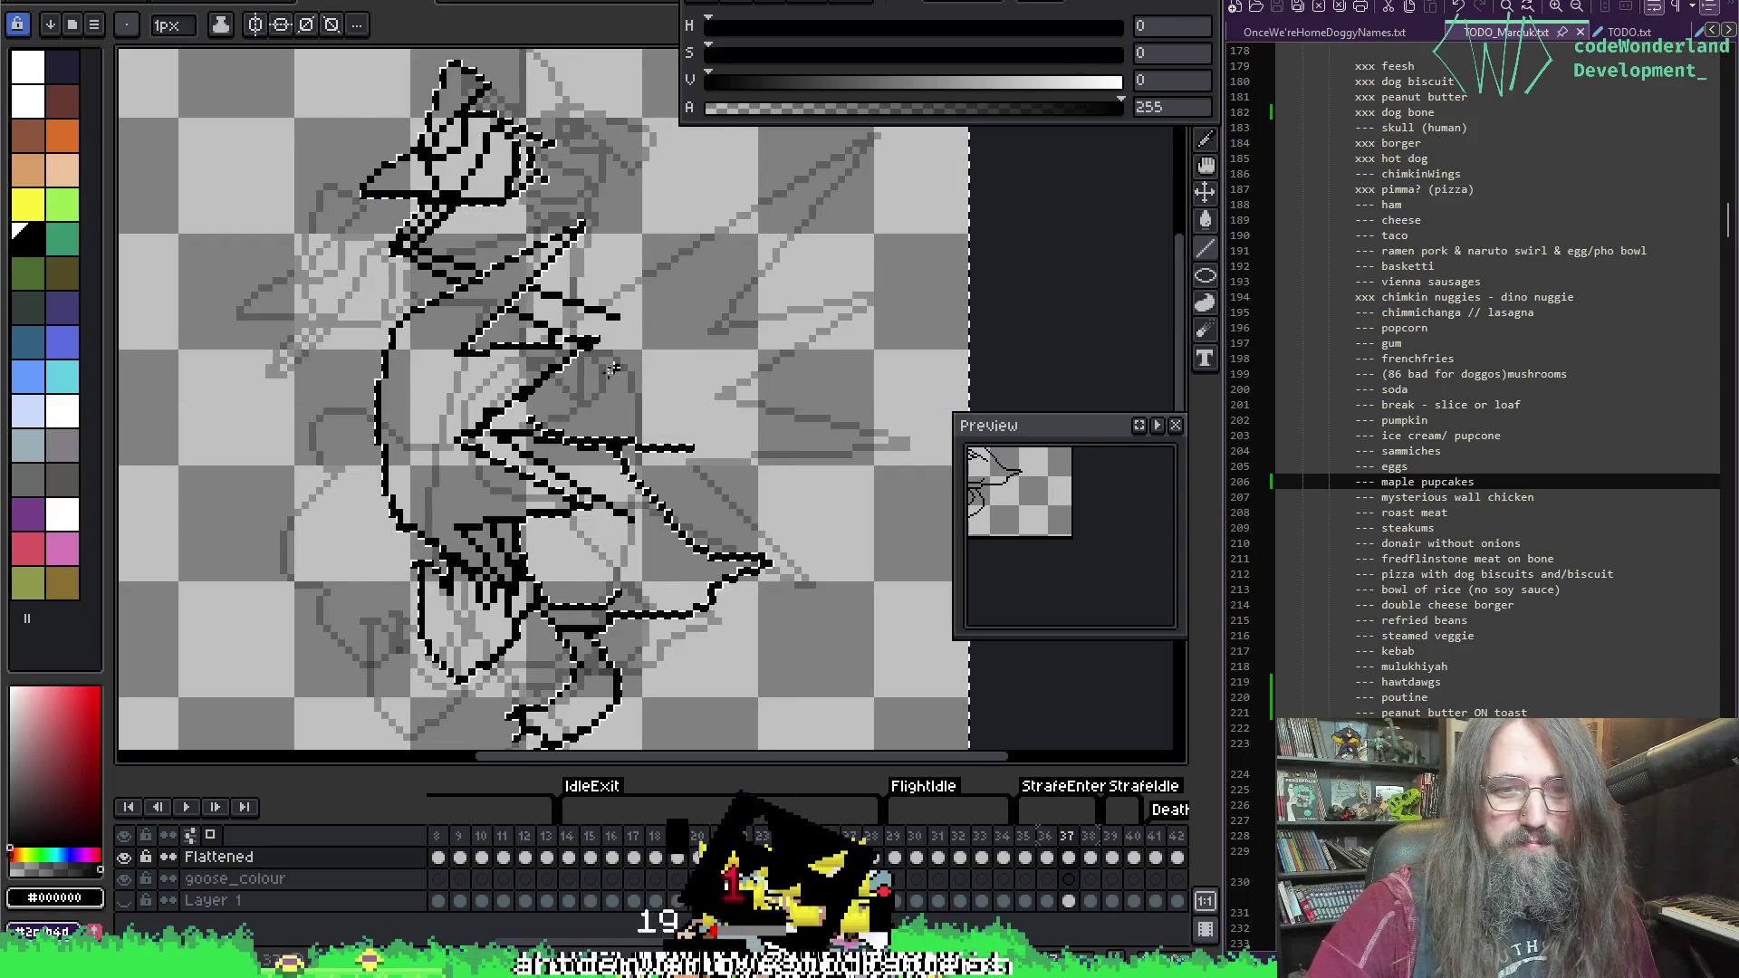
{"action": "left_click_drag", "start_coordinate": [613, 367], "coordinate": [772, 402]}
{"action": "key", "text": "ctrl+z"}
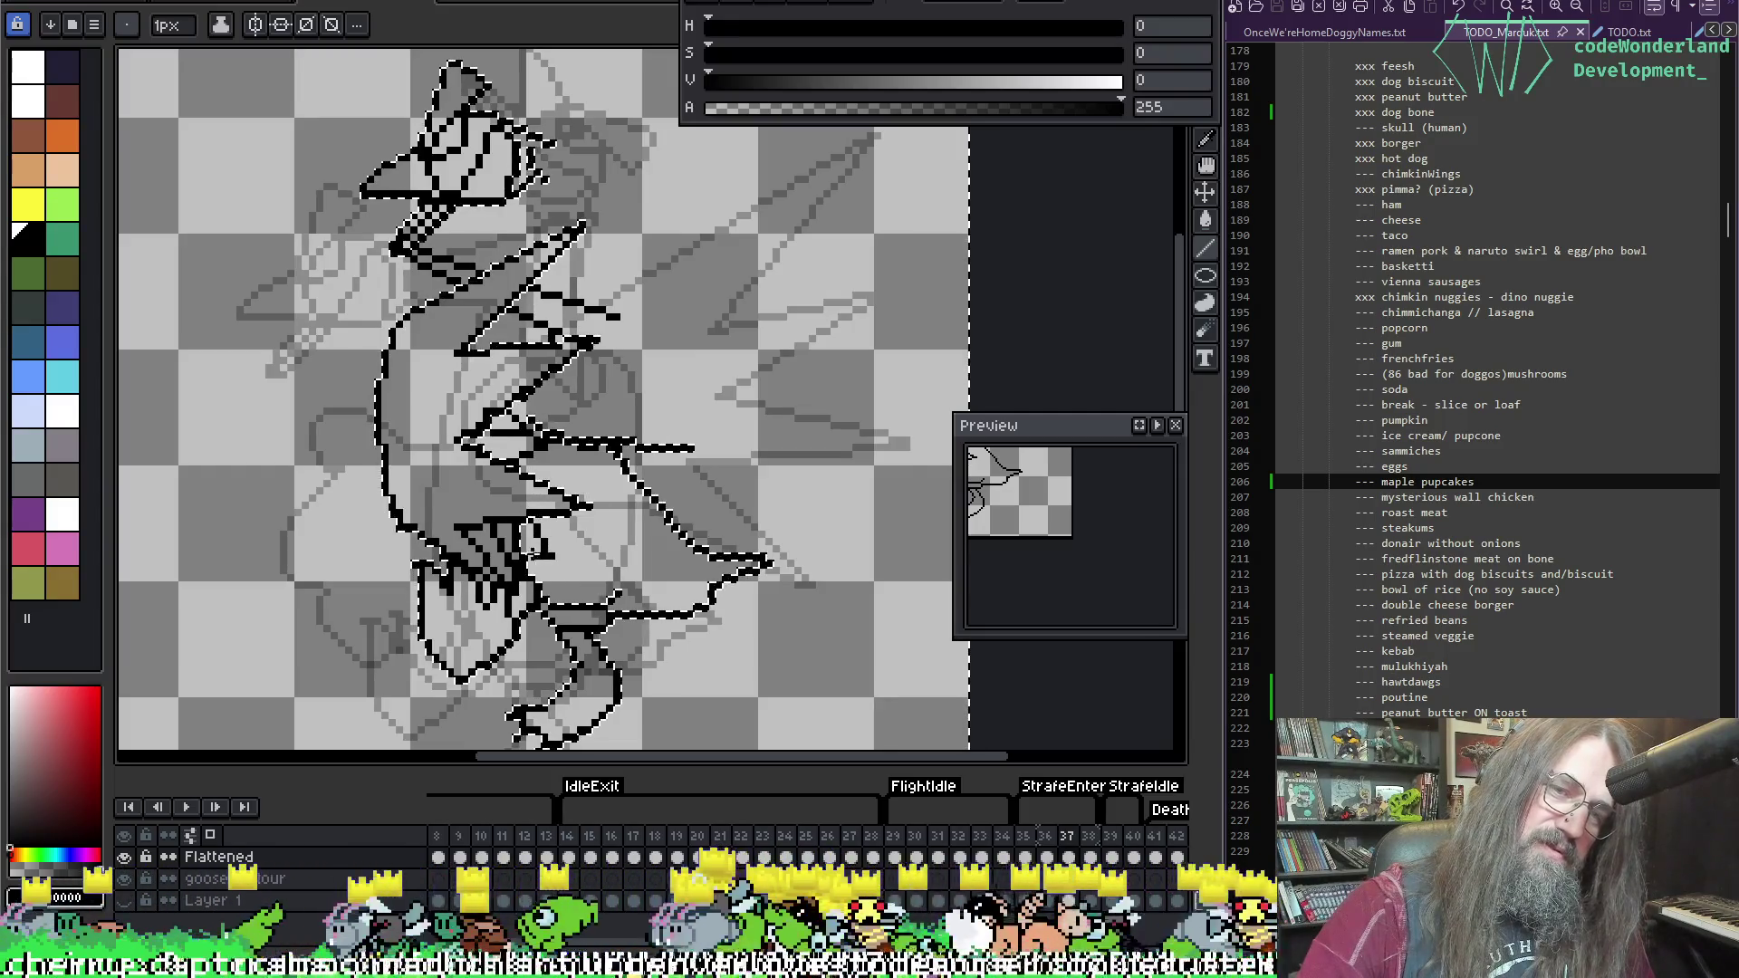
Step: Deselect the moved head and erase the stray horizontal line below the body
{"action": "key", "text": "ctrl+d"}
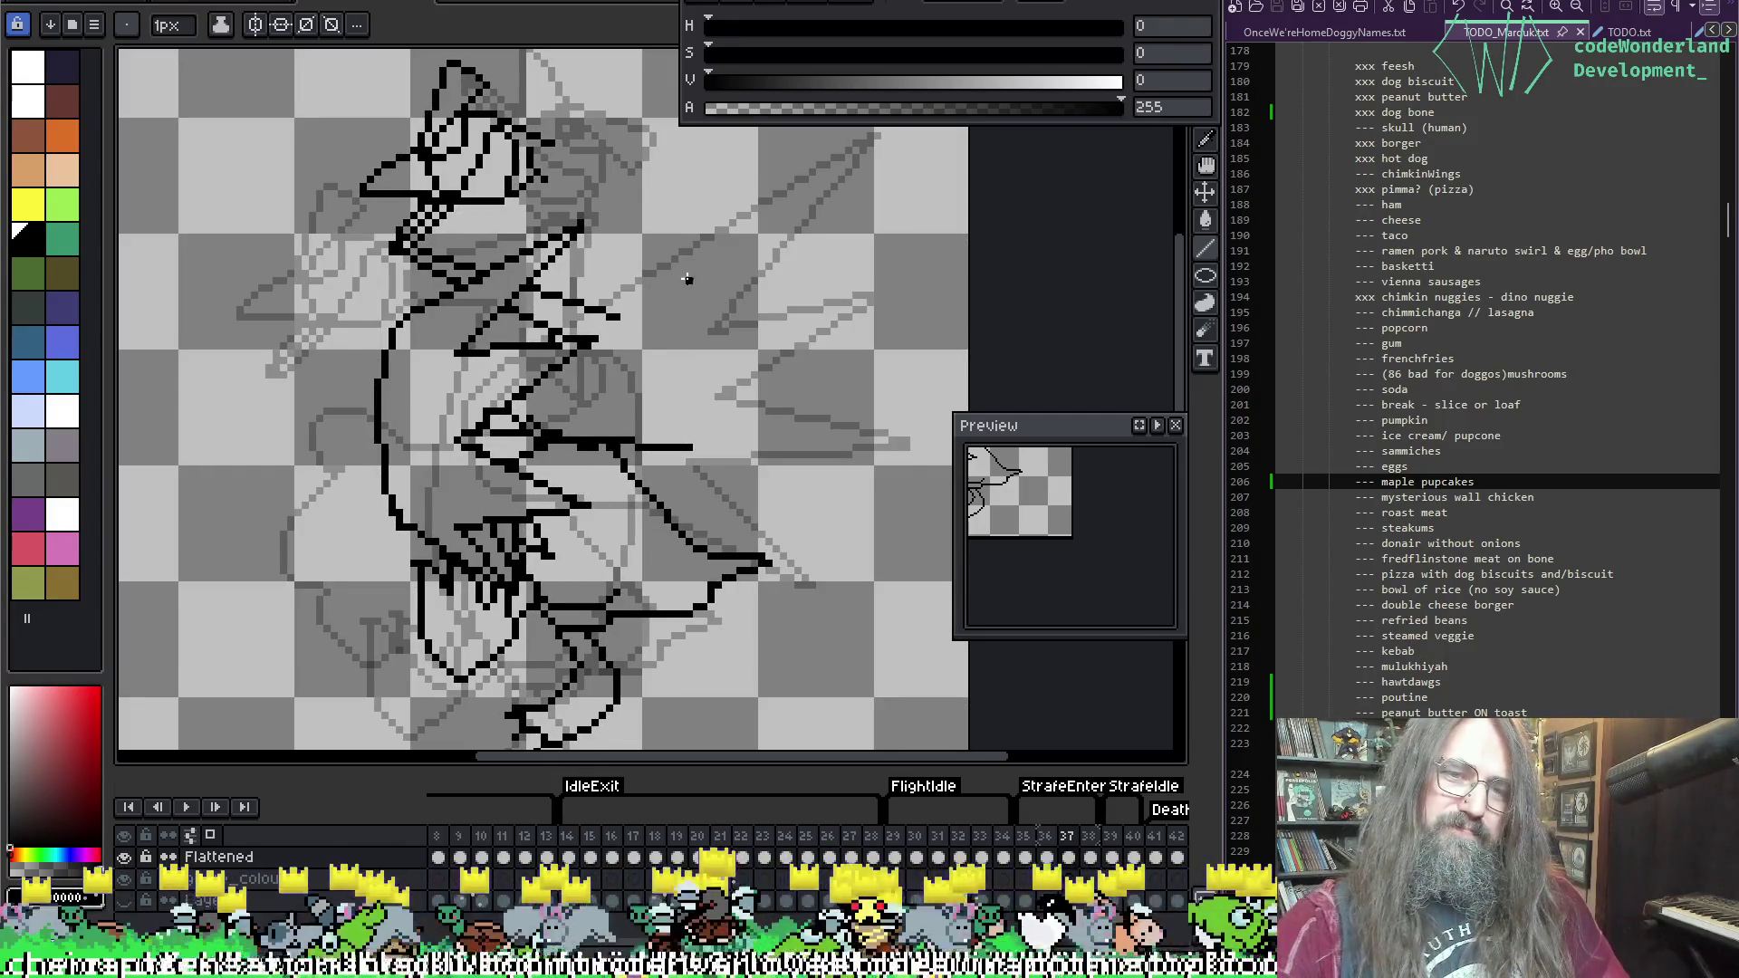
{"action": "key", "text": "b"}
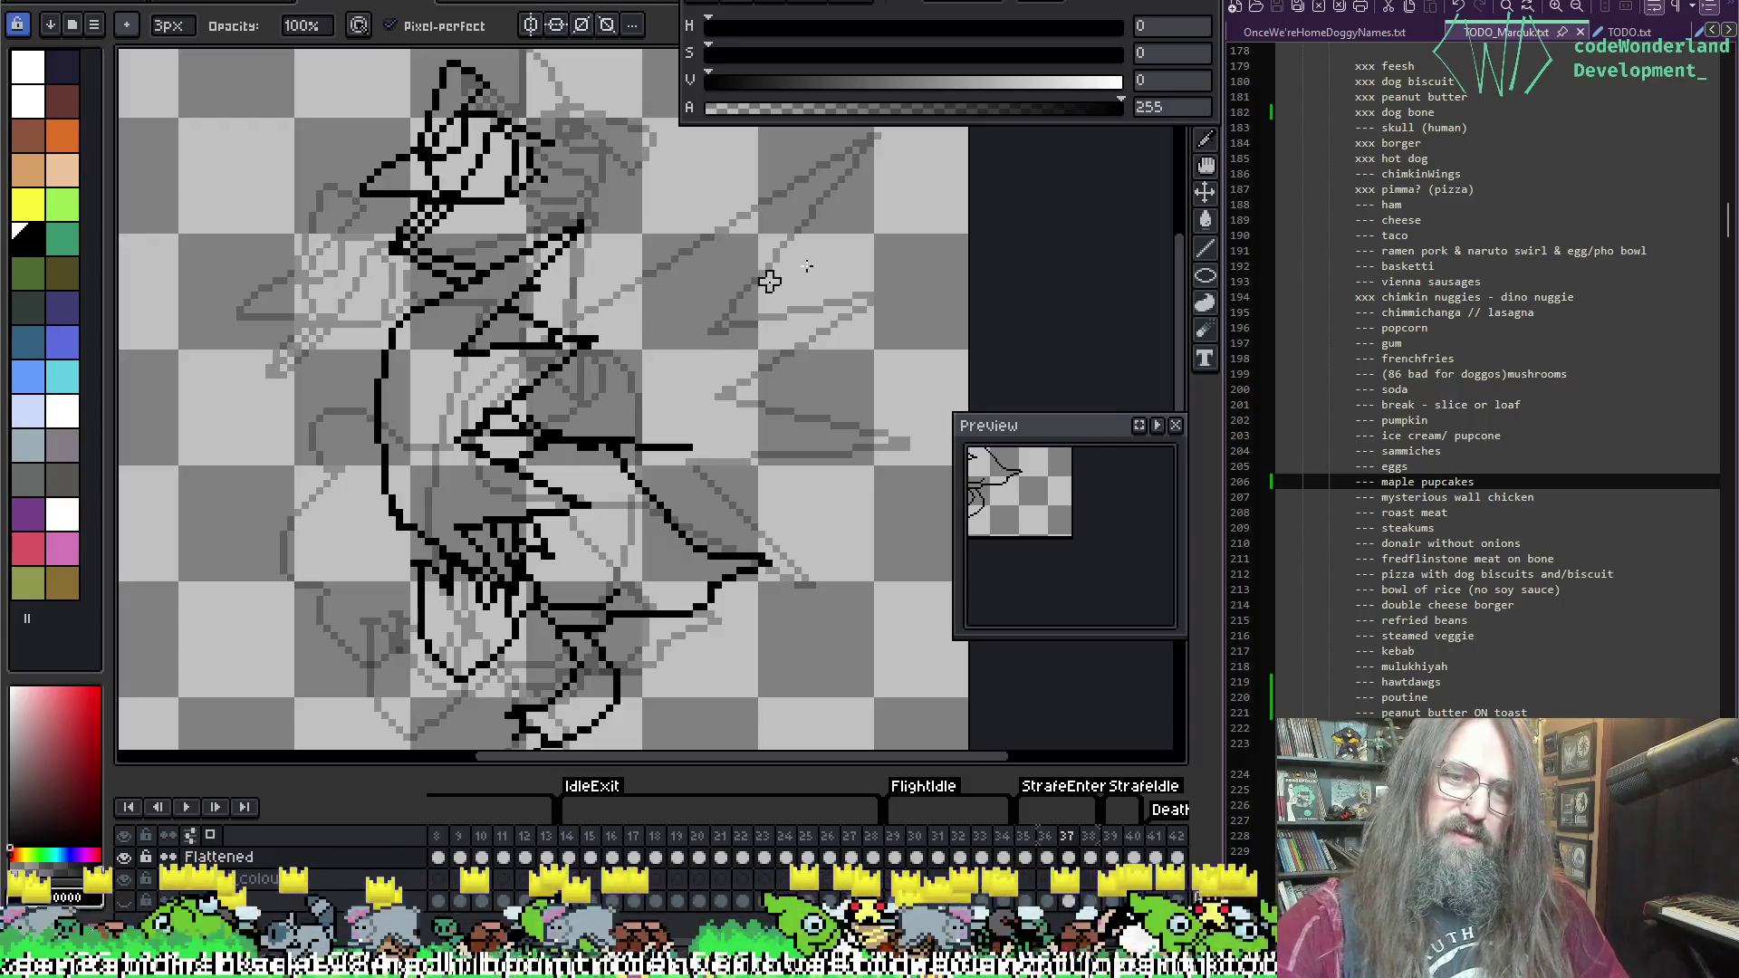
{"action": "mouse_move", "coordinate": [660, 433]}
{"action": "left_mouse_down"}
{"action": "mouse_move", "coordinate": [582, 441]}
{"action": "mouse_move", "coordinate": [703, 450]}
{"action": "mouse_move", "coordinate": [675, 447]}
{"action": "left_mouse_up"}
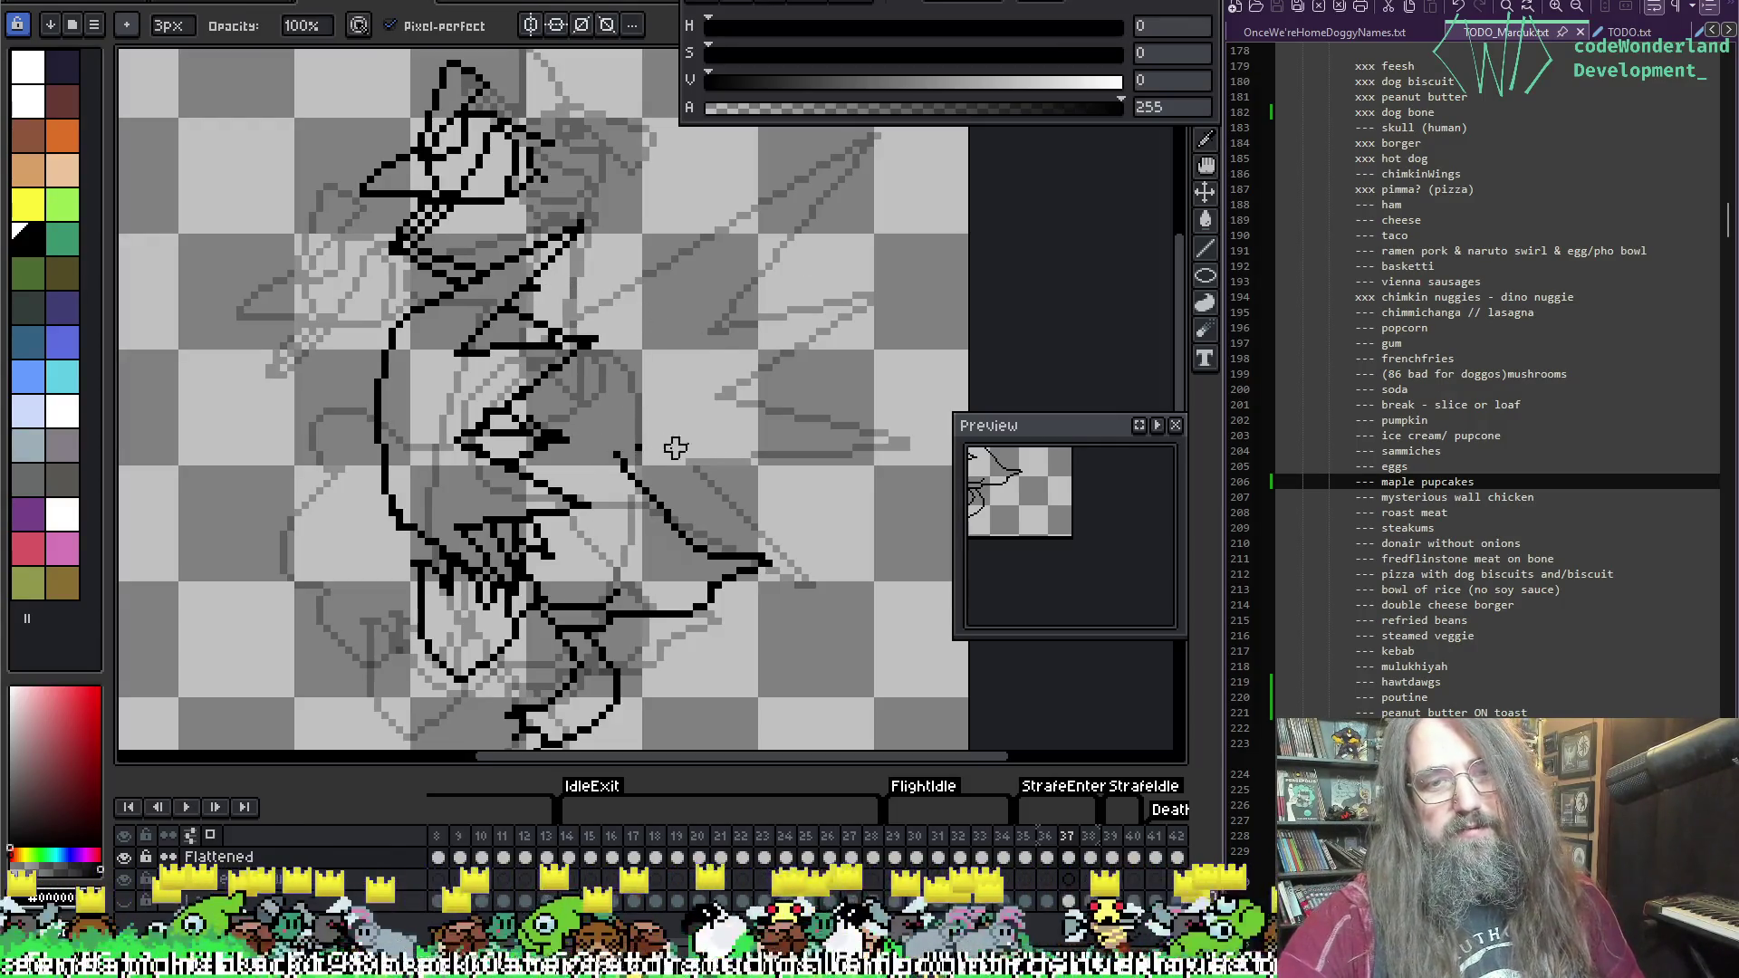
{"action": "key", "text": "g"}
{"action": "key", "text": "b"}
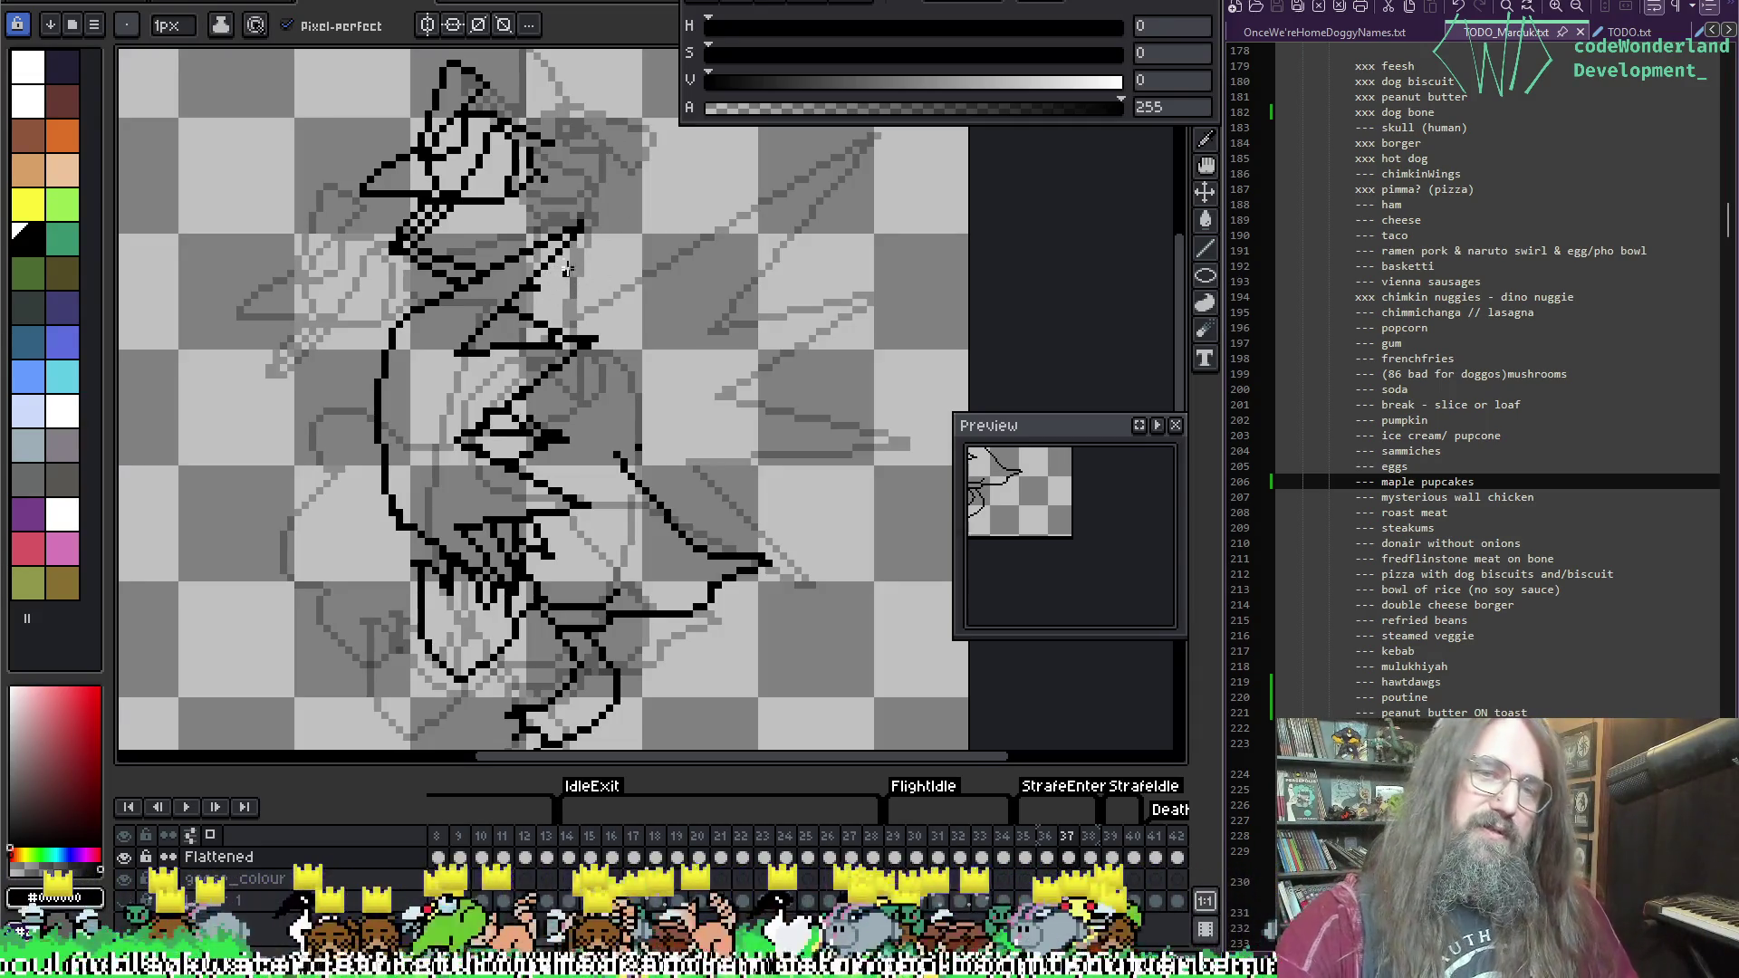
{"action": "left_click_drag", "start_coordinate": [551, 271], "coordinate": [670, 337]}
{"action": "key", "text": "ctrl+z"}
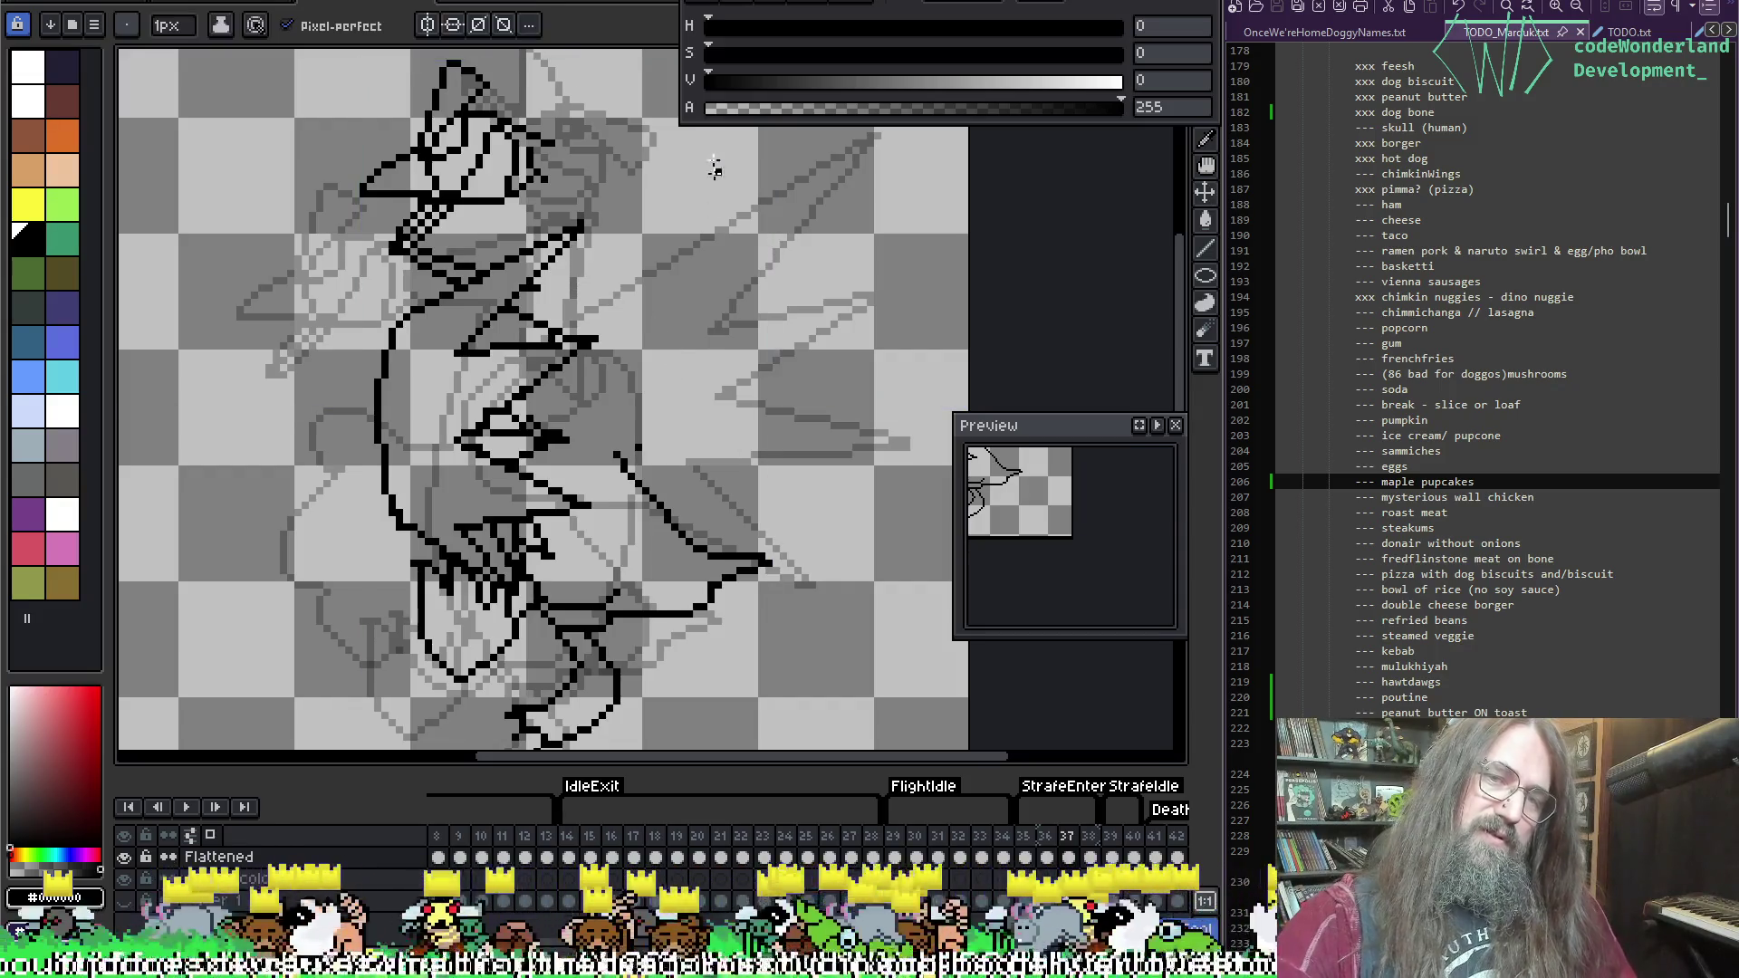
{"action": "key", "text": "Left"}
{"action": "key", "text": "Right"}
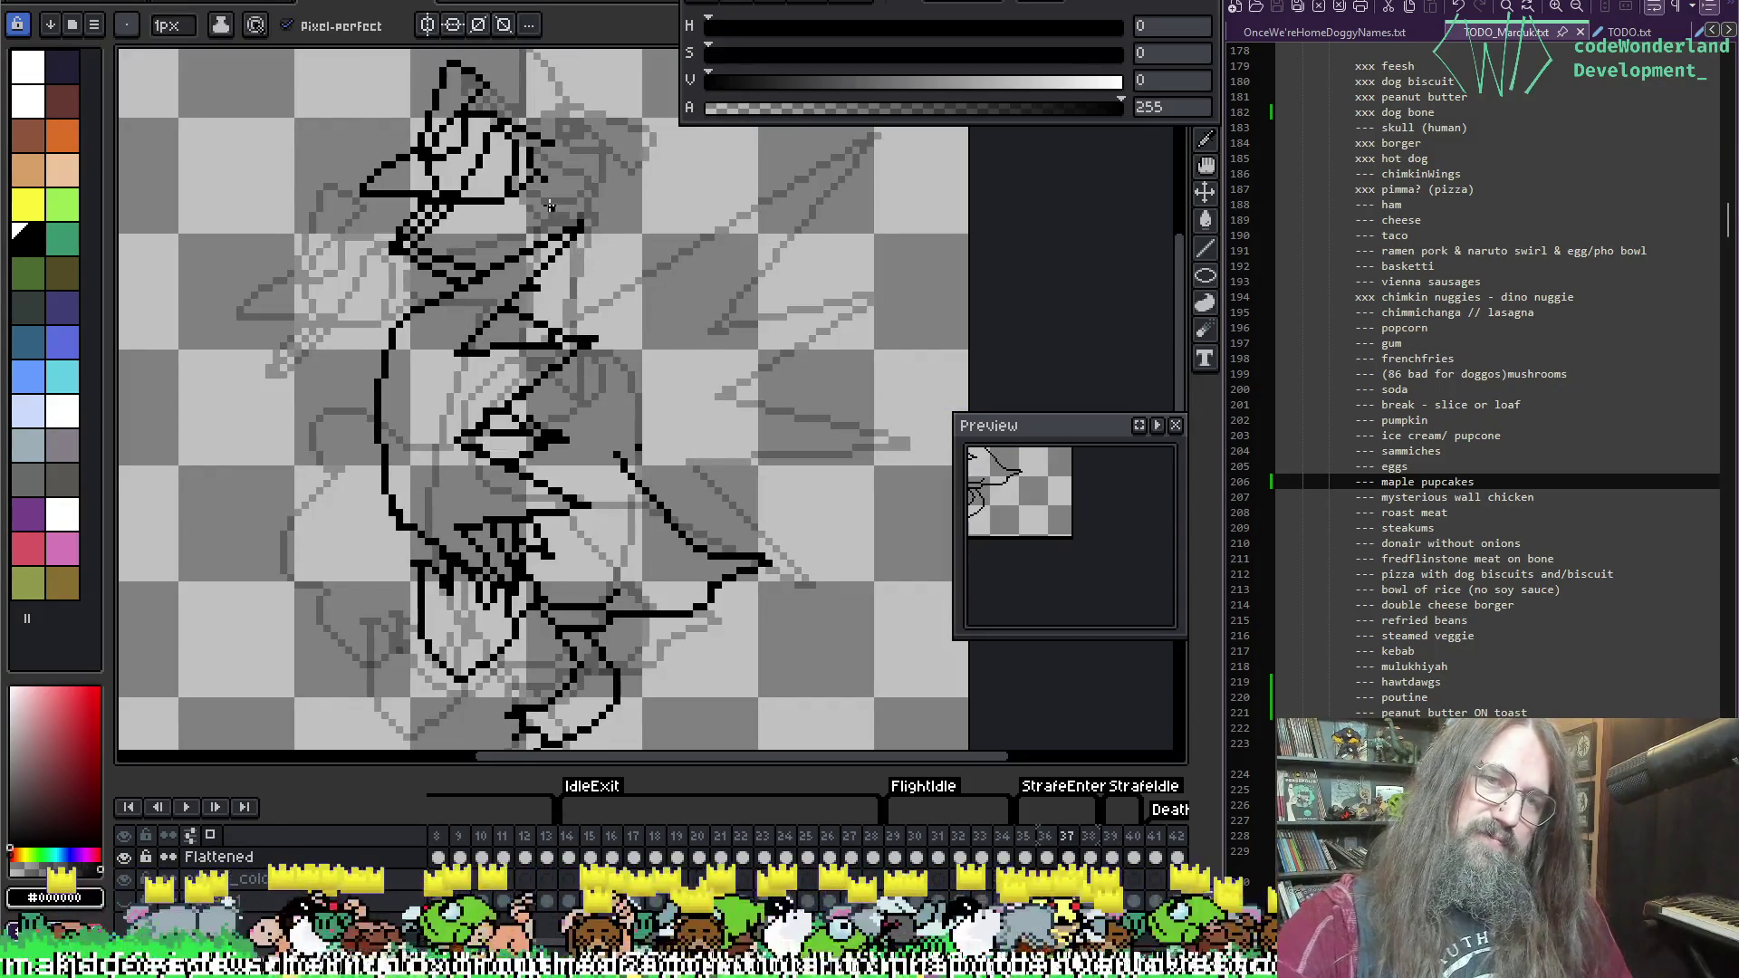
{"action": "key", "text": "e"}
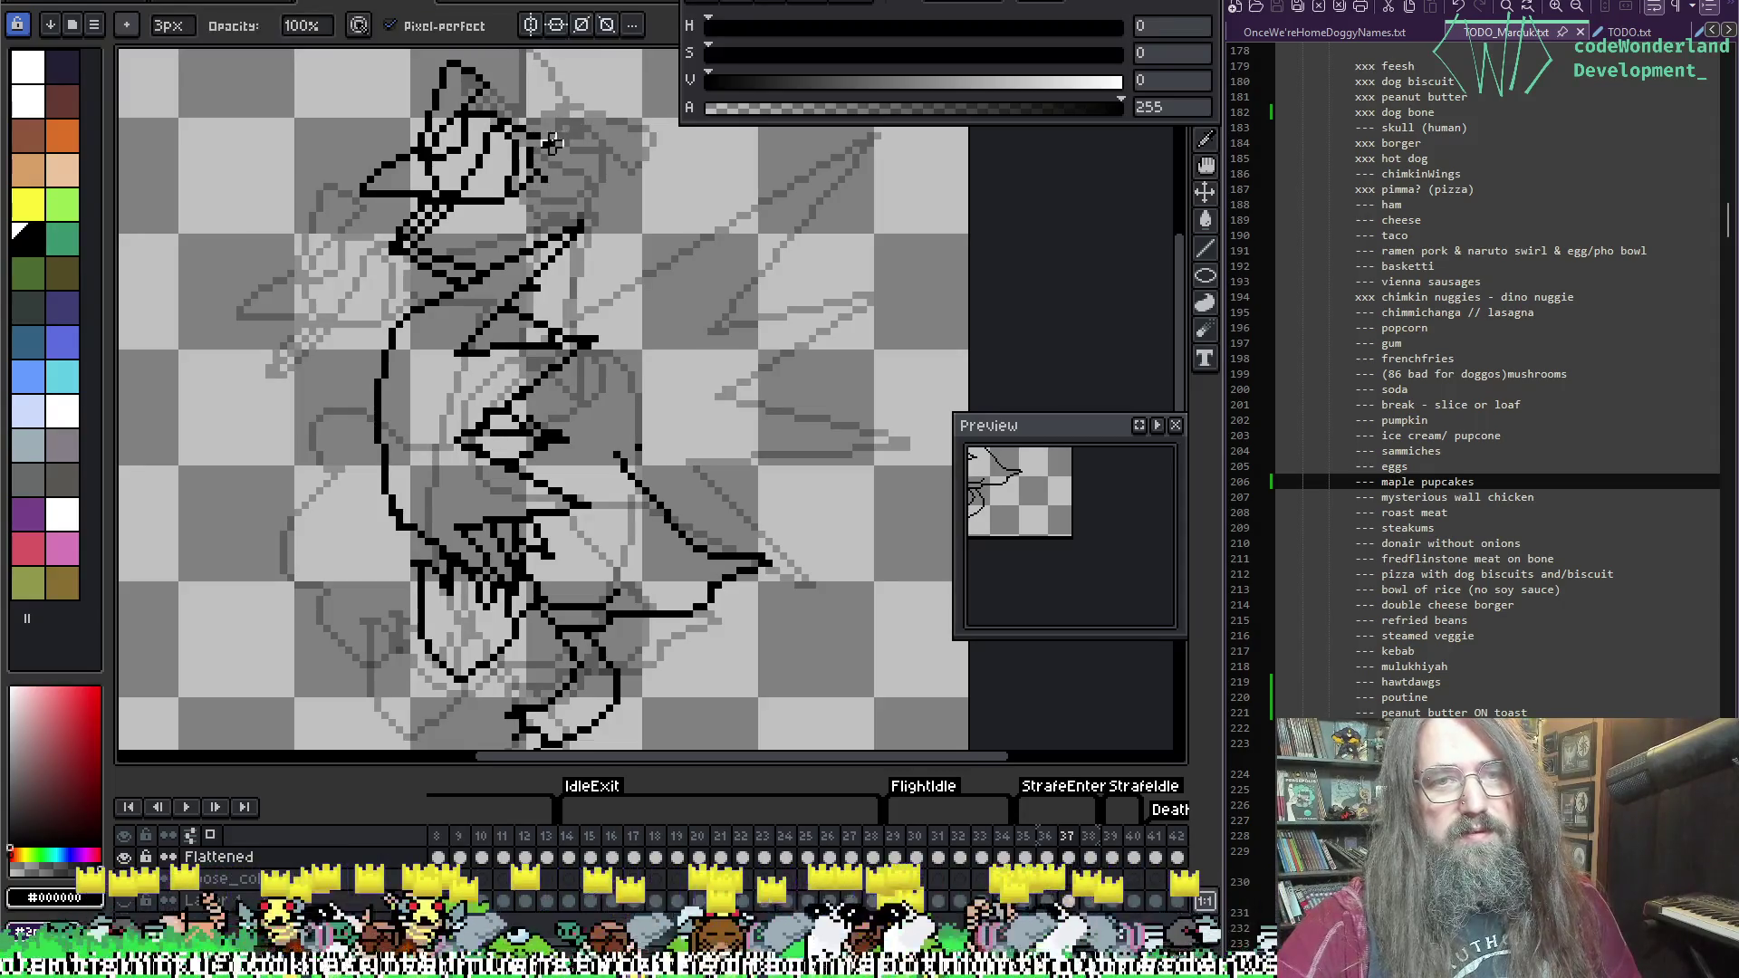
{"action": "key", "text": "b"}
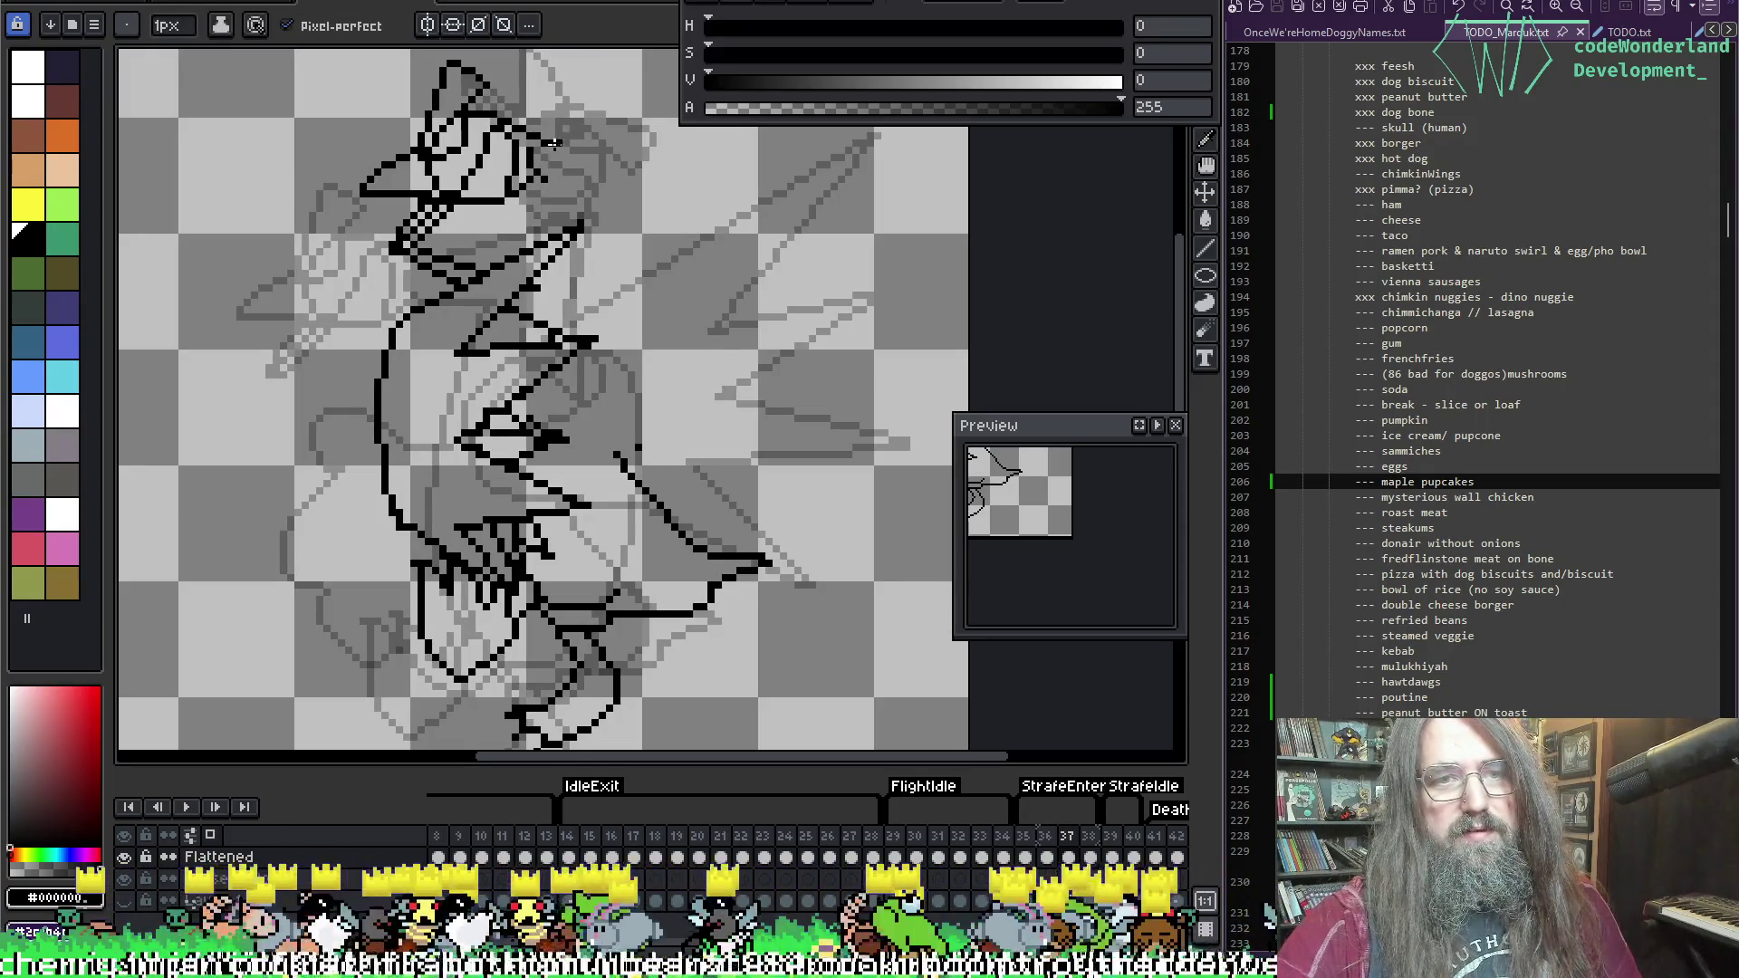
Step: Draw the neck beside the head and a back line, trimming the back line's overshooting end
{"action": "mouse_move", "coordinate": [554, 143]}
{"action": "left_mouse_down"}
{"action": "mouse_move", "coordinate": [594, 145]}
{"action": "mouse_move", "coordinate": [566, 233]}
{"action": "mouse_move", "coordinate": [486, 253]}
{"action": "mouse_move", "coordinate": [652, 245]}
{"action": "mouse_move", "coordinate": [577, 335]}
{"action": "left_mouse_up"}
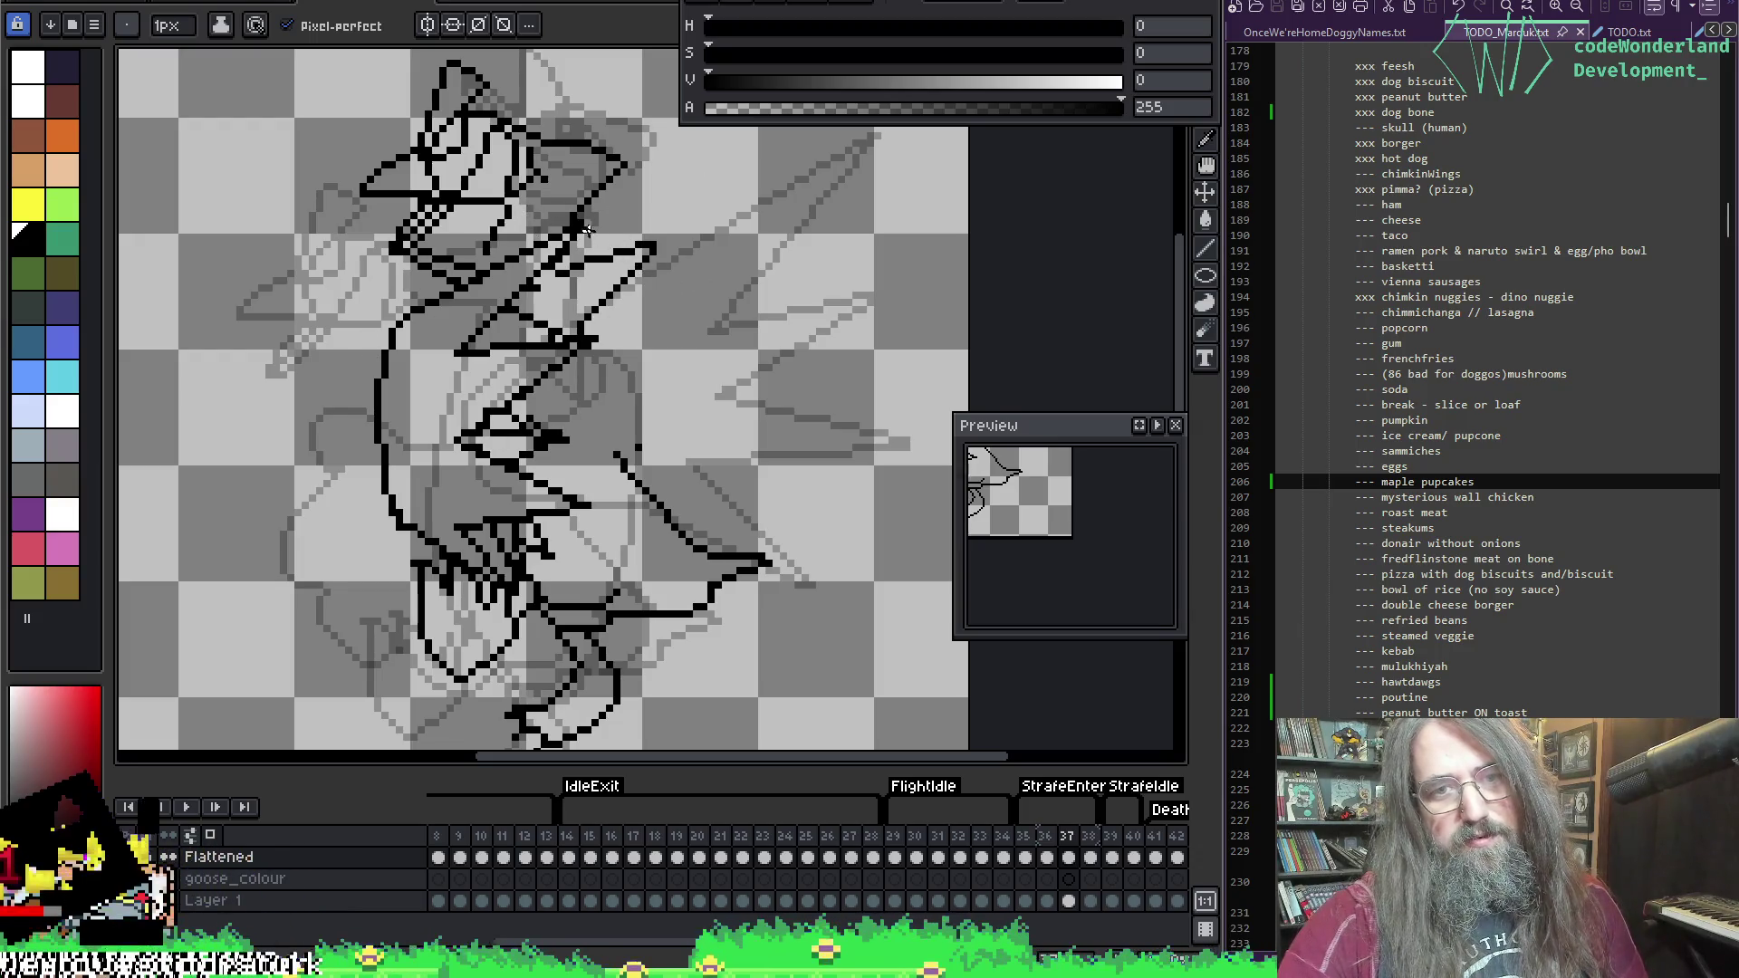
{"action": "mouse_move", "coordinate": [587, 229]}
{"action": "left_mouse_down"}
{"action": "mouse_move", "coordinate": [627, 260]}
{"action": "mouse_move", "coordinate": [689, 454]}
{"action": "left_mouse_up"}
{"action": "key", "text": "ctrl+z"}
{"action": "mouse_move", "coordinate": [605, 301]}
{"action": "left_mouse_down"}
{"action": "mouse_move", "coordinate": [645, 375]}
{"action": "mouse_move", "coordinate": [681, 530]}
{"action": "mouse_move", "coordinate": [713, 566]}
{"action": "left_mouse_up"}
{"action": "key", "text": "e"}
{"action": "mouse_move", "coordinate": [621, 442]}
{"action": "left_mouse_down"}
{"action": "mouse_move", "coordinate": [652, 494]}
{"action": "mouse_move", "coordinate": [639, 469]}
{"action": "left_mouse_up"}
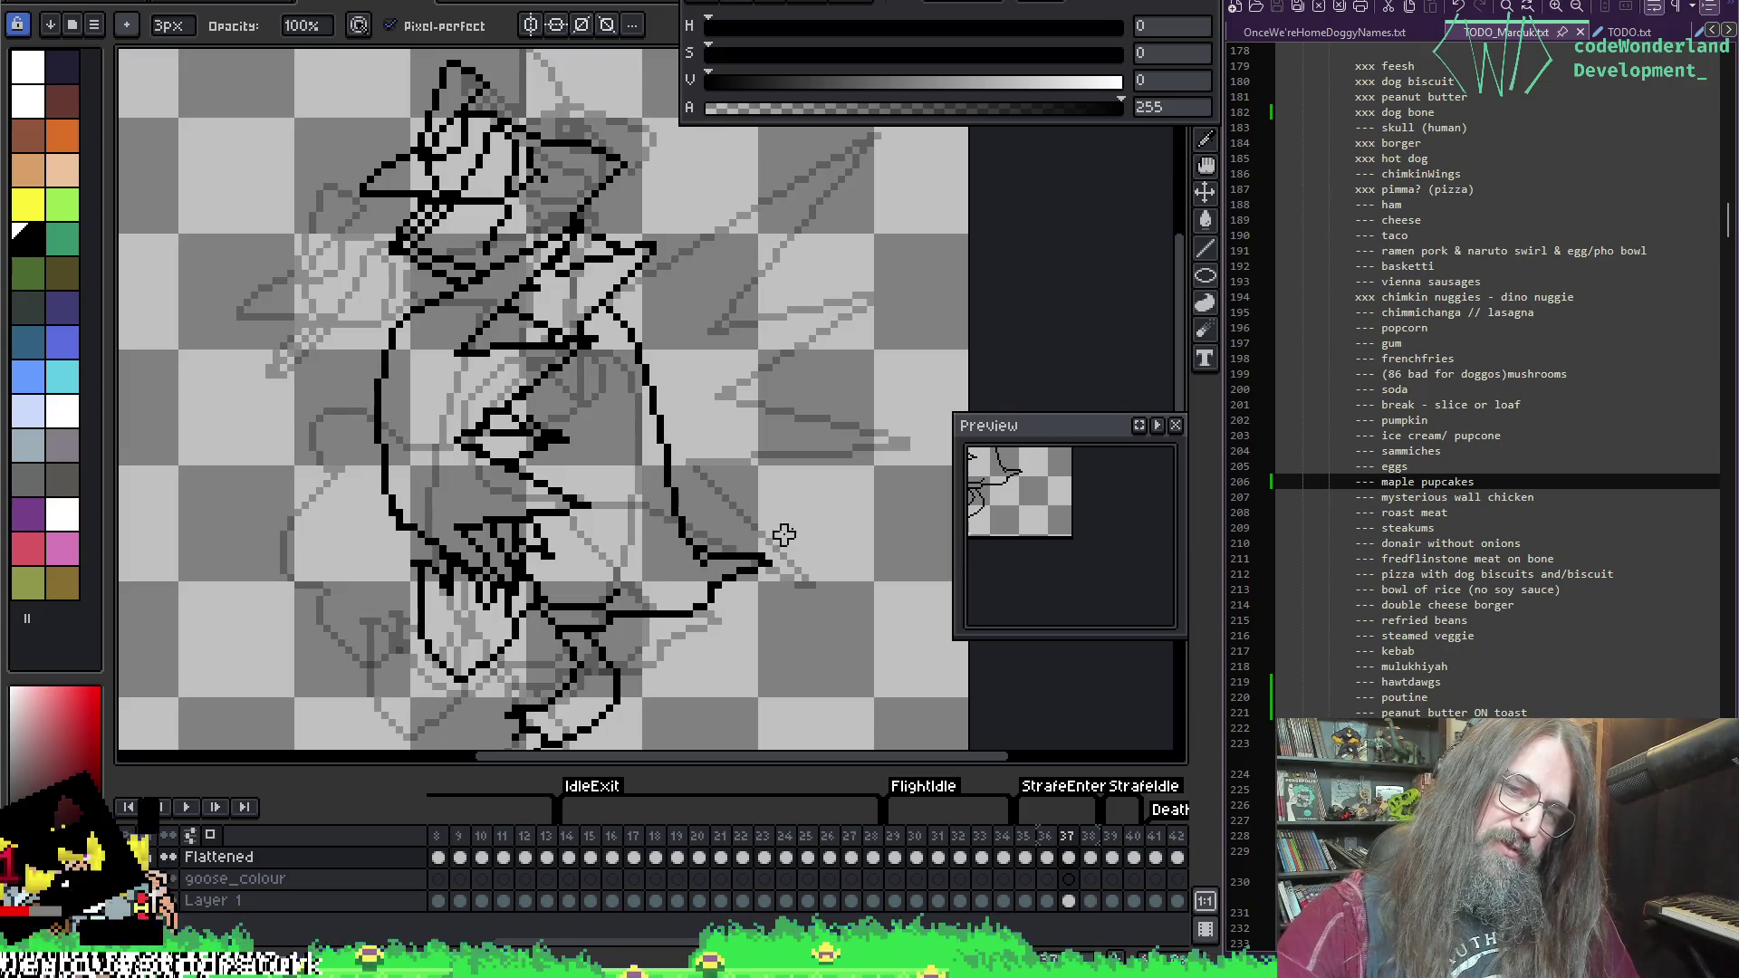
{"action": "key", "text": "b"}
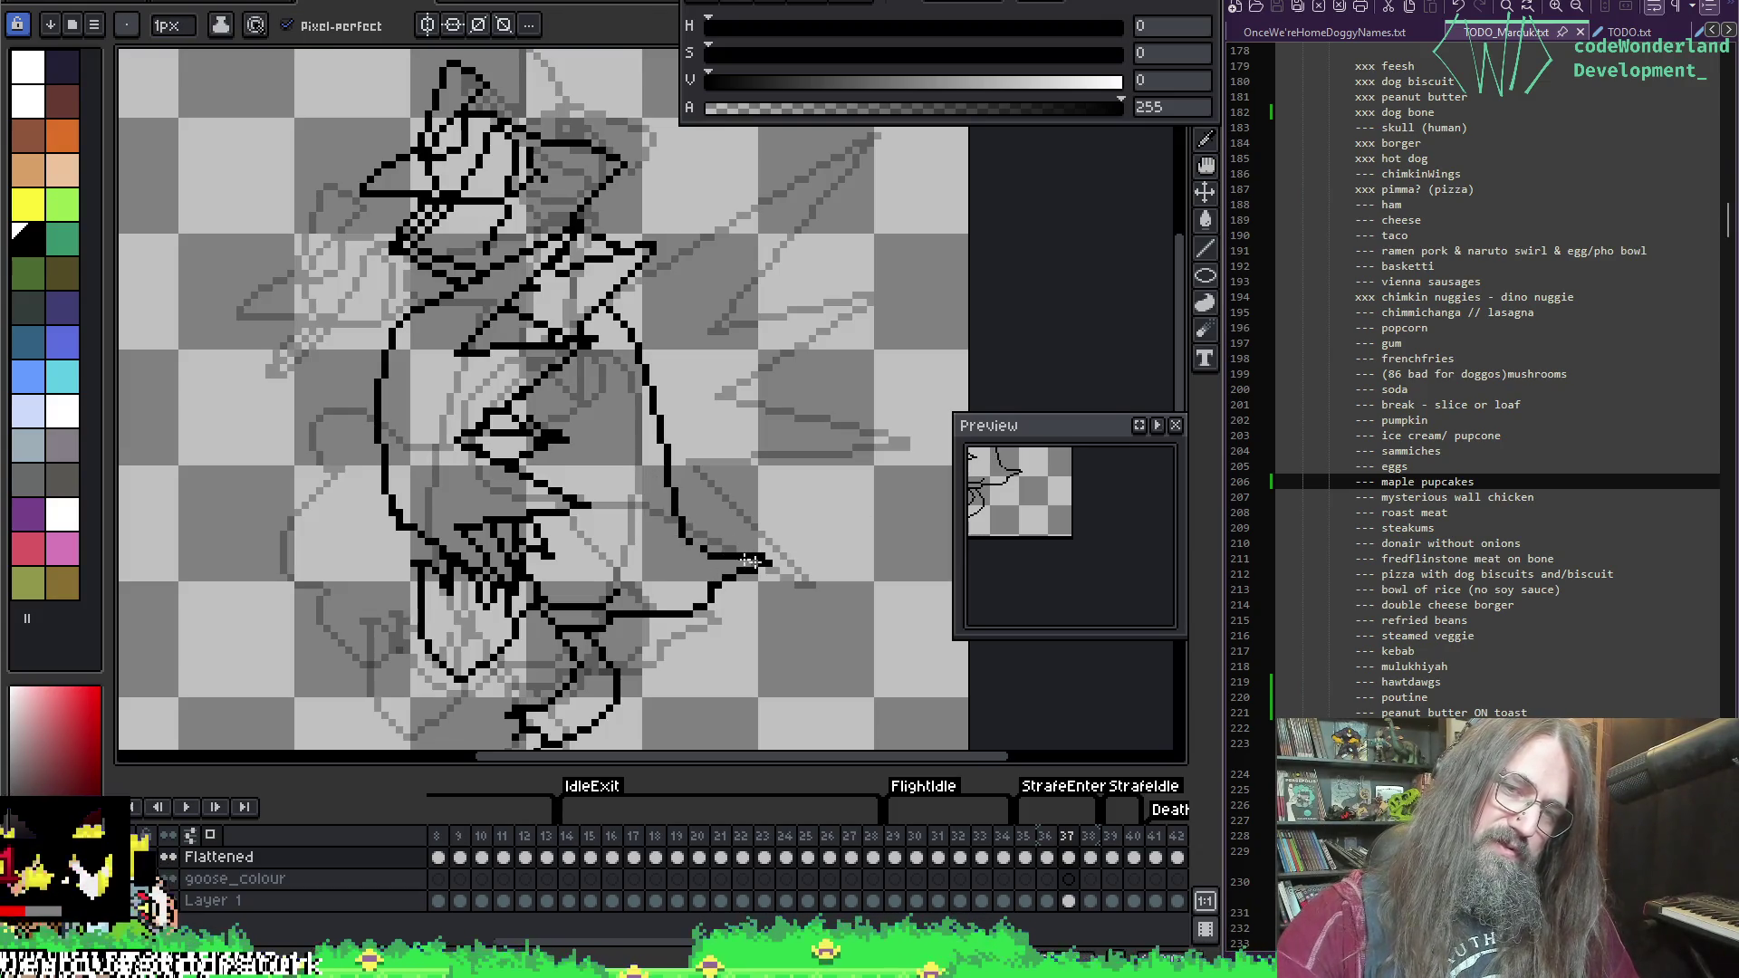
{"action": "key", "text": "e"}
{"action": "left_click_drag", "start_coordinate": [748, 562], "coordinate": [764, 547]}
{"action": "key", "text": "b"}
{"action": "key", "text": "e"}
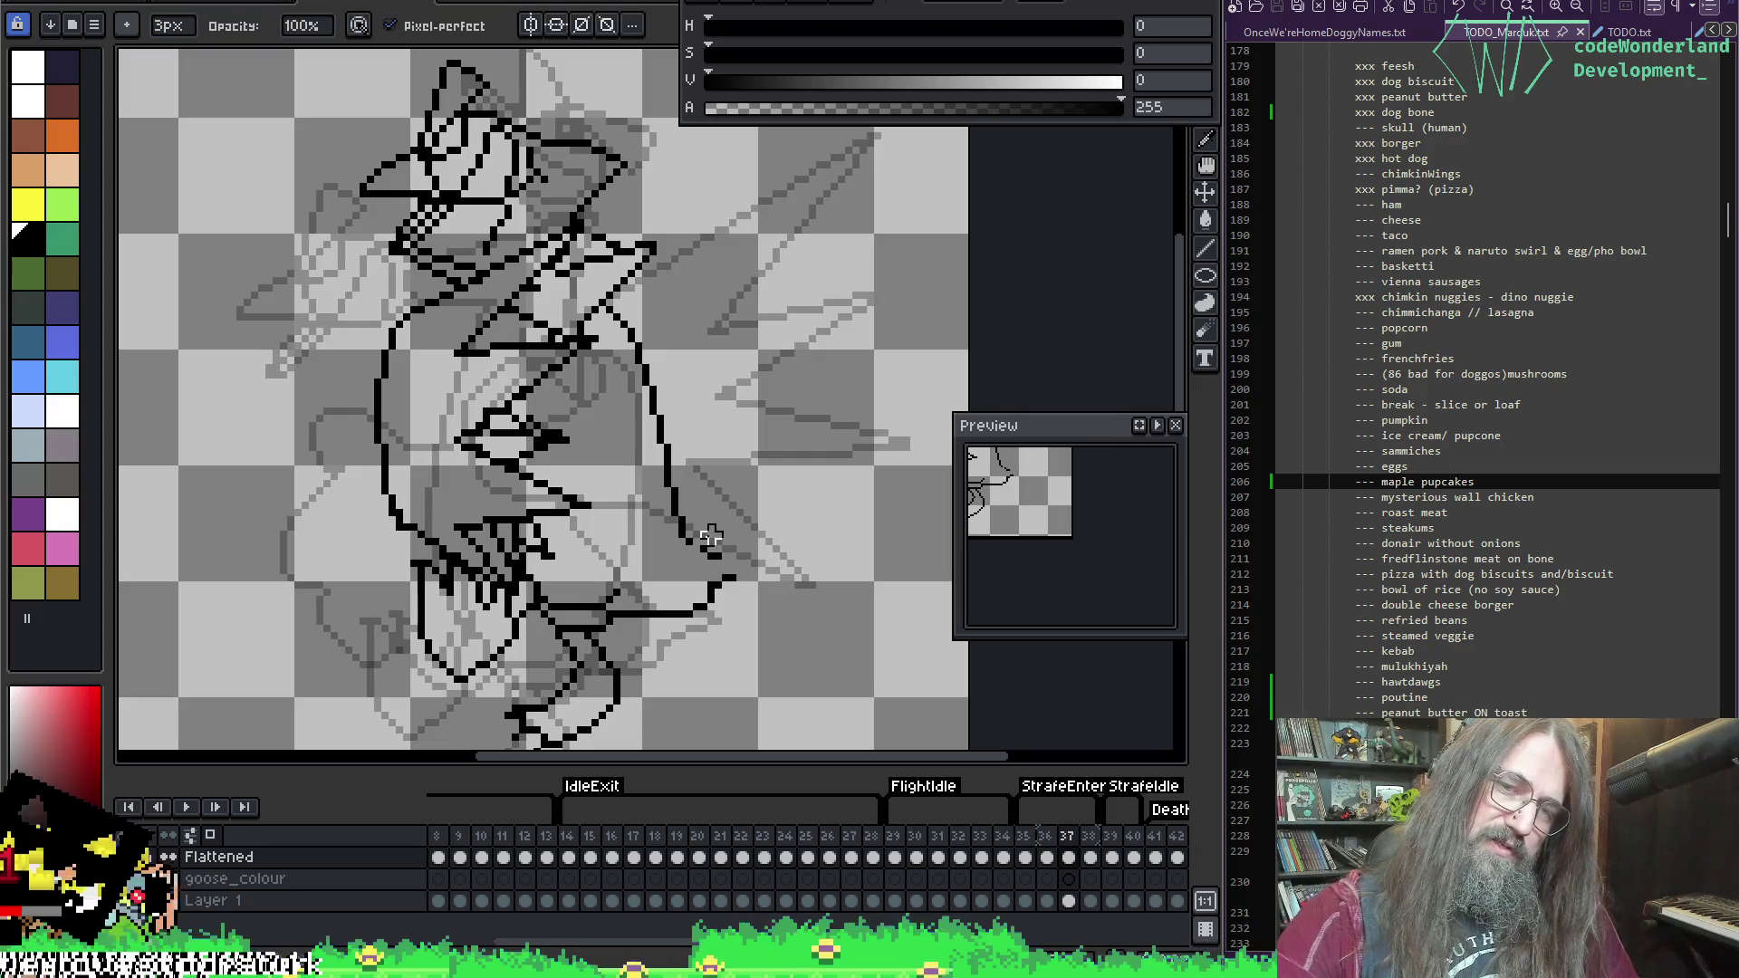
{"action": "key", "text": "b"}
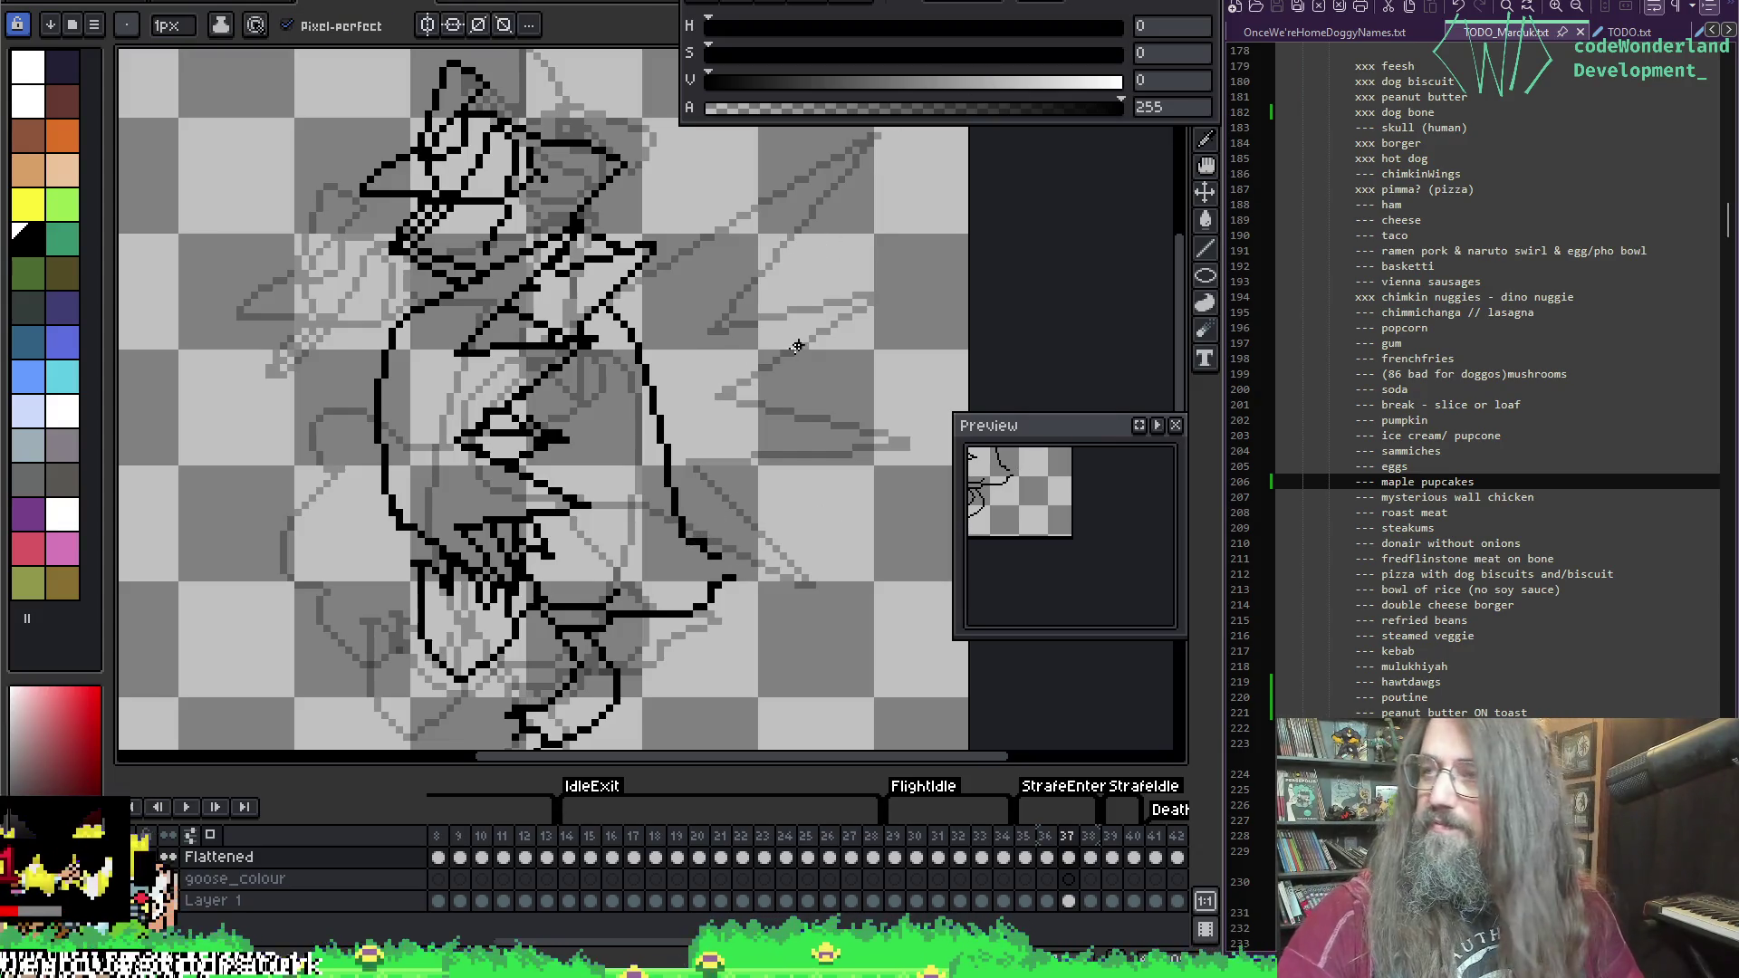
Step: Draw the pointed tail edge rising up to the right of the body
{"action": "key", "text": "l"}
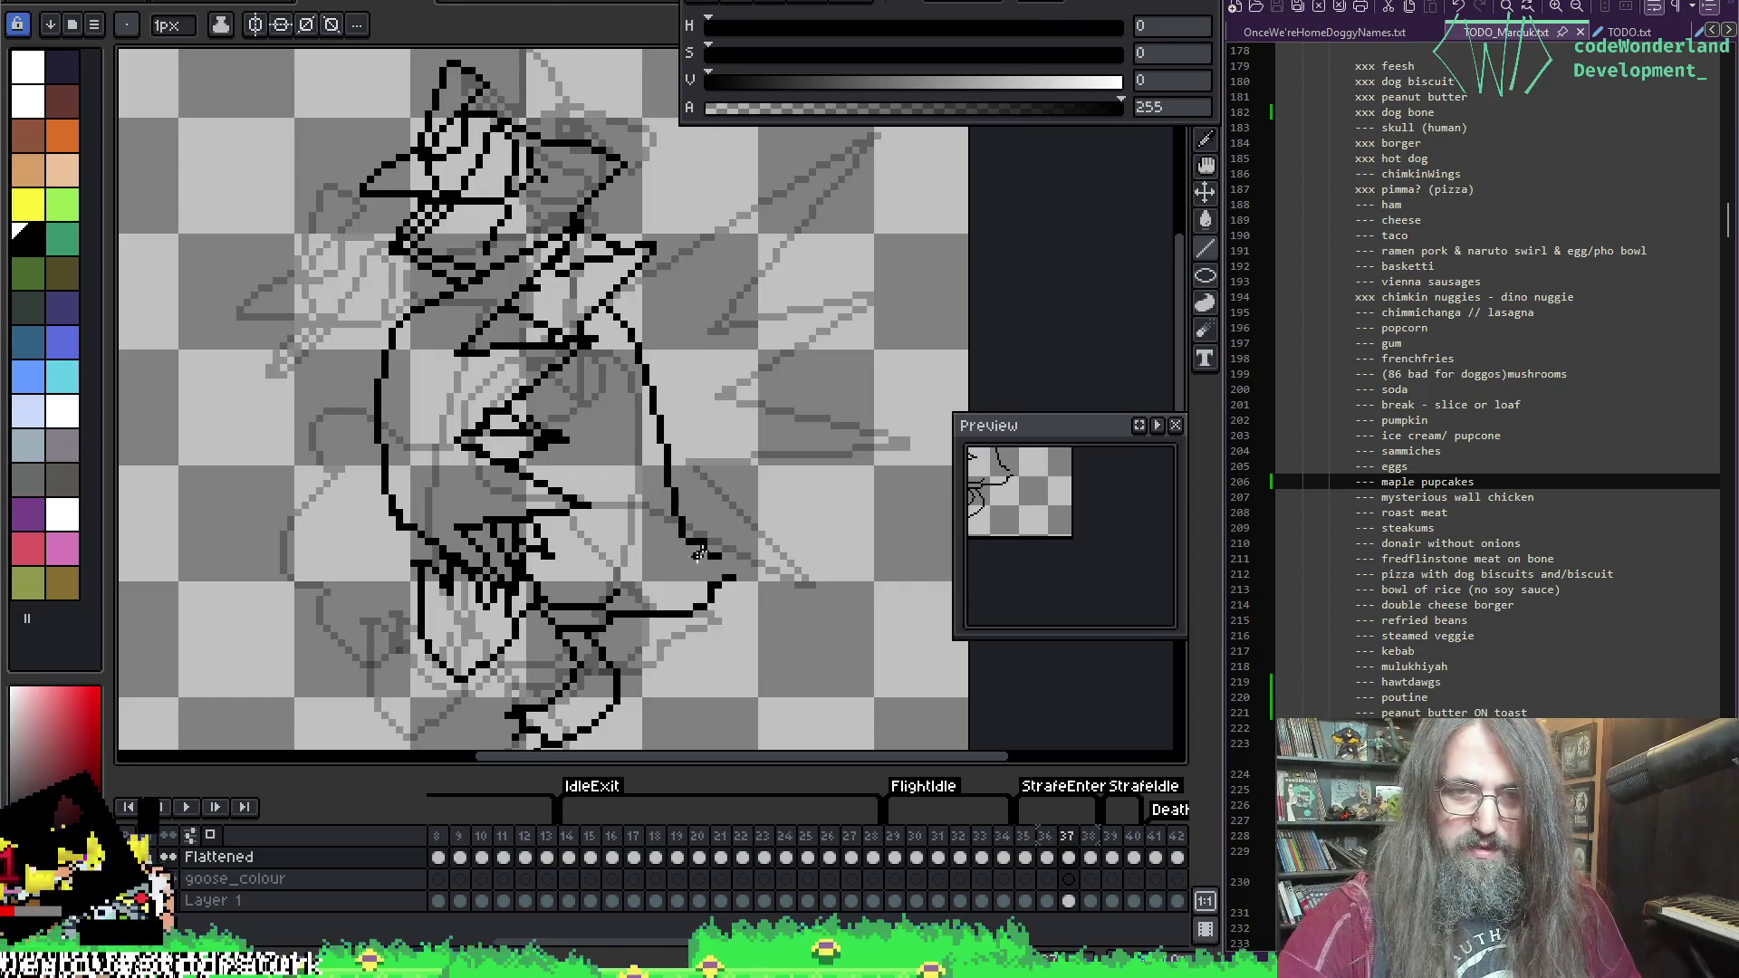
{"action": "key", "text": "e"}
{"action": "key", "text": "b"}
{"action": "key", "text": "e"}
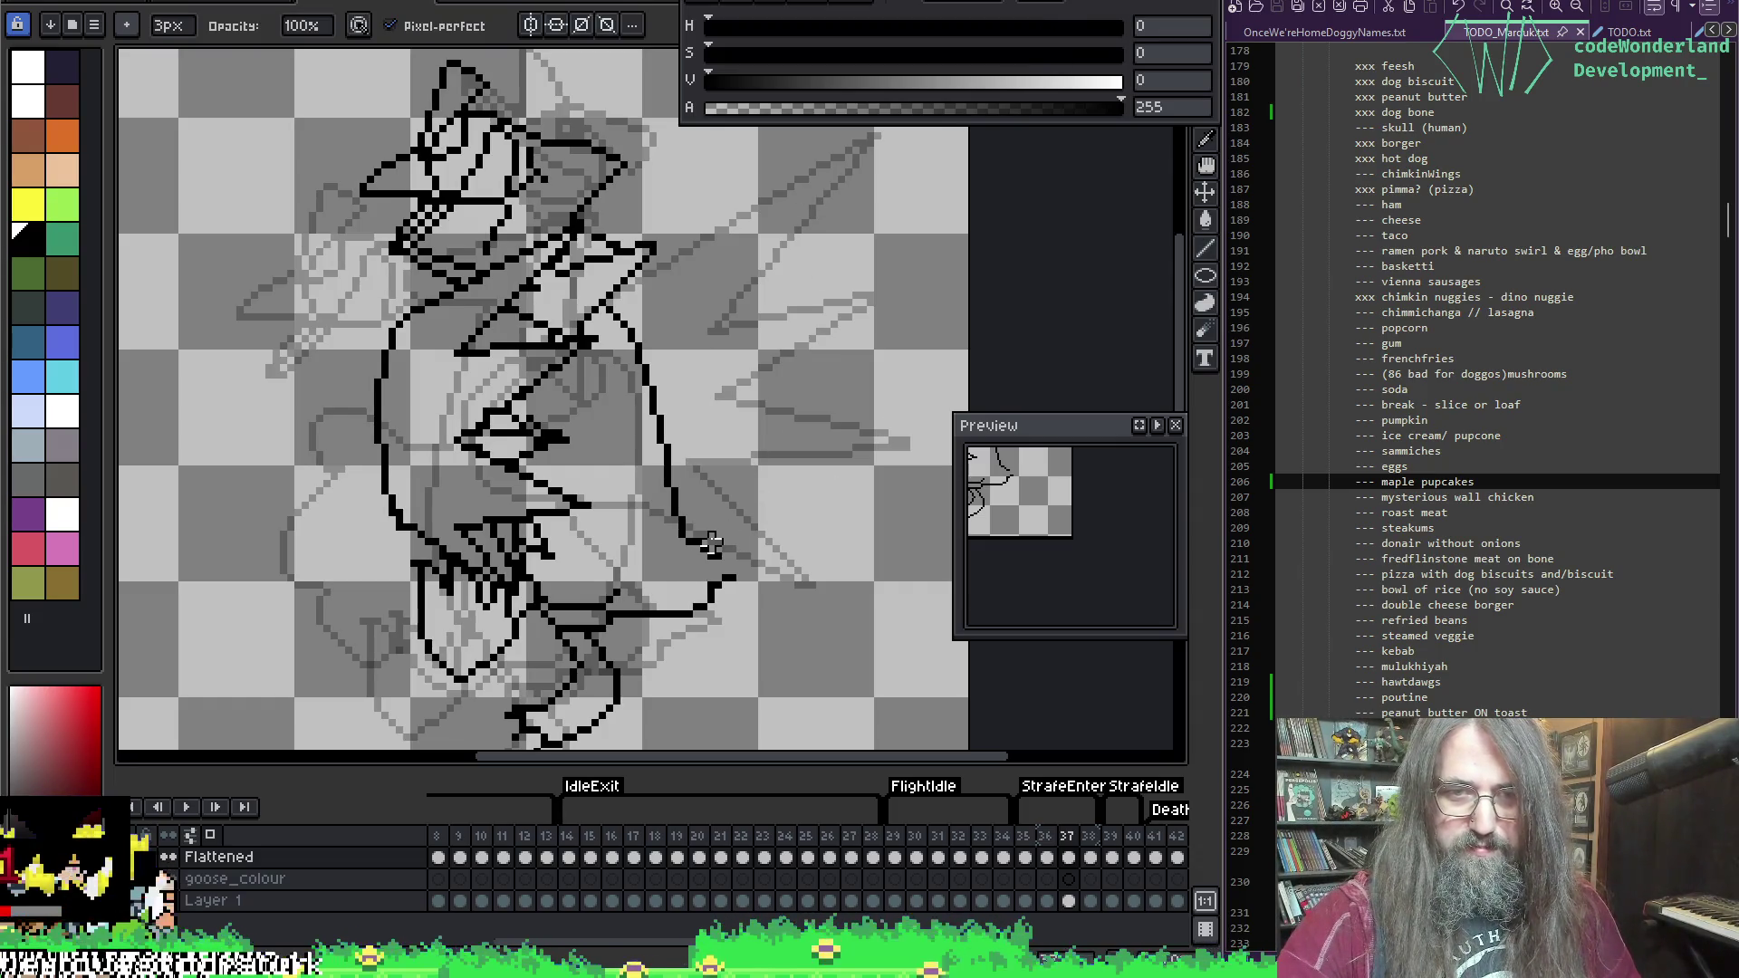
{"action": "key", "text": "b"}
{"action": "left_click_drag", "start_coordinate": [717, 554], "coordinate": [794, 497]}
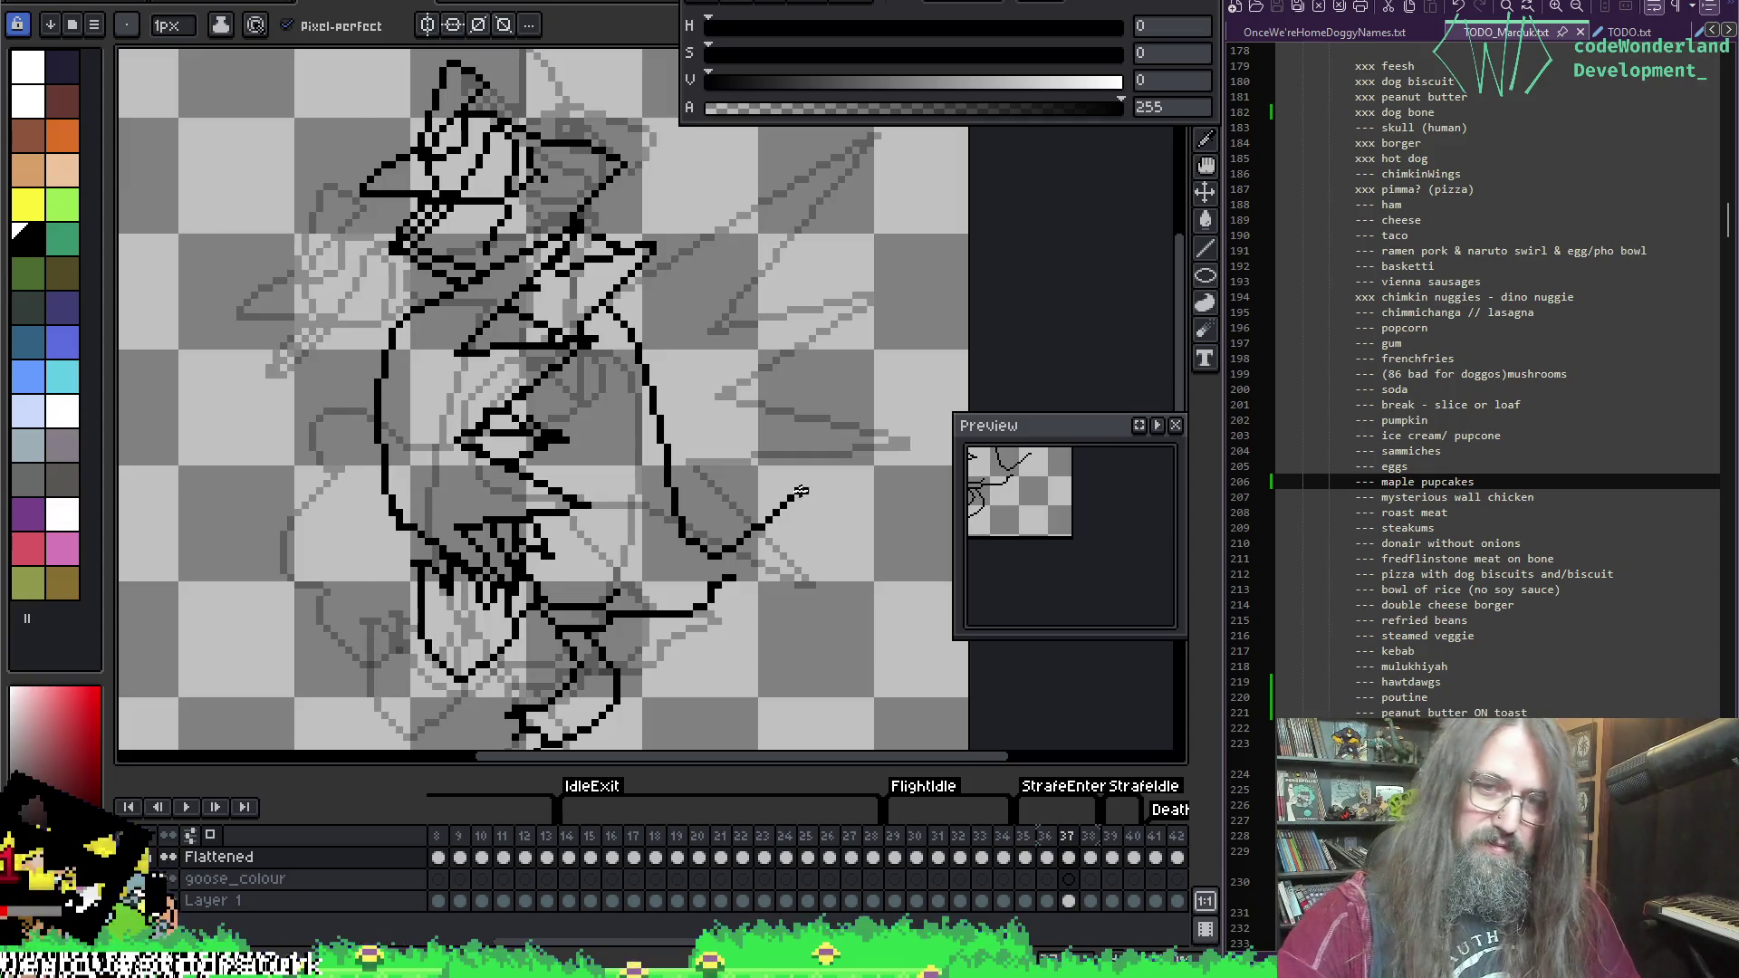
{"action": "key", "text": "ctrl+z"}
{"action": "key", "text": "l"}
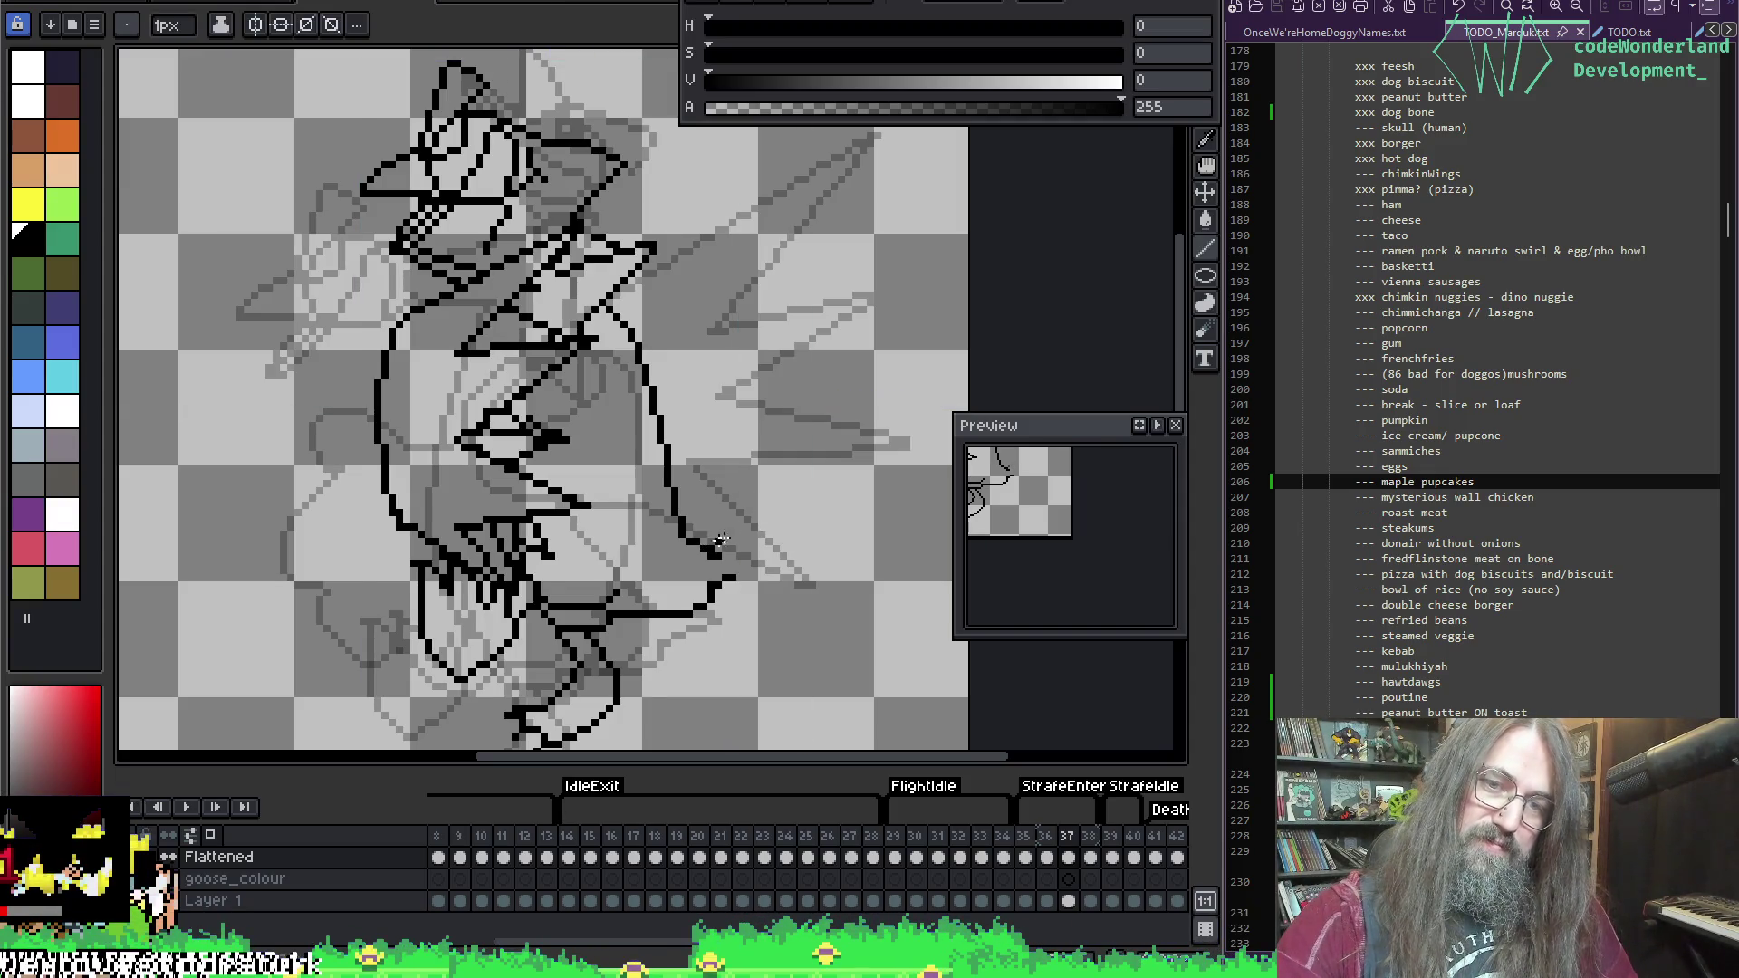
{"action": "mouse_move", "coordinate": [720, 540]}
{"action": "left_mouse_down"}
{"action": "mouse_move", "coordinate": [783, 486]}
{"action": "mouse_move", "coordinate": [722, 592]}
{"action": "left_mouse_up"}
Step: Undo the last erase and return to the freehand pencil
{"action": "key", "text": "b"}
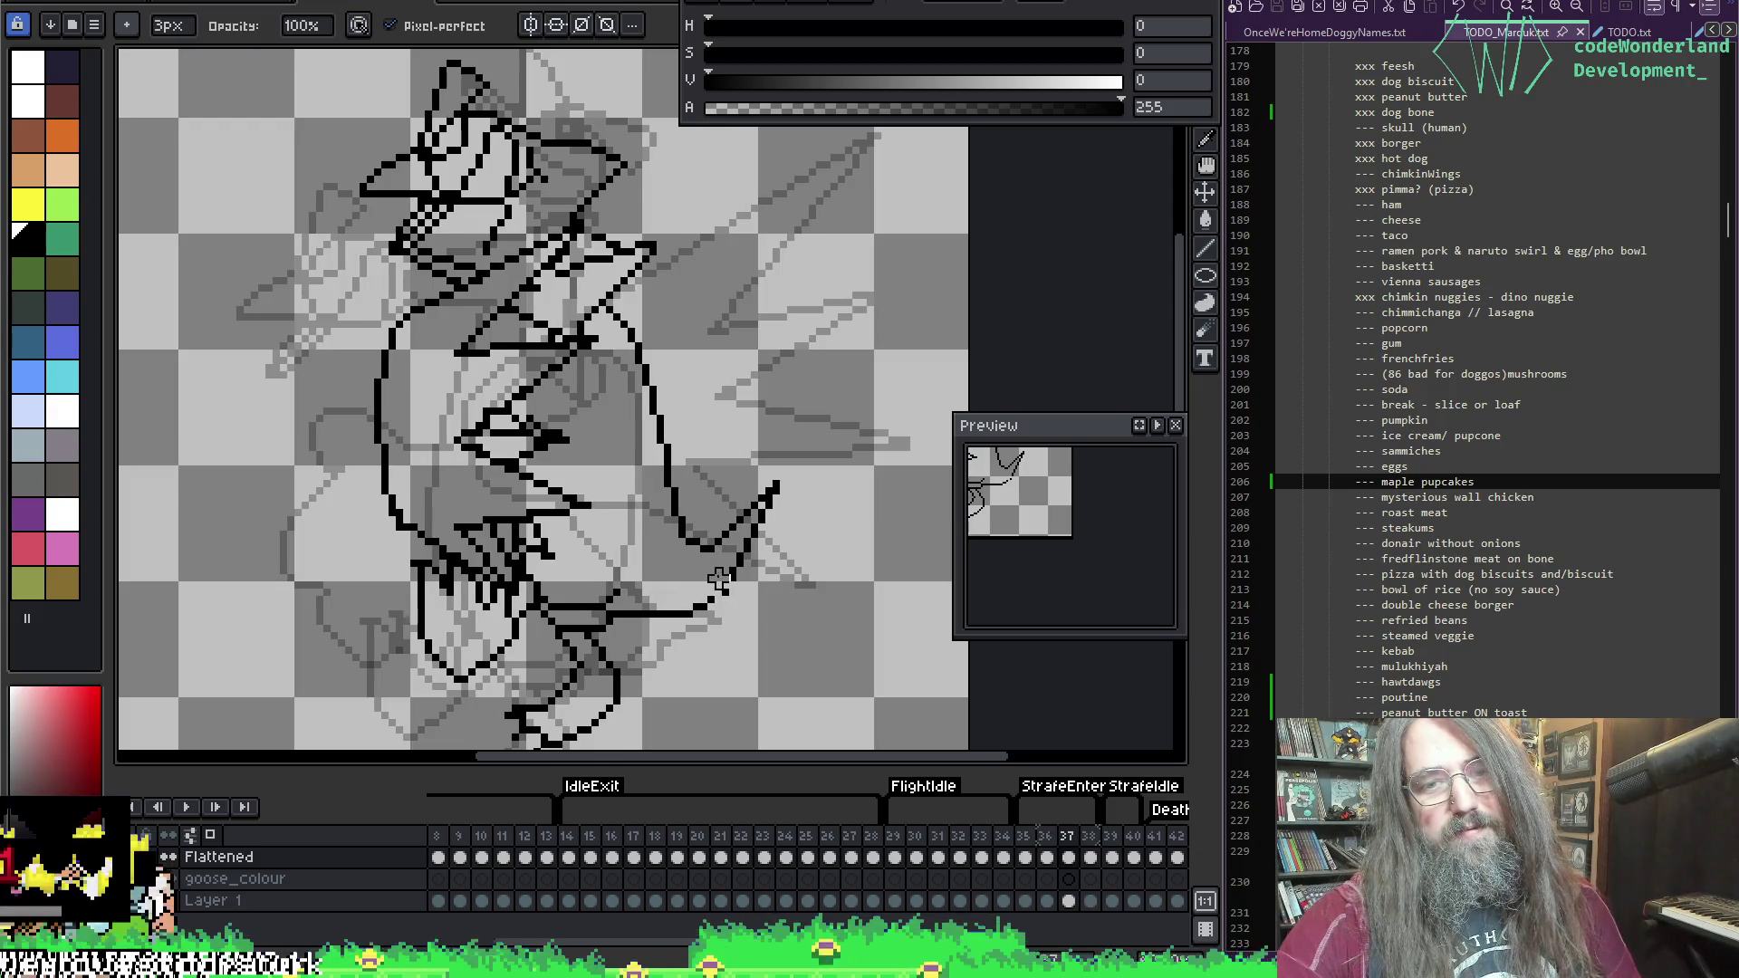
{"action": "key", "text": "l"}
{"action": "key", "text": "b"}
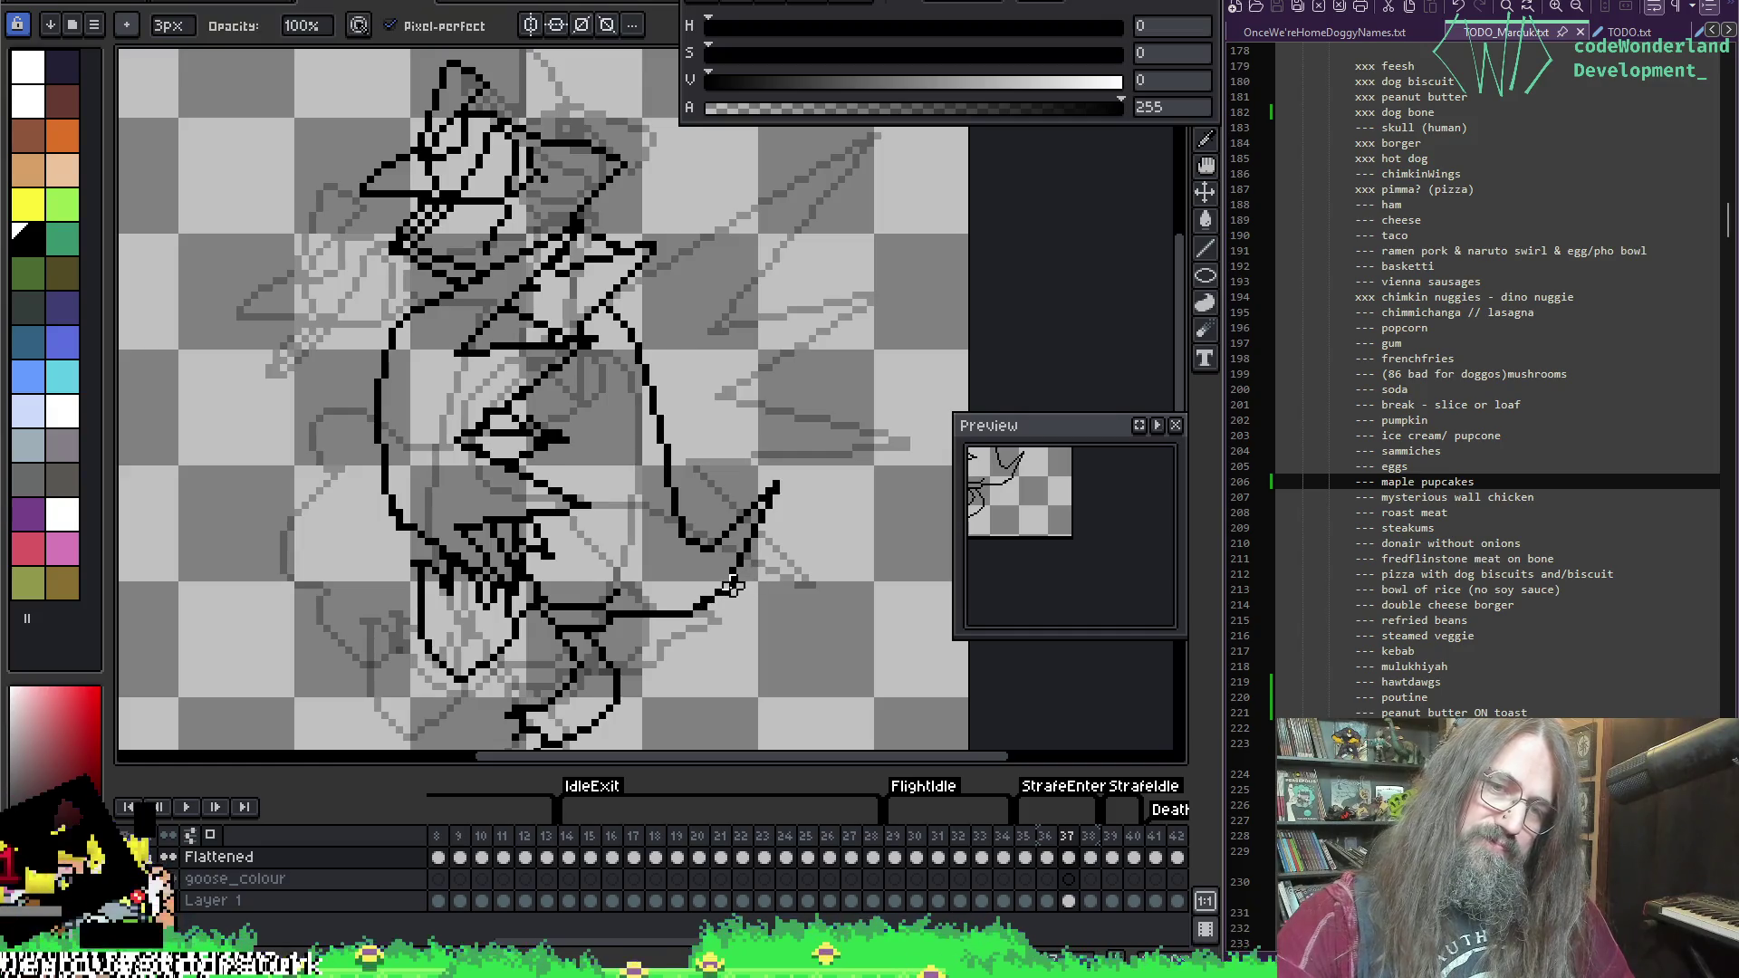
{"action": "key", "text": "l"}
{"action": "key", "text": "b"}
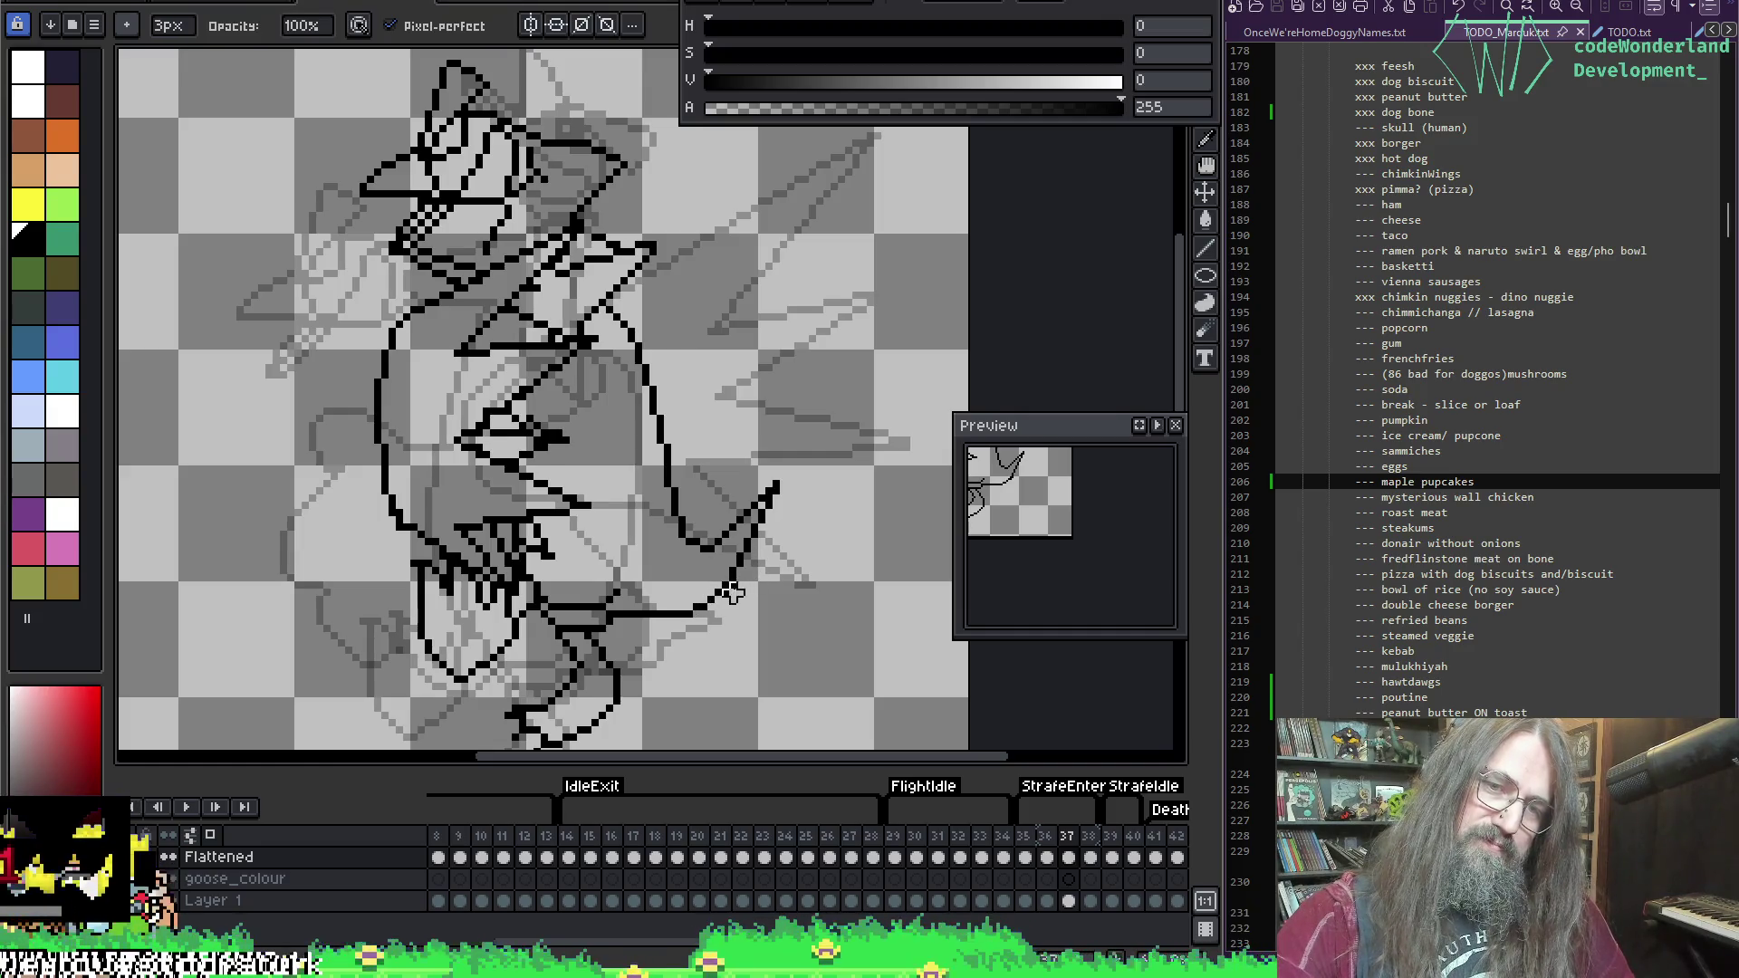
{"action": "key", "text": "v"}
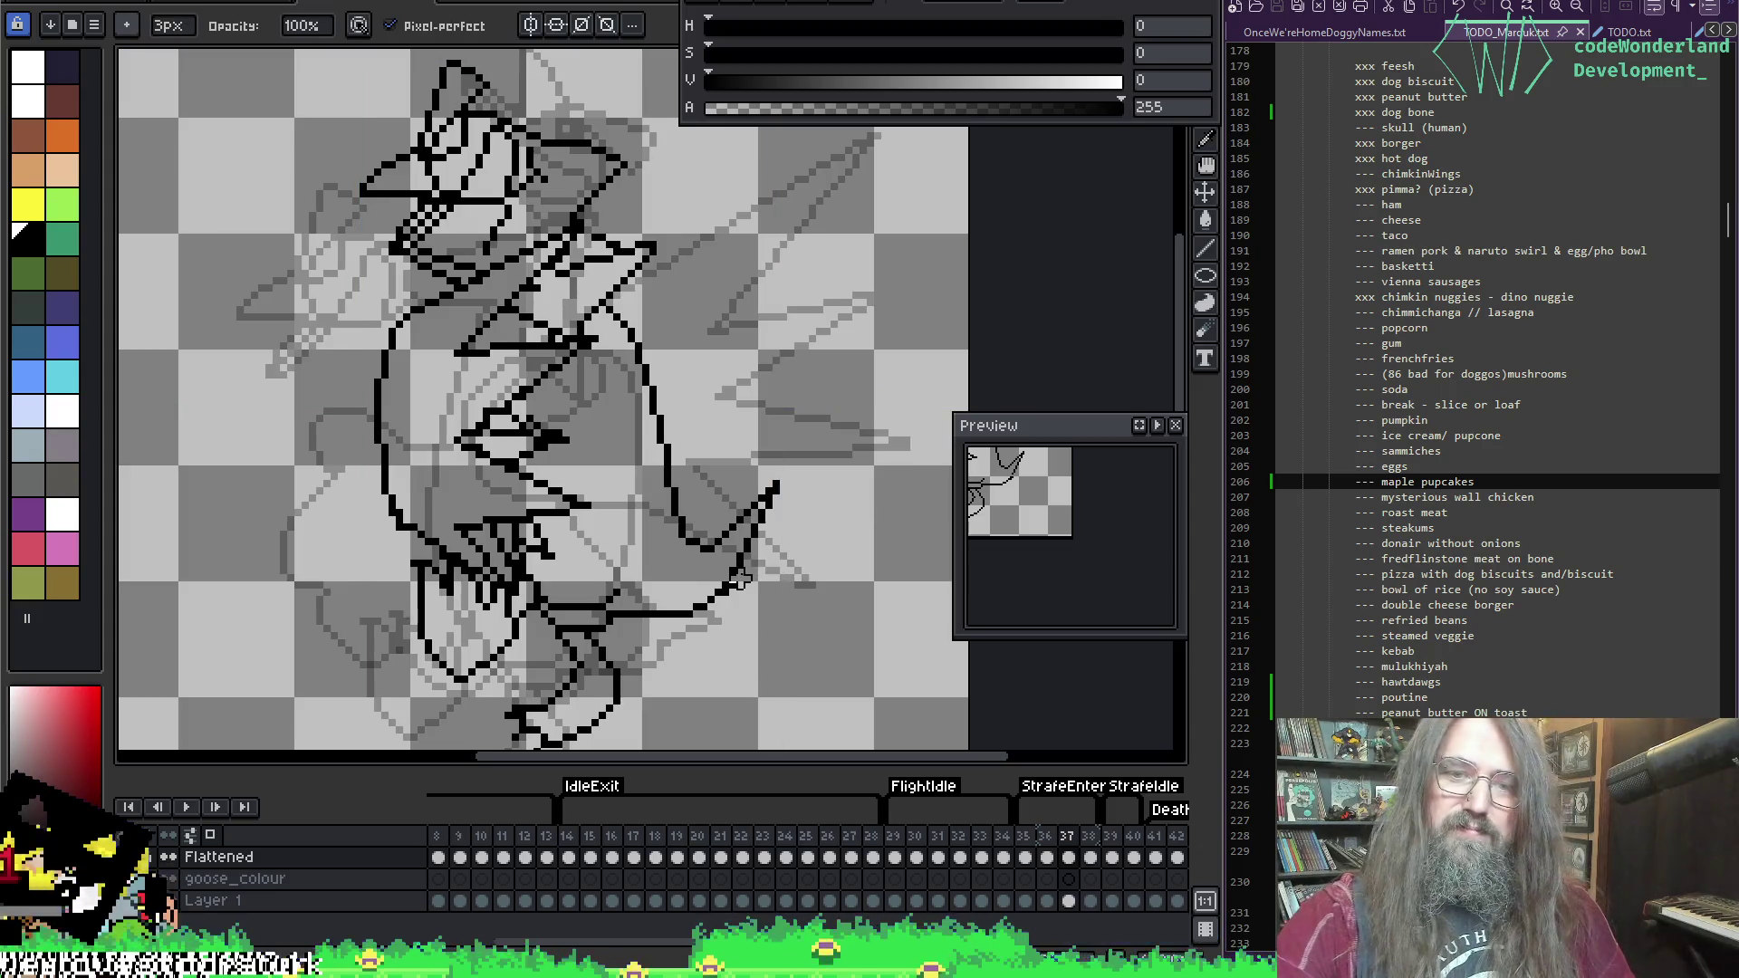
{"action": "key", "text": "ctrl+z"}
{"action": "key", "text": "ctrl+z"}
{"action": "key", "text": "b"}
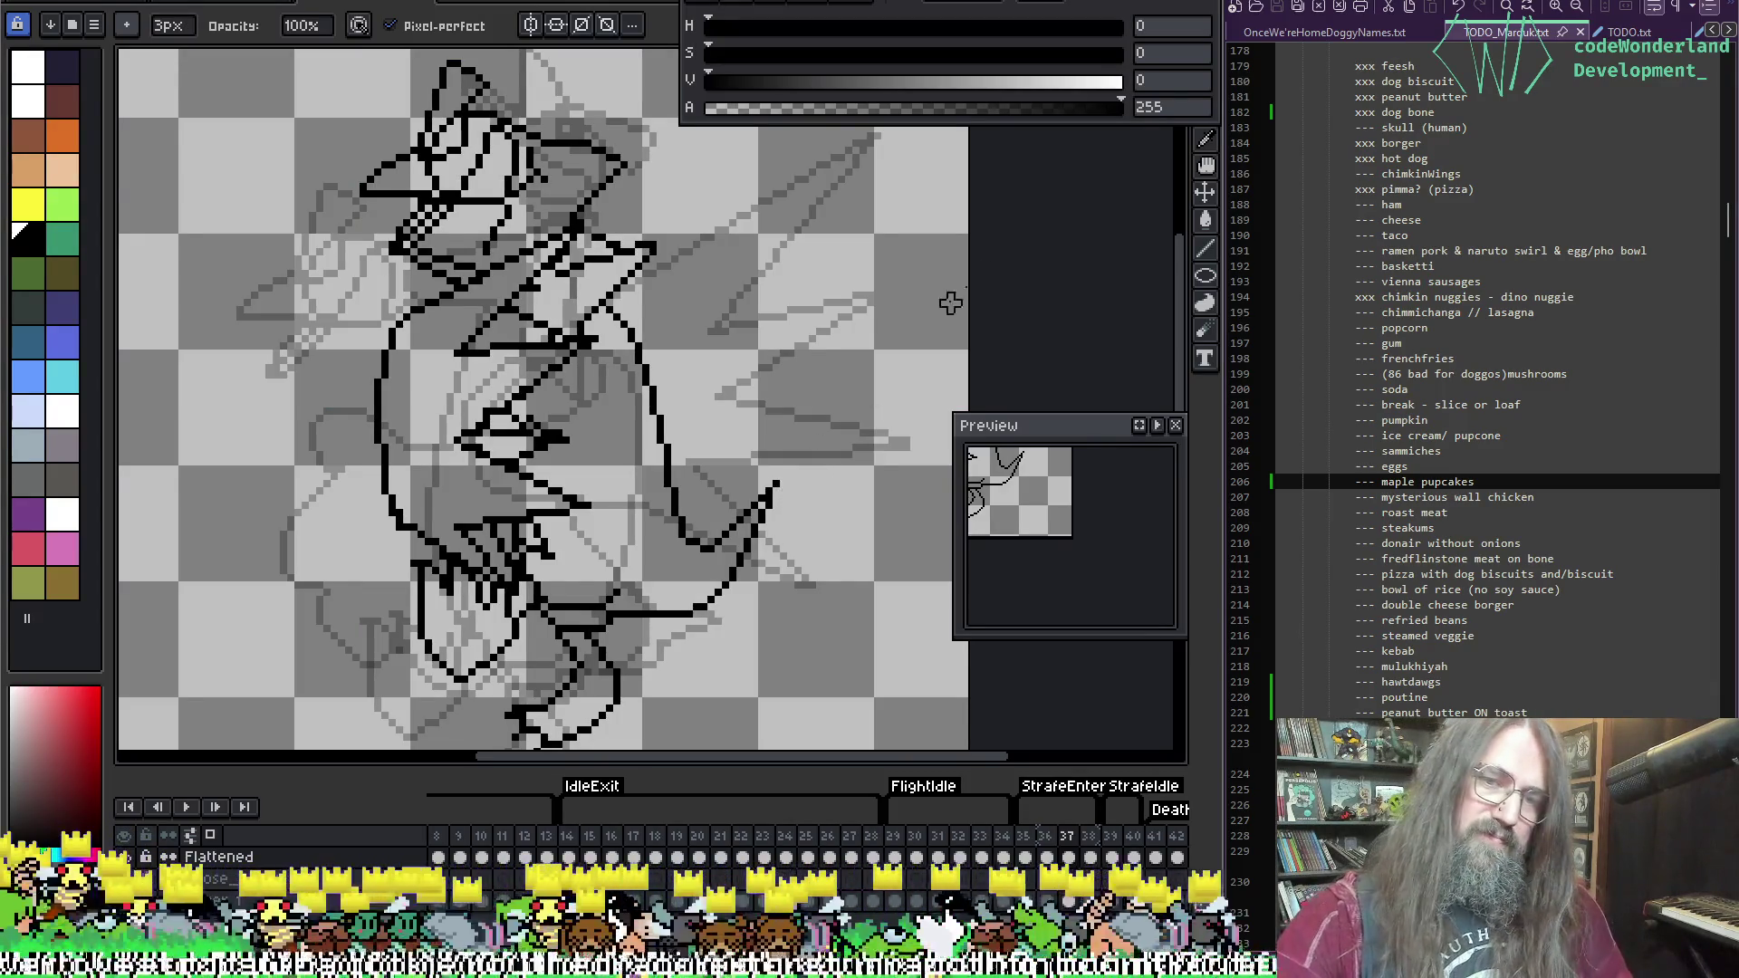
Step: Go to frame 38 and play the animation to check the motion
{"action": "key", "text": "Left"}
{"action": "key", "text": "Right"}
{"action": "key", "text": "Right"}
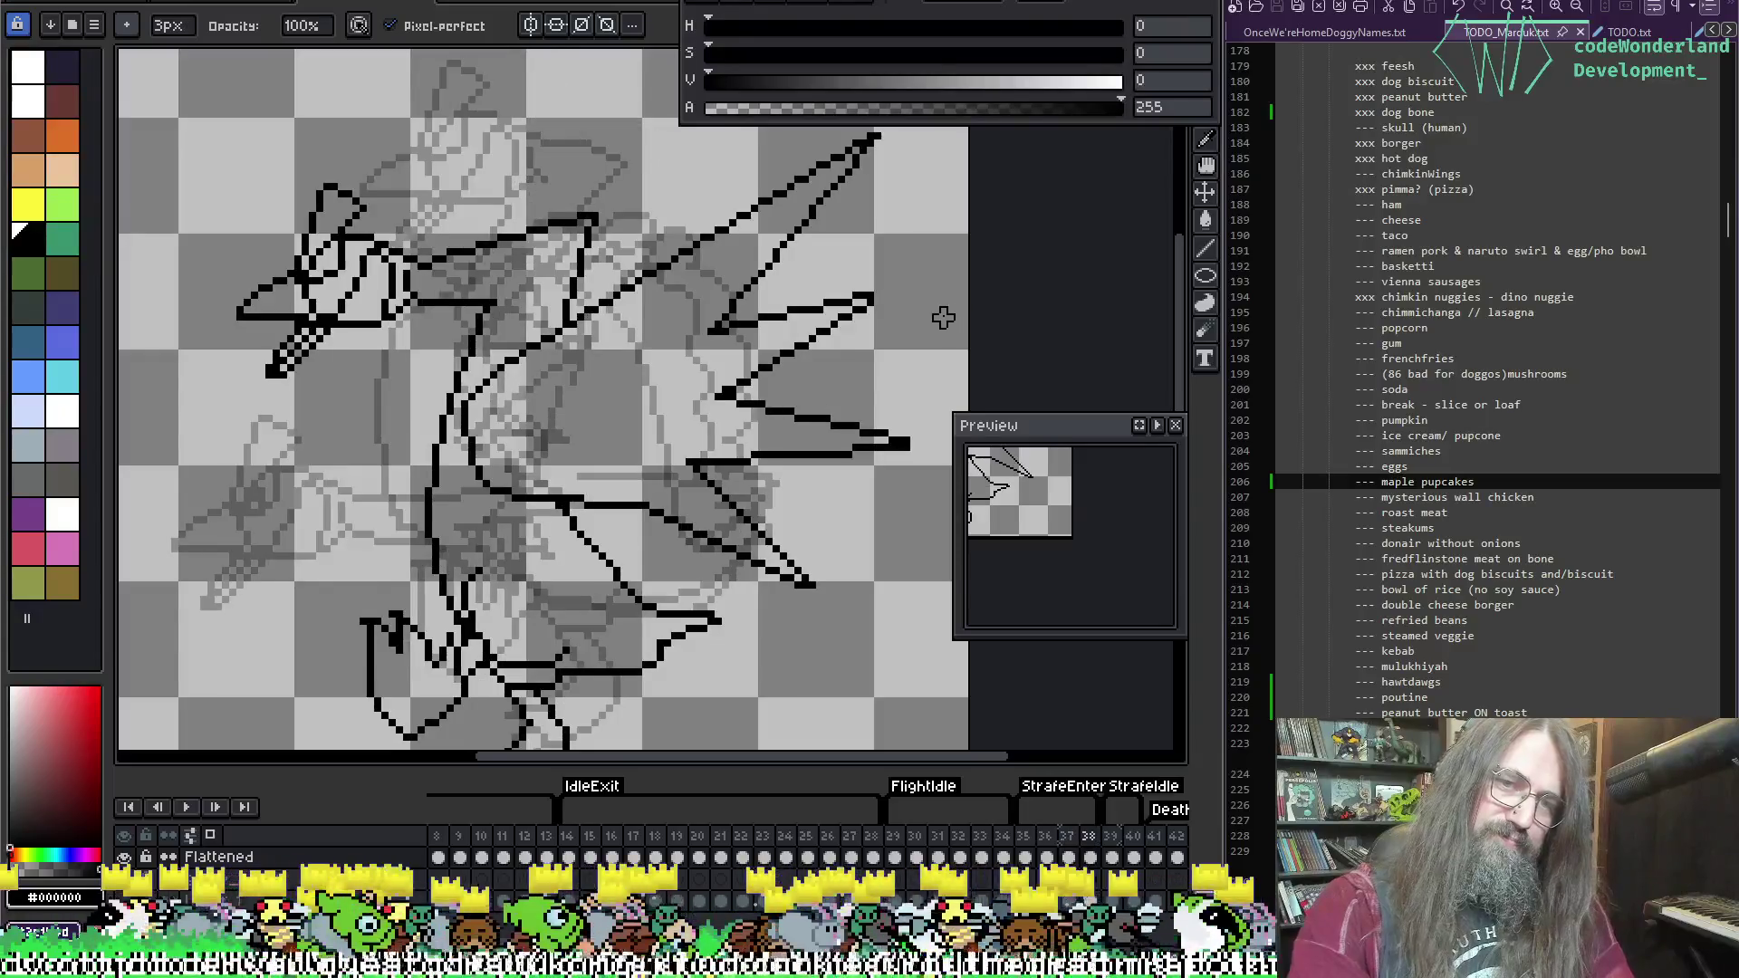
{"action": "key", "text": "F3"}
{"action": "key", "text": "Return"}
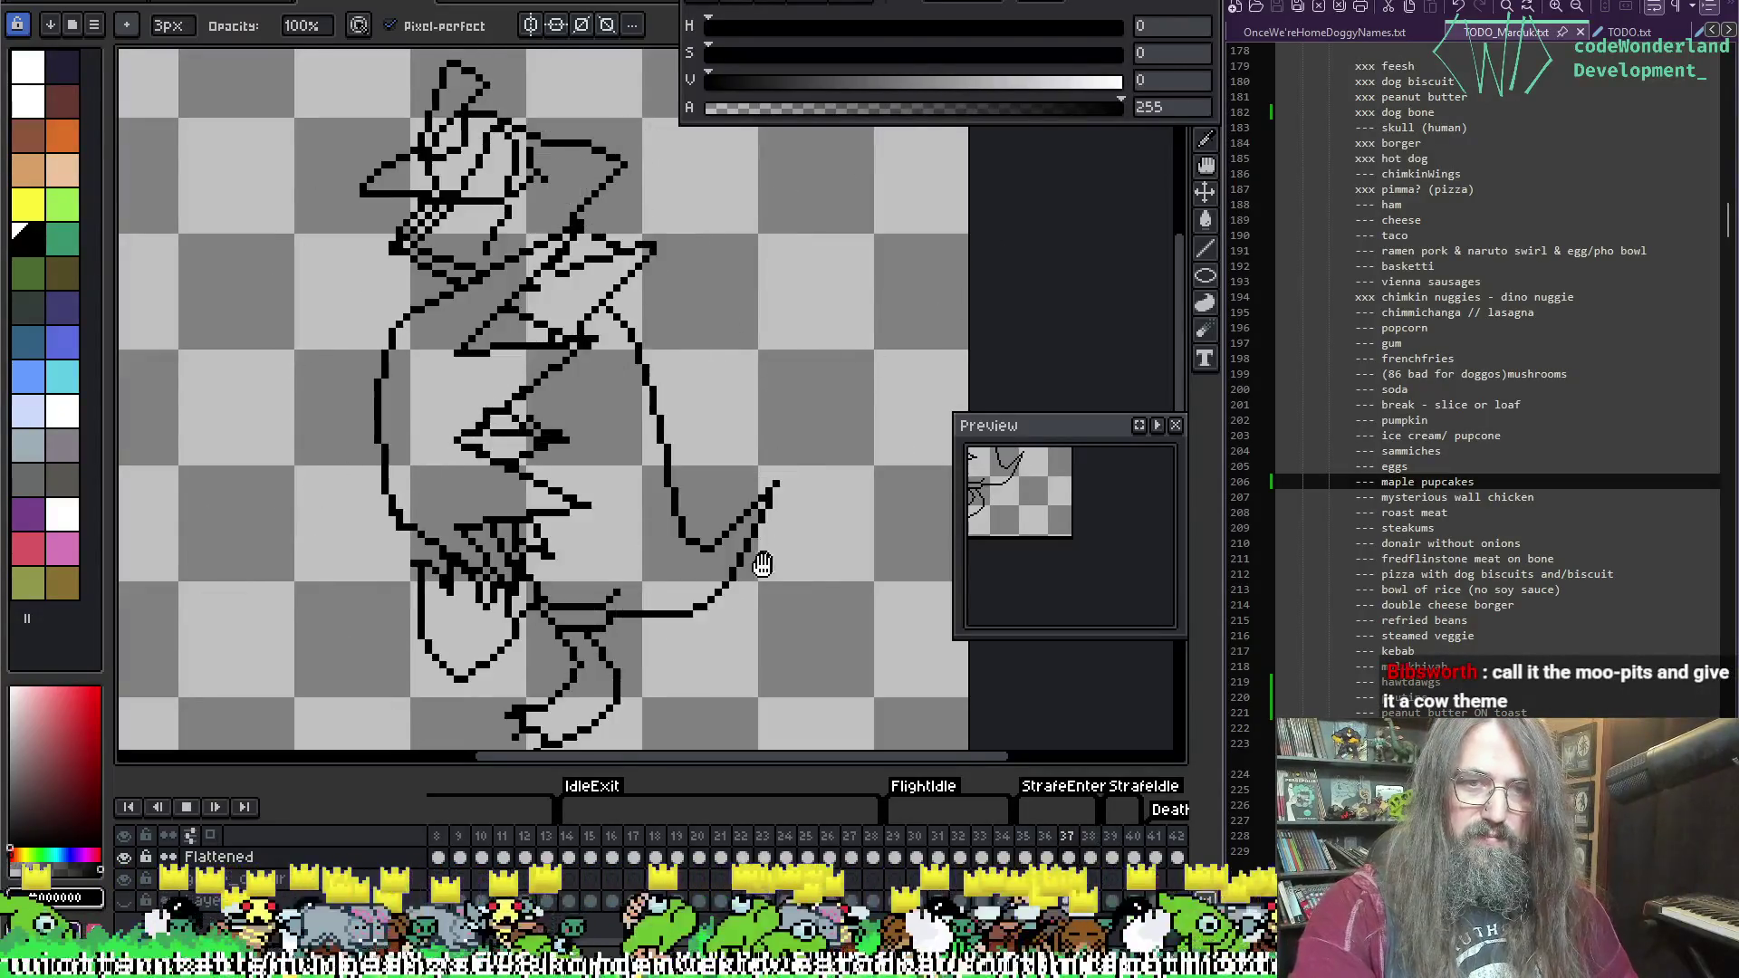
{"action": "scroll", "coordinate": [766, 582], "scroll_direction": "down", "scroll_amount": 1}
{"action": "scroll", "coordinate": [764, 570], "scroll_direction": "up", "scroll_amount": 1}
{"action": "scroll", "coordinate": [775, 507], "scroll_direction": "down", "scroll_amount": 1}
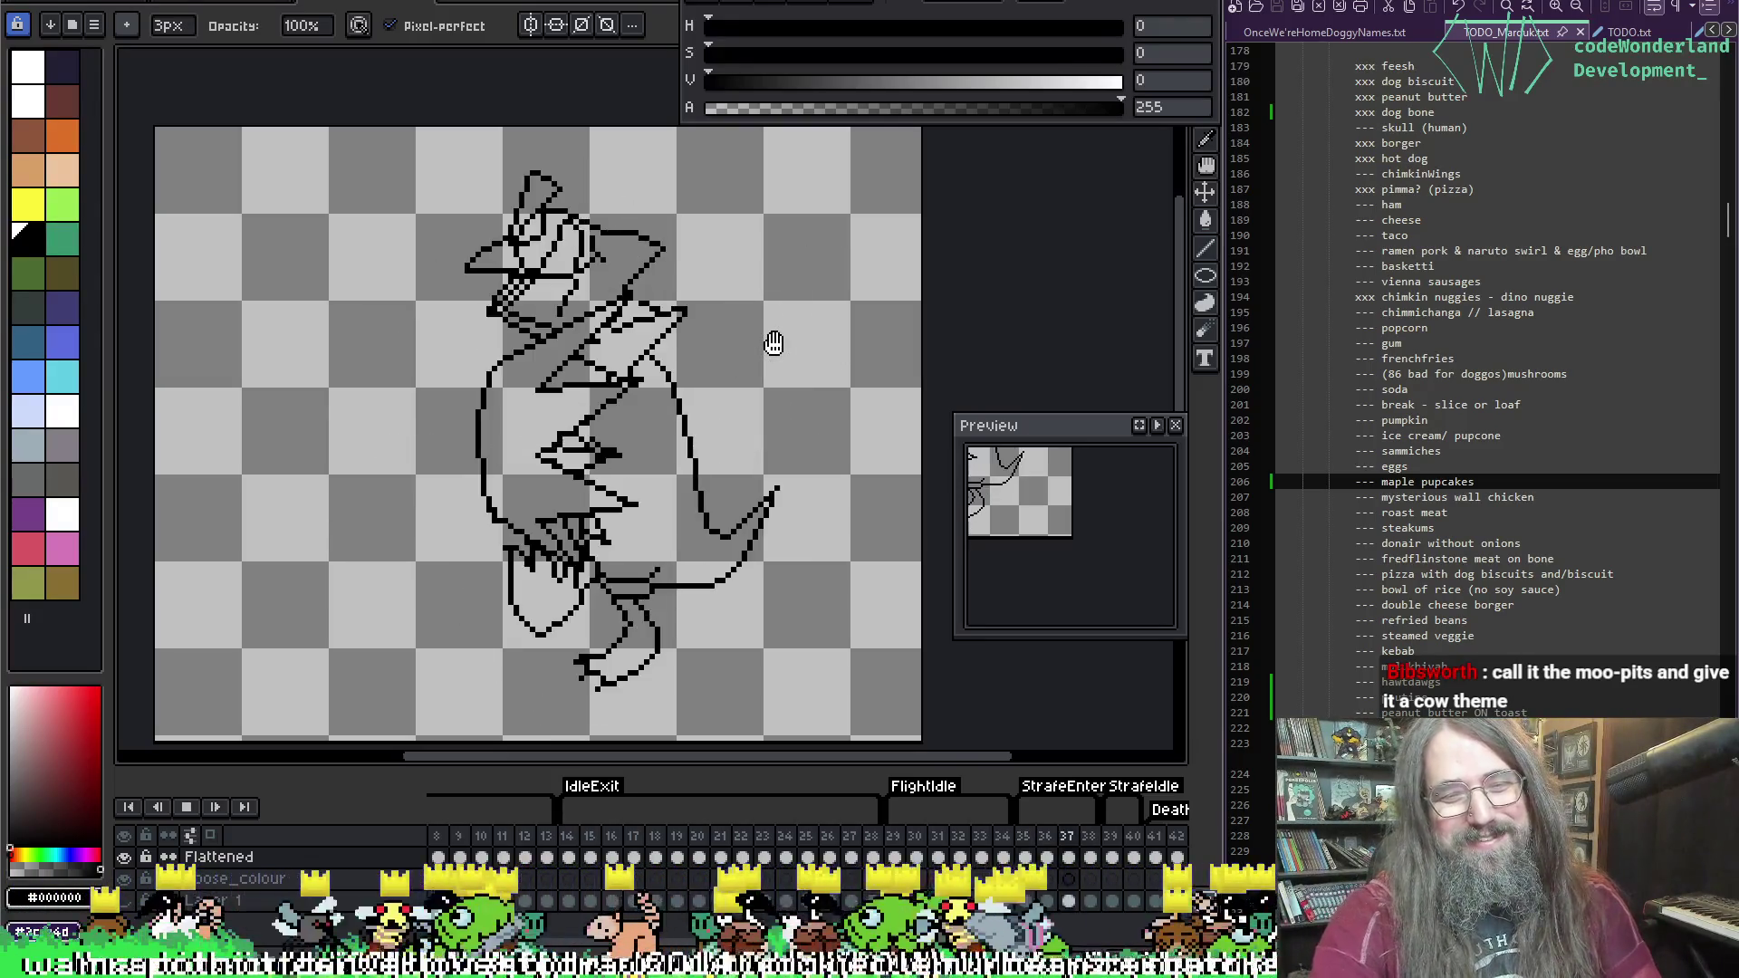
{"action": "key", "text": "Return"}
Step: Give frames 35–38 a 200 ms duration and play the animation again
{"action": "left_click_drag", "start_coordinate": [1024, 856], "coordinate": [1093, 854]}
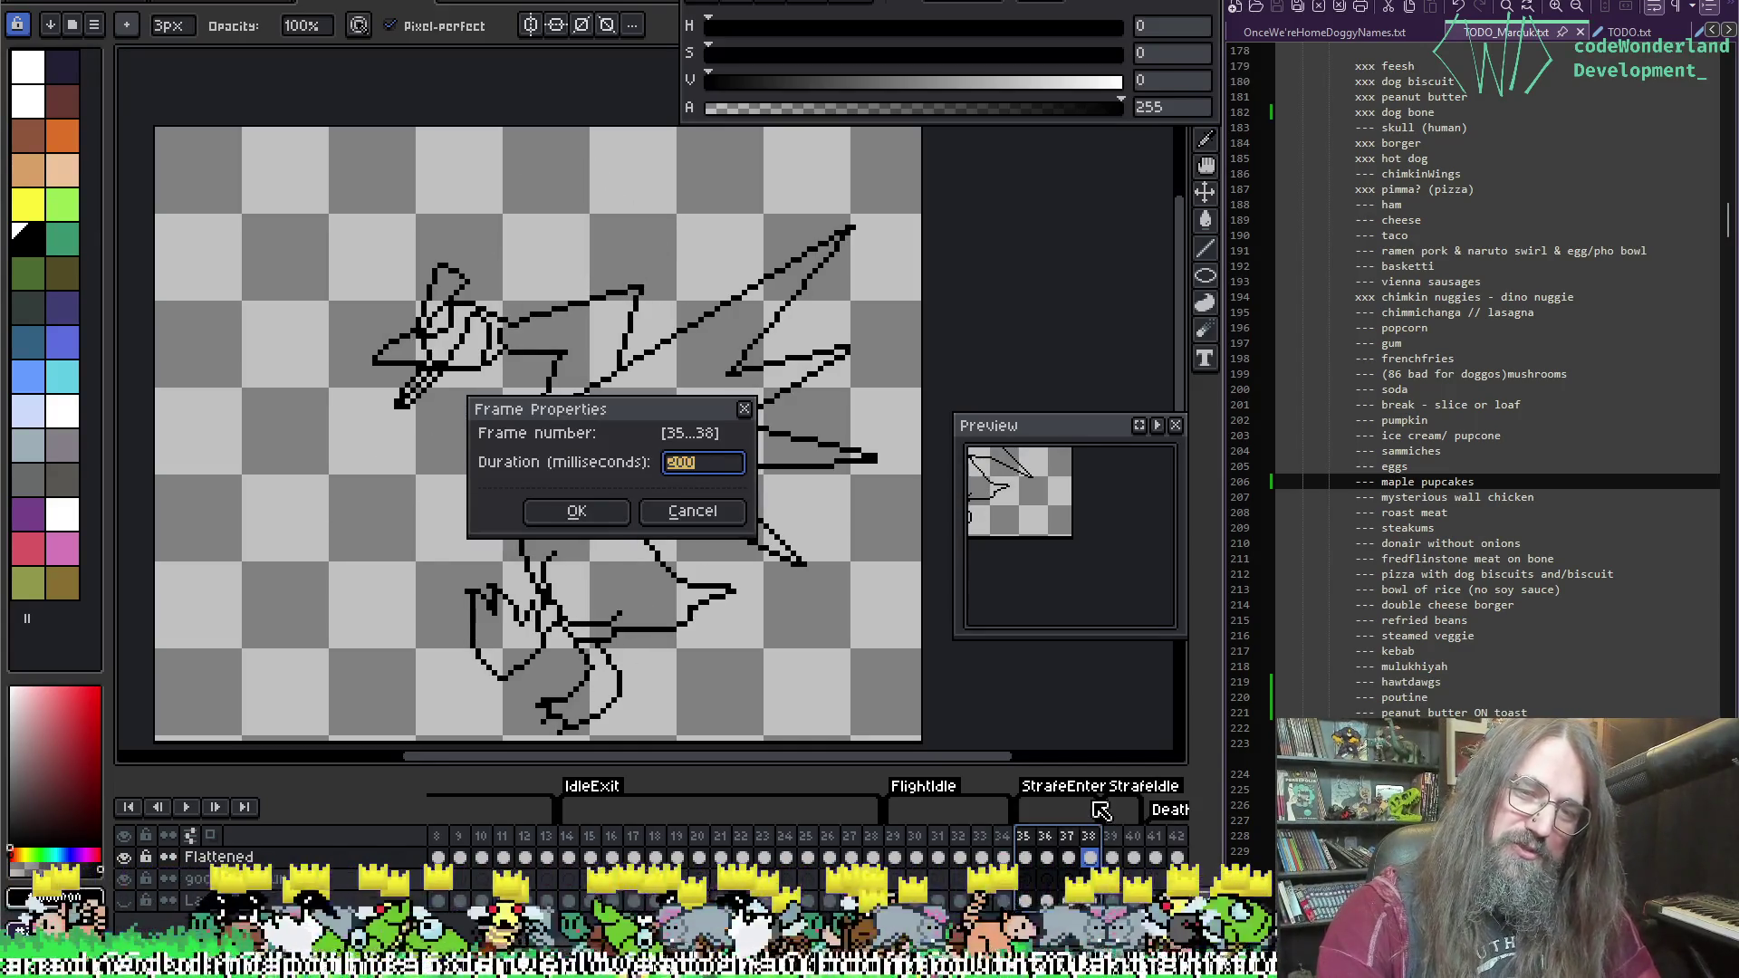
{"action": "key", "text": "Return"}
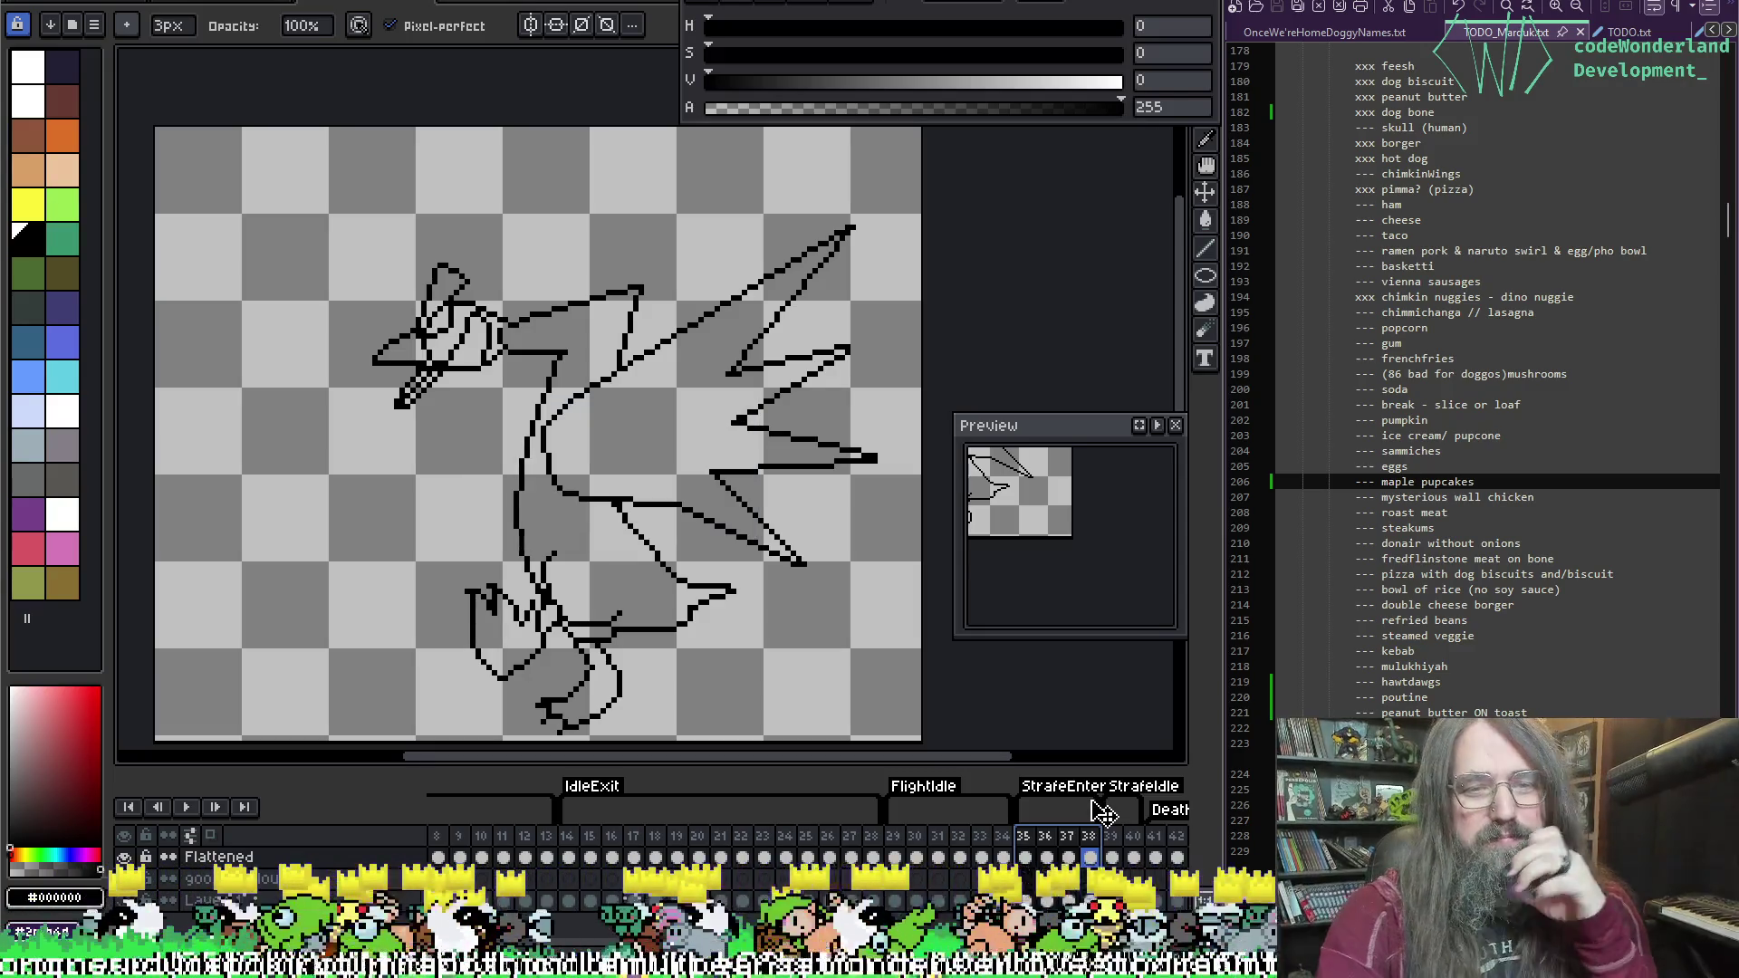
{"action": "key", "text": "Return"}
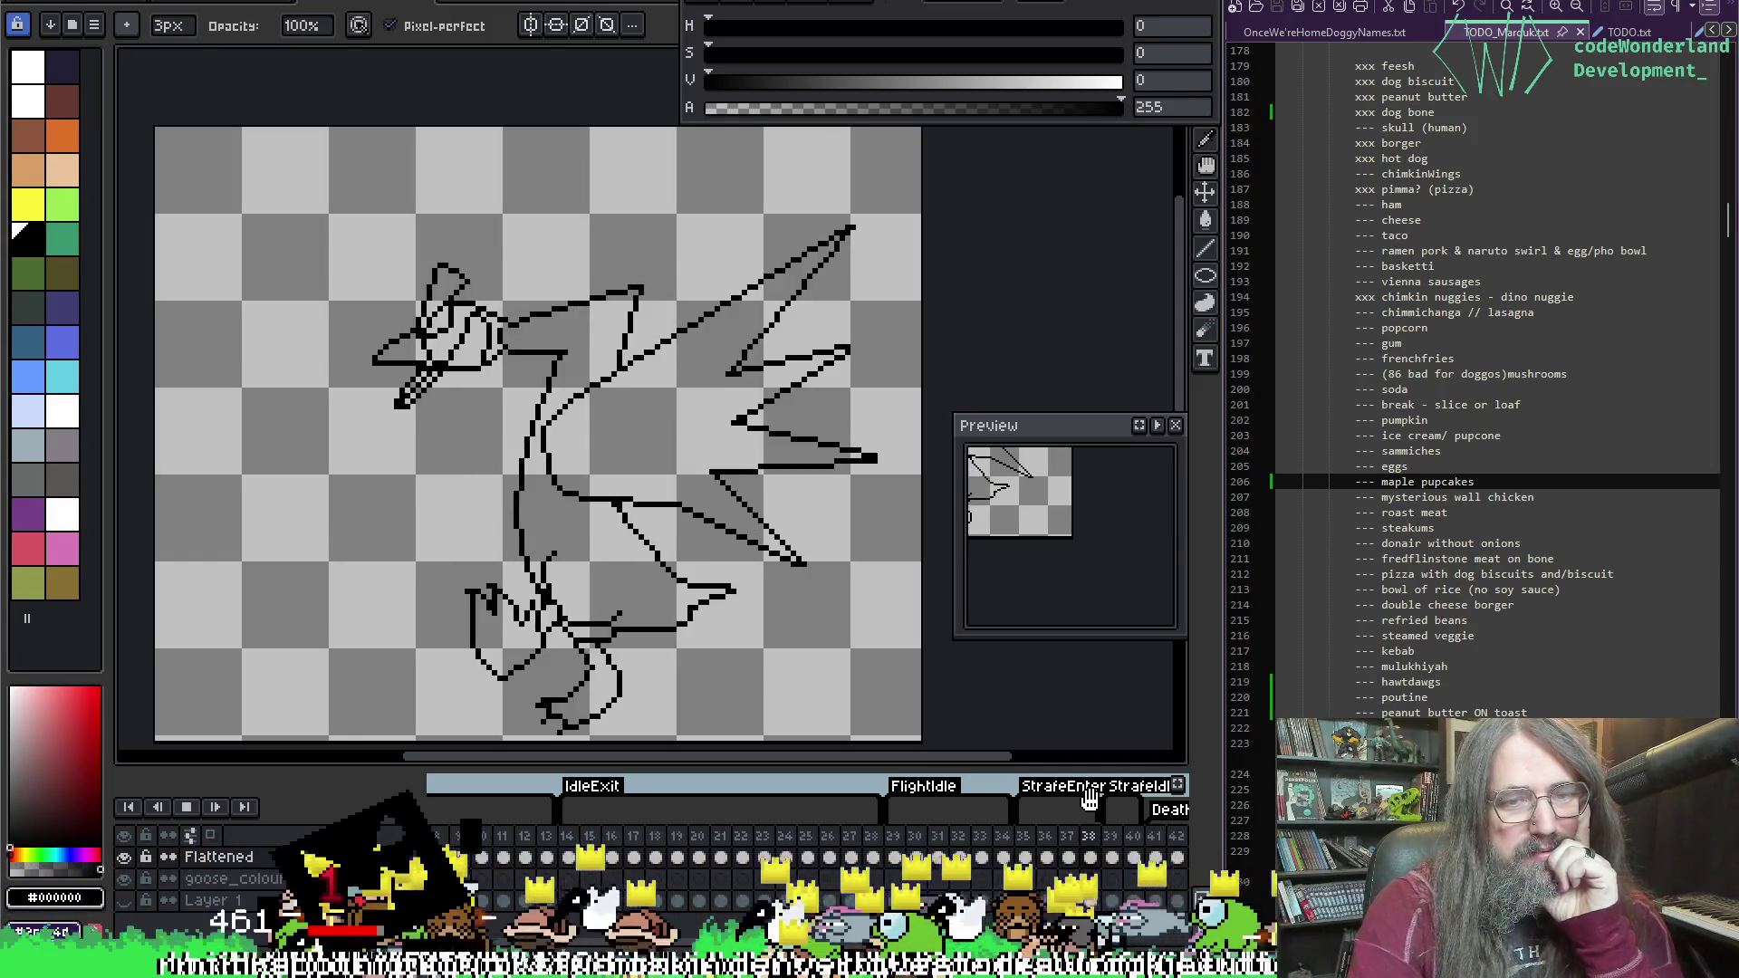
Step: On frame 36, erase the upper neck and move the head up and to the right
{"action": "key", "text": "Return"}
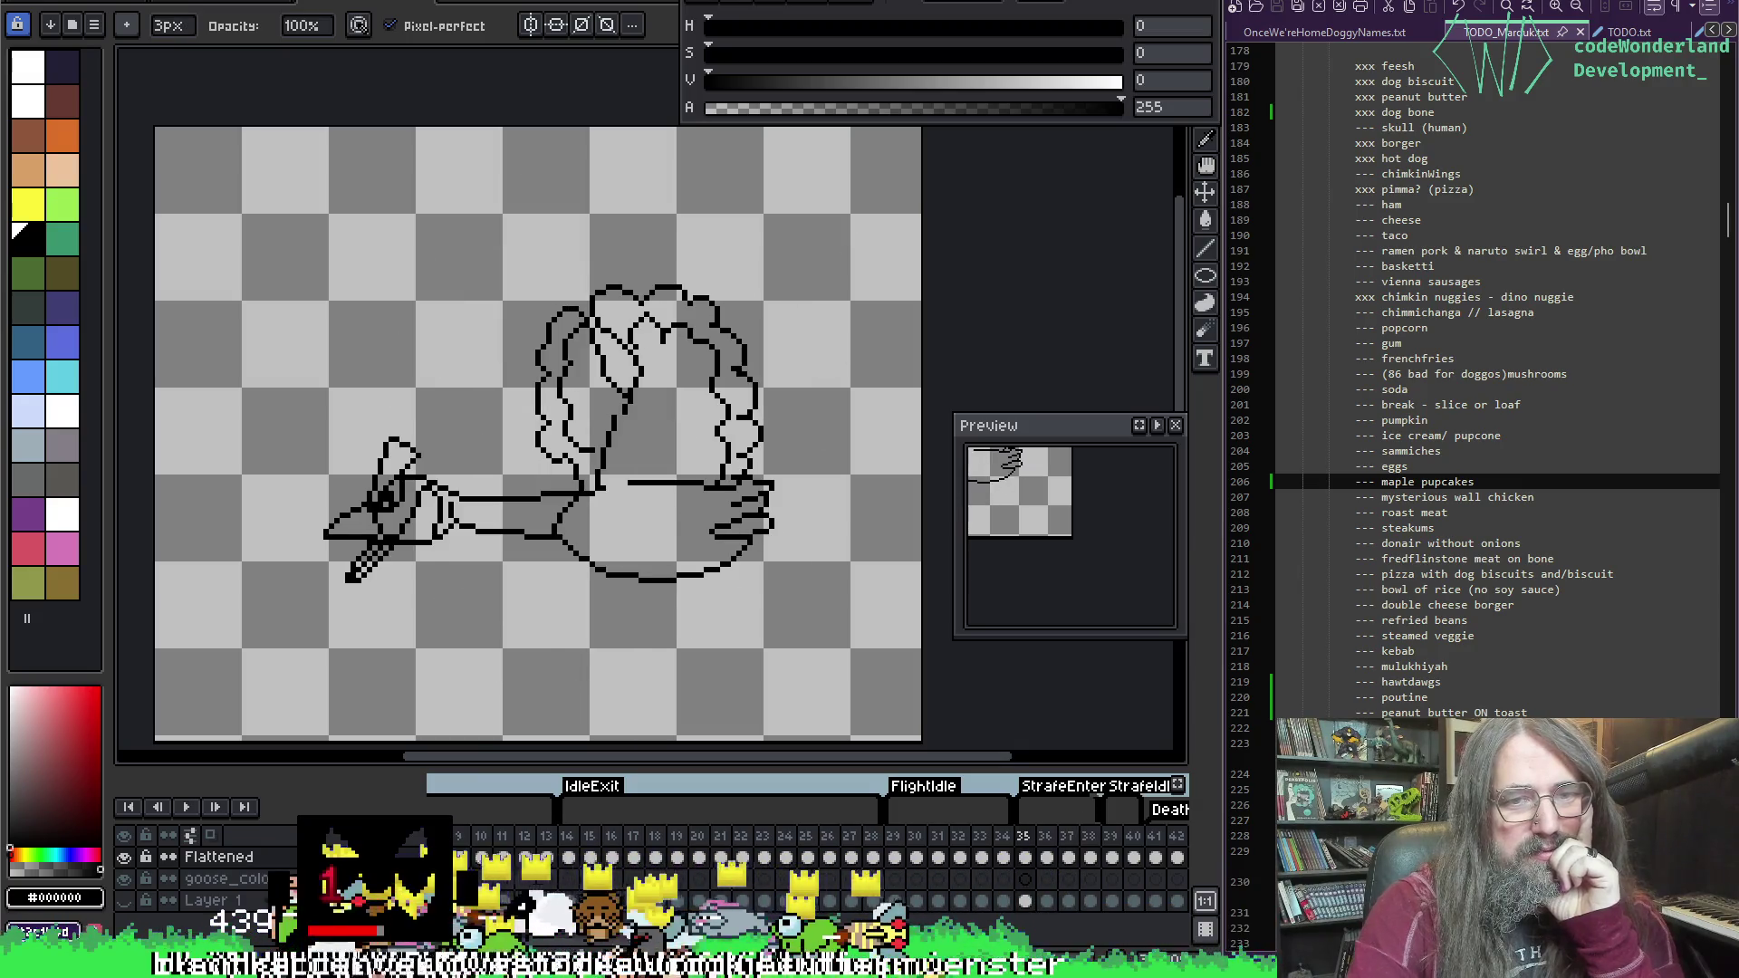
{"action": "key", "text": "Left"}
{"action": "key", "text": "Left"}
{"action": "key", "text": "Right"}
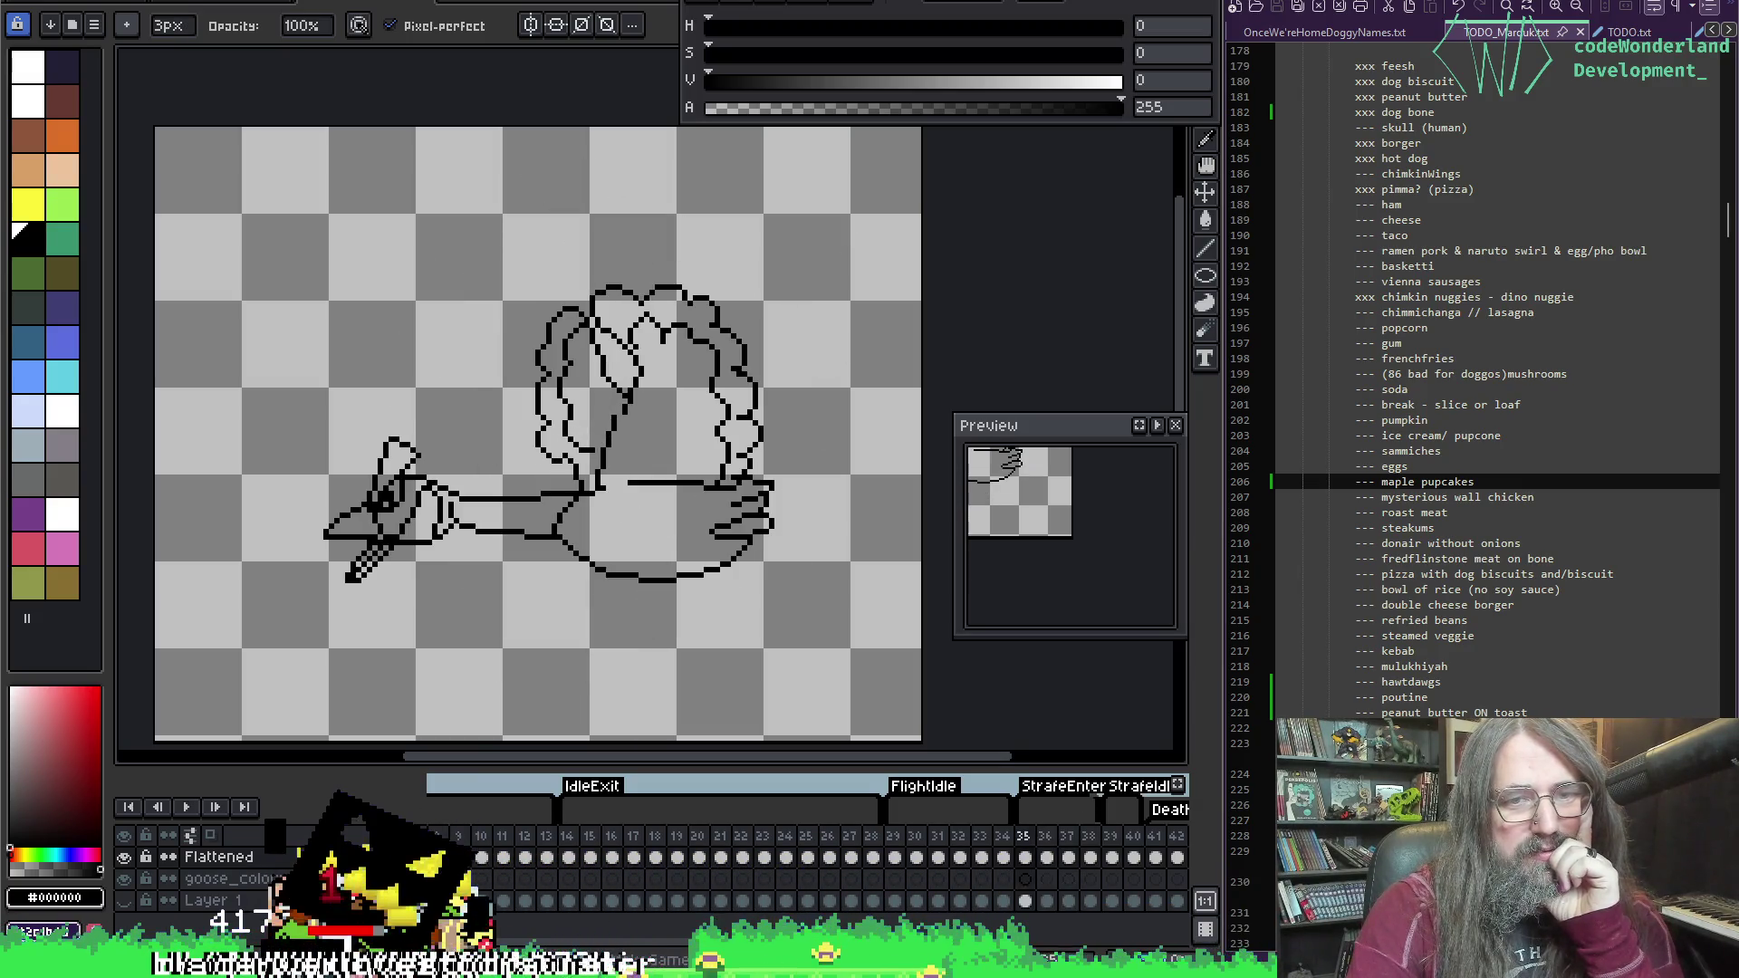
{"action": "key", "text": "Left"}
{"action": "key", "text": "Left"}
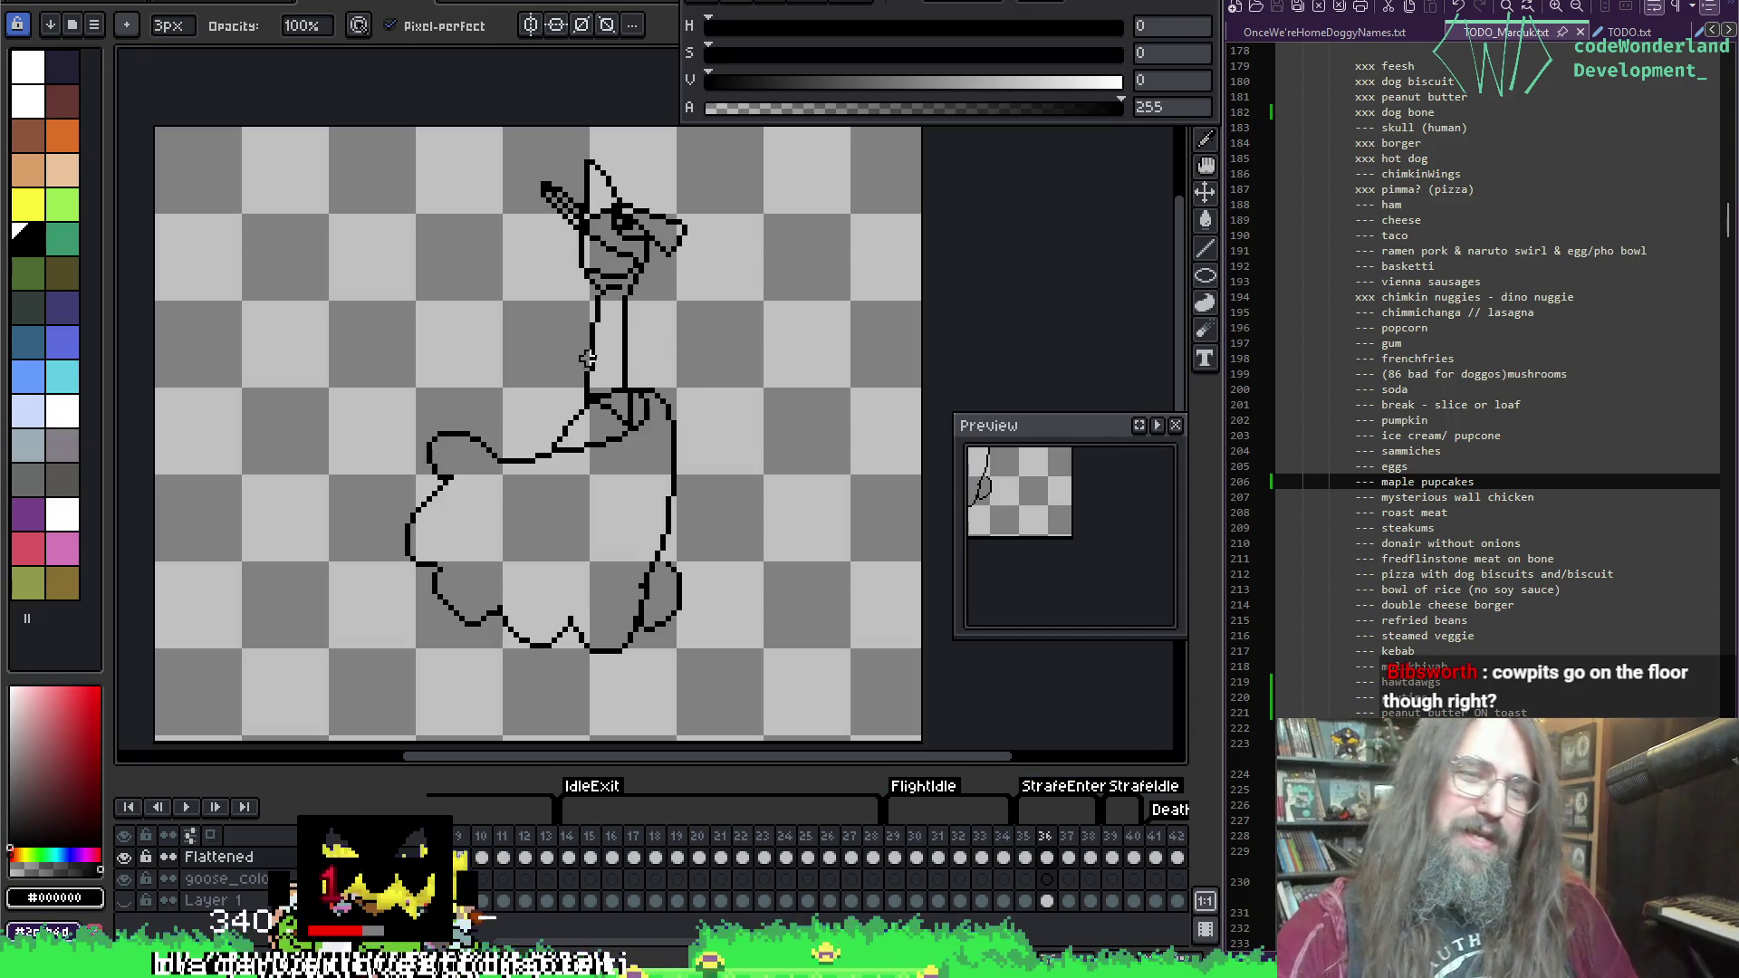
{"action": "mouse_move", "coordinate": [589, 359]}
{"action": "left_mouse_down"}
{"action": "mouse_move", "coordinate": [574, 333]}
{"action": "mouse_move", "coordinate": [593, 375]}
{"action": "left_mouse_up"}
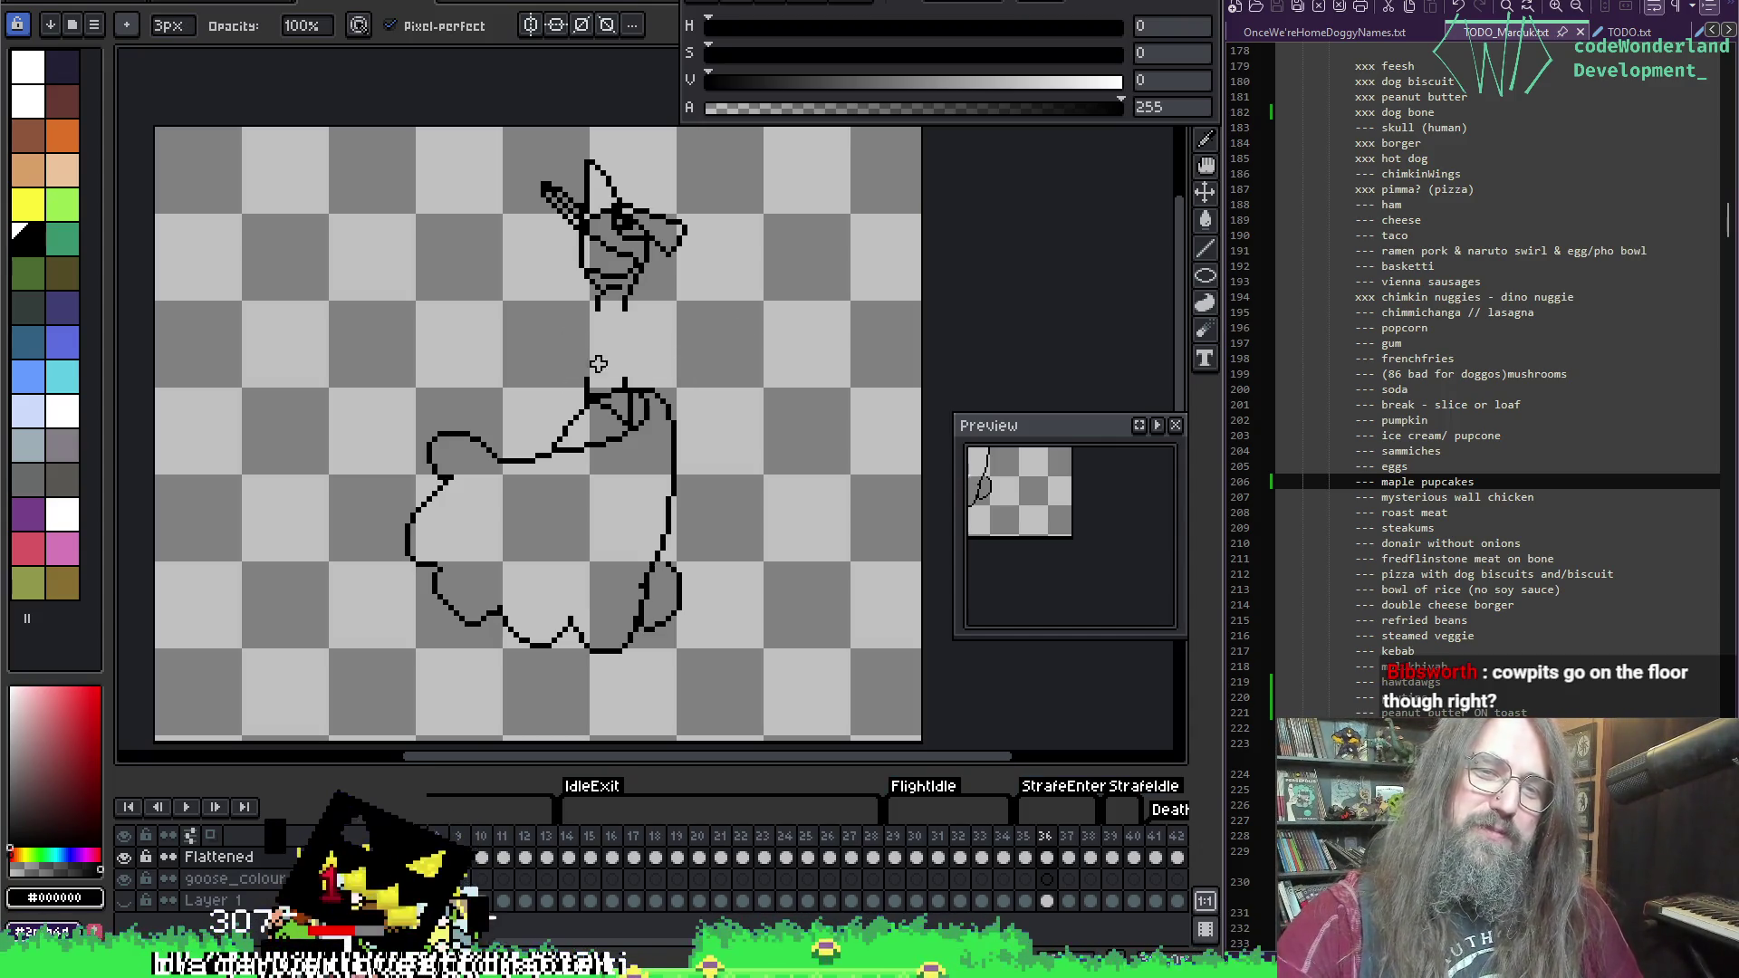
{"action": "key", "text": "m"}
{"action": "left_click_drag", "start_coordinate": [451, 129], "coordinate": [720, 335]}
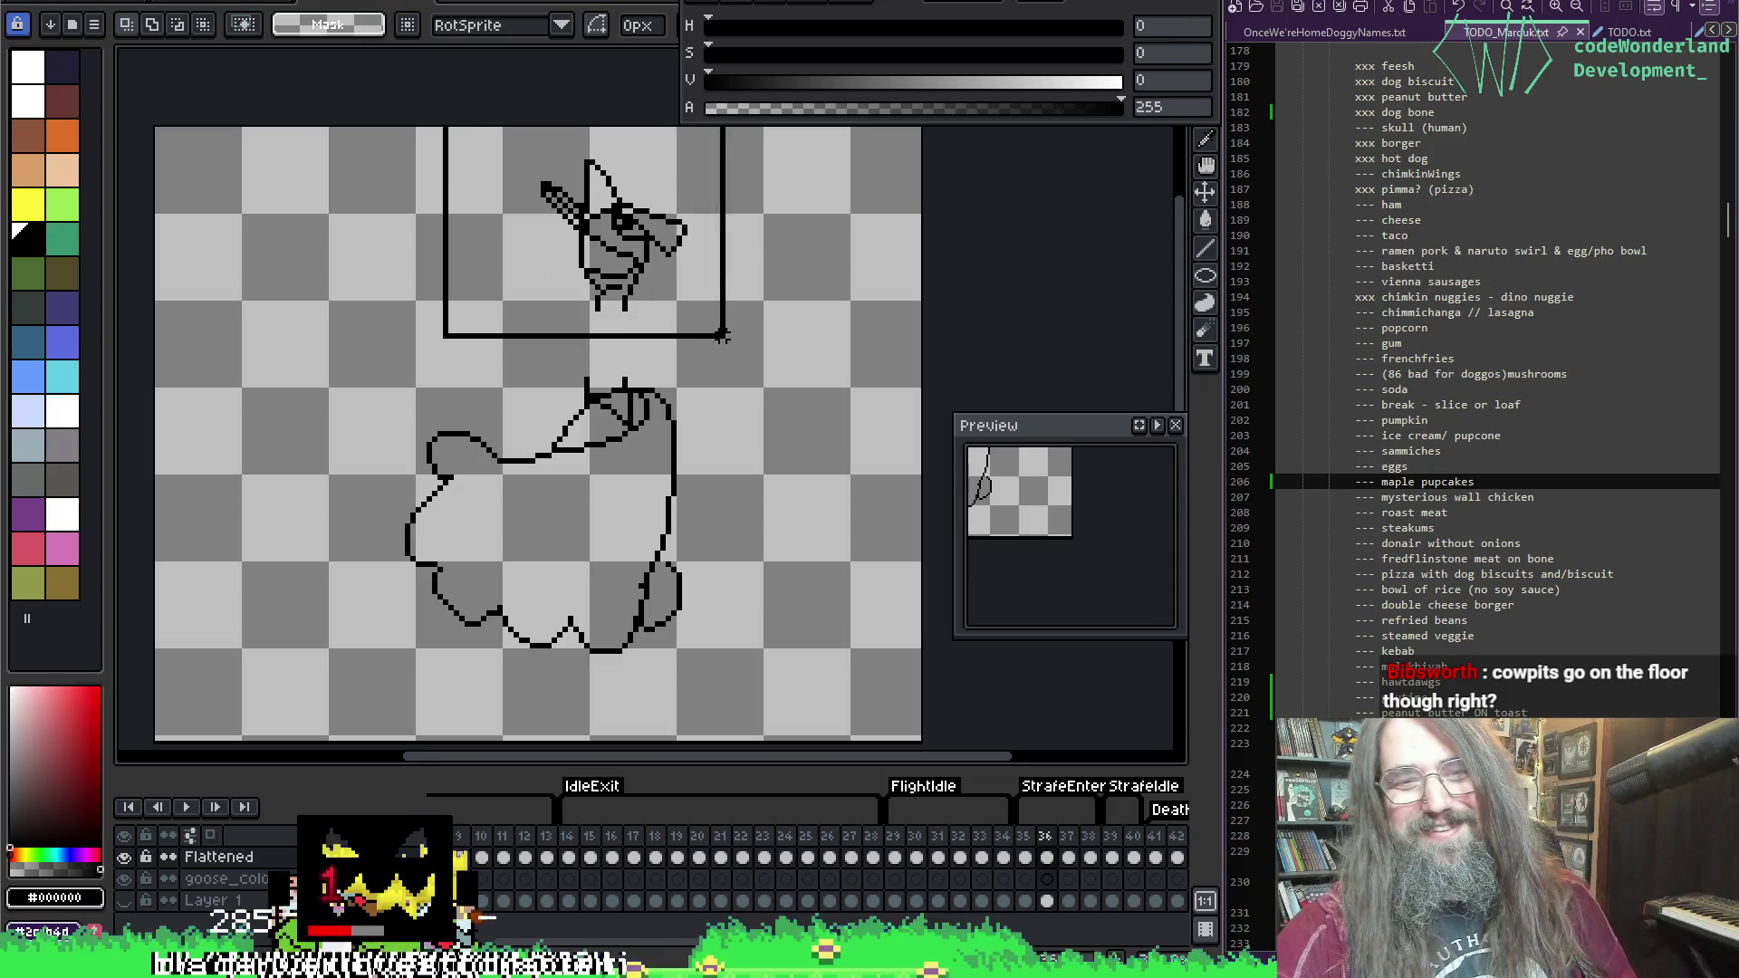
{"action": "mouse_move", "coordinate": [670, 269]}
{"action": "left_mouse_down"}
{"action": "mouse_move", "coordinate": [805, 255]}
{"action": "mouse_move", "coordinate": [730, 252]}
{"action": "mouse_move", "coordinate": [745, 249]}
{"action": "left_mouse_up"}
{"action": "key", "text": "Return"}
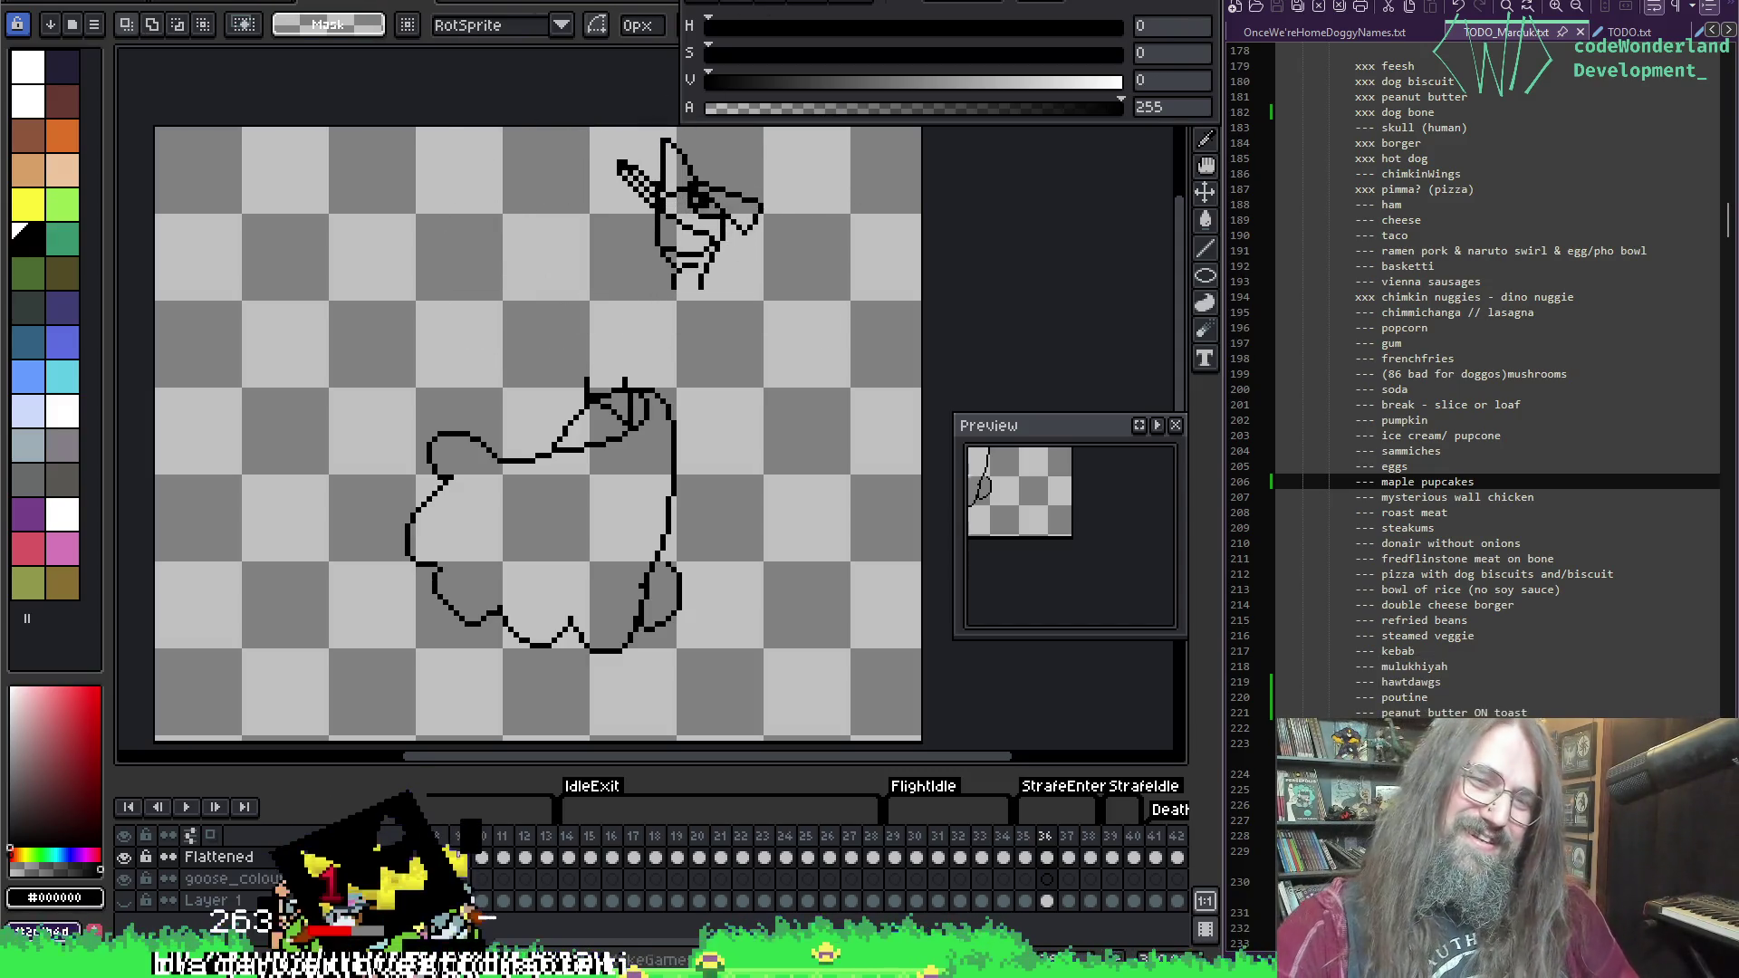
Step: Try drawing a 1px neck line down from the head, undoing the overlong strokes
{"action": "key", "text": "b"}
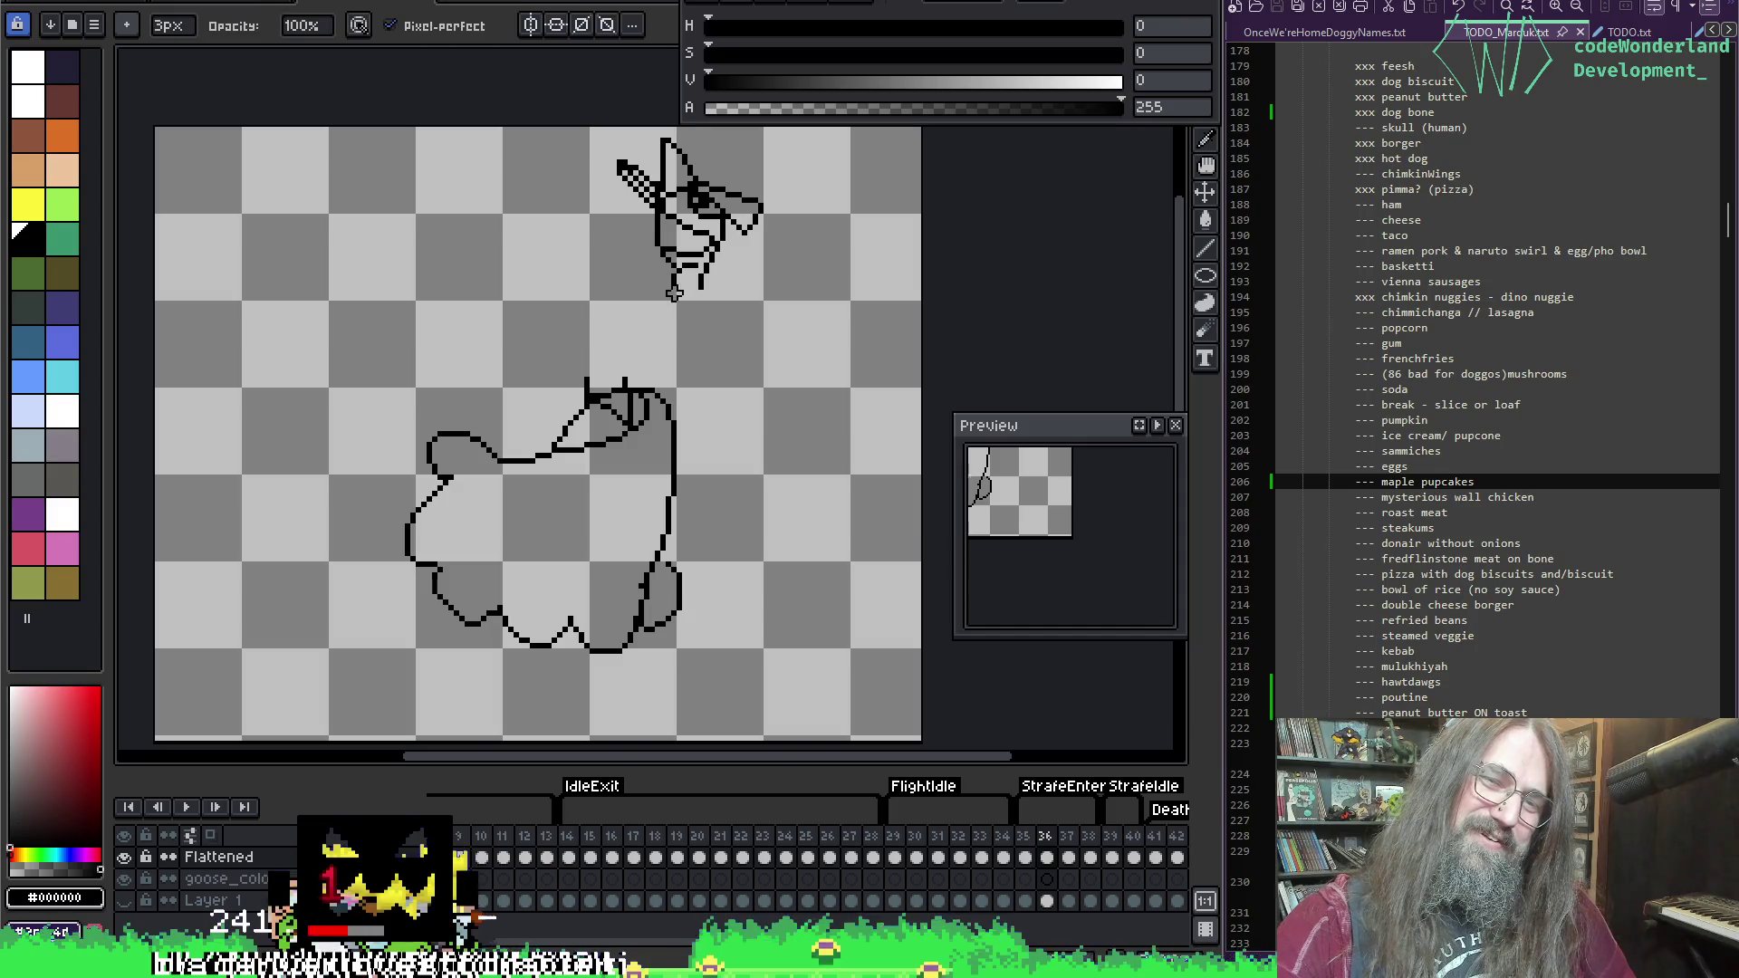
{"action": "mouse_move", "coordinate": [664, 284]}
{"action": "left_mouse_down"}
{"action": "mouse_move", "coordinate": [589, 347]}
{"action": "mouse_move", "coordinate": [581, 381]}
{"action": "left_mouse_up"}
{"action": "key", "text": "ctrl+z"}
{"action": "mouse_move", "coordinate": [676, 279]}
{"action": "left_mouse_down"}
{"action": "mouse_move", "coordinate": [605, 333]}
{"action": "mouse_move", "coordinate": [579, 392]}
{"action": "left_mouse_up"}
{"action": "key", "text": "ctrl+z"}
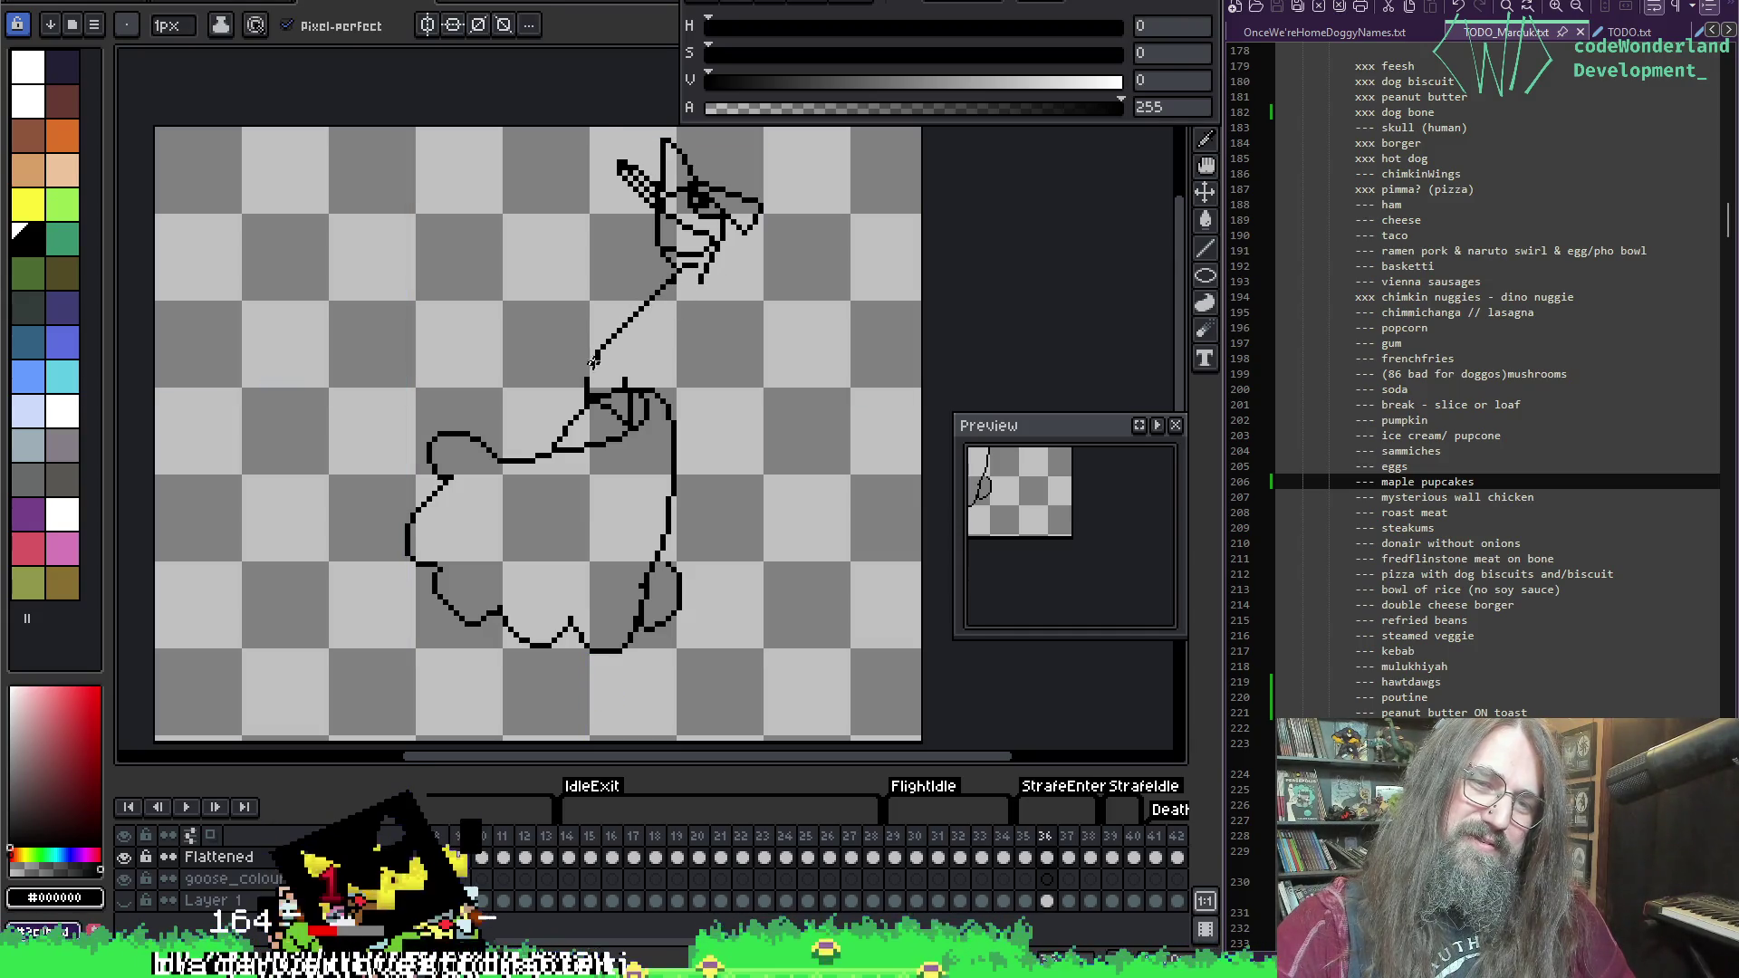
{"action": "key", "text": "ctrl+z"}
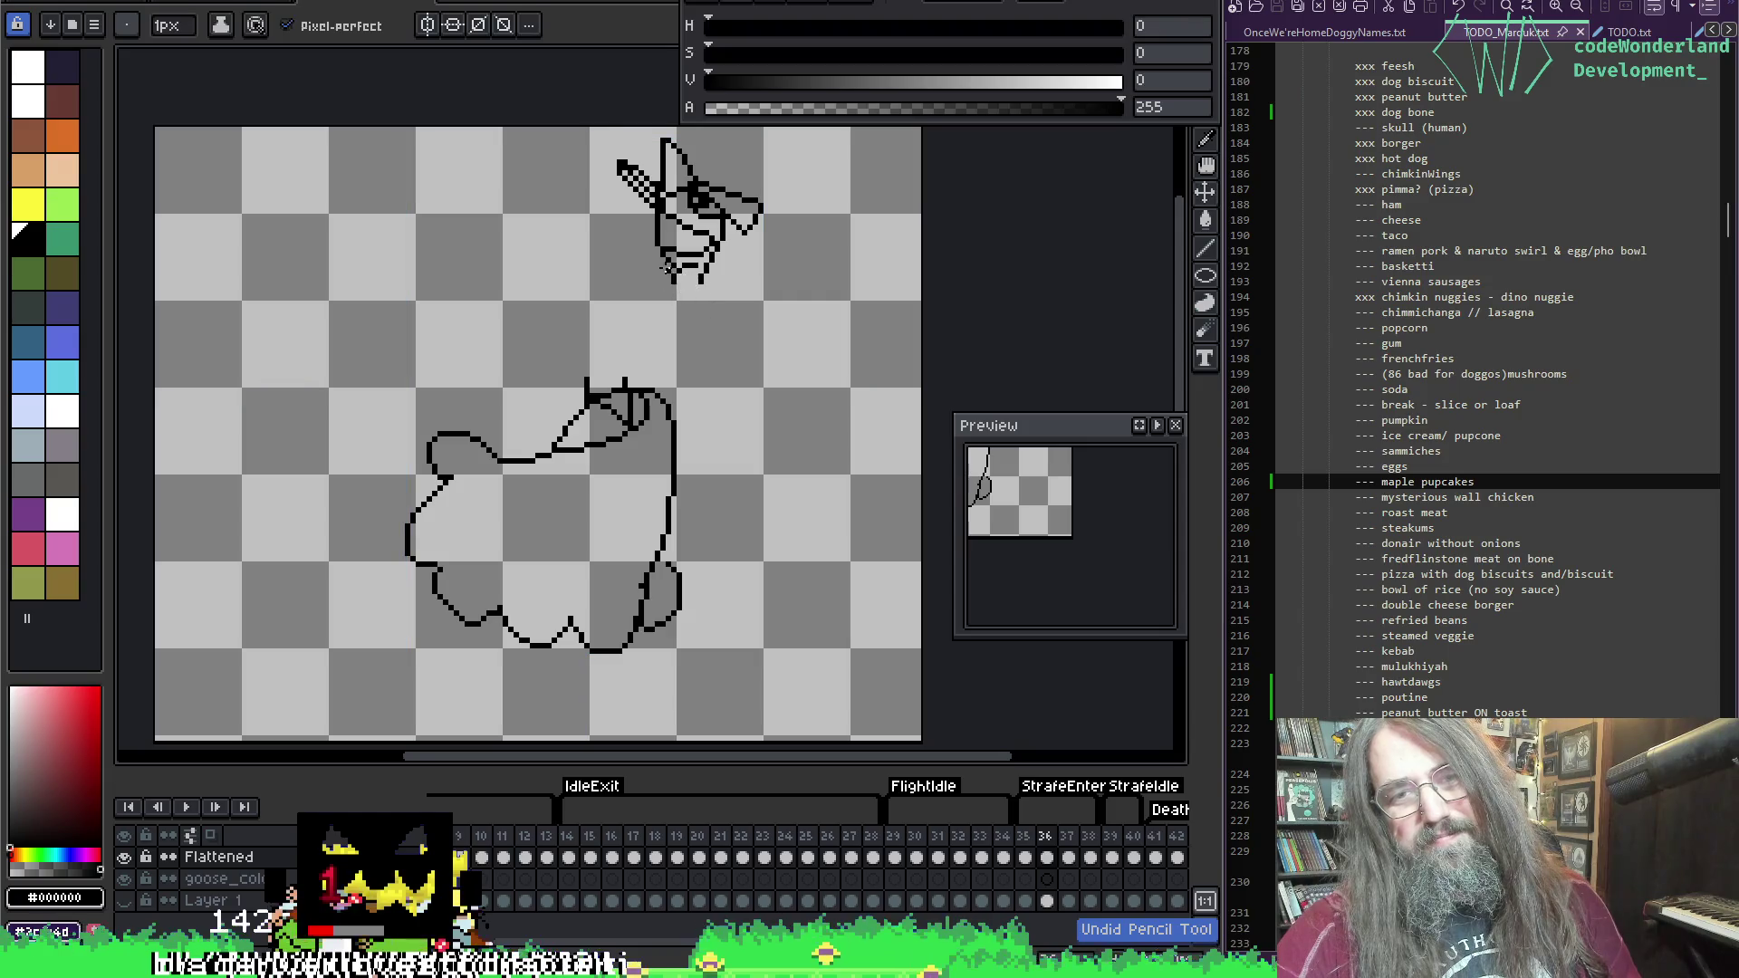
{"action": "key", "text": "e"}
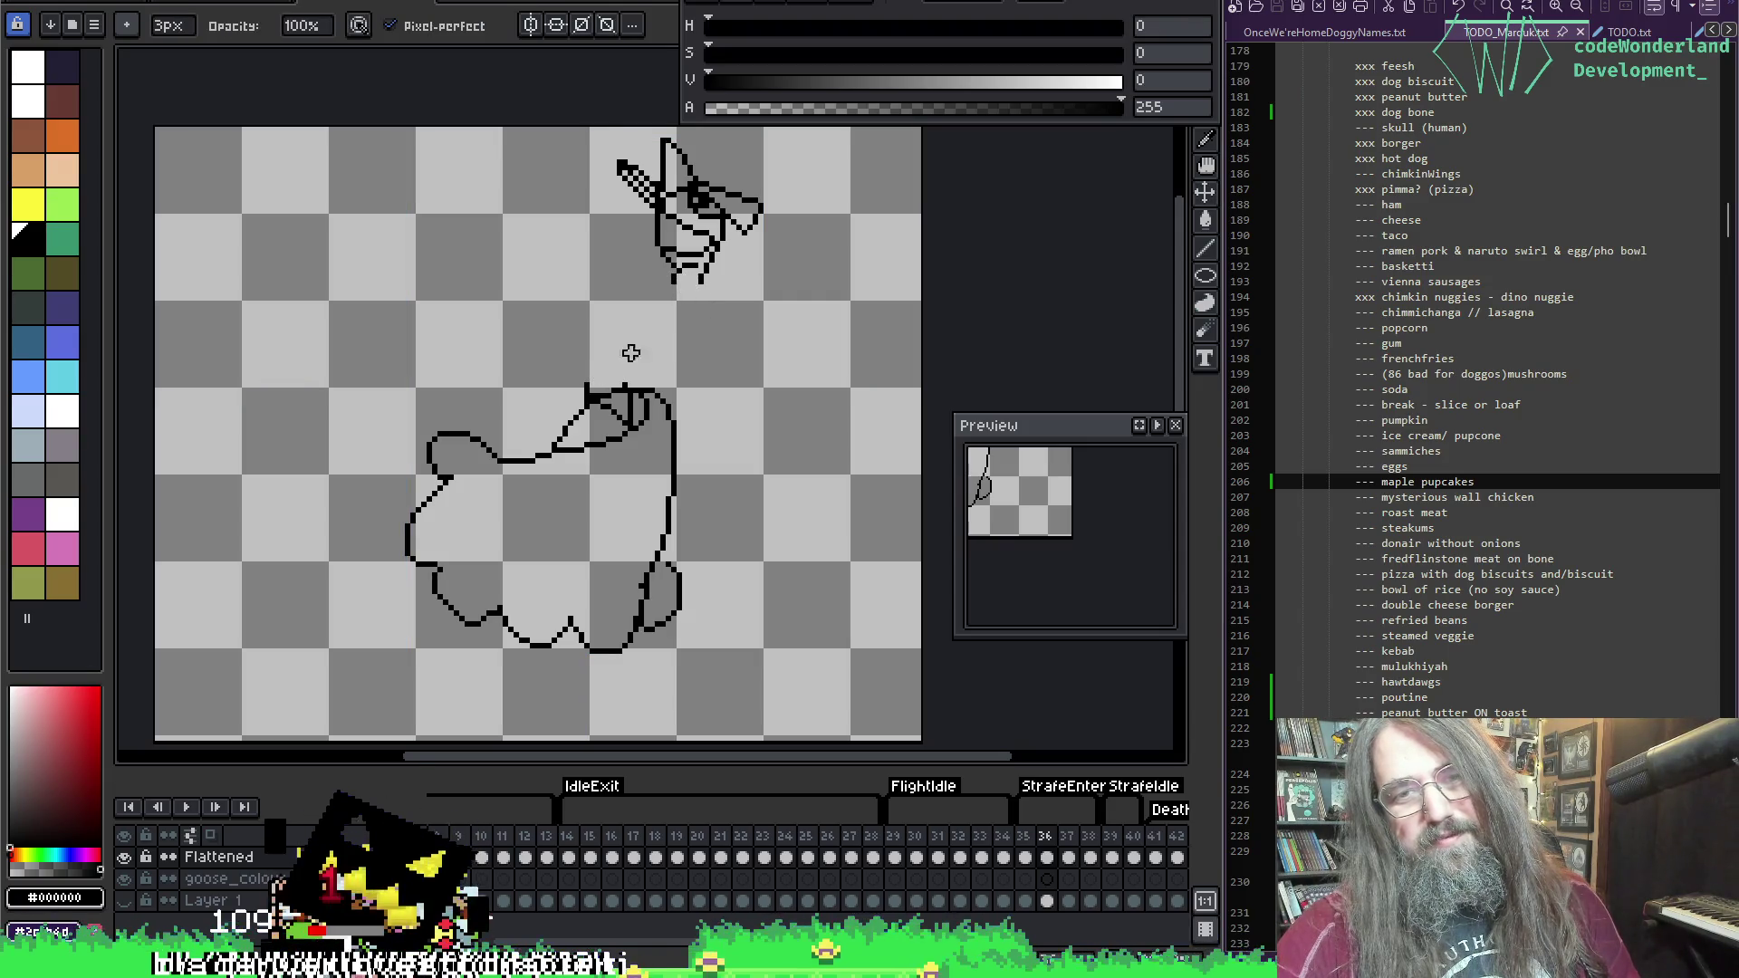
{"action": "key", "text": "b"}
{"action": "key", "text": "e"}
{"action": "key", "text": "b"}
{"action": "key", "text": "e"}
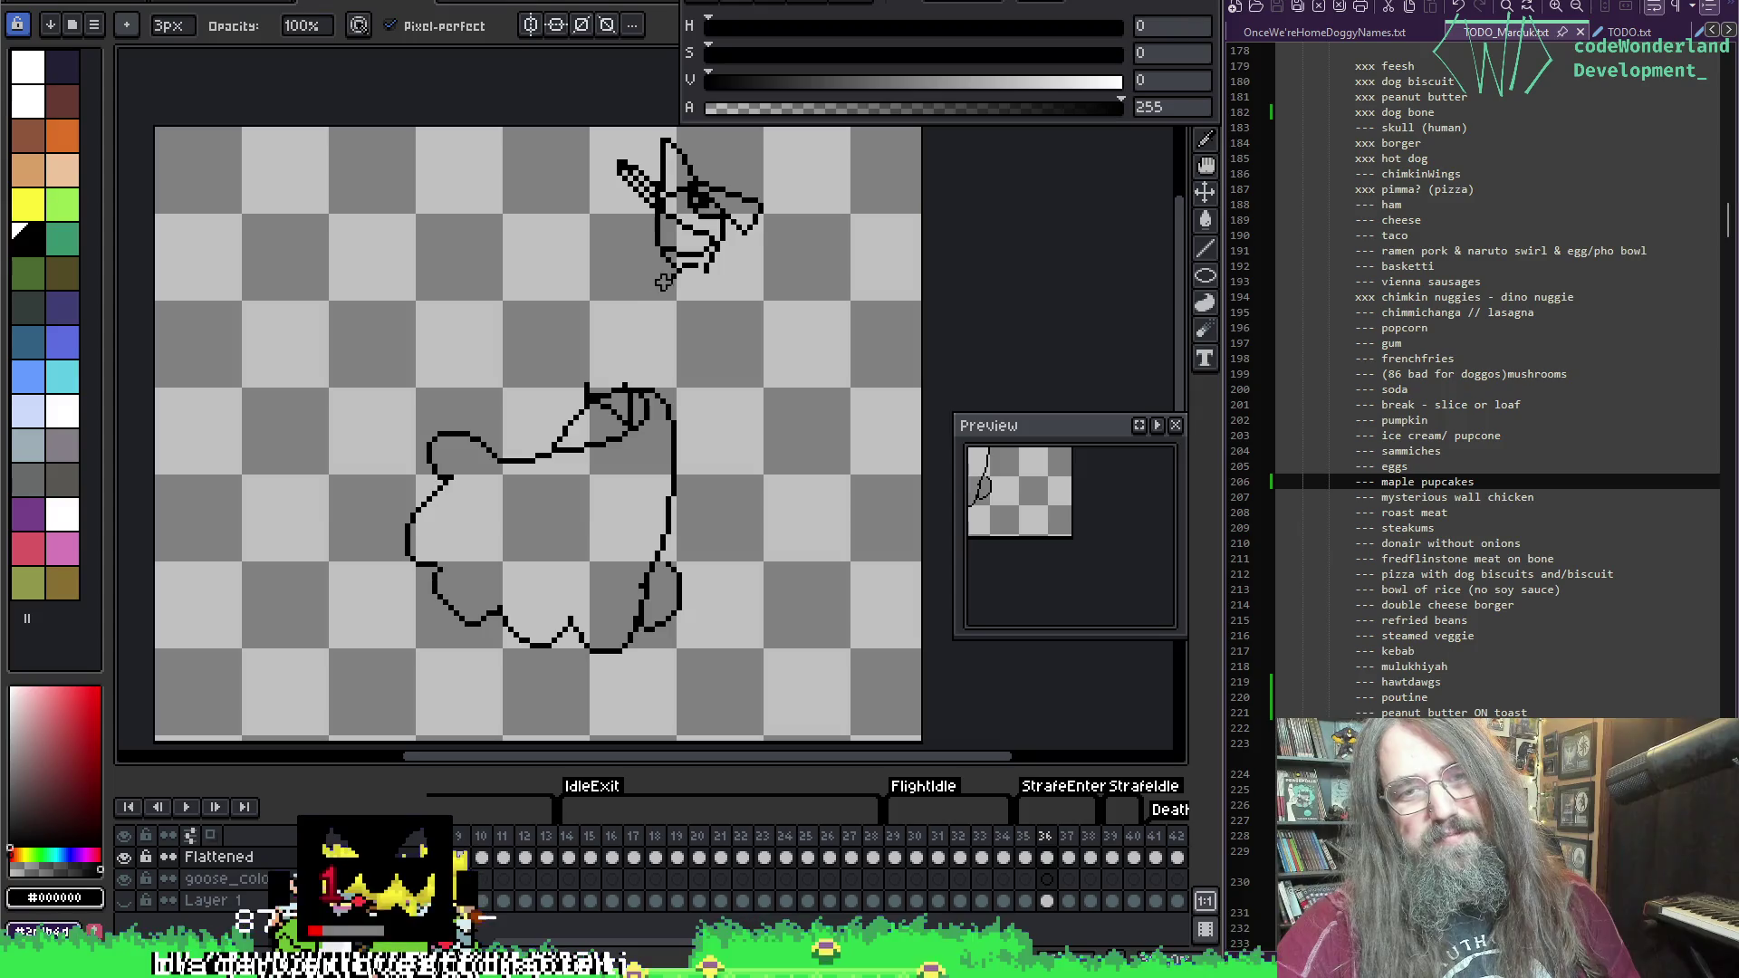
{"action": "key", "text": "b"}
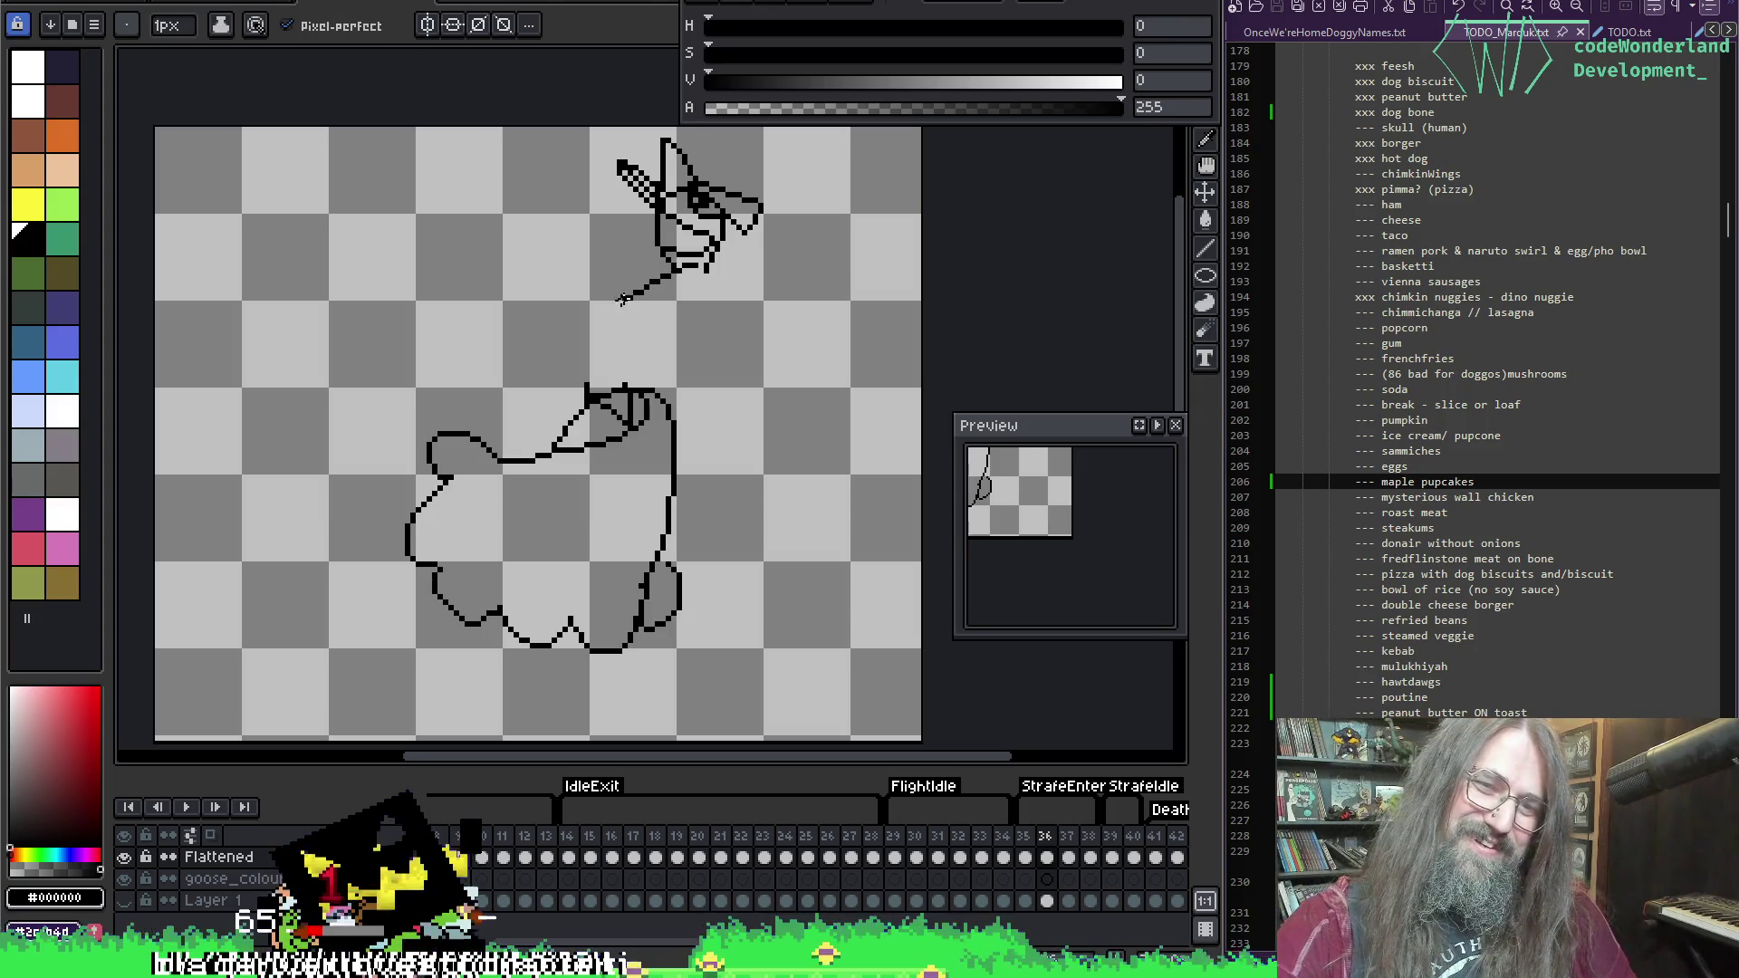
{"action": "key", "text": "ctrl+z"}
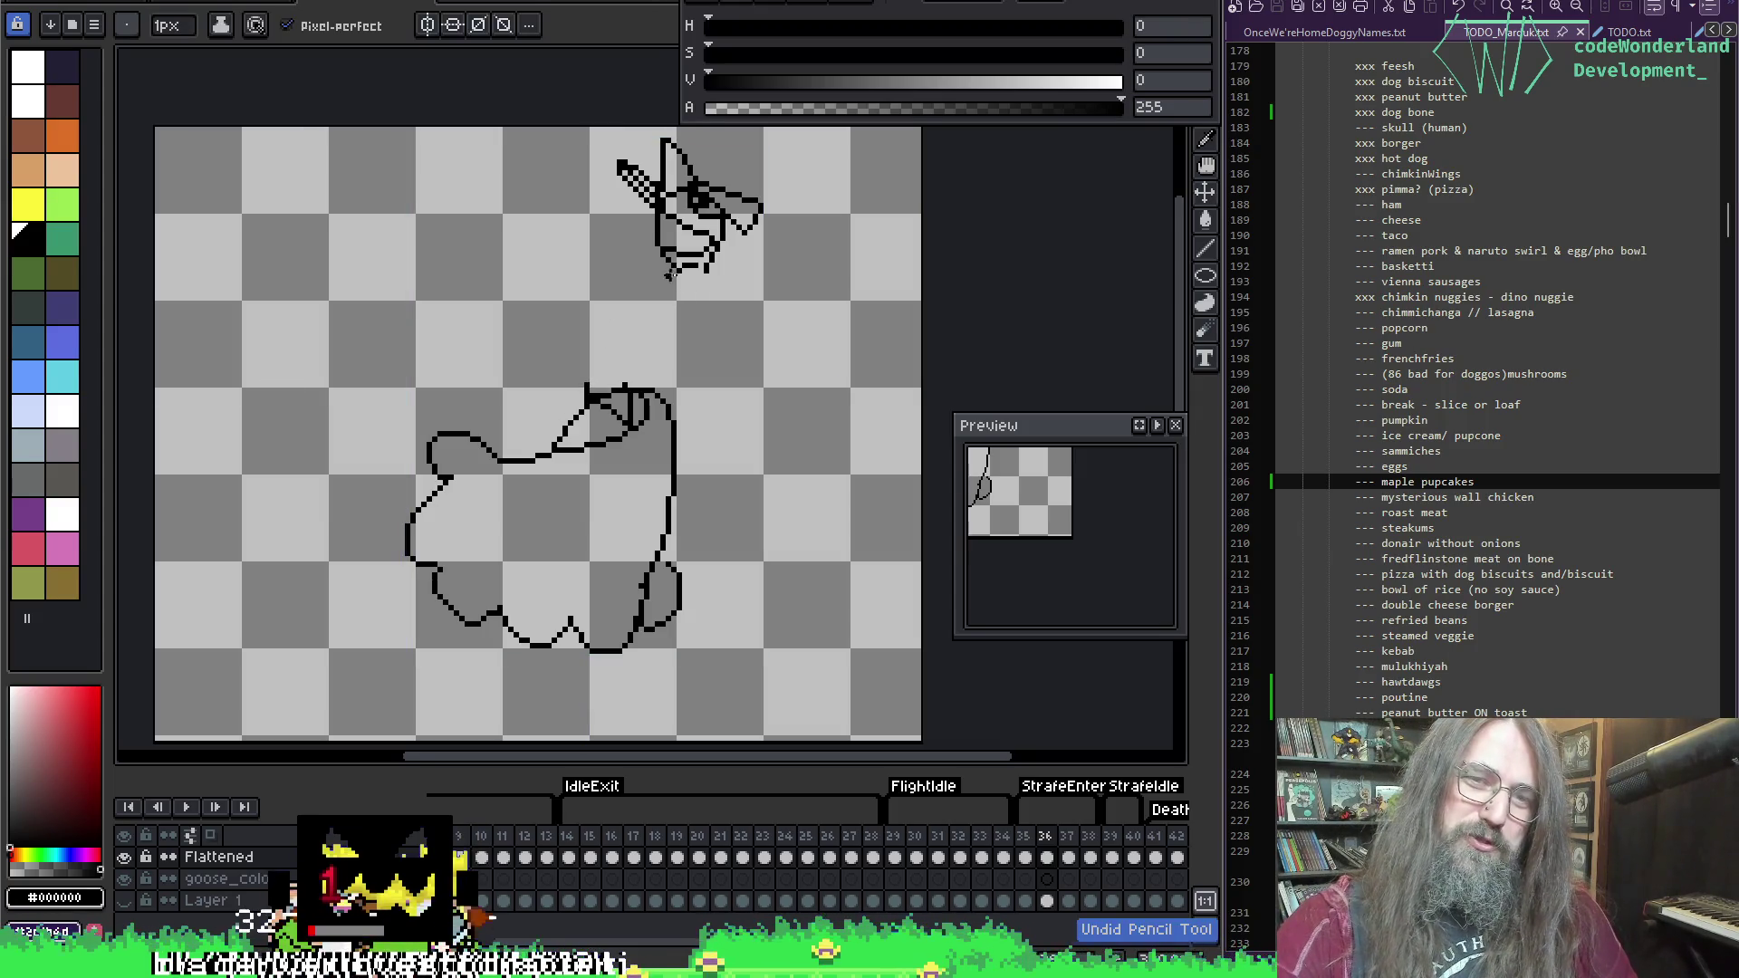
Step: Draw the neck's back and front lines from the chin down to the body
{"action": "mouse_move", "coordinate": [671, 274]}
{"action": "left_mouse_down"}
{"action": "mouse_move", "coordinate": [607, 326]}
{"action": "mouse_move", "coordinate": [598, 380]}
{"action": "left_mouse_up"}
{"action": "key", "text": "ctrl+z"}
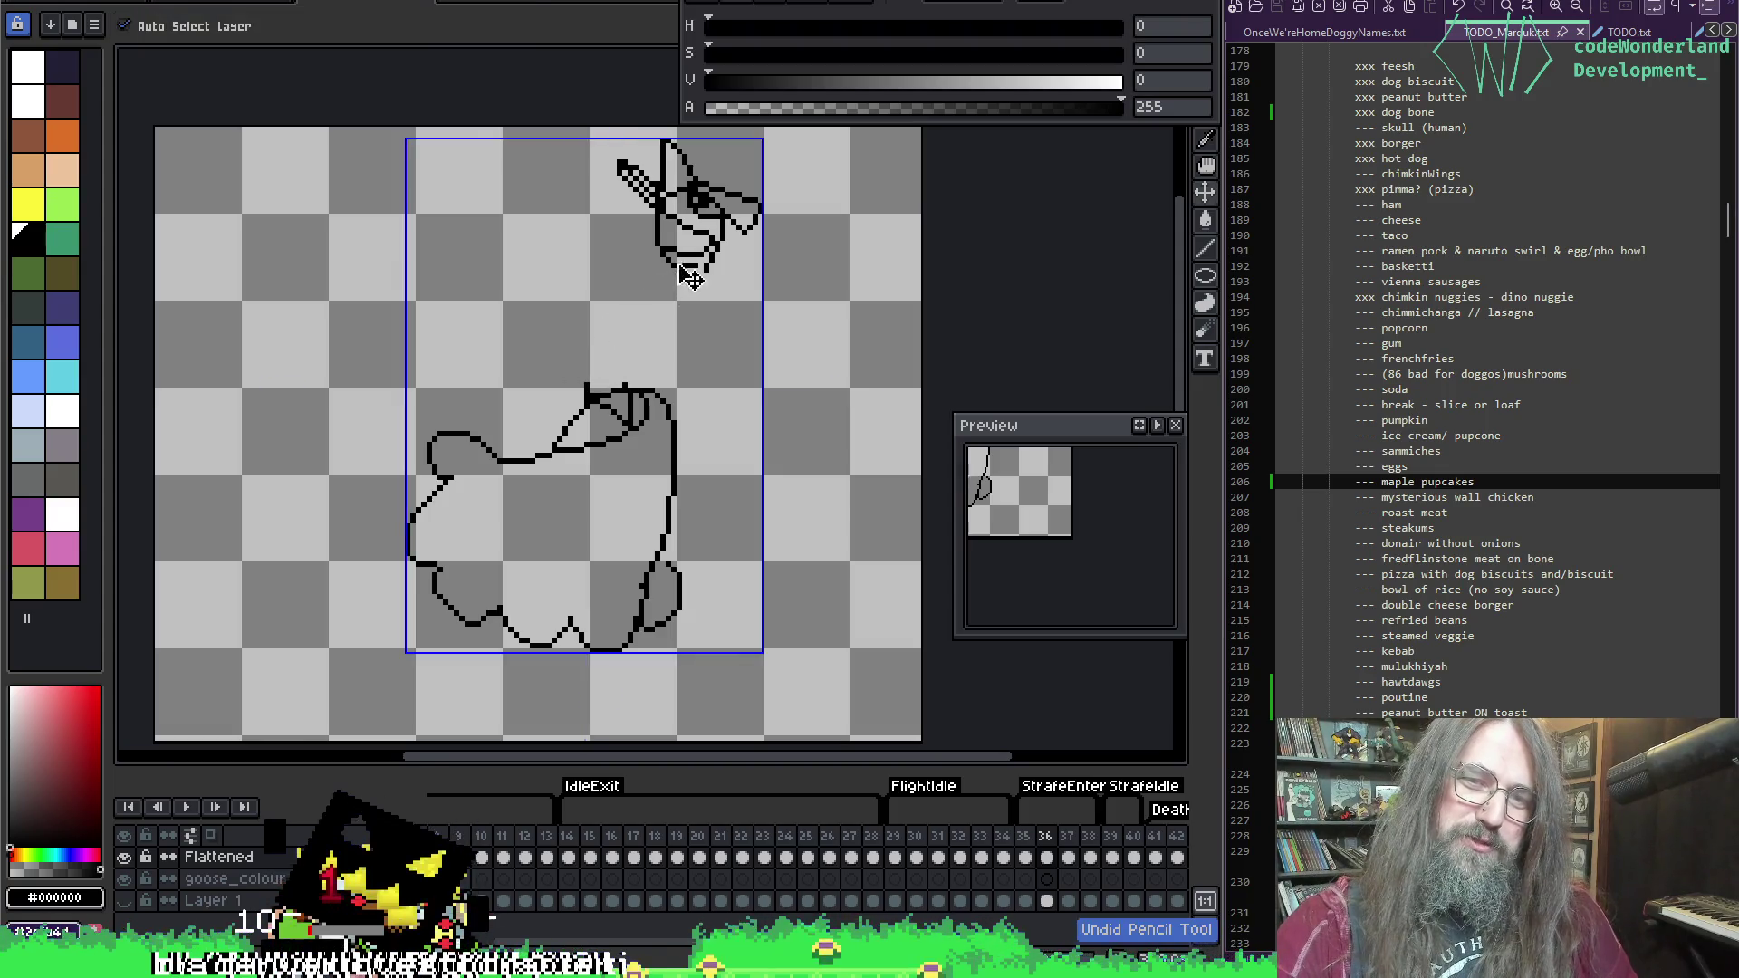
{"action": "left_click_drag", "start_coordinate": [637, 289], "coordinate": [587, 389]}
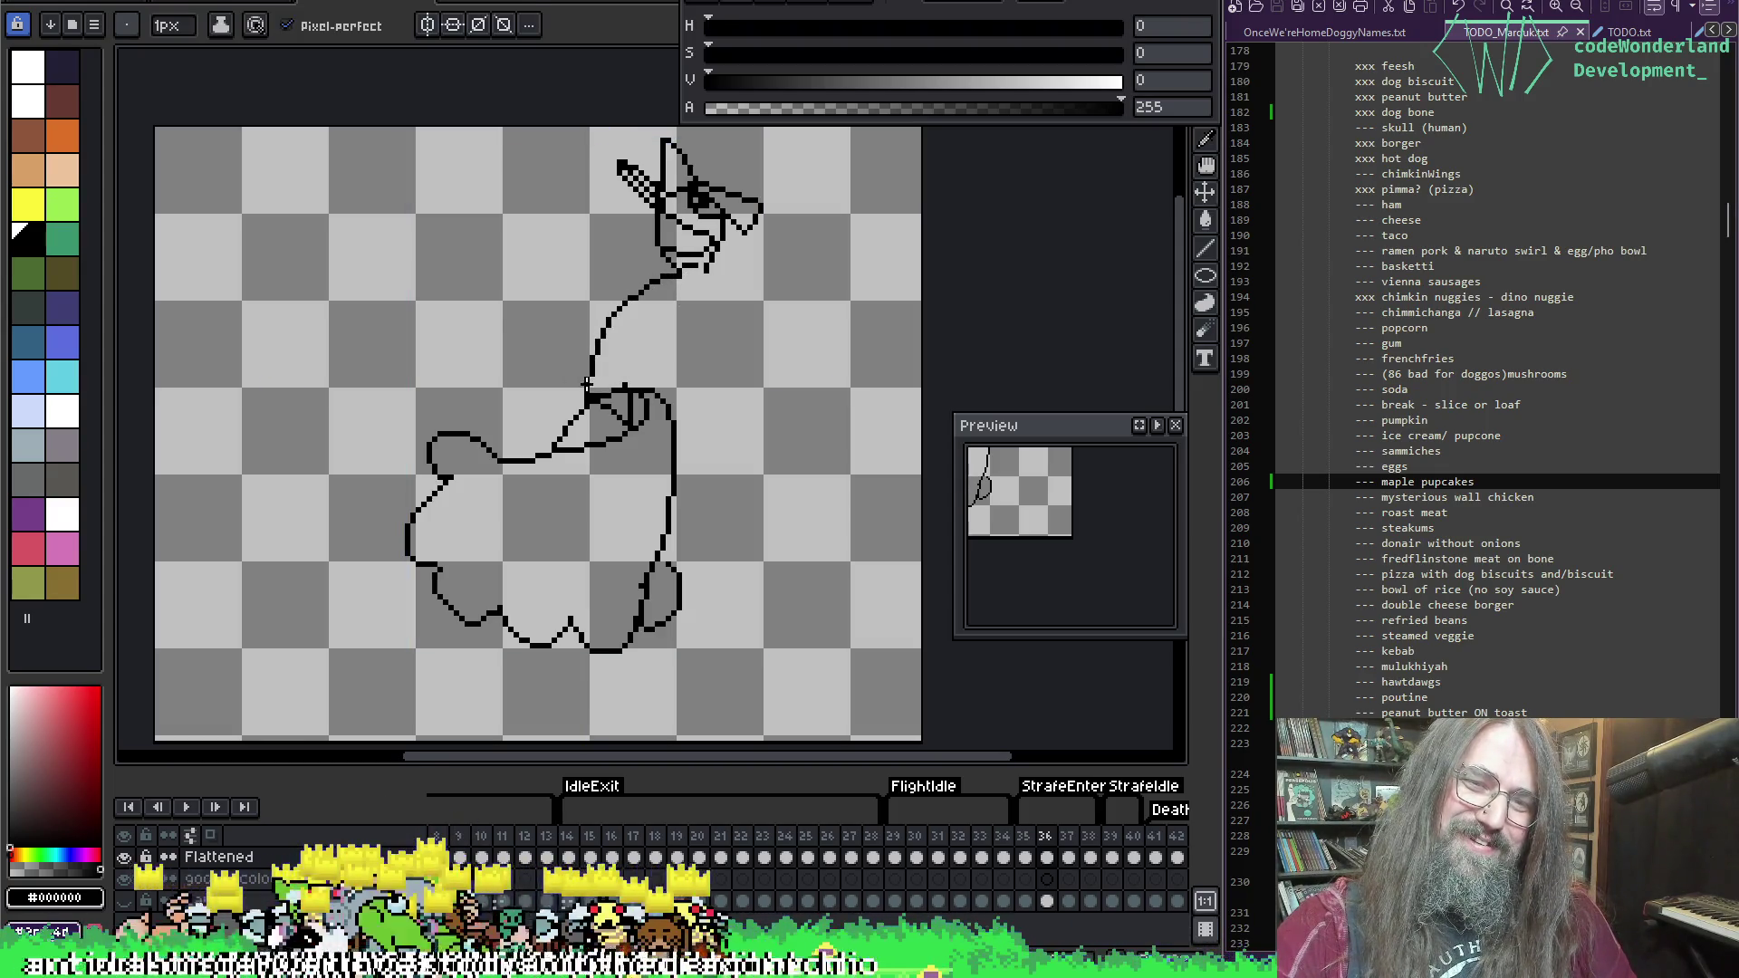
{"action": "left_click_drag", "start_coordinate": [711, 270], "coordinate": [634, 388]}
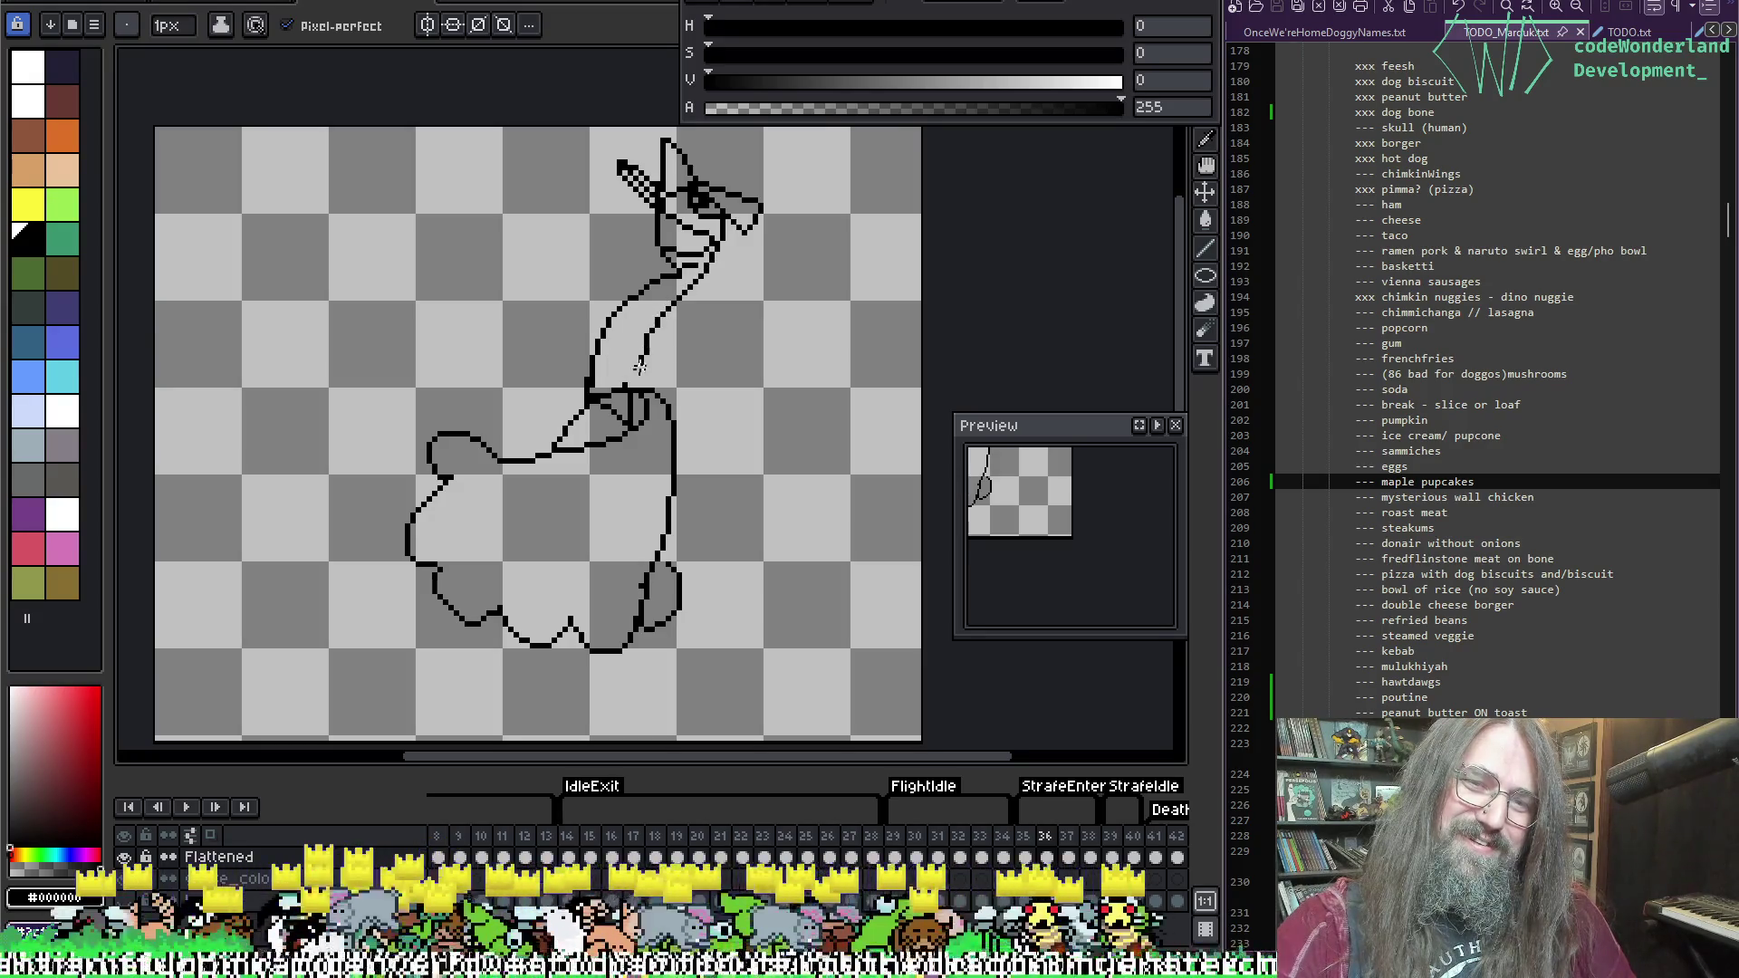
{"action": "key", "text": "e"}
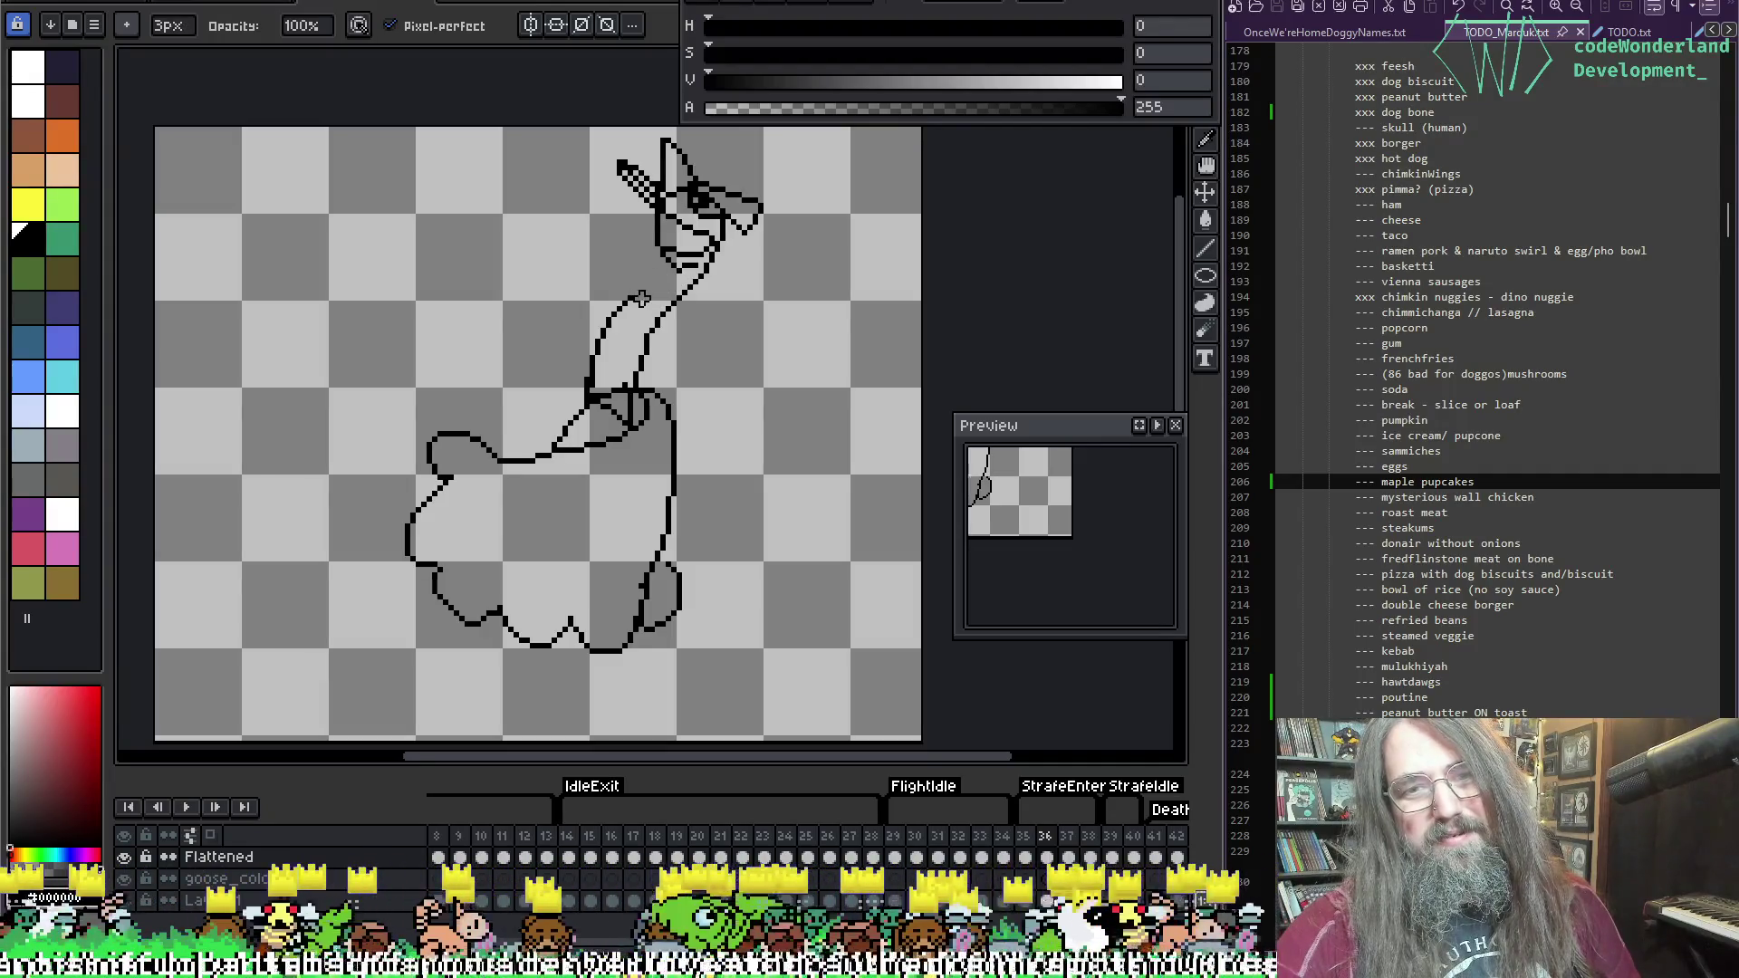
{"action": "key", "text": "b"}
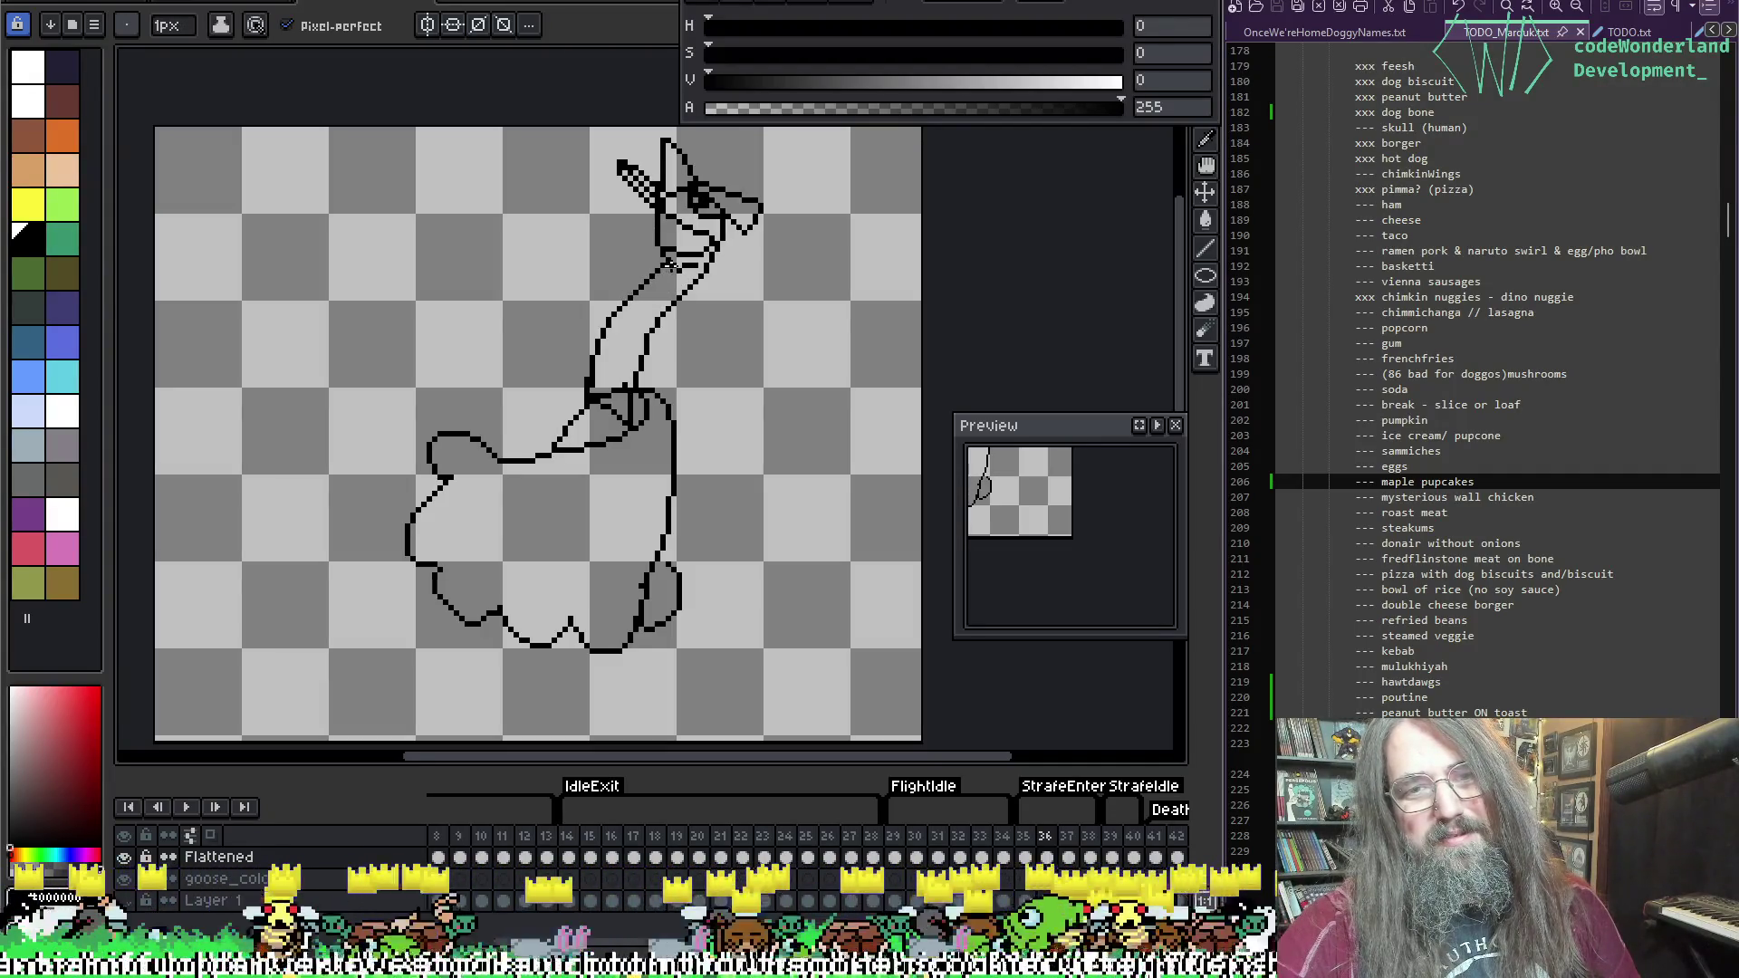
{"action": "key", "text": "ctrl+z"}
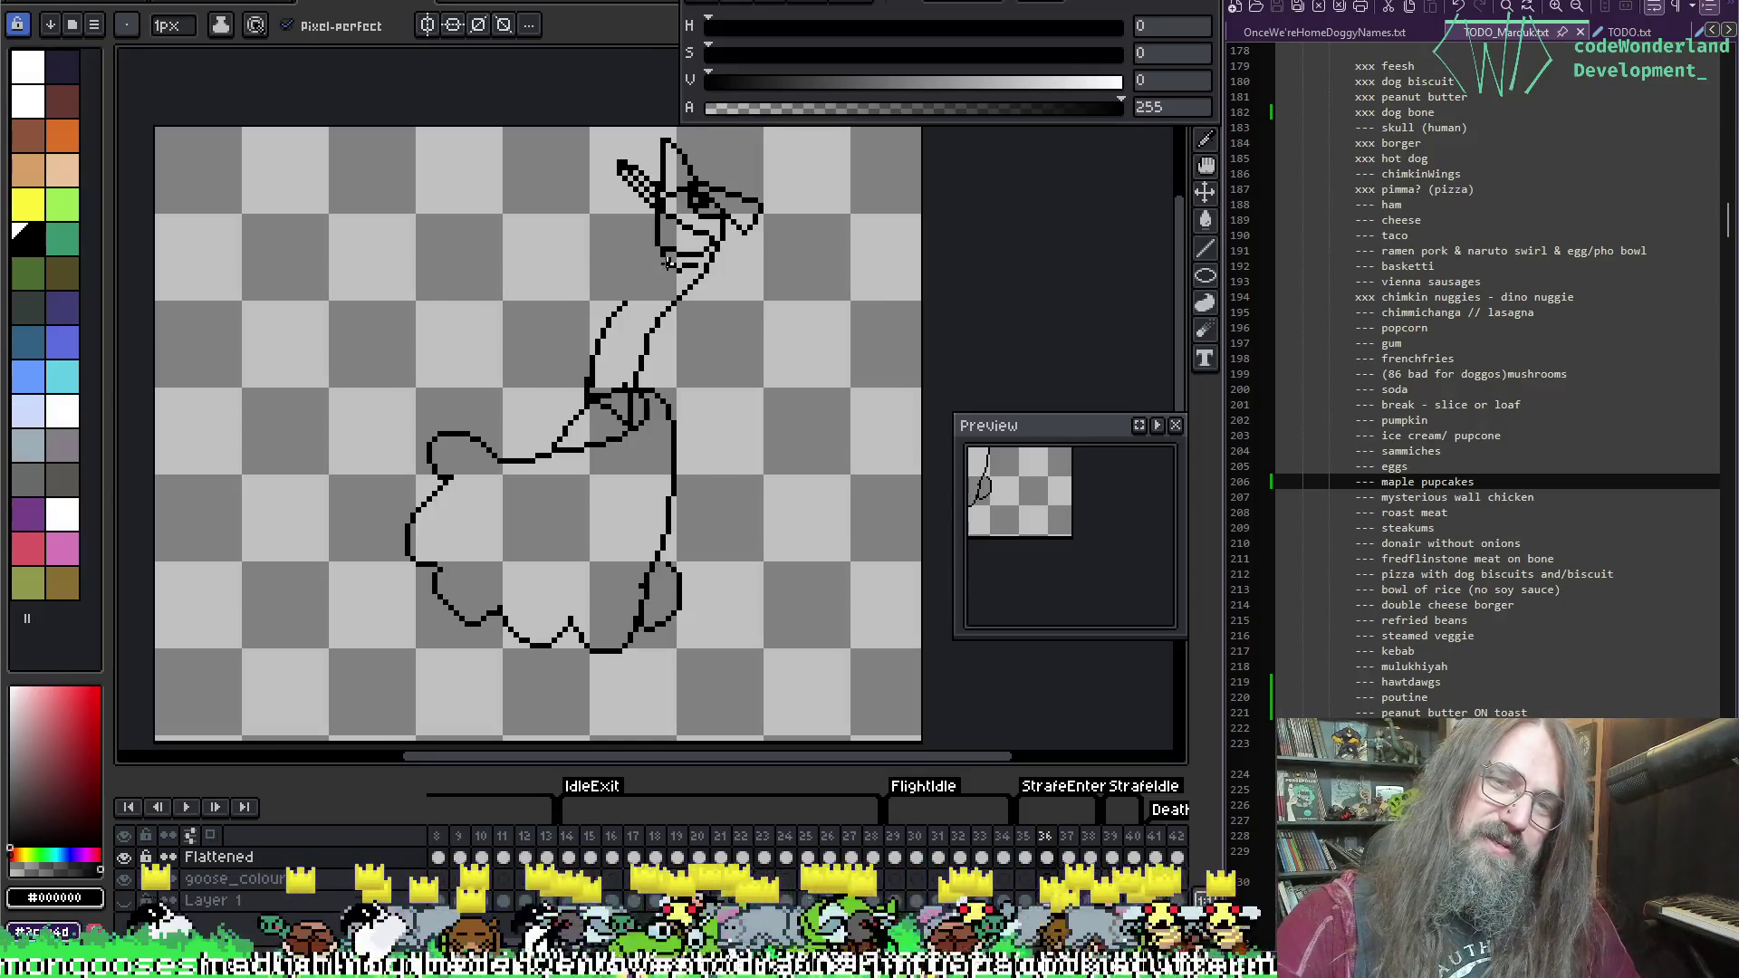
{"action": "left_click_drag", "start_coordinate": [668, 262], "coordinate": [629, 299]}
{"action": "key", "text": "ctrl+z"}
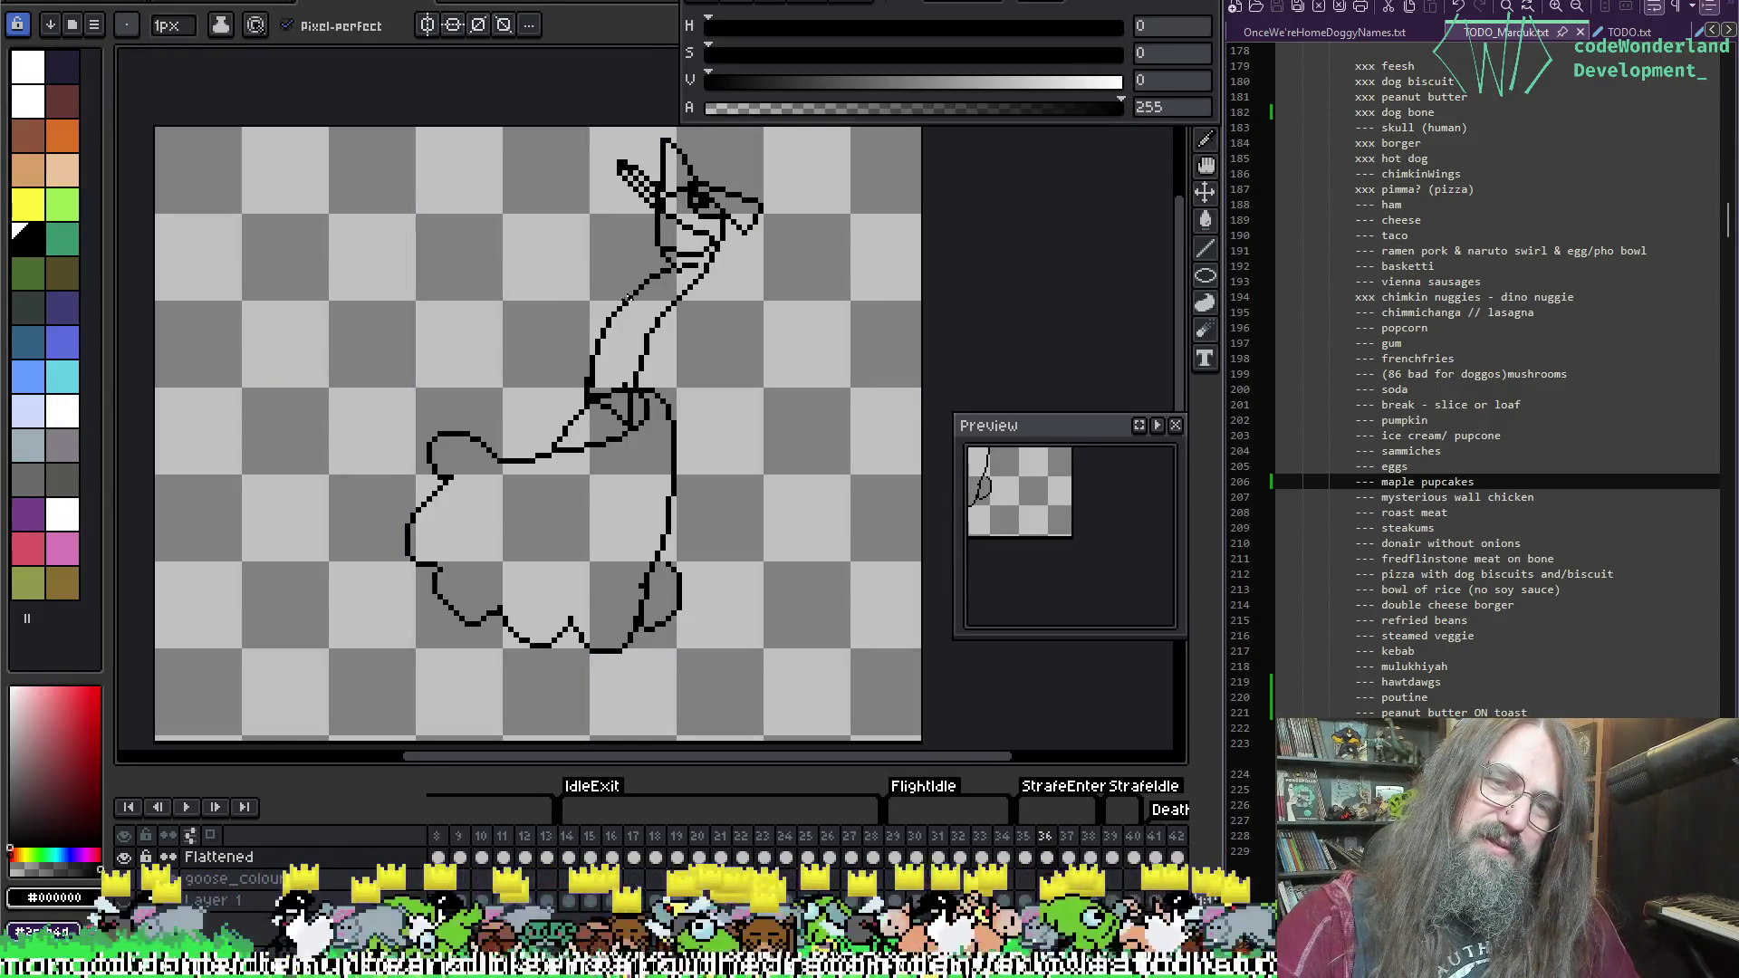
Step: Save the sprite file
{"action": "key", "text": "e"}
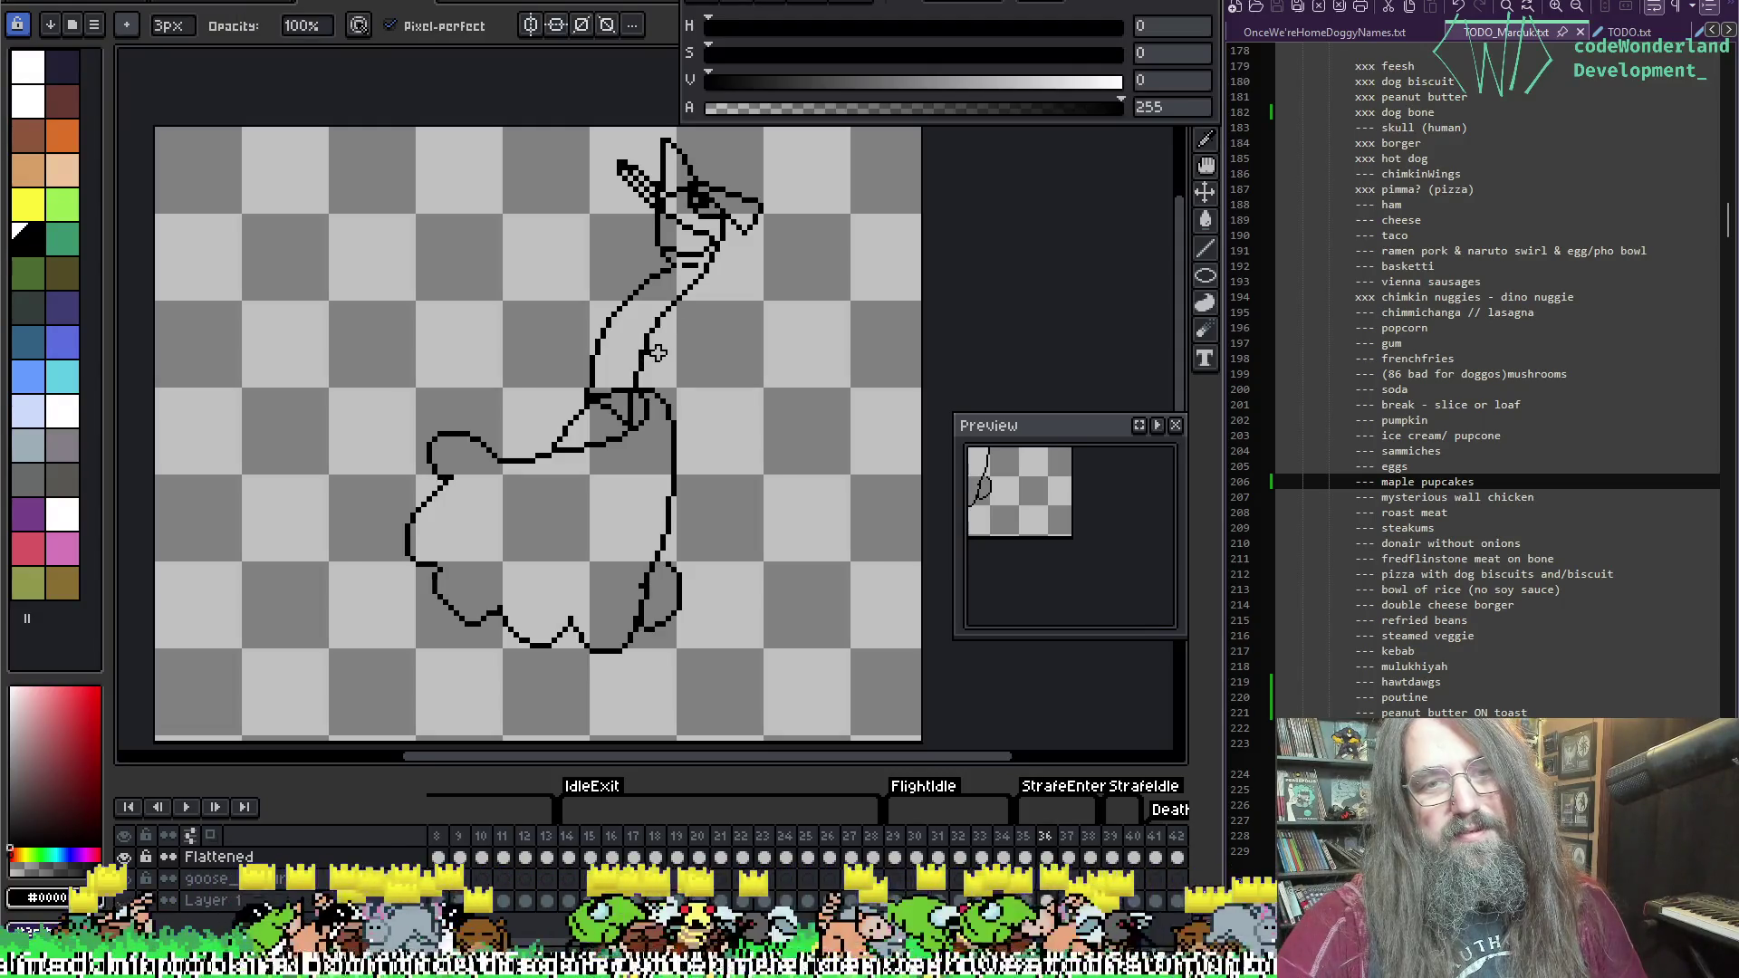
{"action": "key", "text": "ctrl+s"}
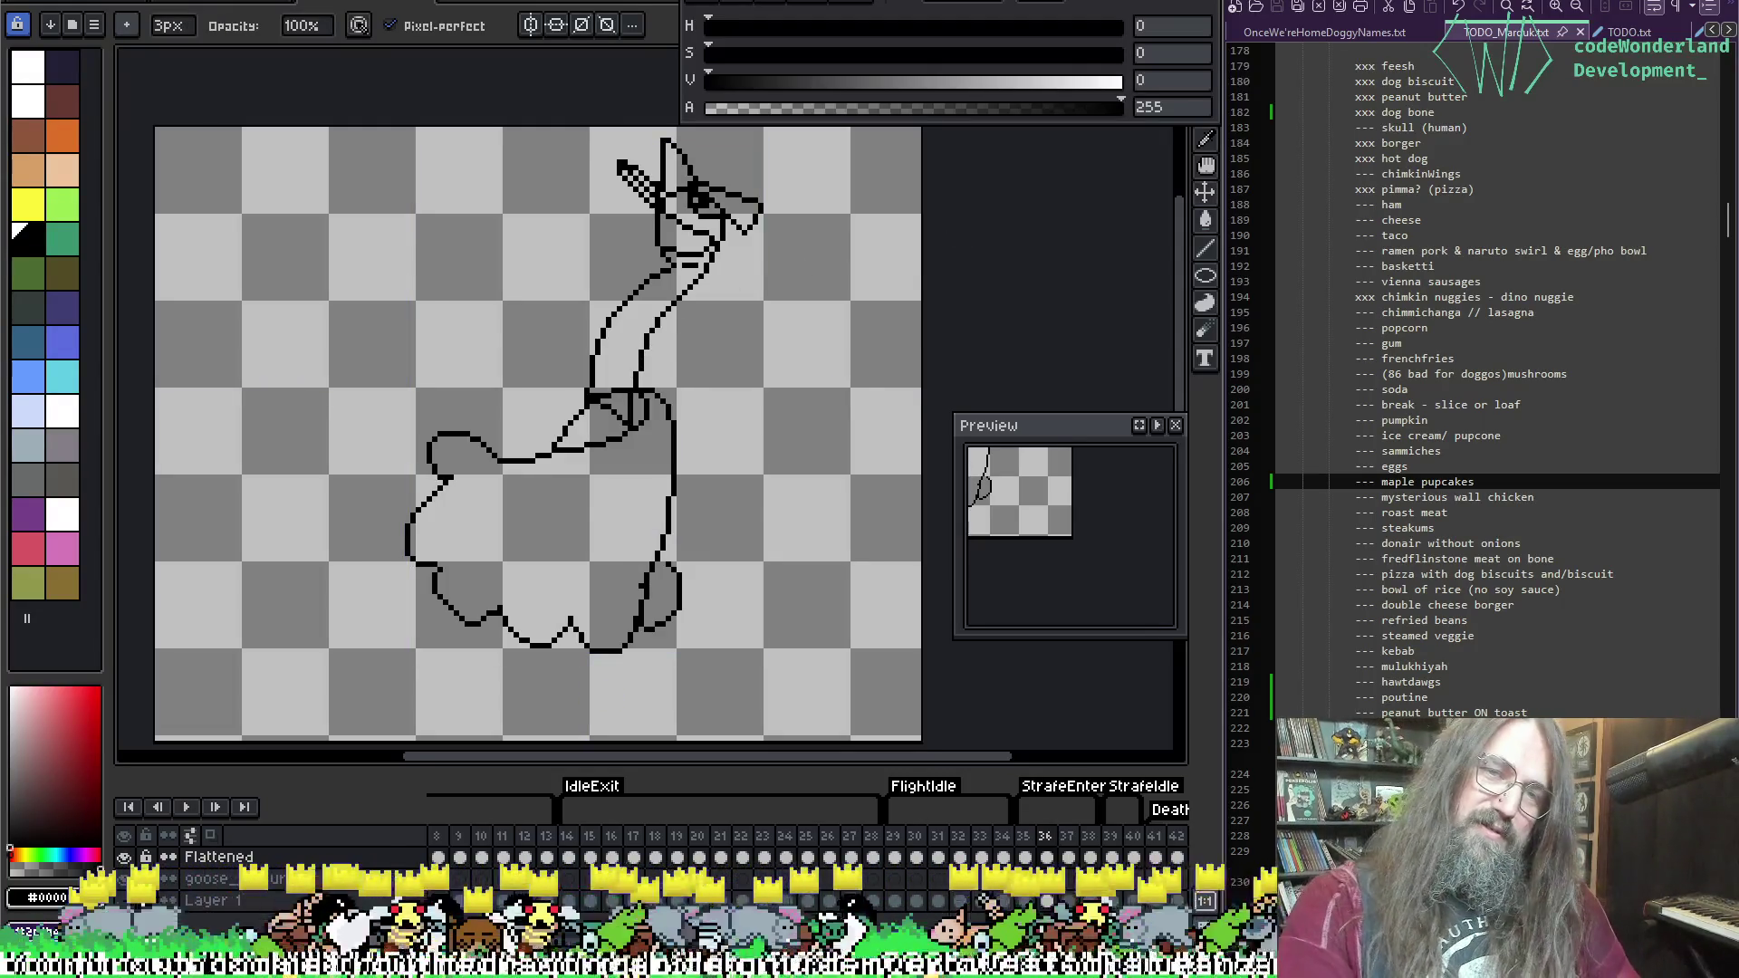
{"action": "scroll", "coordinate": [688, 381], "scroll_direction": "down", "scroll_amount": 1}
Step: Play the goose animation, pan the view, and inspect frames 42 and 40
{"action": "key", "text": "Return"}
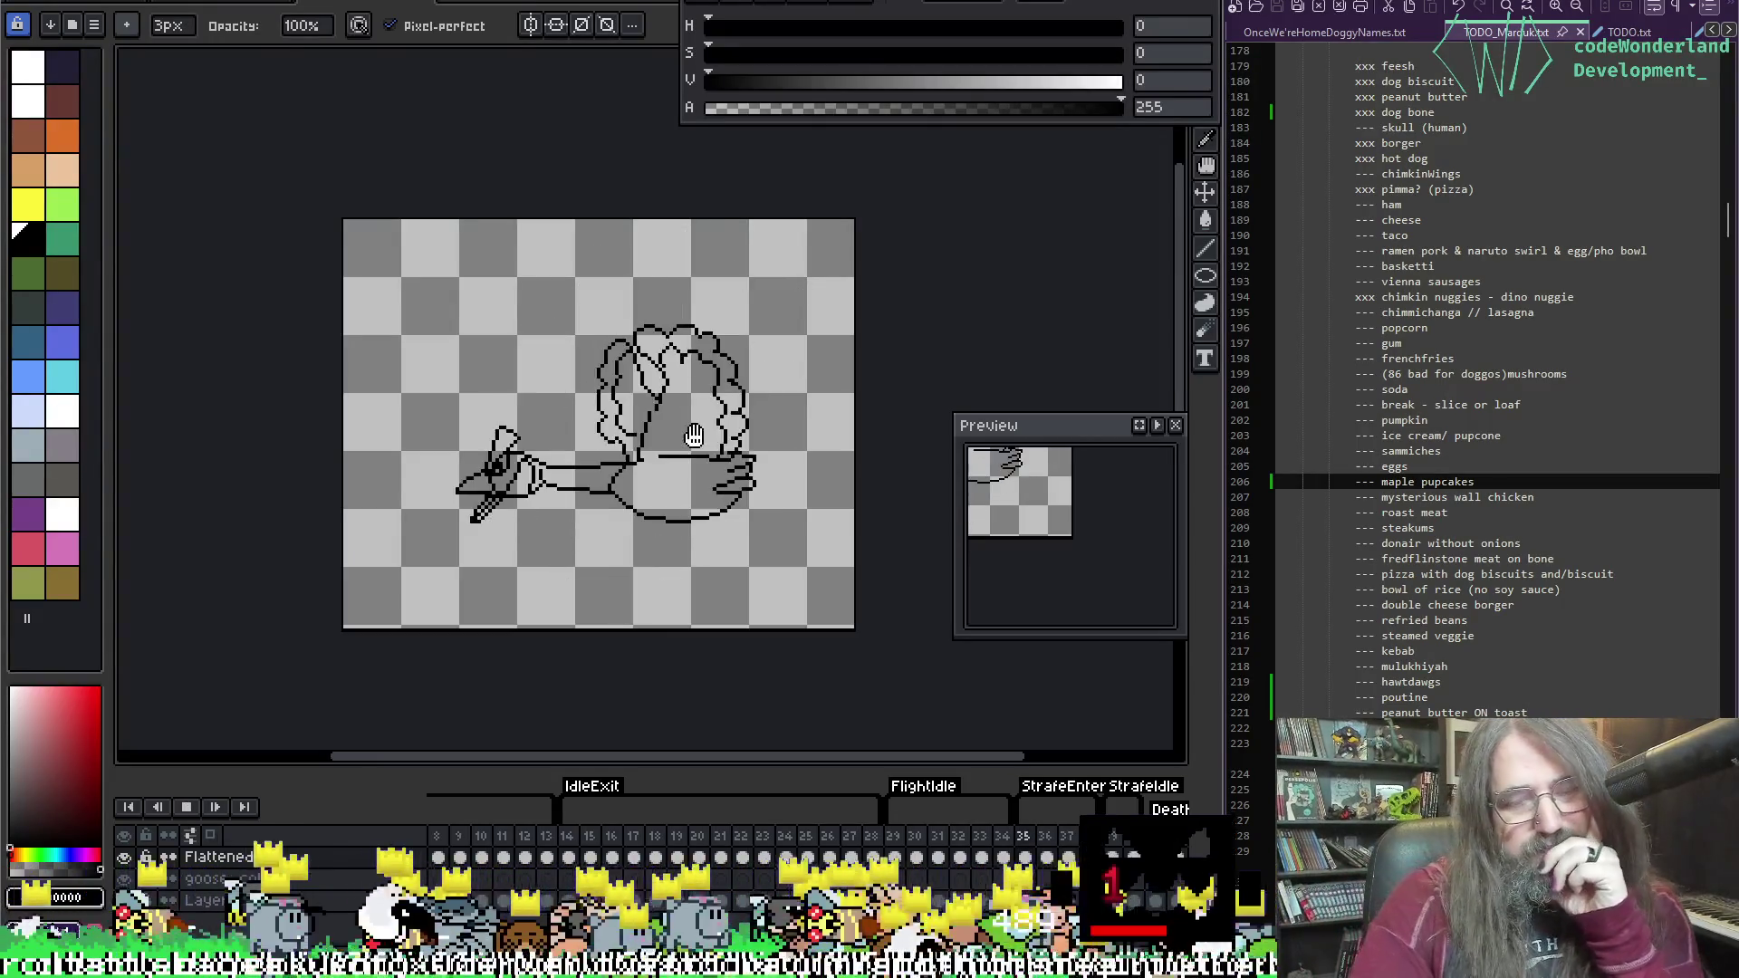
{"action": "scroll", "coordinate": [915, 496], "scroll_direction": "right", "scroll_amount": 2}
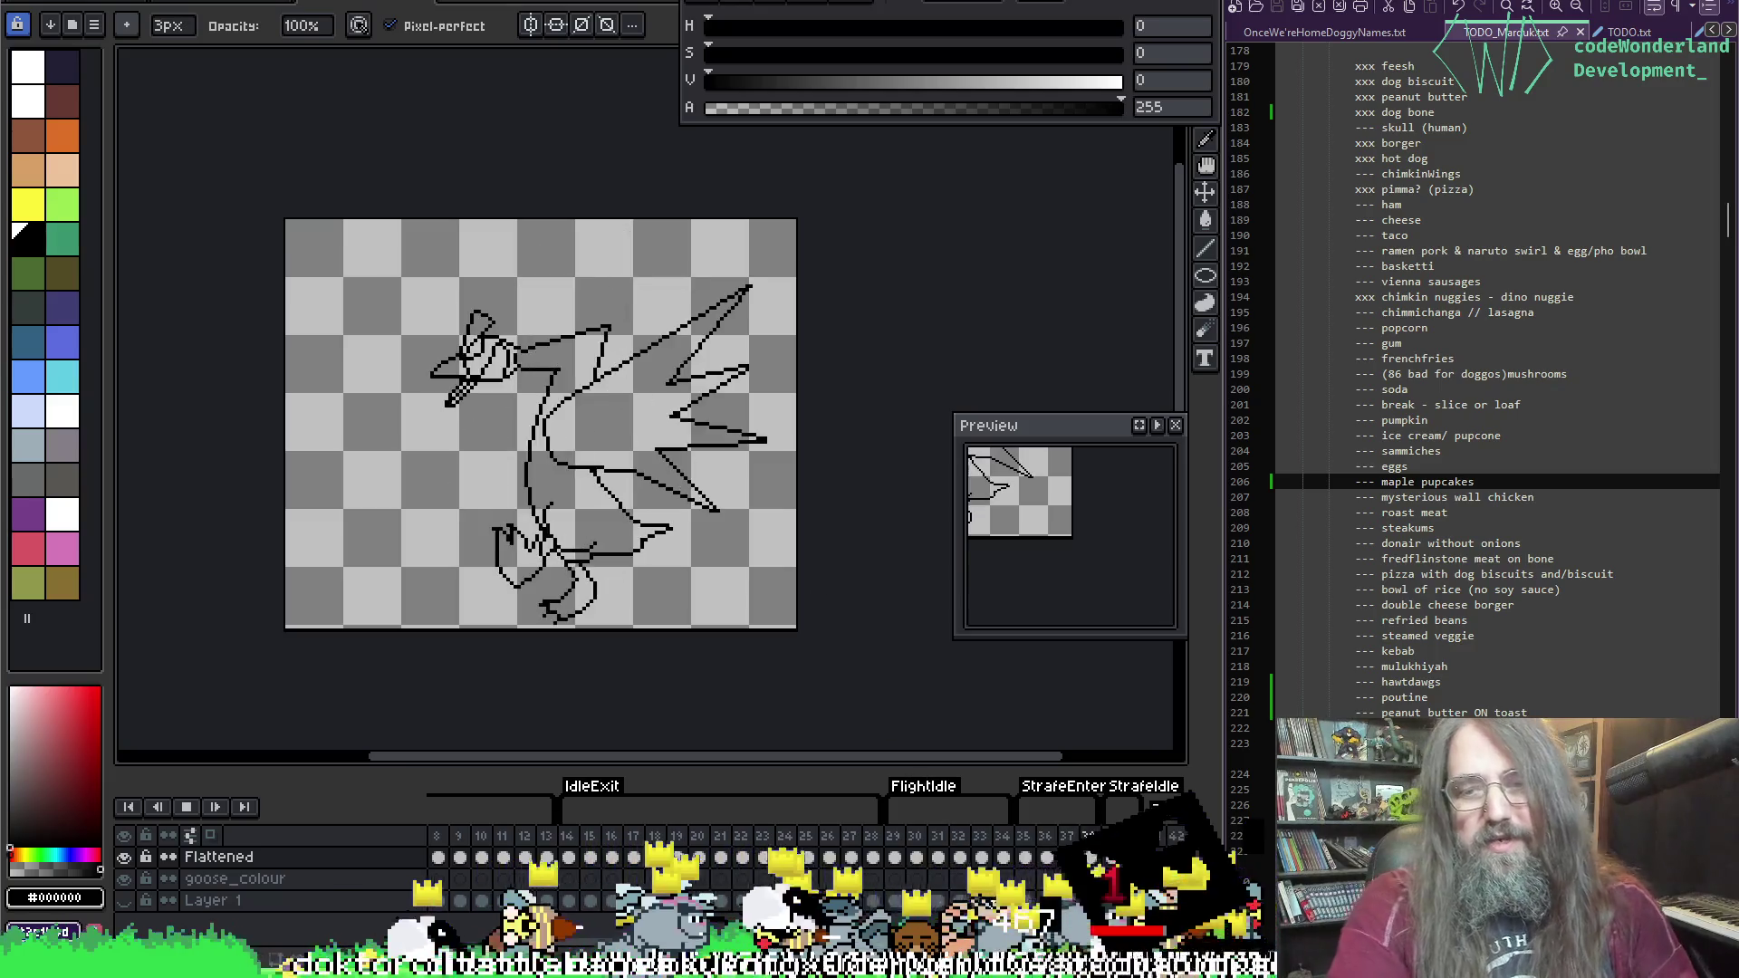
{"action": "key", "text": "Return"}
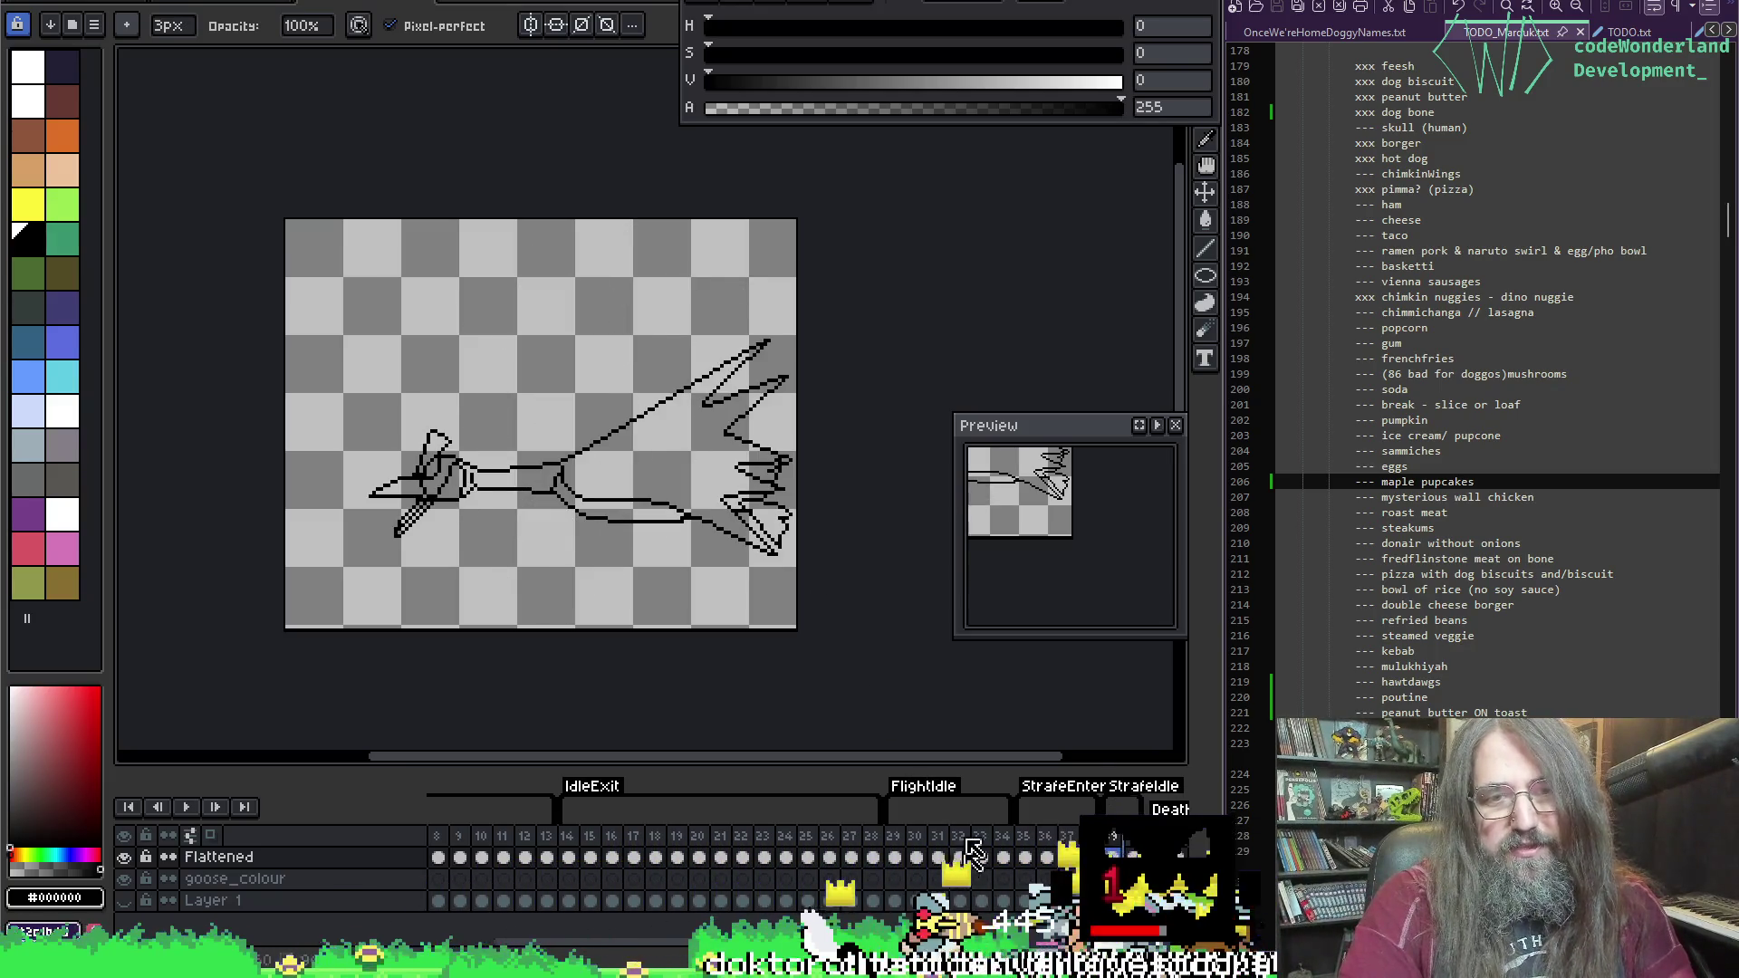
{"action": "scroll", "coordinate": [842, 485], "scroll_direction": "right", "scroll_amount": 1}
{"action": "key", "text": "Return"}
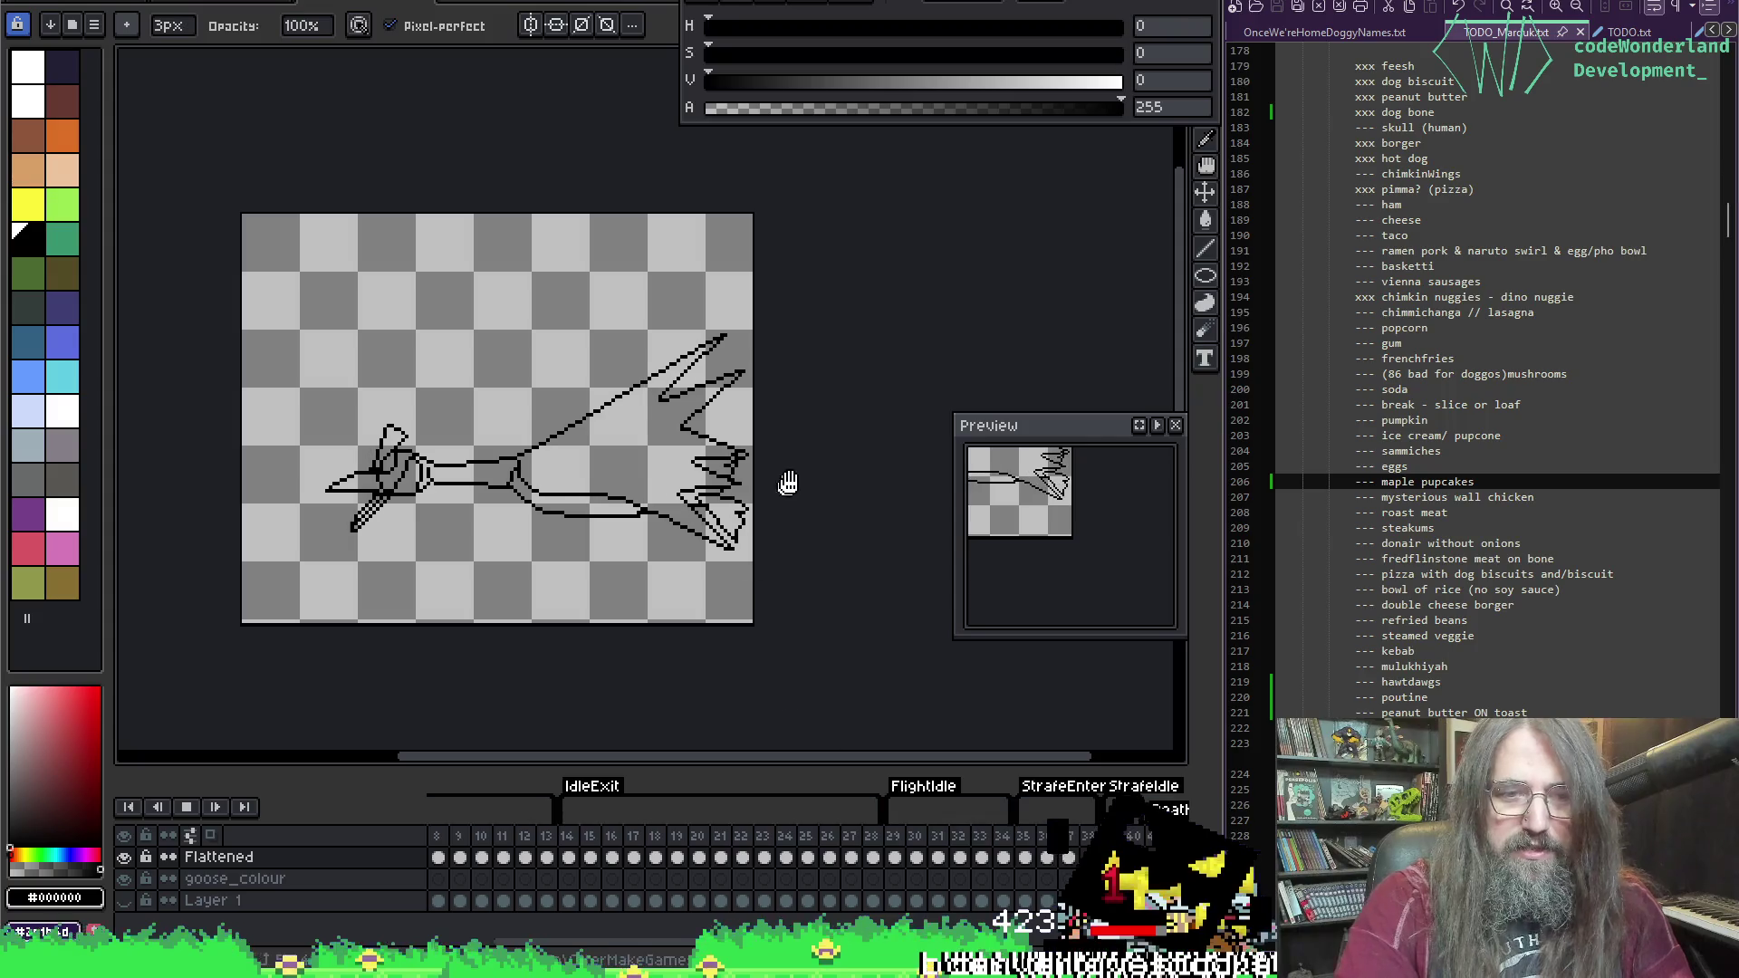
{"action": "scroll", "coordinate": [784, 458], "scroll_direction": "right", "scroll_amount": 1}
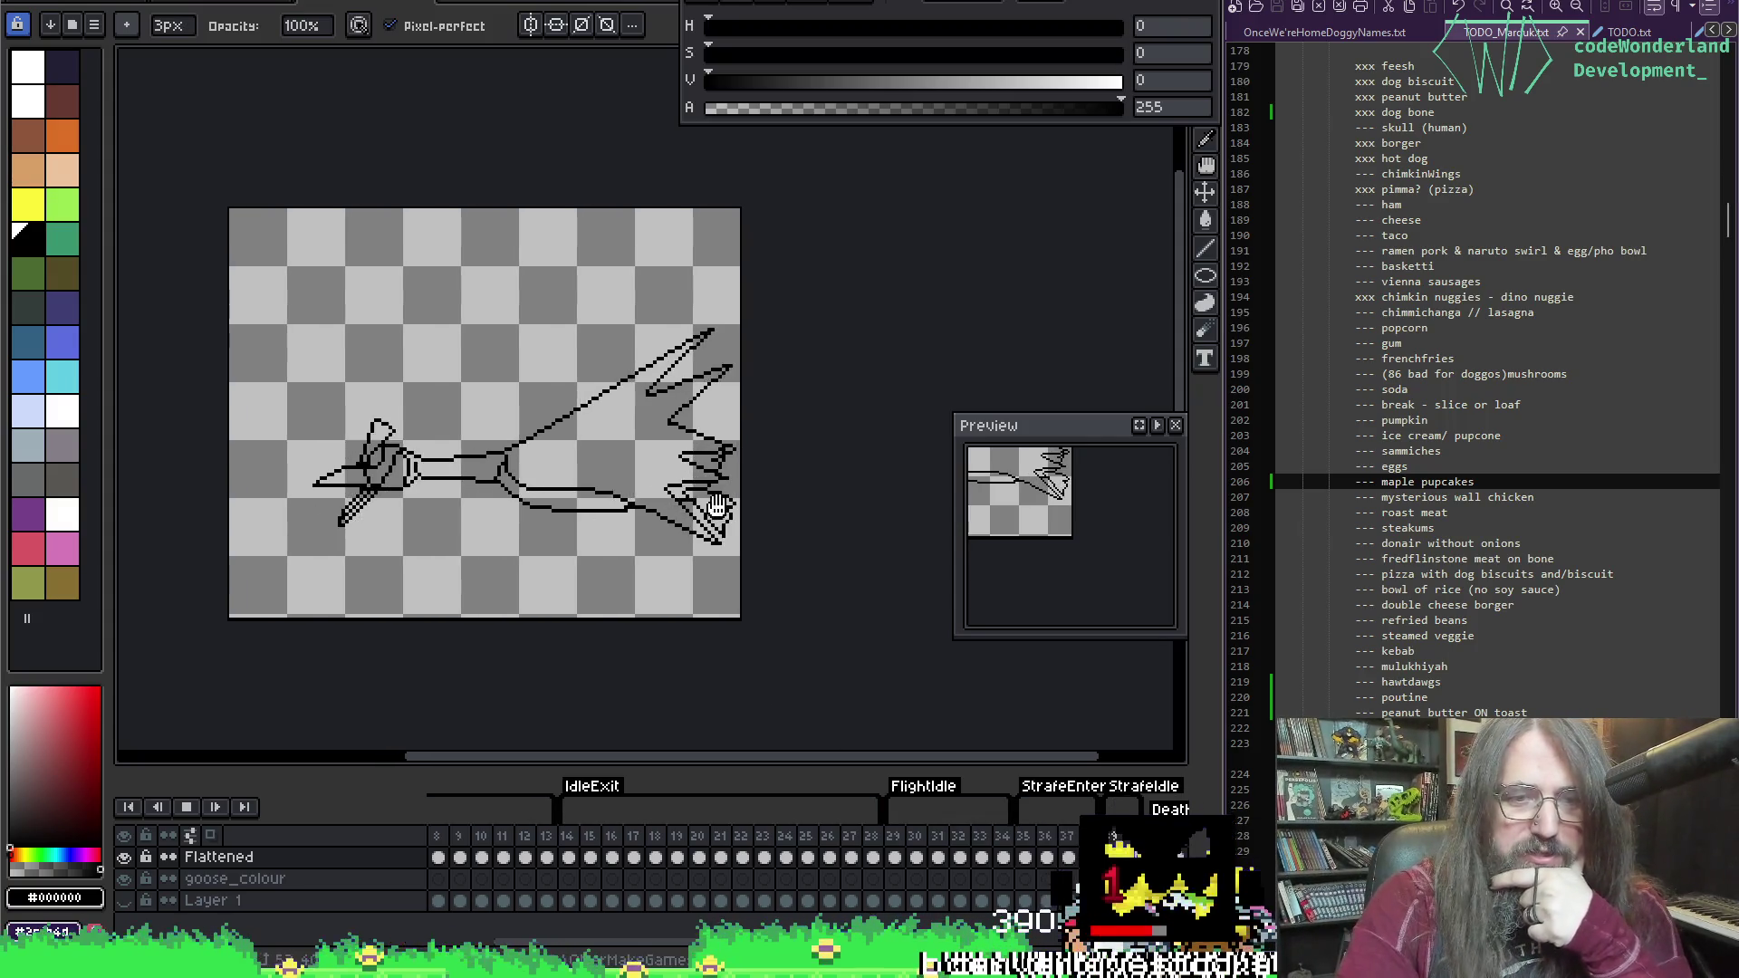
{"action": "mouse_move", "coordinate": [715, 507]}
{"action": "left_mouse_down"}
{"action": "mouse_move", "coordinate": [619, 454]}
{"action": "mouse_move", "coordinate": [733, 479]}
{"action": "left_mouse_up"}
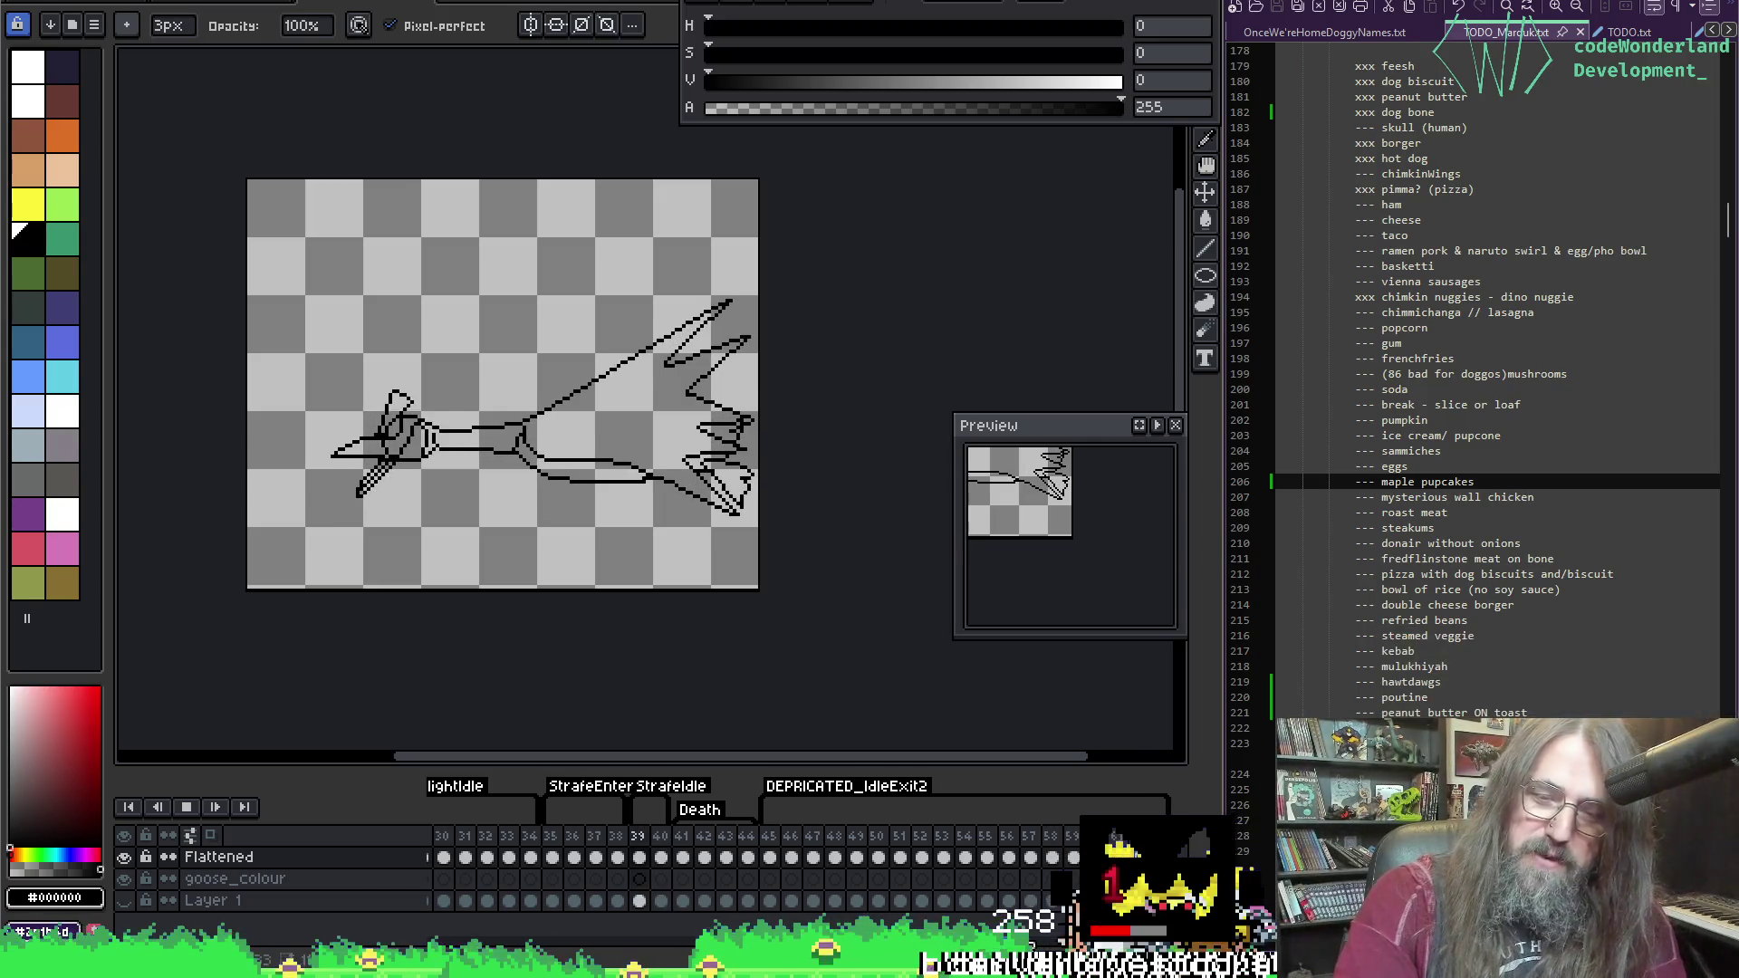
{"action": "left_click", "coordinate": [706, 835]}
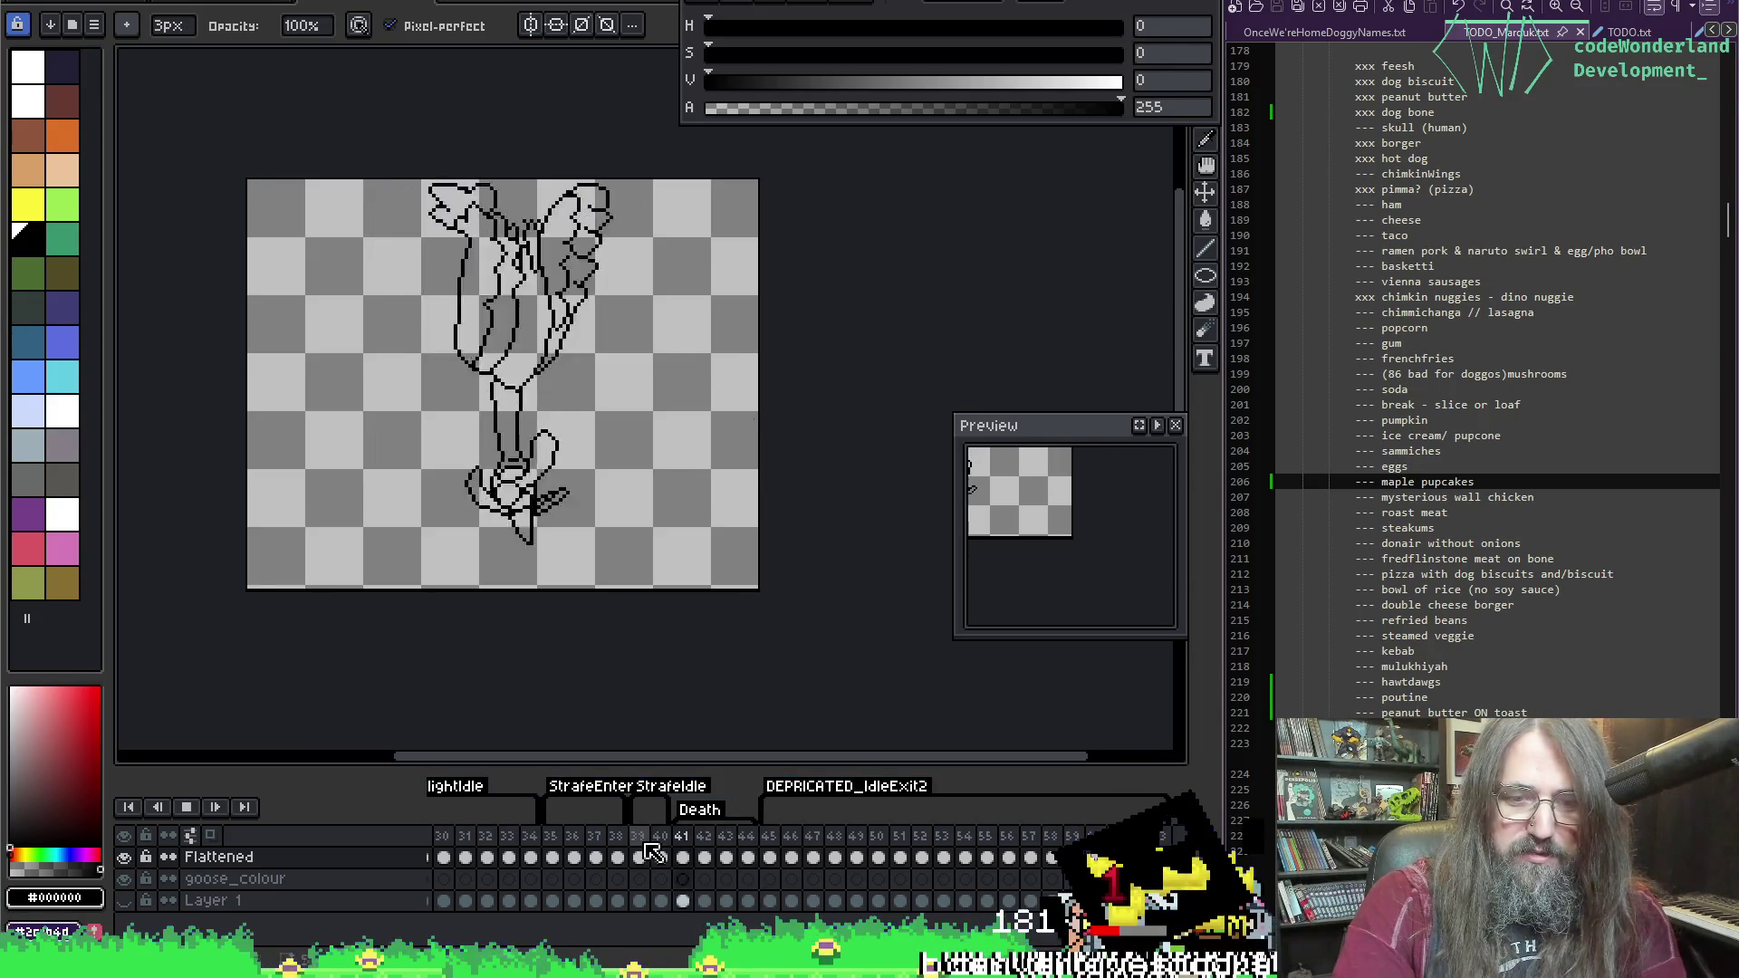
{"action": "left_click", "coordinate": [663, 839]}
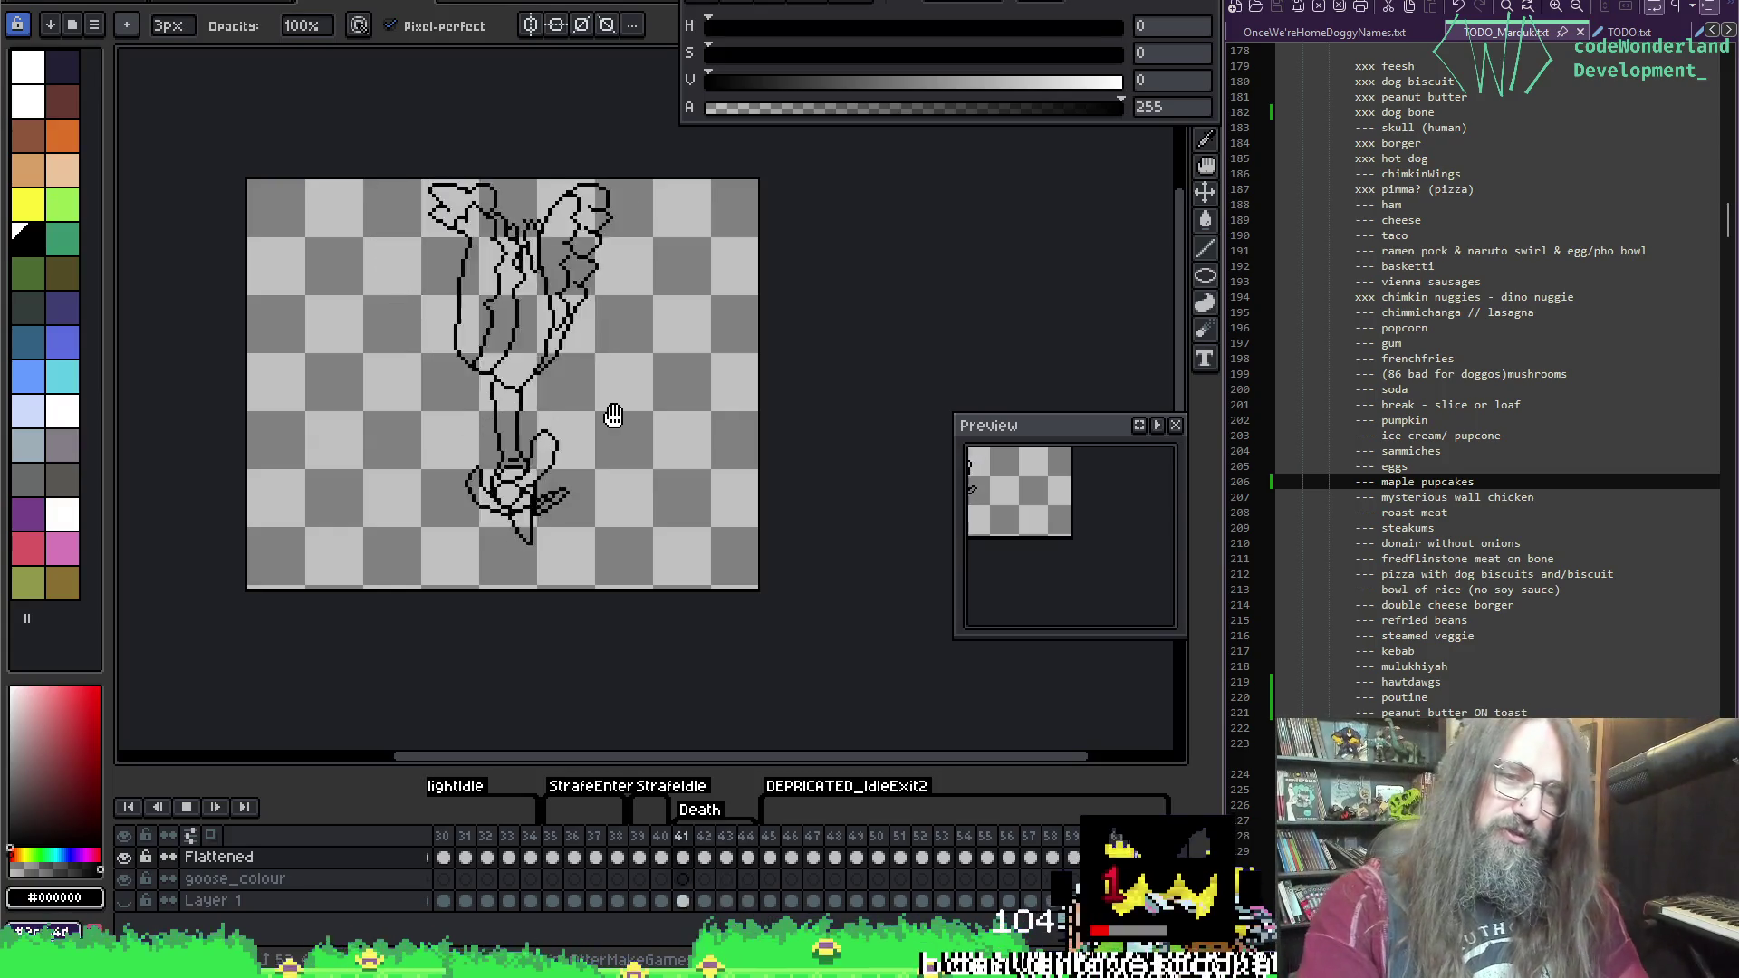
{"action": "key", "text": "Return"}
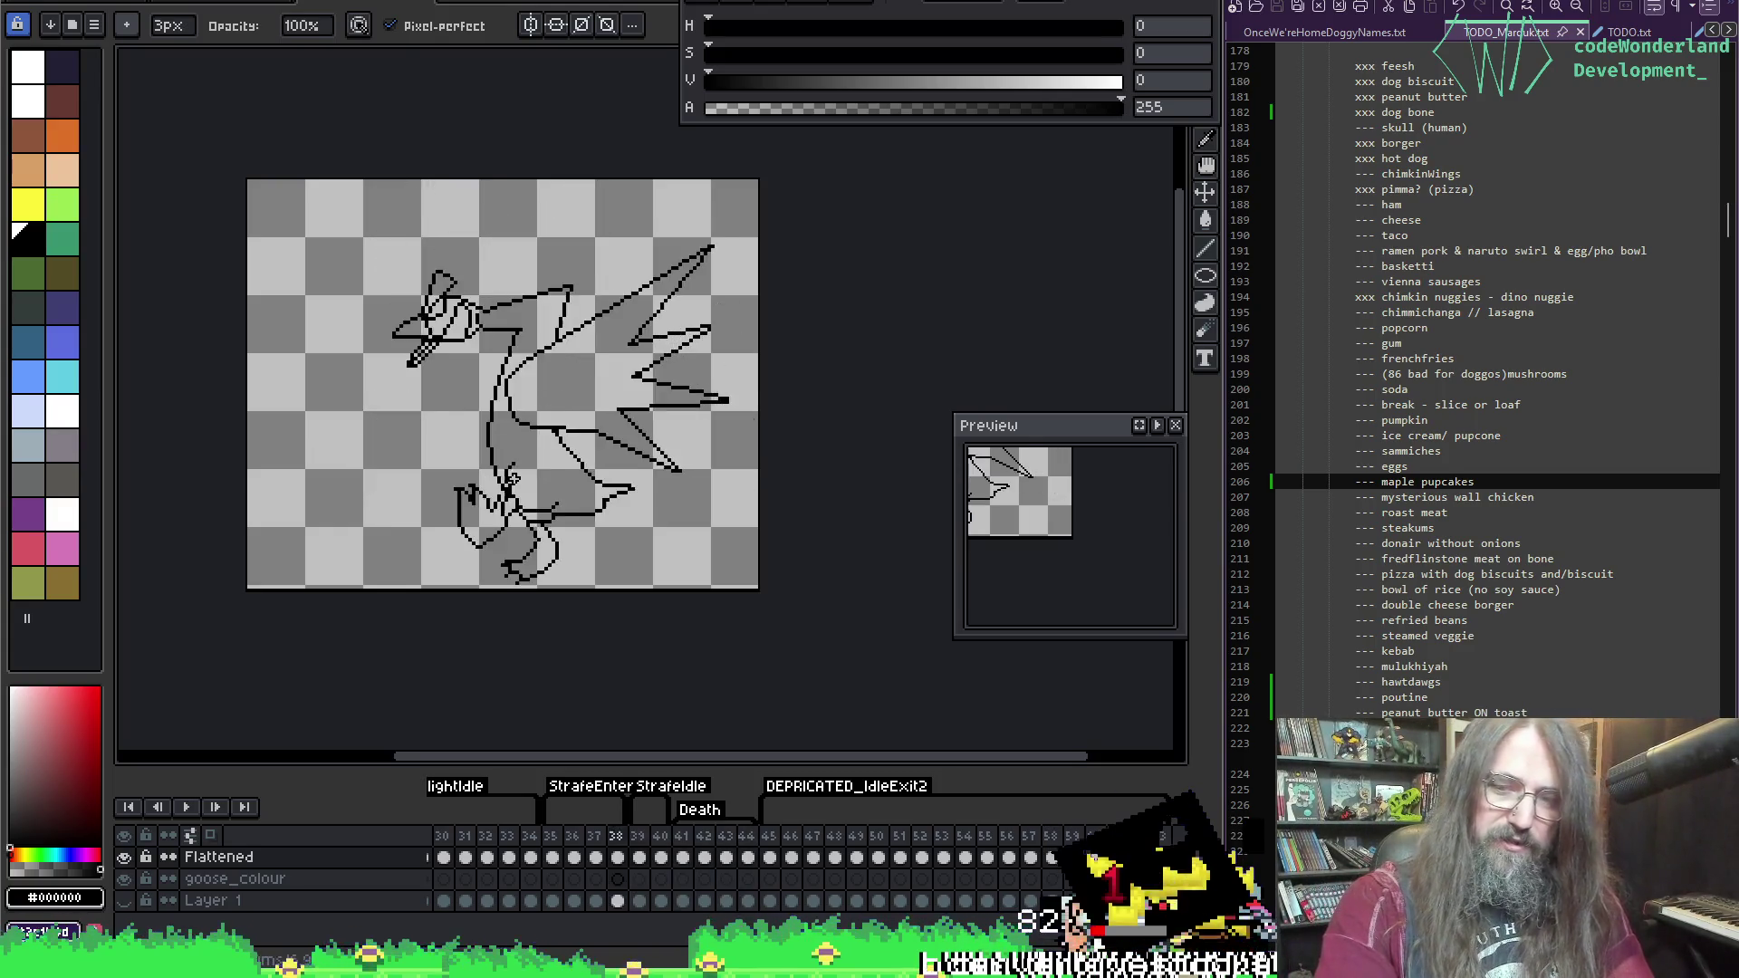